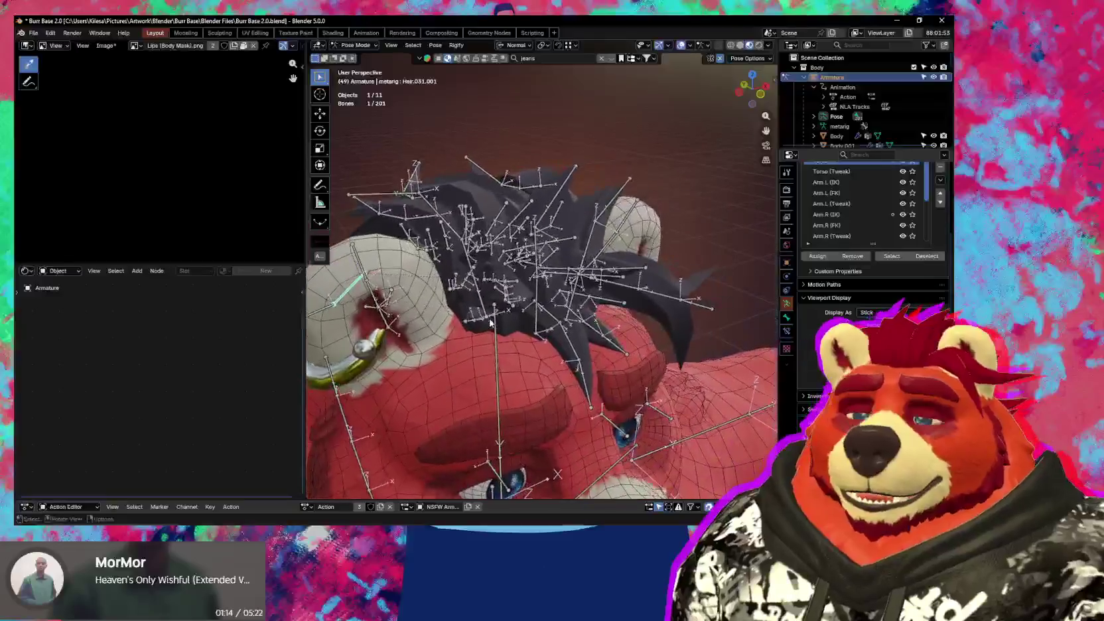
- Test-rotate the Hair bone and then the Head bone, cancelling the head rotation
{"action": "key", "text": "r"}
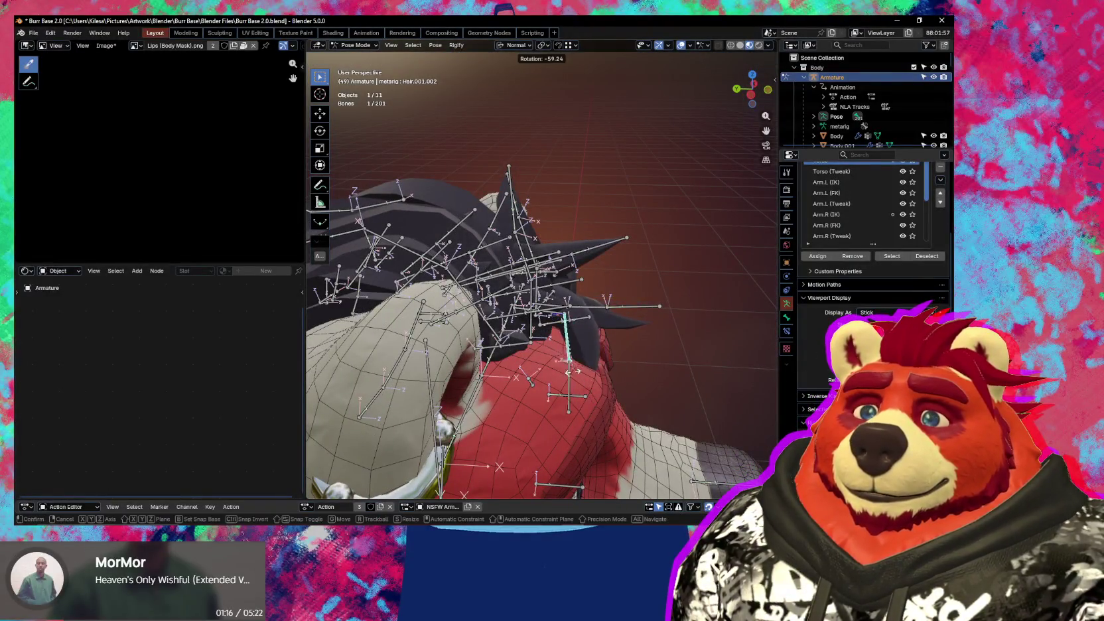
{"action": "left_click", "coordinate": [624, 320]}
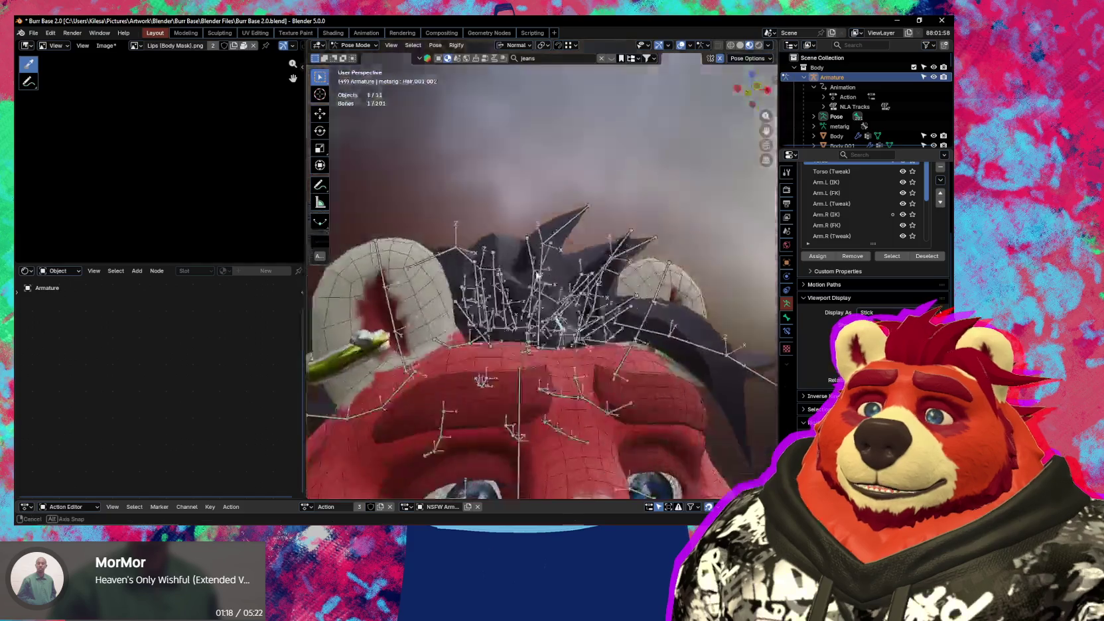
{"action": "mouse_move", "coordinate": [624, 320]}
{"action": "middle_mouse_down"}
{"action": "mouse_move", "coordinate": [569, 300]}
{"action": "mouse_move", "coordinate": [564, 331]}
{"action": "mouse_move", "coordinate": [516, 335]}
{"action": "middle_mouse_up"}
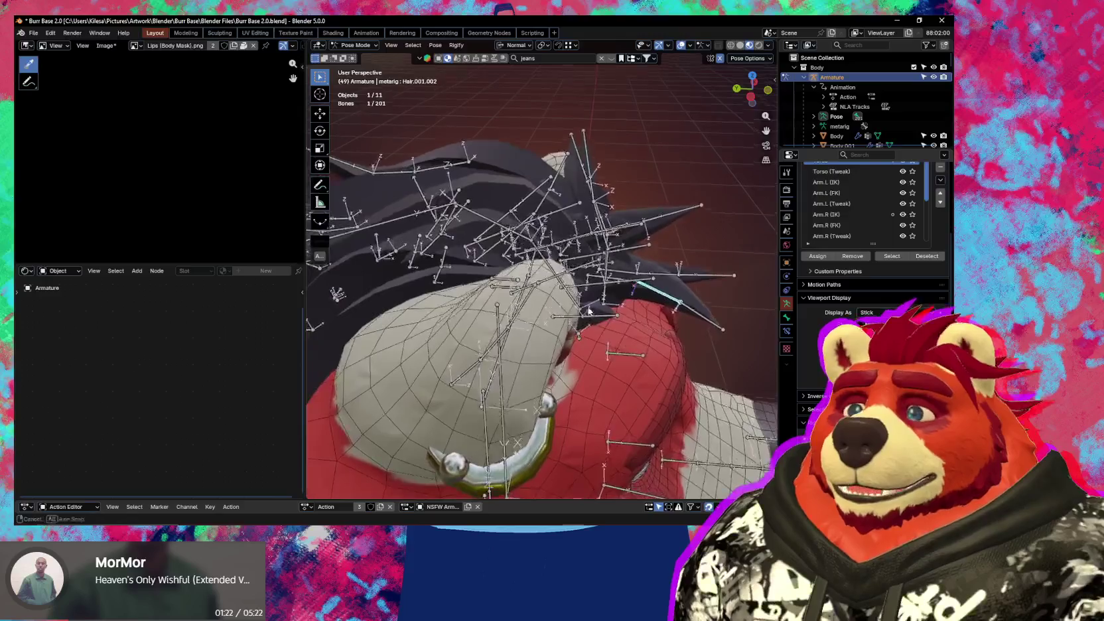
{"action": "left_click", "coordinate": [529, 339]}
{"action": "key", "text": "r"}
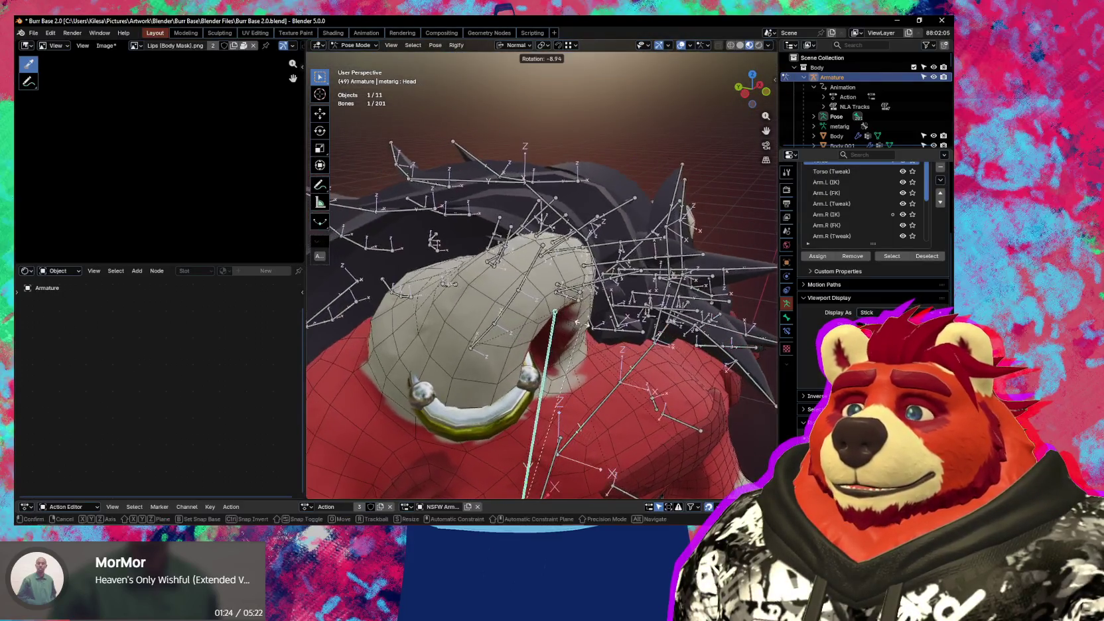
{"action": "key", "text": "Escape"}
{"action": "mouse_move", "coordinate": [533, 325]}
{"action": "middle_mouse_down"}
{"action": "mouse_move", "coordinate": [529, 295]}
{"action": "mouse_move", "coordinate": [634, 296]}
{"action": "middle_mouse_up"}
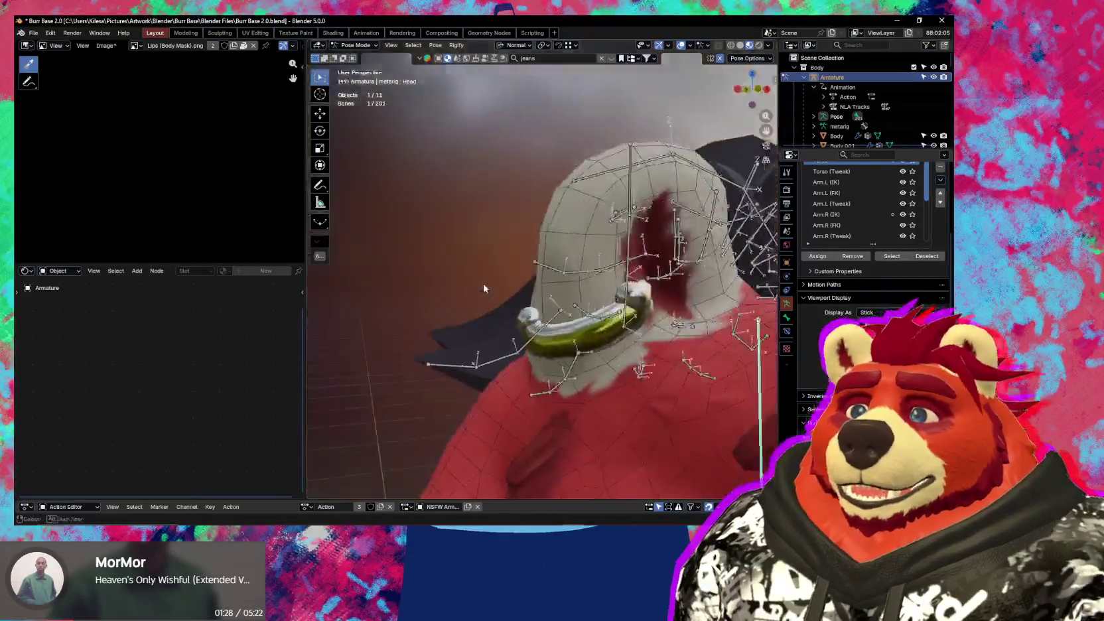
- Test-rotate the Ear.R.001 bone twice to check the piercing, then return to Object Mode
{"action": "left_click", "coordinate": [633, 307]}
{"action": "key", "text": "r"}
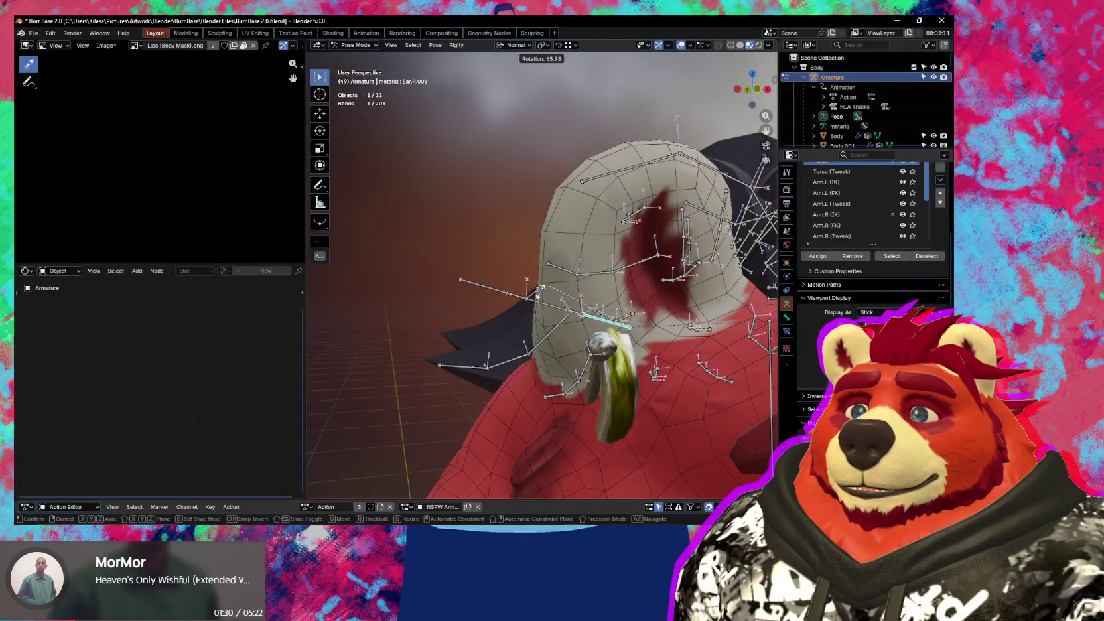
{"action": "key", "text": "Escape"}
{"action": "middle_click_drag", "start_coordinate": [633, 319], "coordinate": [640, 325]}
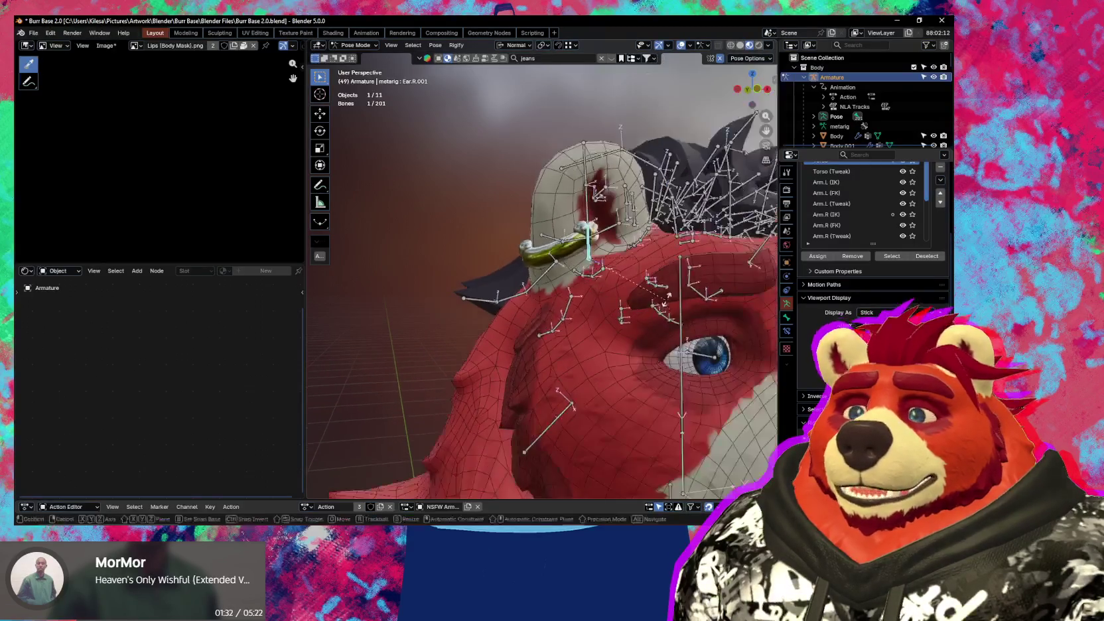
{"action": "key", "text": "r"}
{"action": "key", "text": "Escape"}
{"action": "key", "text": "ctrl+Tab"}
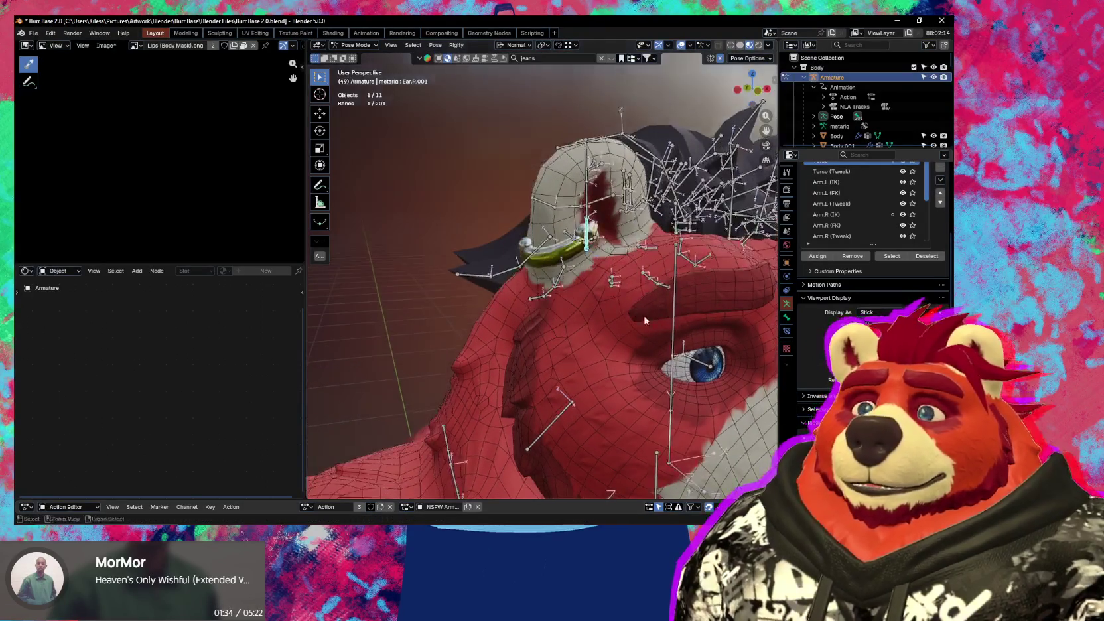
- Isolate the body and rig in Local View and zoom in on the right ear
{"action": "left_click", "coordinate": [586, 312], "text": "shift"}
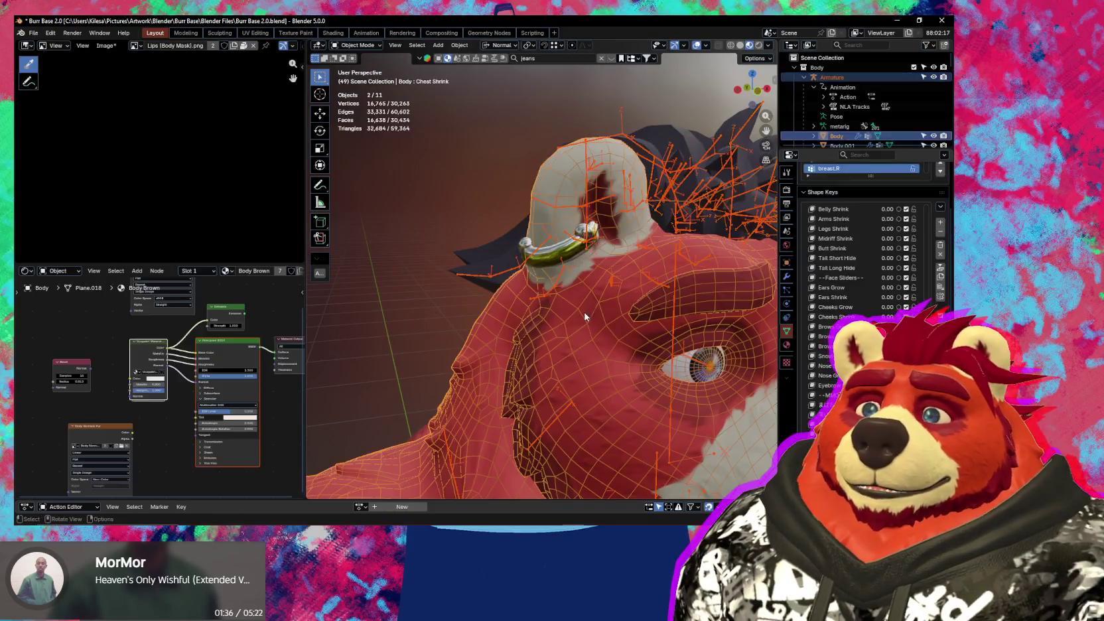
{"action": "key", "text": "KP_Divide"}
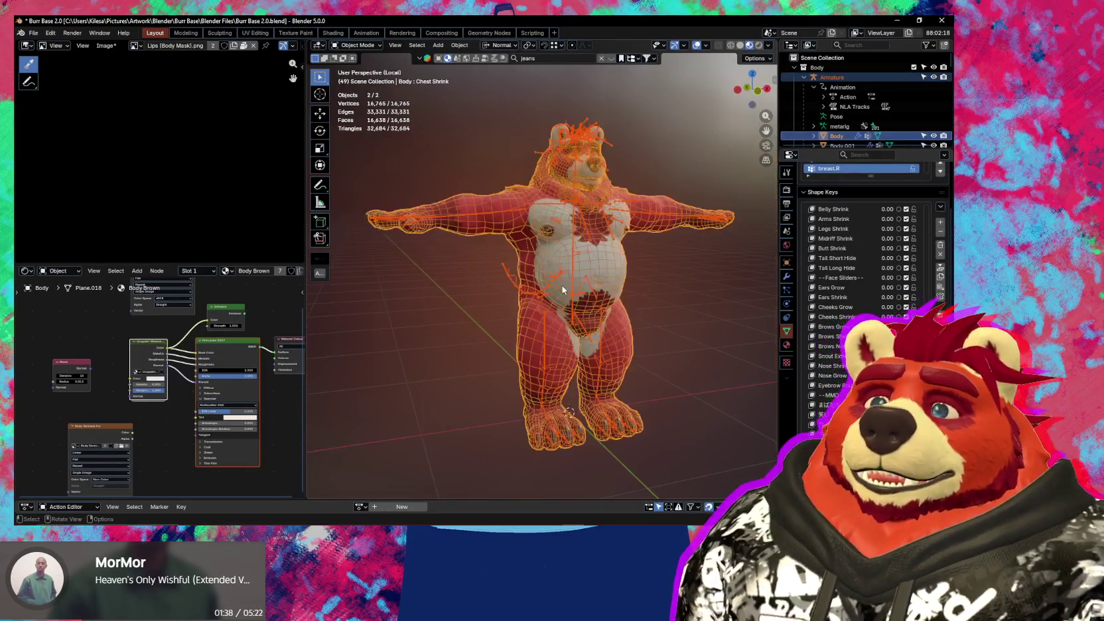
{"action": "scroll", "coordinate": [565, 135], "scroll_direction": "up", "scroll_amount": 3}
{"action": "scroll", "coordinate": [529, 270], "scroll_direction": "up", "scroll_amount": 2}
{"action": "scroll", "coordinate": [529, 270], "scroll_direction": "up", "scroll_amount": 2}
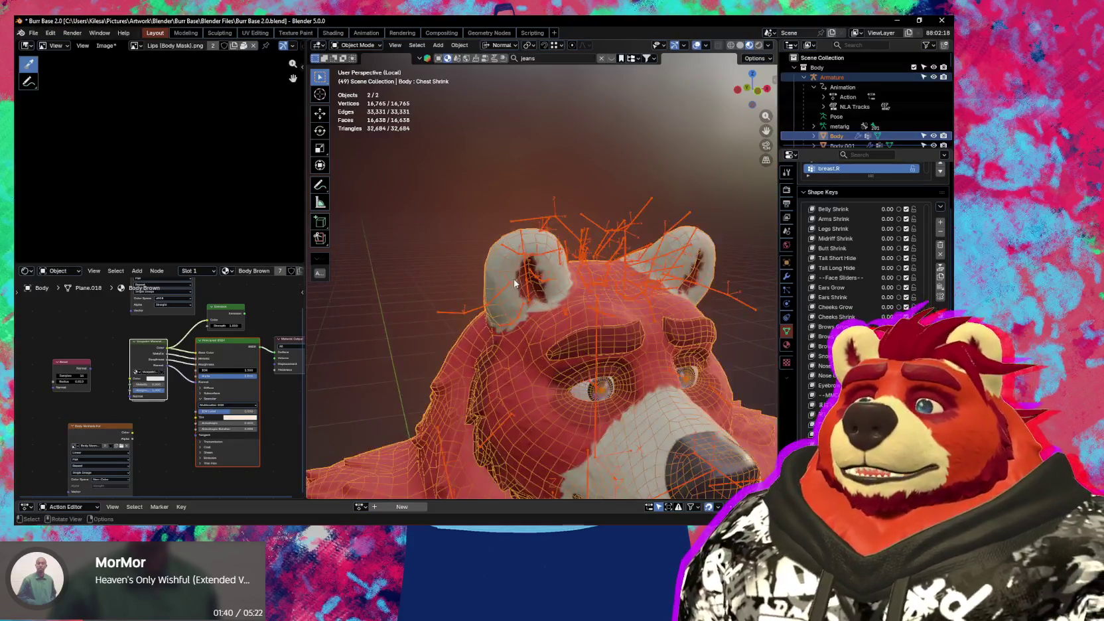
{"action": "scroll", "coordinate": [626, 349], "scroll_direction": "up", "scroll_amount": 3}
{"action": "scroll", "coordinate": [625, 350], "scroll_direction": "up", "scroll_amount": 2}
- Inspect the right ear's weights by putting the body into Weight Paint mode
{"action": "key", "text": "ctrl+Tab"}
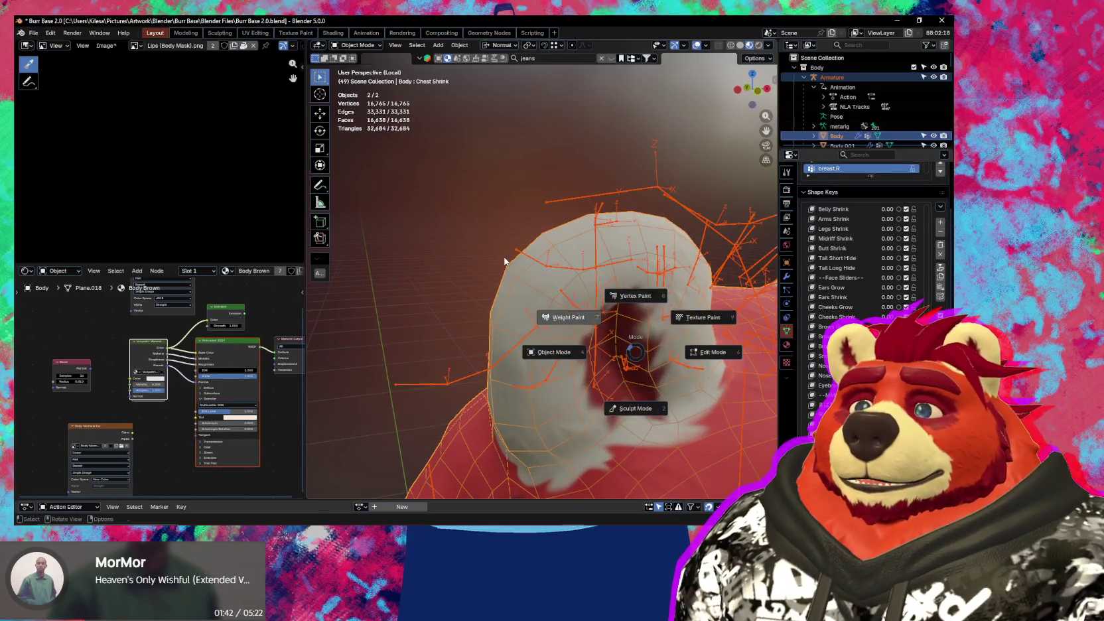
{"action": "left_click", "coordinate": [504, 262]}
{"action": "mouse_move", "coordinate": [505, 262]}
{"action": "middle_mouse_down"}
{"action": "mouse_move", "coordinate": [481, 292]}
{"action": "mouse_move", "coordinate": [657, 318]}
{"action": "middle_mouse_up"}
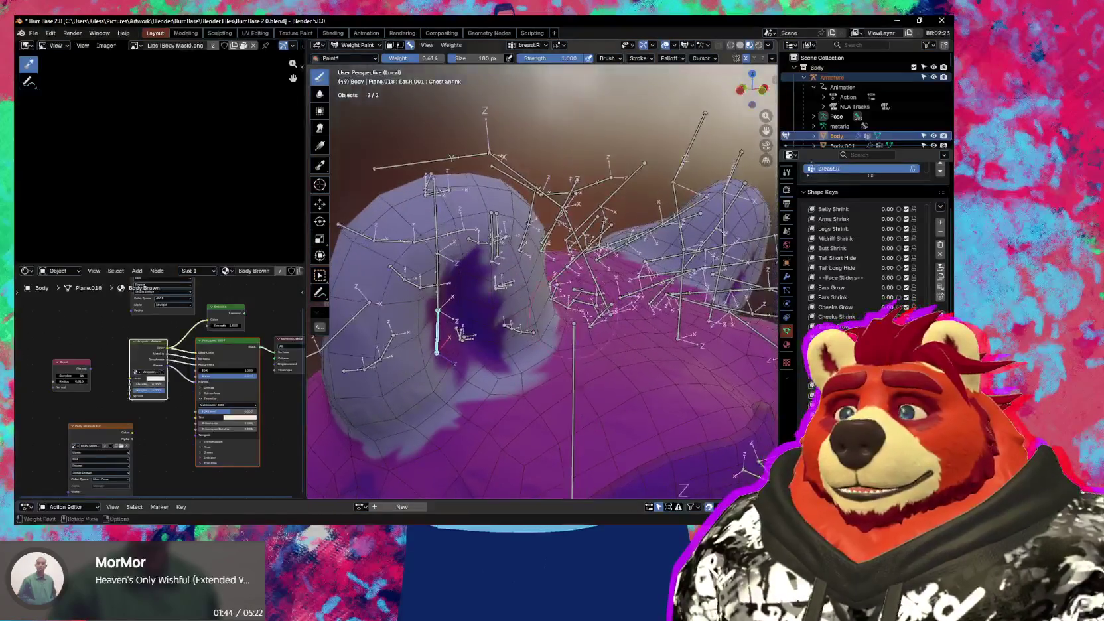
{"action": "key", "text": "ctrl+Tab"}
{"action": "left_click", "coordinate": [518, 334]}
{"action": "key", "text": "ctrl+Tab"}
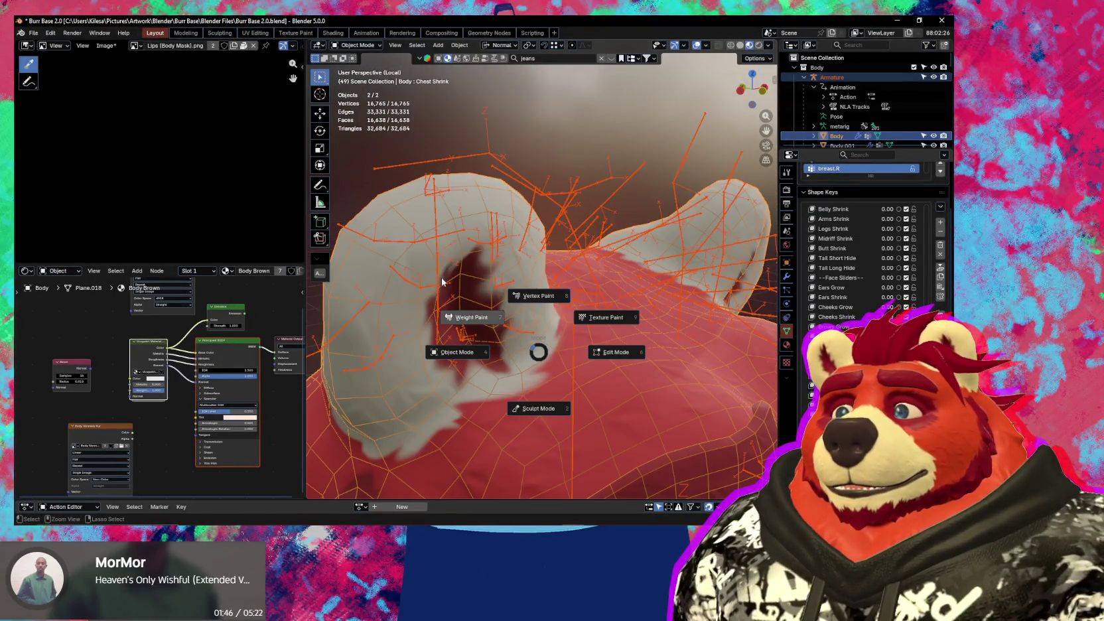
{"action": "left_click", "coordinate": [491, 318]}
{"action": "middle_click_drag", "start_coordinate": [491, 319], "coordinate": [560, 312]}
- Check the ear mesh in Edit Mode, then put the armature into Pose Mode
{"action": "key", "text": "Tab"}
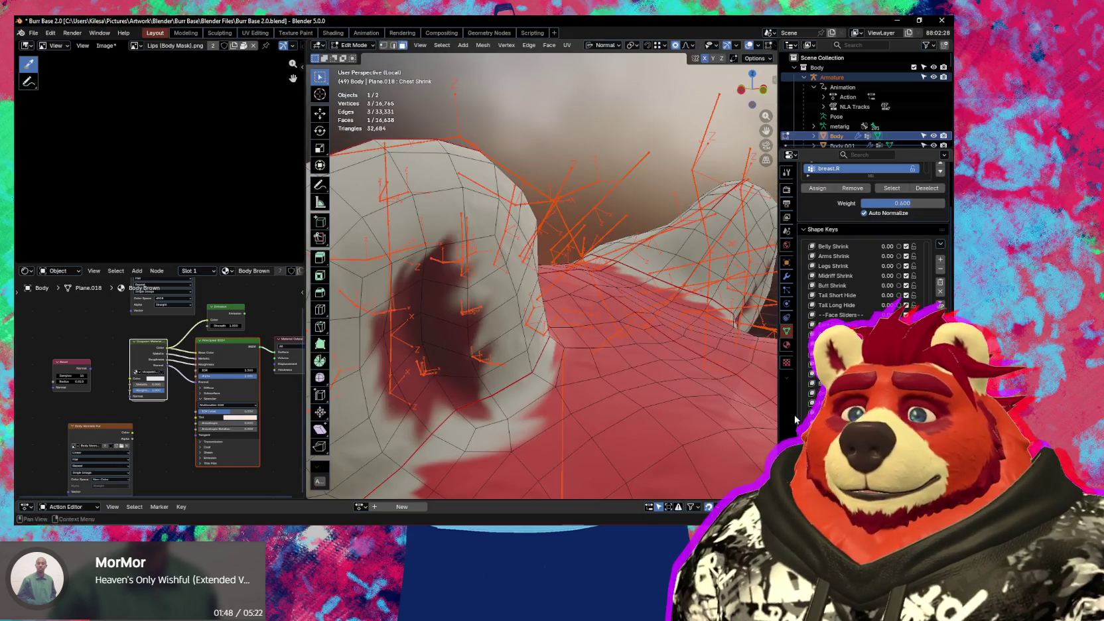
{"action": "key", "text": "ctrl+Tab"}
{"action": "left_click", "coordinate": [412, 349]}
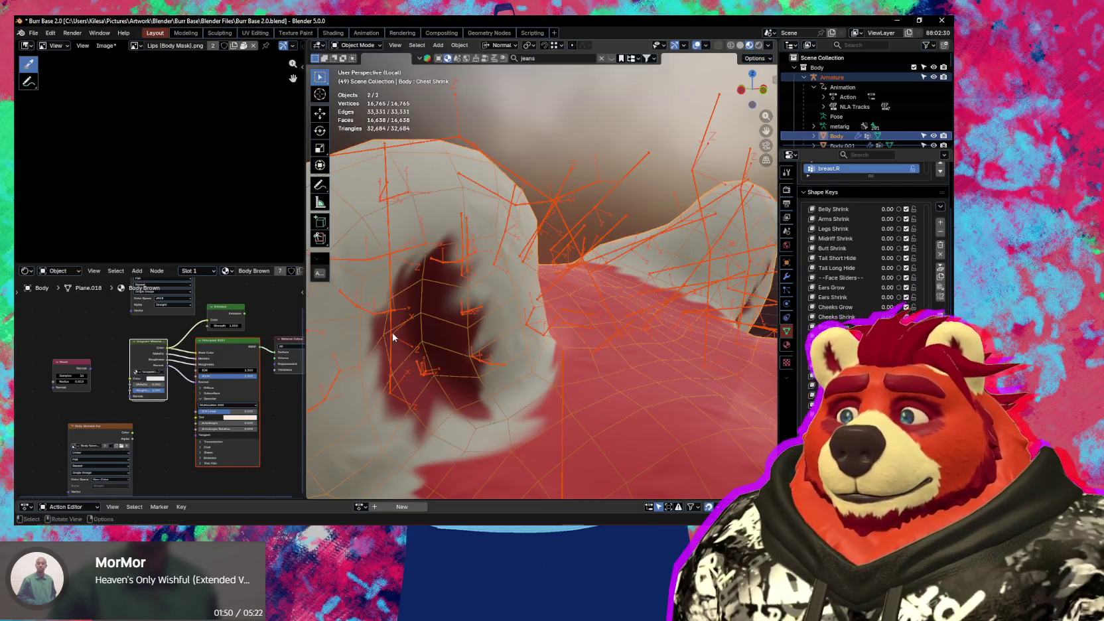
{"action": "left_click", "coordinate": [391, 331]}
{"action": "key", "text": "ctrl+Tab"}
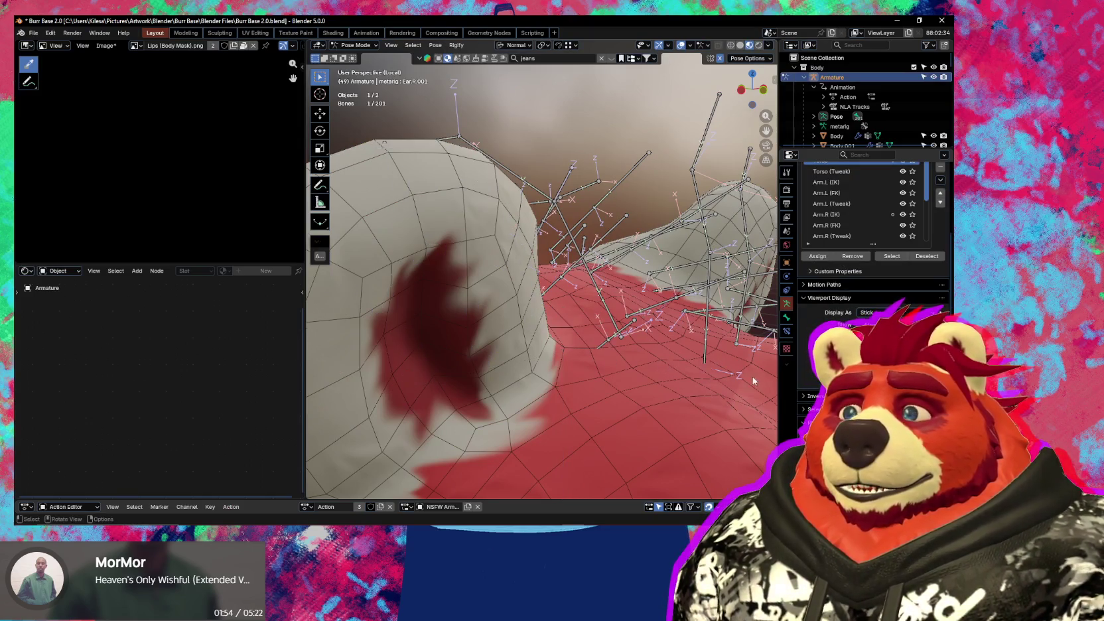
- Return the rig to Object Mode and enable In Front so bones draw over the mesh
{"action": "key", "text": "ctrl+Tab"}
{"action": "scroll", "coordinate": [498, 357], "scroll_direction": "down", "scroll_amount": 5}
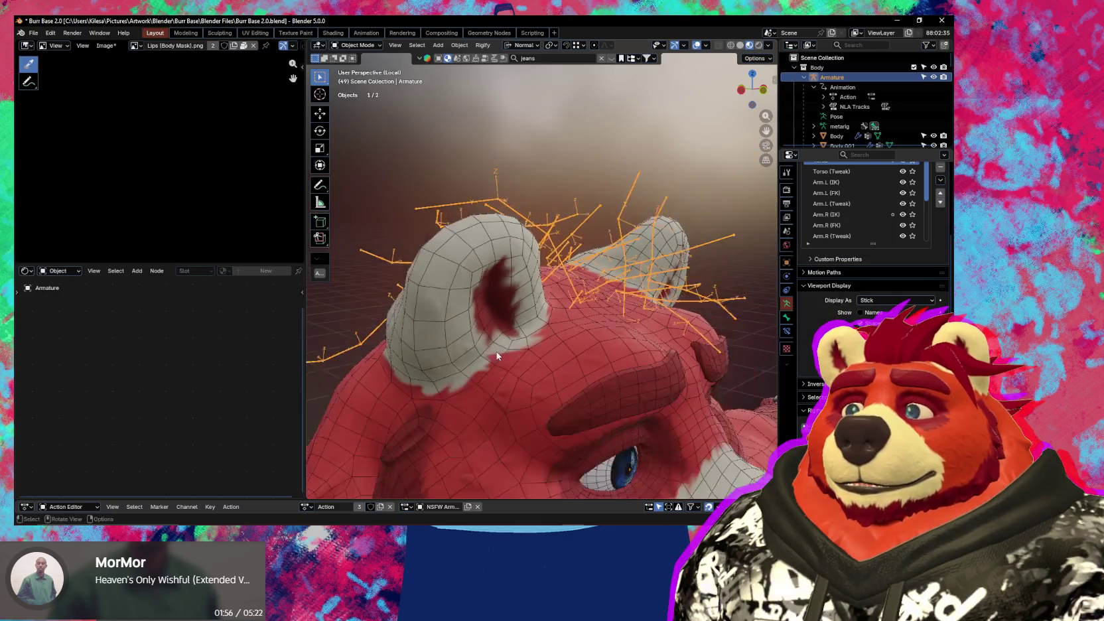
{"action": "scroll", "coordinate": [497, 355], "scroll_direction": "down", "scroll_amount": 4}
{"action": "scroll", "coordinate": [496, 355], "scroll_direction": "down", "scroll_amount": 1}
{"action": "scroll", "coordinate": [496, 351], "scroll_direction": "down", "scroll_amount": 2}
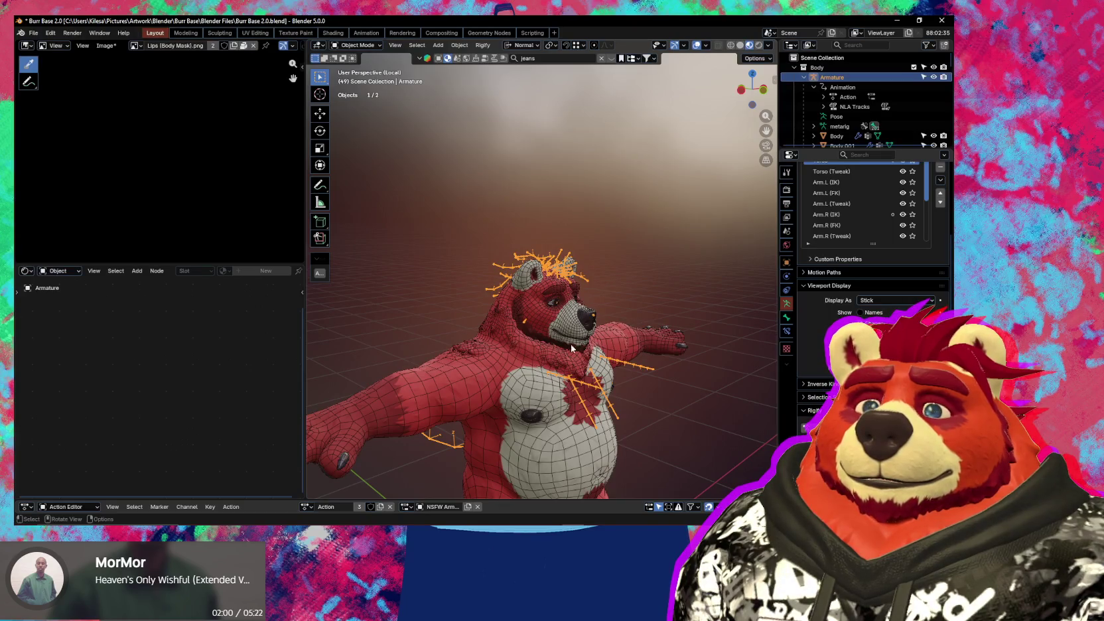
{"action": "left_click", "coordinate": [861, 348]}
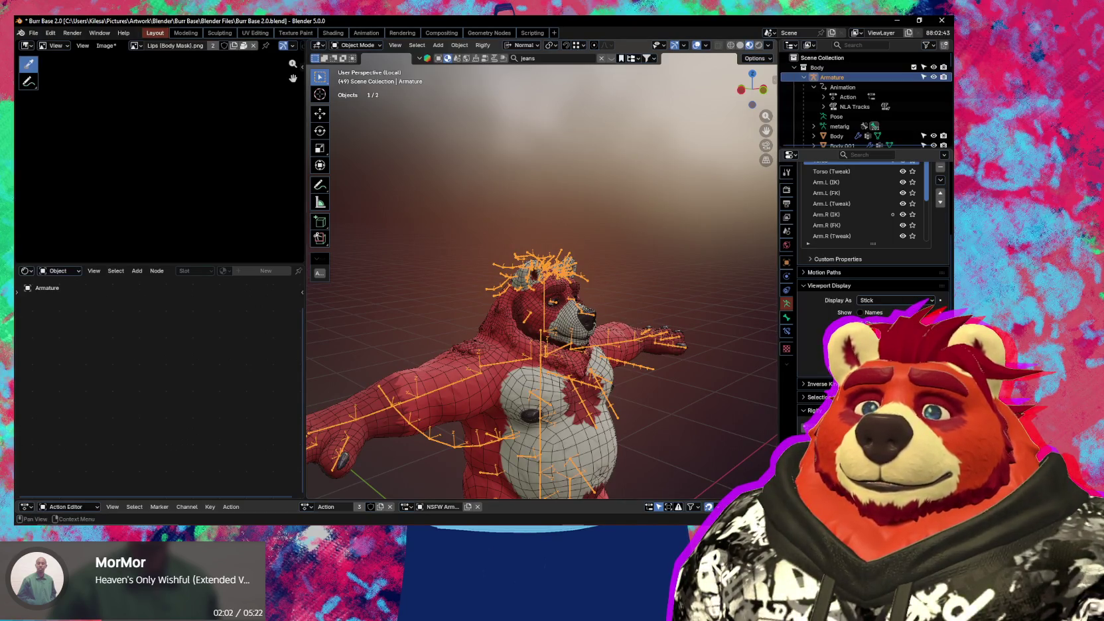
{"action": "scroll", "coordinate": [564, 325], "scroll_direction": "up", "scroll_amount": 4}
{"action": "scroll", "coordinate": [573, 331], "scroll_direction": "up", "scroll_amount": 4}
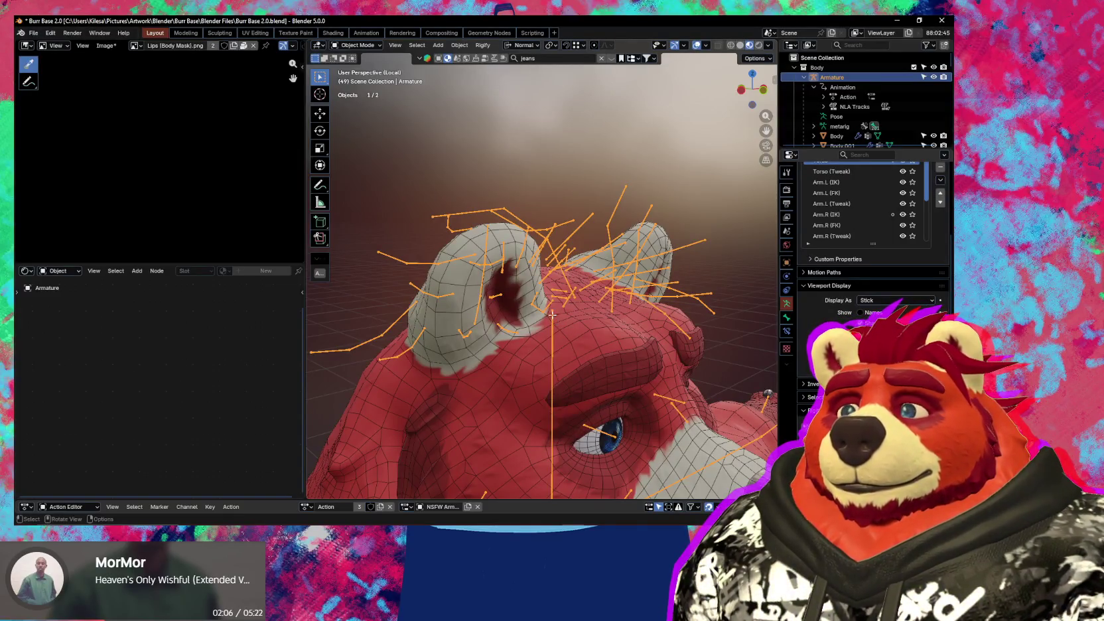
- In Edit Mode, select the hair root's child bones and reposition a hair bone near the ear
{"action": "key", "text": "Tab"}
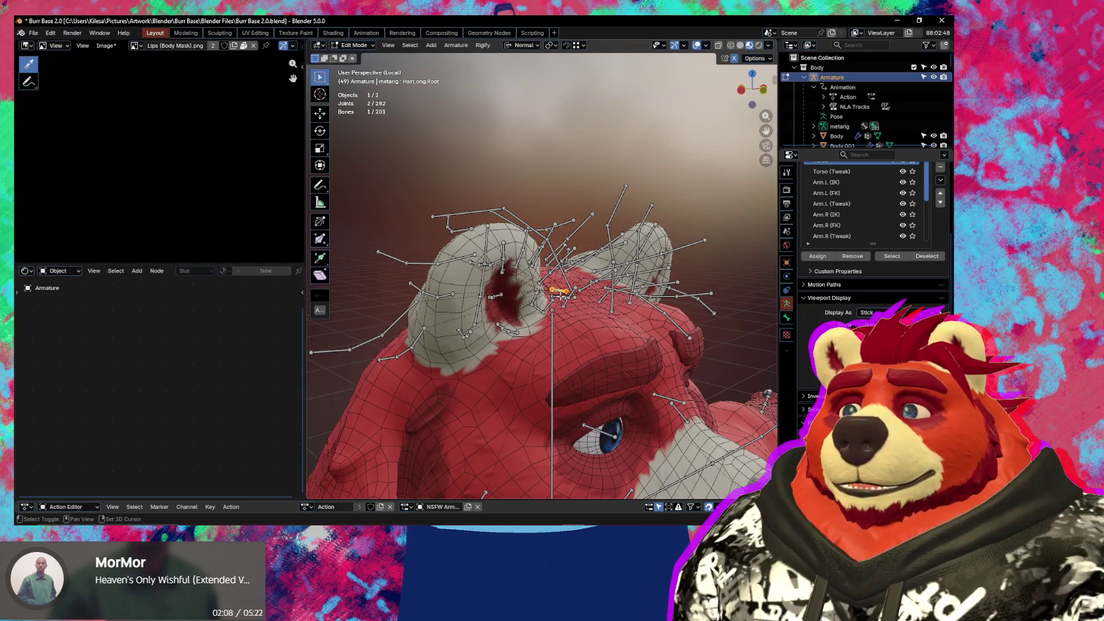
{"action": "key", "text": "shift+g"}
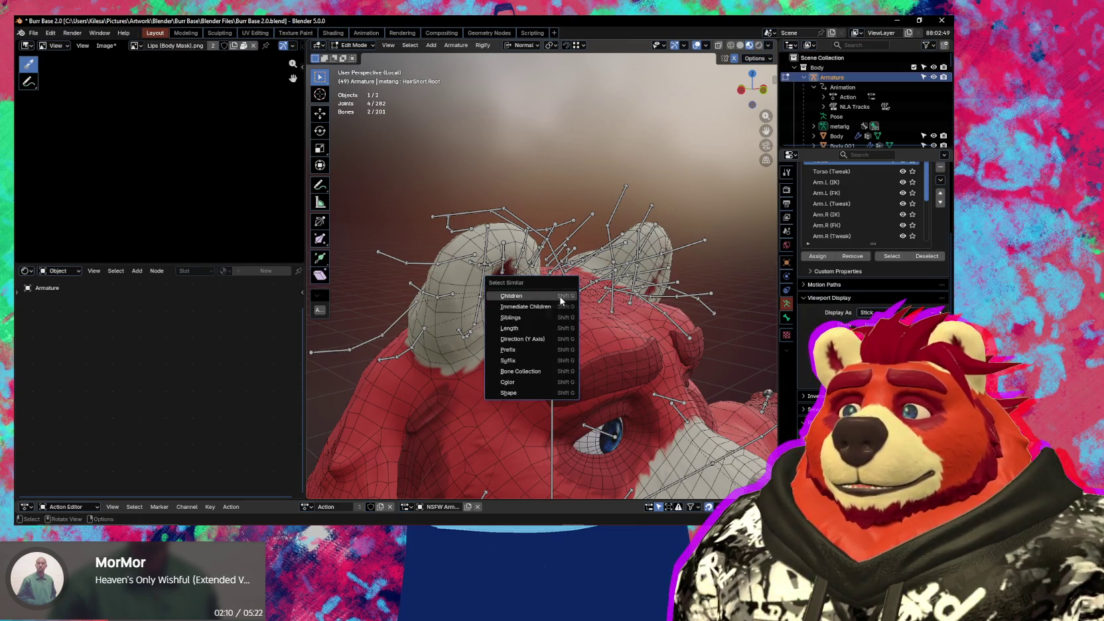
{"action": "left_click", "coordinate": [561, 296]}
{"action": "scroll", "coordinate": [560, 296], "scroll_direction": "up", "scroll_amount": 2}
{"action": "scroll", "coordinate": [561, 296], "scroll_direction": "up", "scroll_amount": 2}
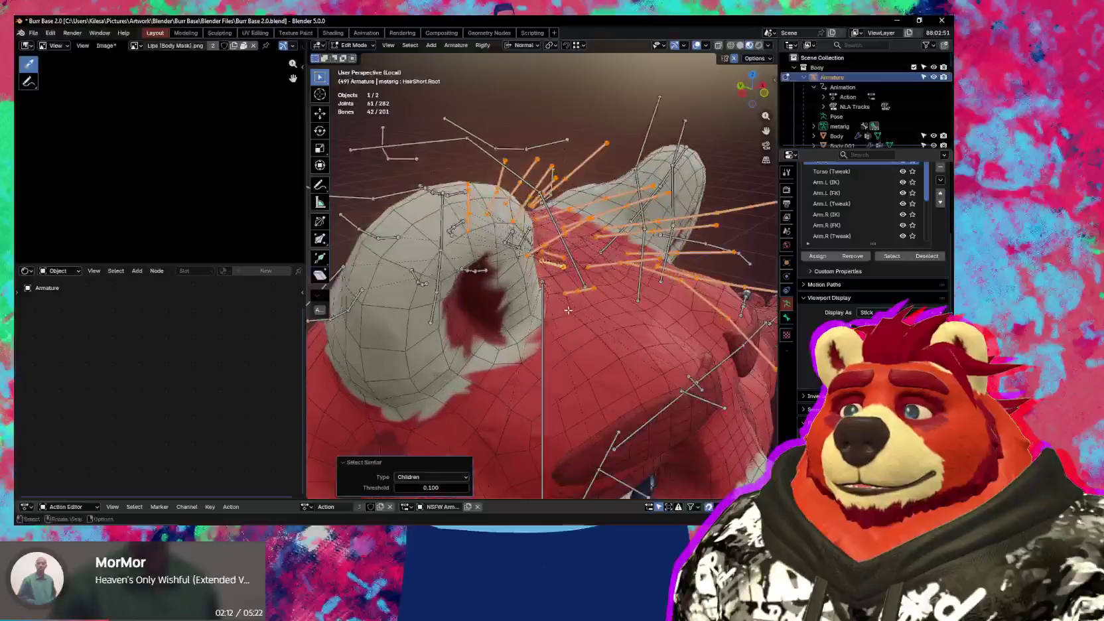
{"action": "scroll", "coordinate": [561, 296], "scroll_direction": "up", "scroll_amount": 1}
{"action": "left_click", "coordinate": [558, 254]}
{"action": "middle_click_drag", "start_coordinate": [557, 254], "coordinate": [593, 219]}
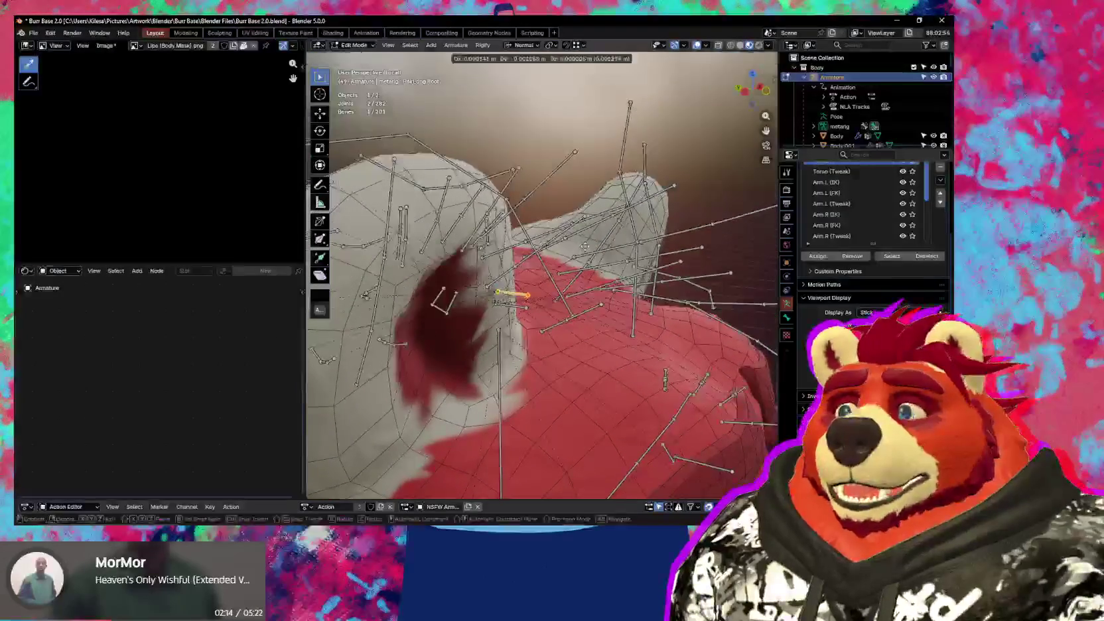
{"action": "key", "text": "g"}
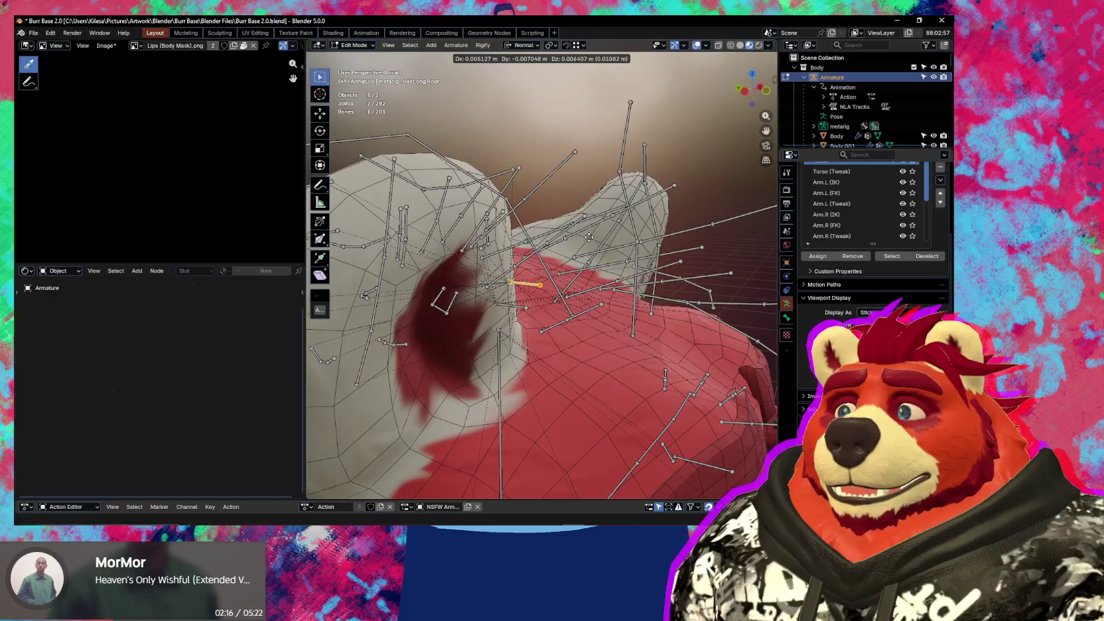
{"action": "left_click", "coordinate": [529, 274]}
- Select all hair bones including the HairShort children, hide them, and return to Object Mode
{"action": "key", "text": "shift+g"}
{"action": "left_click", "coordinate": [480, 271]}
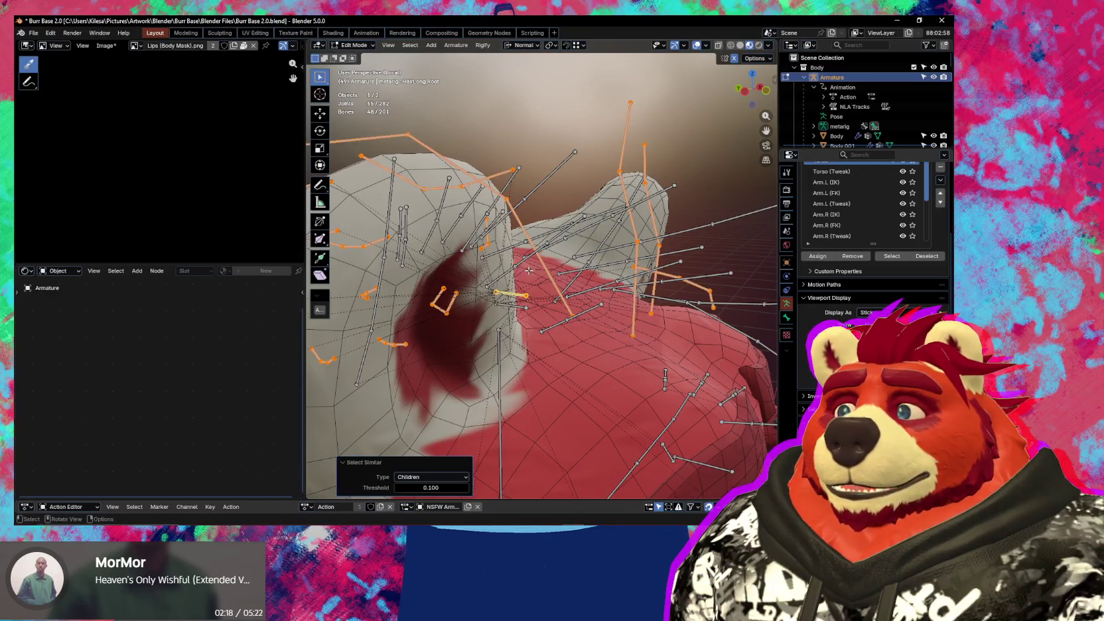
{"action": "left_click", "coordinate": [518, 304]}
{"action": "key", "text": "shift+g"}
{"action": "left_click", "coordinate": [517, 305]}
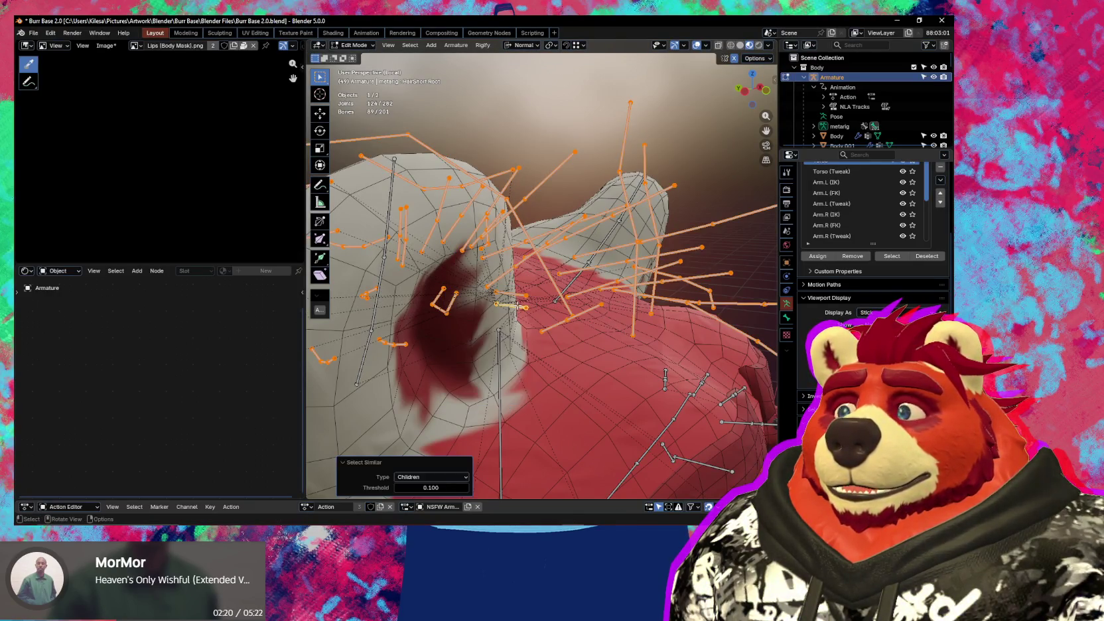
{"action": "mouse_move", "coordinate": [517, 304]}
{"action": "middle_mouse_down"}
{"action": "mouse_move", "coordinate": [489, 335]}
{"action": "mouse_move", "coordinate": [576, 315]}
{"action": "middle_mouse_up"}
{"action": "key", "text": "h"}
{"action": "key", "text": "ctrl+Tab"}
{"action": "left_click", "coordinate": [488, 336]}
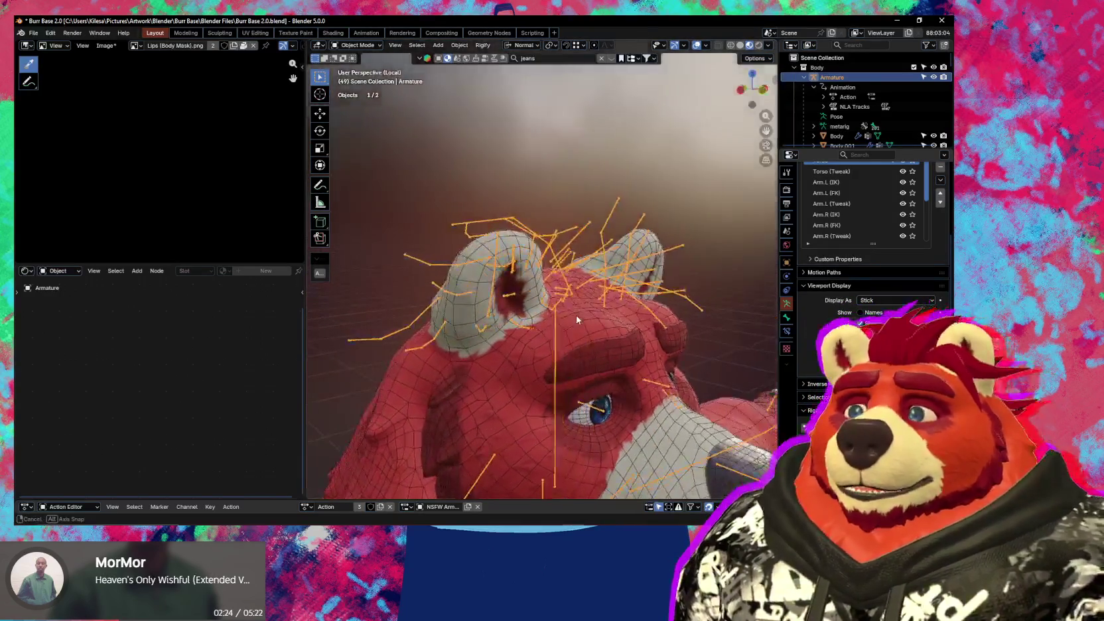
- Check the bear's ear in Weight Paint with body and rig selected, then go back to Object Mode
{"action": "left_click", "coordinate": [514, 352], "text": "shift"}
{"action": "key", "text": "ctrl+Tab"}
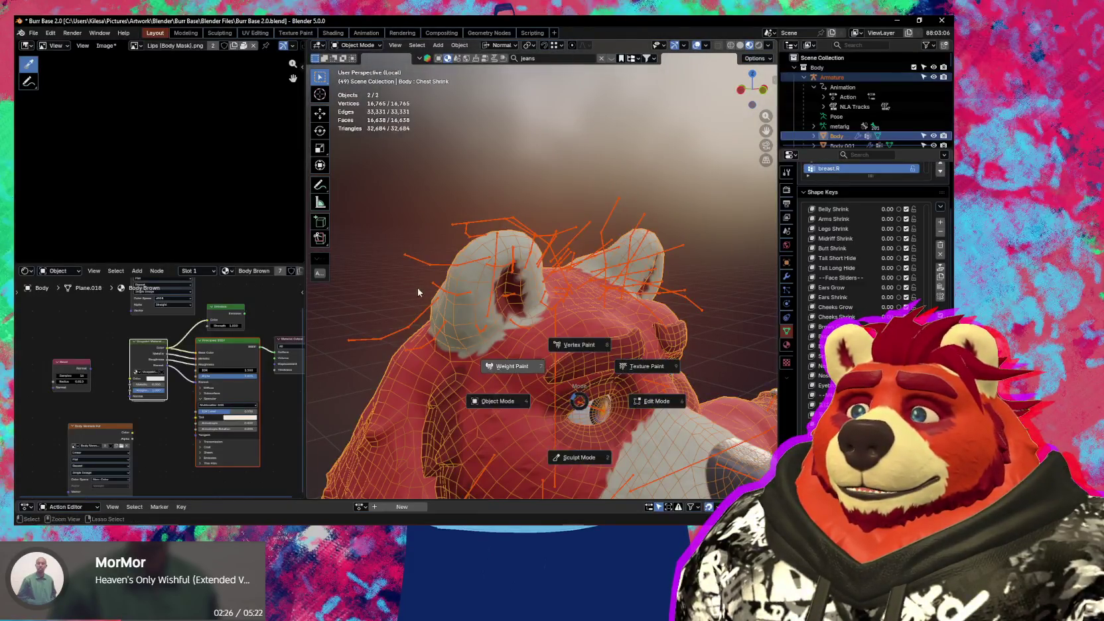
{"action": "left_click", "coordinate": [481, 312]}
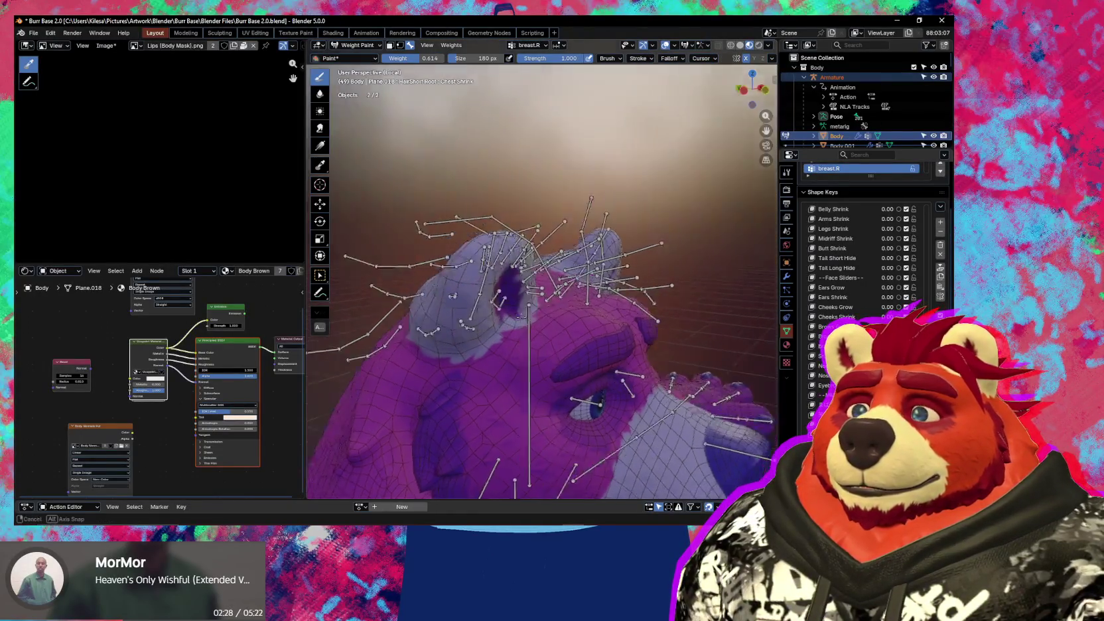
{"action": "middle_click_drag", "start_coordinate": [487, 312], "coordinate": [514, 323]}
{"action": "scroll", "coordinate": [515, 323], "scroll_direction": "up", "scroll_amount": 3}
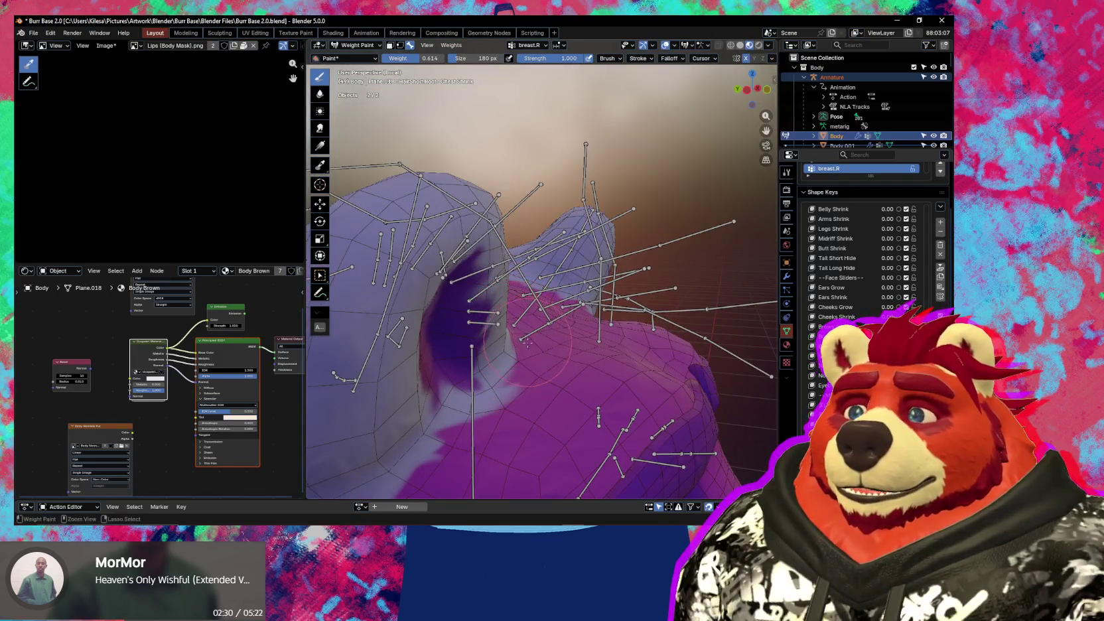
{"action": "key", "text": "ctrl+Tab"}
{"action": "left_click", "coordinate": [495, 332]}
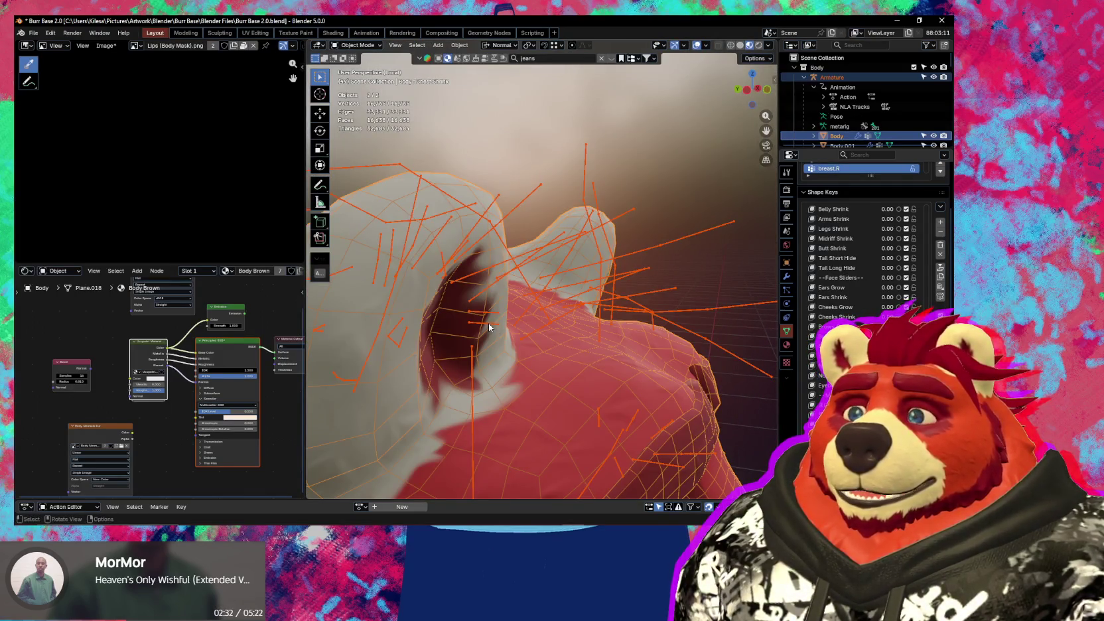
- In Pose Mode, select the hair parent bone's children, hide them, and reselect the body
{"action": "left_click", "coordinate": [488, 323]}
{"action": "key", "text": "ctrl+Tab"}
{"action": "left_click", "coordinate": [488, 323], "text": "shift"}
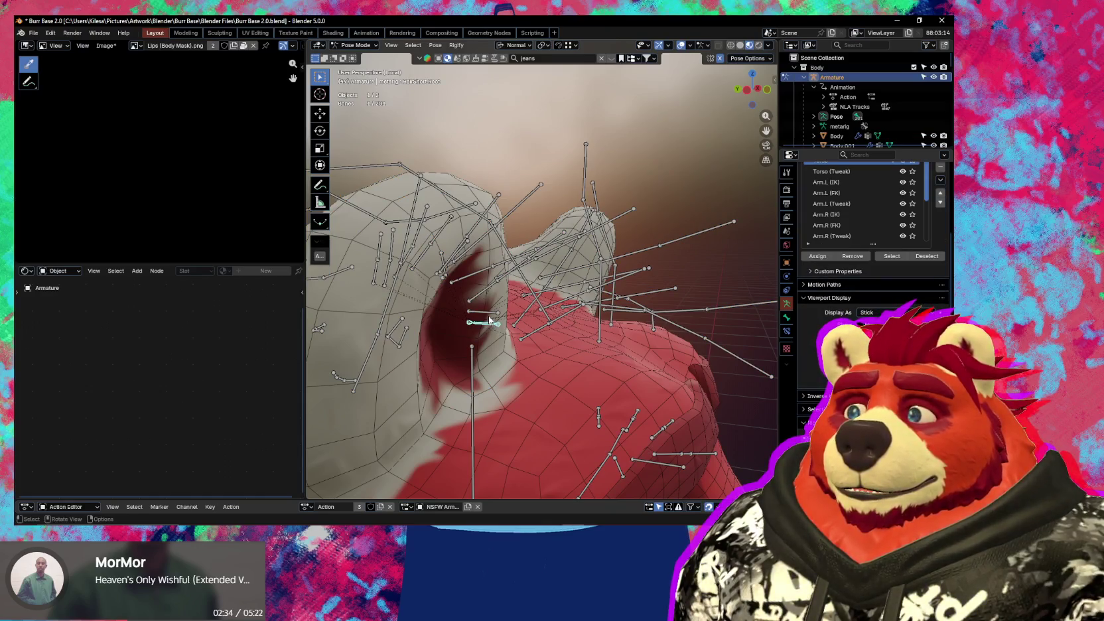
{"action": "key", "text": "shift+g"}
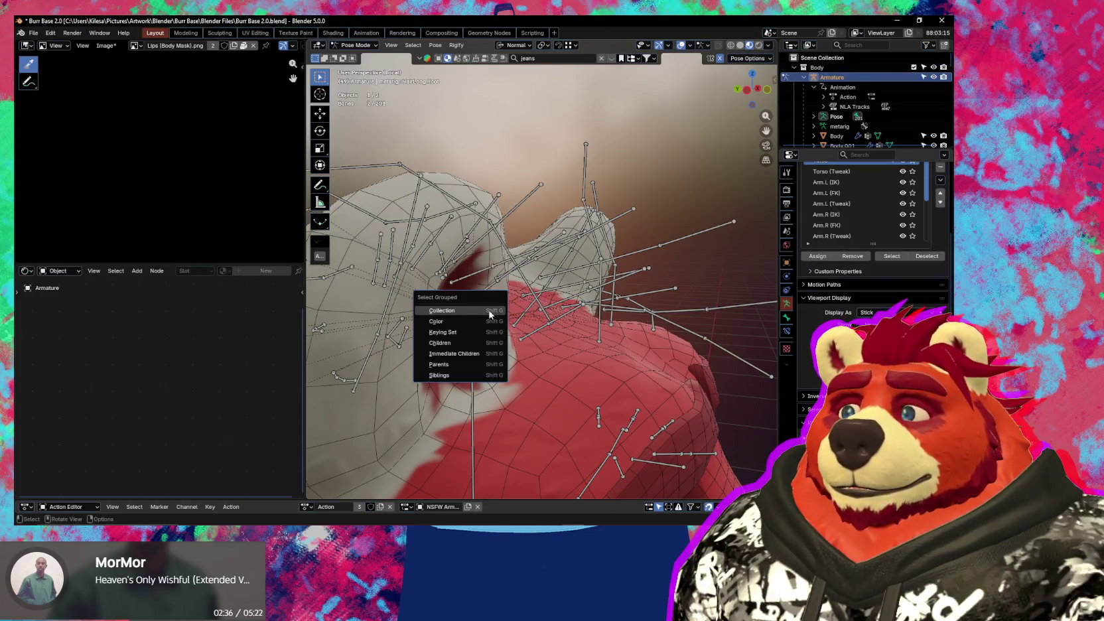
{"action": "left_click", "coordinate": [455, 344]}
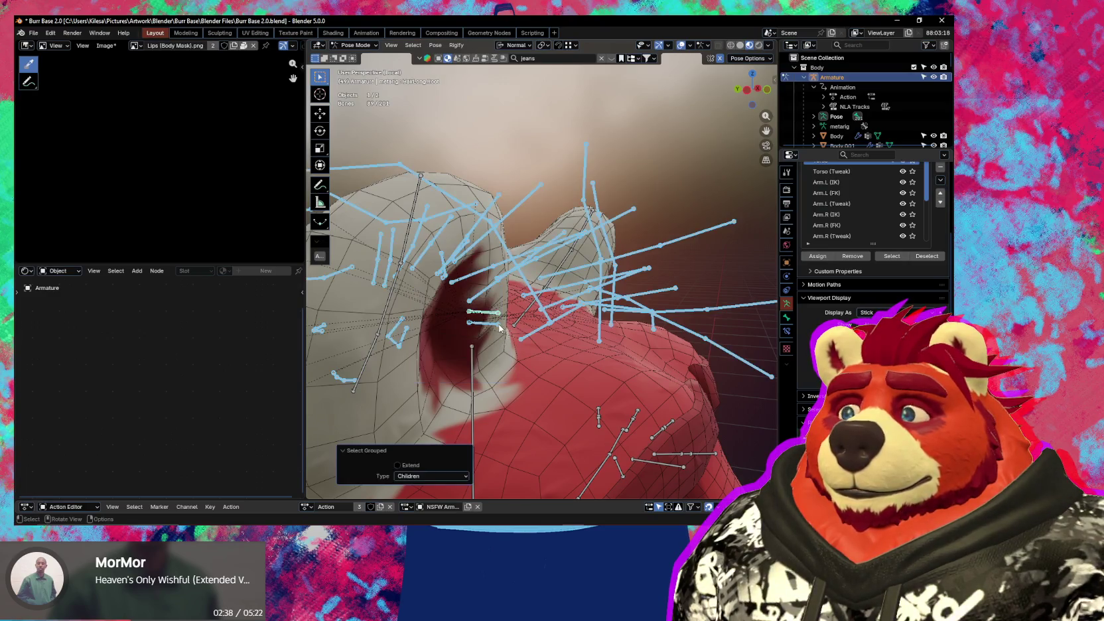
{"action": "key", "text": "ctrl+Tab"}
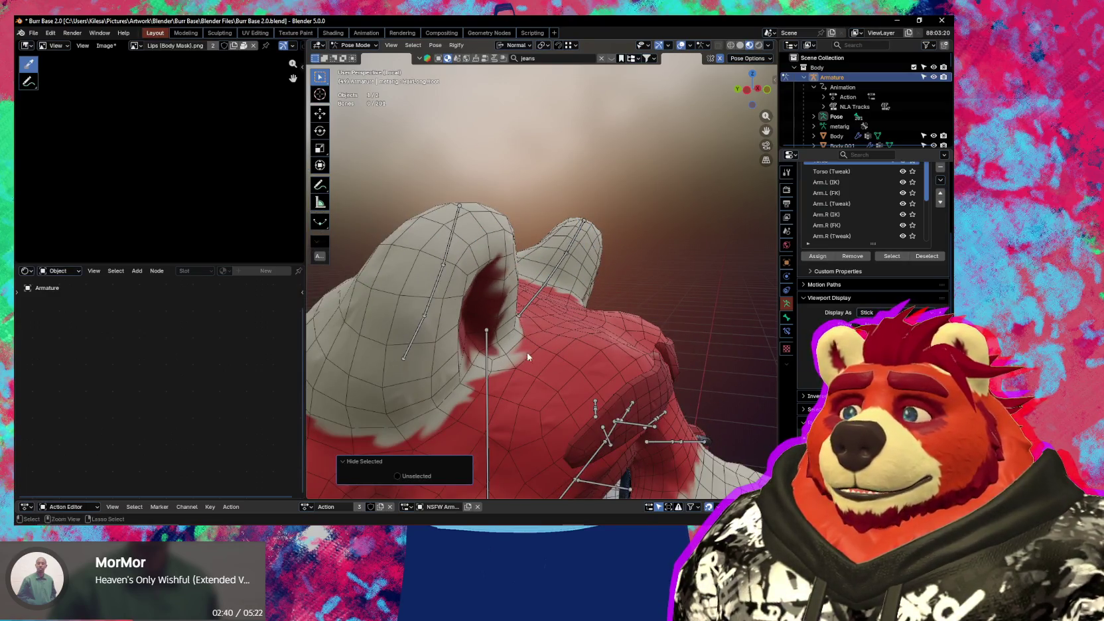
{"action": "left_click", "coordinate": [541, 347], "text": "shift"}
{"action": "key", "text": "ctrl+Tab"}
- In Weight Paint, test-rotate the lowest right ear bone and undo a stray weight stroke
{"action": "left_click", "coordinate": [531, 339]}
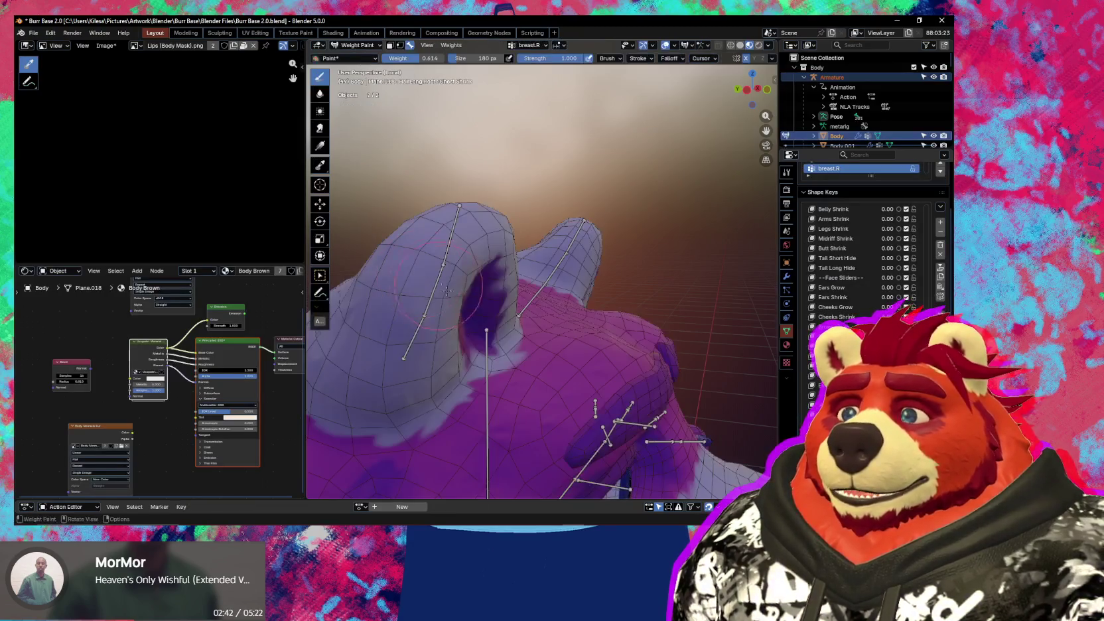
{"action": "left_click", "coordinate": [413, 327], "text": "ctrl"}
{"action": "middle_click_drag", "start_coordinate": [413, 327], "coordinate": [598, 299]}
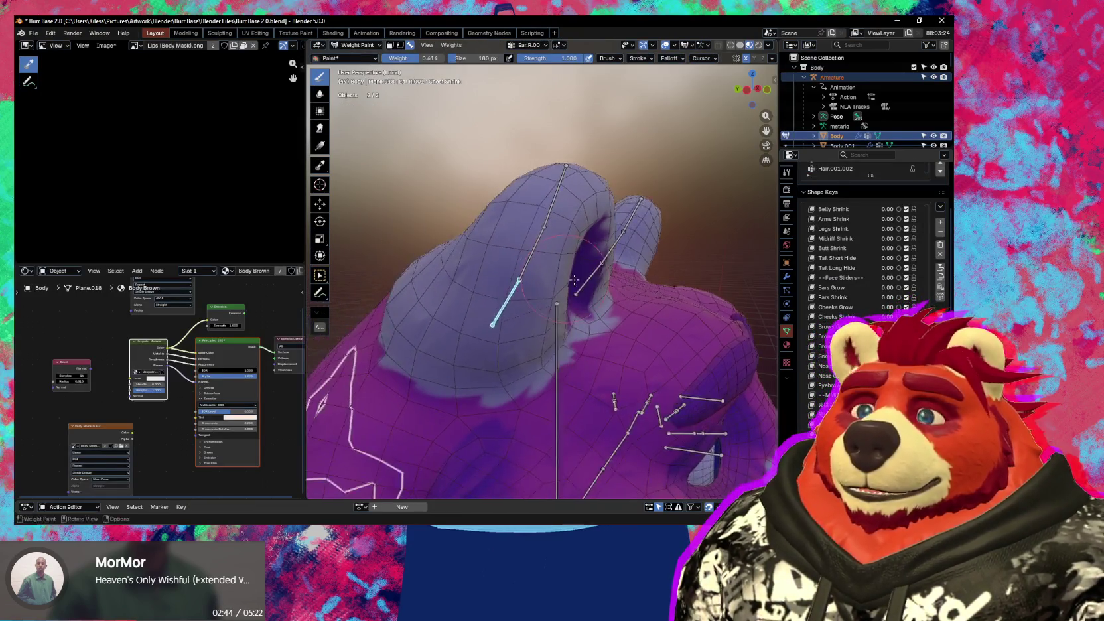
{"action": "key", "text": "r"}
{"action": "left_click", "coordinate": [675, 282]}
{"action": "middle_click_drag", "start_coordinate": [676, 281], "coordinate": [458, 339]}
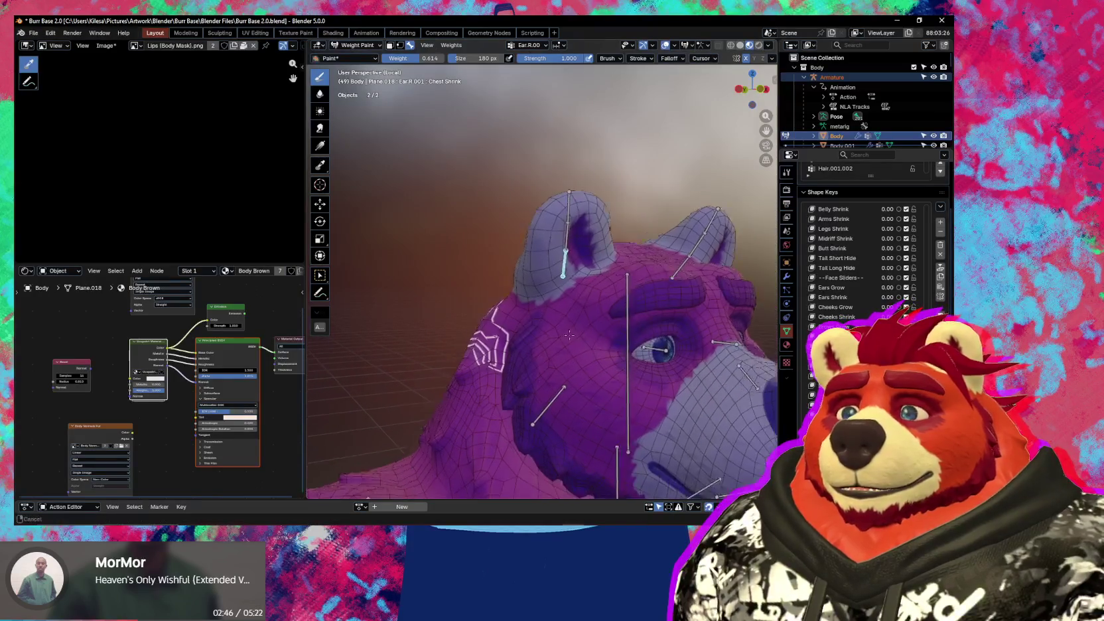
{"action": "left_click_drag", "start_coordinate": [451, 338], "coordinate": [428, 328]}
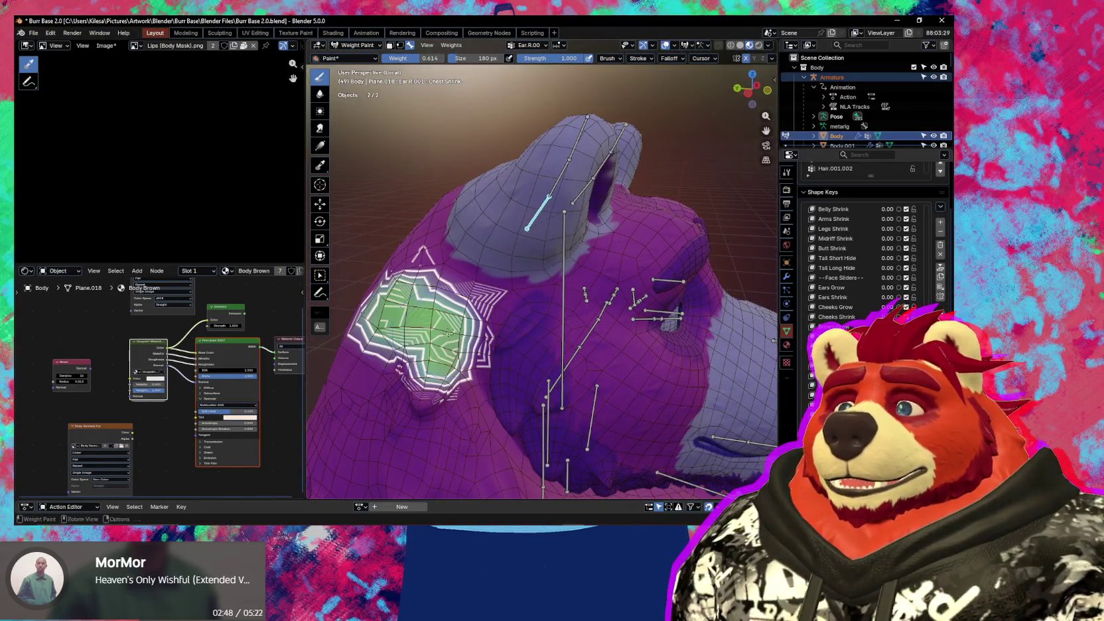
{"action": "key", "text": "ctrl+z"}
- Set the paint weight to 1.000 and make the upper right ear bones active for painting
{"action": "key", "text": "ctrl+f"}
{"action": "left_click", "coordinate": [401, 329]}
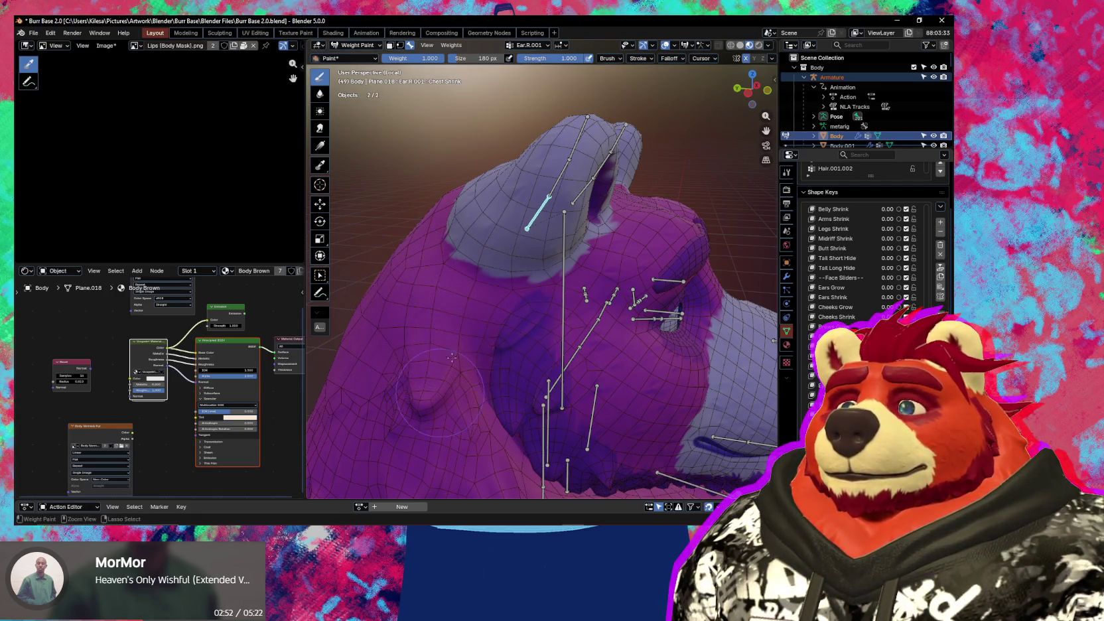
{"action": "middle_click_drag", "start_coordinate": [487, 391], "coordinate": [506, 380]}
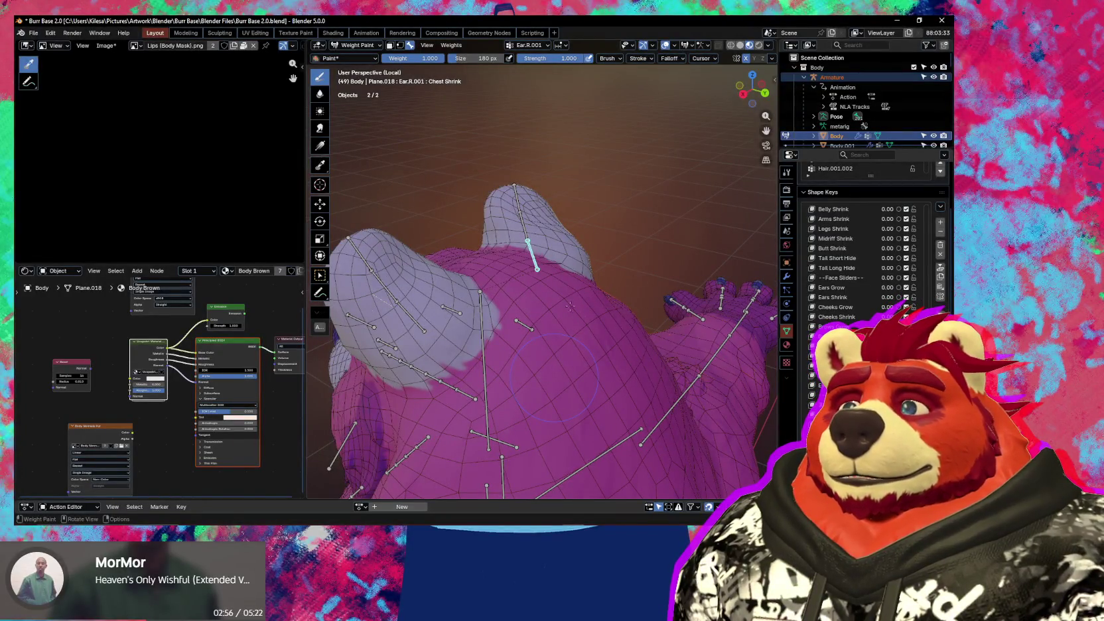
{"action": "middle_click_drag", "start_coordinate": [570, 306], "coordinate": [549, 199]}
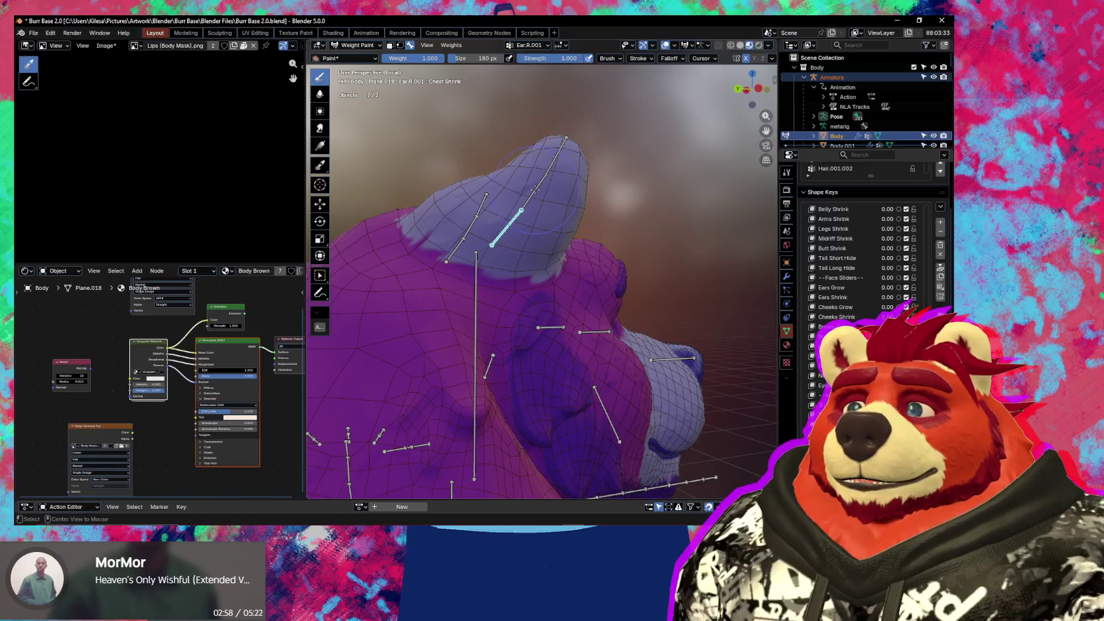
{"action": "left_click", "coordinate": [535, 189], "text": "ctrl"}
{"action": "middle_click_drag", "start_coordinate": [507, 278], "coordinate": [591, 174]}
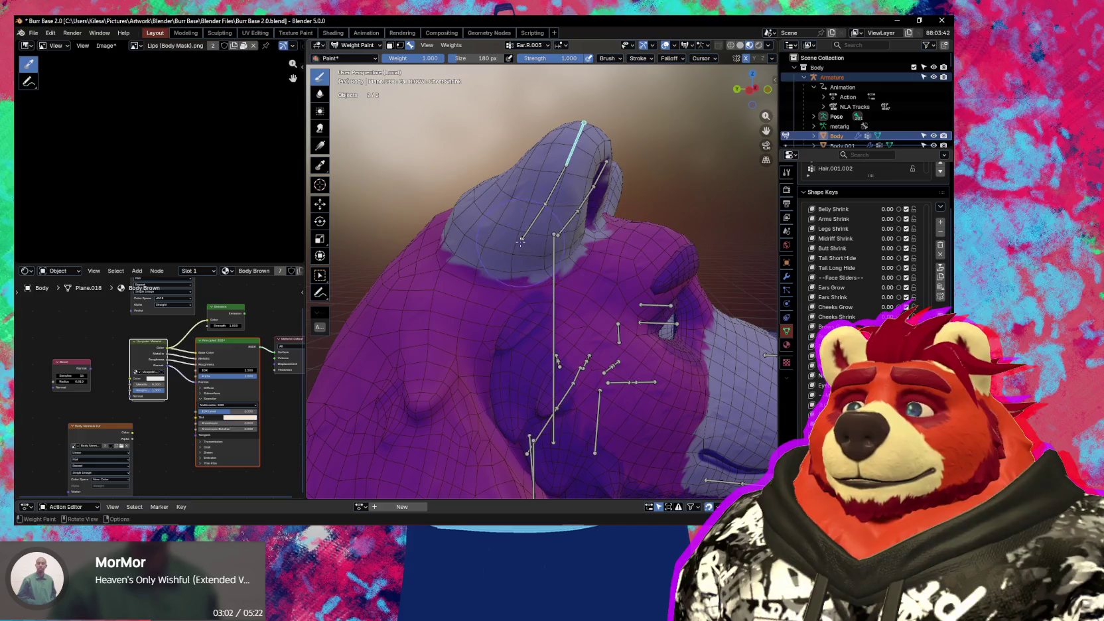
{"action": "left_click", "coordinate": [535, 226], "text": "ctrl"}
{"action": "mouse_move", "coordinate": [535, 225]}
{"action": "middle_mouse_down"}
{"action": "mouse_move", "coordinate": [637, 345]}
{"action": "mouse_move", "coordinate": [529, 292]}
{"action": "mouse_move", "coordinate": [544, 289]}
{"action": "middle_mouse_up"}
{"action": "key", "text": "g"}
{"action": "key", "text": "Escape"}
- Frame the ear, shrink the brush to 154 px, and paint full weight over the ear tip
{"action": "key", "text": "KP_Decimal"}
{"action": "scroll", "coordinate": [544, 289], "scroll_direction": "up", "scroll_amount": 3}
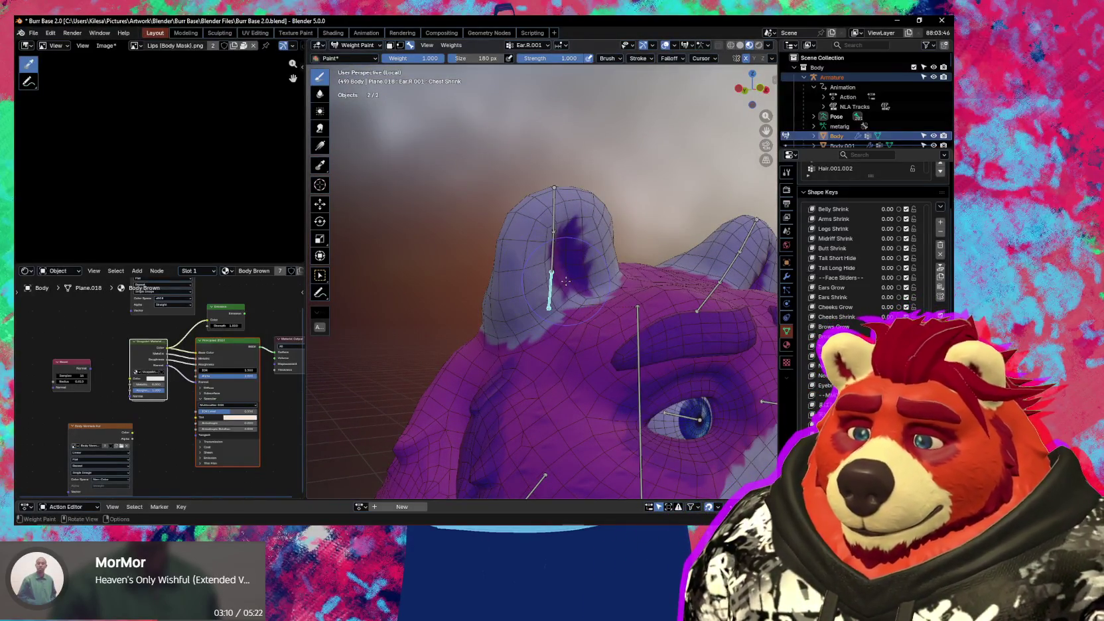
{"action": "middle_click_drag", "start_coordinate": [565, 281], "coordinate": [546, 281]}
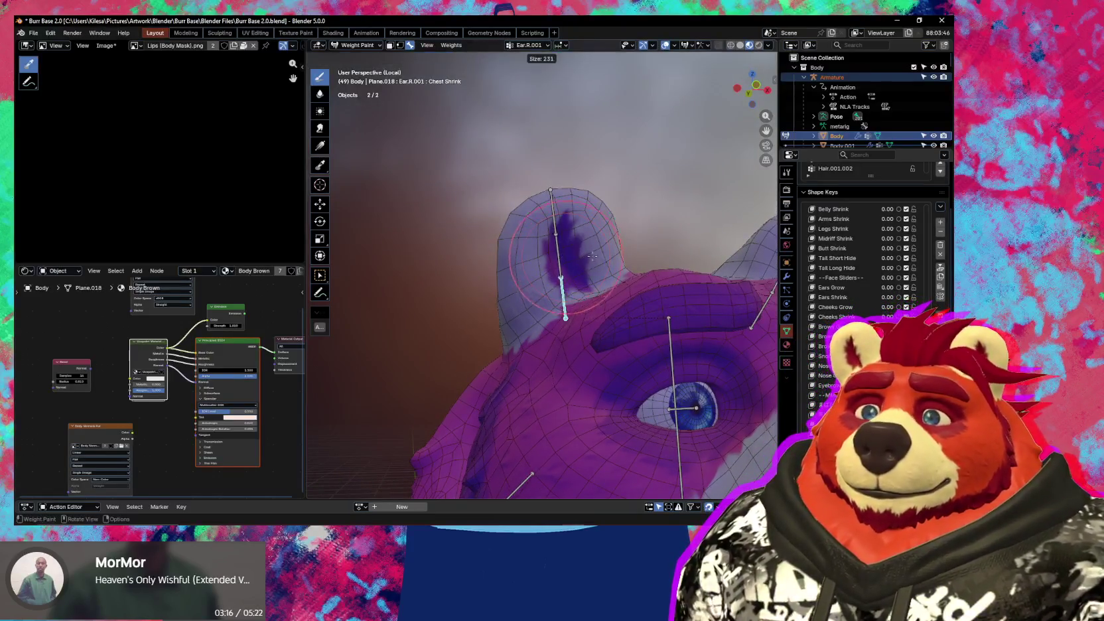
{"action": "mouse_move", "coordinate": [579, 248]}
{"action": "middle_mouse_down"}
{"action": "mouse_move", "coordinate": [600, 275]}
{"action": "mouse_move", "coordinate": [543, 295]}
{"action": "mouse_move", "coordinate": [542, 267]}
{"action": "middle_mouse_up"}
{"action": "key", "text": "bracketleft"}
{"action": "key", "text": "bracketleft"}
{"action": "key", "text": "bracketleft"}
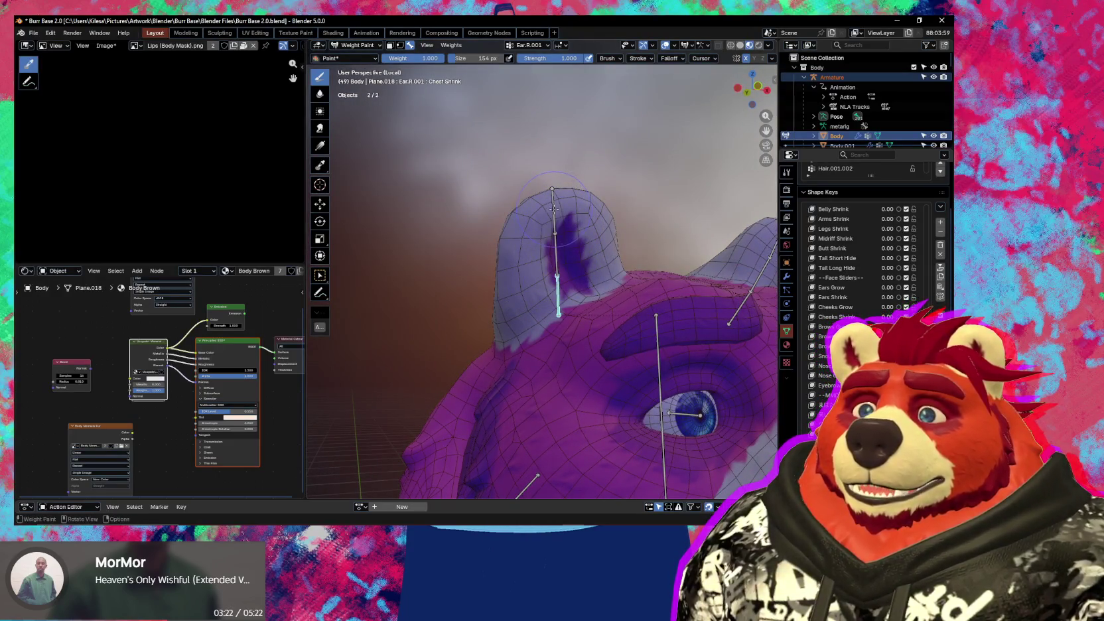
{"action": "middle_click_drag", "start_coordinate": [557, 211], "coordinate": [570, 256]}
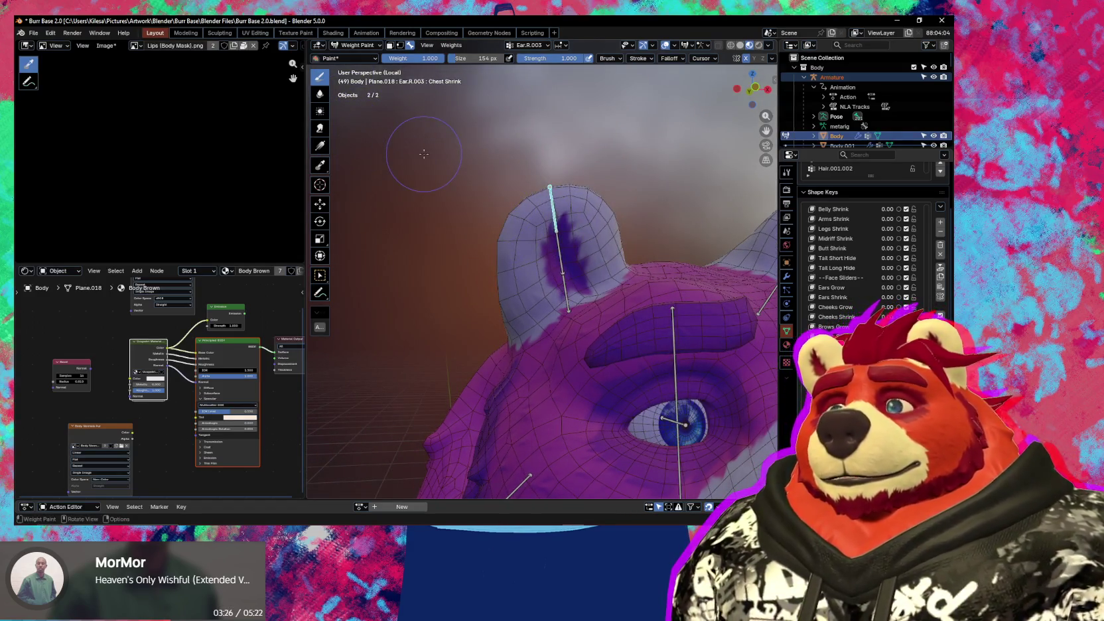
{"action": "left_click_drag", "start_coordinate": [556, 229], "coordinate": [543, 199]}
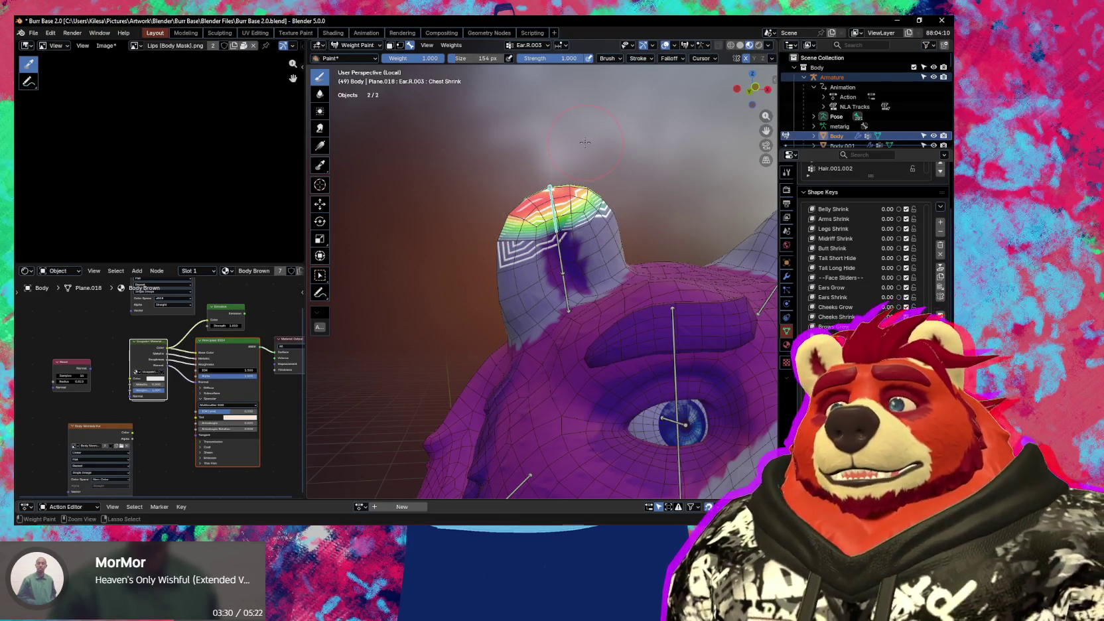
- Undo the ear tip strokes, set the falloff shape to Projected, and repaint the ear top
{"action": "key", "text": "ctrl+z"}
{"action": "left_click", "coordinate": [670, 58]}
{"action": "left_click", "coordinate": [712, 299]}
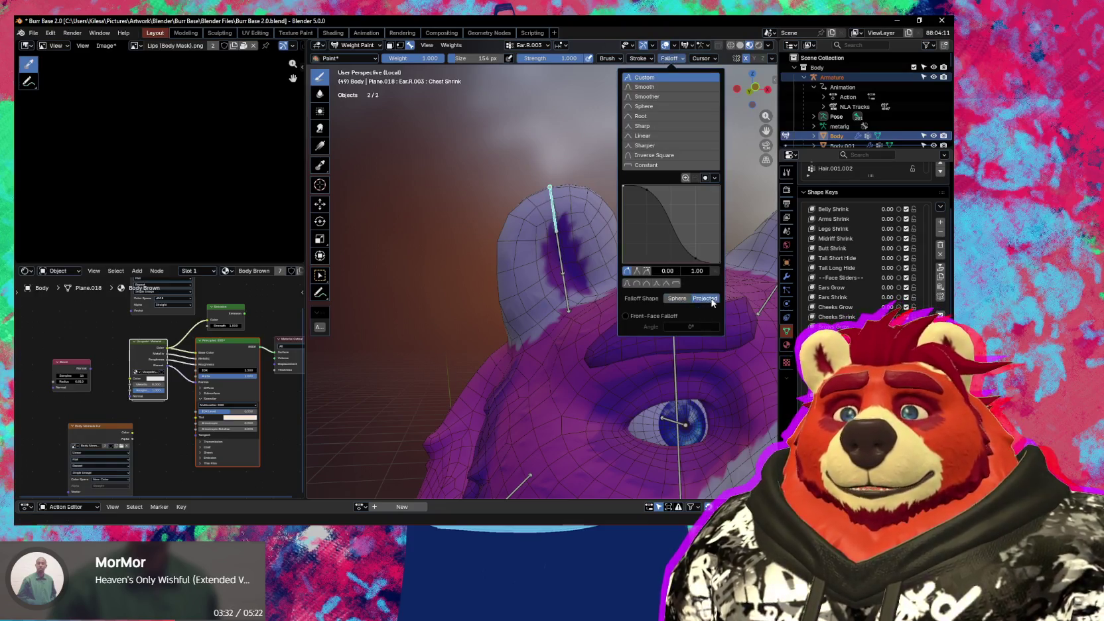
{"action": "left_click_drag", "start_coordinate": [530, 216], "coordinate": [588, 178]}
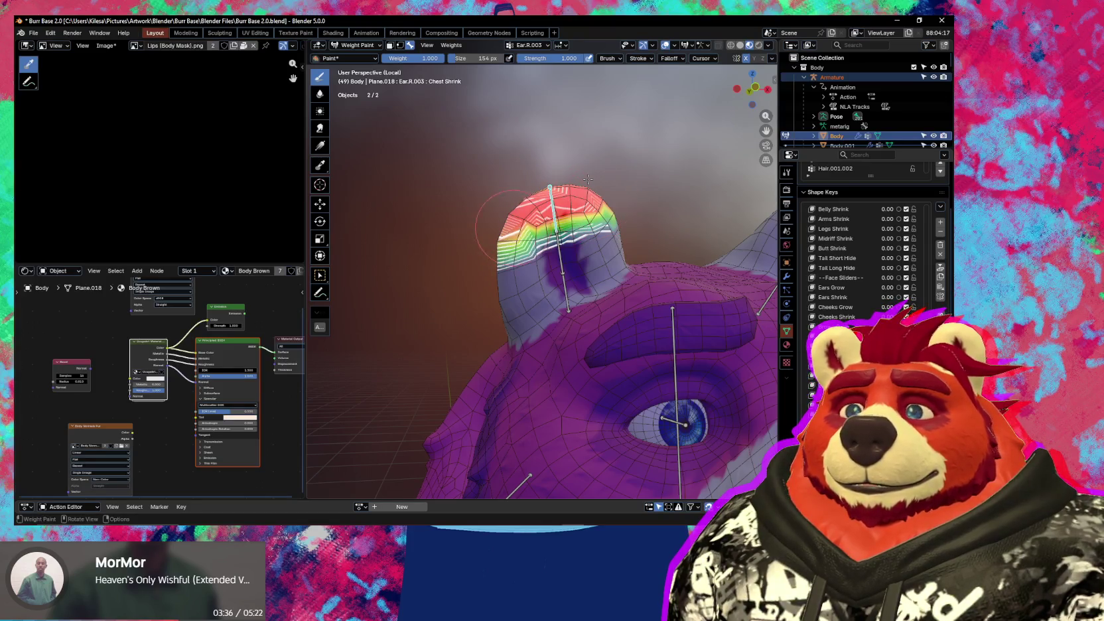
{"action": "left_click_drag", "start_coordinate": [511, 224], "coordinate": [588, 193]}
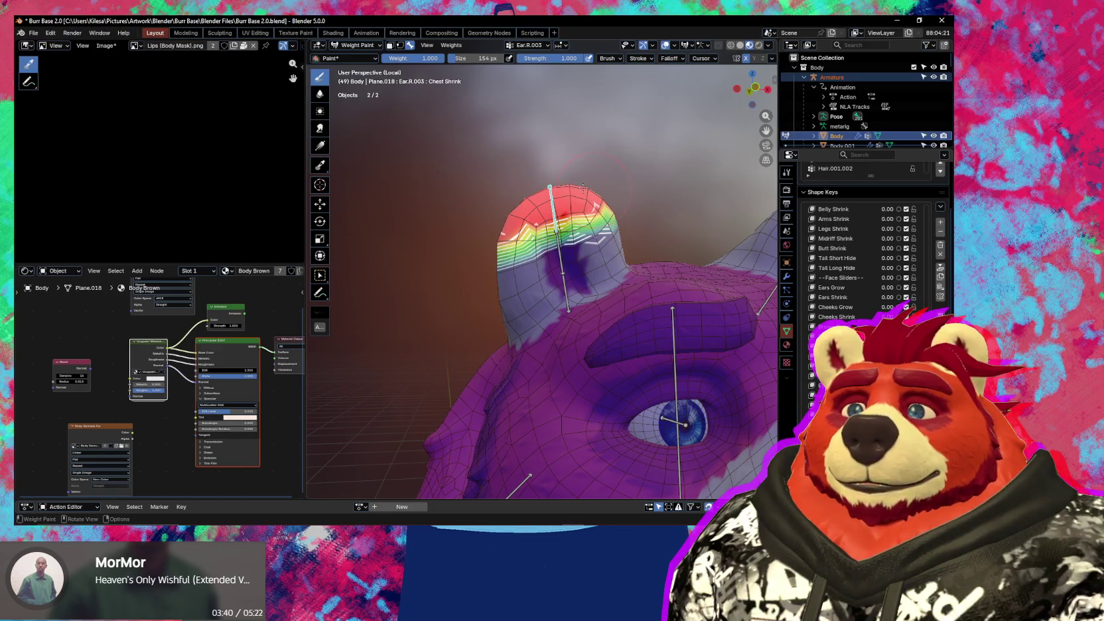
- Paint the middle band of the ear into Ear.R.002, then enter Edit Mode on the body
{"action": "left_click", "coordinate": [559, 258], "text": "ctrl"}
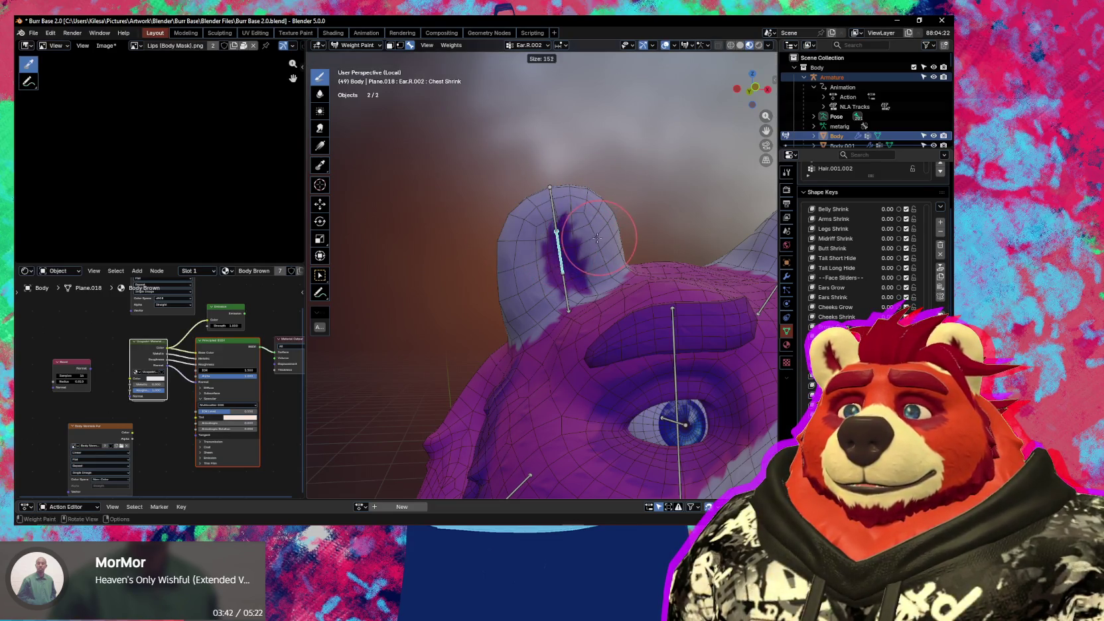
{"action": "mouse_move", "coordinate": [582, 243]}
{"action": "left_mouse_down"}
{"action": "mouse_move", "coordinate": [606, 233]}
{"action": "mouse_move", "coordinate": [524, 249]}
{"action": "mouse_move", "coordinate": [606, 233]}
{"action": "mouse_move", "coordinate": [525, 266]}
{"action": "mouse_move", "coordinate": [626, 239]}
{"action": "left_mouse_up"}
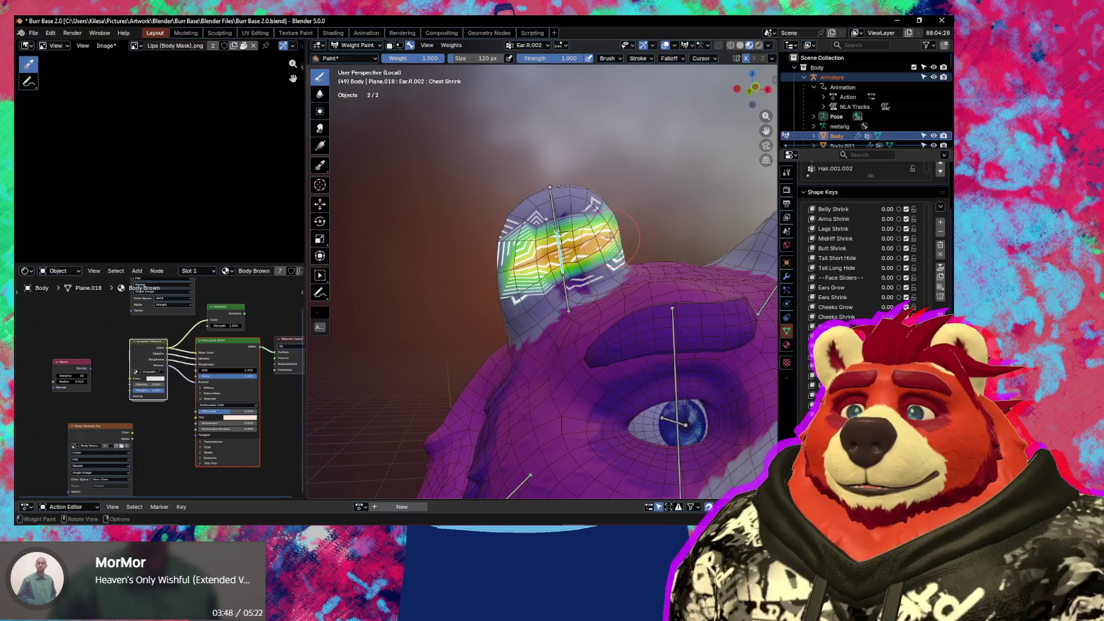
{"action": "middle_click_drag", "start_coordinate": [634, 205], "coordinate": [569, 284]}
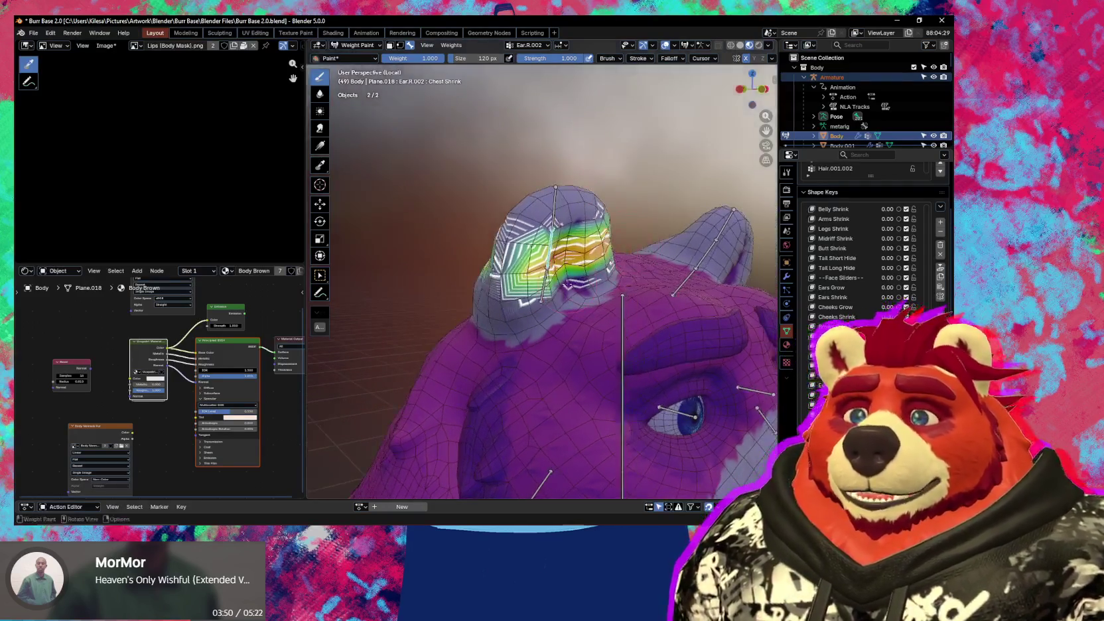
{"action": "key", "text": "Tab"}
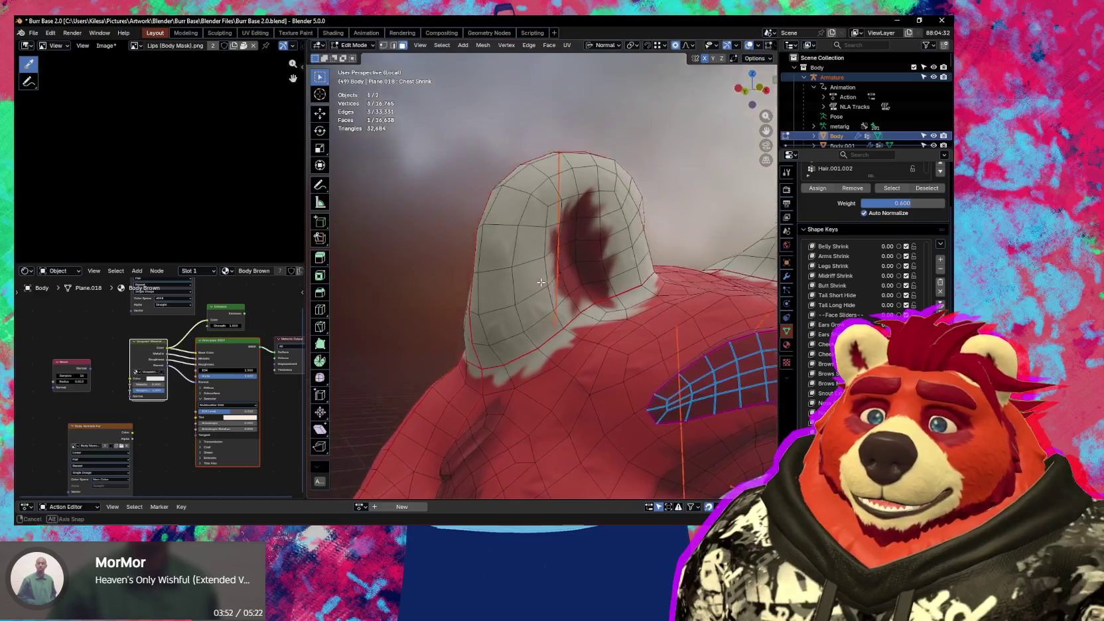
- Return the body to Object Mode, then select the armature and enter its Edit Mode
{"action": "key", "text": "Tab"}
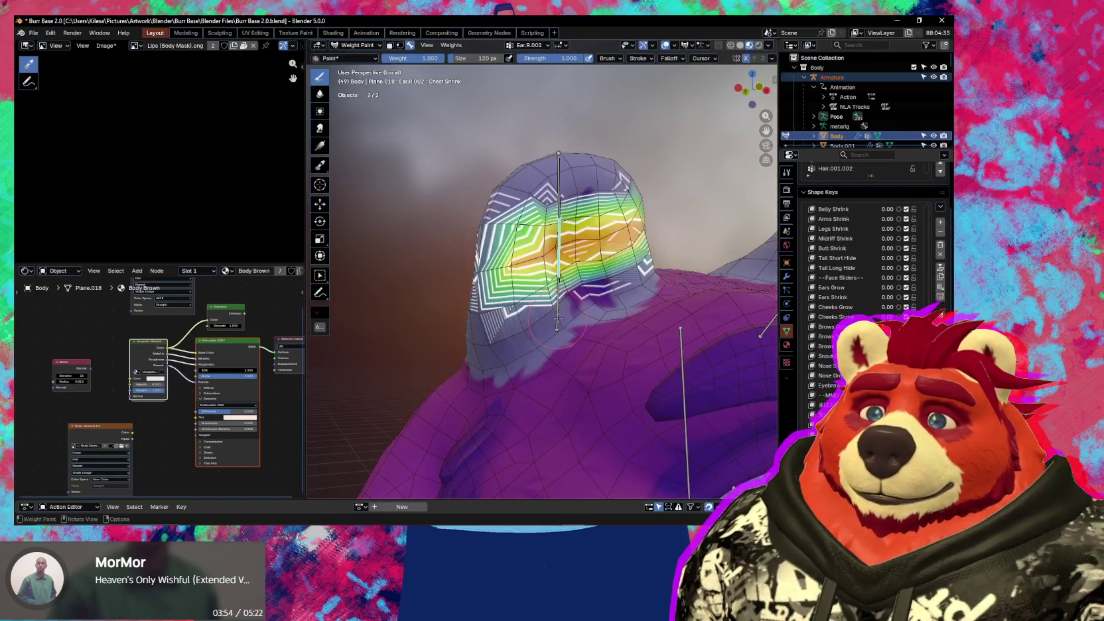
{"action": "key", "text": "ctrl+Tab"}
{"action": "left_click", "coordinate": [501, 353]}
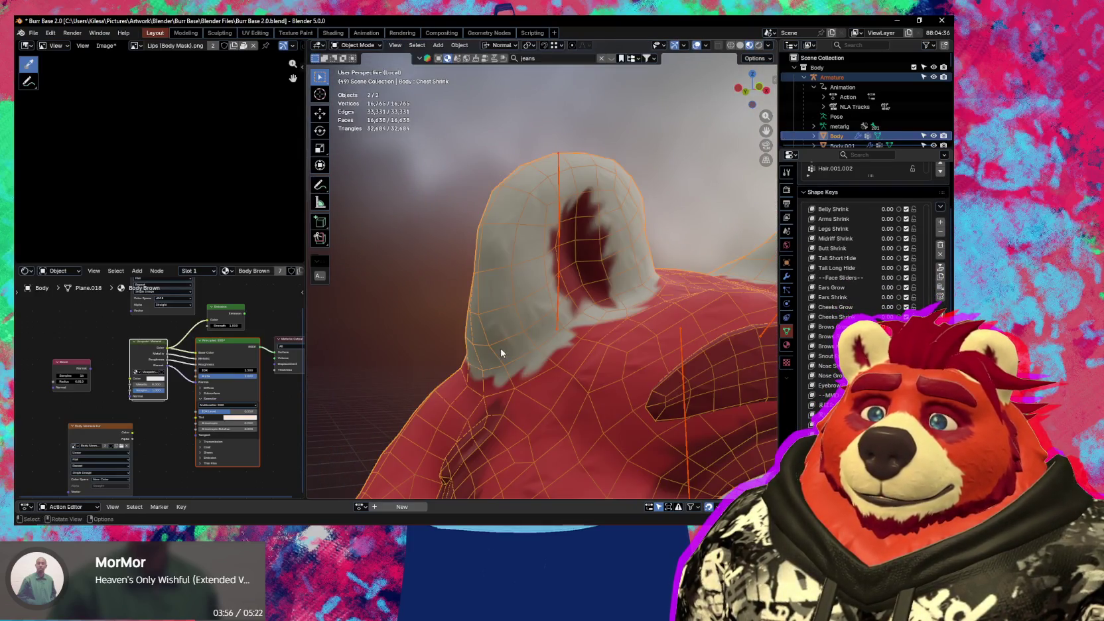
{"action": "left_click", "coordinate": [558, 300]}
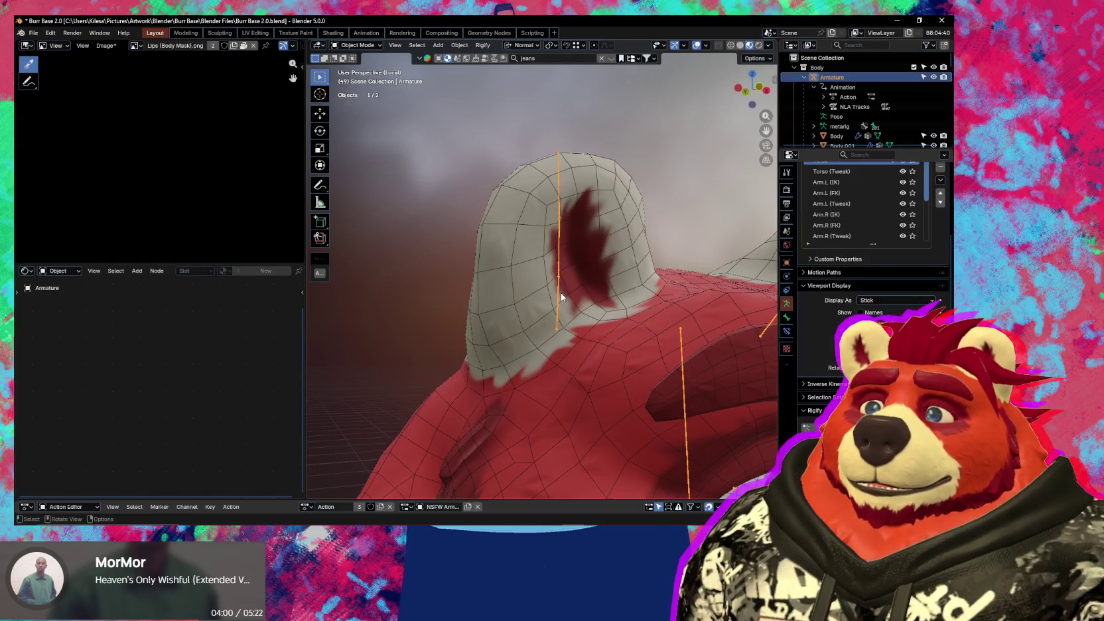
{"action": "key", "text": "Tab"}
- Zoom in on the right ear and select the Ear.R.001 bone inside it
{"action": "scroll", "coordinate": [558, 305], "scroll_direction": "up", "scroll_amount": 1}
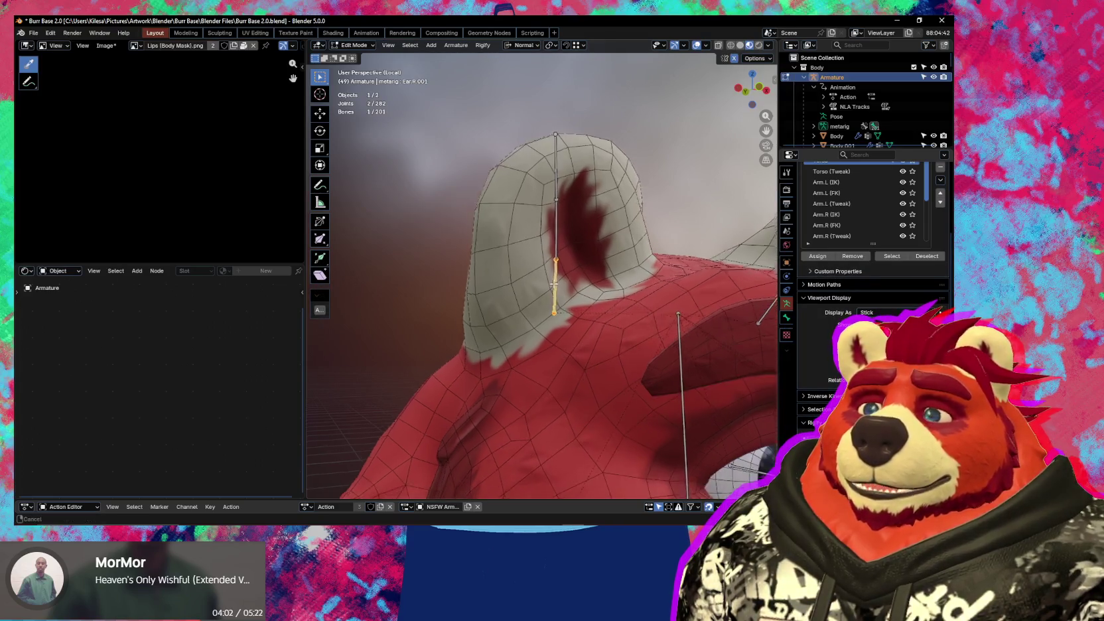
{"action": "scroll", "coordinate": [554, 307], "scroll_direction": "up", "scroll_amount": 1}
{"action": "scroll", "coordinate": [548, 310], "scroll_direction": "up", "scroll_amount": 1}
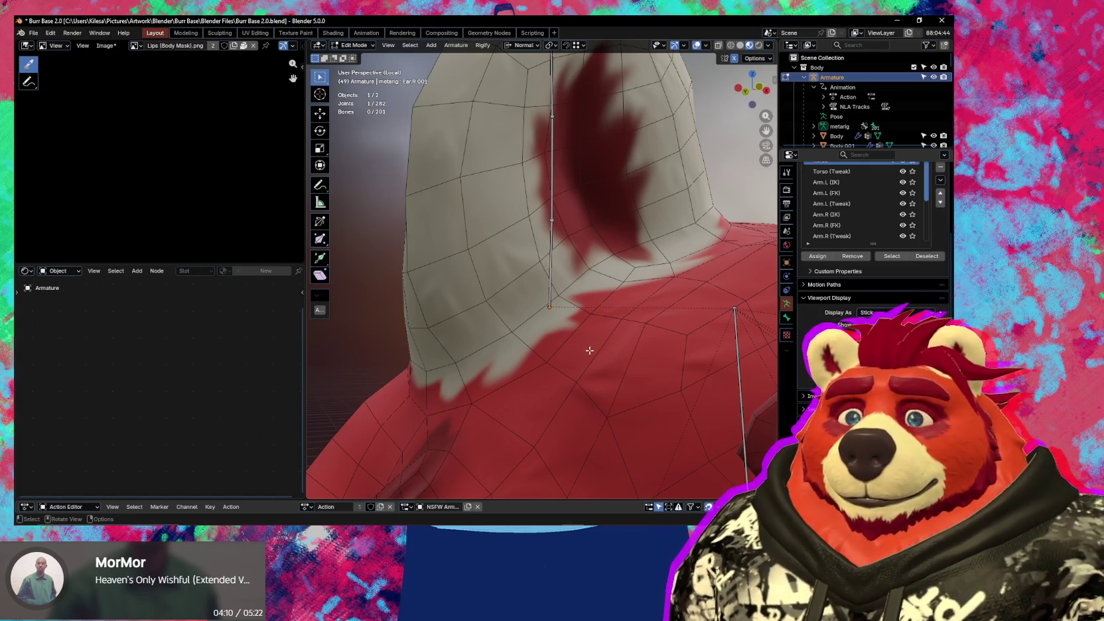
{"action": "scroll", "coordinate": [570, 292], "scroll_direction": "down", "scroll_amount": 2}
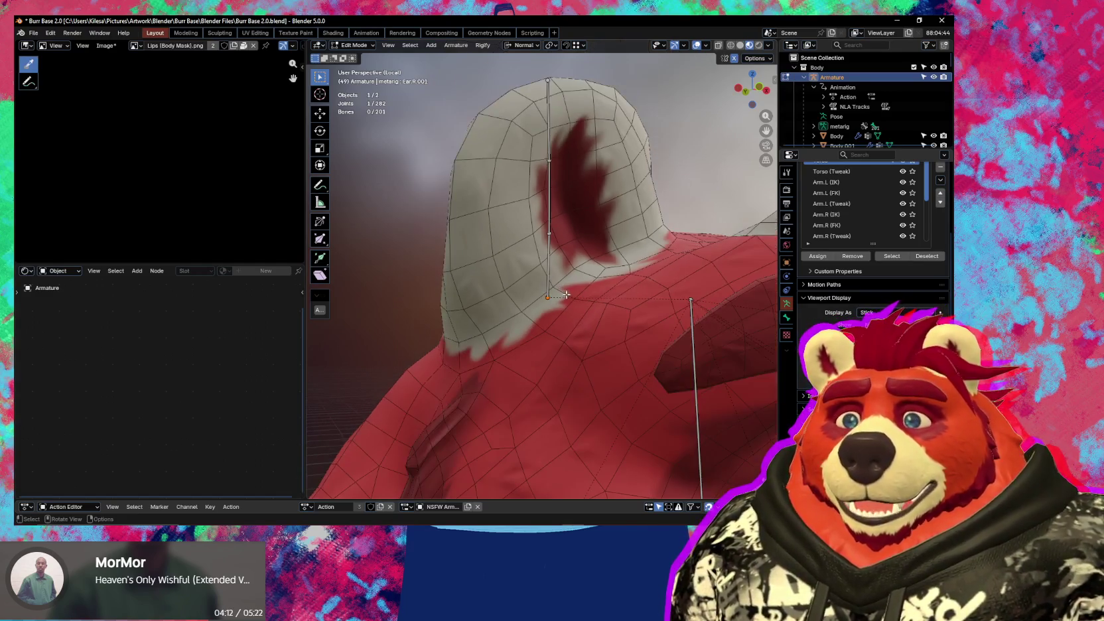
{"action": "middle_click_drag", "start_coordinate": [565, 295], "coordinate": [547, 299]}
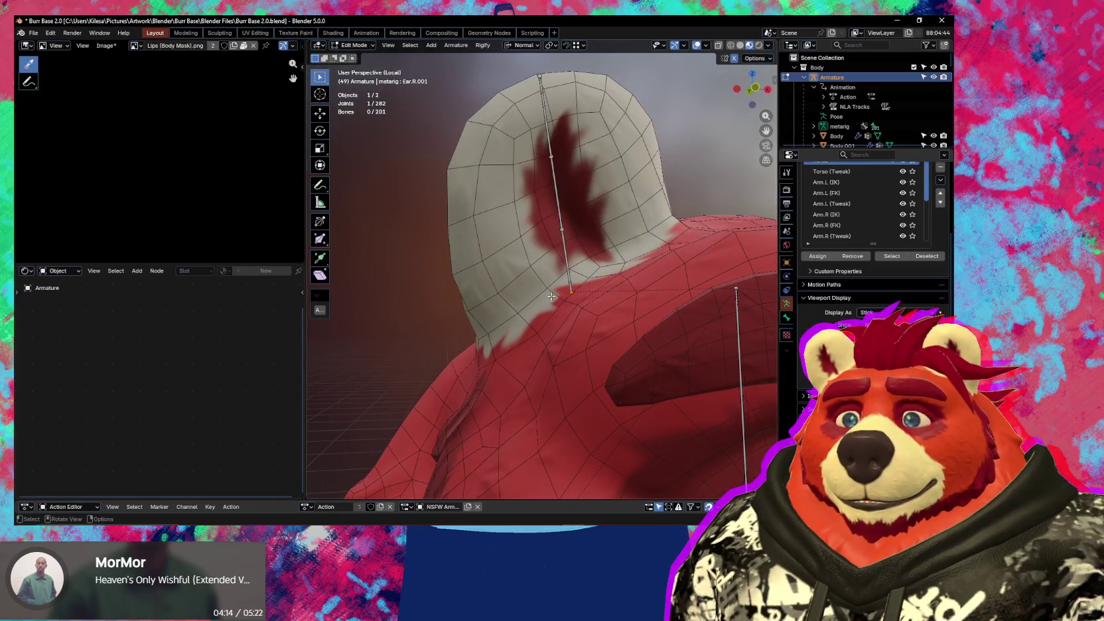
{"action": "left_click", "coordinate": [556, 193]}
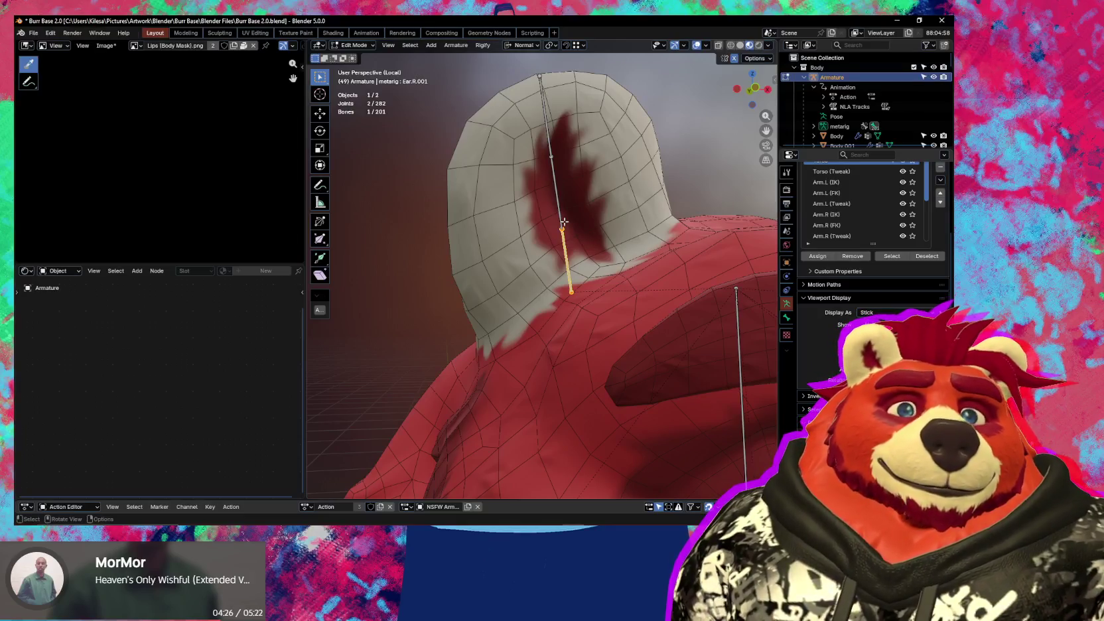
{"action": "middle_click_drag", "start_coordinate": [601, 290], "coordinate": [572, 300]}
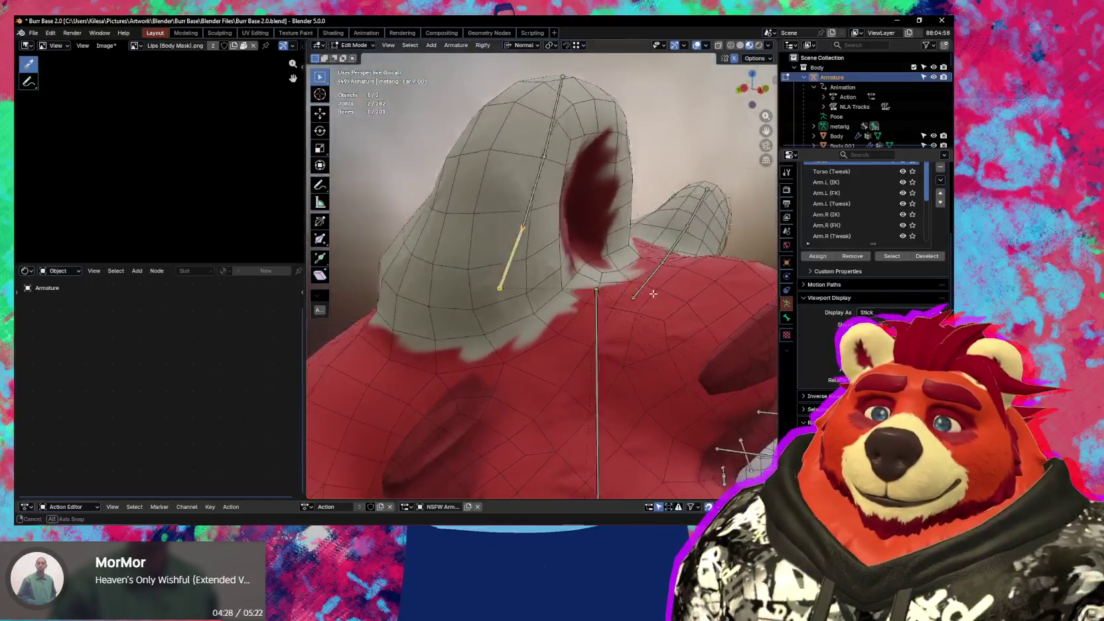
{"action": "scroll", "coordinate": [572, 299], "scroll_direction": "up", "scroll_amount": 2}
{"action": "scroll", "coordinate": [578, 310], "scroll_direction": "up", "scroll_amount": 1}
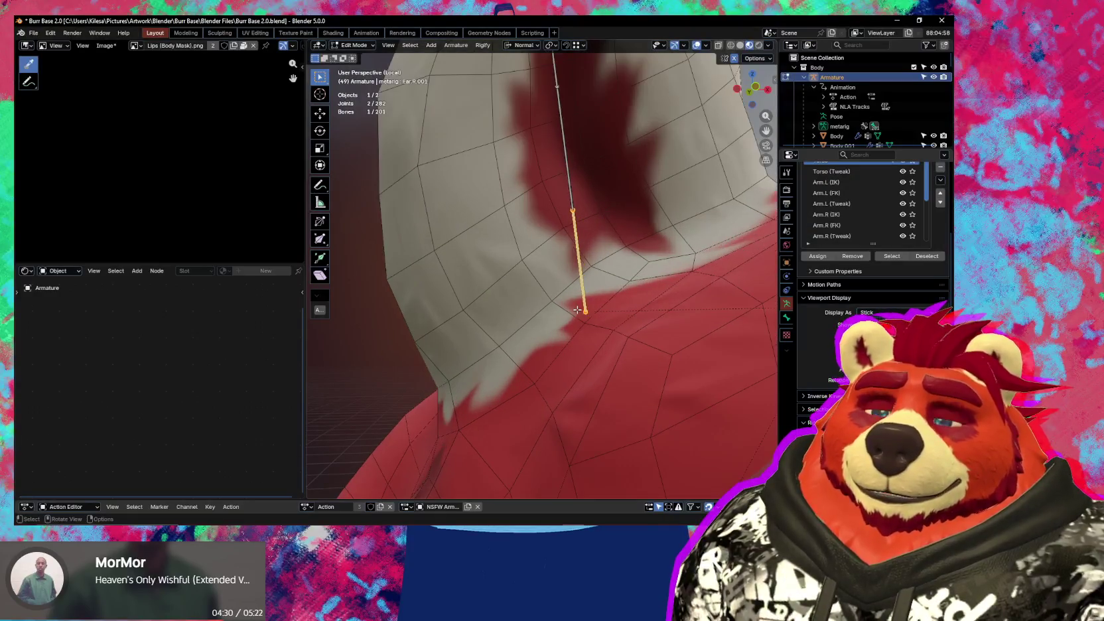
- Try extruding a new bone from the ear bone's tip along X, then undo it
{"action": "key", "text": "e"}
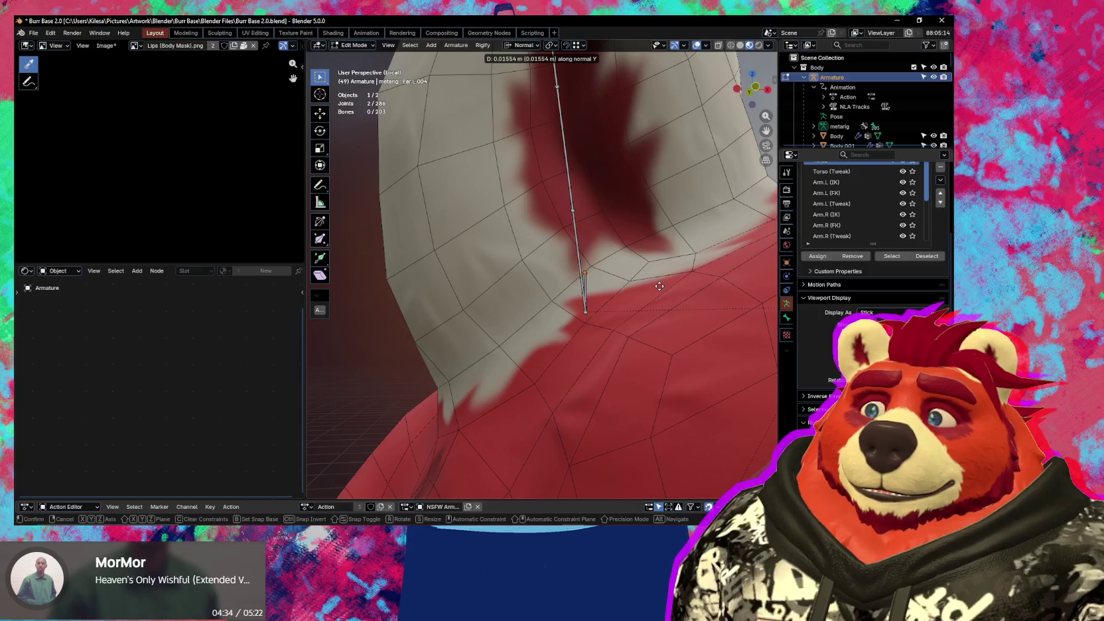
{"action": "key", "text": "y"}
{"action": "key", "text": "x"}
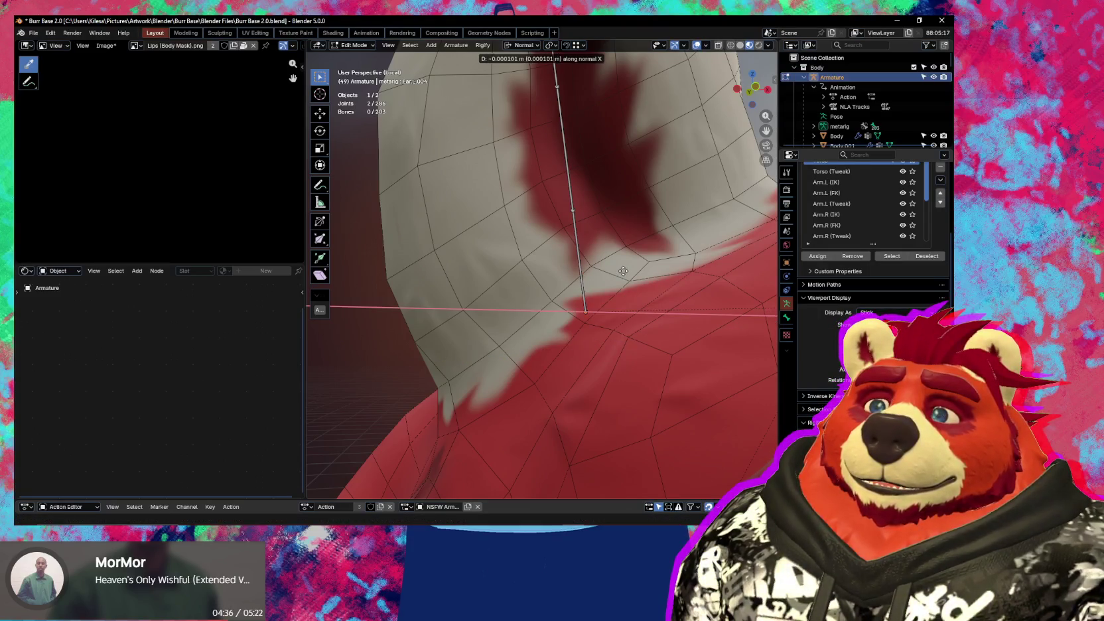
{"action": "left_click", "coordinate": [617, 265]}
{"action": "middle_click_drag", "start_coordinate": [596, 317], "coordinate": [648, 323]}
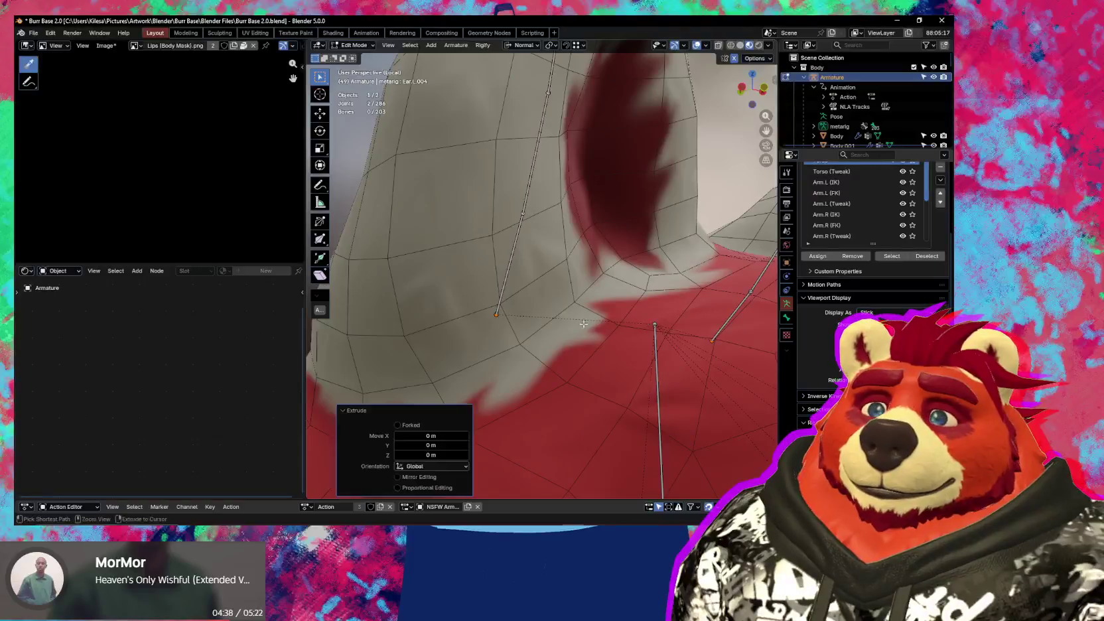
{"action": "key", "text": "ctrl+z"}
- Duplicate the lower ear bones in place
{"action": "left_click", "coordinate": [507, 272]}
{"action": "middle_click_drag", "start_coordinate": [508, 272], "coordinate": [552, 285]}
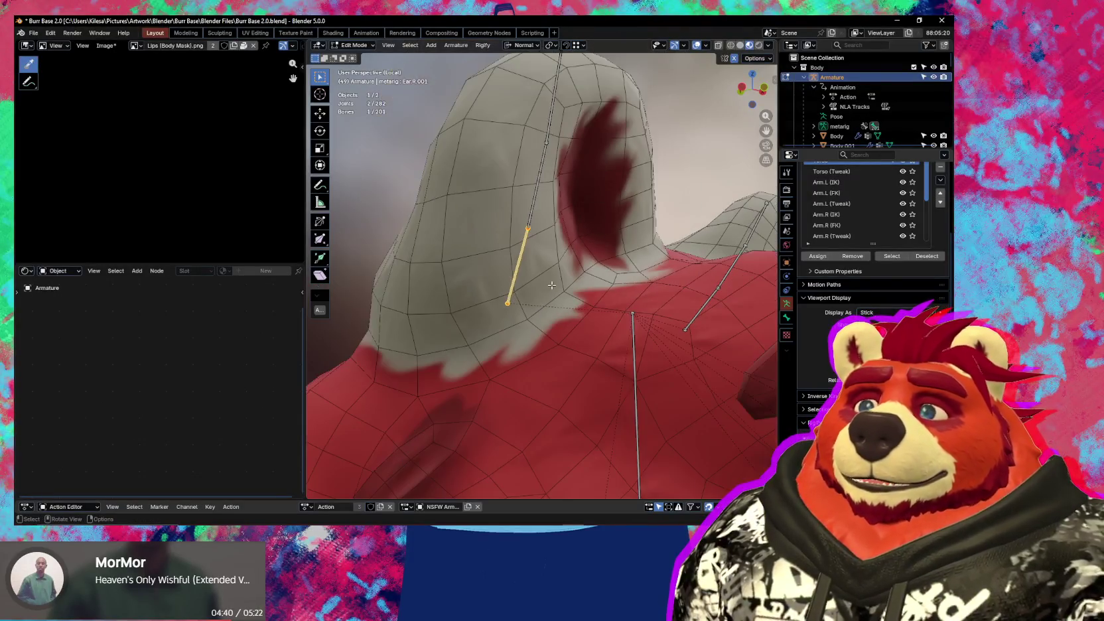
{"action": "key", "text": "shift+d"}
{"action": "right_click", "coordinate": [551, 286]}
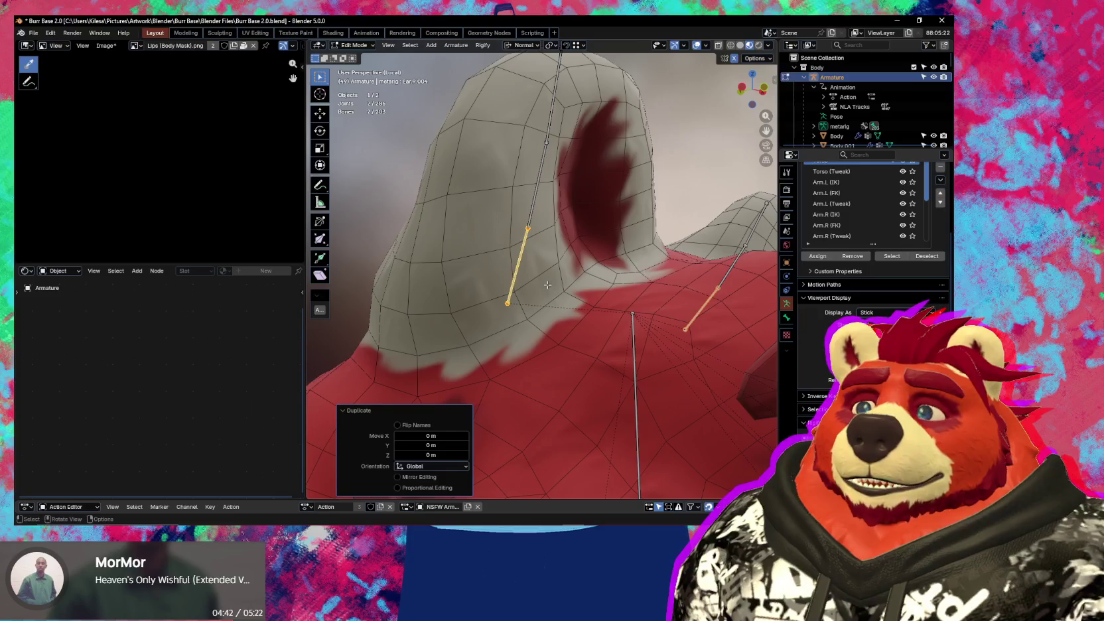
{"action": "key", "text": "g"}
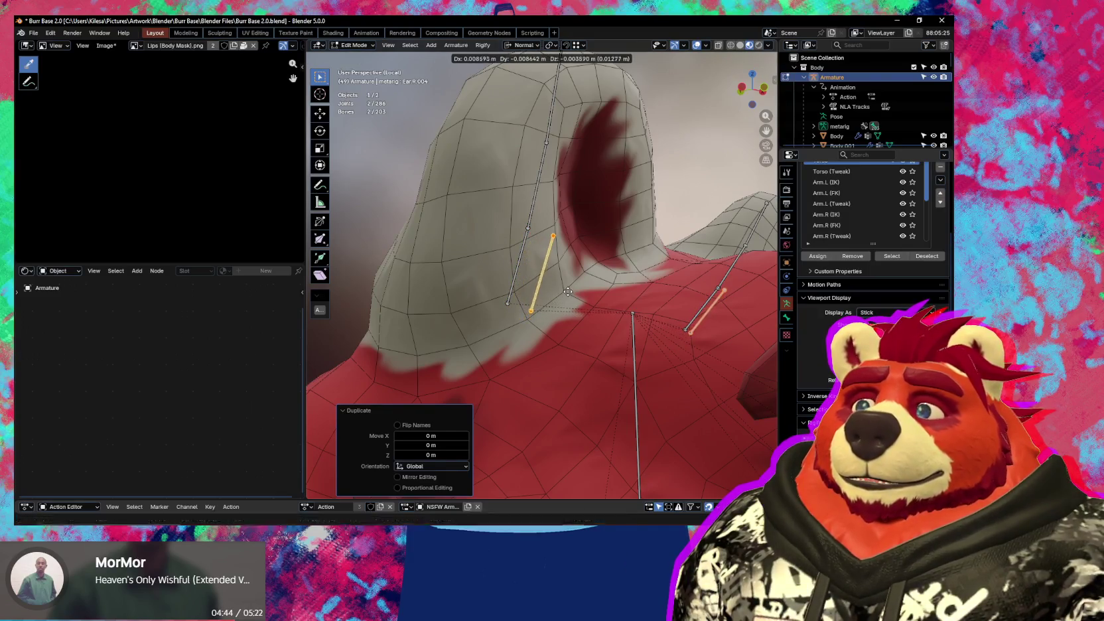
{"action": "right_click", "coordinate": [568, 292]}
{"action": "scroll", "coordinate": [532, 281], "scroll_direction": "up", "scroll_amount": 2}
{"action": "scroll", "coordinate": [528, 277], "scroll_direction": "up", "scroll_amount": 2}
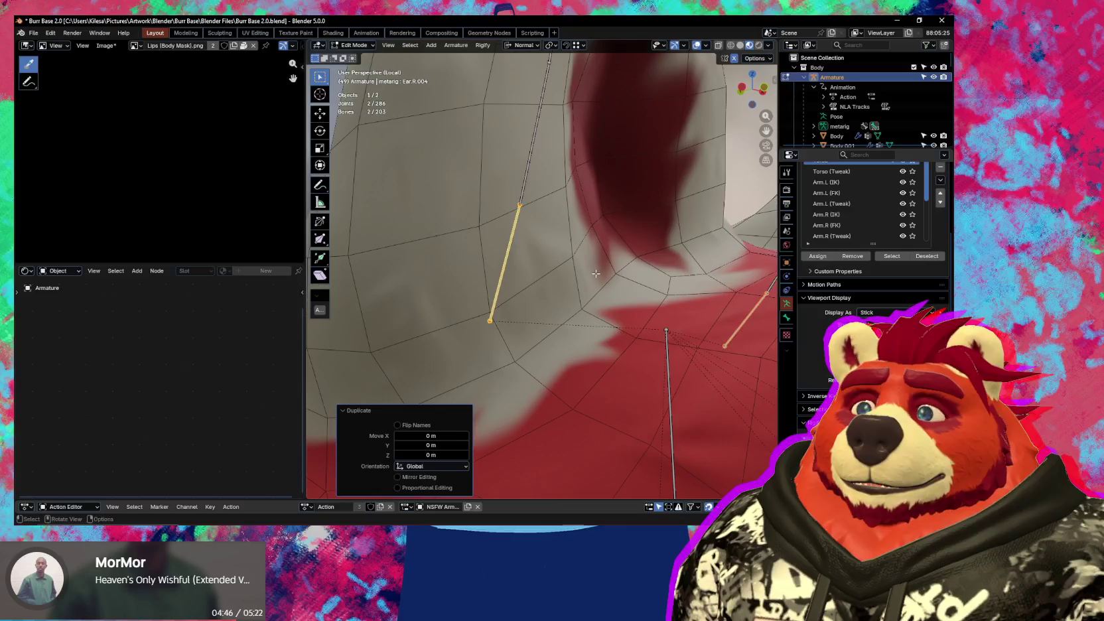
- Shrink the duplicated bones to about 0.3 scale around their individual origins
{"action": "key", "text": "s"}
{"action": "right_click", "coordinate": [569, 280]}
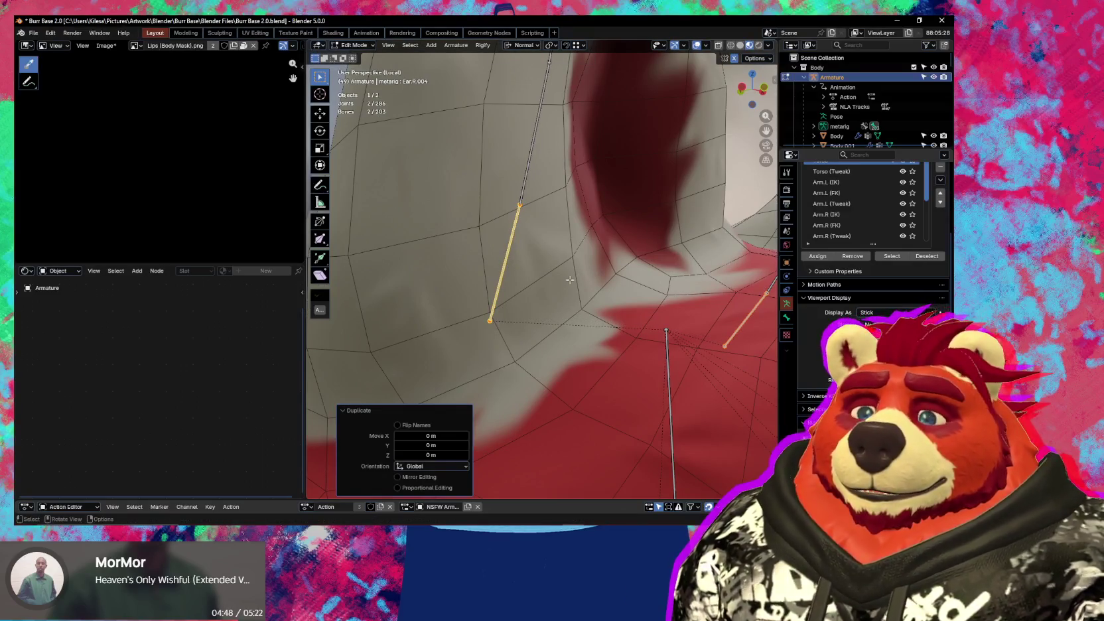
{"action": "key", "text": "period"}
{"action": "left_click", "coordinate": [575, 342]}
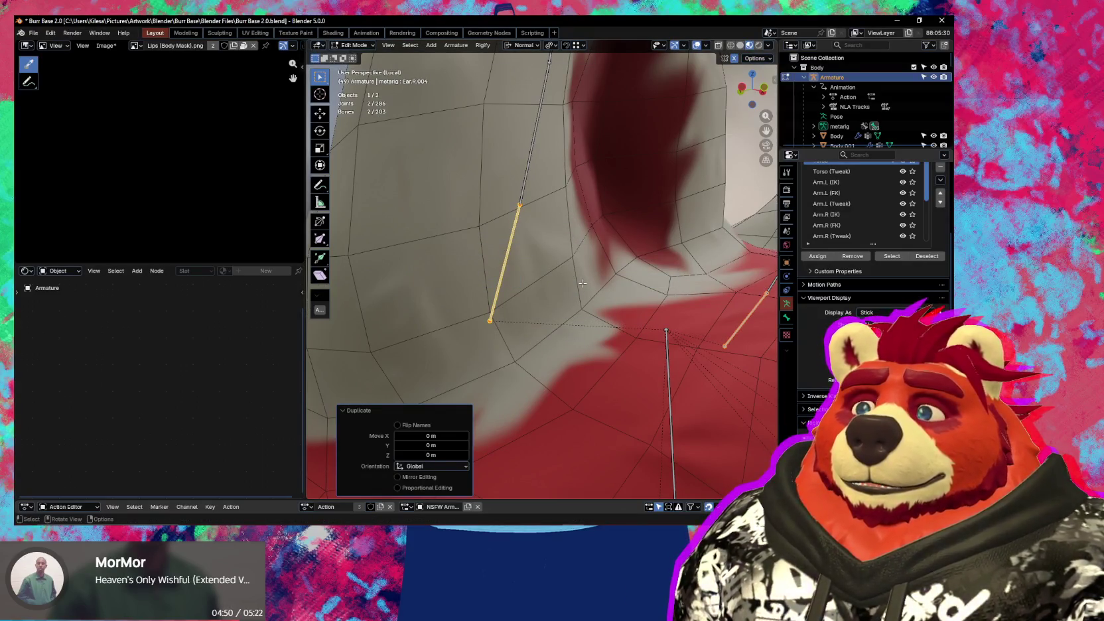
{"action": "key", "text": "s"}
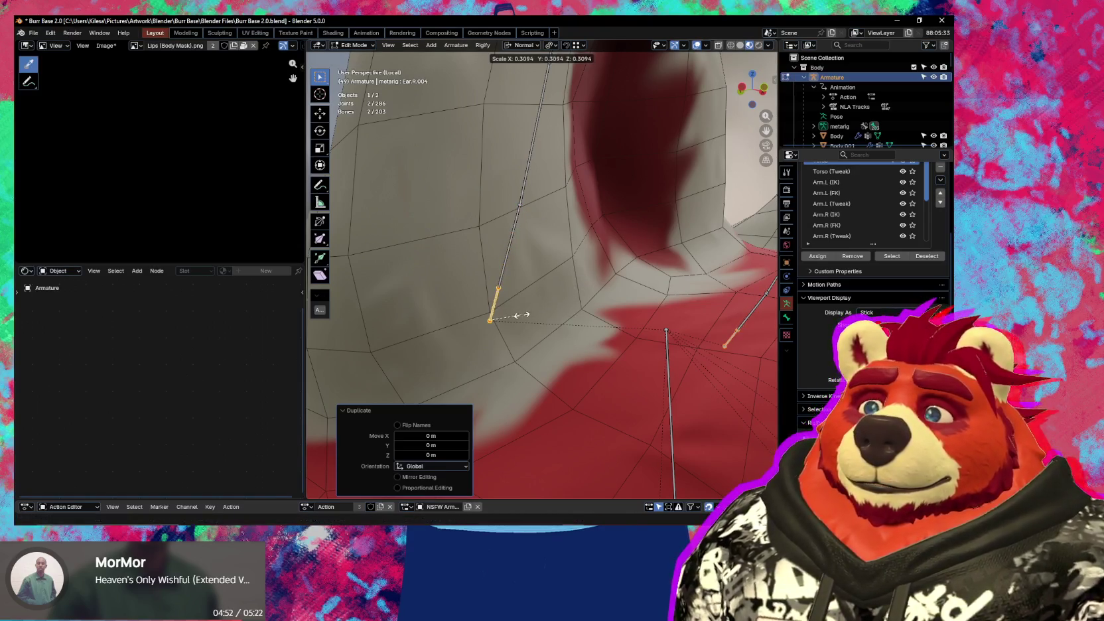
{"action": "left_click", "coordinate": [520, 308]}
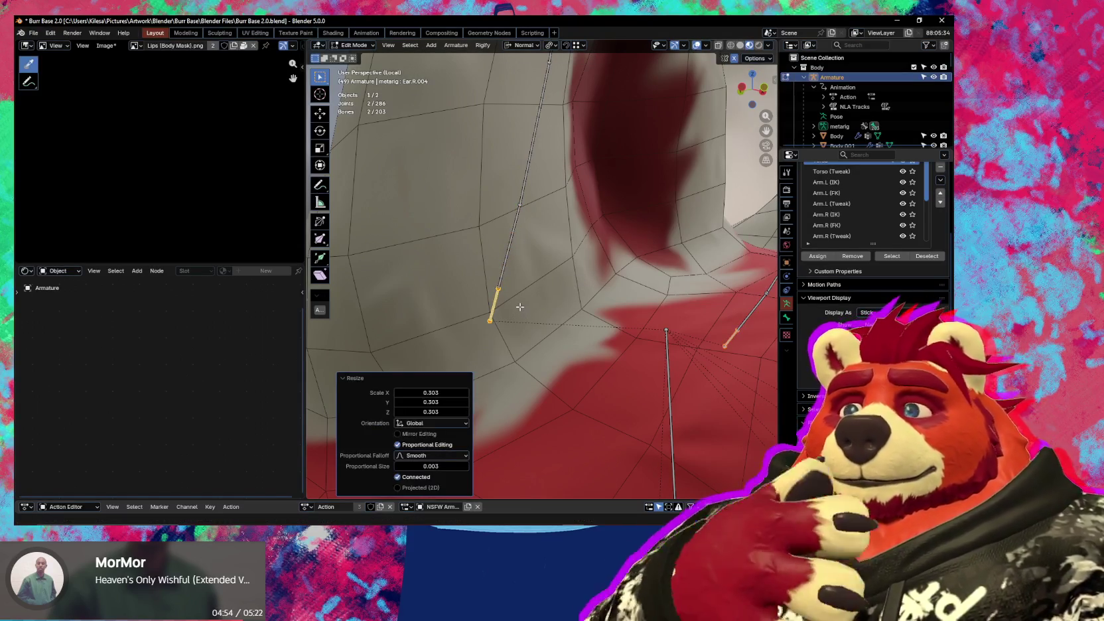
- Rename the short duplicated bones to Ear.R.Root and Ear.L.Root
{"action": "left_click", "coordinate": [494, 303]}
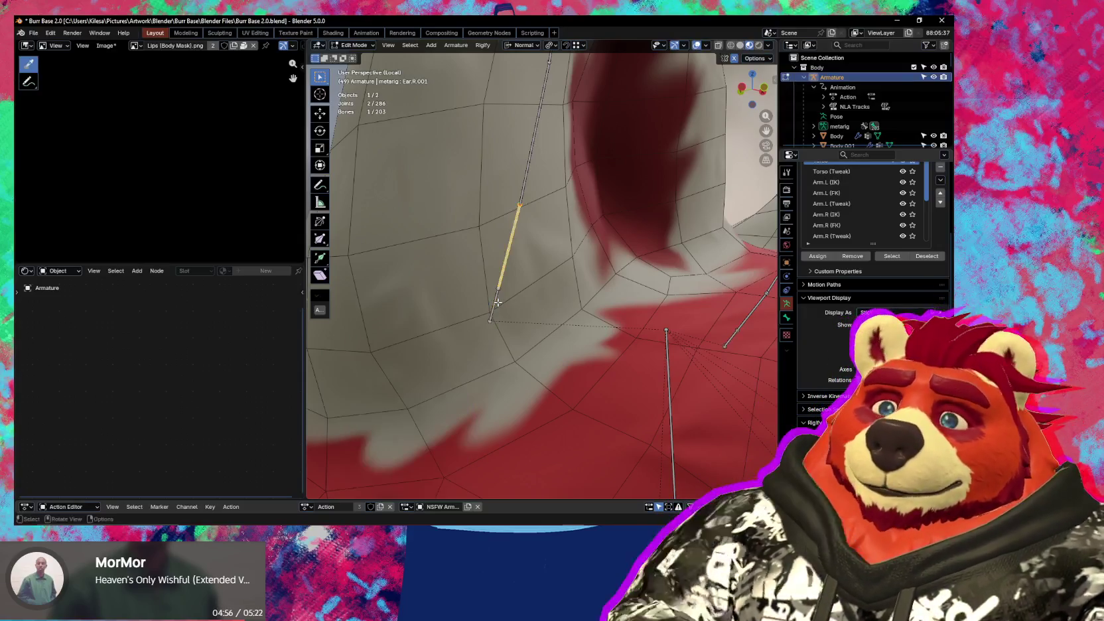
{"action": "left_click", "coordinate": [492, 309]}
{"action": "key", "text": "F2"}
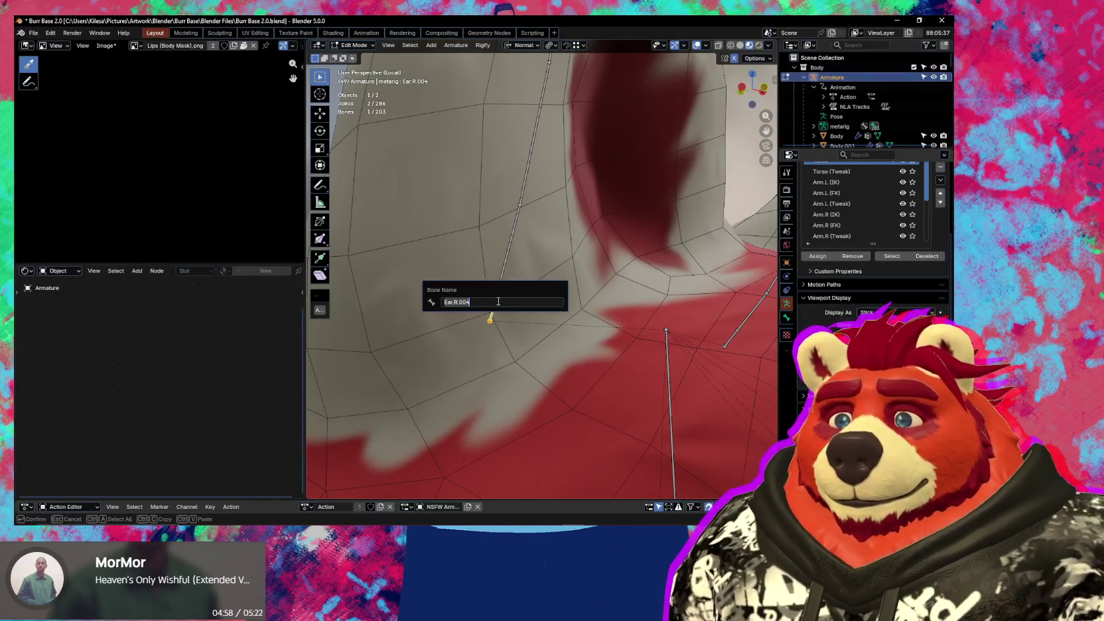
{"action": "left_click", "coordinate": [498, 301]}
{"action": "key", "text": "BackSpace"}
{"action": "key", "text": "BackSpace"}
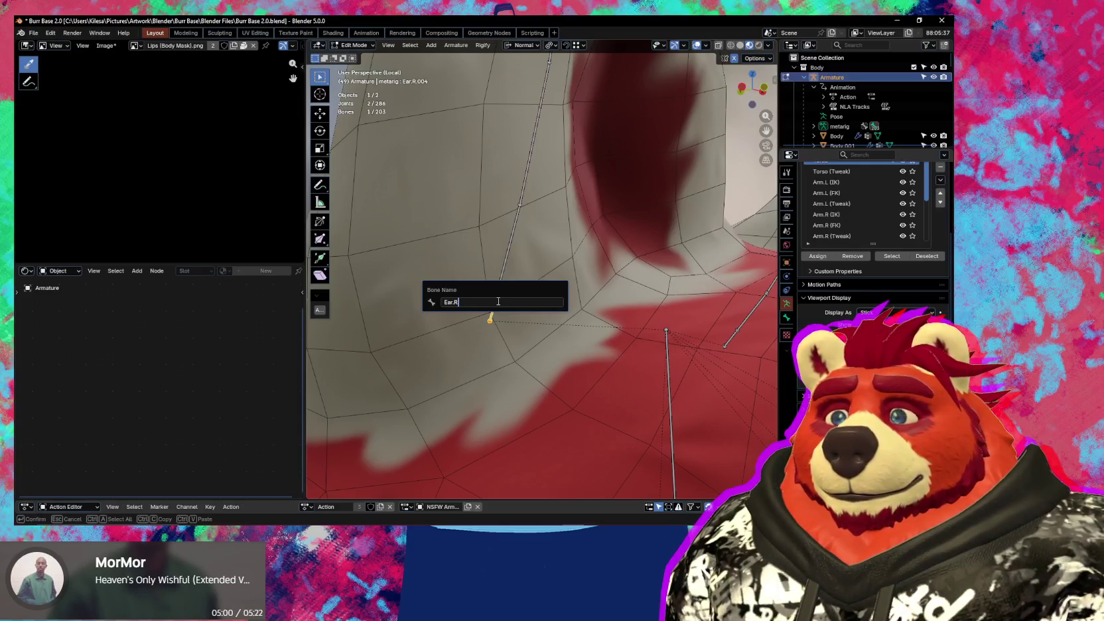
{"action": "type", "text": ".Root"}
{"action": "key", "text": "Return"}
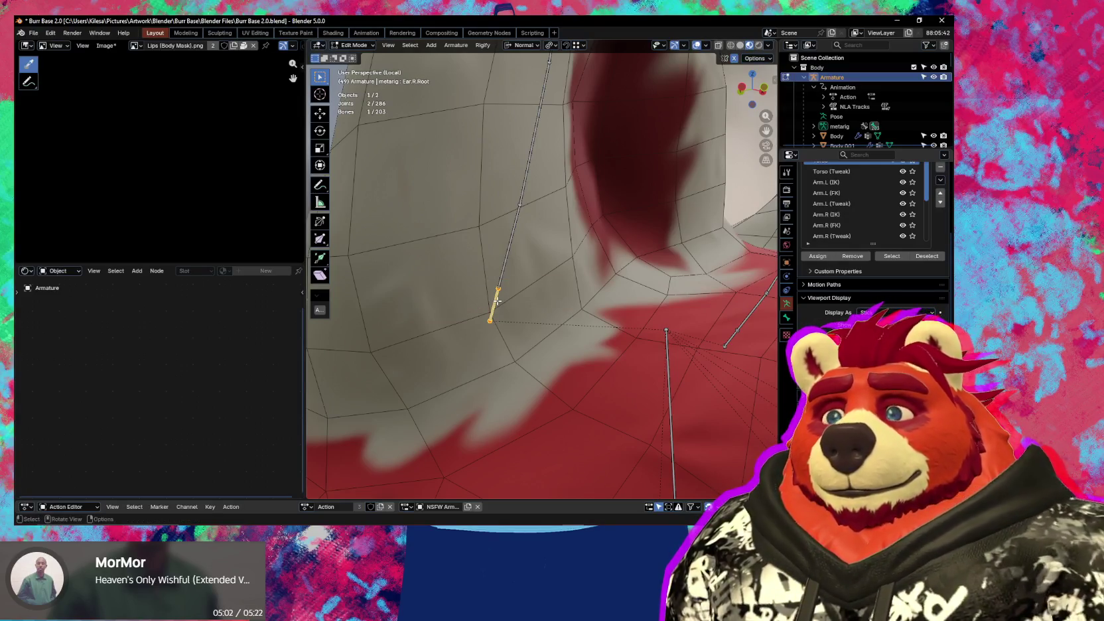
{"action": "left_click", "coordinate": [731, 339]}
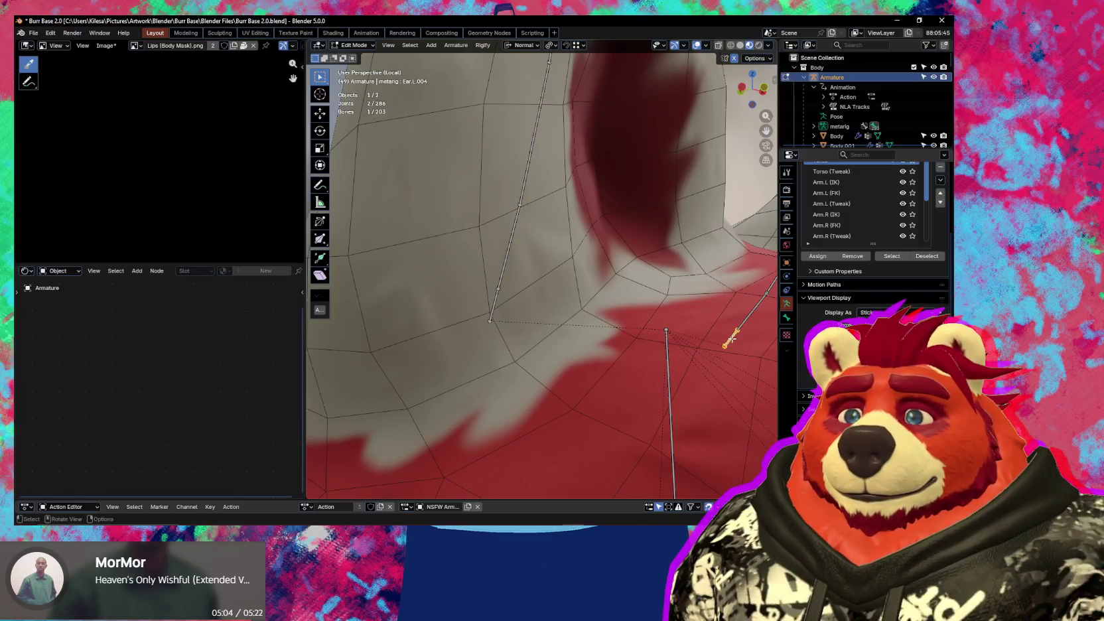
{"action": "key", "text": "F2"}
{"action": "type", "text": "Ear.L.Ro"}
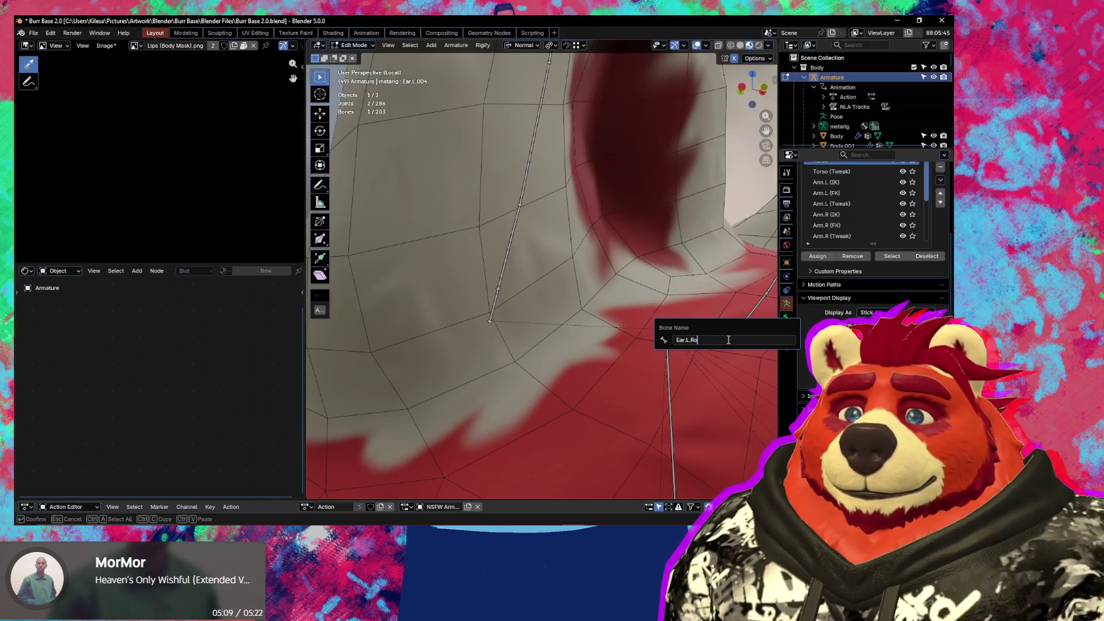
{"action": "key", "text": "Return"}
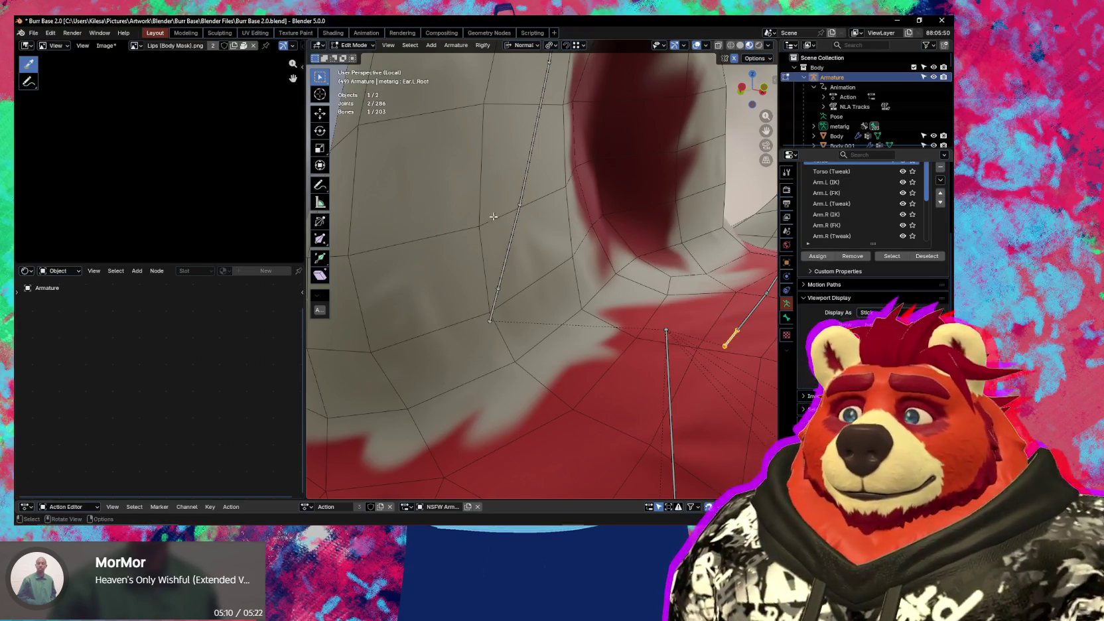
- Parent Ear.R.001 to Ear.R.Root with Keep Offset
{"action": "left_click", "coordinate": [504, 251]}
{"action": "left_click", "coordinate": [491, 310], "text": "shift"}
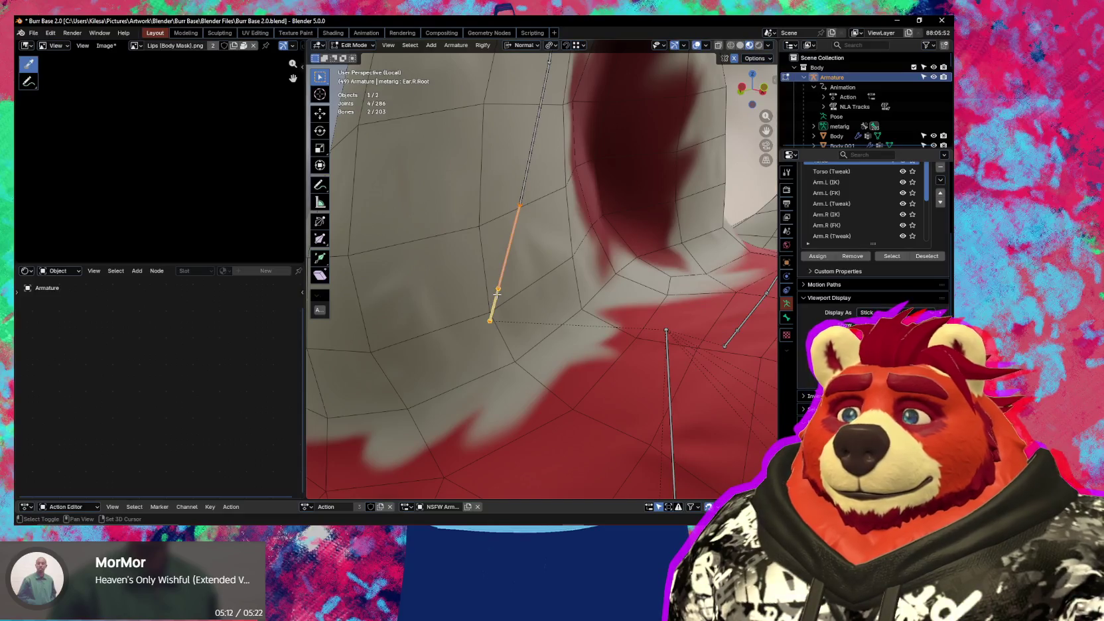
{"action": "key", "text": "ctrl+p"}
{"action": "left_click", "coordinate": [533, 282]}
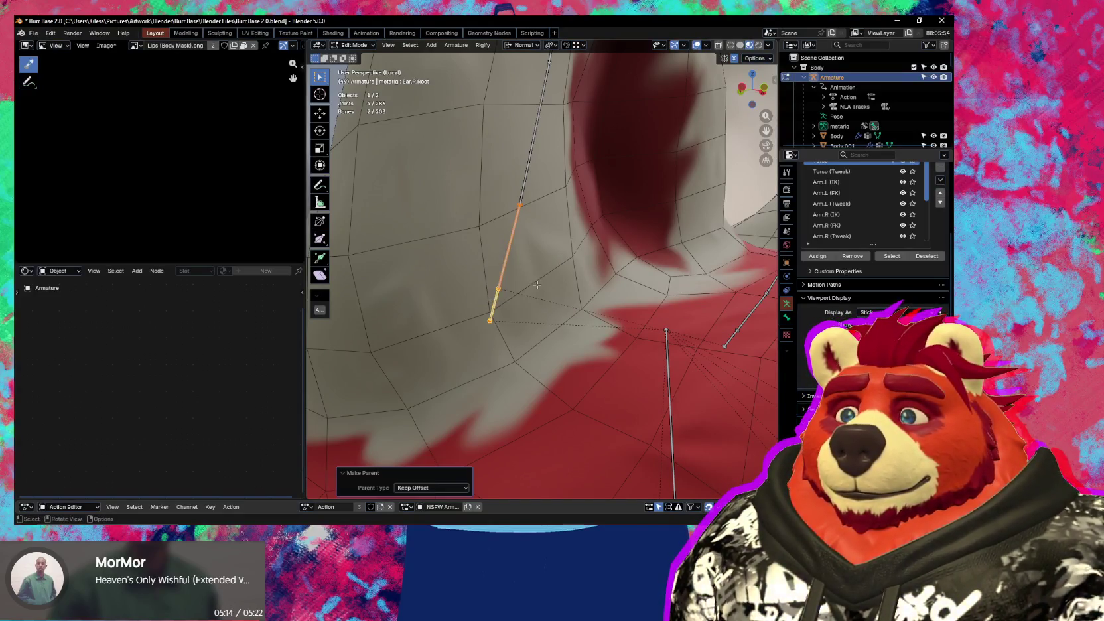
{"action": "middle_click_drag", "start_coordinate": [534, 285], "coordinate": [527, 327]}
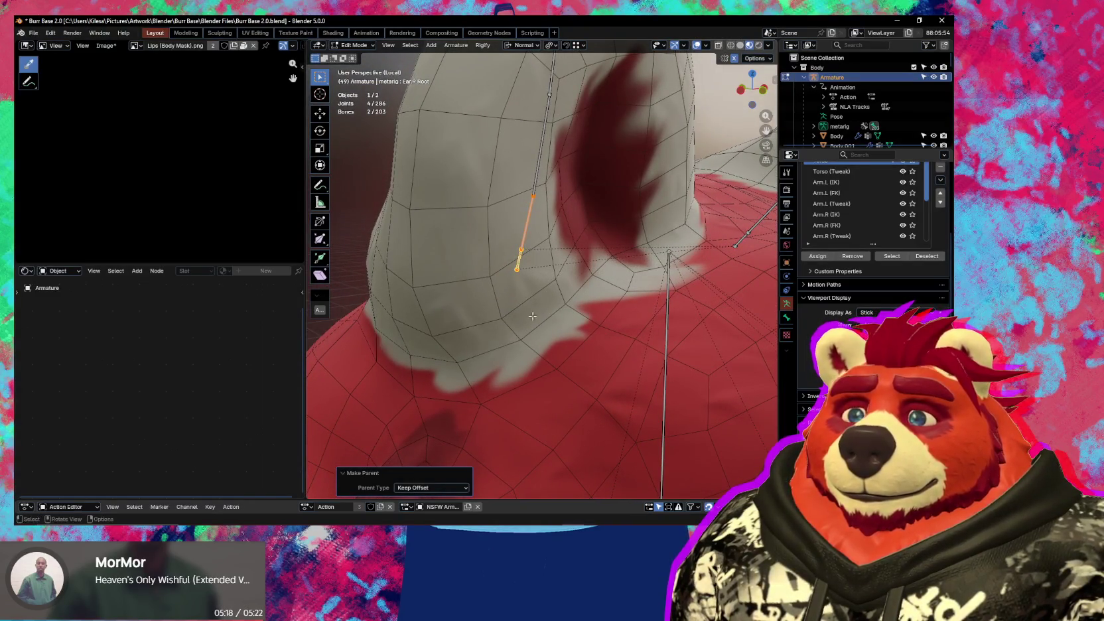
- Make Ear.R.Root a child of the Head bone in Edit Mode
{"action": "left_click", "coordinate": [524, 264]}
{"action": "key", "text": "g"}
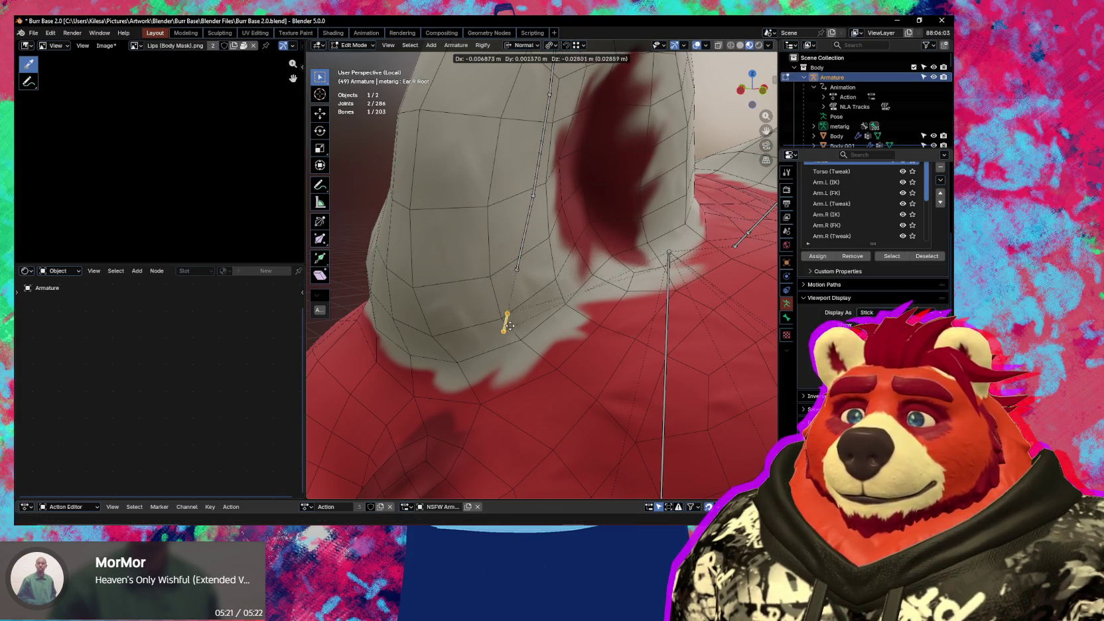
{"action": "right_click", "coordinate": [566, 293]}
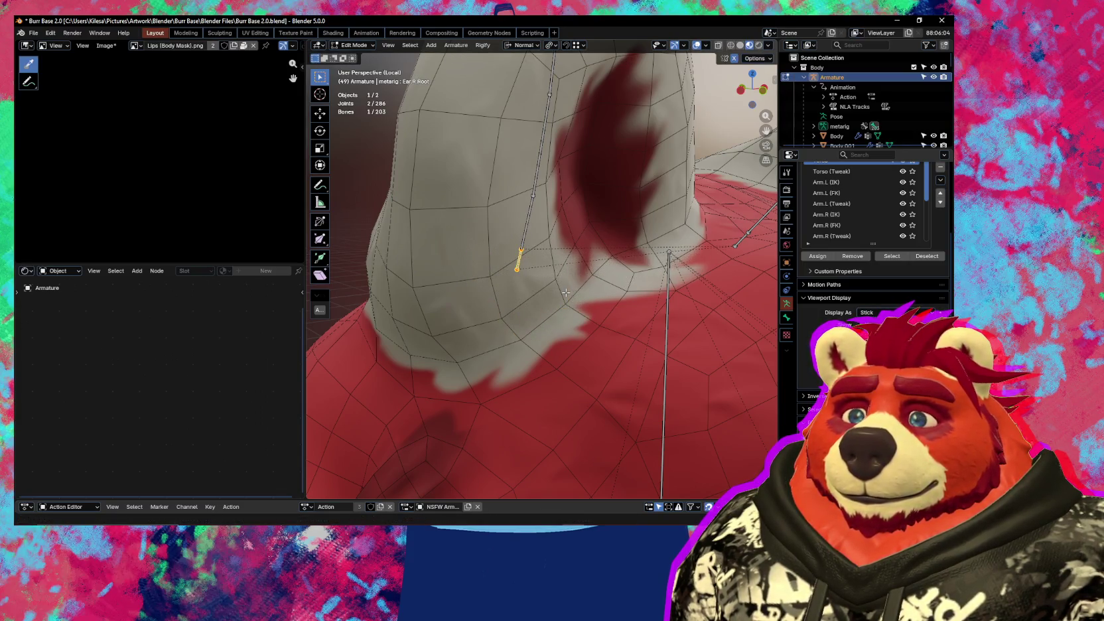
{"action": "left_click", "coordinate": [666, 275], "text": "shift"}
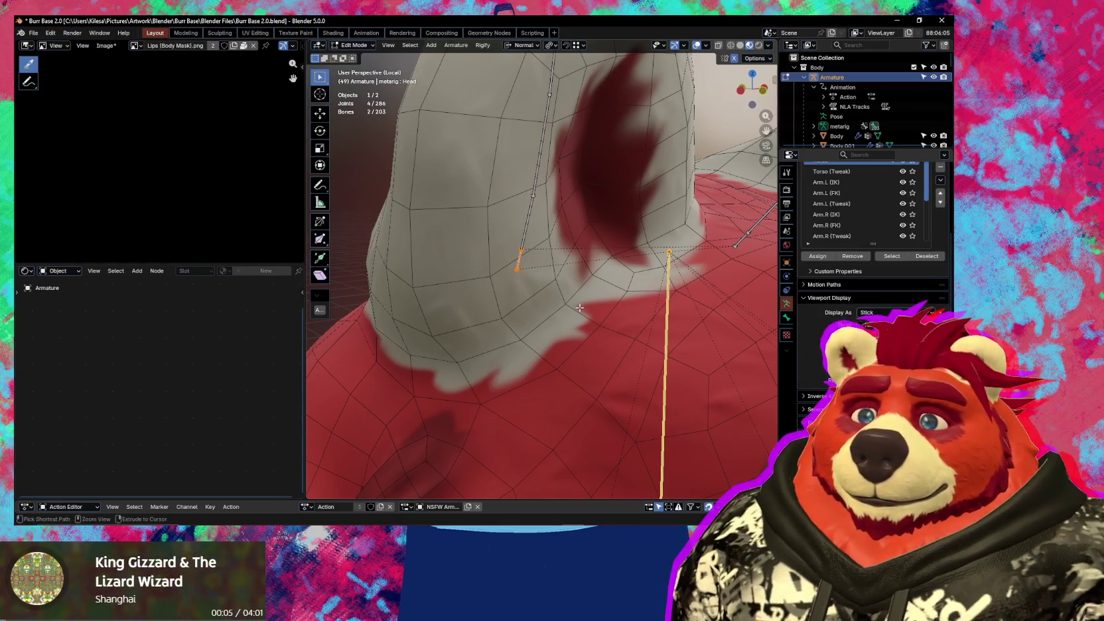
{"action": "key", "text": "ctrl+p"}
{"action": "left_click", "coordinate": [580, 319]}
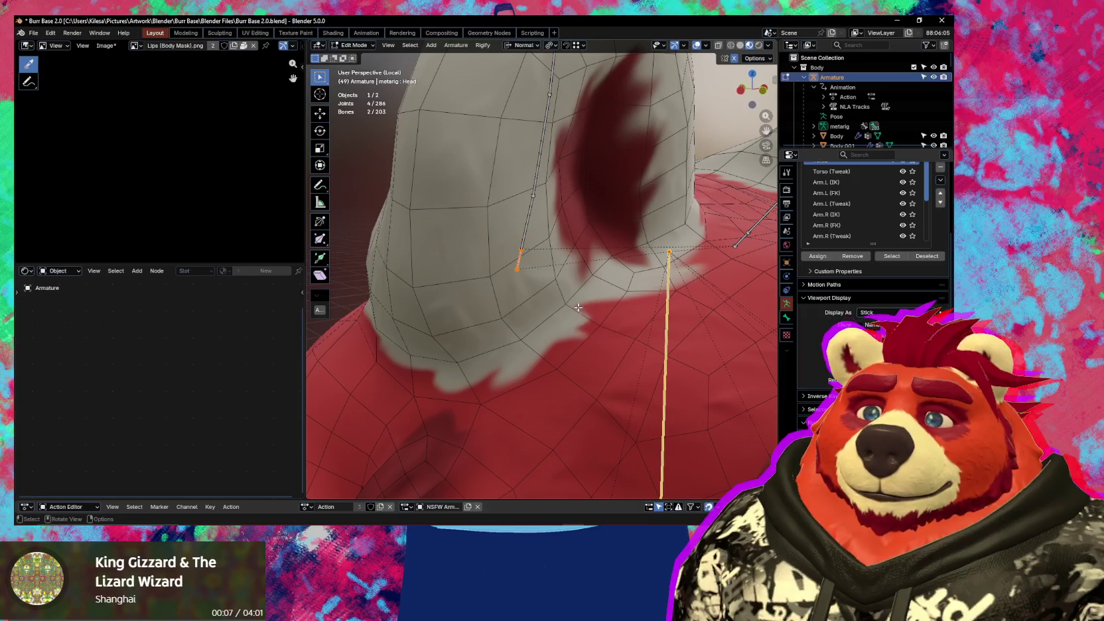
{"action": "middle_click_drag", "start_coordinate": [580, 318], "coordinate": [521, 271]}
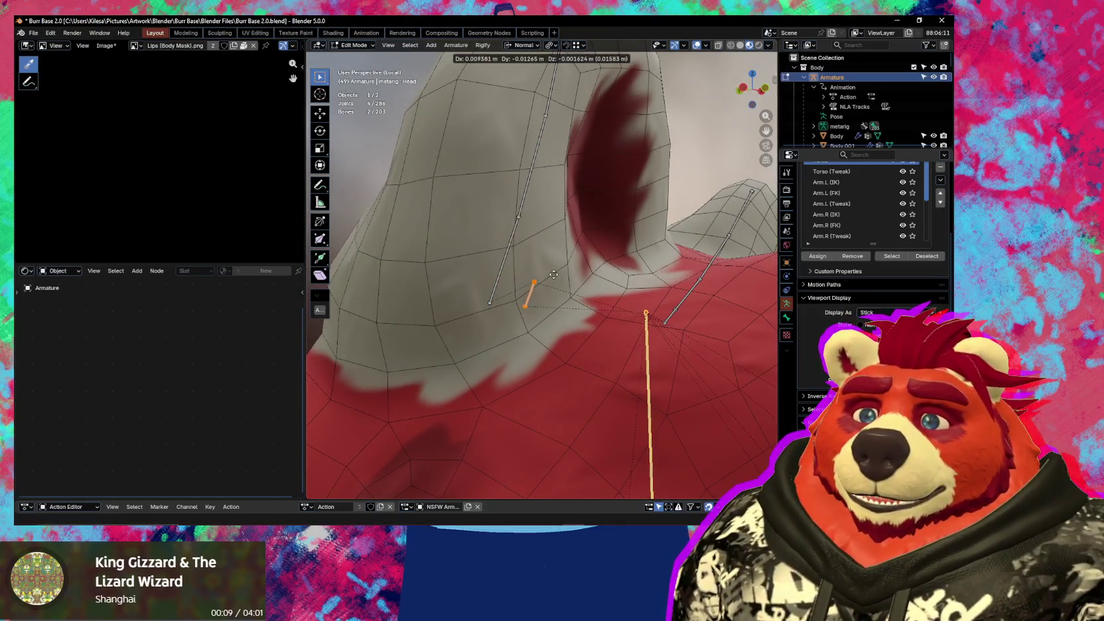
{"action": "left_click", "coordinate": [499, 287]}
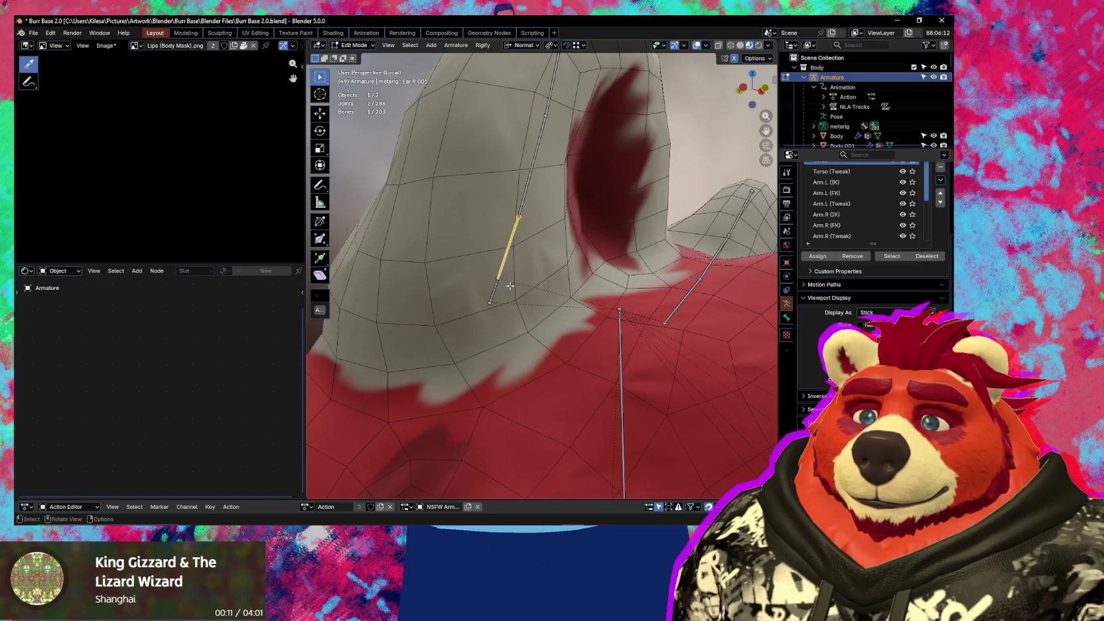
{"action": "key", "text": "ctrl+Tab"}
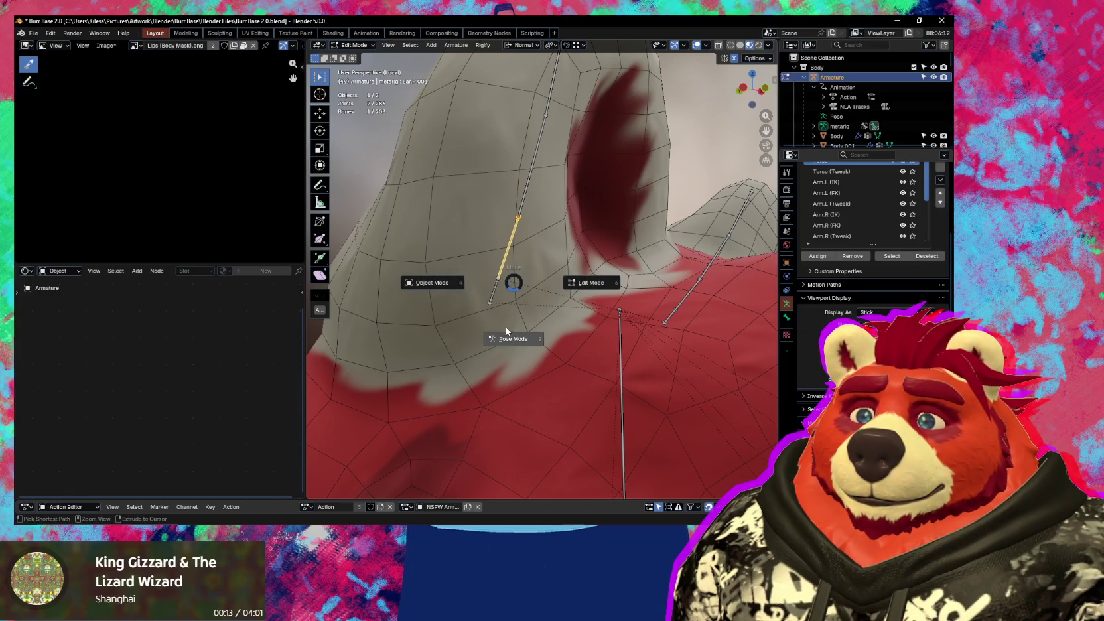
- In Pose Mode, test-move Ear.R.Root and Ear.R.001 to check the ear mesh follows
{"action": "left_click", "coordinate": [505, 335]}
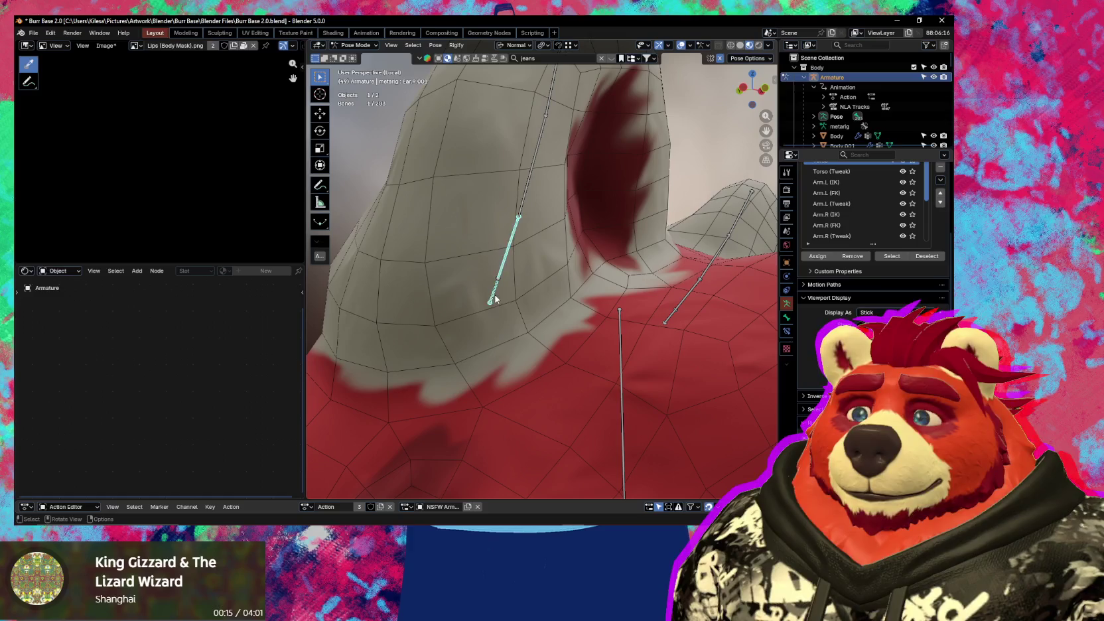
{"action": "left_click", "coordinate": [494, 292]}
{"action": "key", "text": "g"}
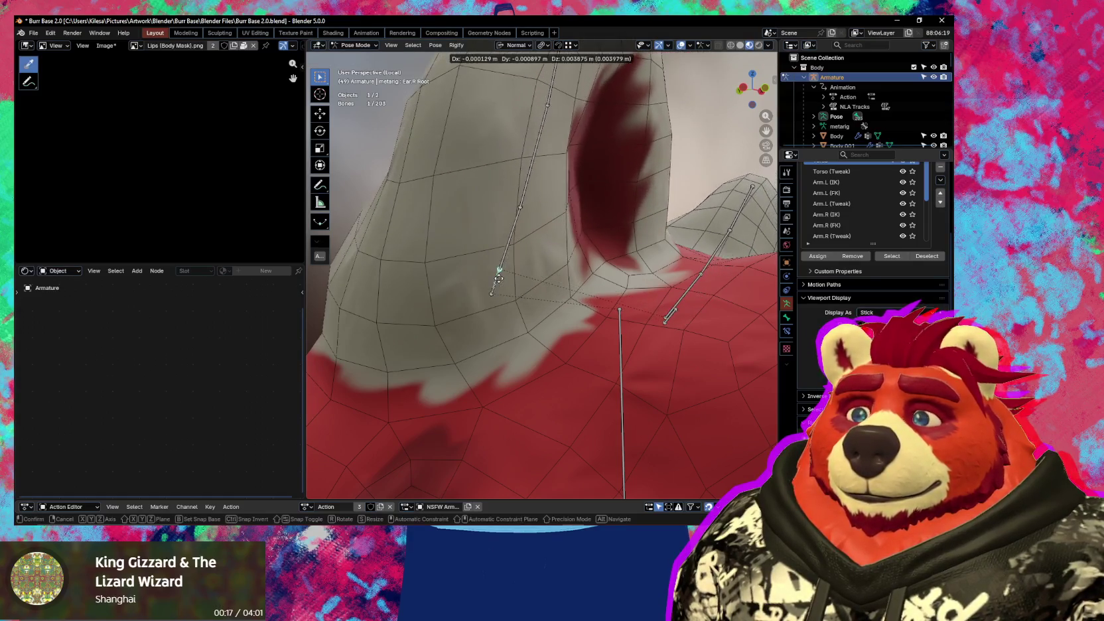
{"action": "left_click", "coordinate": [499, 276]}
{"action": "key", "text": "g"}
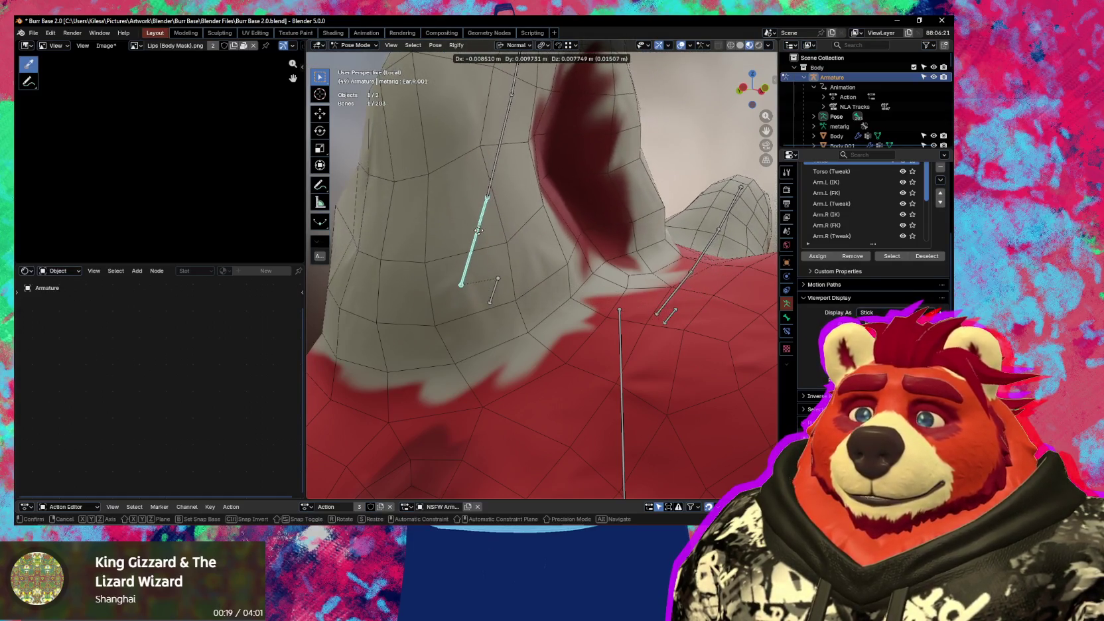
{"action": "right_click", "coordinate": [502, 230]}
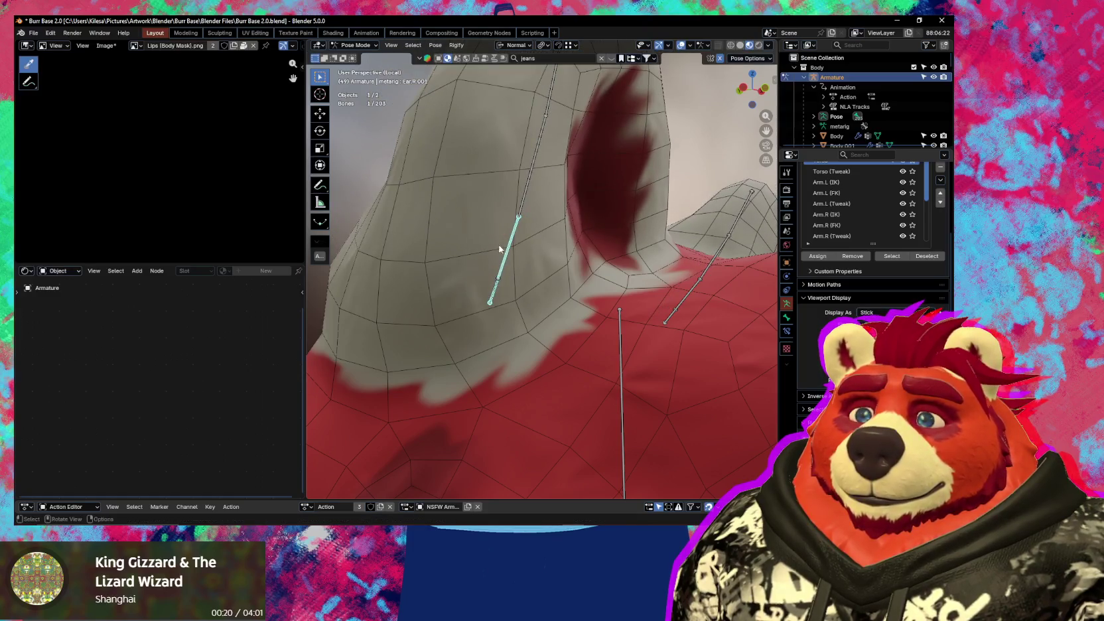
{"action": "left_click", "coordinate": [495, 285]}
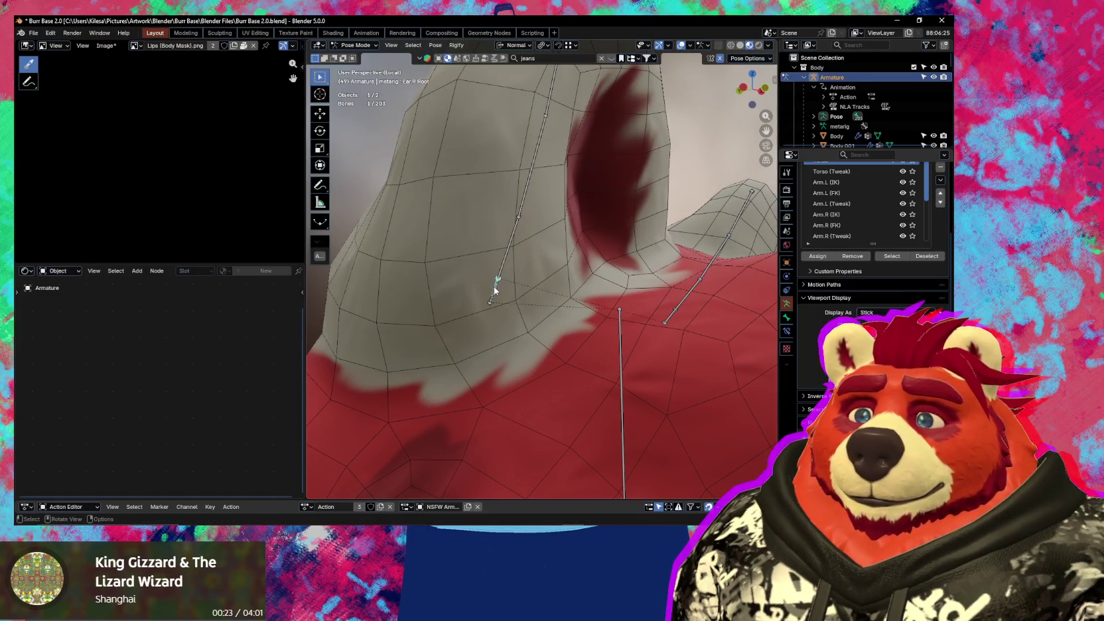
{"action": "middle_click_drag", "start_coordinate": [513, 318], "coordinate": [462, 310]}
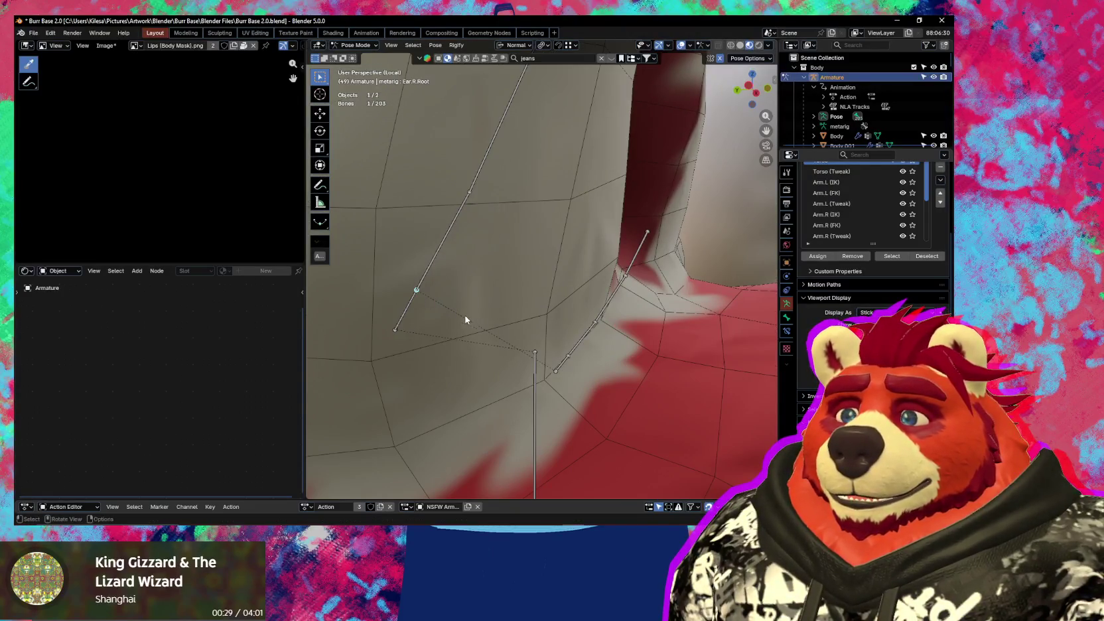
{"action": "mouse_move", "coordinate": [454, 323]}
{"action": "middle_mouse_down"}
{"action": "mouse_move", "coordinate": [418, 289]}
{"action": "mouse_move", "coordinate": [441, 339]}
{"action": "mouse_move", "coordinate": [434, 359]}
{"action": "mouse_move", "coordinate": [449, 360]}
{"action": "middle_mouse_up"}
- Back in Edit Mode, parent Ear.L.Root to the Head bone
{"action": "key", "text": "Tab"}
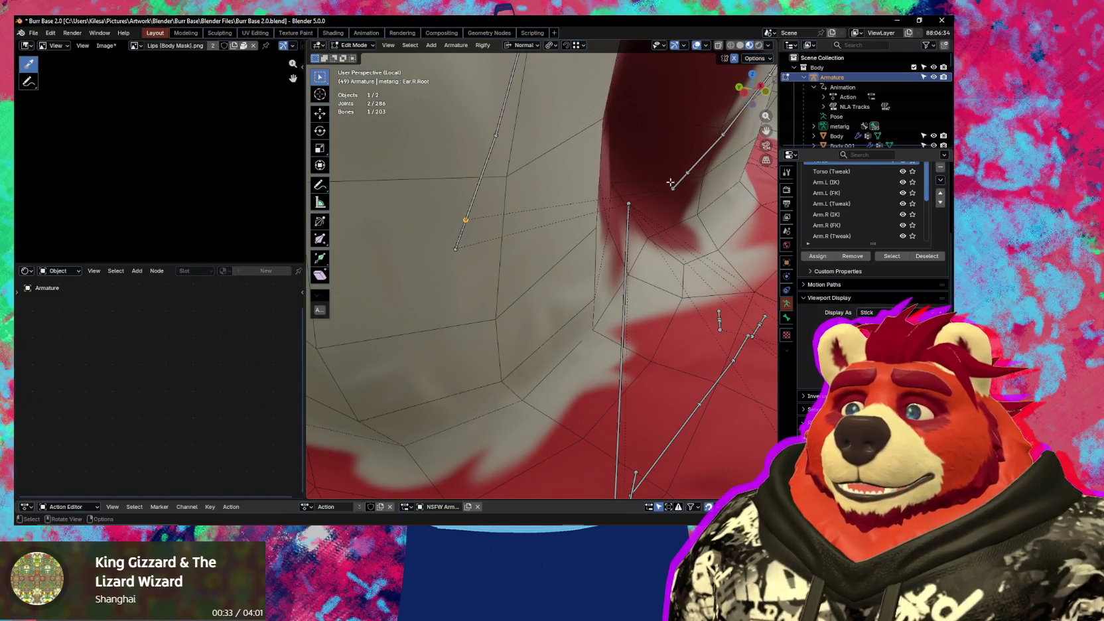
{"action": "mouse_move", "coordinate": [680, 182]}
{"action": "middle_mouse_down"}
{"action": "mouse_move", "coordinate": [680, 230]}
{"action": "mouse_move", "coordinate": [711, 241]}
{"action": "middle_mouse_up"}
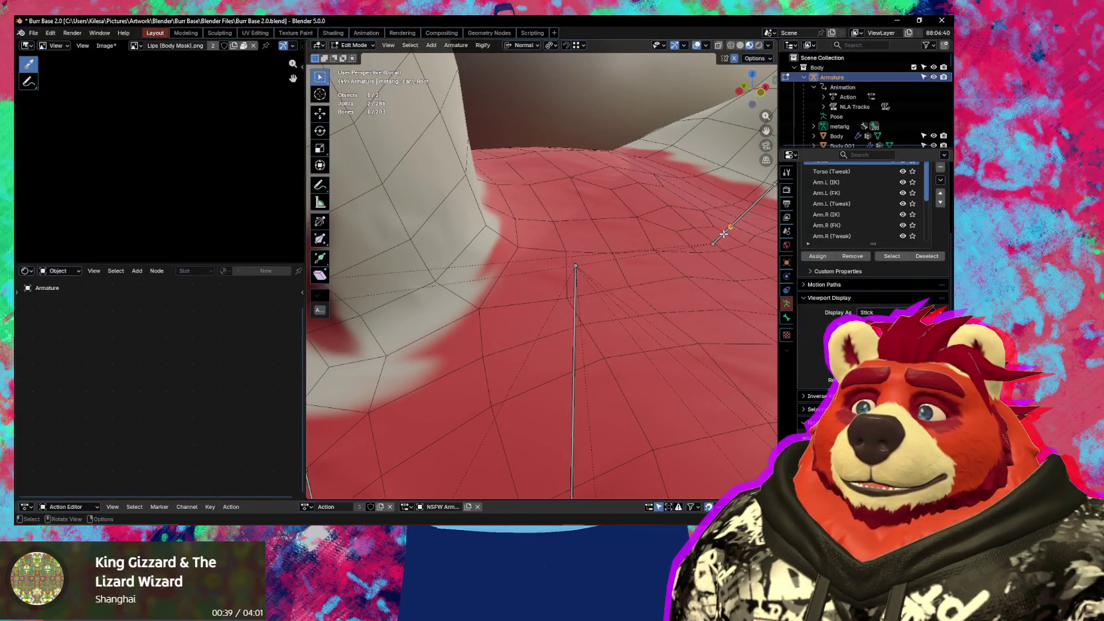
{"action": "left_click", "coordinate": [576, 274], "text": "shift"}
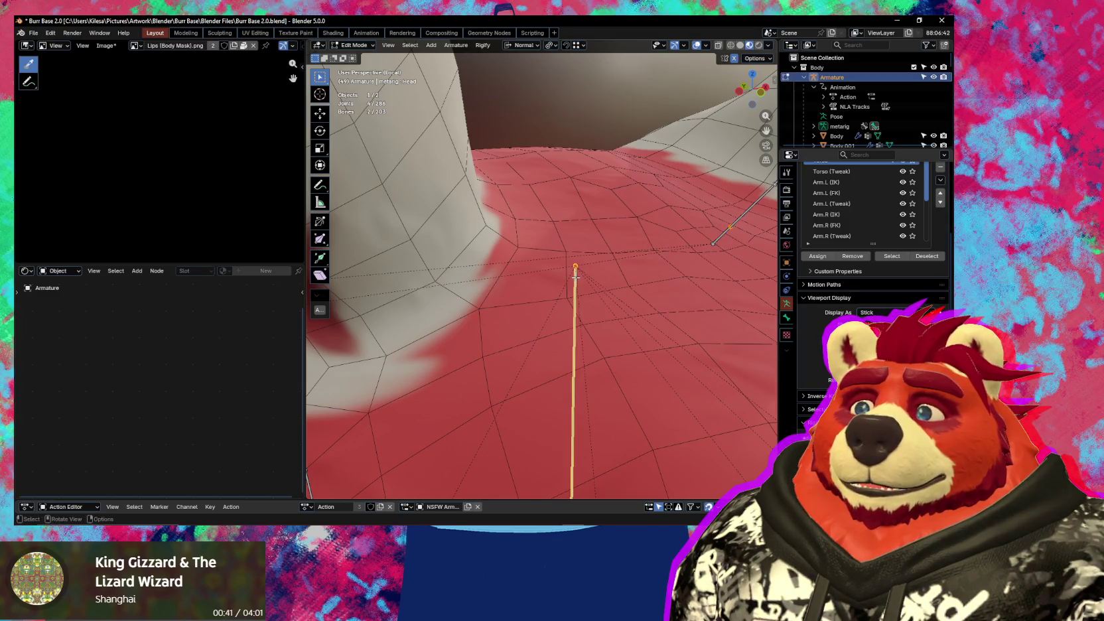
{"action": "key", "text": "ctrl+p"}
{"action": "left_click", "coordinate": [575, 278]}
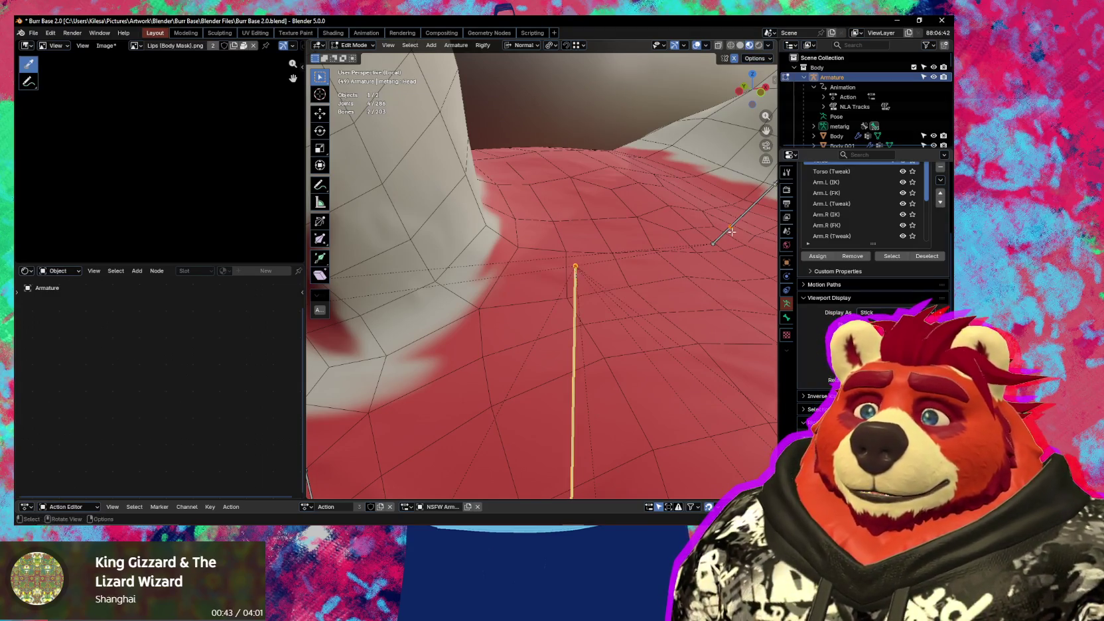
- Parent Ear.L.001 to Ear.L.Root with Keep Offset
{"action": "left_click", "coordinate": [746, 219]}
{"action": "left_click", "coordinate": [729, 227], "text": "shift"}
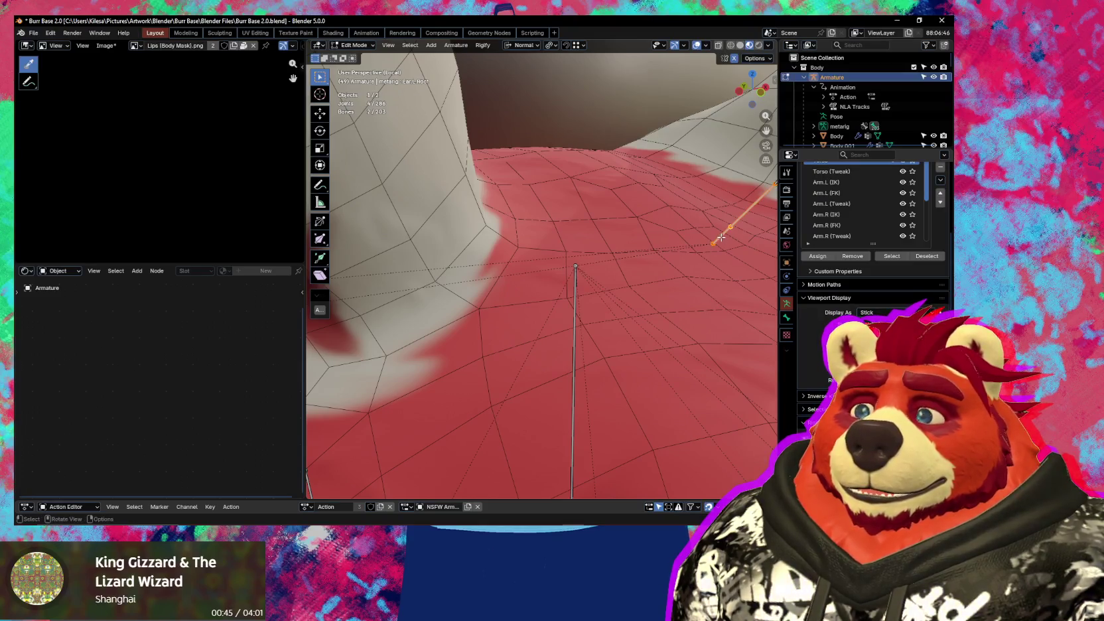
{"action": "key", "text": "ctrl+p"}
{"action": "left_click", "coordinate": [723, 231]}
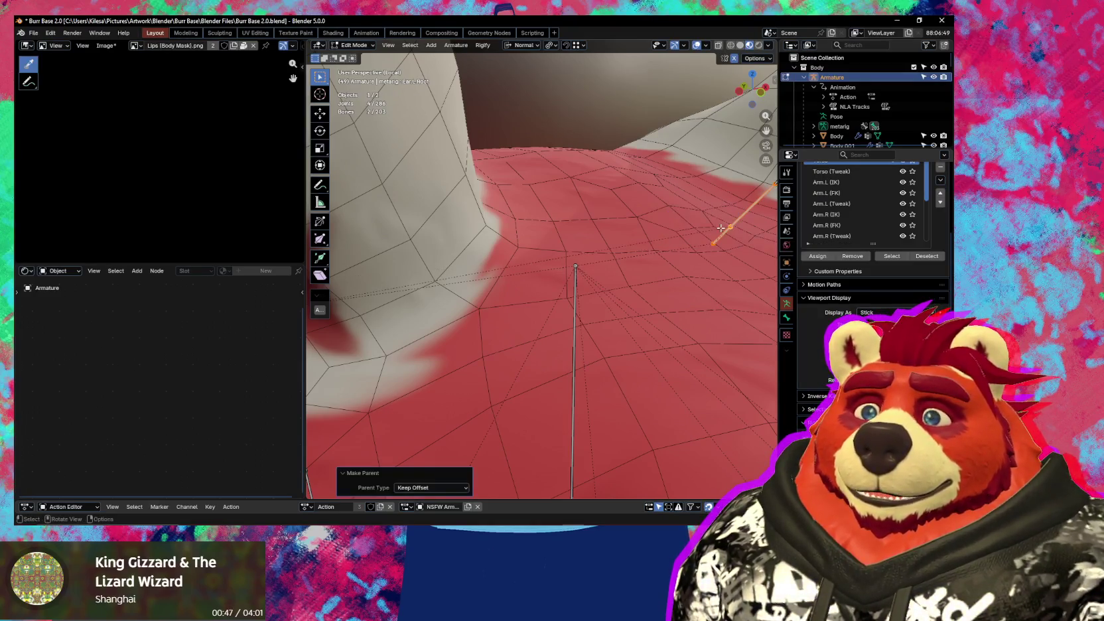
{"action": "middle_click_drag", "start_coordinate": [723, 231], "coordinate": [645, 260]}
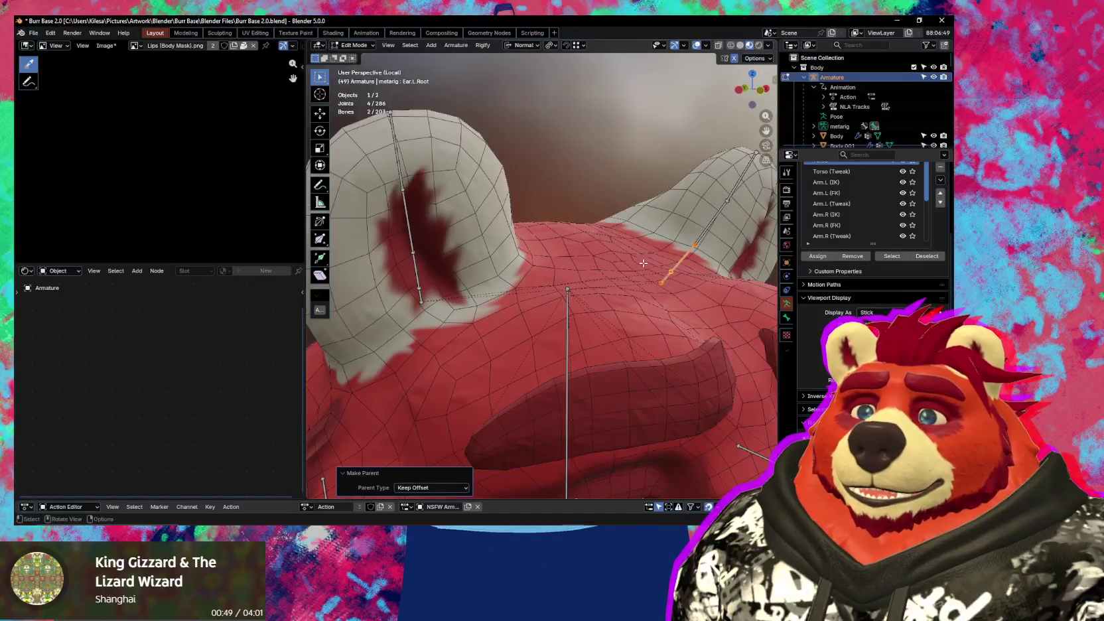
- Make Ear.R.001 a child of Ear.R.Root using Keep Offset
{"action": "left_click", "coordinate": [415, 272]}
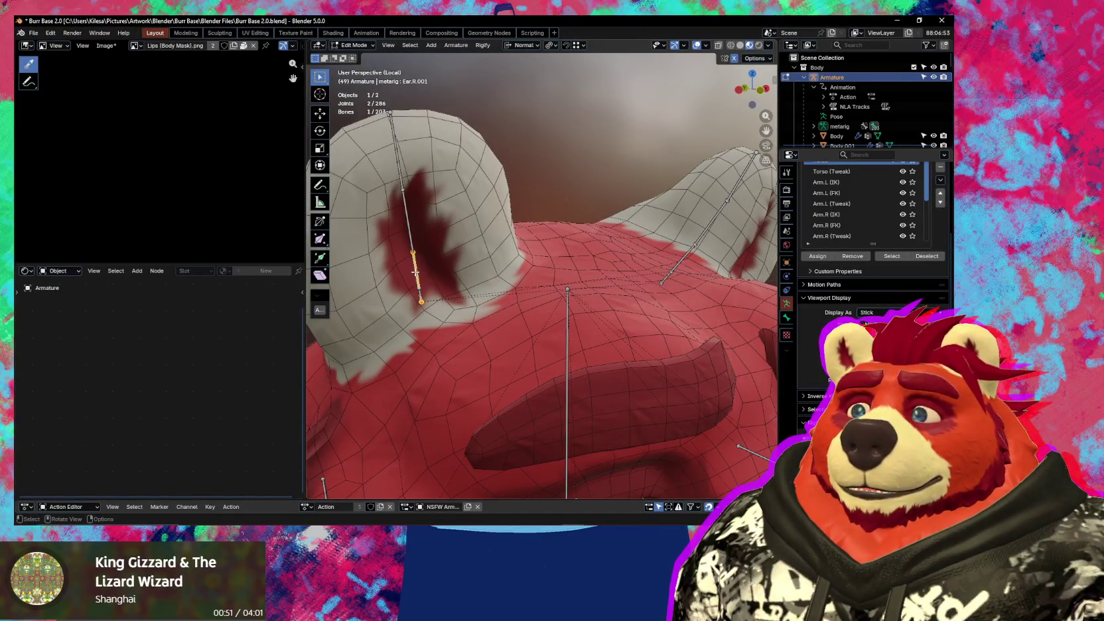
{"action": "left_click", "coordinate": [421, 302]}
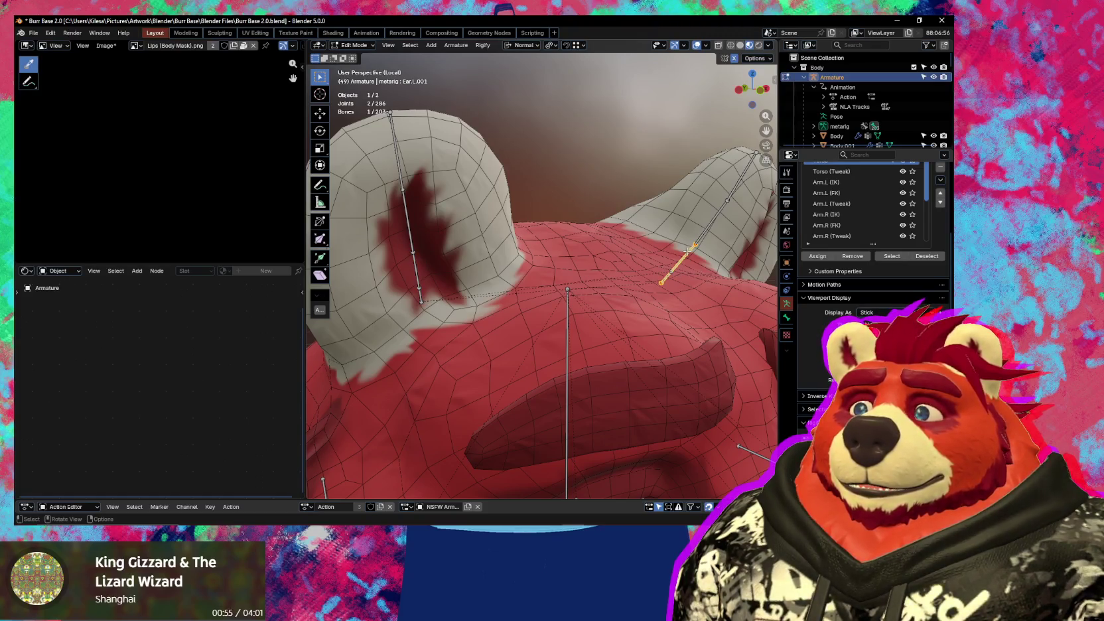
{"action": "left_click", "coordinate": [416, 269]}
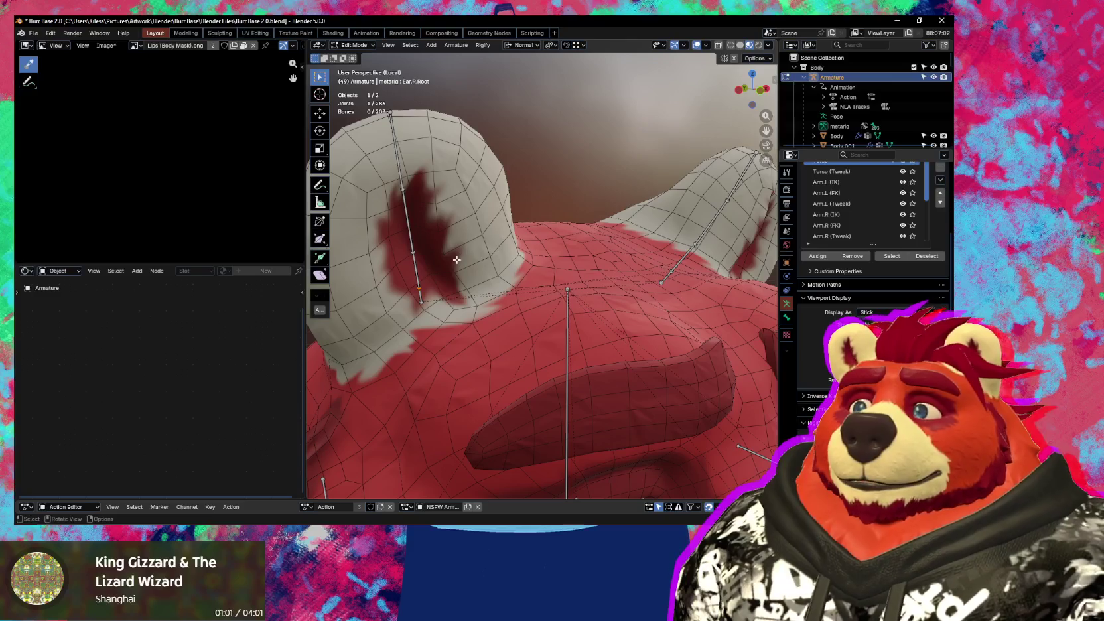
{"action": "left_click", "coordinate": [420, 298], "text": "shift"}
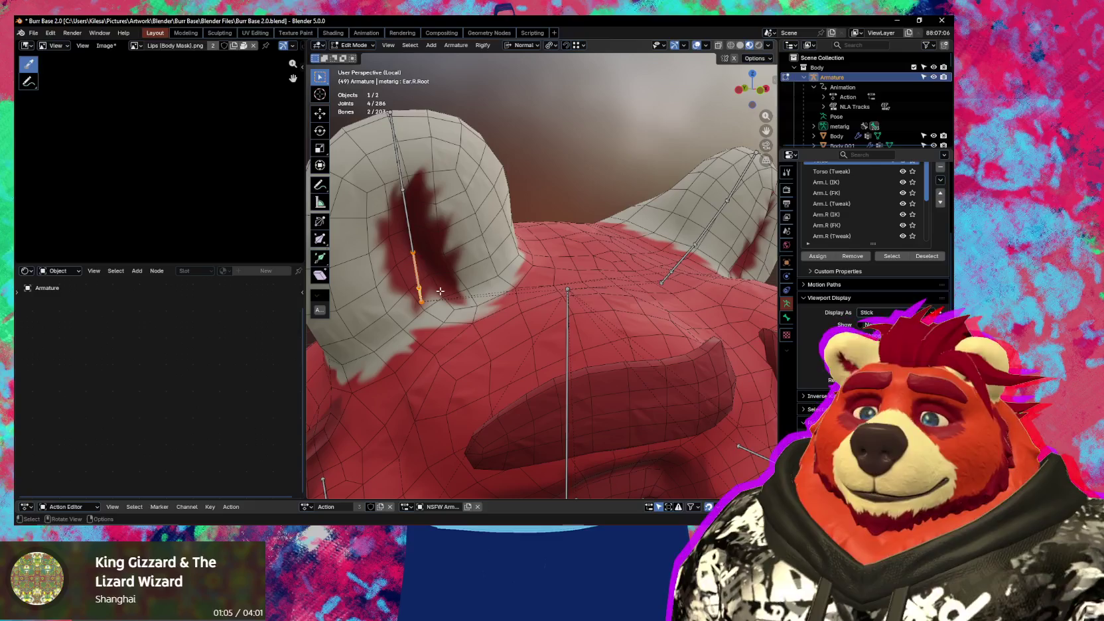
{"action": "key", "text": "ctrl+p"}
{"action": "left_click", "coordinate": [440, 290]}
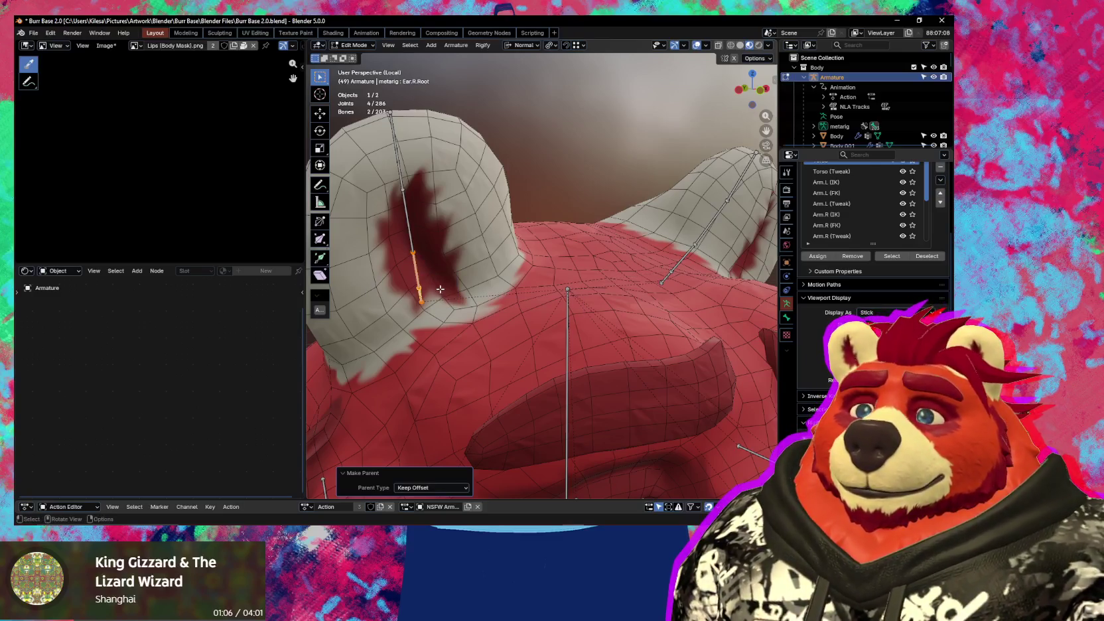
- Make Ear.L.001 a child of its root bone using Keep Offset
{"action": "left_click", "coordinate": [658, 283]}
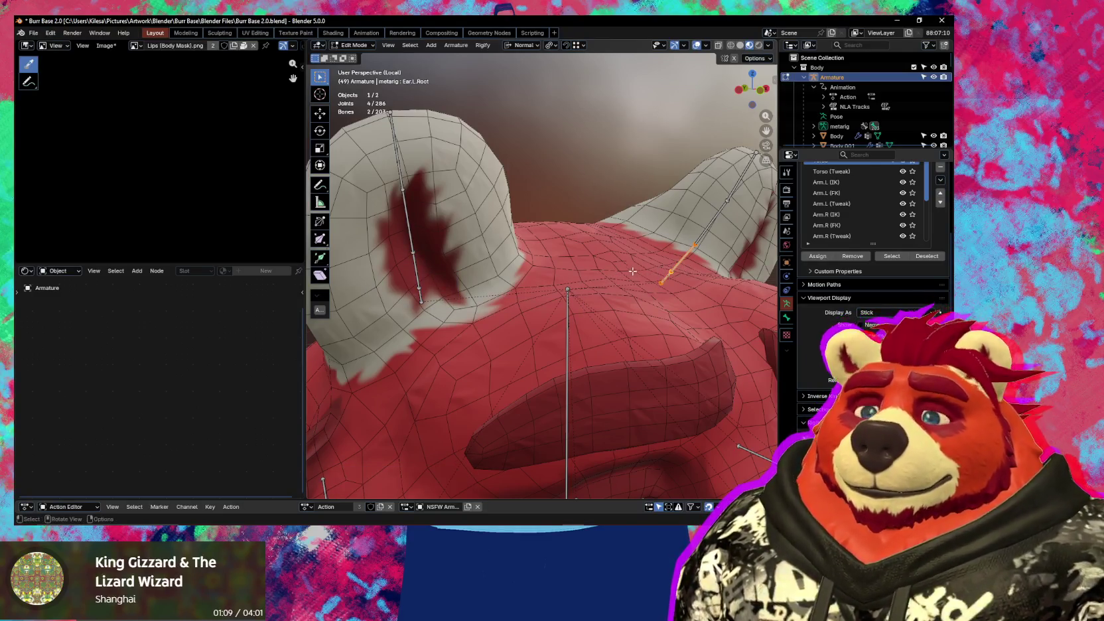
{"action": "key", "text": "ctrl+p"}
{"action": "left_click", "coordinate": [629, 274]}
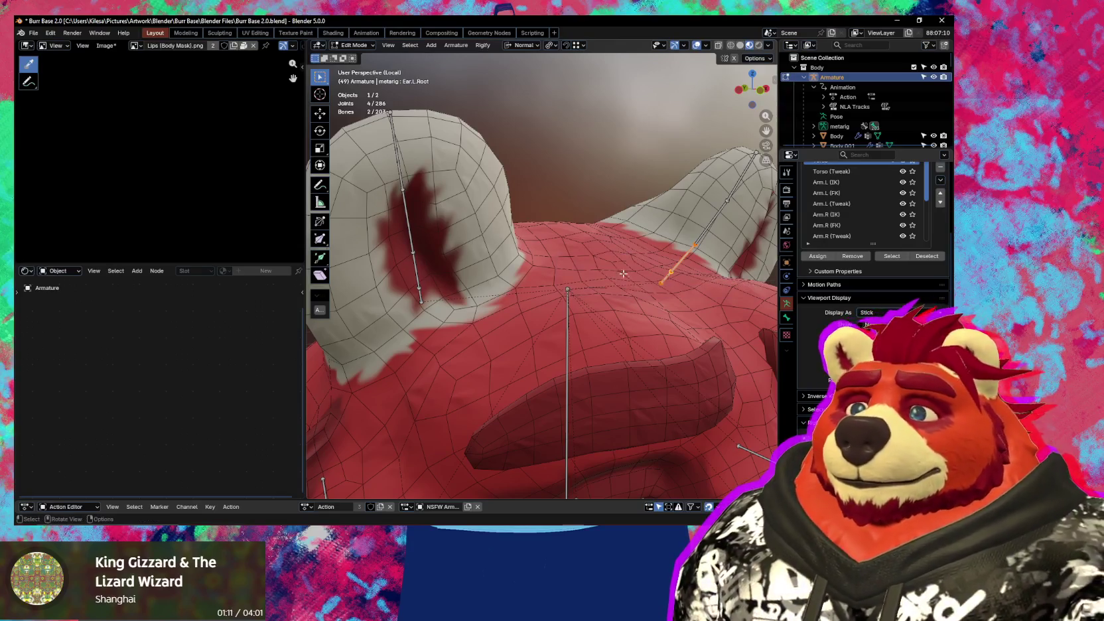
{"action": "scroll", "coordinate": [475, 277], "scroll_direction": "down", "scroll_amount": 3}
- Rename Ear.R.Root to Ear.Root.R and Ear.L.Root to Ear.Root.L
{"action": "middle_click_drag", "start_coordinate": [475, 277], "coordinate": [421, 320]}
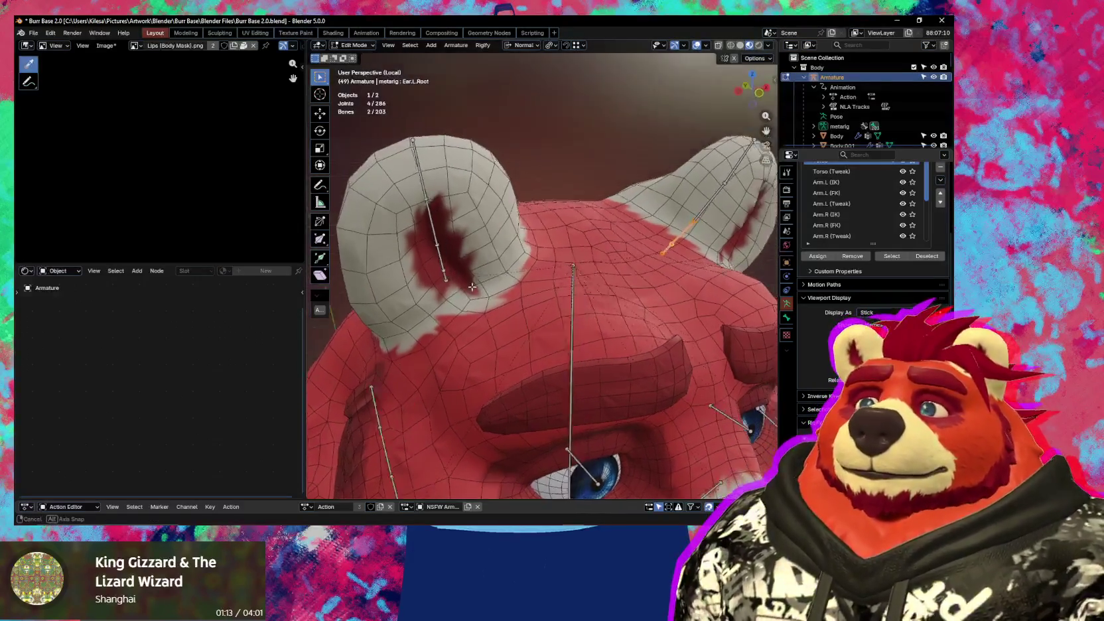
{"action": "scroll", "coordinate": [422, 320], "scroll_direction": "up", "scroll_amount": 3}
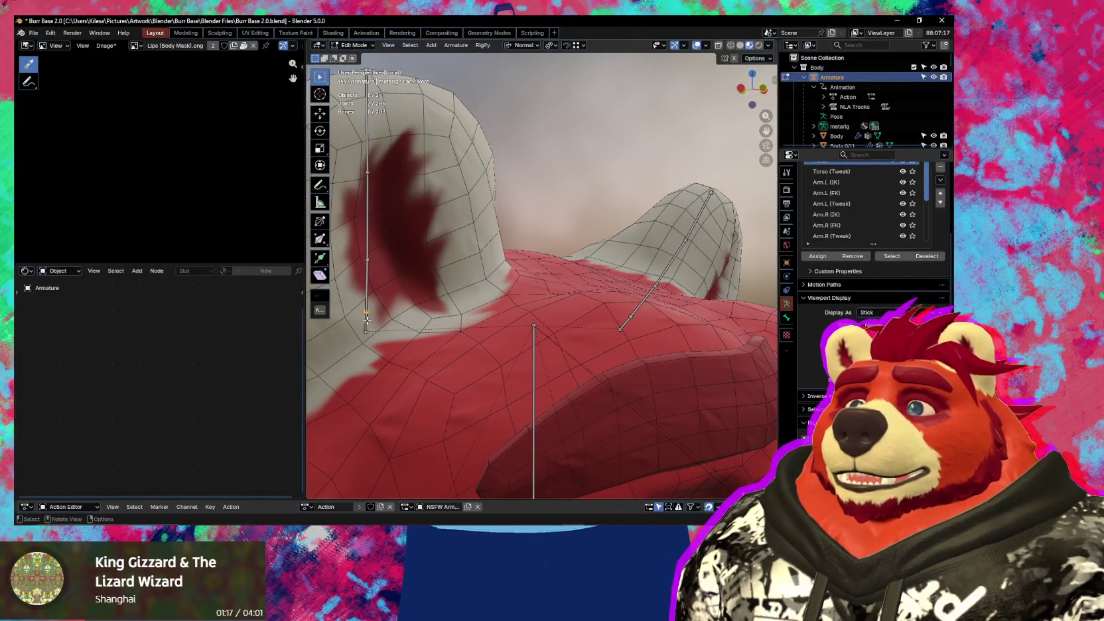
{"action": "key", "text": "F2"}
{"action": "type", "text": "Ear"}
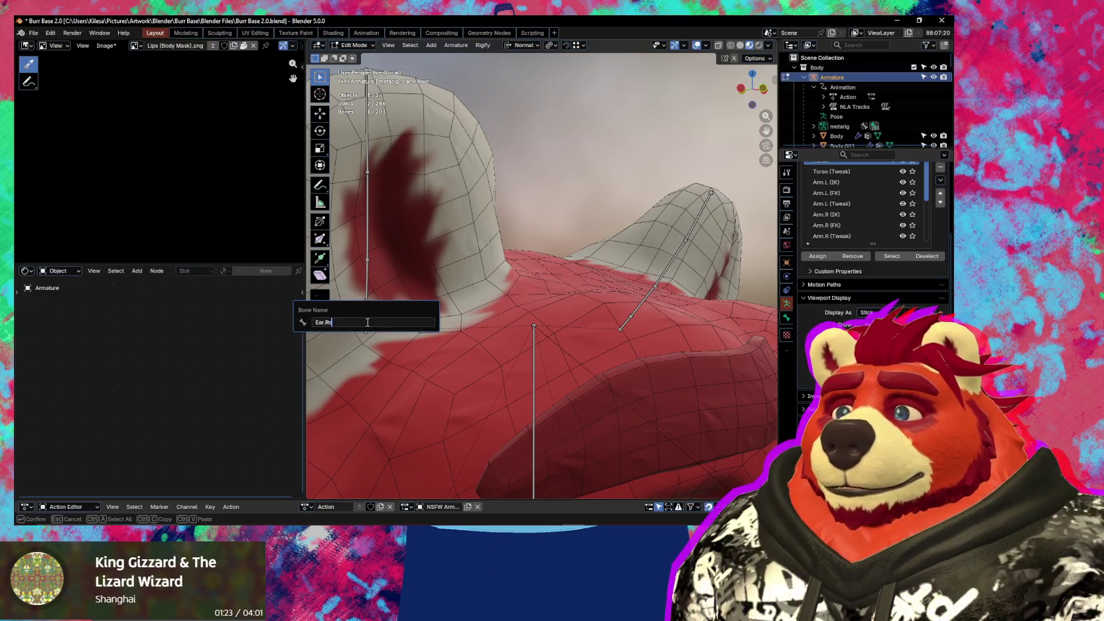
{"action": "type", "text": ".R"}
{"action": "key", "text": "Return"}
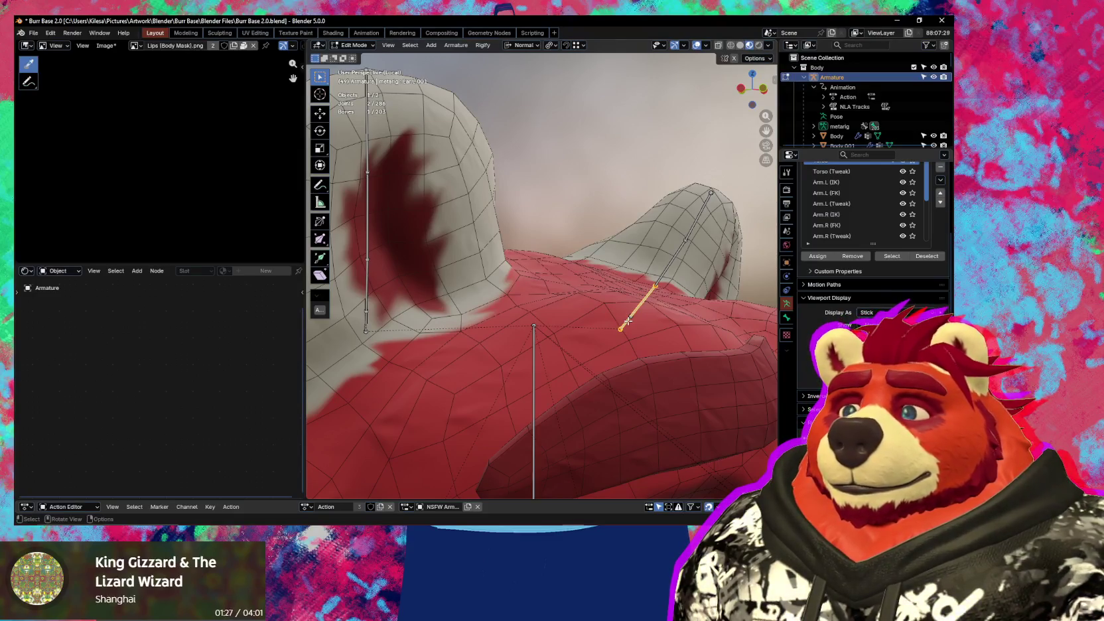
{"action": "key", "text": "F2"}
{"action": "type", "text": "Ear.Root.L"}
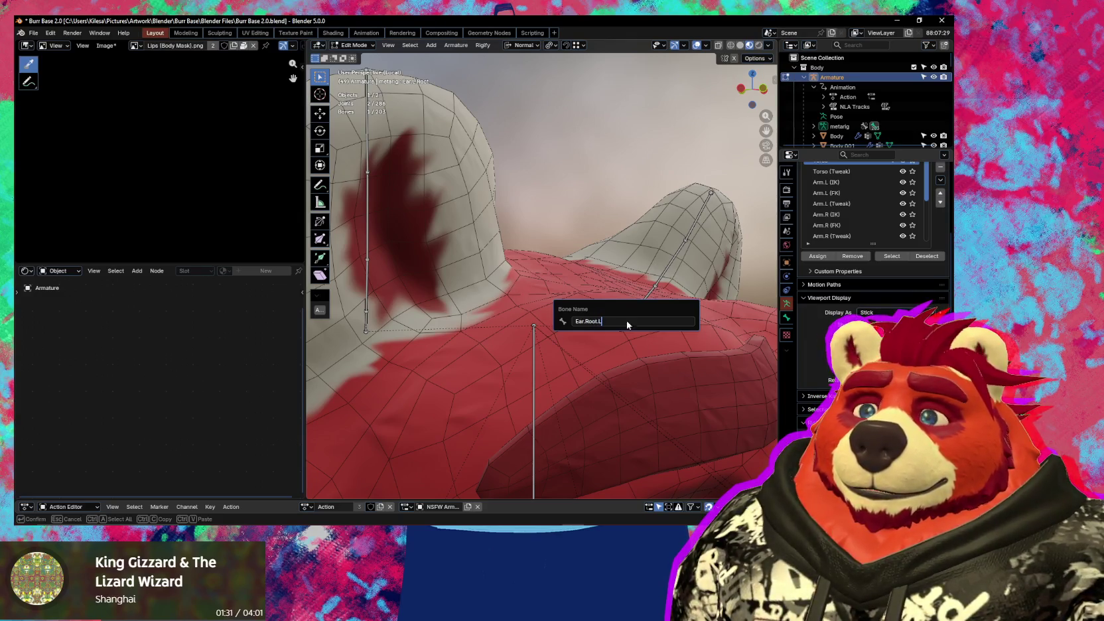
{"action": "key", "text": "Return"}
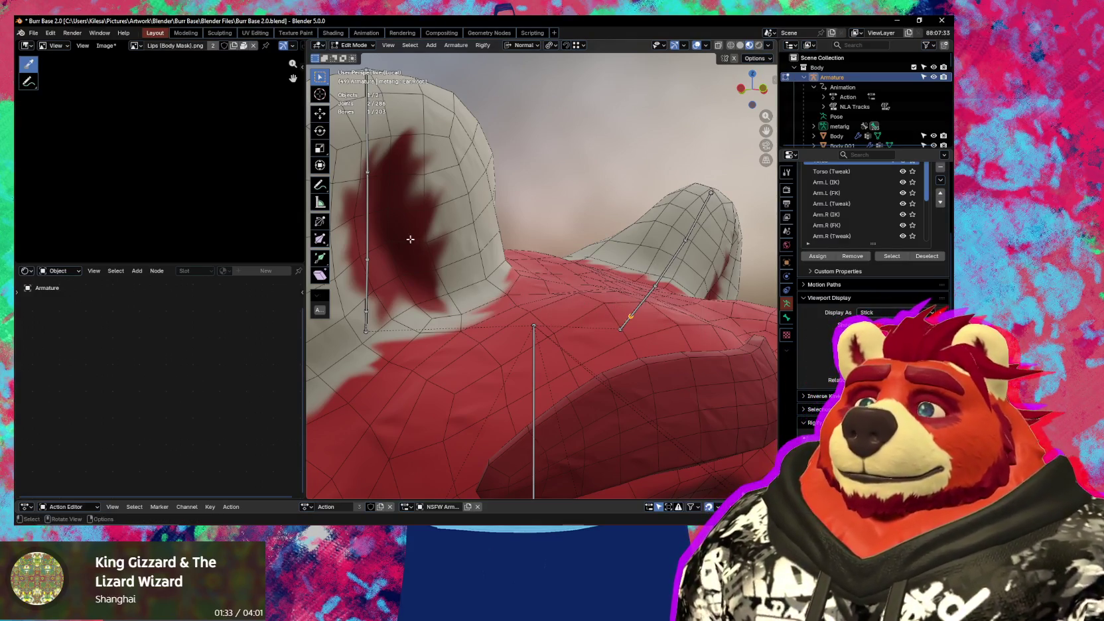
{"action": "key", "text": "ctrl+Tab"}
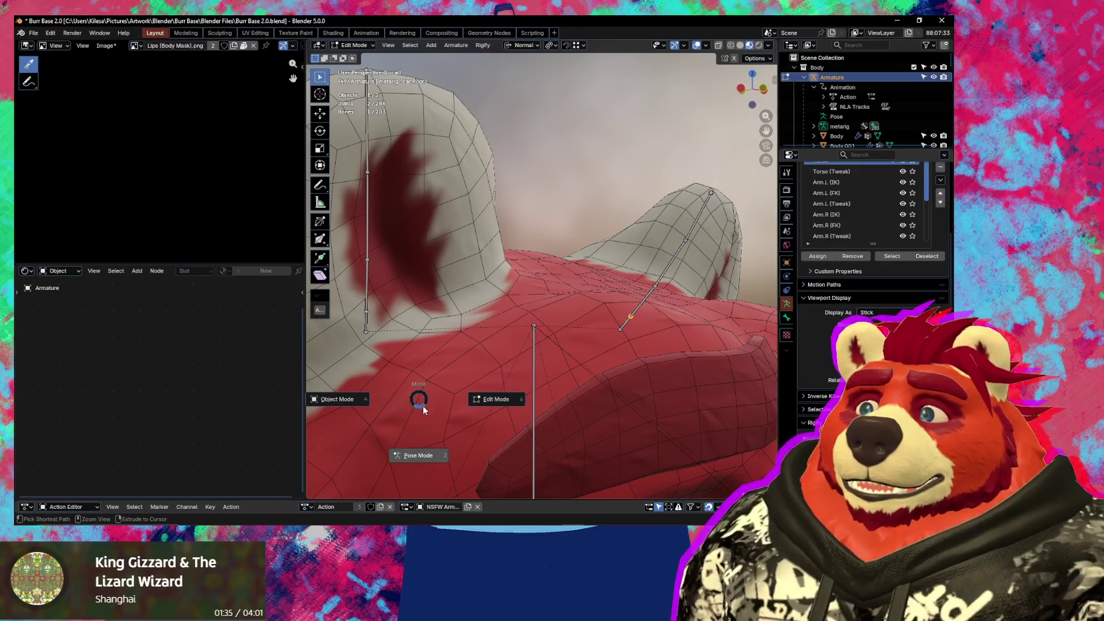
- Switch the armature to Pose Mode, inspect the head, and select the bear's body mesh
{"action": "left_click", "coordinate": [420, 409]}
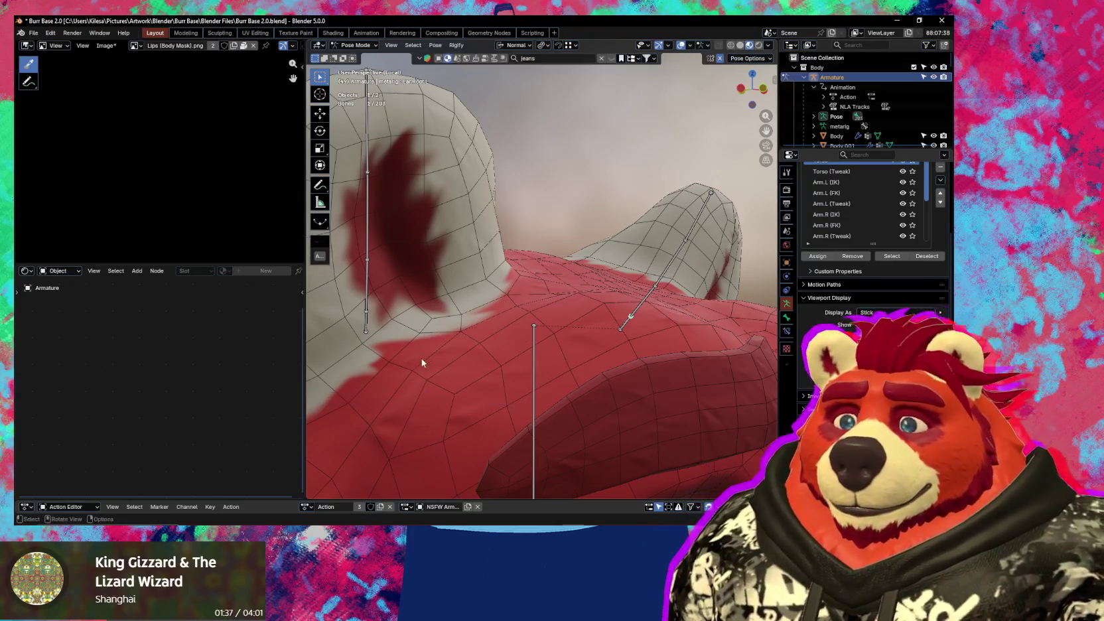
{"action": "middle_click_drag", "start_coordinate": [422, 362], "coordinate": [401, 307]}
{"action": "middle_click_drag", "start_coordinate": [481, 290], "coordinate": [448, 251]}
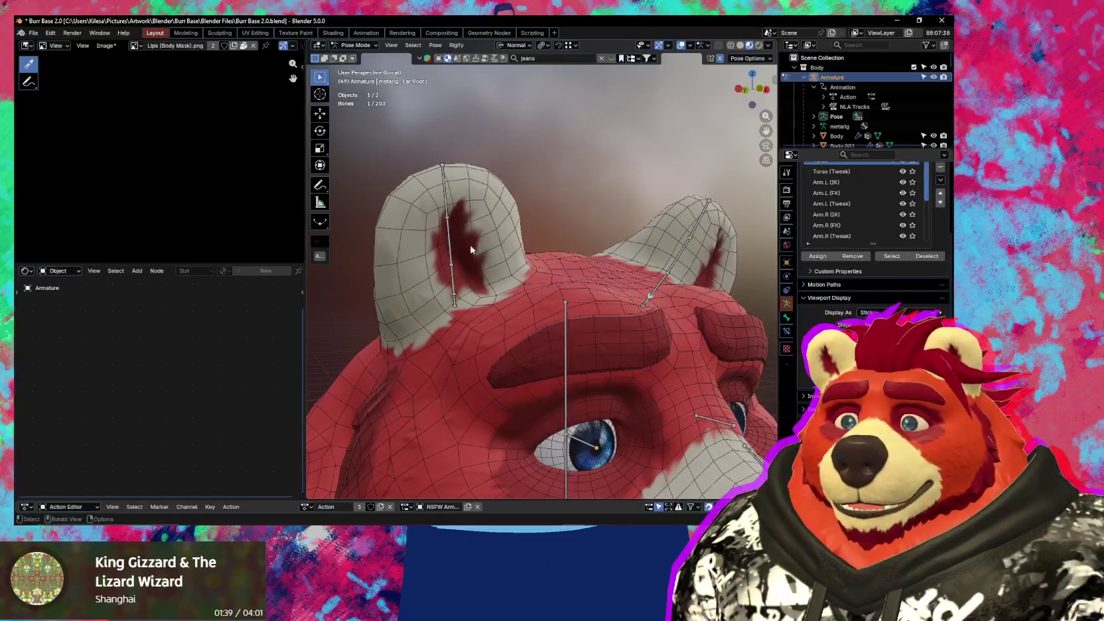
{"action": "mouse_move", "coordinate": [449, 209]}
{"action": "middle_mouse_down", "text": "ctrl"}
{"action": "mouse_move", "coordinate": [518, 336]}
{"action": "mouse_move", "coordinate": [468, 328]}
{"action": "middle_mouse_up", "text": "ctrl"}
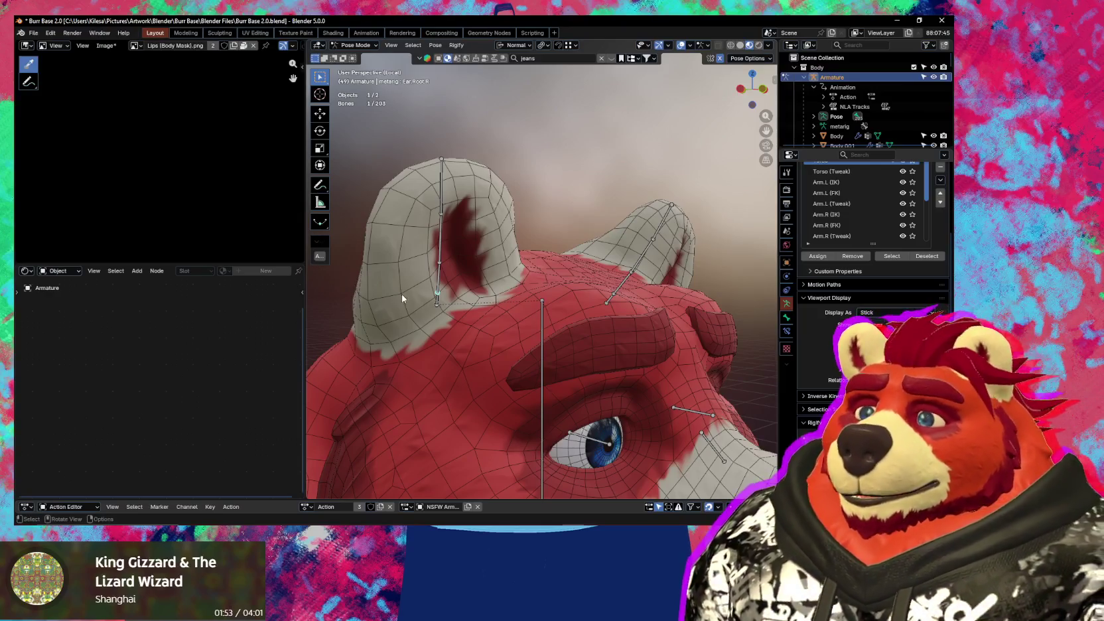
{"action": "scroll", "coordinate": [460, 329], "scroll_direction": "down", "scroll_amount": 3}
{"action": "mouse_move", "coordinate": [460, 329]}
{"action": "middle_mouse_down"}
{"action": "mouse_move", "coordinate": [486, 352]}
{"action": "mouse_move", "coordinate": [497, 264]}
{"action": "mouse_move", "coordinate": [537, 360]}
{"action": "middle_mouse_up"}
{"action": "scroll", "coordinate": [537, 360], "scroll_direction": "up", "scroll_amount": 5}
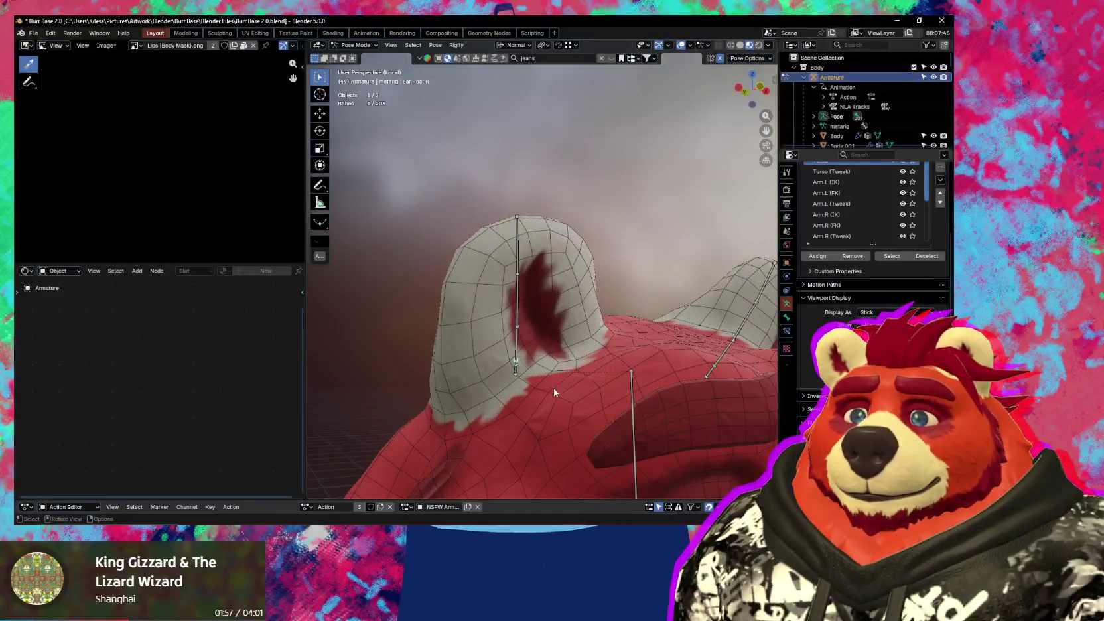
{"action": "left_click", "coordinate": [489, 357]}
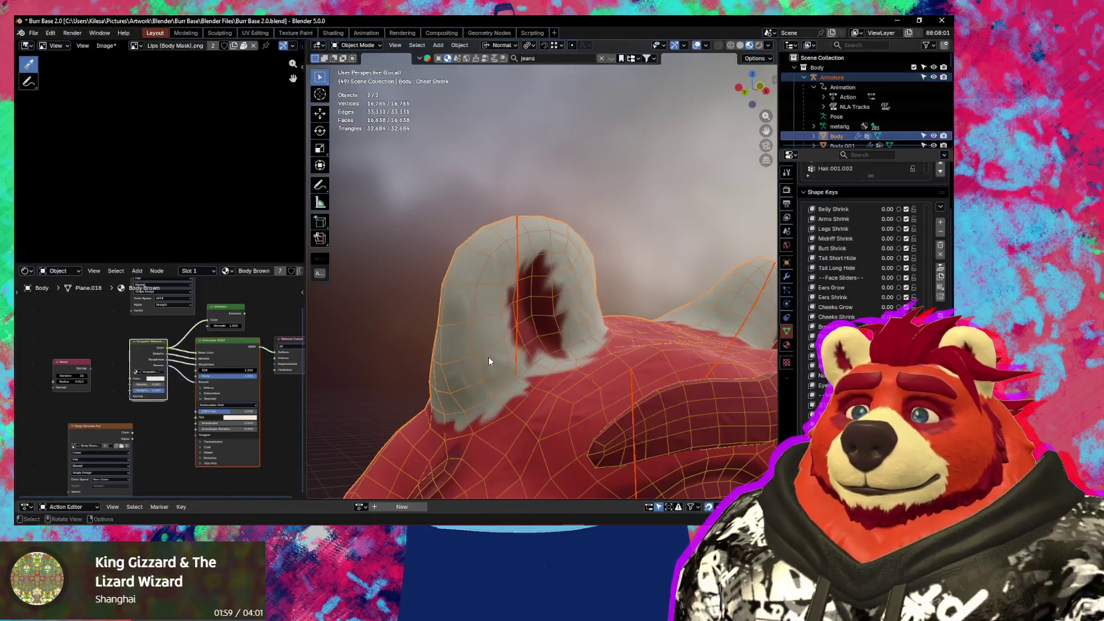
{"action": "key", "text": "ctrl+Tab"}
- Enter Weight Paint with Ear.R.002 active and paint weight across the ear's middle
{"action": "left_click", "coordinate": [432, 334]}
{"action": "scroll", "coordinate": [521, 358], "scroll_direction": "up", "scroll_amount": 3}
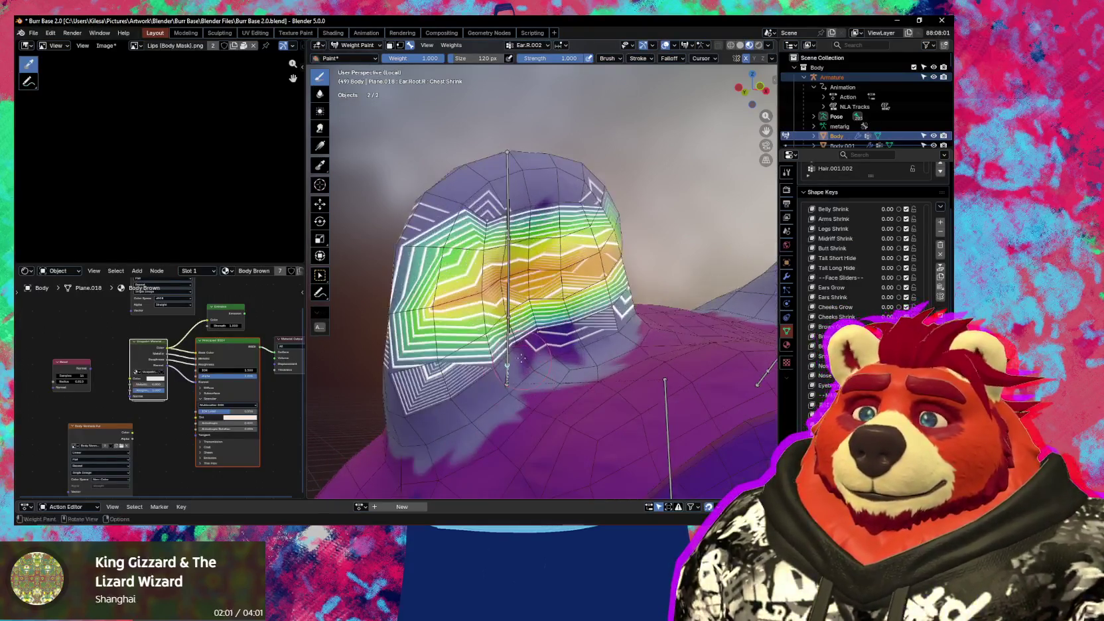
{"action": "middle_click_drag", "start_coordinate": [512, 330], "coordinate": [506, 310]}
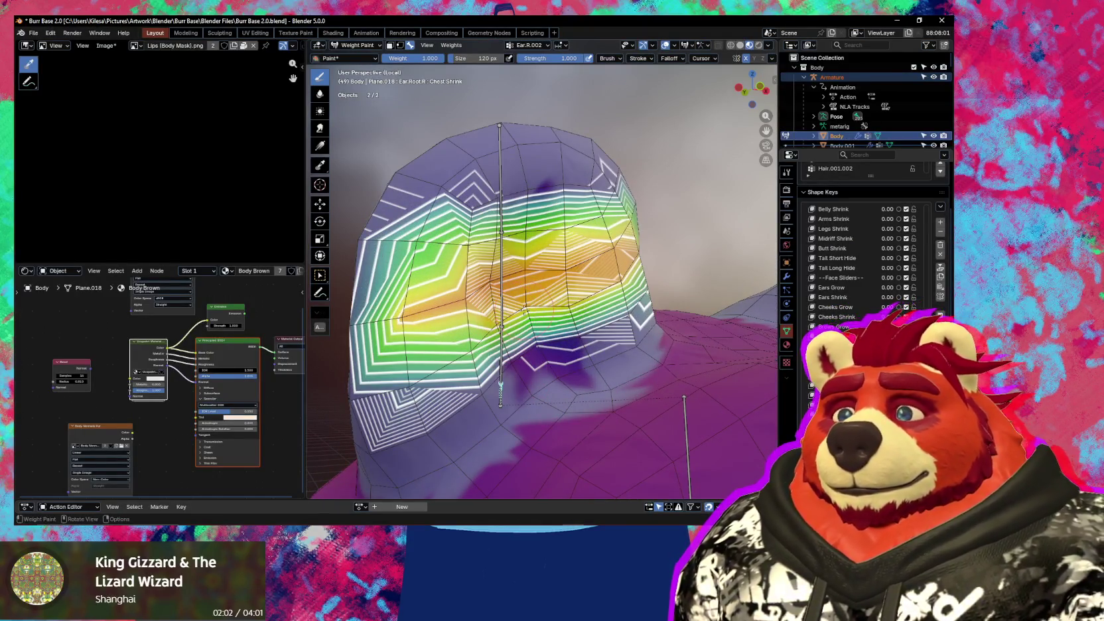
{"action": "left_click", "coordinate": [501, 274], "text": "ctrl"}
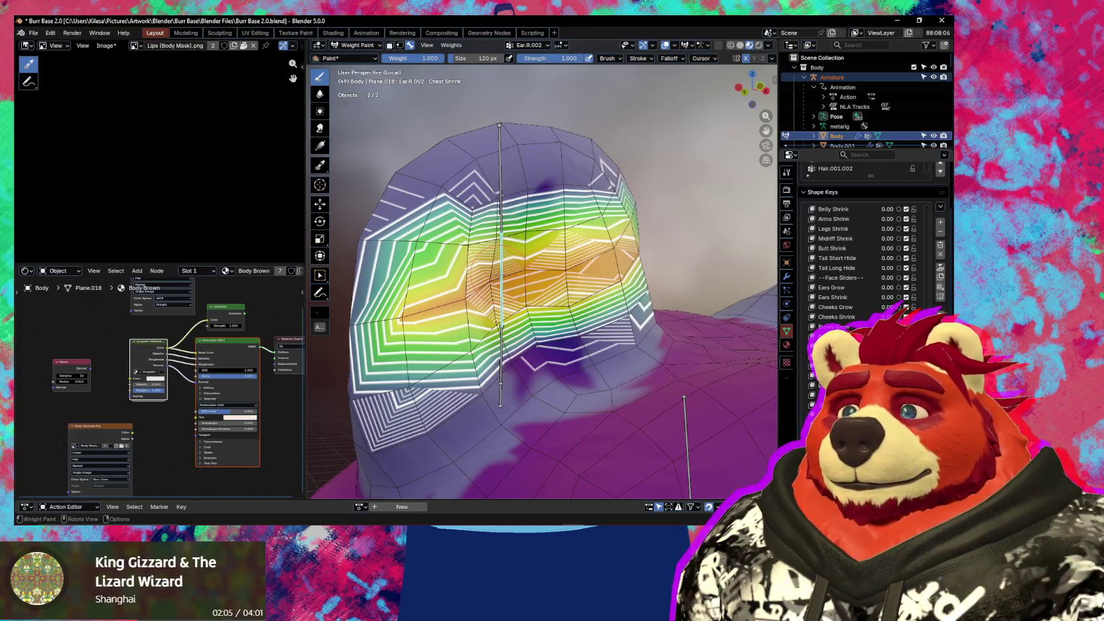
{"action": "middle_click_drag", "start_coordinate": [501, 274], "coordinate": [548, 254], "text": "shift"}
{"action": "mouse_move", "coordinate": [548, 254]}
{"action": "left_mouse_down"}
{"action": "mouse_move", "coordinate": [452, 279]}
{"action": "mouse_move", "coordinate": [550, 252]}
{"action": "mouse_move", "coordinate": [653, 192]}
{"action": "left_mouse_up"}
{"action": "middle_click_drag", "start_coordinate": [611, 249], "coordinate": [590, 246]}
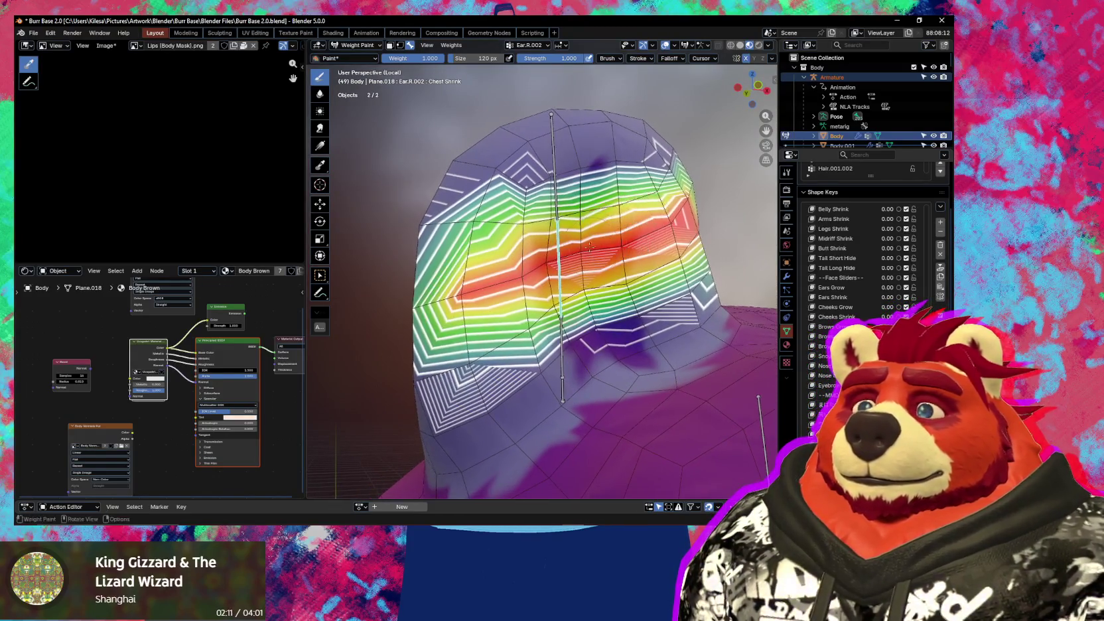
{"action": "middle_click_drag", "start_coordinate": [442, 279], "coordinate": [465, 271]}
- Set the brush to 169 px with Sphere falloff and add weight to the upper ear
{"action": "key", "text": "f"}
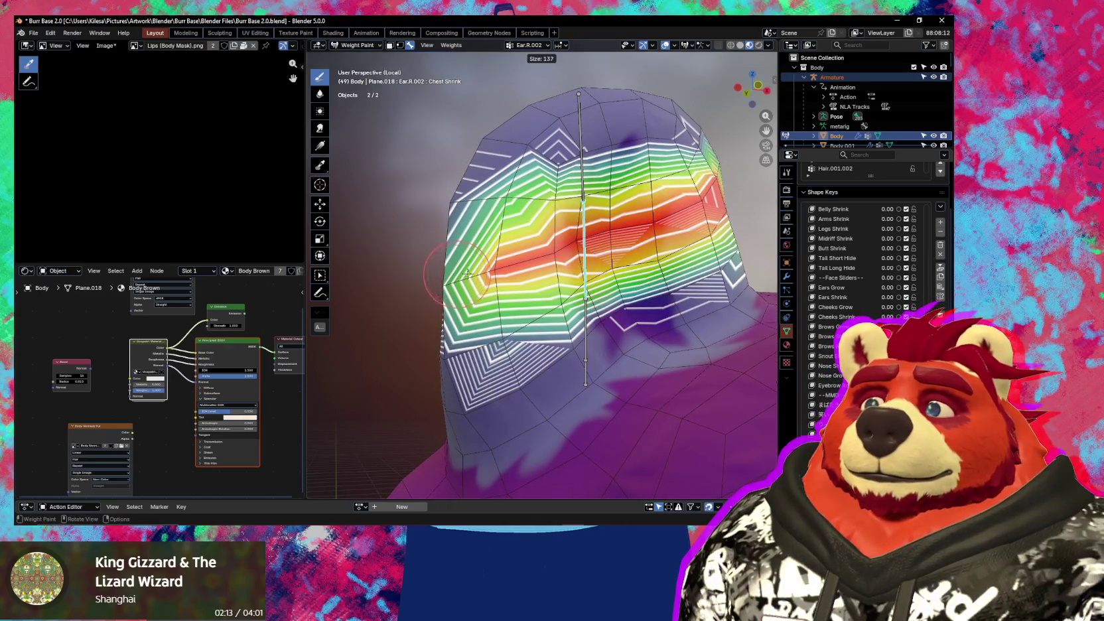
{"action": "left_click", "coordinate": [478, 268]}
{"action": "left_click_drag", "start_coordinate": [478, 268], "coordinate": [451, 265]}
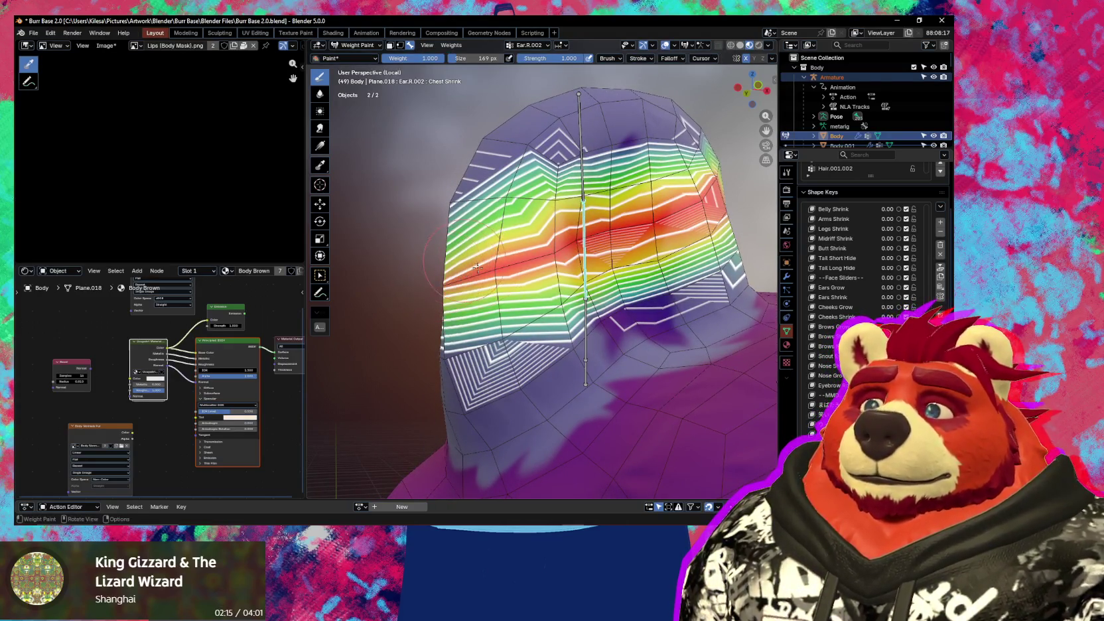
{"action": "middle_click_drag", "start_coordinate": [451, 265], "coordinate": [698, 84]}
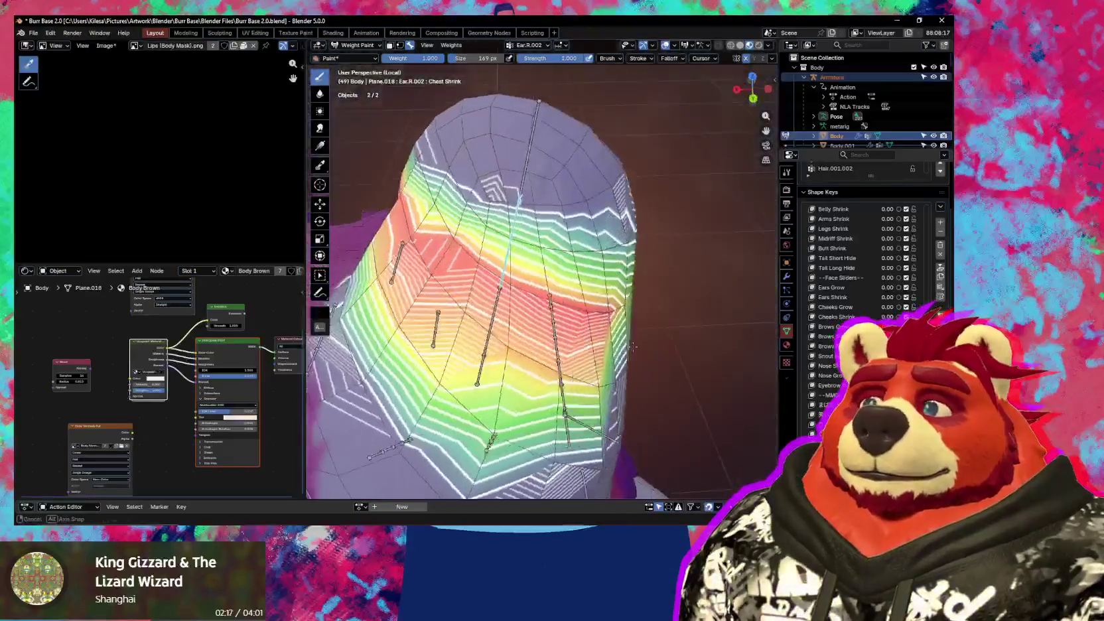
{"action": "left_click", "coordinate": [669, 58]}
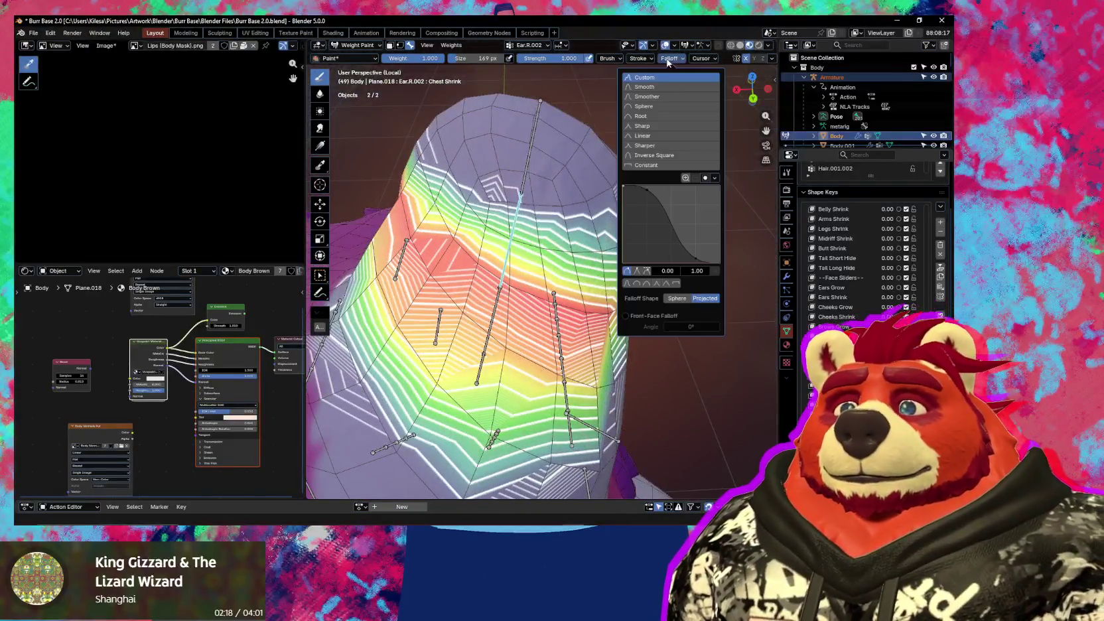
{"action": "left_click", "coordinate": [676, 298]}
{"action": "mouse_move", "coordinate": [516, 347]}
{"action": "middle_mouse_down"}
{"action": "mouse_move", "coordinate": [522, 304]}
{"action": "mouse_move", "coordinate": [550, 284]}
{"action": "middle_mouse_up"}
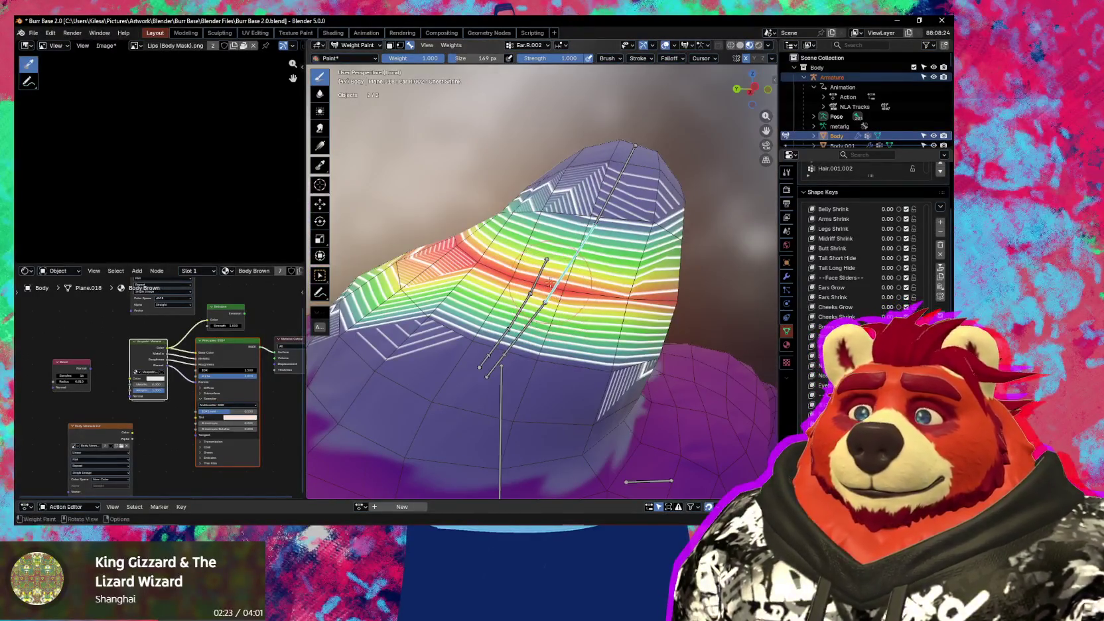
{"action": "left_click", "coordinate": [549, 283]}
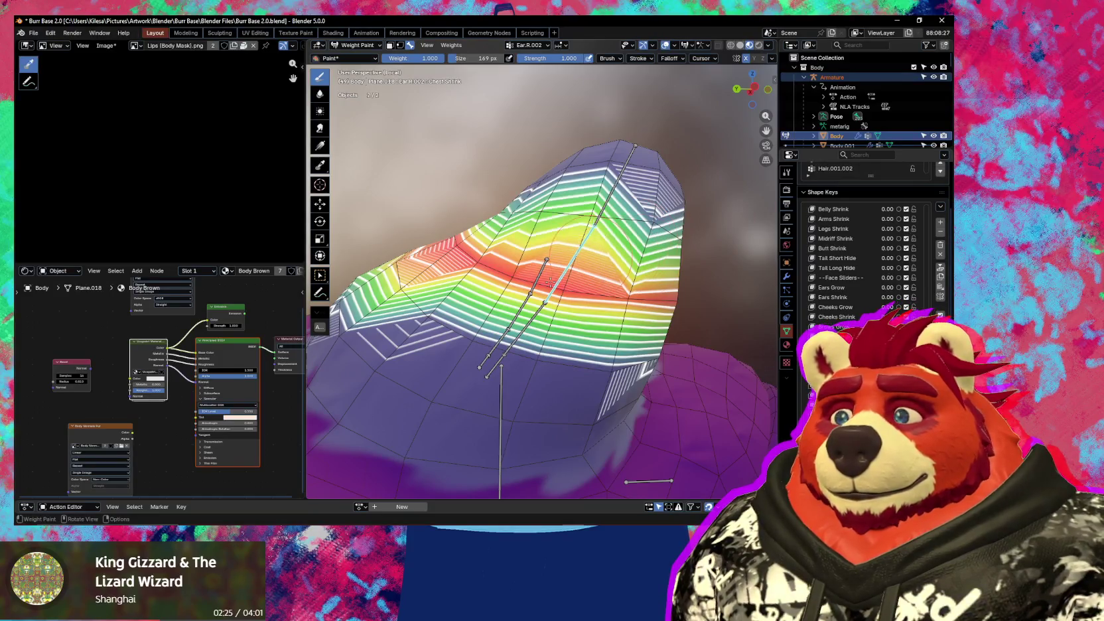
{"action": "mouse_move", "coordinate": [549, 284]}
{"action": "middle_mouse_down"}
{"action": "mouse_move", "coordinate": [557, 210]}
{"action": "mouse_move", "coordinate": [576, 289]}
{"action": "mouse_move", "coordinate": [550, 260]}
{"action": "mouse_move", "coordinate": [559, 253]}
{"action": "middle_mouse_up"}
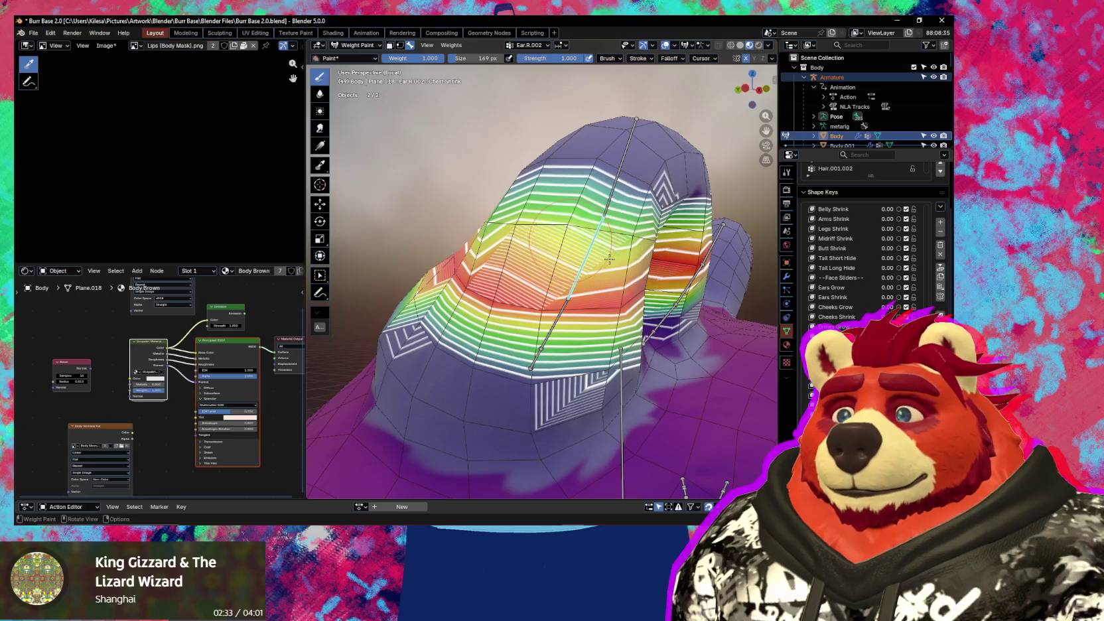
{"action": "mouse_move", "coordinate": [609, 258]}
{"action": "middle_mouse_down"}
{"action": "mouse_move", "coordinate": [544, 264]}
{"action": "mouse_move", "coordinate": [575, 264]}
{"action": "middle_mouse_up"}
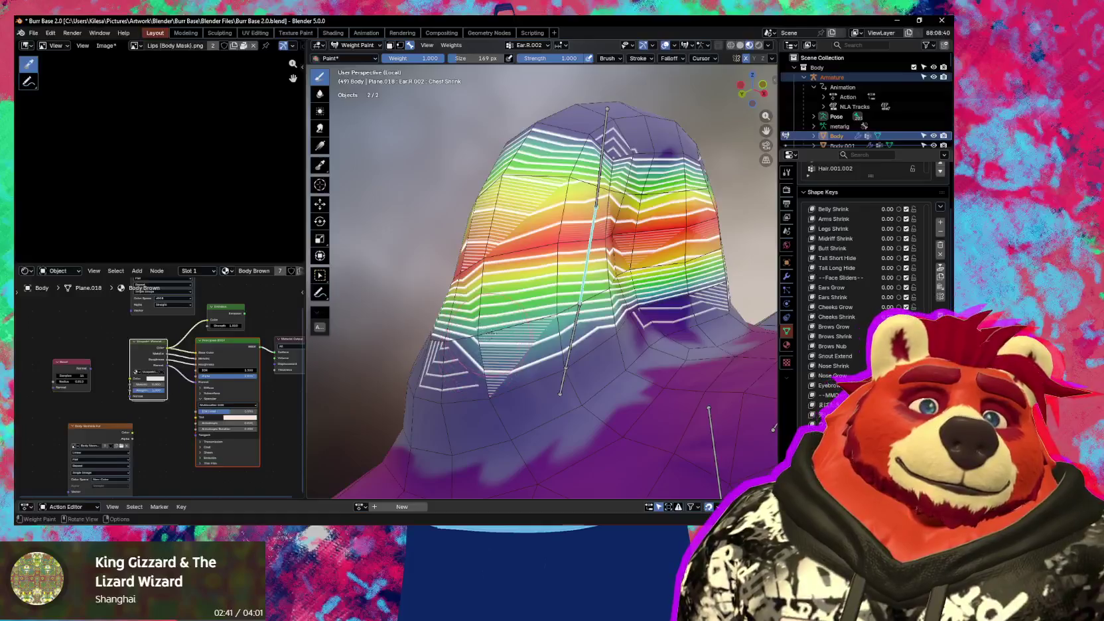
{"action": "mouse_move", "coordinate": [522, 308]}
{"action": "middle_mouse_down"}
{"action": "mouse_move", "coordinate": [564, 353]}
{"action": "mouse_move", "coordinate": [435, 276]}
{"action": "middle_mouse_up"}
- Reduce Ear.R.002 weights on the ear's left and right flanks, then make Ear.R.001 active
{"action": "left_click_drag", "start_coordinate": [434, 277], "coordinate": [413, 319], "text": "ctrl"}
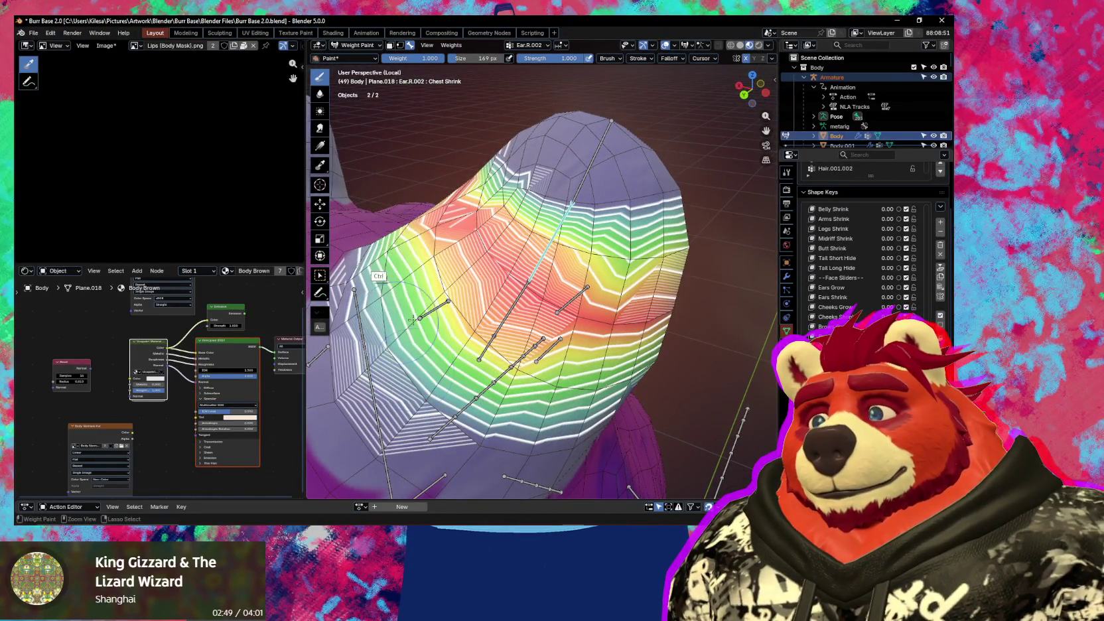
{"action": "middle_click_drag", "start_coordinate": [409, 310], "coordinate": [417, 304]}
{"action": "left_click_drag", "start_coordinate": [416, 304], "coordinate": [427, 267], "text": "ctrl"}
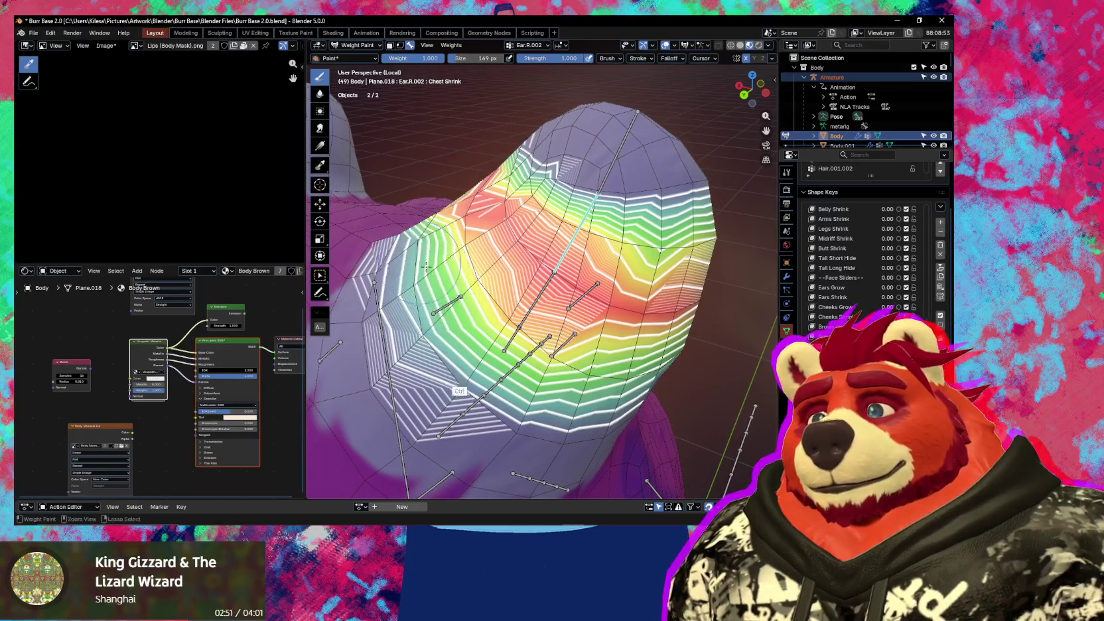
{"action": "mouse_move", "coordinate": [452, 359]}
{"action": "middle_mouse_down"}
{"action": "mouse_move", "coordinate": [410, 306]}
{"action": "mouse_move", "coordinate": [601, 253]}
{"action": "mouse_move", "coordinate": [670, 250]}
{"action": "middle_mouse_up"}
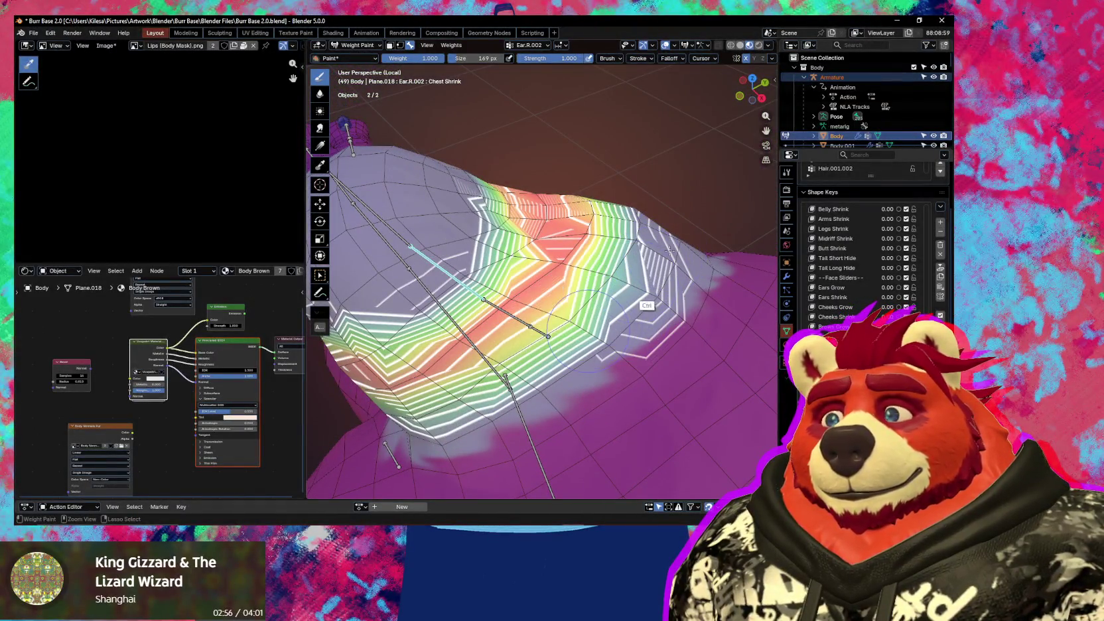
{"action": "left_click_drag", "start_coordinate": [669, 250], "coordinate": [669, 251], "text": "ctrl"}
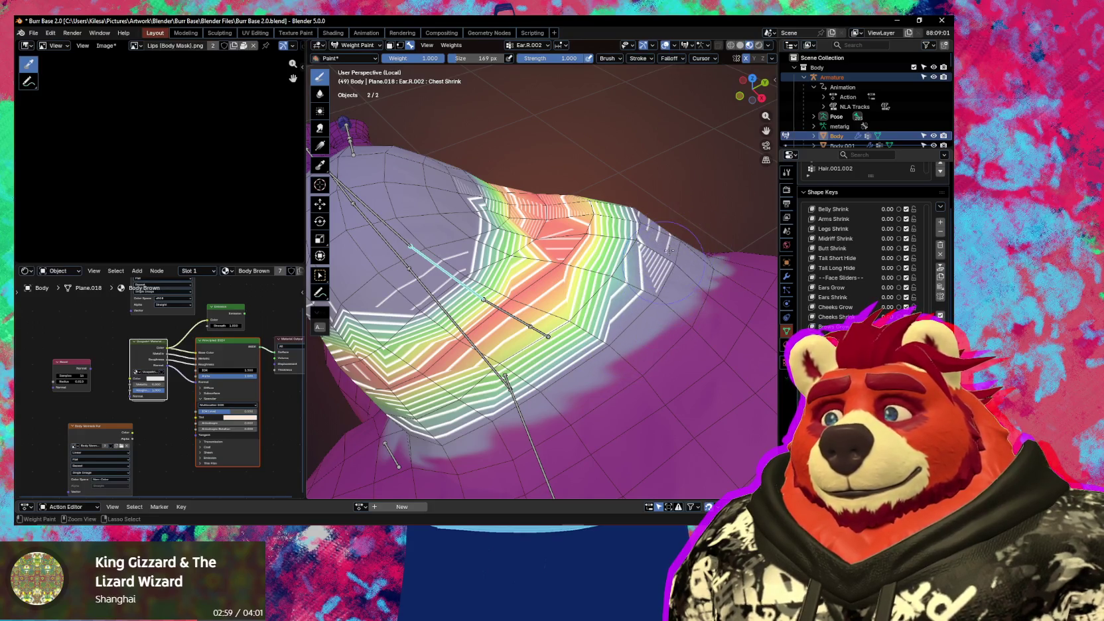
{"action": "middle_click_drag", "start_coordinate": [670, 250], "coordinate": [641, 251]}
{"action": "left_click", "coordinate": [523, 312], "text": "ctrl"}
- Paint Ear.R.001 weight along the ear base with the brush enlarged to 207 px
{"action": "middle_click_drag", "start_coordinate": [524, 312], "coordinate": [598, 254]}
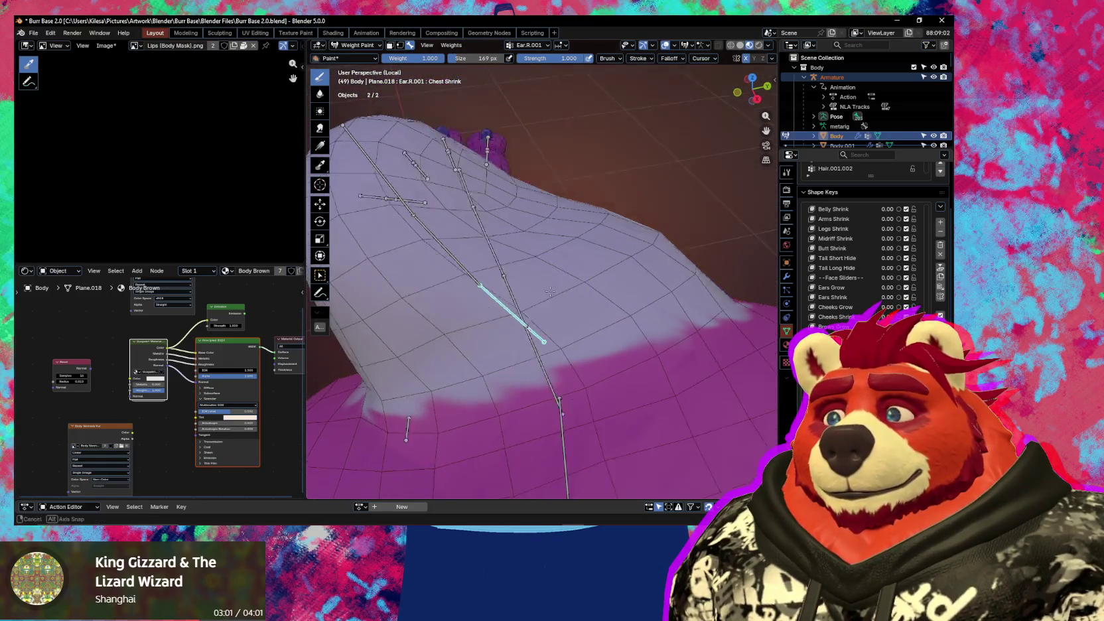
{"action": "middle_click_drag", "start_coordinate": [555, 290], "coordinate": [584, 265]}
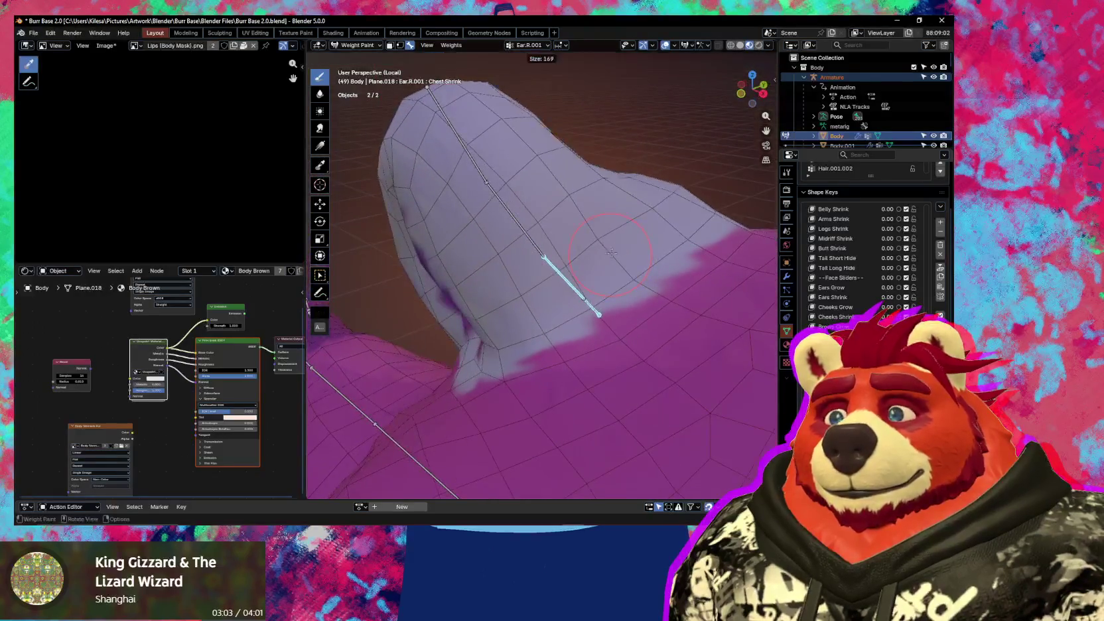
{"action": "key", "text": "f"}
{"action": "left_click_drag", "start_coordinate": [584, 265], "coordinate": [645, 207]}
{"action": "middle_click_drag", "start_coordinate": [645, 207], "coordinate": [632, 227]}
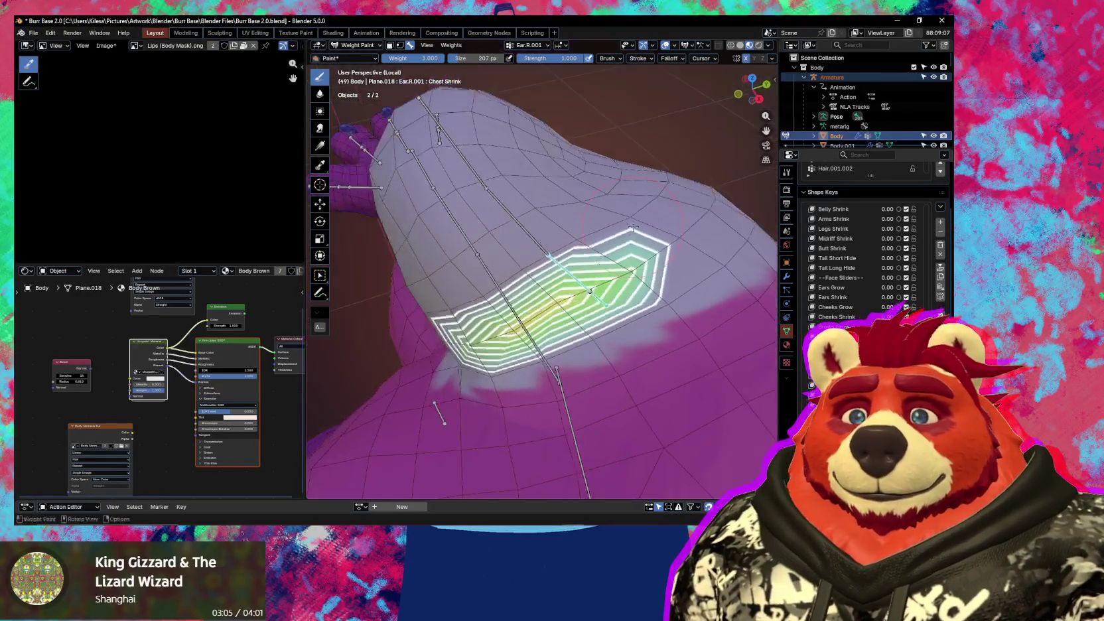
{"action": "left_click_drag", "start_coordinate": [562, 288], "coordinate": [690, 219]}
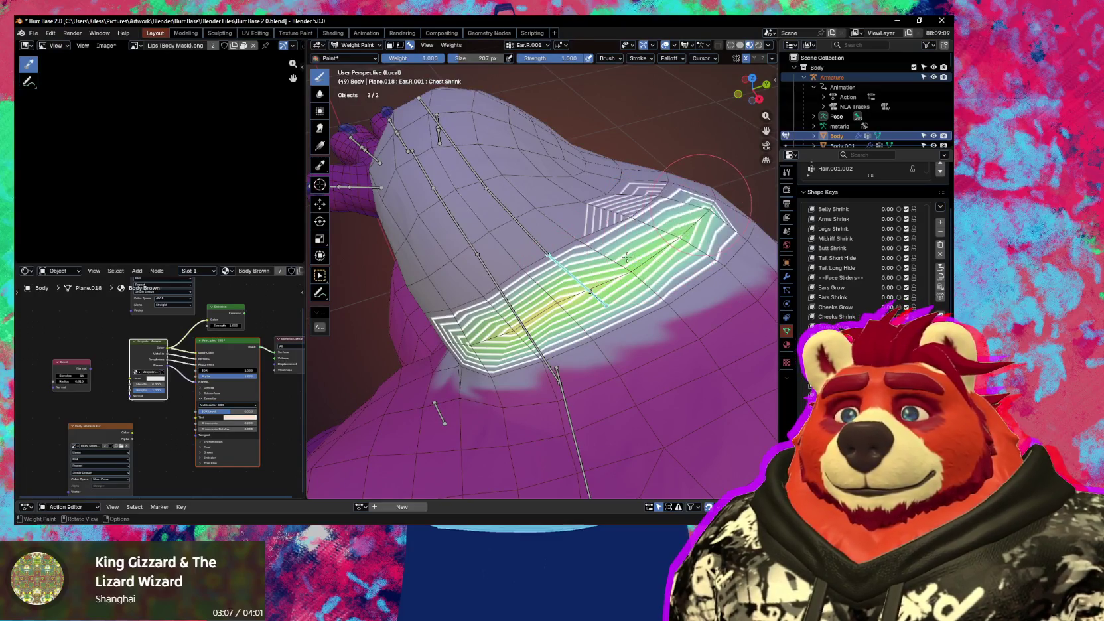
{"action": "middle_click_drag", "start_coordinate": [690, 219], "coordinate": [451, 279]}
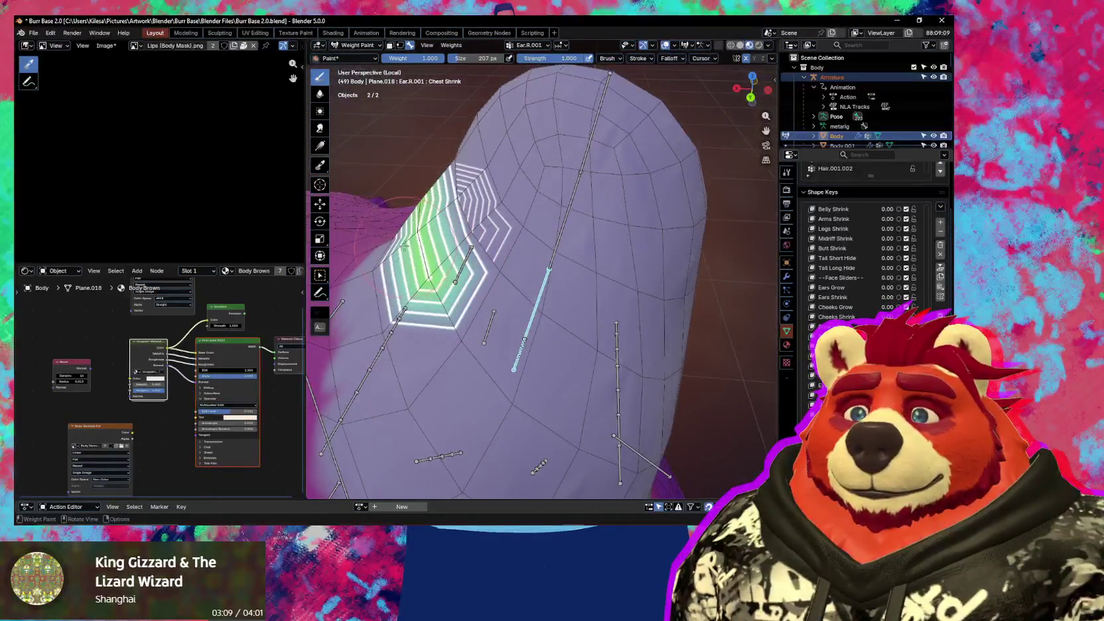
- Extend the Ear.R.001 weight across the ear's lower part and test-rotate the ear bone
{"action": "left_click_drag", "start_coordinate": [451, 331], "coordinate": [410, 244]}
{"action": "middle_click_drag", "start_coordinate": [410, 244], "coordinate": [425, 282]}
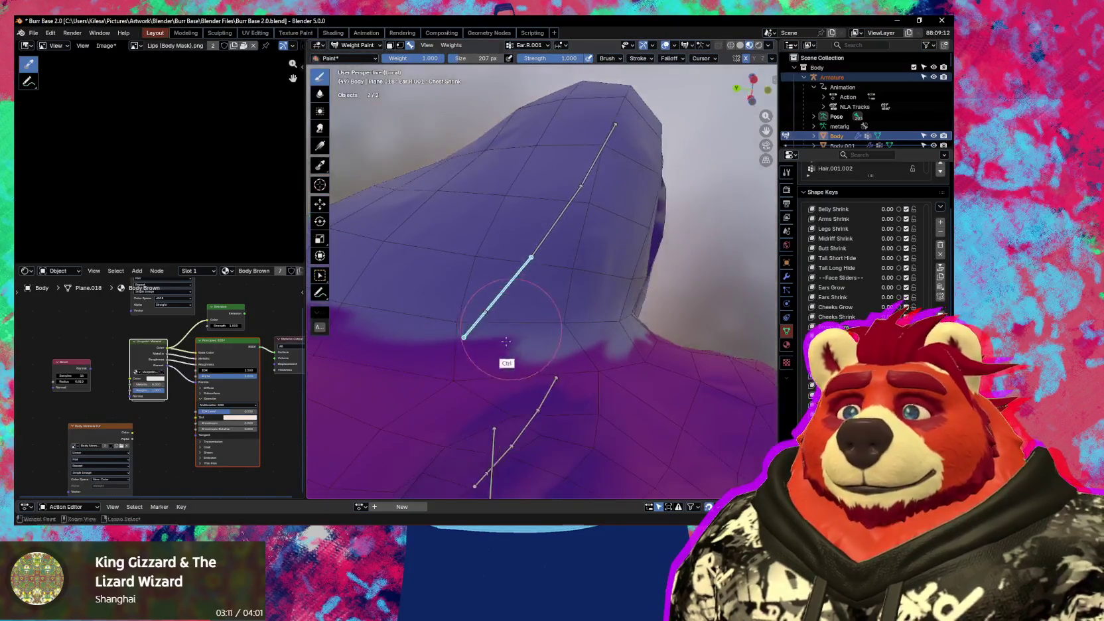
{"action": "left_click_drag", "start_coordinate": [403, 258], "coordinate": [544, 323]}
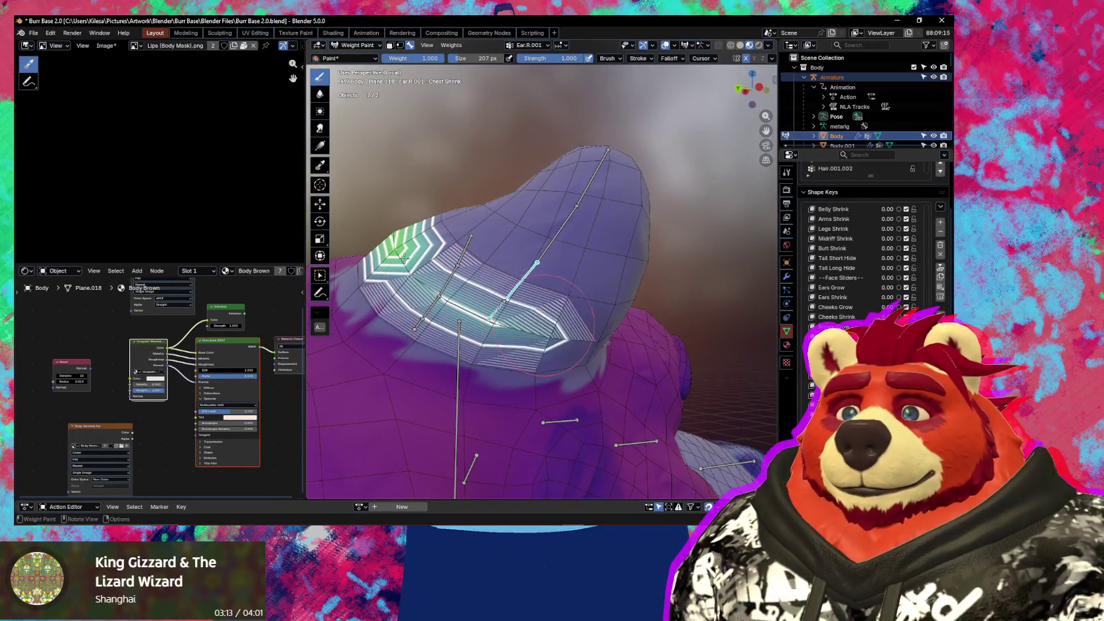
{"action": "left_click_drag", "start_coordinate": [430, 271], "coordinate": [597, 345]}
{"action": "middle_click_drag", "start_coordinate": [597, 345], "coordinate": [524, 286]}
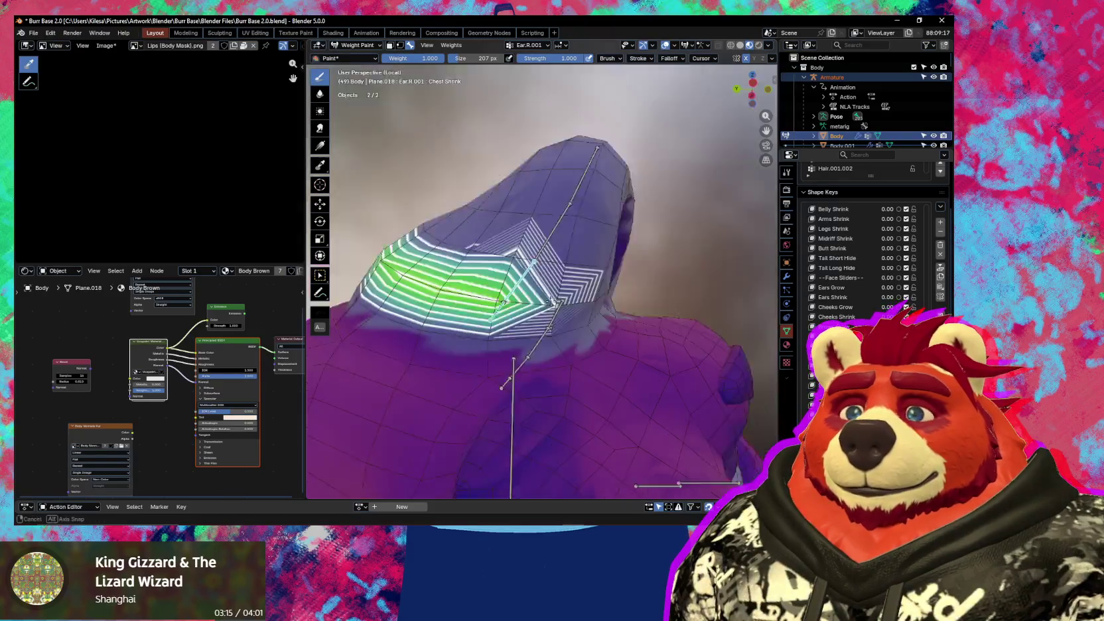
{"action": "middle_click_drag", "start_coordinate": [578, 264], "coordinate": [509, 272]}
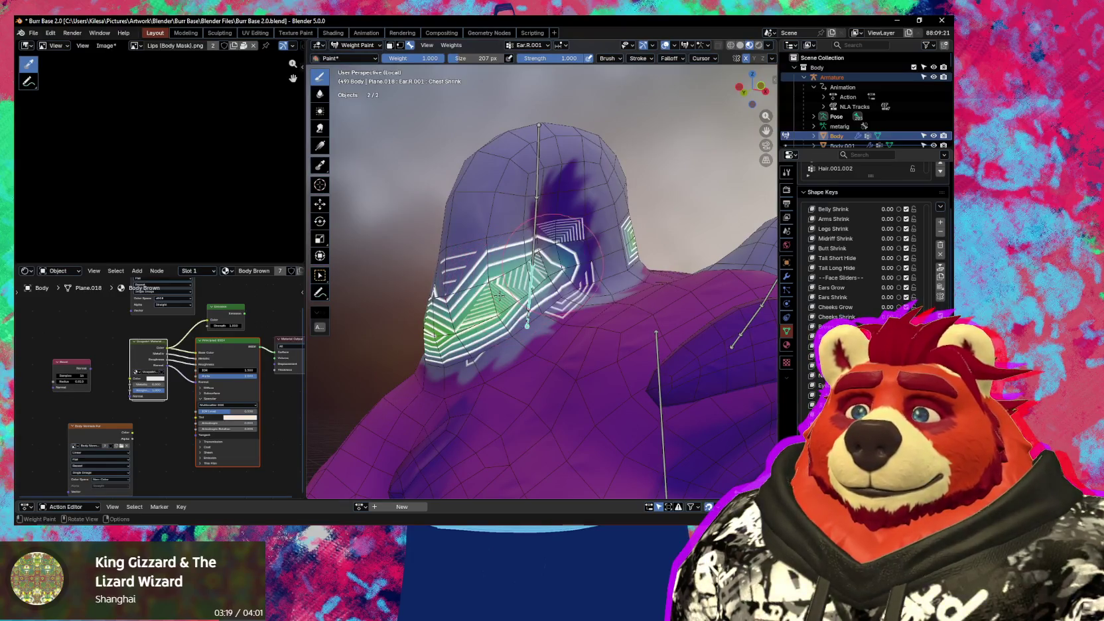
{"action": "middle_click_drag", "start_coordinate": [499, 295], "coordinate": [605, 257]}
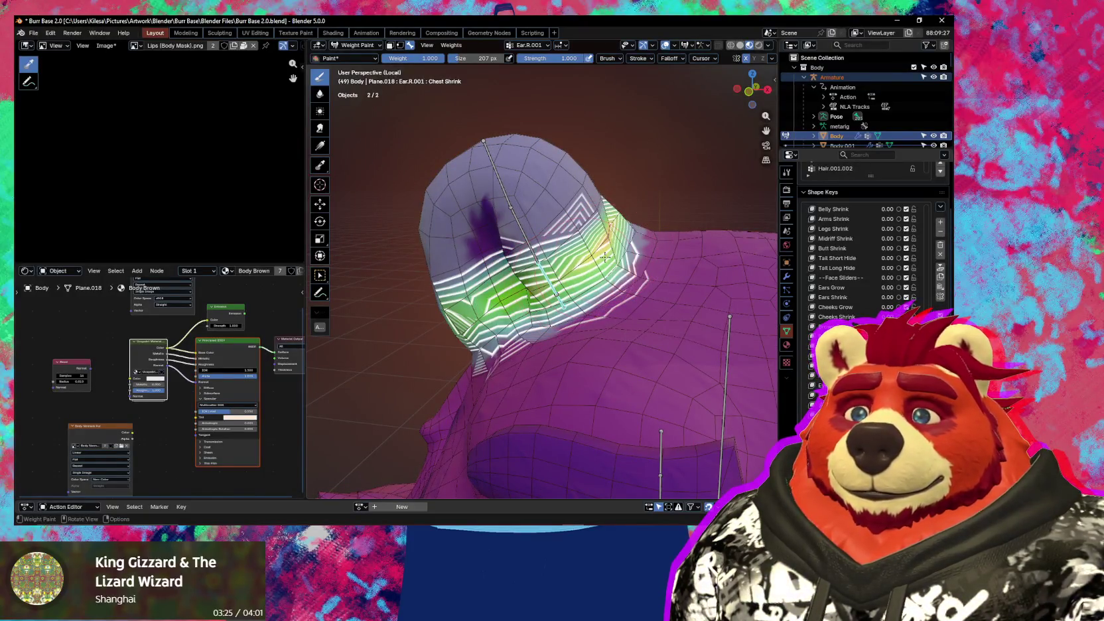
{"action": "middle_click_drag", "start_coordinate": [606, 257], "coordinate": [635, 256]}
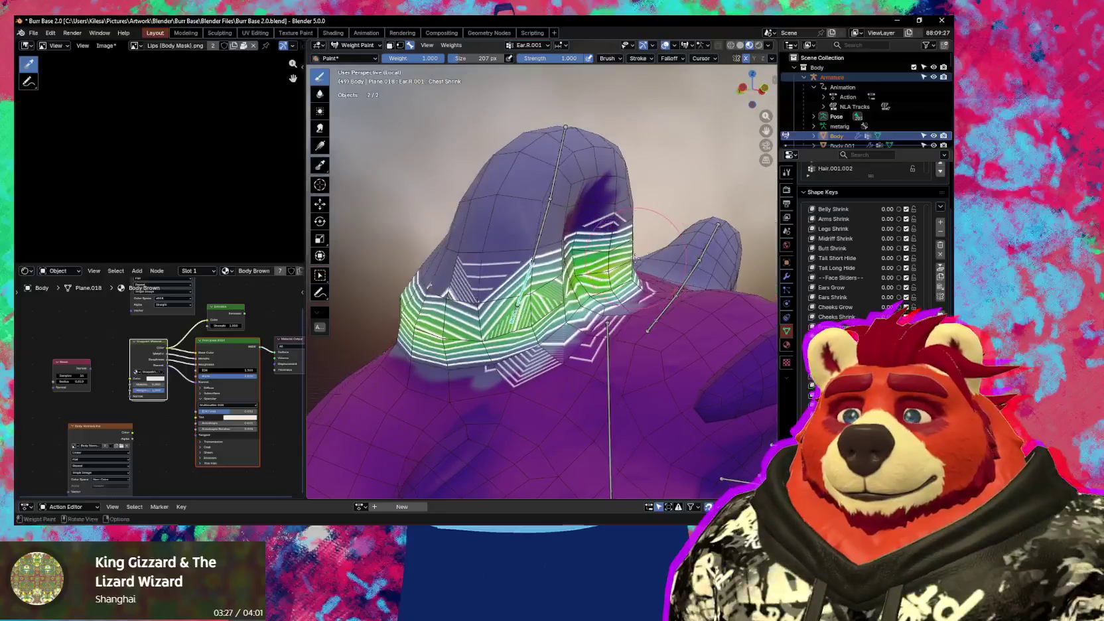
{"action": "key", "text": "r"}
{"action": "key", "text": "r"}
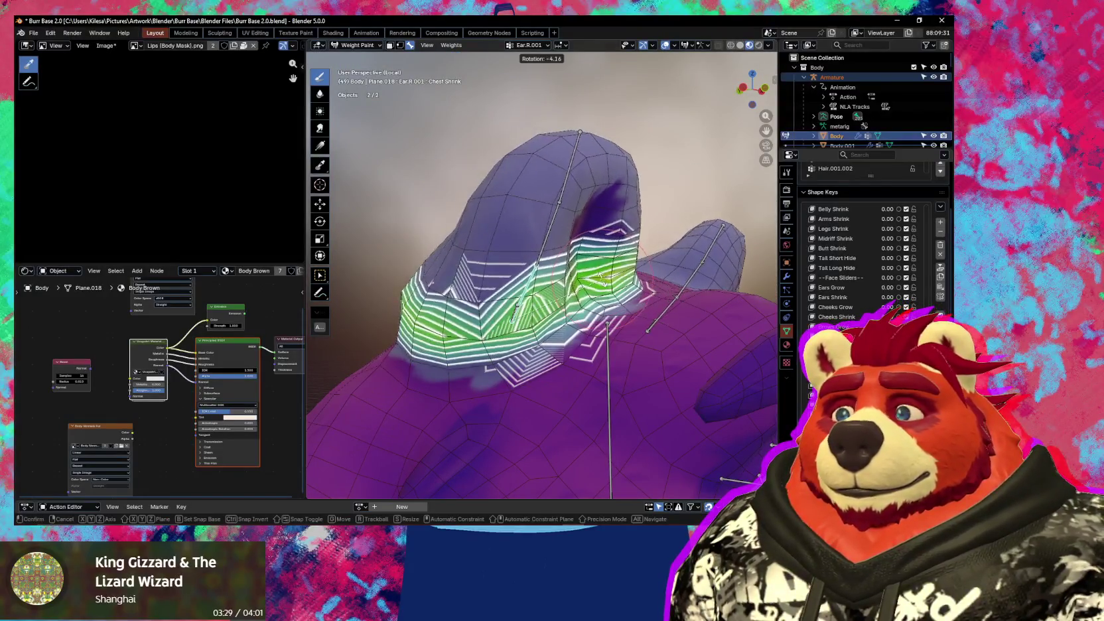
- End the test rotation and dab more Ear.R.001 weight onto the right ear's base
{"action": "left_click", "coordinate": [564, 282]}
{"action": "mouse_move", "coordinate": [564, 282]}
{"action": "middle_mouse_down"}
{"action": "mouse_move", "coordinate": [502, 296]}
{"action": "mouse_move", "coordinate": [464, 262]}
{"action": "mouse_move", "coordinate": [526, 281]}
{"action": "middle_mouse_up"}
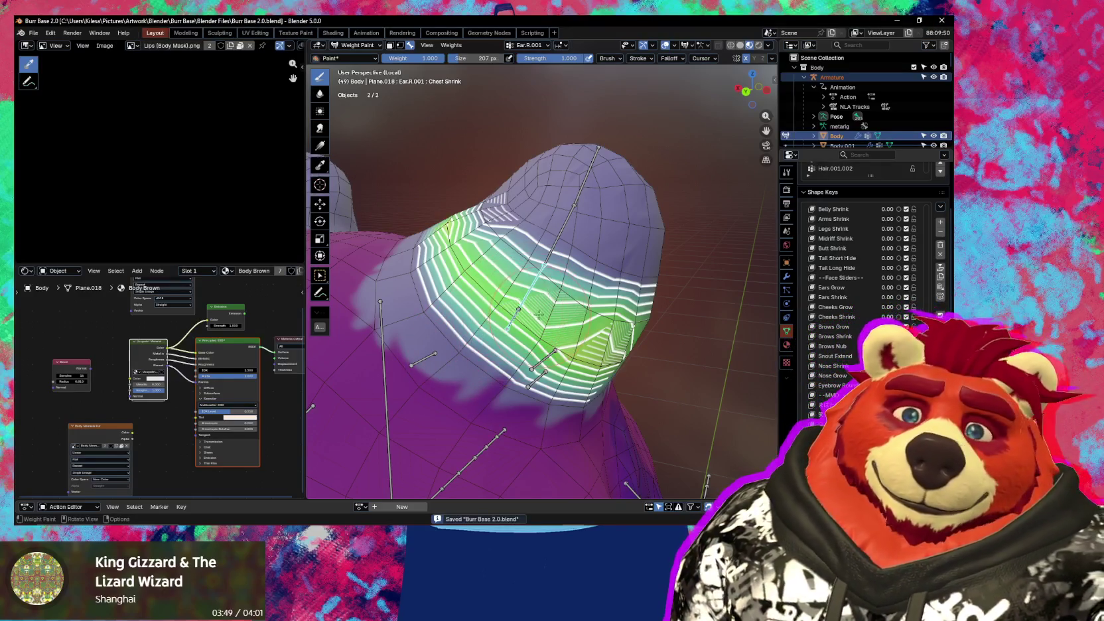
{"action": "mouse_move", "coordinate": [513, 311]}
{"action": "middle_mouse_down"}
{"action": "mouse_move", "coordinate": [493, 256]}
{"action": "mouse_move", "coordinate": [565, 294]}
{"action": "mouse_move", "coordinate": [659, 264]}
{"action": "mouse_move", "coordinate": [609, 273]}
{"action": "mouse_move", "coordinate": [620, 262]}
{"action": "middle_mouse_up"}
{"action": "left_click", "coordinate": [493, 256]}
{"action": "left_click", "coordinate": [609, 272]}
{"action": "left_click", "coordinate": [609, 273]}
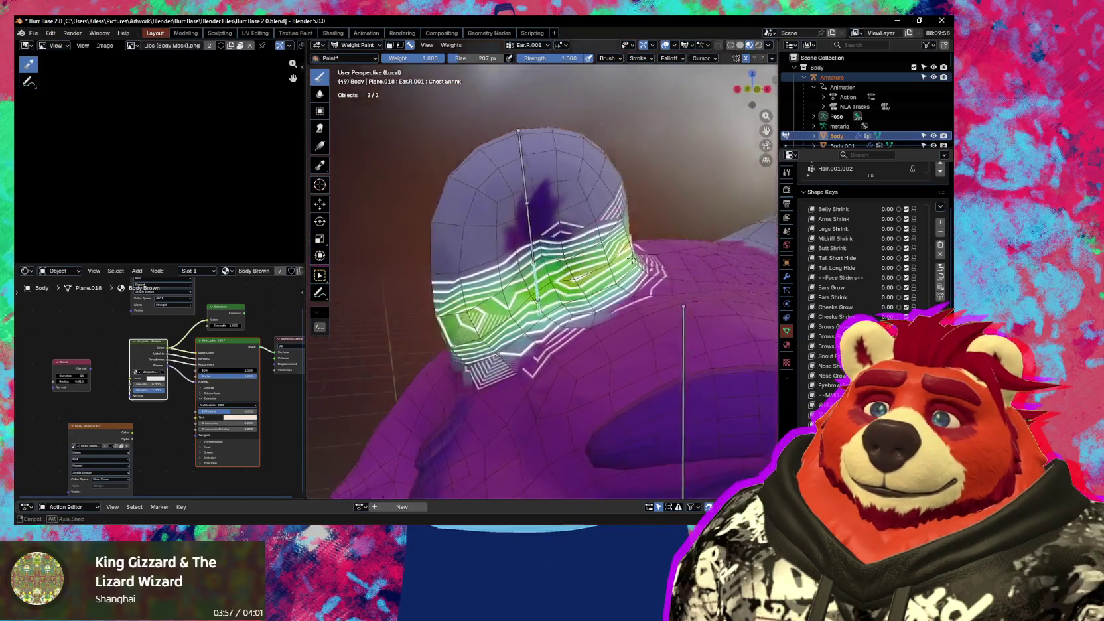
- Test-bend the ear, paint Ear.R.001 weight along the ear base, then bring up YouTube Music
{"action": "key", "text": "r"}
{"action": "key", "text": "r"}
{"action": "key", "text": "Escape"}
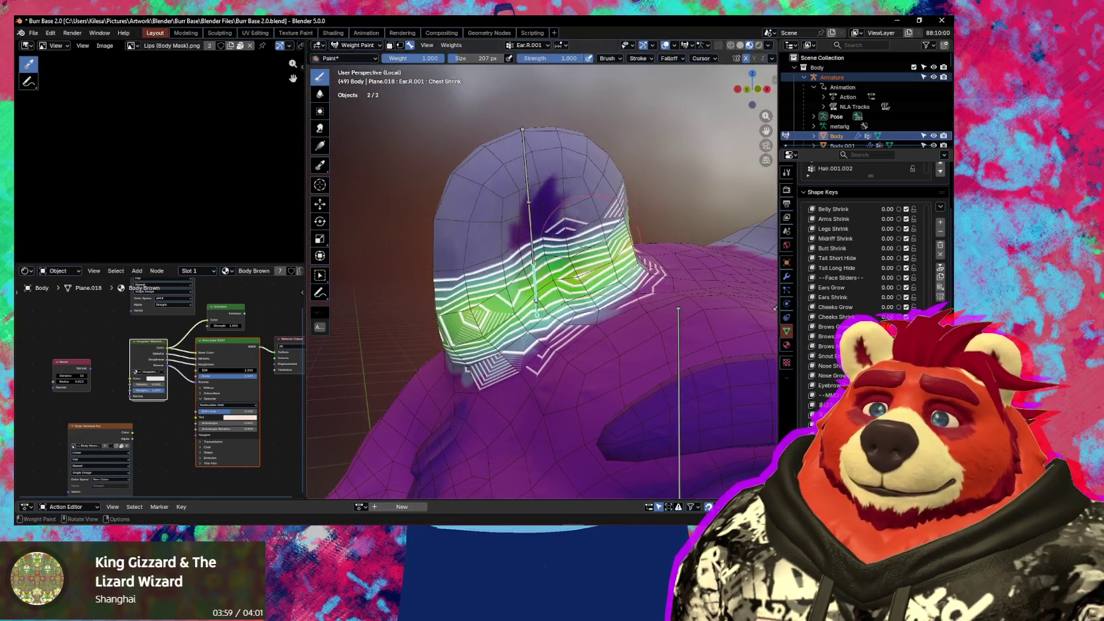
{"action": "middle_click_drag", "start_coordinate": [592, 246], "coordinate": [588, 304]}
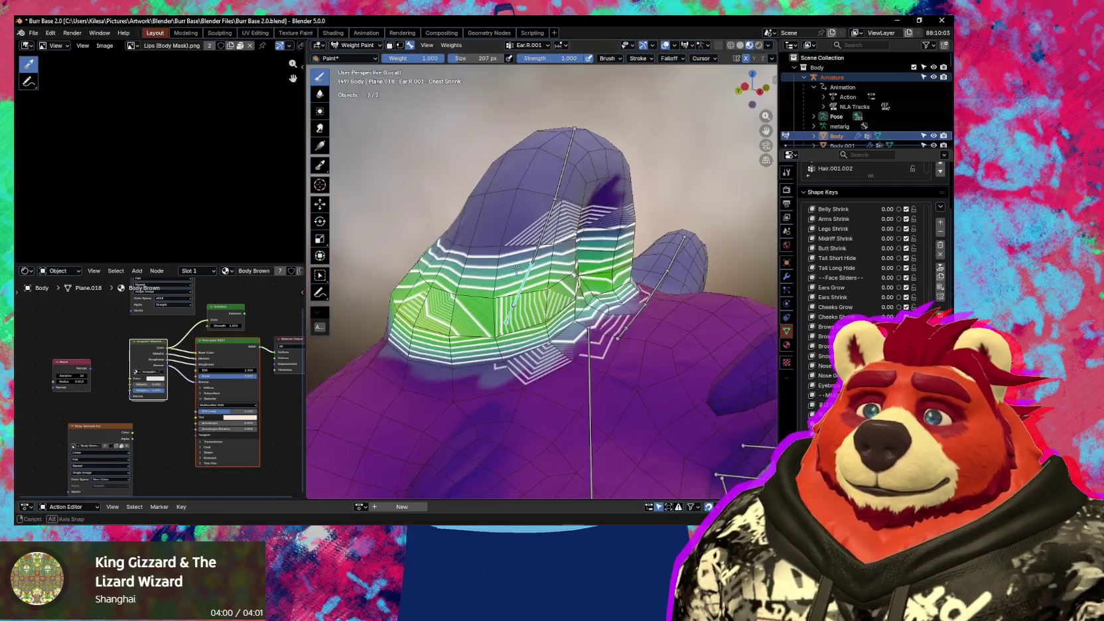
{"action": "left_click_drag", "start_coordinate": [587, 303], "coordinate": [416, 356]}
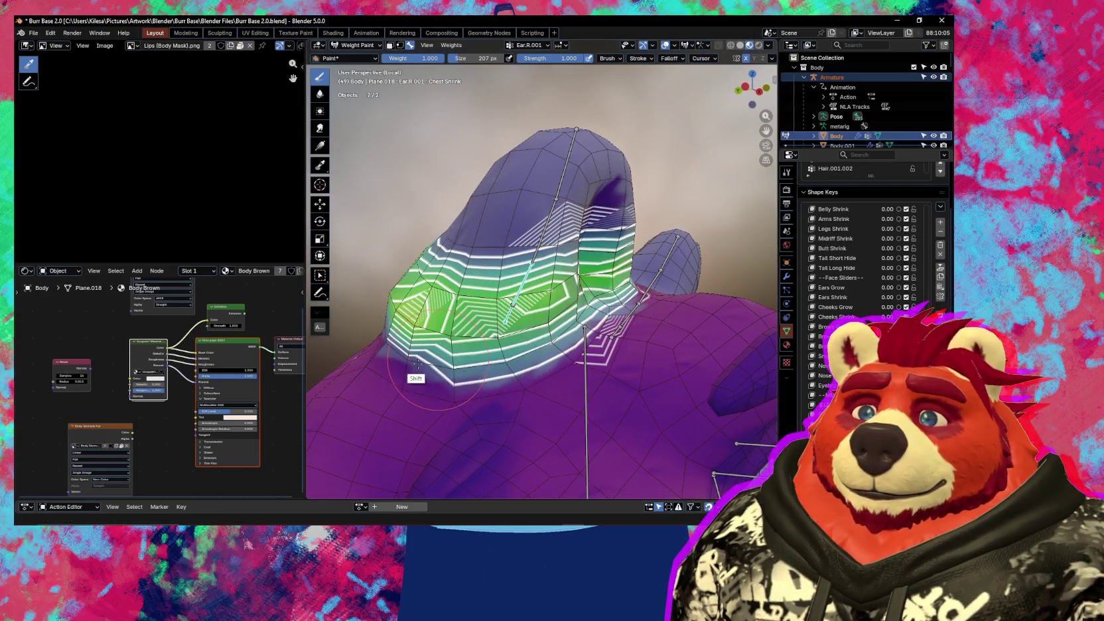
{"action": "key", "text": "alt+Tab"}
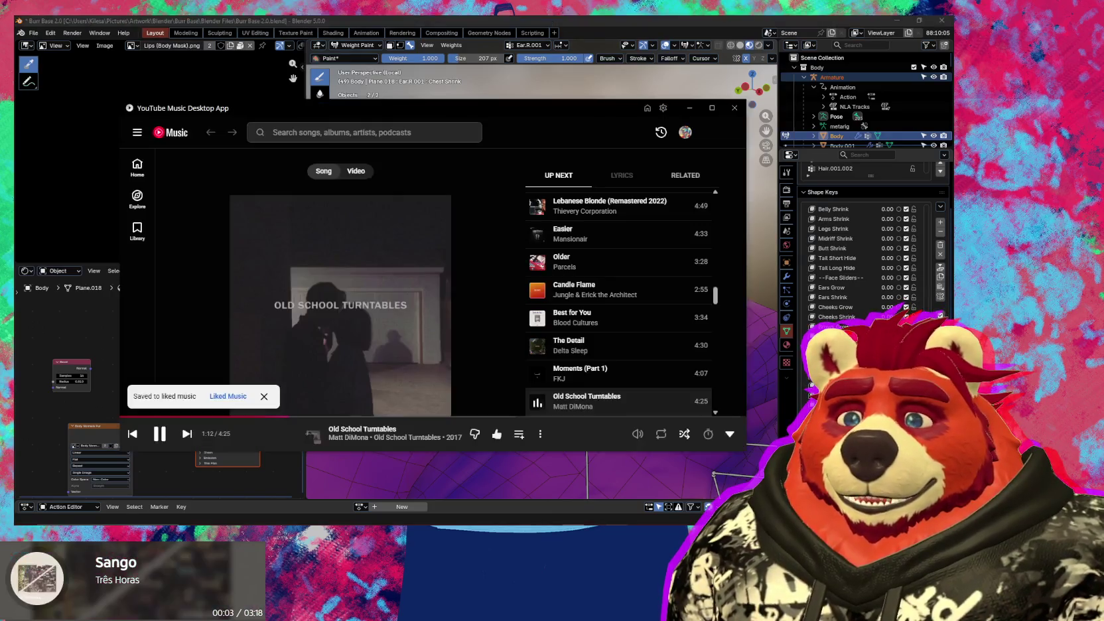
- Search 'sango the melody' and queue The Motive/Used to the Melody to play next
{"action": "left_click", "coordinate": [355, 137]}
{"action": "type", "text": "sa"}
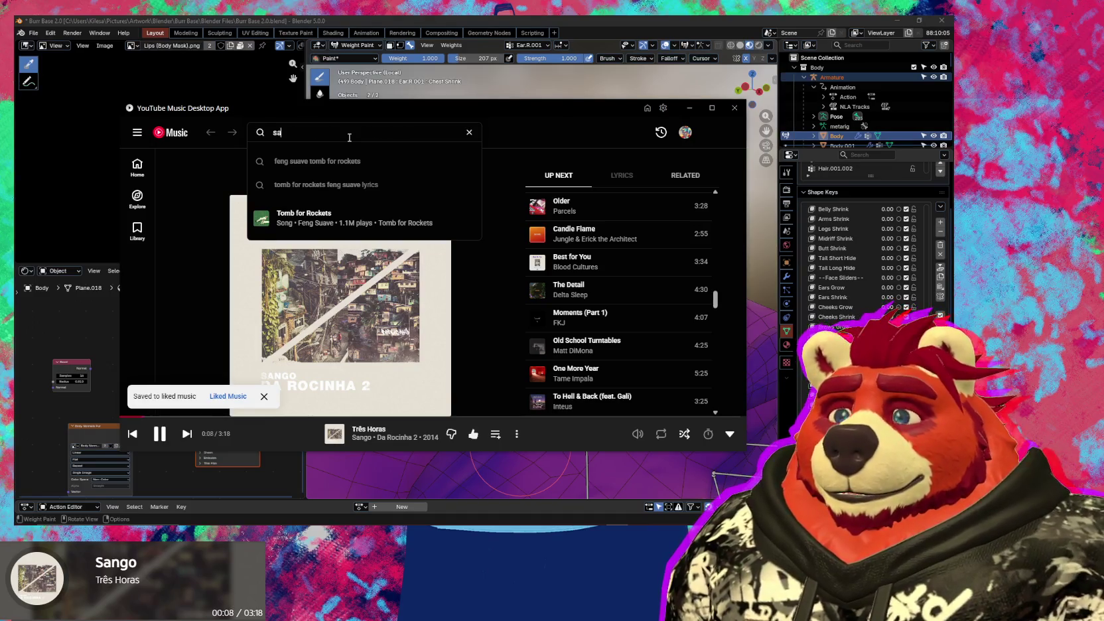
{"action": "type", "text": "ngo the re"}
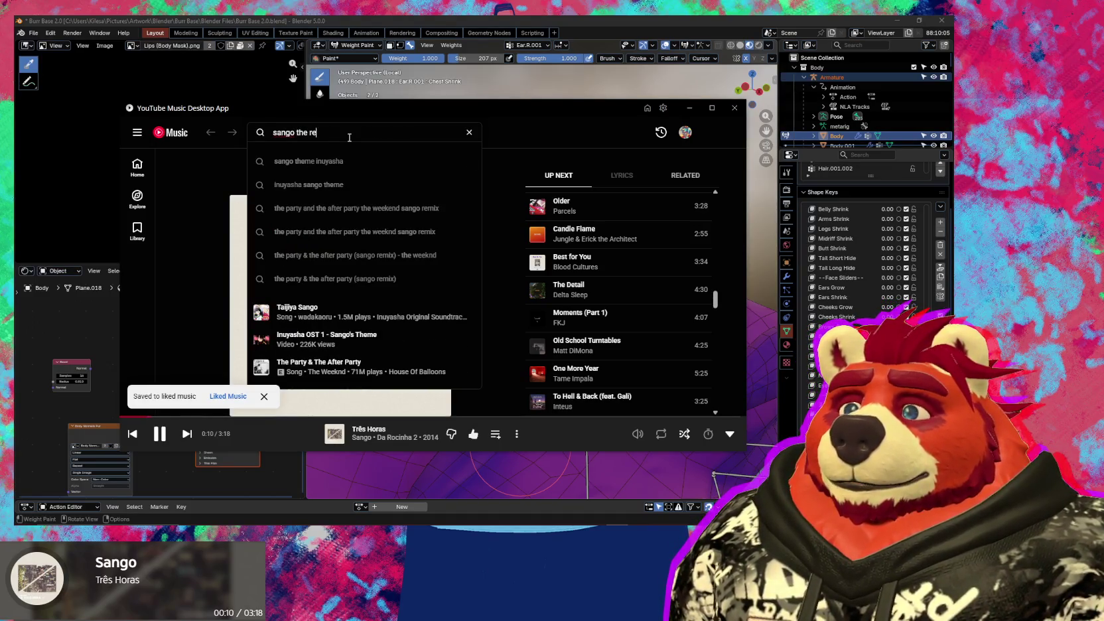
{"action": "type", "text": "ason "}
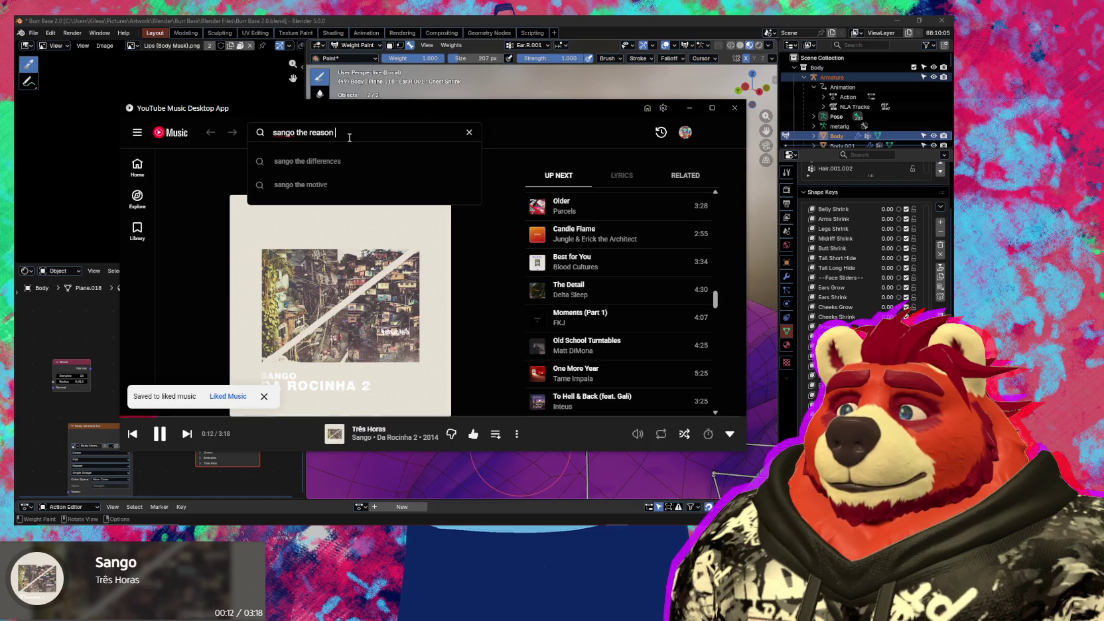
{"action": "type", "text": "used to be t"}
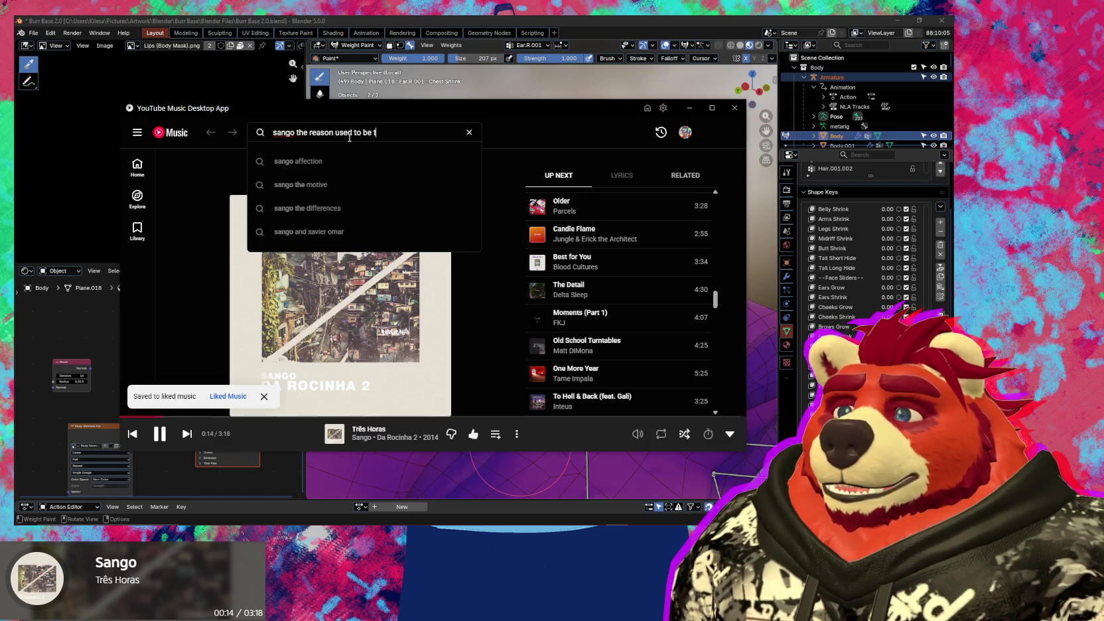
{"action": "key", "text": "BackSpace"}
{"action": "key", "text": "BackSpace"}
{"action": "key", "text": "BackSpace"}
{"action": "key", "text": "BackSpace"}
{"action": "key", "text": "BackSpace"}
{"action": "key", "text": "BackSpace"}
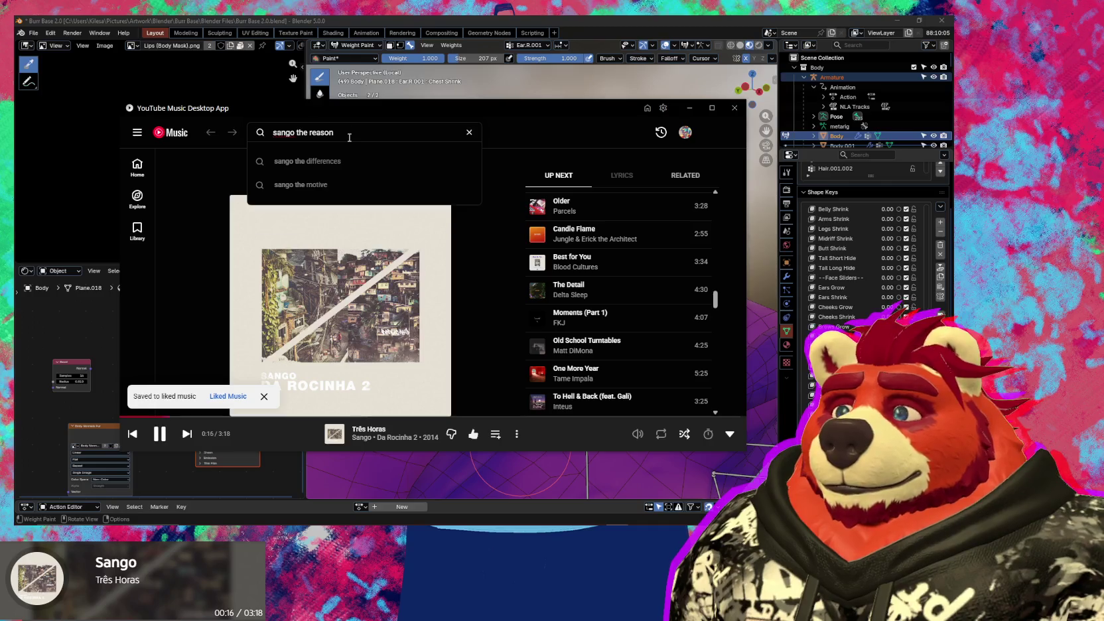
{"action": "key", "text": "BackSpace"}
{"action": "key", "text": "BackSpace"}
{"action": "key", "text": "BackSpace"}
{"action": "type", "text": "melod"}
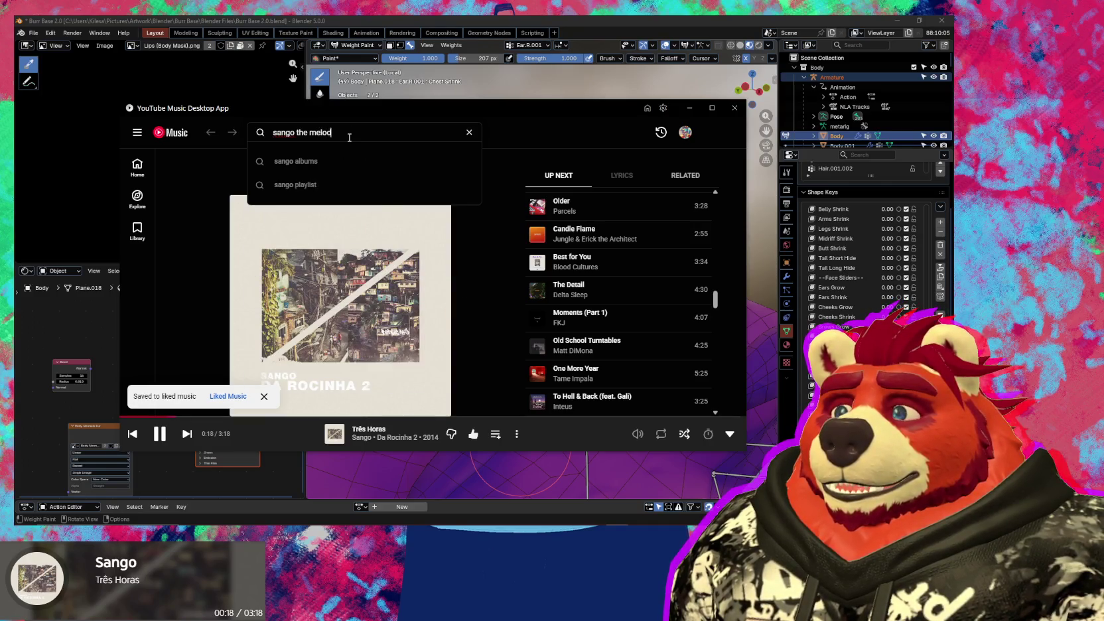
{"action": "type", "text": "y"}
{"action": "key", "text": "Return"}
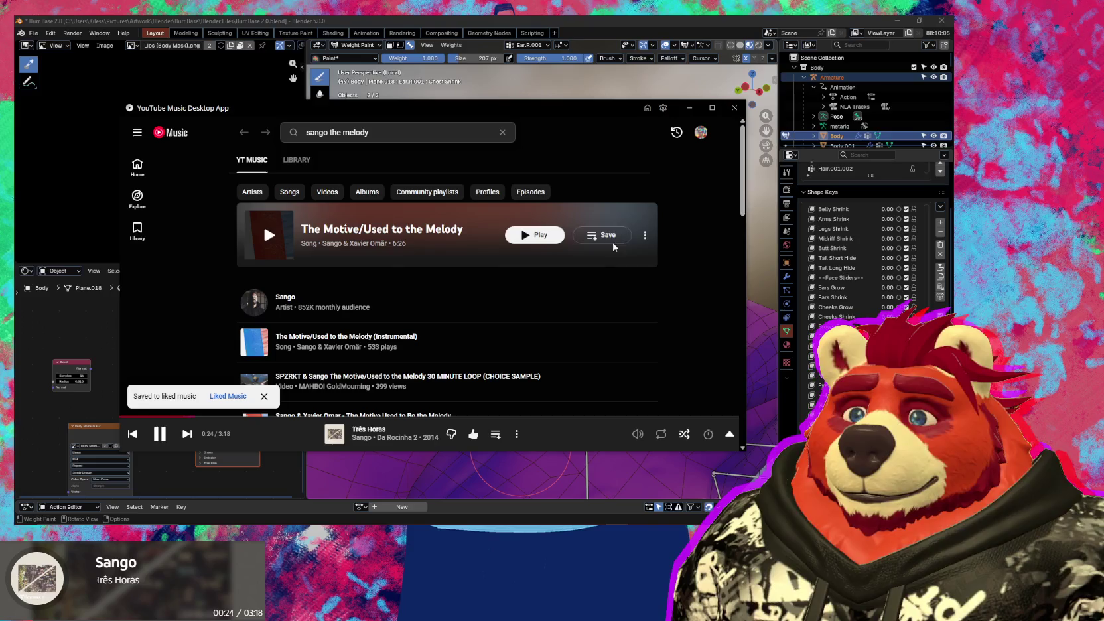
{"action": "left_click", "coordinate": [645, 236]}
{"action": "left_click", "coordinate": [578, 269]}
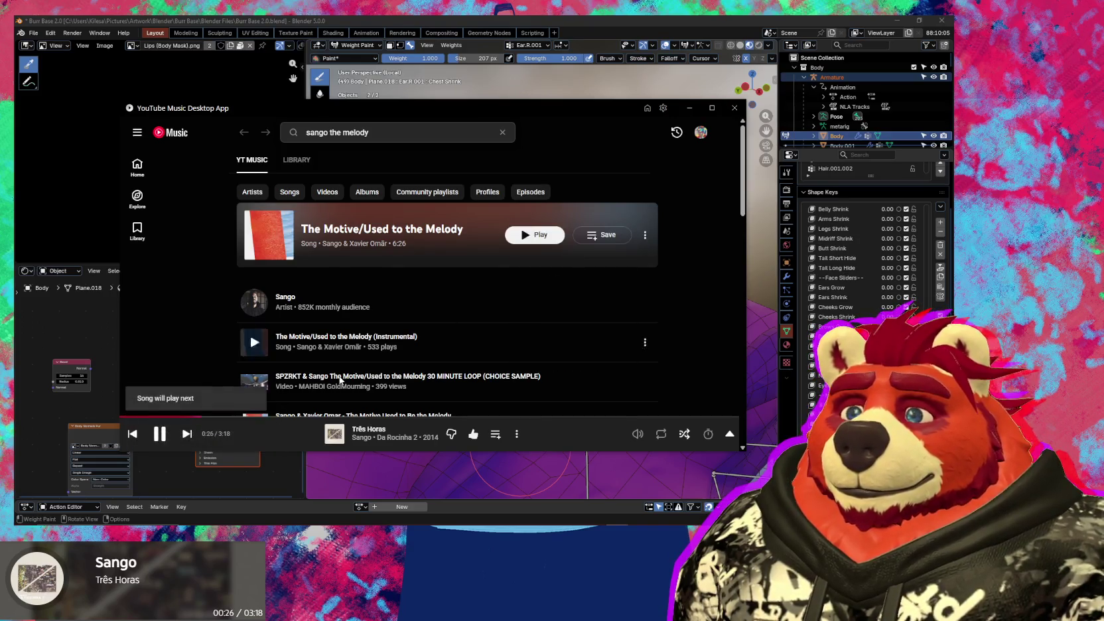
- Return to Blender to inspect the painted ear, briefly checking the YouTube Music queue
{"action": "left_click", "coordinate": [431, 483]}
{"action": "middle_click_drag", "start_coordinate": [464, 458], "coordinate": [542, 406]}
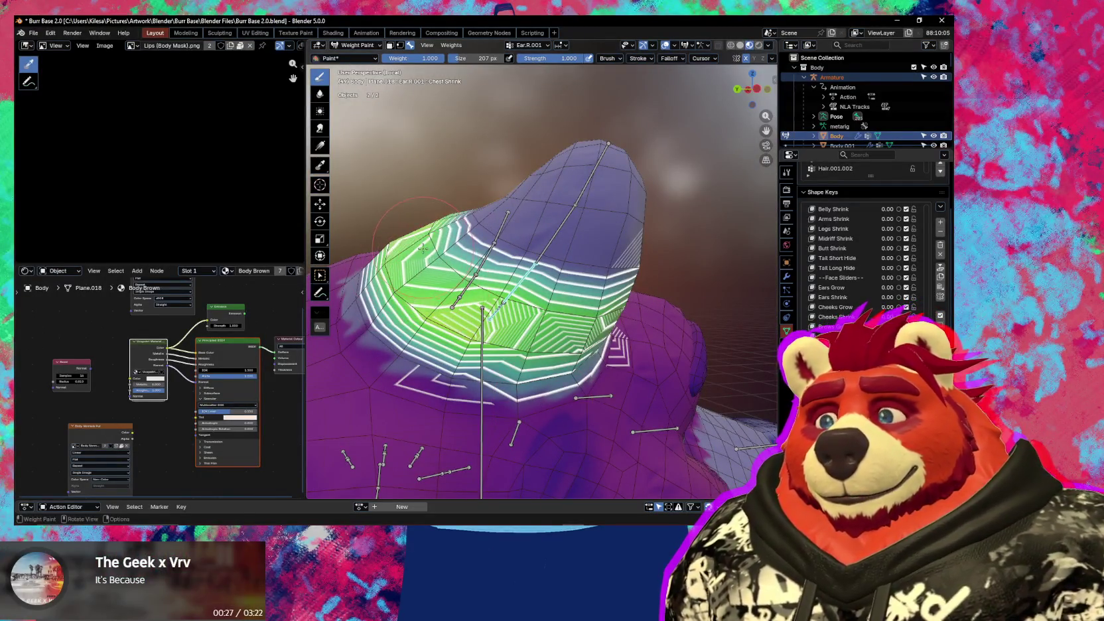
{"action": "middle_click_drag", "start_coordinate": [441, 256], "coordinate": [419, 264]}
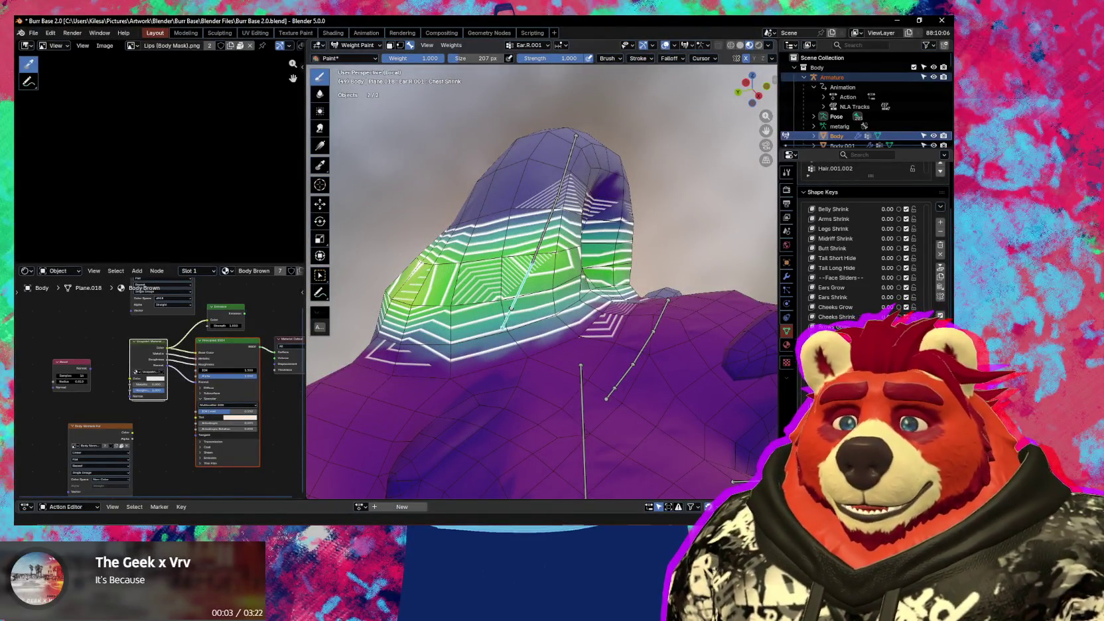
{"action": "key", "text": "alt+Tab"}
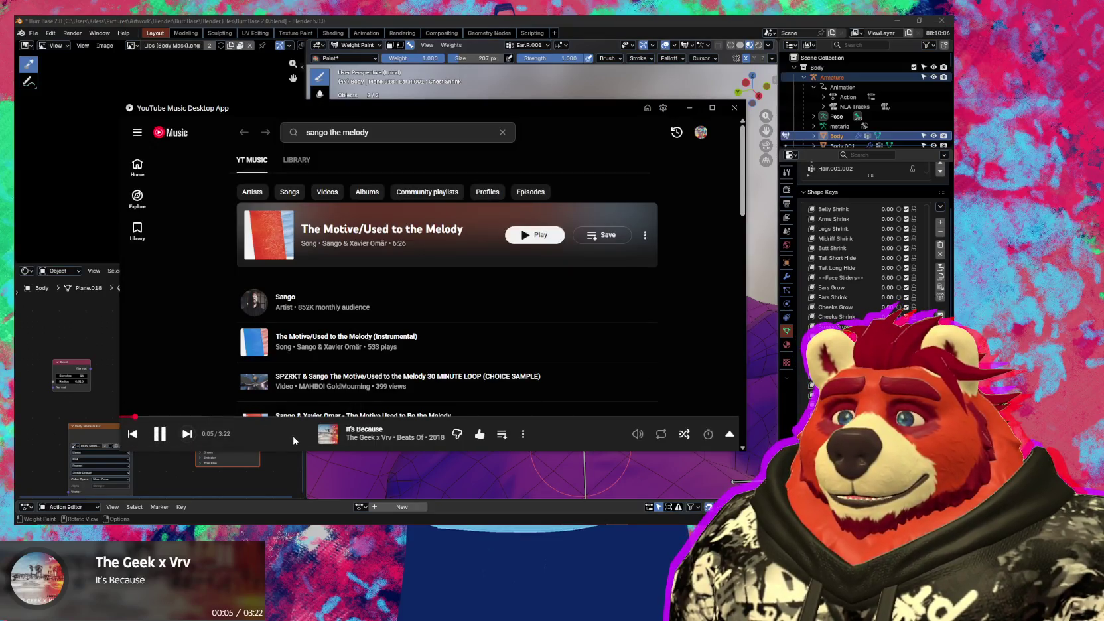
{"action": "left_click", "coordinate": [294, 440]}
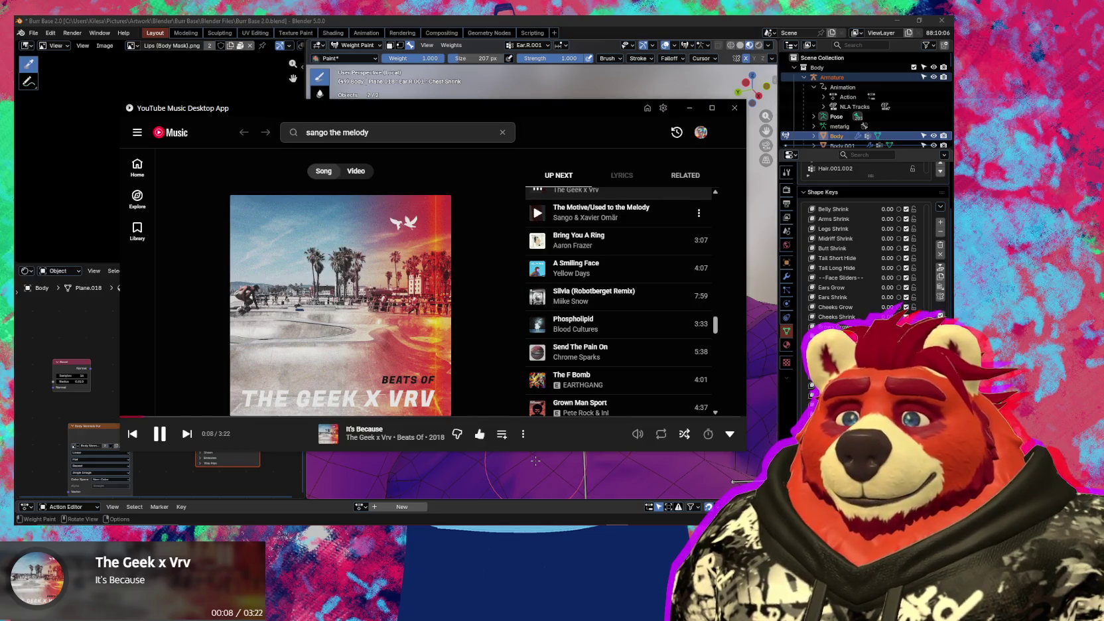
{"action": "key", "text": "alt+Tab"}
{"action": "mouse_move", "coordinate": [524, 457]}
{"action": "middle_mouse_down"}
{"action": "mouse_move", "coordinate": [541, 213]}
{"action": "mouse_move", "coordinate": [464, 272]}
{"action": "middle_mouse_up"}
- Select bone Ear.R.002, paint its weight across the ear, and test-rotate the bone
{"action": "left_click", "coordinate": [534, 237], "text": "alt"}
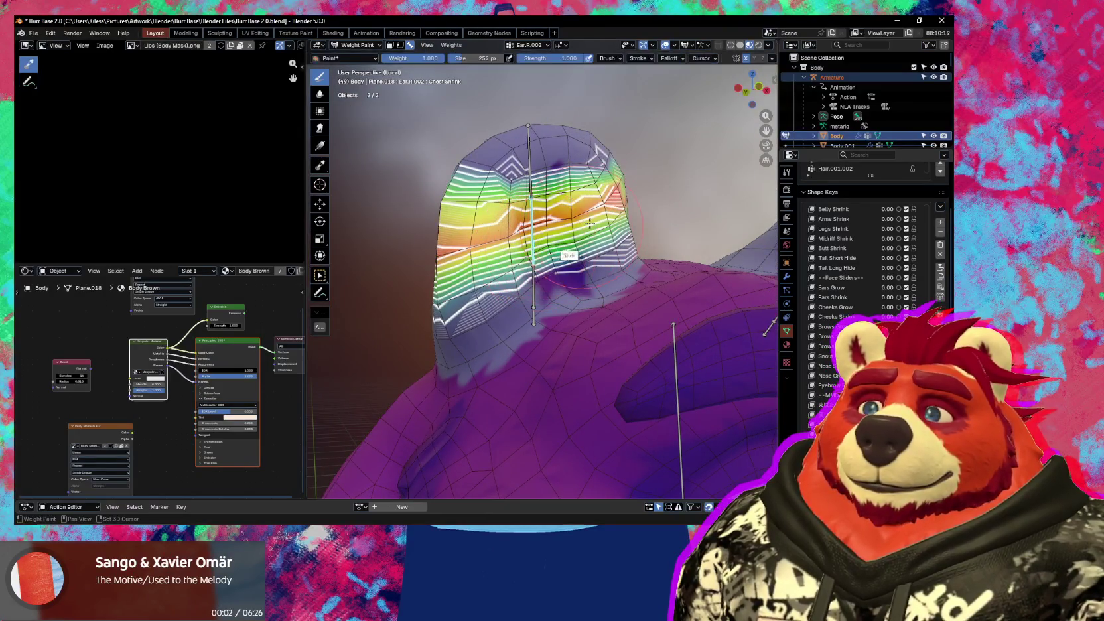
{"action": "left_click_drag", "start_coordinate": [466, 267], "coordinate": [587, 221], "text": "shift"}
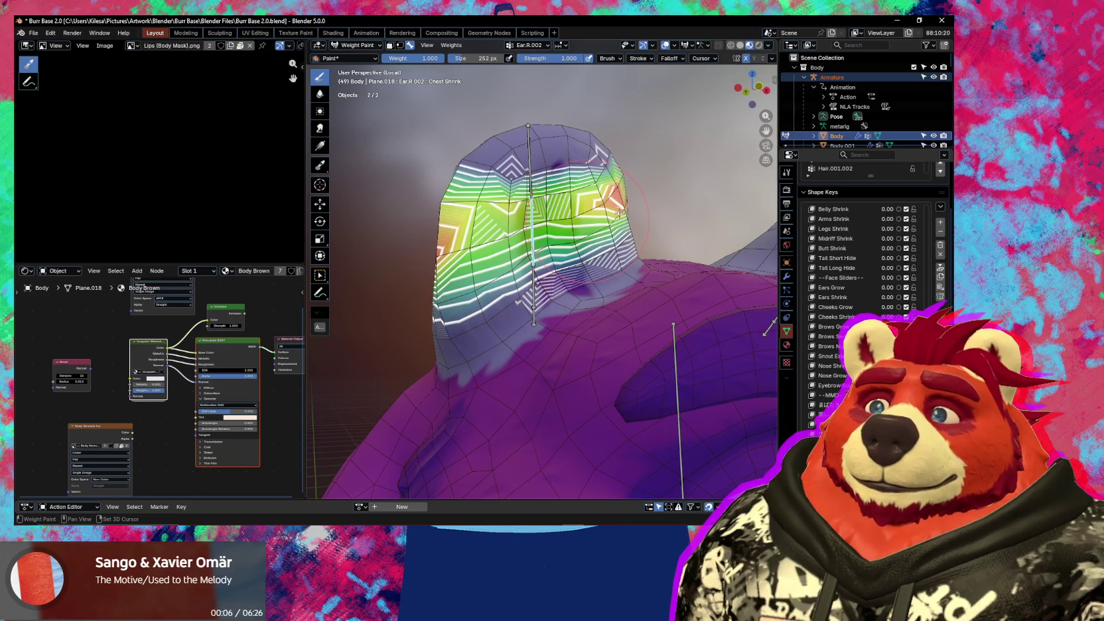
{"action": "middle_click_drag", "start_coordinate": [619, 212], "coordinate": [563, 228]}
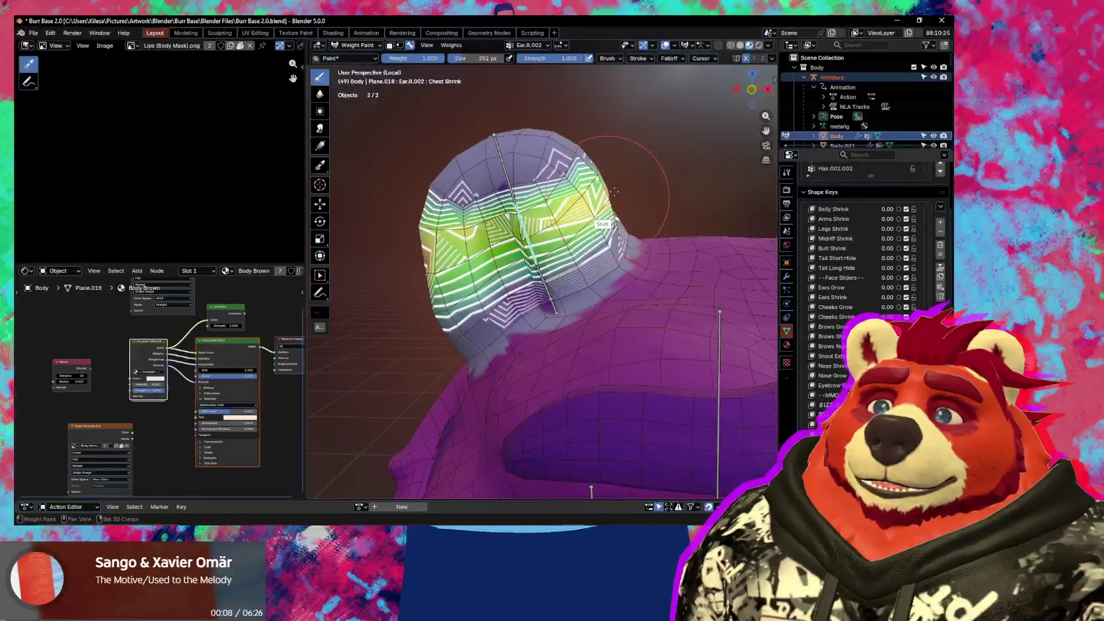
{"action": "middle_click_drag", "start_coordinate": [615, 192], "coordinate": [525, 230]}
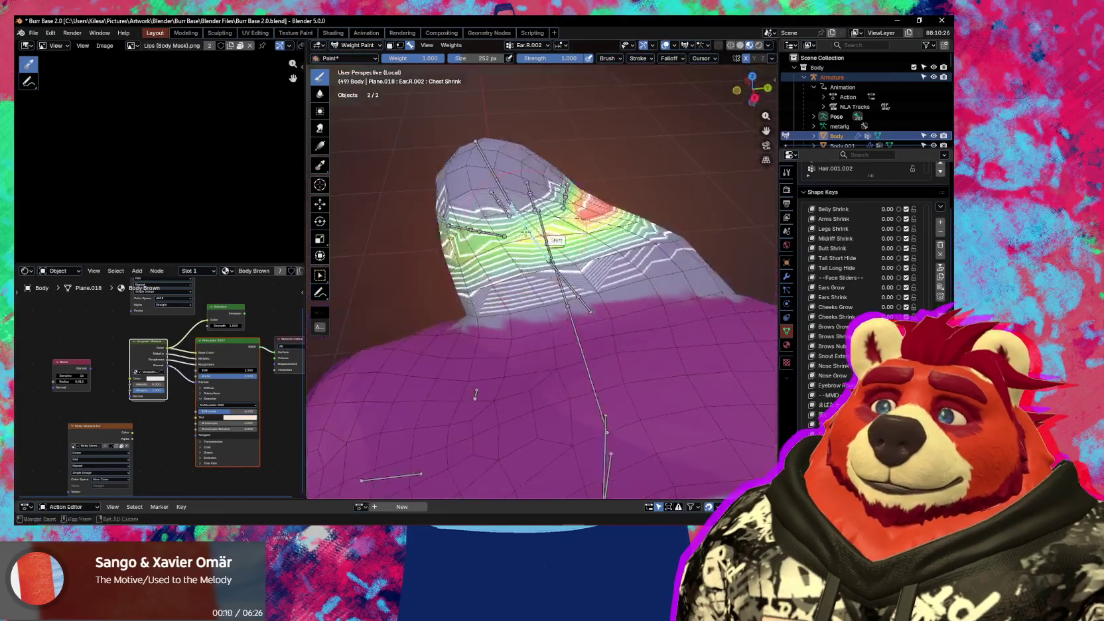
{"action": "mouse_move", "coordinate": [578, 225]}
{"action": "middle_mouse_down"}
{"action": "mouse_move", "coordinate": [621, 224]}
{"action": "mouse_move", "coordinate": [591, 306]}
{"action": "mouse_move", "coordinate": [502, 279]}
{"action": "mouse_move", "coordinate": [518, 249]}
{"action": "mouse_move", "coordinate": [524, 264]}
{"action": "mouse_move", "coordinate": [479, 265]}
{"action": "mouse_move", "coordinate": [513, 254]}
{"action": "middle_mouse_up"}
{"action": "key", "text": "r"}
{"action": "key", "text": "r"}
{"action": "left_click", "coordinate": [620, 225]}
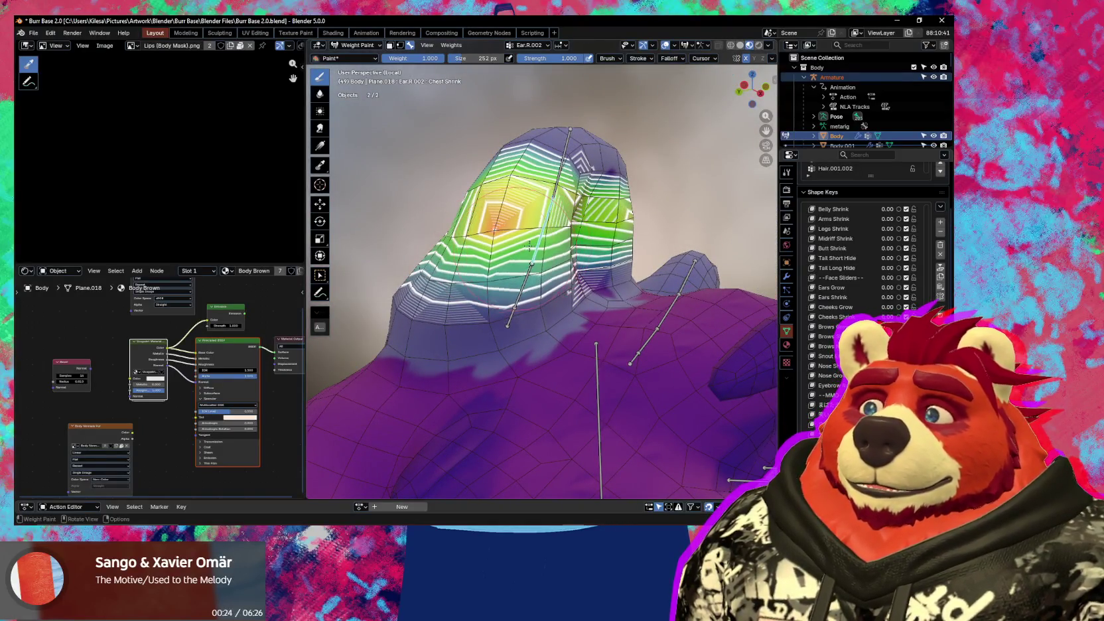
- Shrink the brush to 198 px and paint stronger Ear.R.002 weight toward the ear's lower left
{"action": "middle_click_drag", "start_coordinate": [504, 246], "coordinate": [514, 239]}
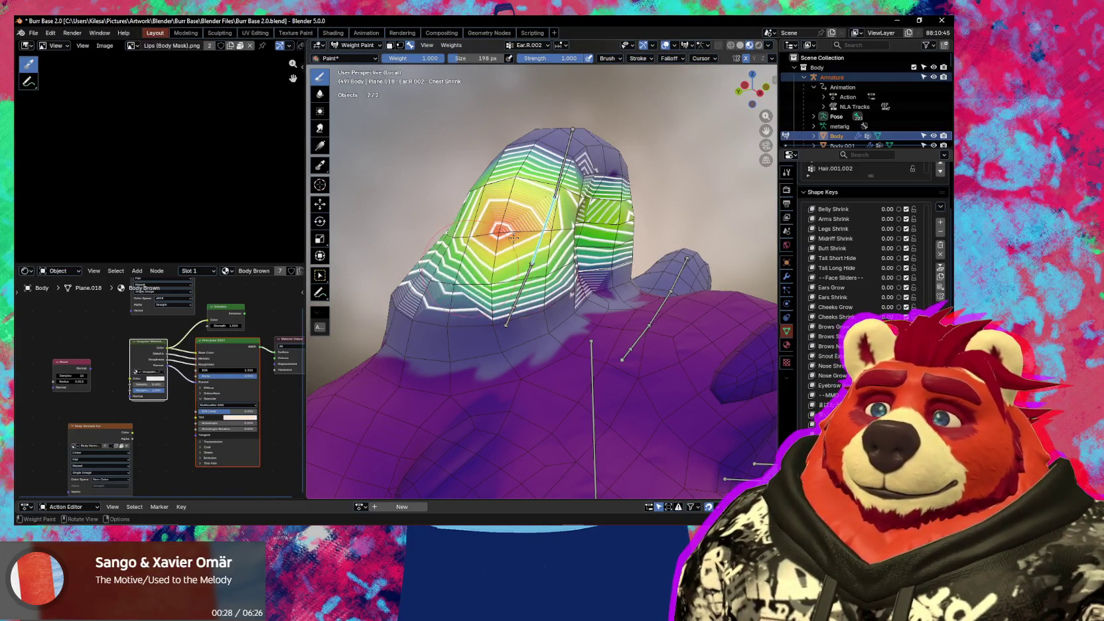
{"action": "mouse_move", "coordinate": [468, 256]}
{"action": "middle_mouse_down"}
{"action": "mouse_move", "coordinate": [531, 247]}
{"action": "mouse_move", "coordinate": [480, 268]}
{"action": "middle_mouse_up"}
{"action": "key", "text": "r"}
{"action": "key", "text": "r"}
{"action": "left_click", "coordinate": [531, 248]}
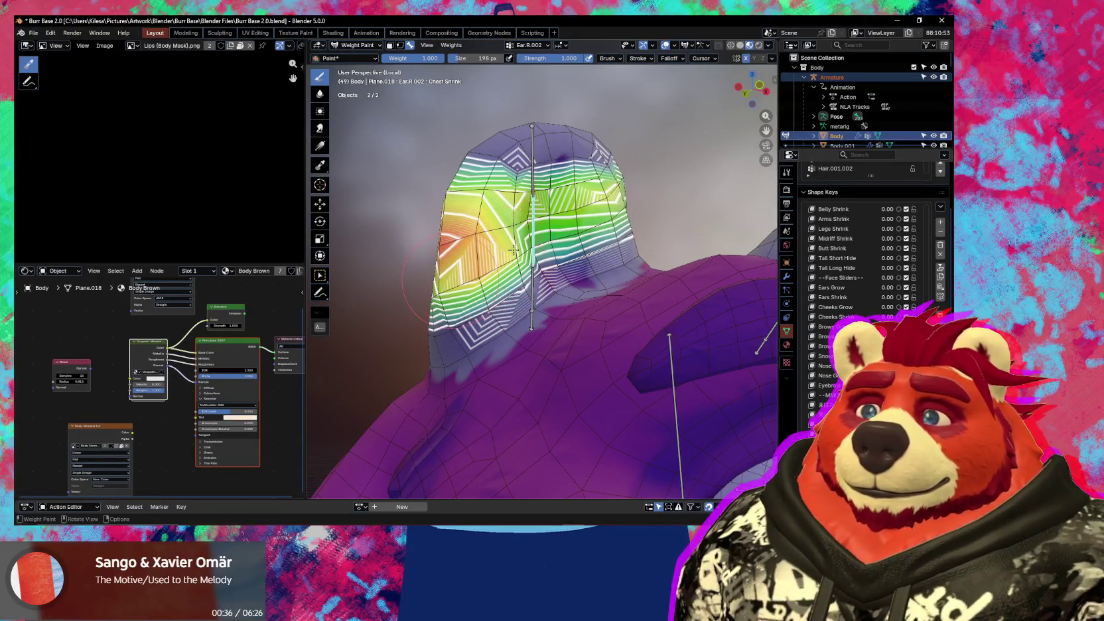
{"action": "middle_click_drag", "start_coordinate": [470, 268], "coordinate": [443, 259]}
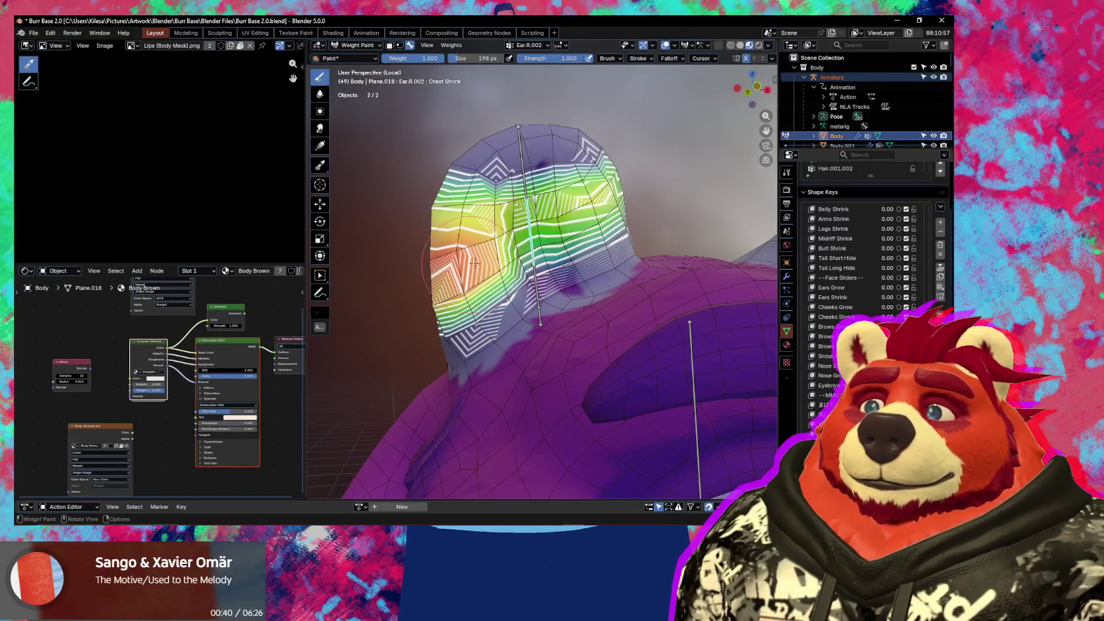
{"action": "left_click_drag", "start_coordinate": [475, 263], "coordinate": [513, 257]}
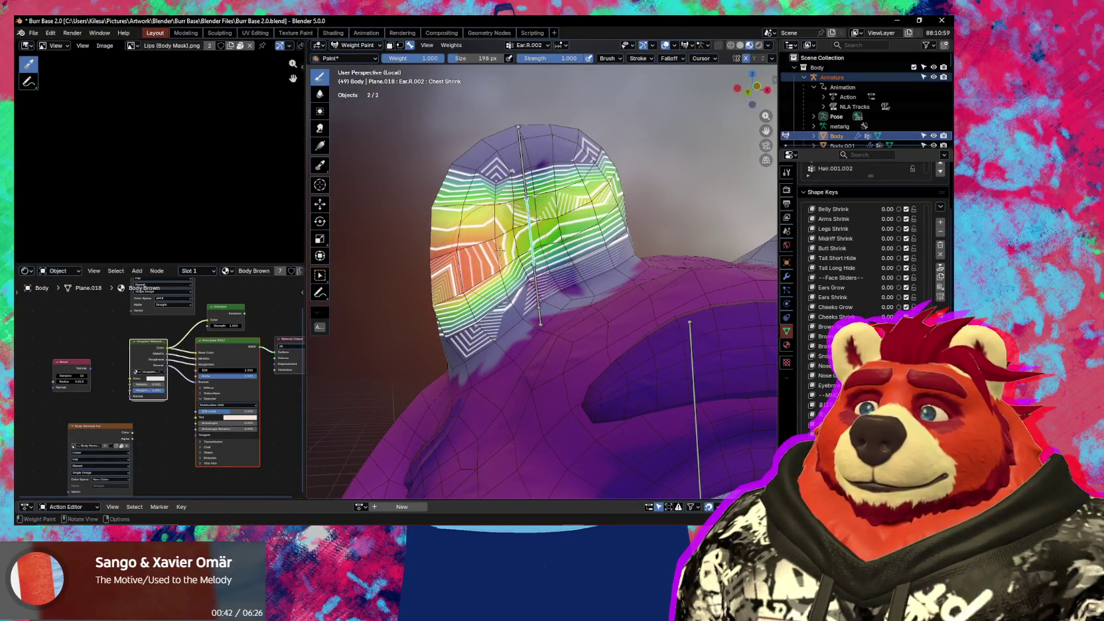
{"action": "left_click_drag", "start_coordinate": [589, 214], "coordinate": [498, 251]}
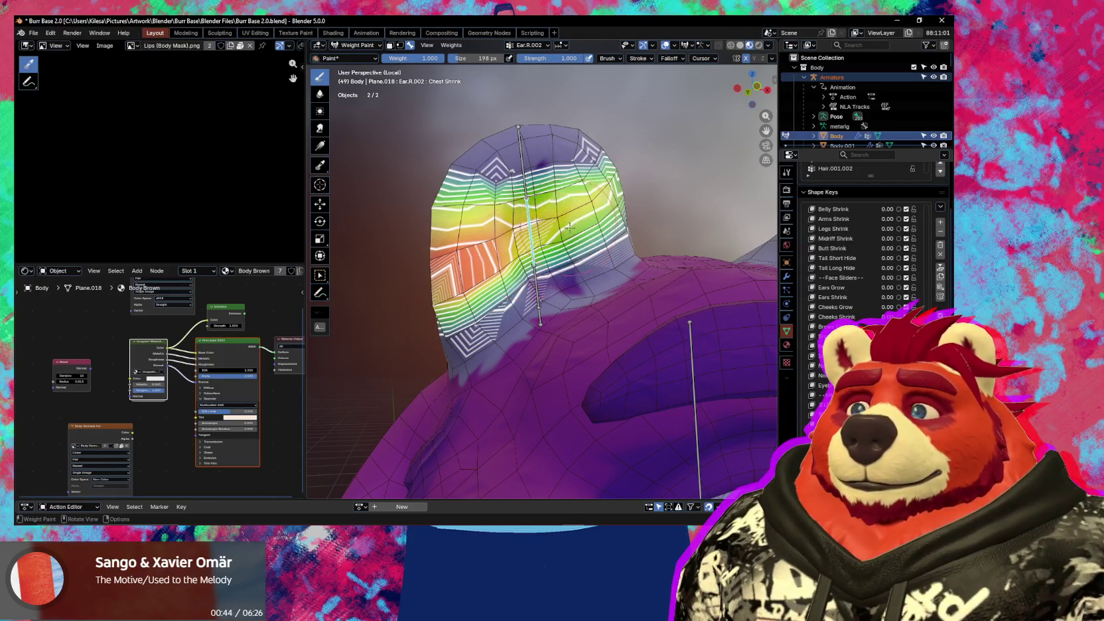
{"action": "left_click_drag", "start_coordinate": [569, 226], "coordinate": [493, 279]}
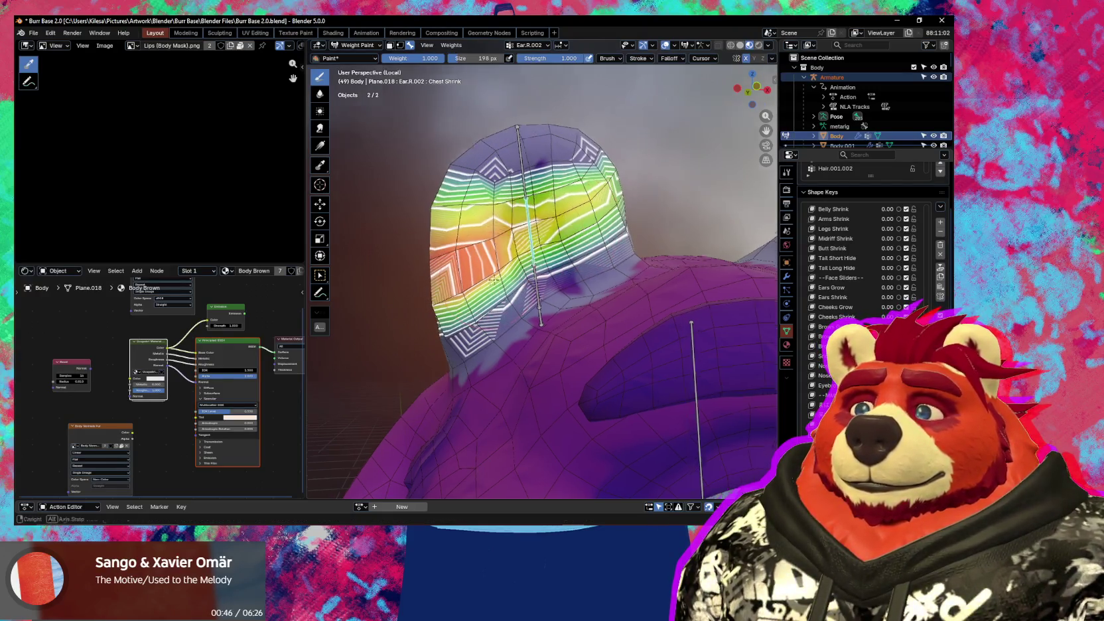
- Touch up the ear's lower-left Ear.R.002 weights and test-rotate the bone, cancelling afterwards
{"action": "middle_click_drag", "start_coordinate": [494, 279], "coordinate": [490, 312]}
{"action": "left_click_drag", "start_coordinate": [491, 315], "coordinate": [431, 338]}
{"action": "middle_click_drag", "start_coordinate": [432, 339], "coordinate": [523, 308]}
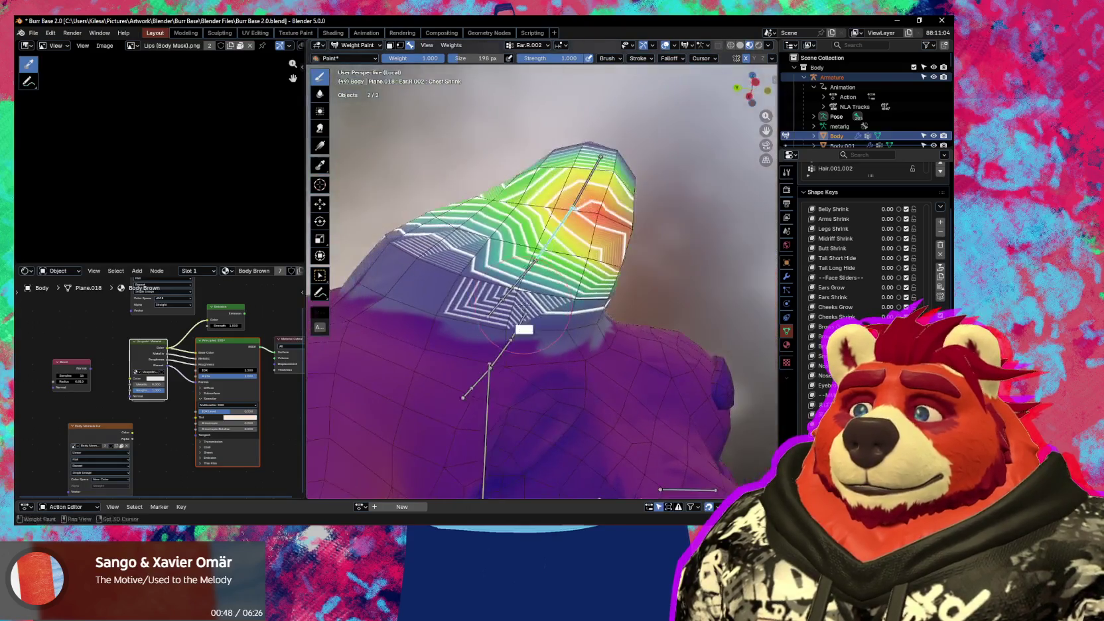
{"action": "mouse_move", "coordinate": [523, 308]}
{"action": "left_mouse_down"}
{"action": "mouse_move", "coordinate": [412, 266]}
{"action": "mouse_move", "coordinate": [428, 232]}
{"action": "left_mouse_up"}
{"action": "mouse_move", "coordinate": [428, 232]}
{"action": "middle_mouse_down"}
{"action": "mouse_move", "coordinate": [491, 292]}
{"action": "mouse_move", "coordinate": [587, 242]}
{"action": "mouse_move", "coordinate": [531, 277]}
{"action": "mouse_move", "coordinate": [491, 273]}
{"action": "mouse_move", "coordinate": [620, 253]}
{"action": "middle_mouse_up"}
{"action": "key", "text": "r"}
{"action": "right_click", "coordinate": [573, 251]}
- Select bone Ear.R.003 and paint its weight onto the right ear's tip
{"action": "scroll", "coordinate": [621, 252], "scroll_direction": "up", "scroll_amount": 1}
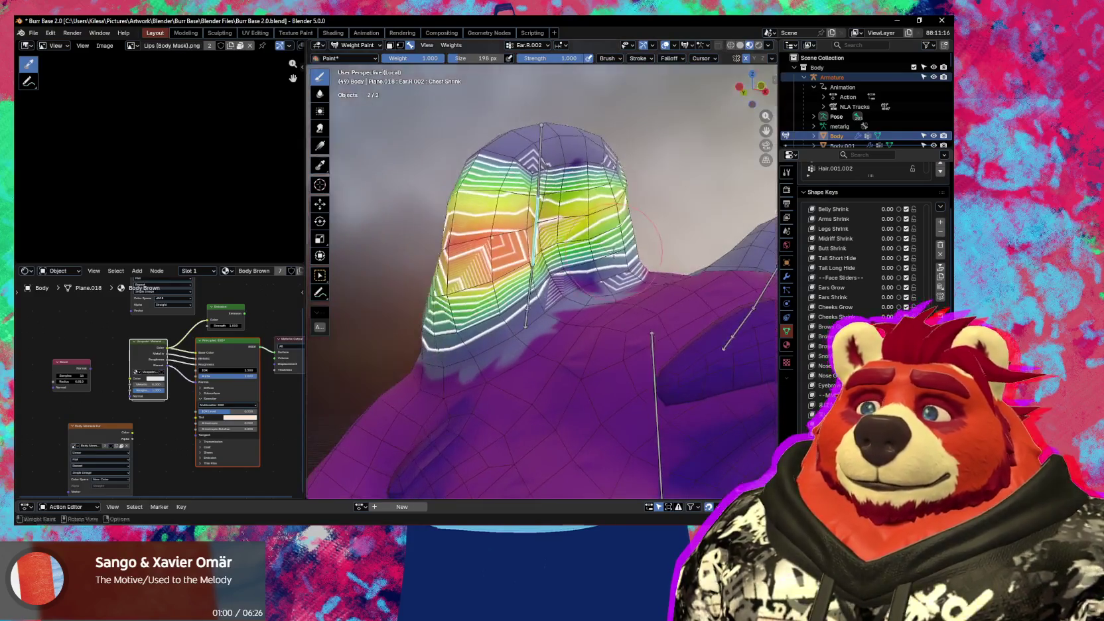
{"action": "key", "text": "shift"}
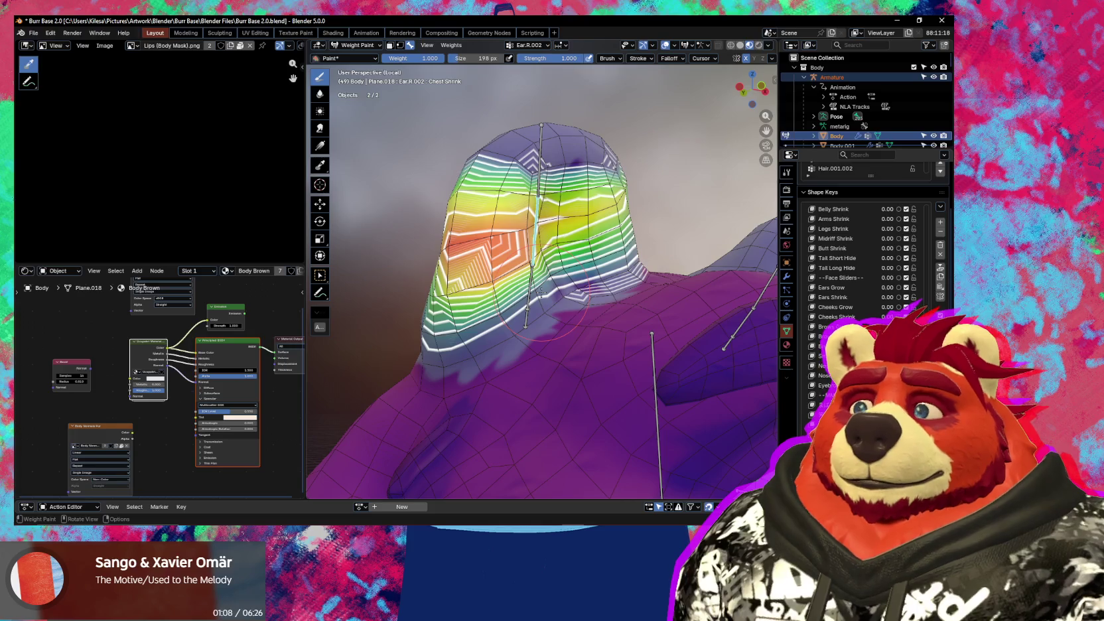
{"action": "middle_click_drag", "start_coordinate": [541, 292], "coordinate": [528, 291]}
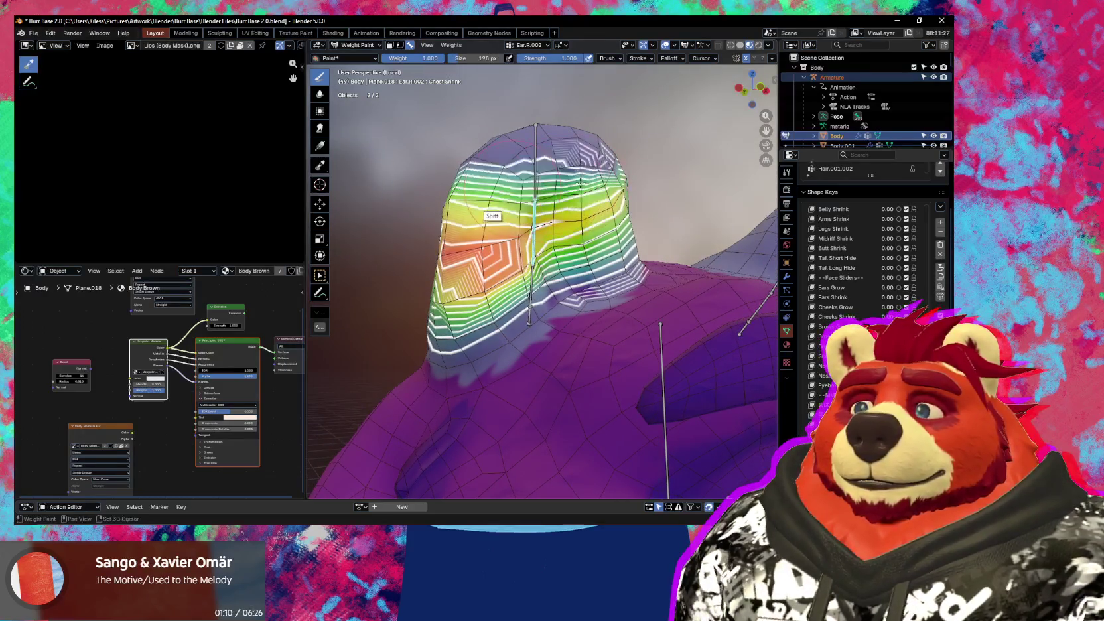
{"action": "middle_click_drag", "start_coordinate": [563, 185], "coordinate": [559, 176]}
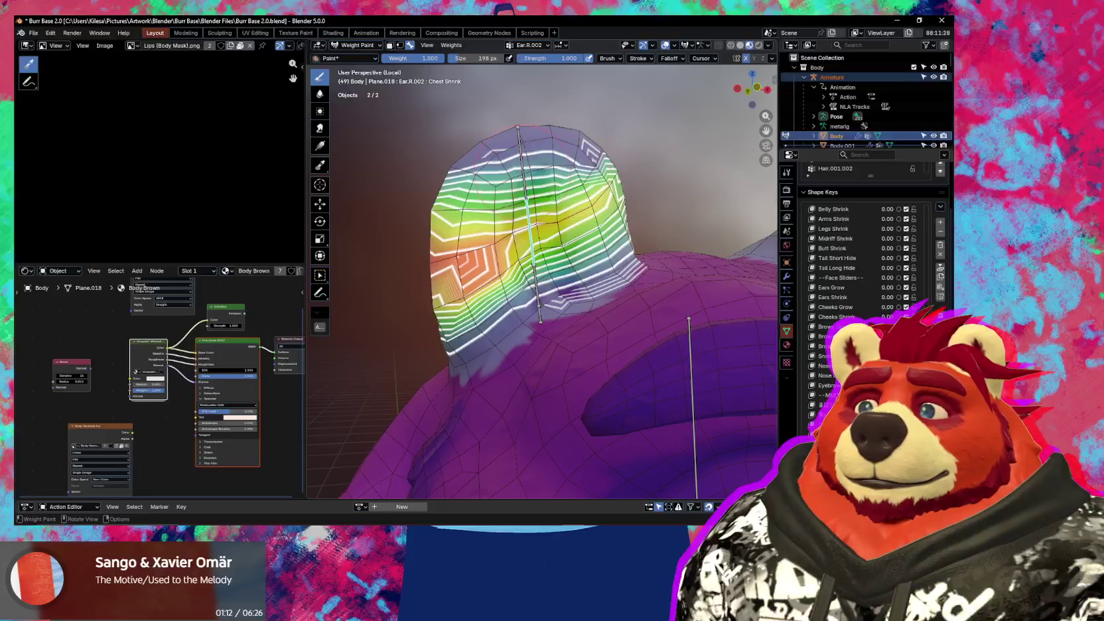
{"action": "left_click", "coordinate": [556, 169]}
{"action": "left_click_drag", "start_coordinate": [535, 170], "coordinate": [445, 204]}
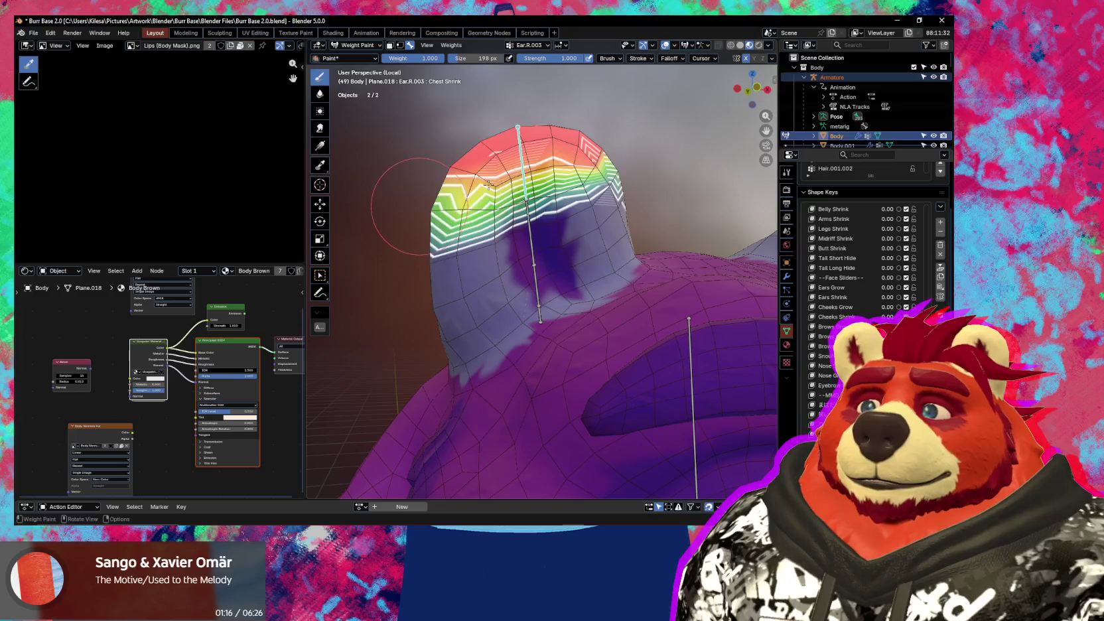
{"action": "middle_click_drag", "start_coordinate": [489, 183], "coordinate": [513, 186]}
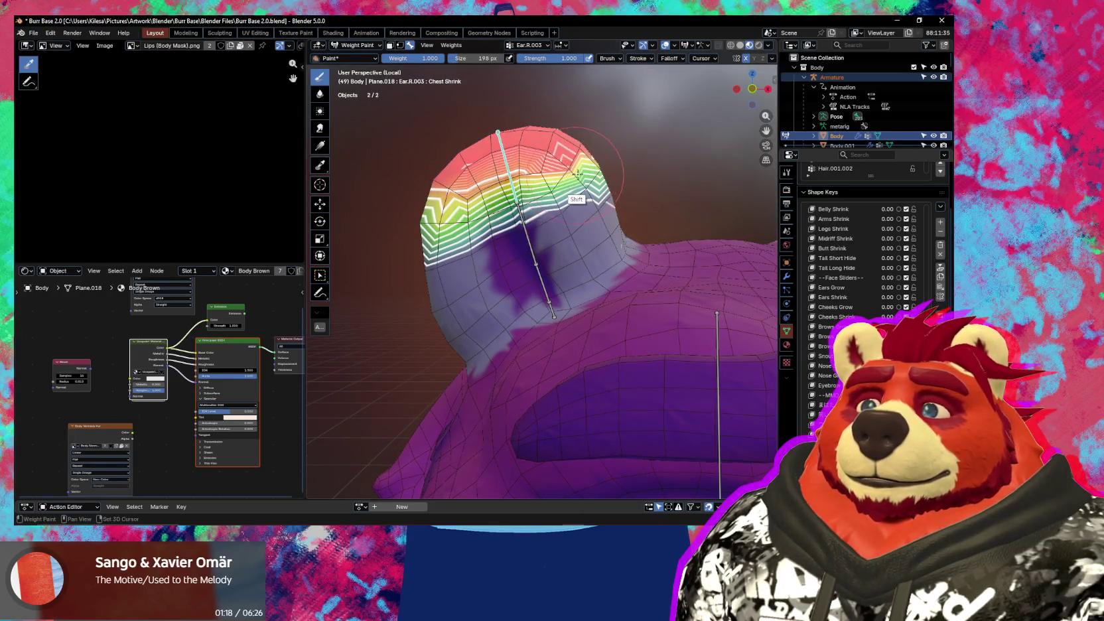
{"action": "middle_click_drag", "start_coordinate": [515, 200], "coordinate": [552, 197]}
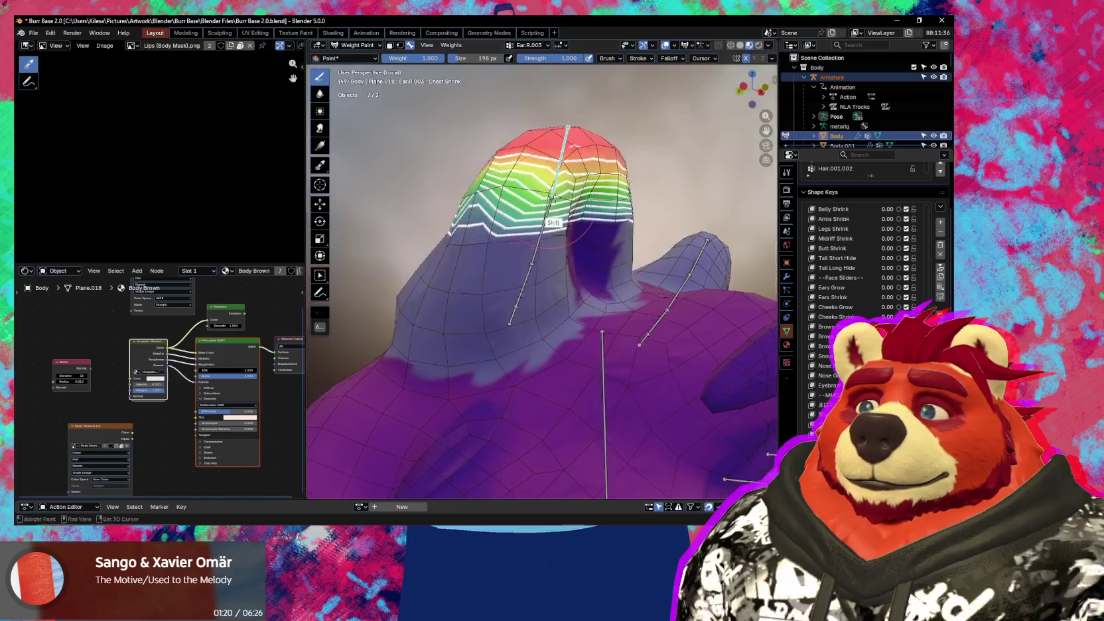
{"action": "middle_click_drag", "start_coordinate": [467, 201], "coordinate": [605, 251]}
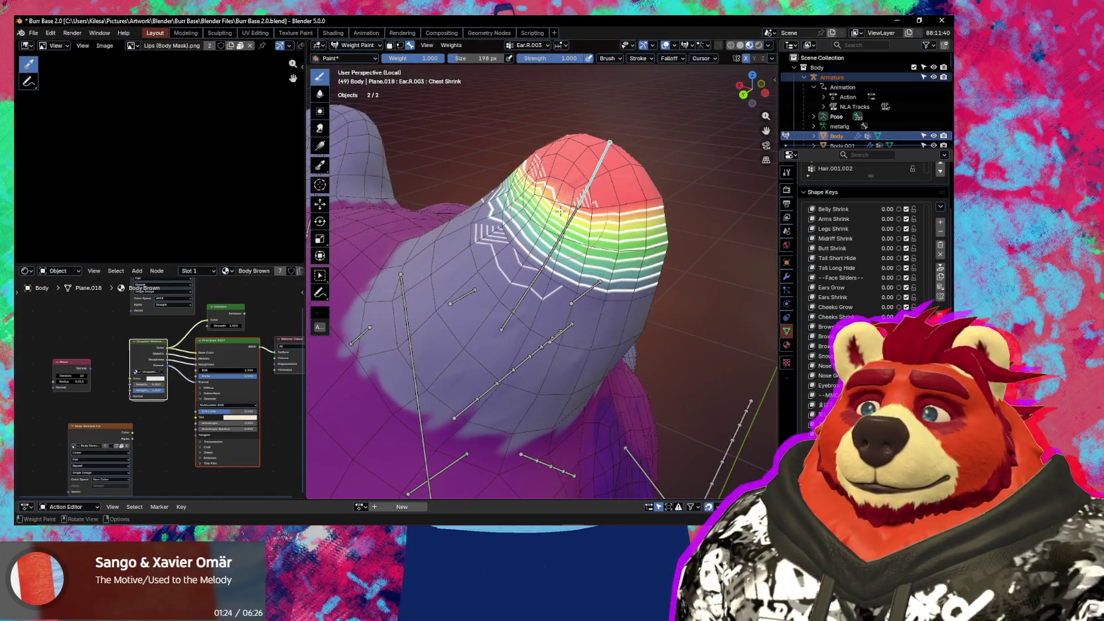
{"action": "middle_click_drag", "start_coordinate": [573, 207], "coordinate": [605, 219]}
{"action": "mouse_move", "coordinate": [471, 271]}
{"action": "middle_mouse_down"}
{"action": "mouse_move", "coordinate": [576, 224]}
{"action": "mouse_move", "coordinate": [567, 217]}
{"action": "mouse_move", "coordinate": [547, 214]}
{"action": "mouse_move", "coordinate": [511, 327]}
{"action": "mouse_move", "coordinate": [546, 300]}
{"action": "middle_mouse_up"}
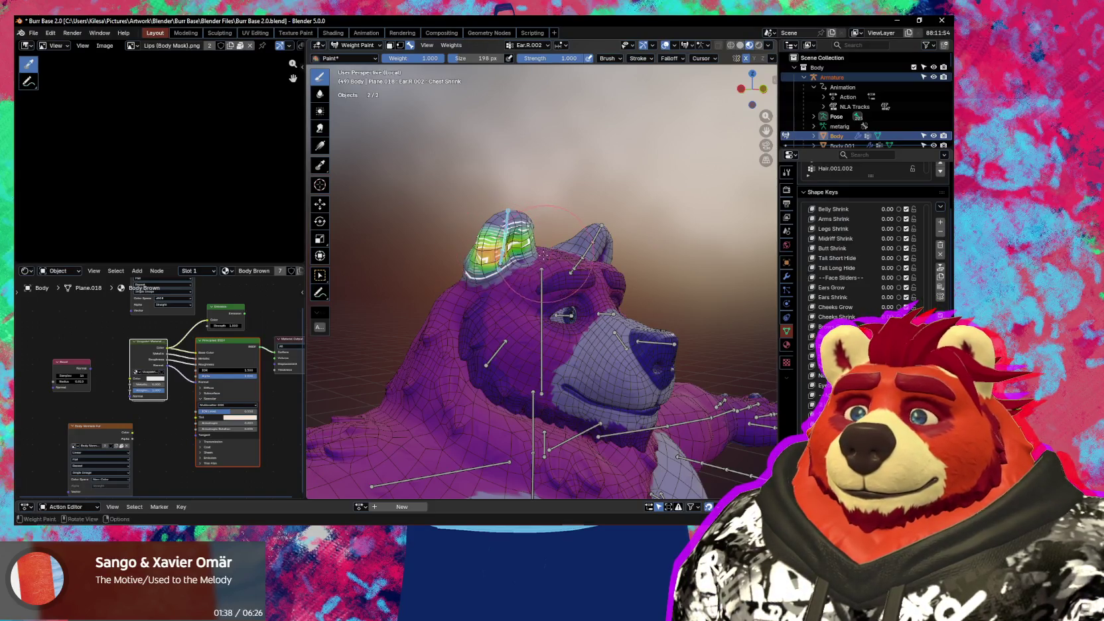
- Trackball-rotate the right ear bone twice, confirming each pose, with overlays hidden to view the textured ear
{"action": "middle_click_drag", "start_coordinate": [548, 252], "coordinate": [547, 256]}
{"action": "key", "text": "r"}
{"action": "key", "text": "r"}
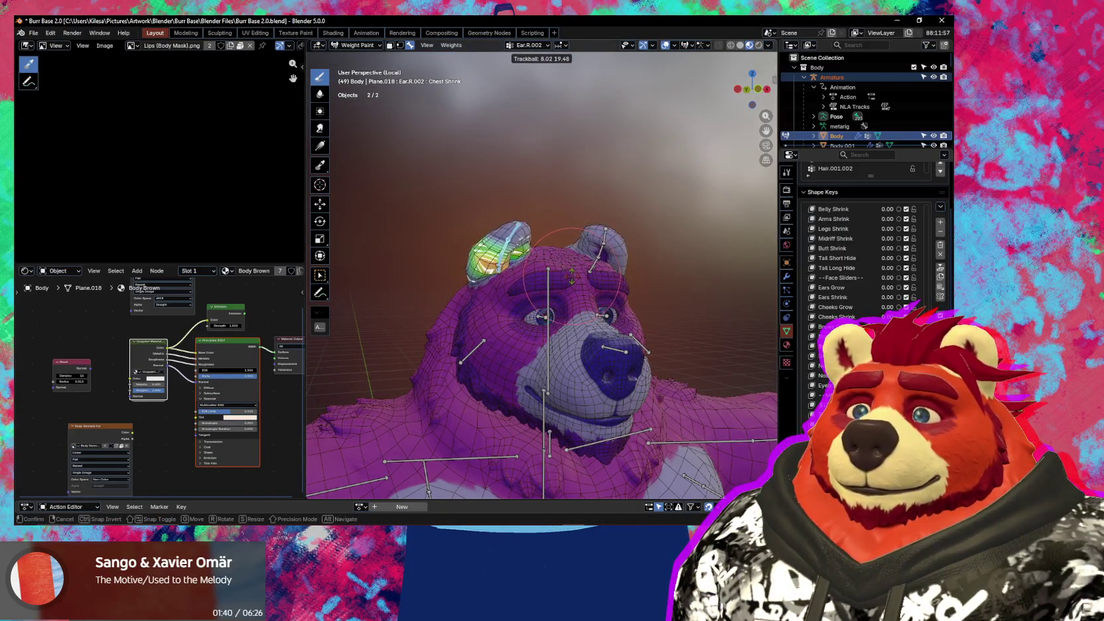
{"action": "left_click", "coordinate": [568, 268]}
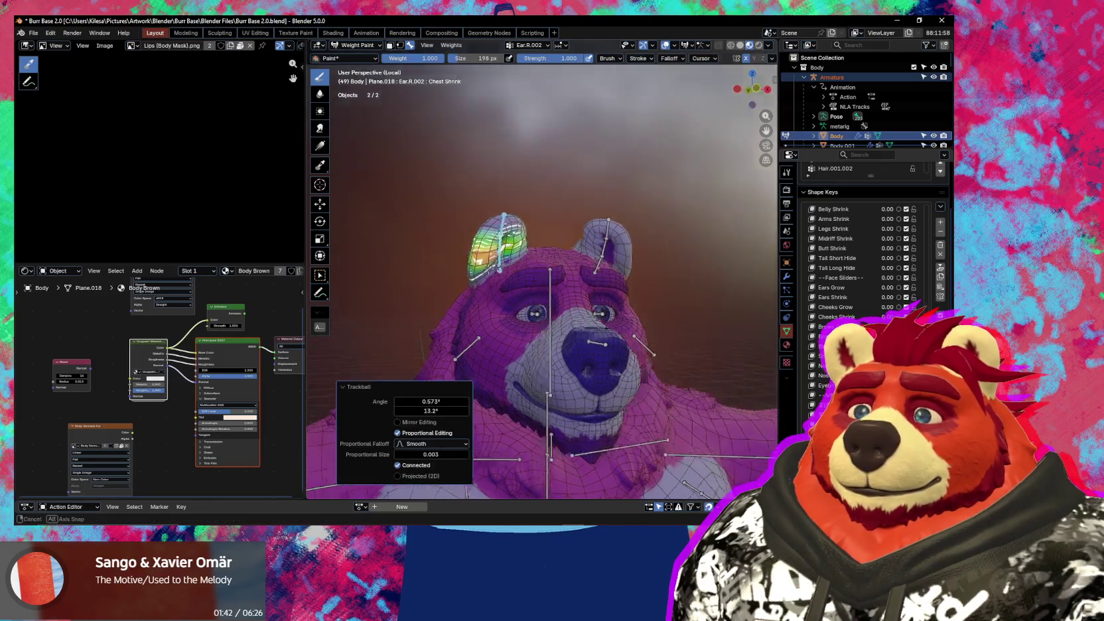
{"action": "key", "text": "shift+alt+z"}
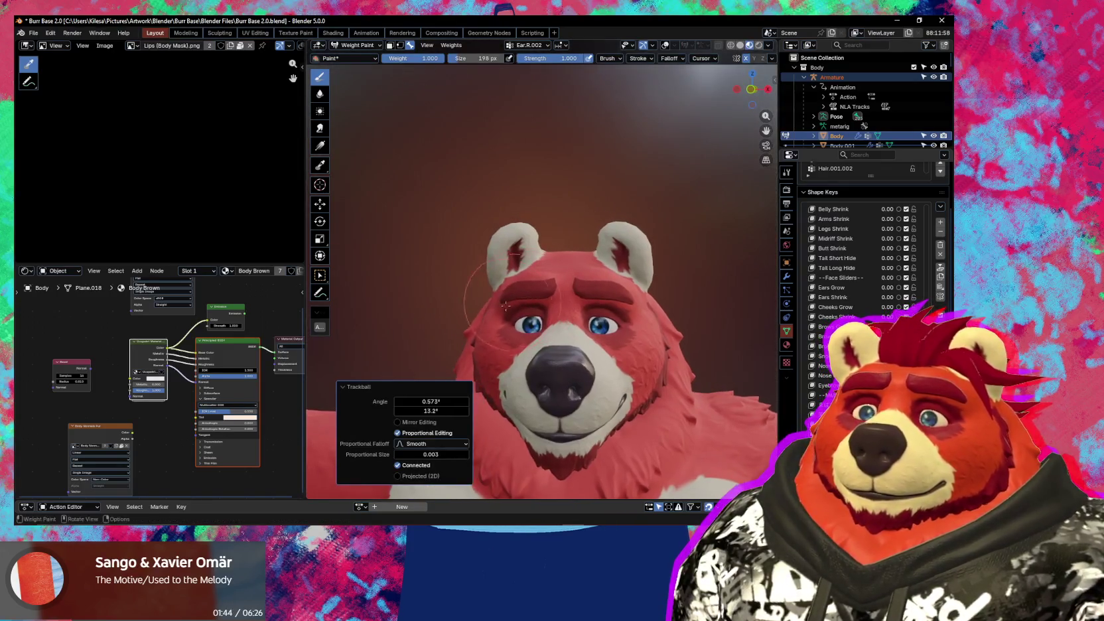
{"action": "middle_click_drag", "start_coordinate": [514, 292], "coordinate": [571, 266]}
{"action": "key", "text": "r"}
{"action": "key", "text": "r"}
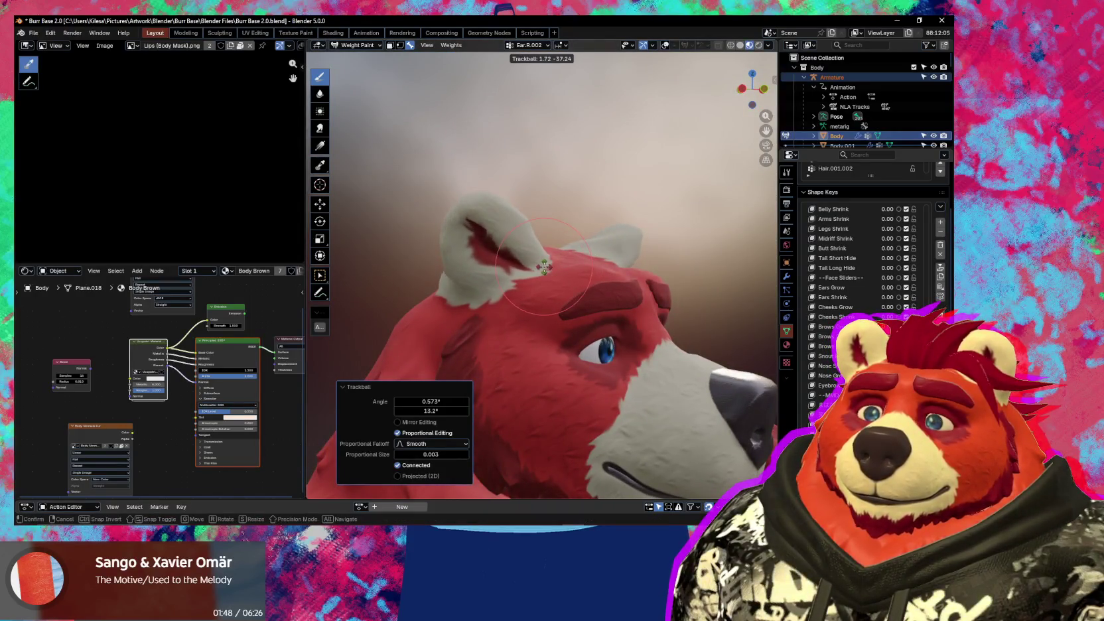
{"action": "left_click", "coordinate": [544, 267]}
{"action": "mouse_move", "coordinate": [505, 305]}
{"action": "middle_mouse_down"}
{"action": "mouse_move", "coordinate": [548, 283]}
{"action": "mouse_move", "coordinate": [510, 263]}
{"action": "middle_mouse_up"}
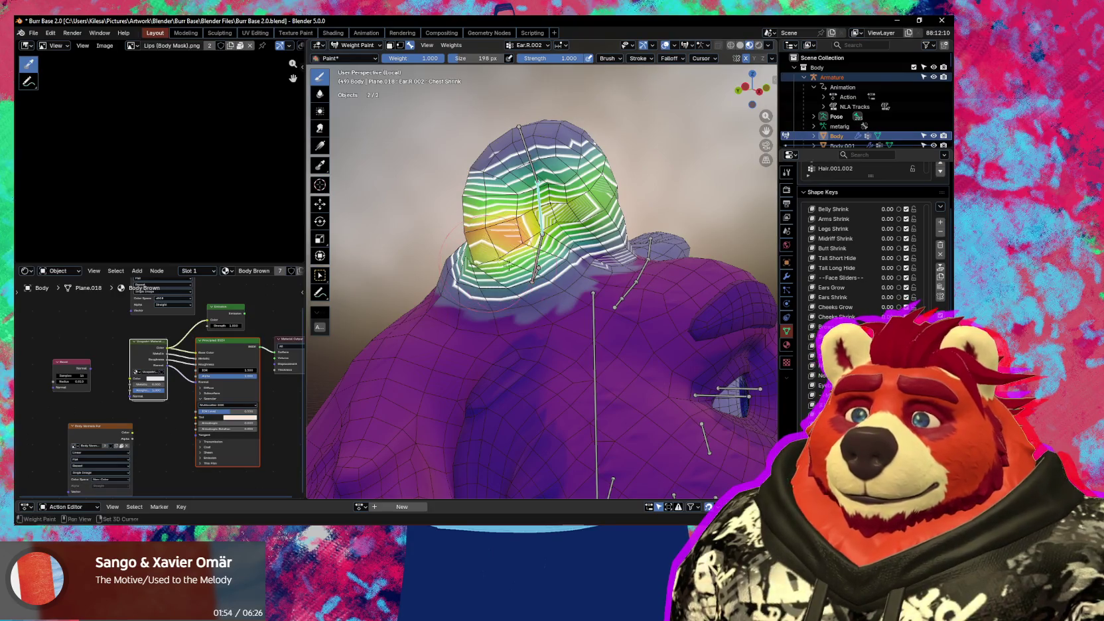
- Orbit closer to the right ear and briefly preview it with overlays hidden
{"action": "middle_click_drag", "start_coordinate": [508, 266], "coordinate": [534, 257]}
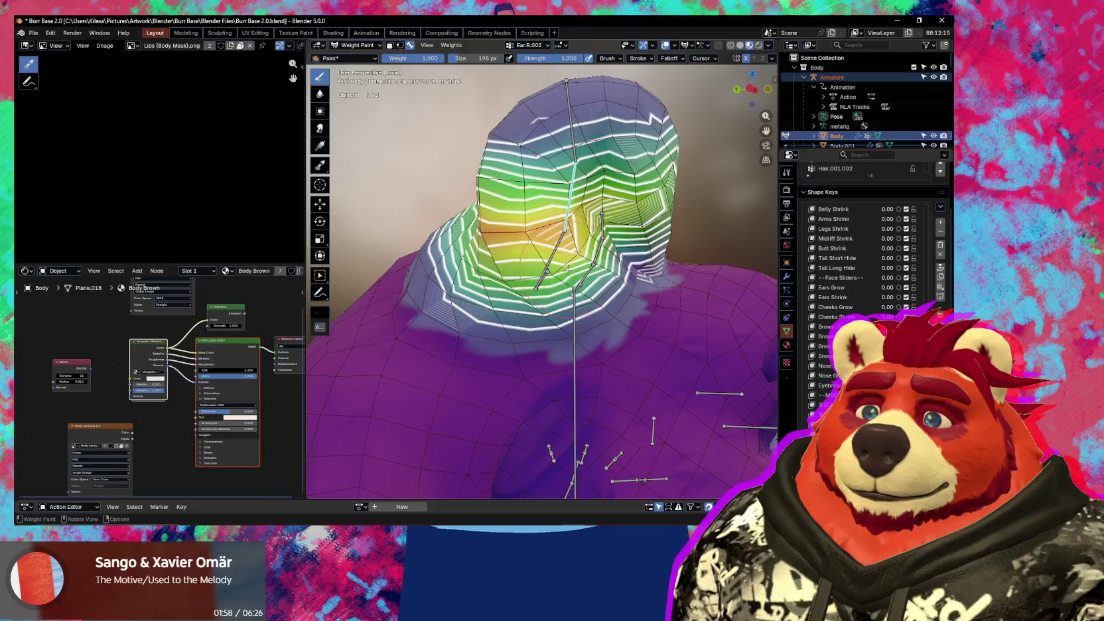
{"action": "middle_click_drag", "start_coordinate": [567, 269], "coordinate": [576, 272]}
{"action": "key", "text": "shift+alt+z"}
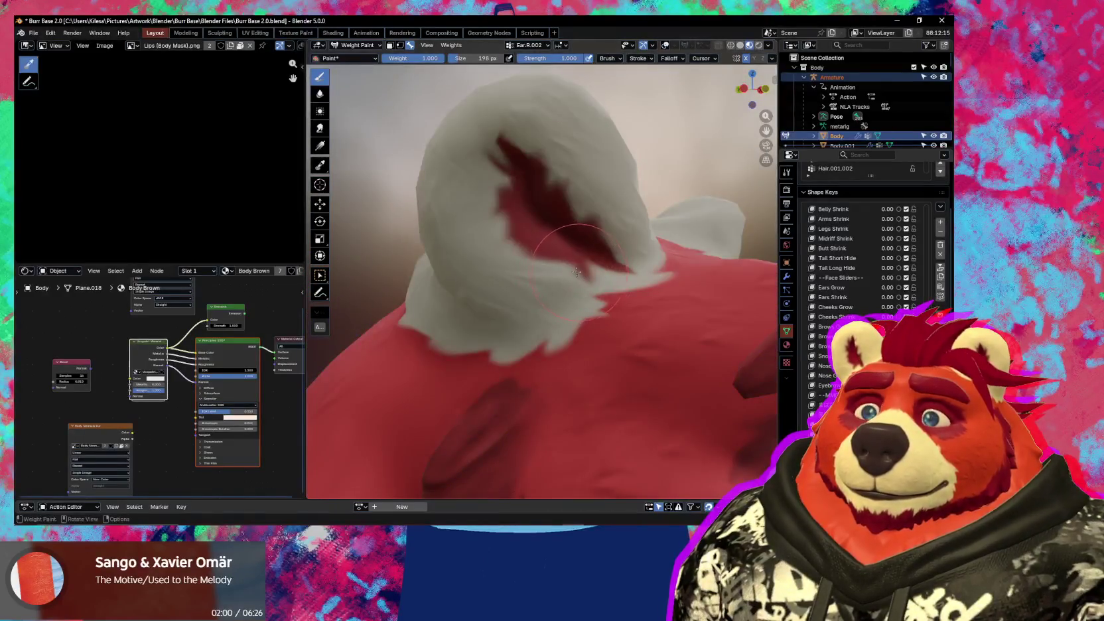
{"action": "key", "text": "shift+alt+z"}
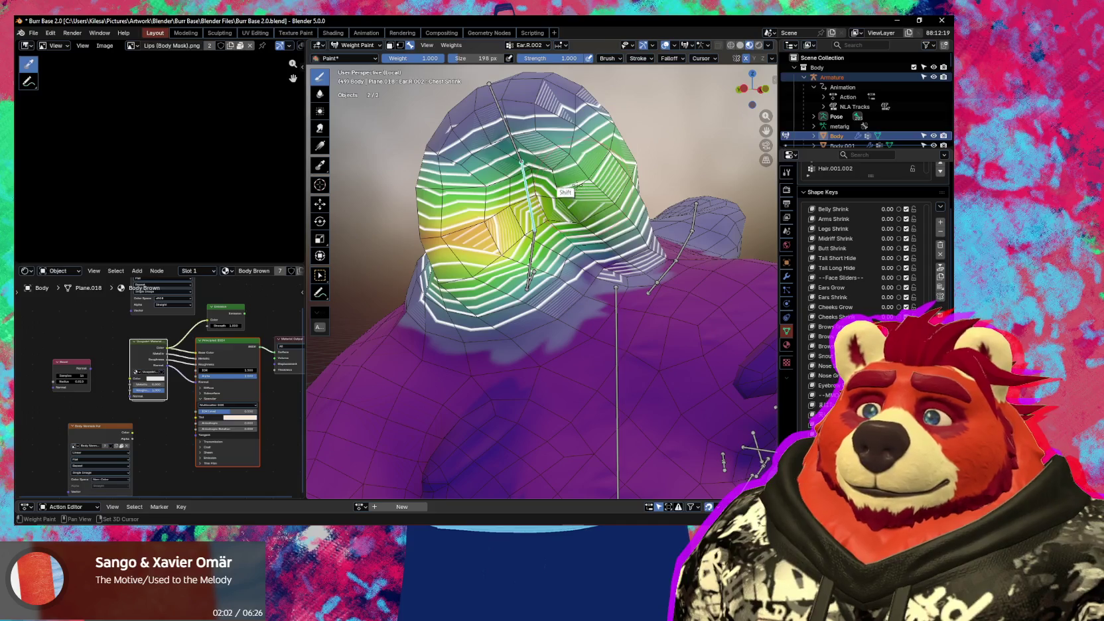
{"action": "middle_click_drag", "start_coordinate": [565, 211], "coordinate": [561, 225], "text": "shift"}
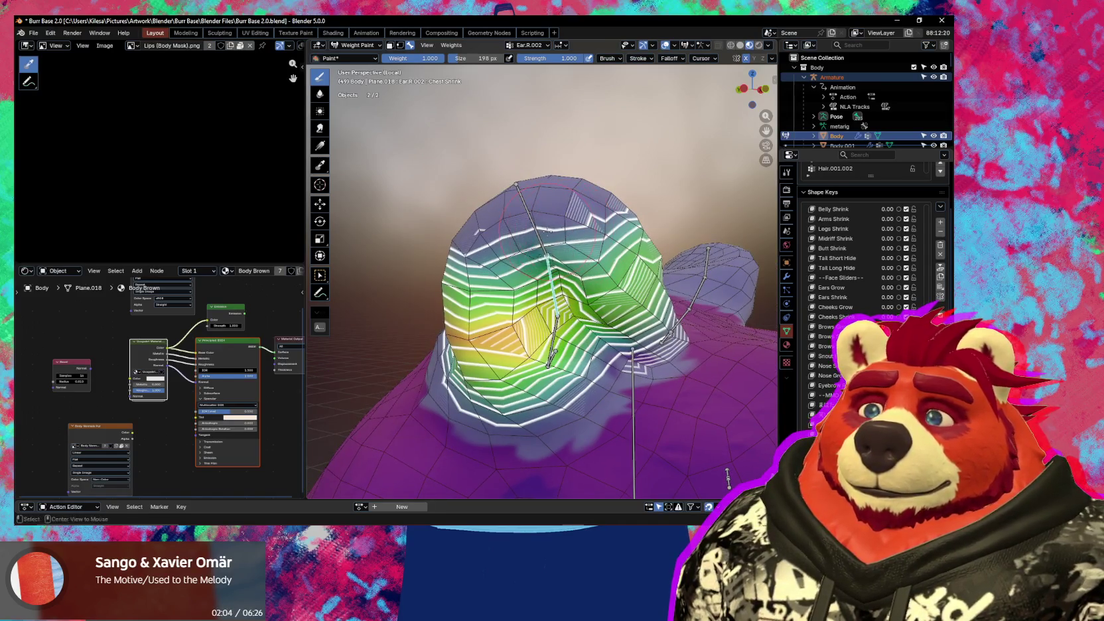
- Display the Ear.R.003, then Ear.R.001, then Head bone weight groups
{"action": "left_click", "coordinate": [547, 230], "text": "ctrl"}
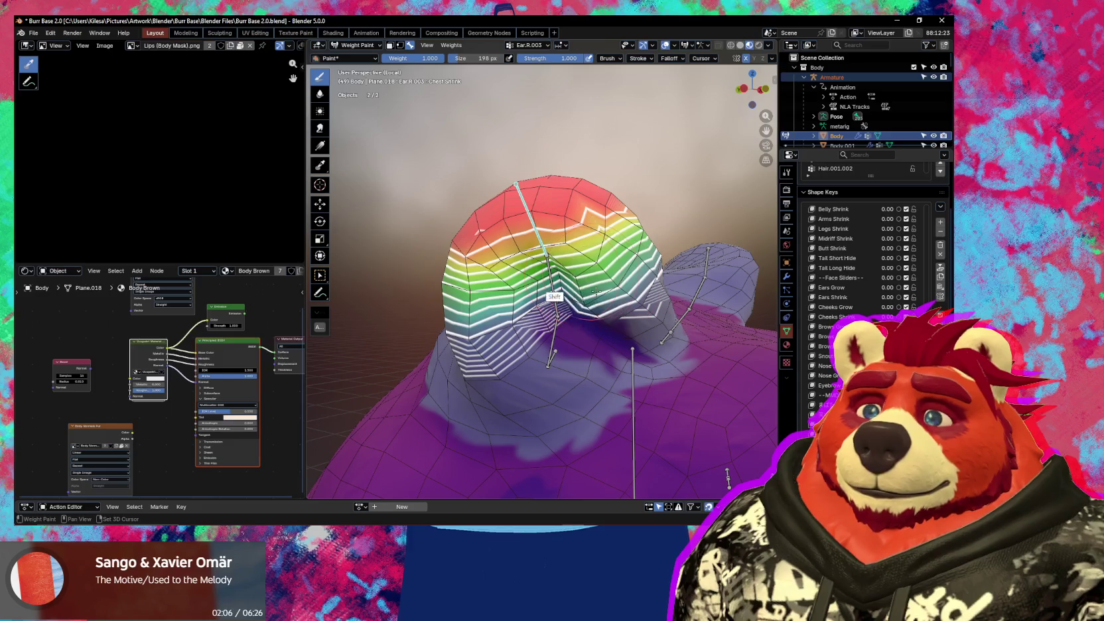
{"action": "left_click_drag", "start_coordinate": [554, 297], "coordinate": [554, 340], "text": "shift"}
{"action": "left_click", "coordinate": [554, 345], "text": "alt"}
{"action": "middle_click_drag", "start_coordinate": [554, 345], "coordinate": [554, 347]}
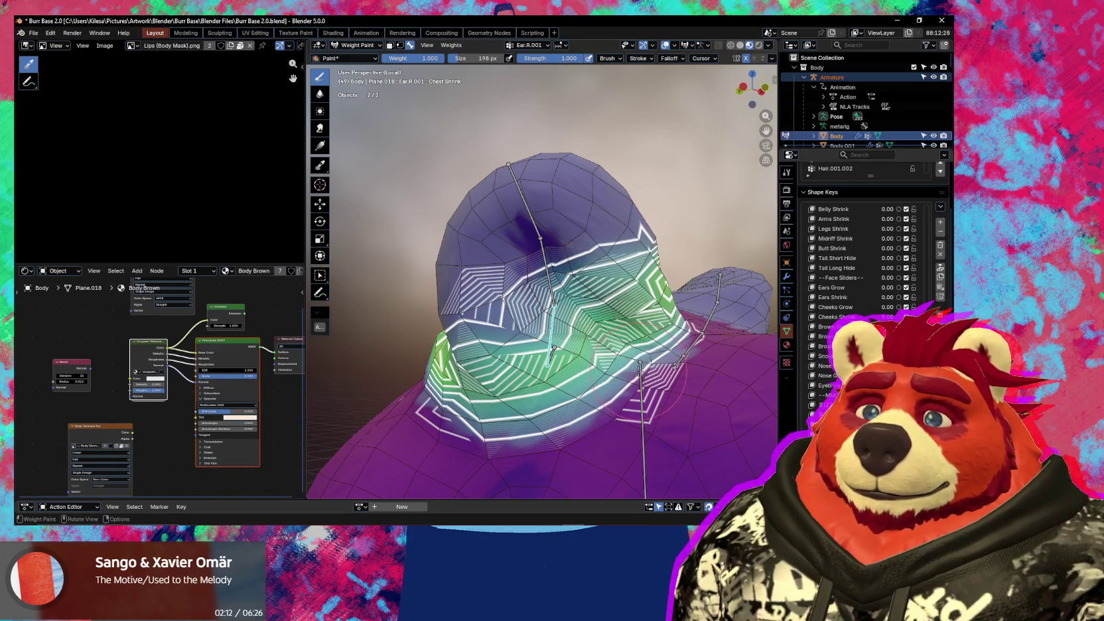
{"action": "left_click", "coordinate": [642, 398], "text": "alt"}
- Subtract Head weight from the right ear and its tip, checking from below
{"action": "middle_click_drag", "start_coordinate": [592, 246], "coordinate": [583, 184]}
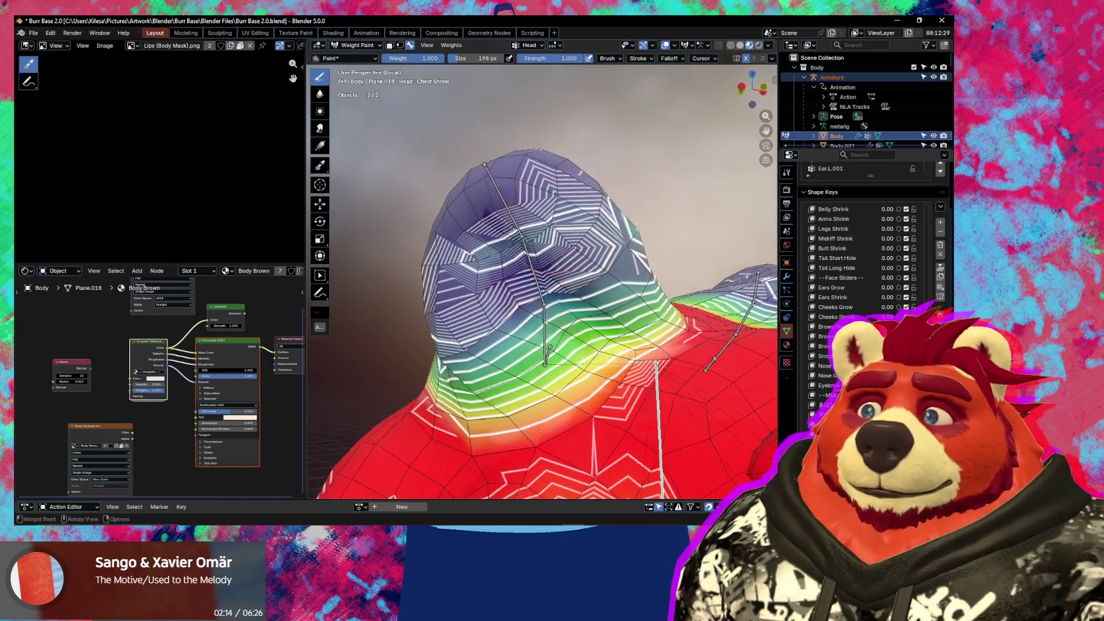
{"action": "left_click_drag", "start_coordinate": [583, 183], "coordinate": [673, 249], "text": "ctrl"}
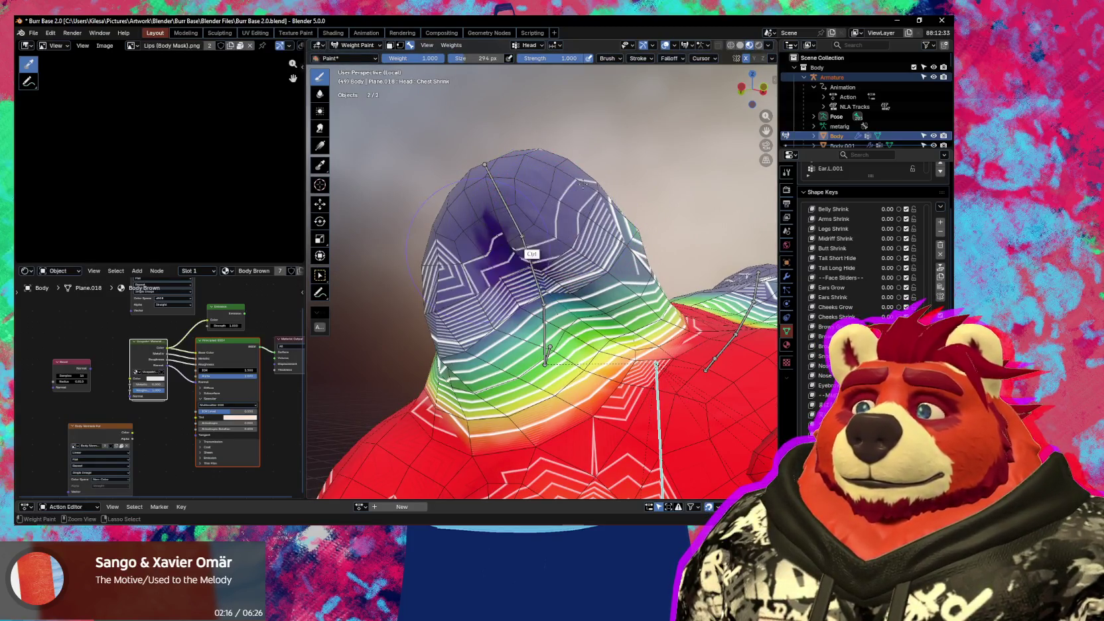
{"action": "mouse_move", "coordinate": [673, 249]}
{"action": "middle_mouse_down"}
{"action": "mouse_move", "coordinate": [560, 220]}
{"action": "mouse_move", "coordinate": [482, 310]}
{"action": "mouse_move", "coordinate": [574, 355]}
{"action": "middle_mouse_up"}
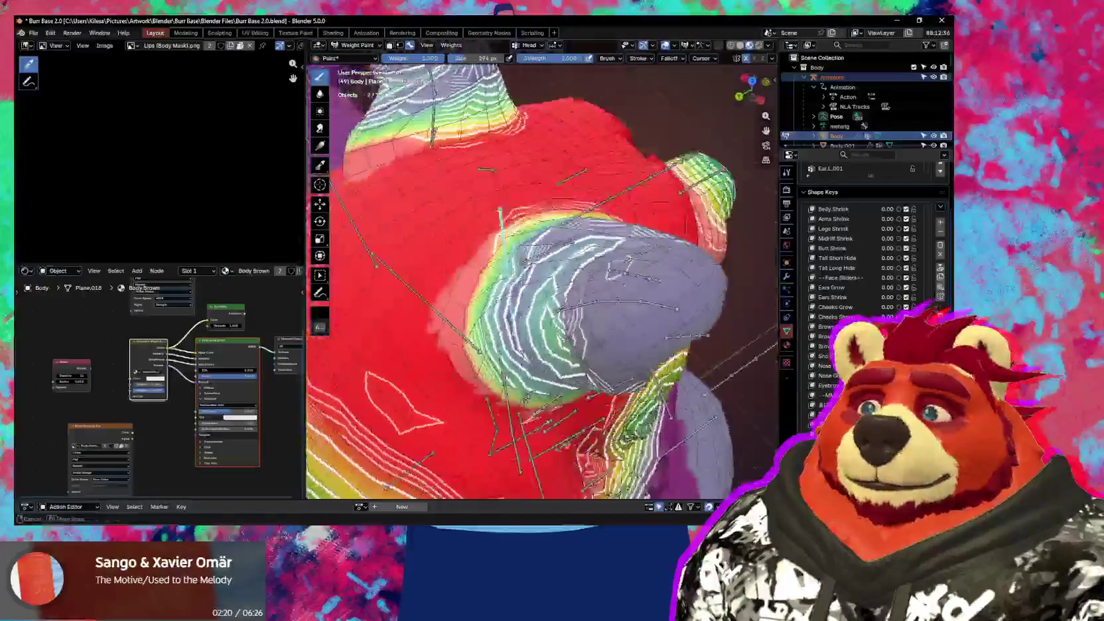
{"action": "middle_click_drag", "start_coordinate": [605, 268], "coordinate": [581, 283]}
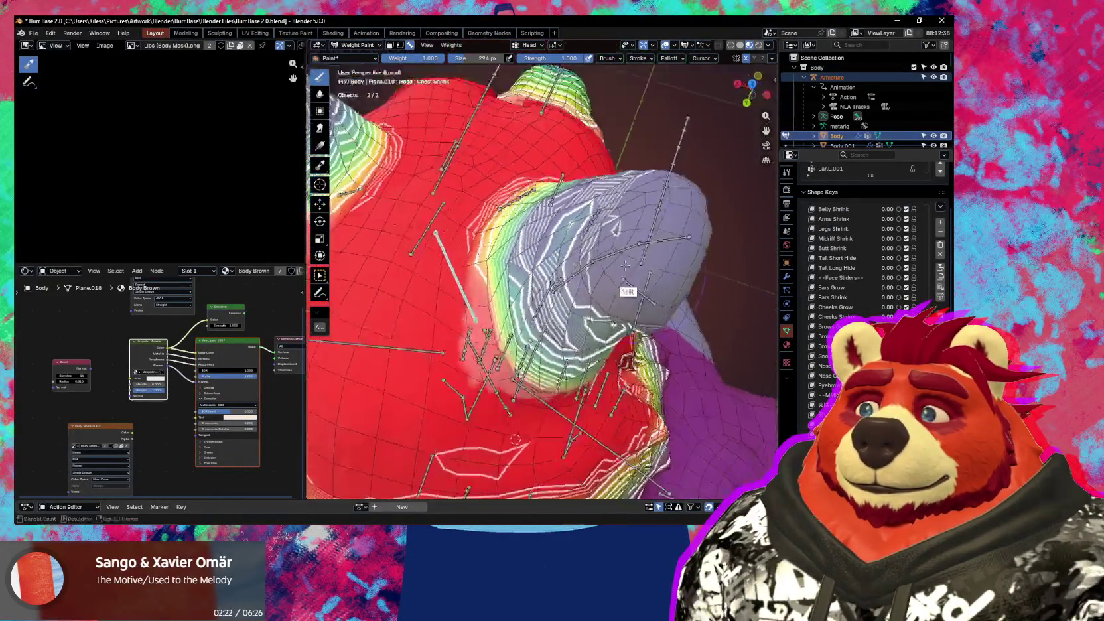
{"action": "left_click_drag", "start_coordinate": [581, 284], "coordinate": [540, 282], "text": "ctrl"}
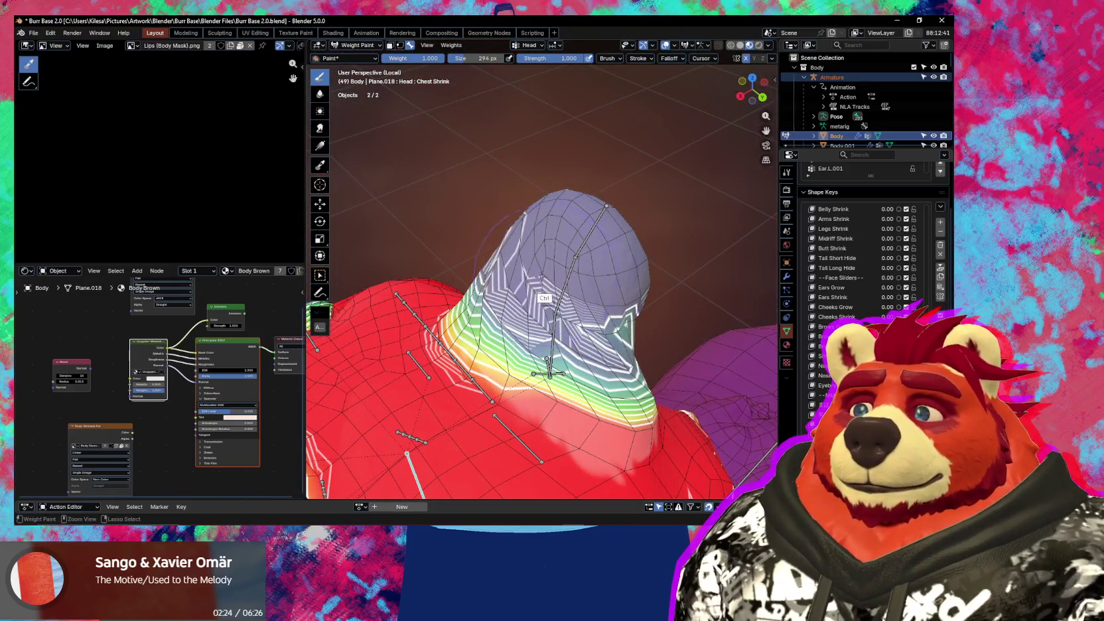
{"action": "mouse_move", "coordinate": [540, 277]}
{"action": "middle_mouse_down"}
{"action": "mouse_move", "coordinate": [571, 279]}
{"action": "mouse_move", "coordinate": [537, 310]}
{"action": "middle_mouse_up"}
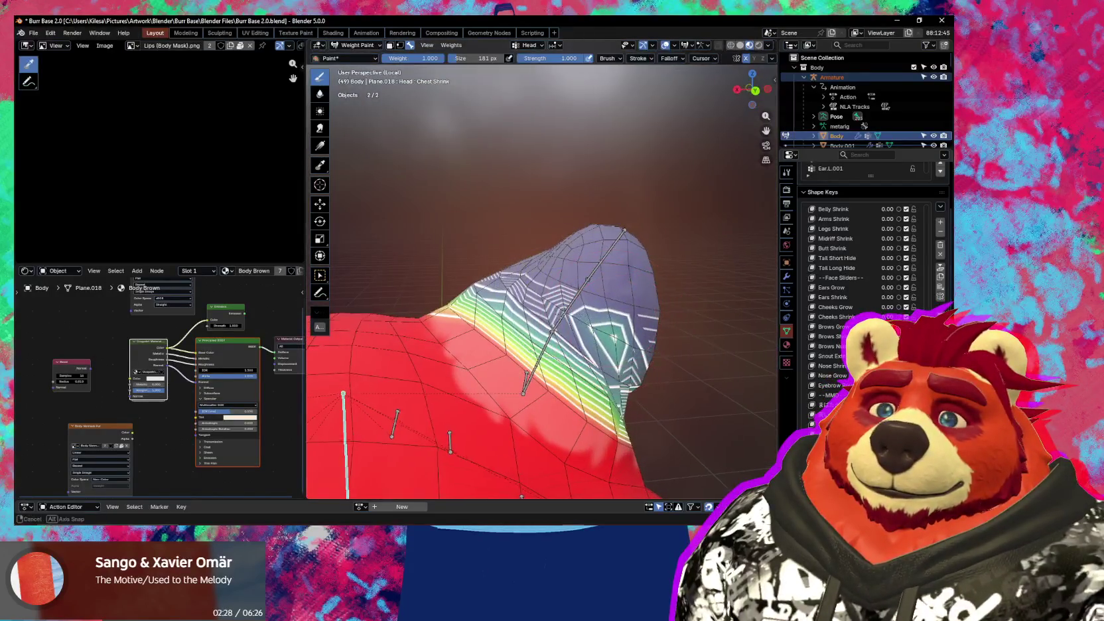
{"action": "left_click", "coordinate": [536, 309], "text": "ctrl"}
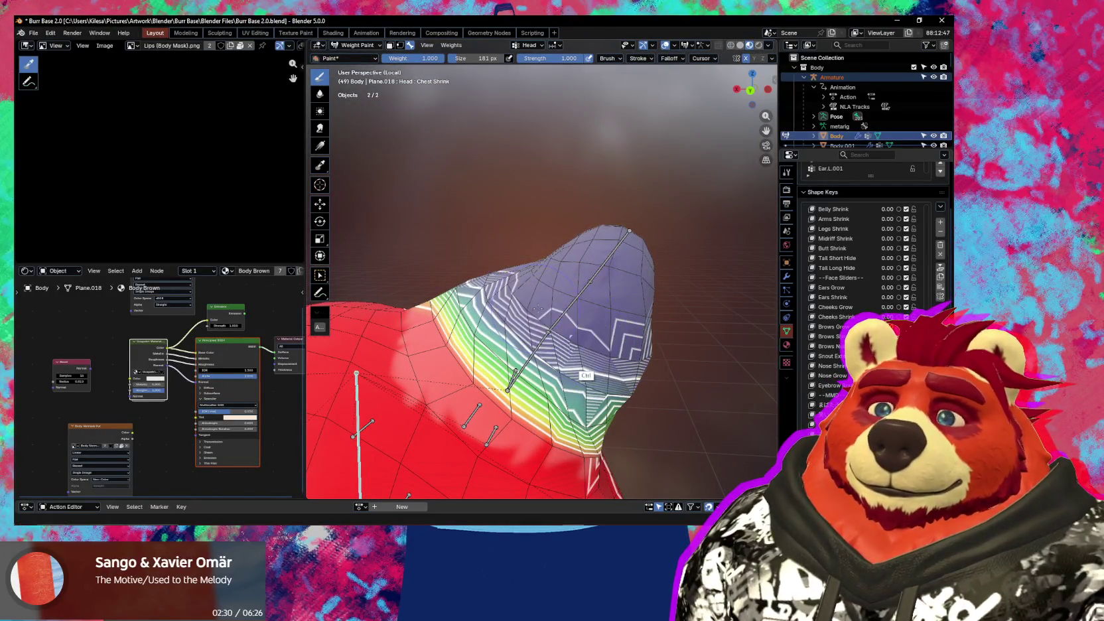
- Inspect the ear from several angles, then hide overlays to preview the textured model
{"action": "mouse_move", "coordinate": [548, 320]}
{"action": "middle_mouse_down"}
{"action": "mouse_move", "coordinate": [477, 300]}
{"action": "mouse_move", "coordinate": [518, 296]}
{"action": "middle_mouse_up"}
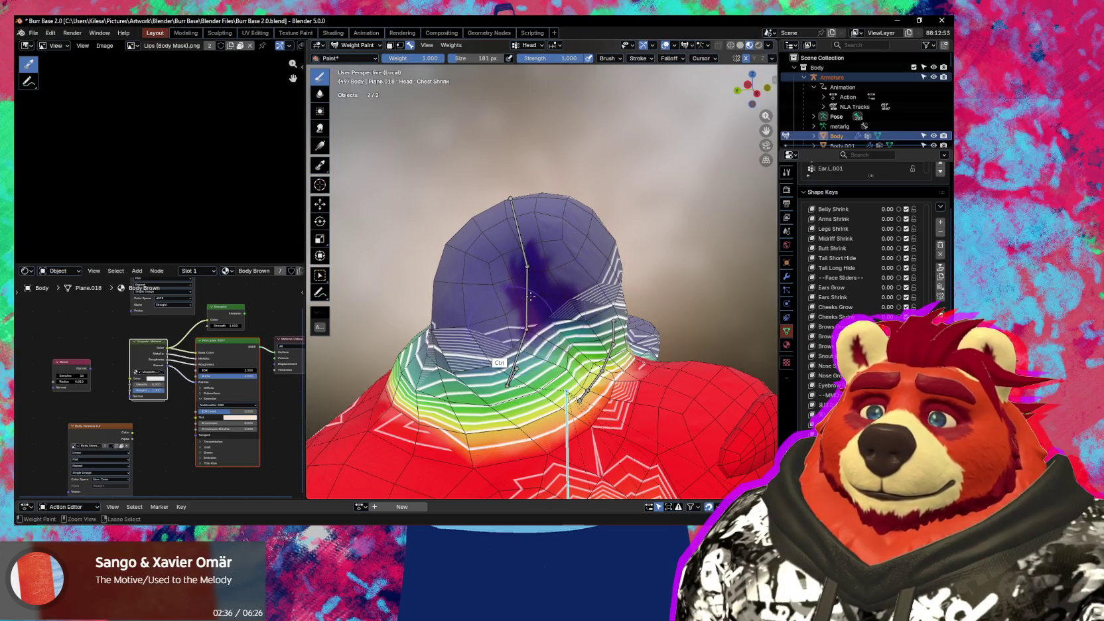
{"action": "mouse_move", "coordinate": [531, 297]}
{"action": "middle_mouse_down"}
{"action": "mouse_move", "coordinate": [554, 284]}
{"action": "mouse_move", "coordinate": [465, 315]}
{"action": "middle_mouse_up"}
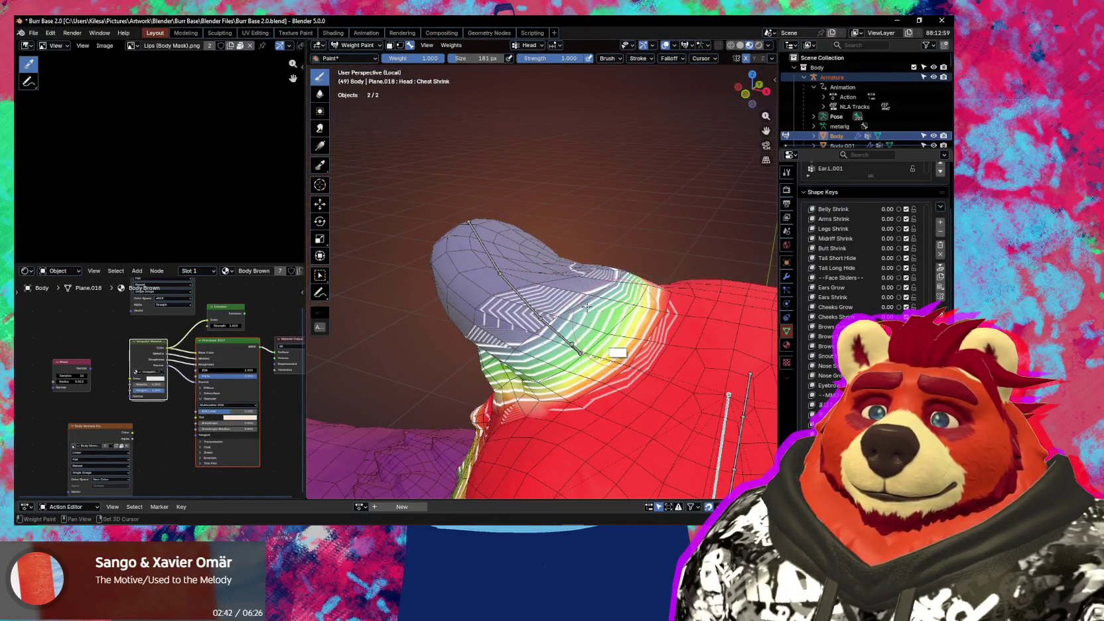
{"action": "mouse_move", "coordinate": [587, 306]}
{"action": "middle_mouse_down"}
{"action": "mouse_move", "coordinate": [629, 343]}
{"action": "mouse_move", "coordinate": [578, 254]}
{"action": "mouse_move", "coordinate": [498, 364]}
{"action": "middle_mouse_up"}
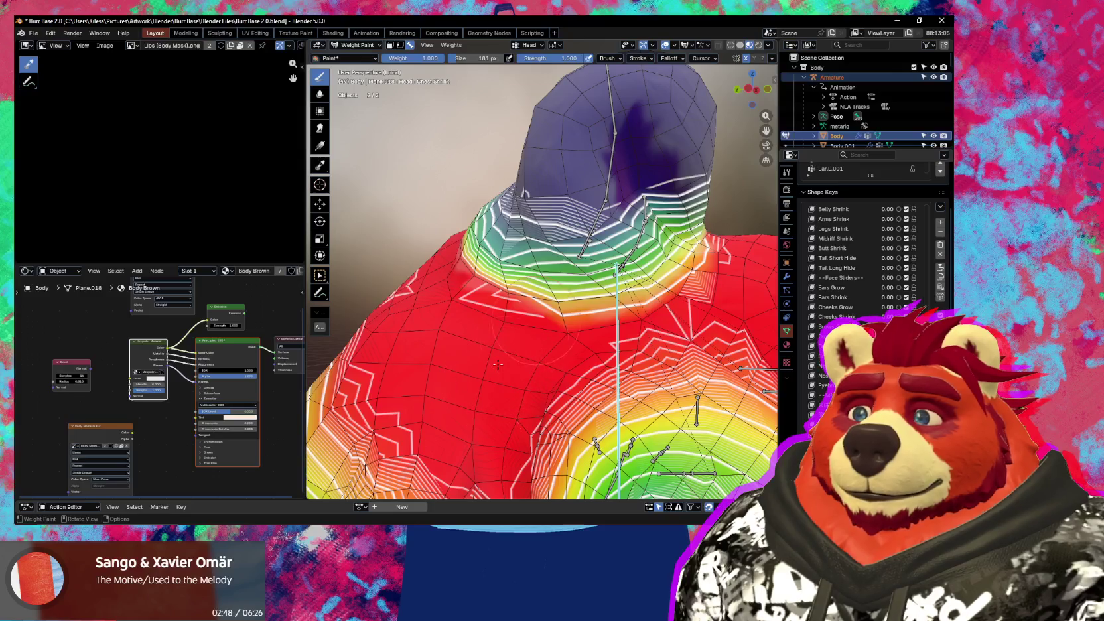
{"action": "middle_click_drag", "start_coordinate": [498, 364], "coordinate": [598, 310]}
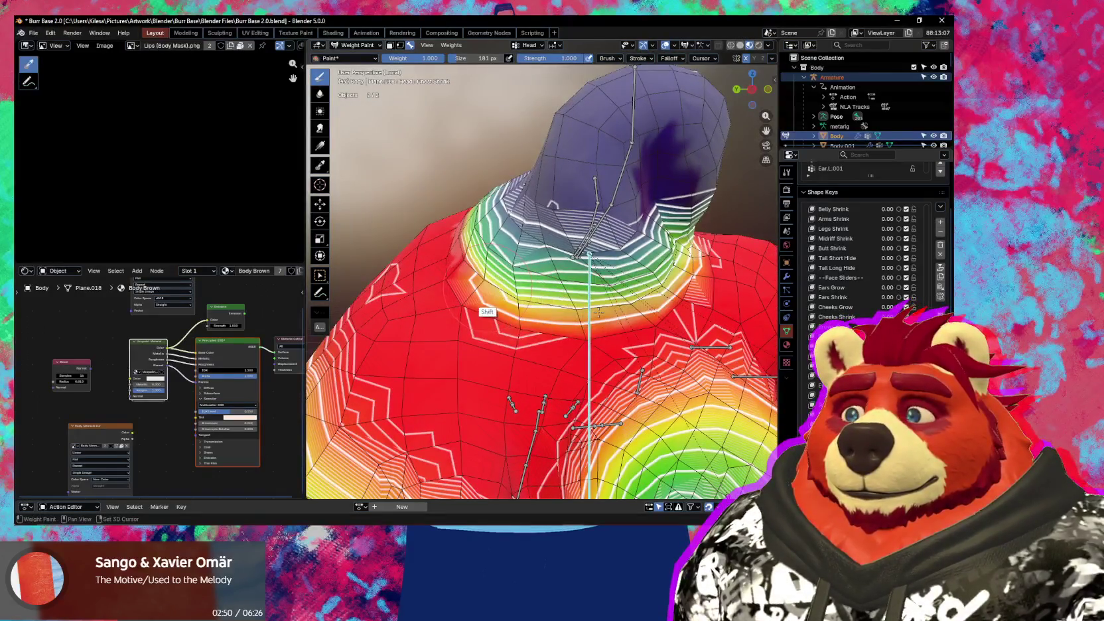
{"action": "mouse_move", "coordinate": [466, 279]}
{"action": "middle_mouse_down"}
{"action": "mouse_move", "coordinate": [519, 350]}
{"action": "mouse_move", "coordinate": [518, 304]}
{"action": "mouse_move", "coordinate": [552, 302]}
{"action": "middle_mouse_up"}
{"action": "key", "text": "shift+alt+z"}
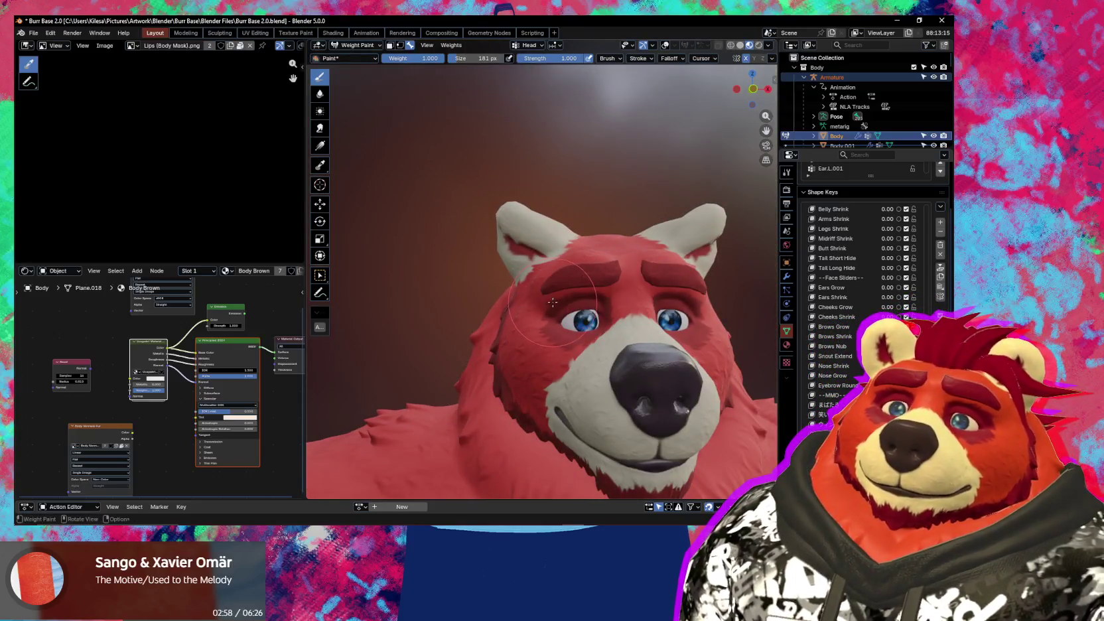
- Restore the weight overlays and zoom in on the right ear
{"action": "key", "text": "shift+alt+z"}
{"action": "mouse_move", "coordinate": [552, 301]}
{"action": "middle_mouse_down"}
{"action": "mouse_move", "coordinate": [546, 292]}
{"action": "mouse_move", "coordinate": [614, 311]}
{"action": "mouse_move", "coordinate": [570, 292]}
{"action": "middle_mouse_up"}
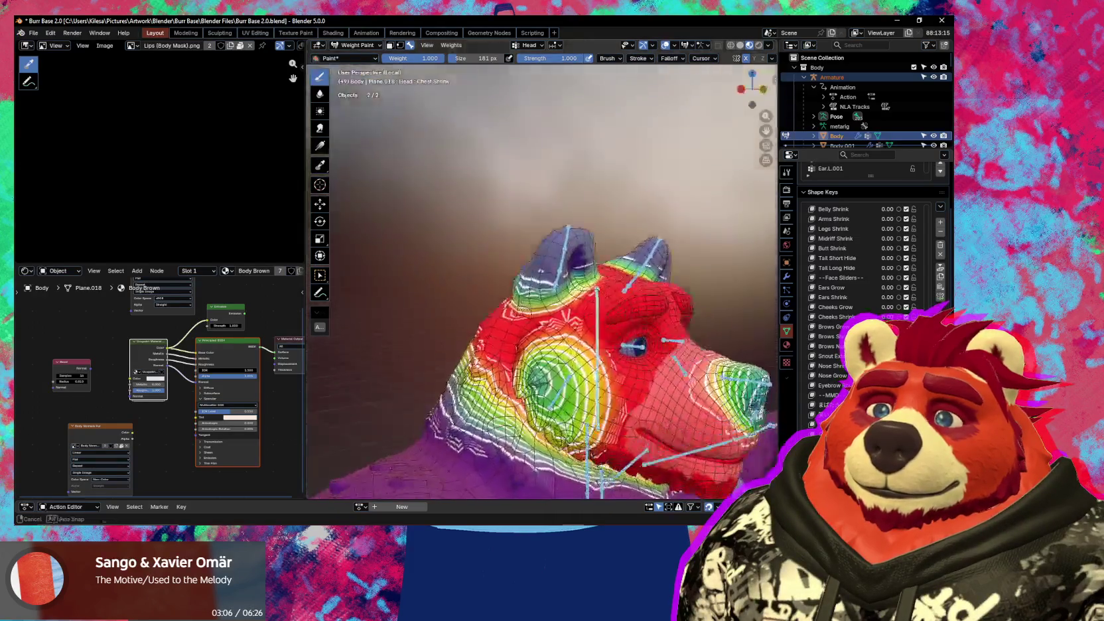
{"action": "scroll", "coordinate": [564, 288], "scroll_direction": "up", "scroll_amount": 4}
- Select the top ear bone Ear.R.003 and test-rotate it, finishing with the ear upright
{"action": "left_click", "coordinate": [557, 285], "text": "alt"}
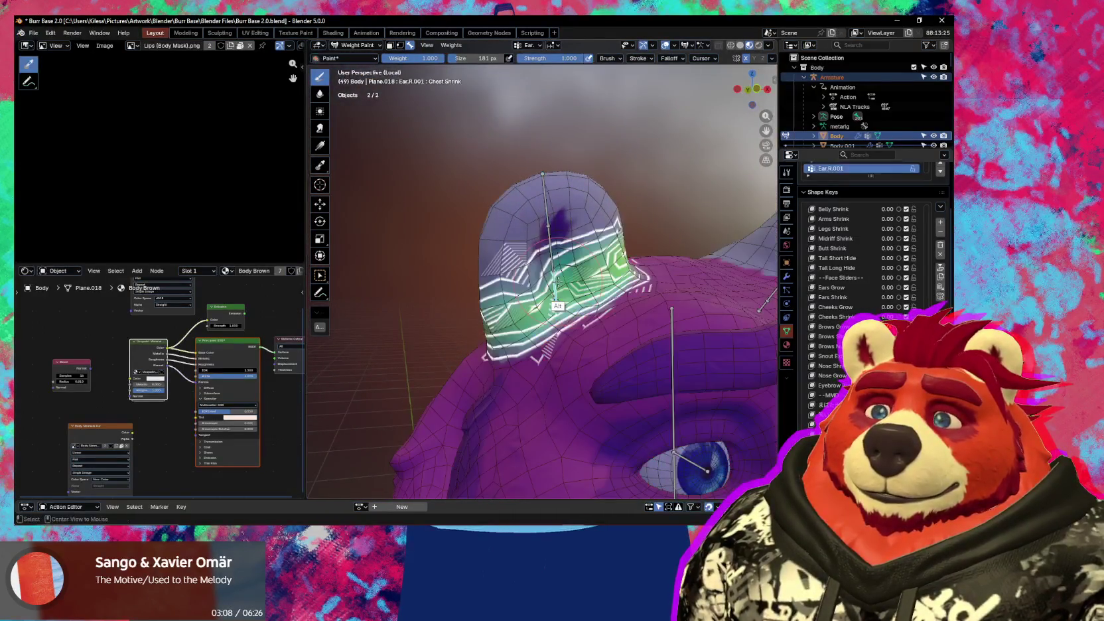
{"action": "left_click", "coordinate": [551, 229], "text": "alt"}
{"action": "left_click", "coordinate": [545, 196], "text": "alt"}
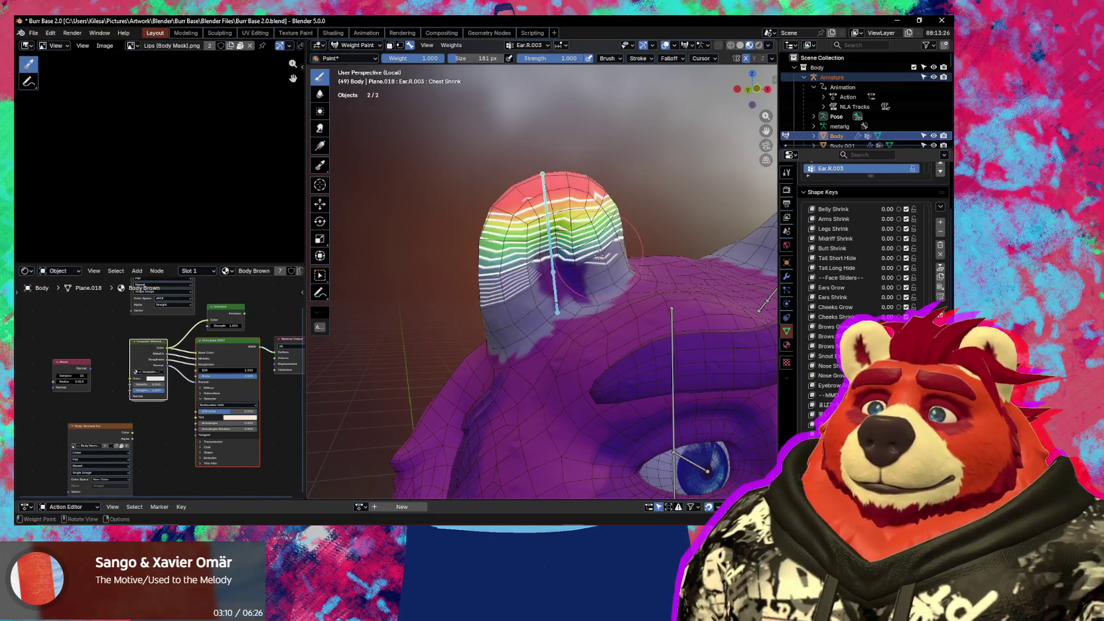
{"action": "key", "text": "r"}
{"action": "key", "text": "r"}
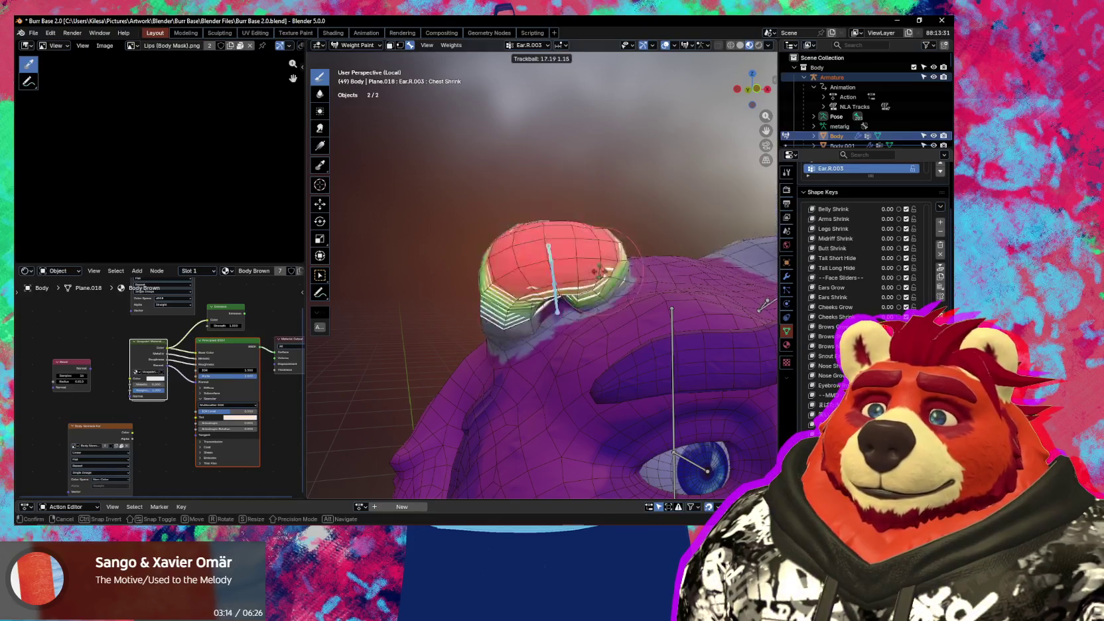
{"action": "left_click", "coordinate": [585, 262]}
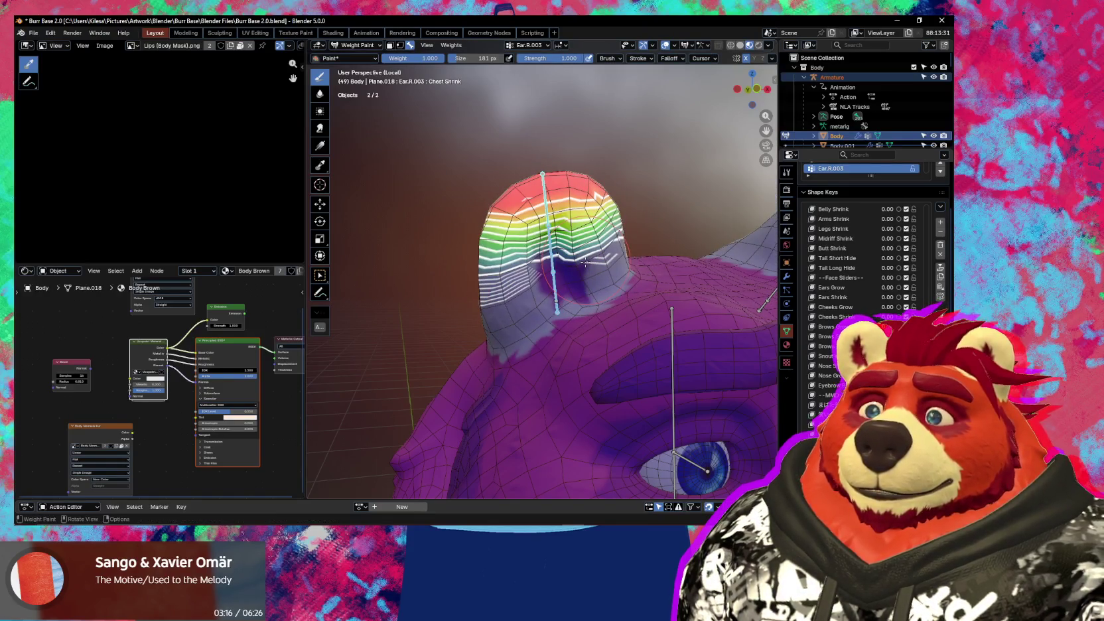
- With overlays hidden, trackball-rotate the ear bone twice and cancel, then restore overlays
{"action": "key", "text": "shift+alt+z"}
{"action": "key", "text": "r"}
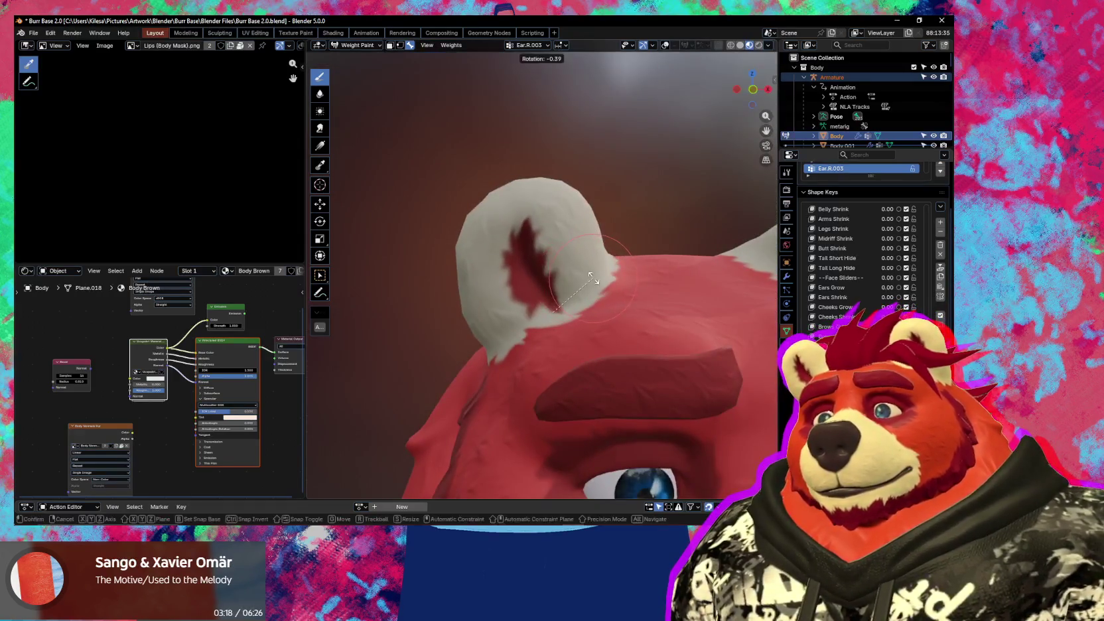
{"action": "key", "text": "r"}
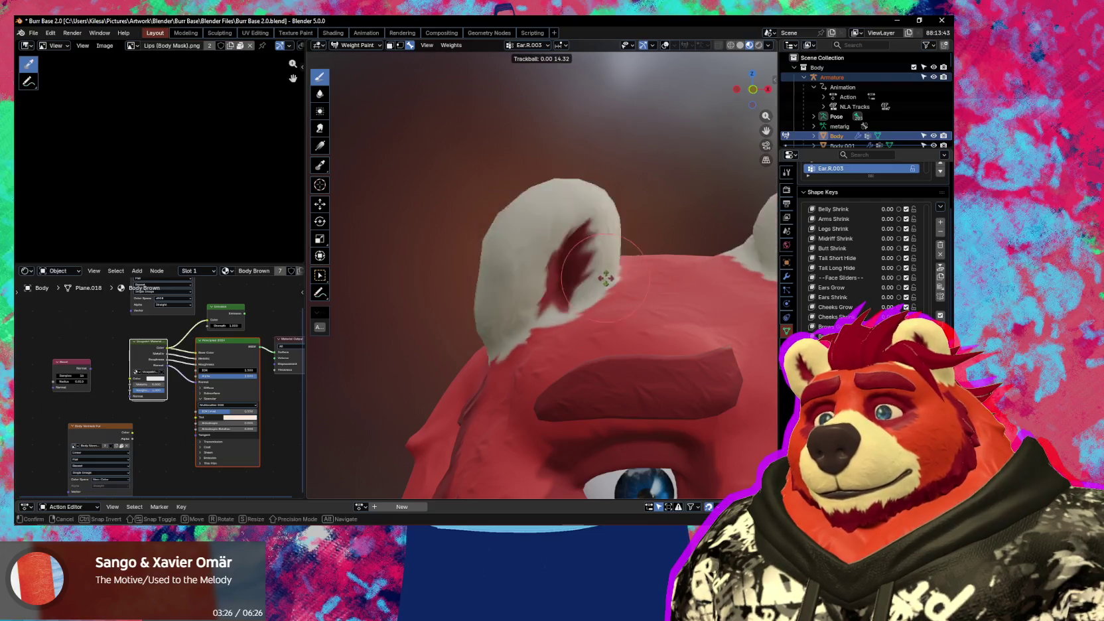
{"action": "right_click", "coordinate": [602, 284]}
{"action": "scroll", "coordinate": [547, 305], "scroll_direction": "down", "scroll_amount": 5}
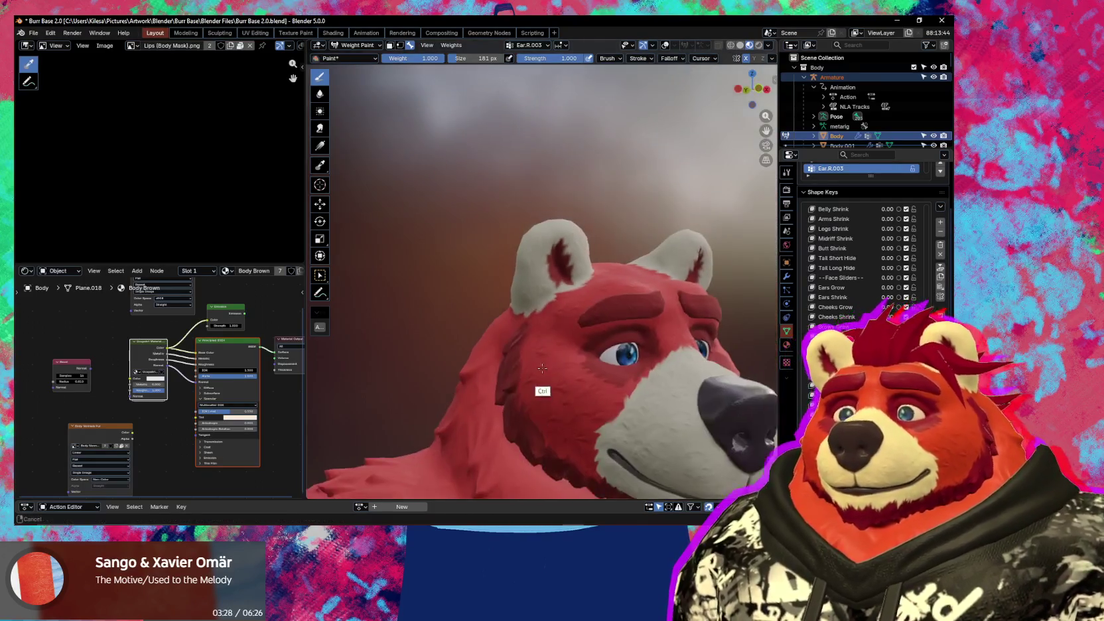
{"action": "middle_click_drag", "start_coordinate": [547, 305], "coordinate": [517, 302], "text": "shift"}
{"action": "key", "text": "r"}
{"action": "key", "text": "r"}
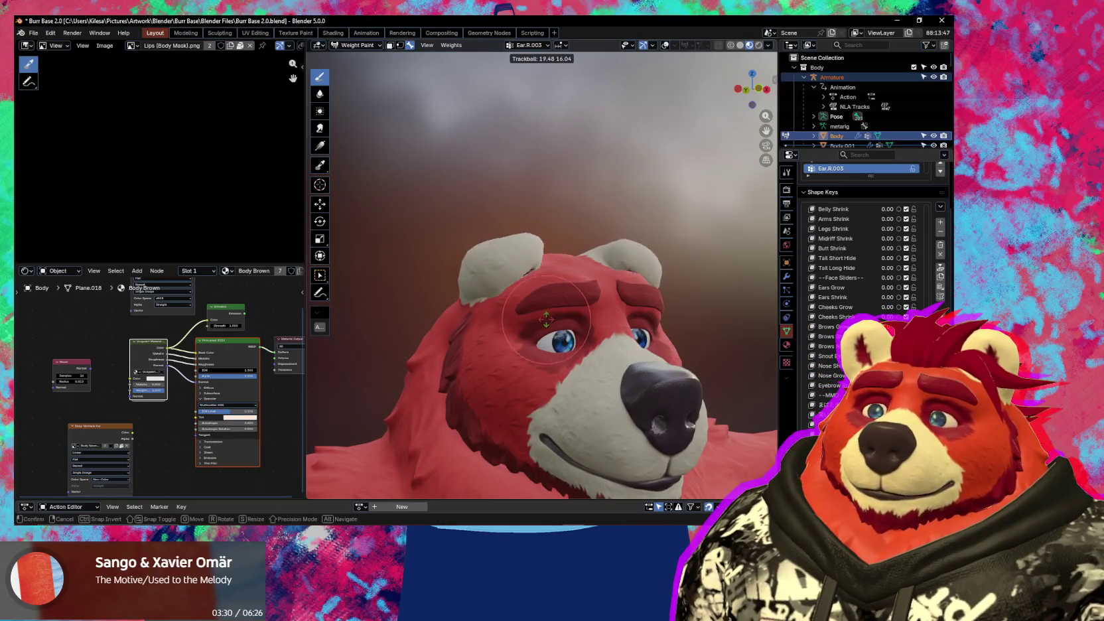
{"action": "right_click", "coordinate": [531, 300]}
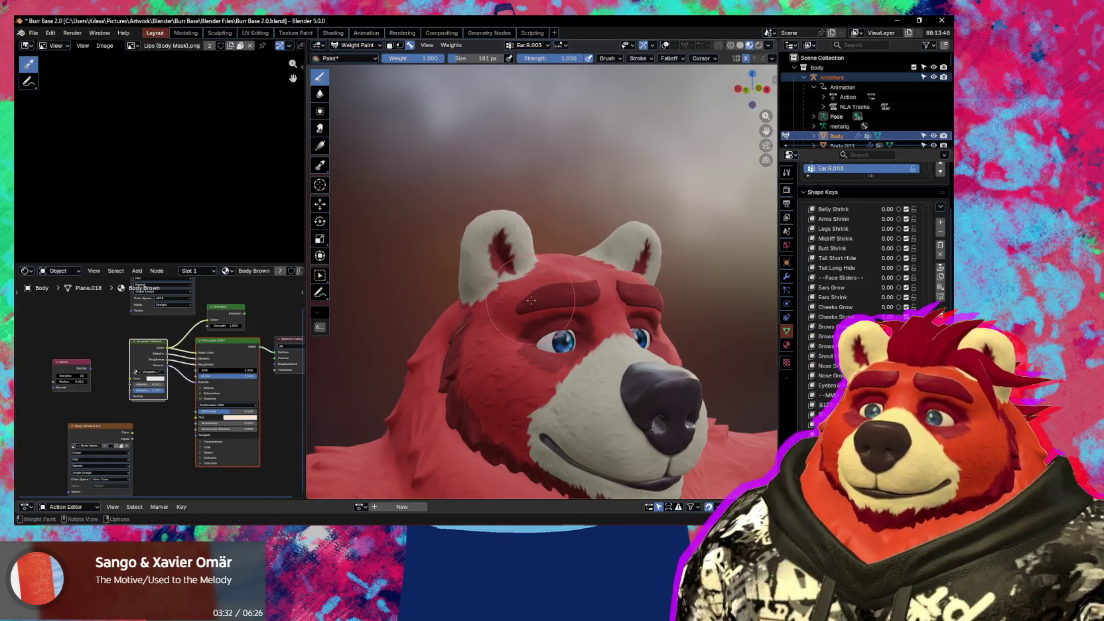
{"action": "key", "text": "shift+alt+z"}
{"action": "mouse_move", "coordinate": [530, 300]}
{"action": "middle_mouse_down"}
{"action": "mouse_move", "coordinate": [562, 294]}
{"action": "mouse_move", "coordinate": [562, 237]}
{"action": "middle_mouse_up"}
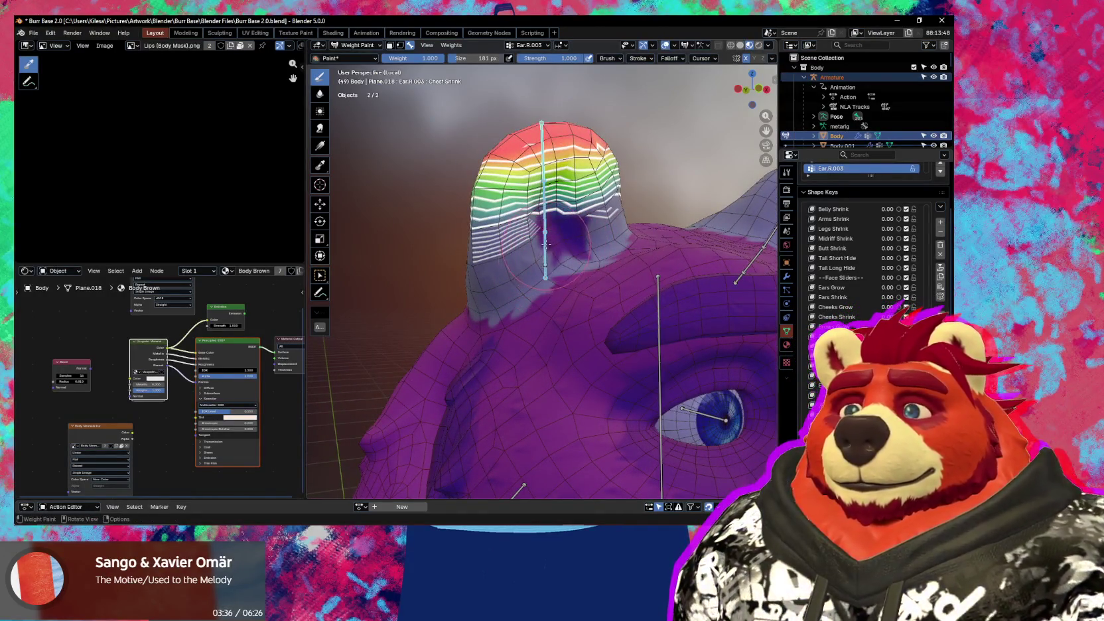
- Select bone Ear.R.002, zoom in on the ear, and shrink the brush to 167 px
{"action": "left_click", "coordinate": [542, 243], "text": "alt"}
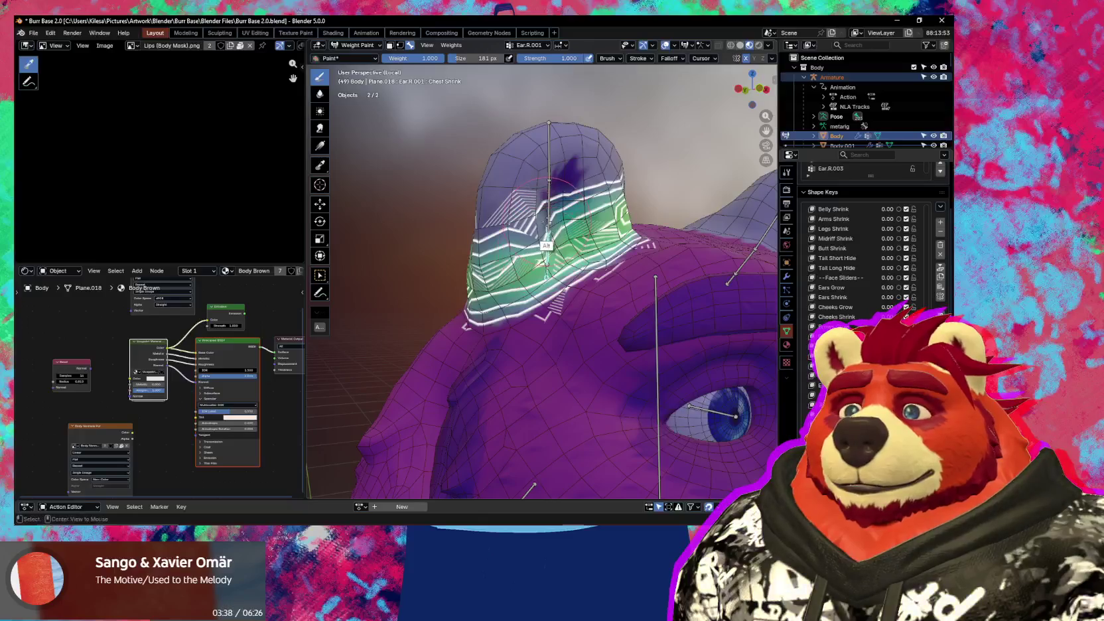
{"action": "left_click", "coordinate": [546, 245], "text": "alt"}
{"action": "scroll", "coordinate": [550, 240], "scroll_direction": "up", "scroll_amount": 2}
{"action": "scroll", "coordinate": [552, 239], "scroll_direction": "up", "scroll_amount": 2}
{"action": "scroll", "coordinate": [555, 237], "scroll_direction": "up", "scroll_amount": 2}
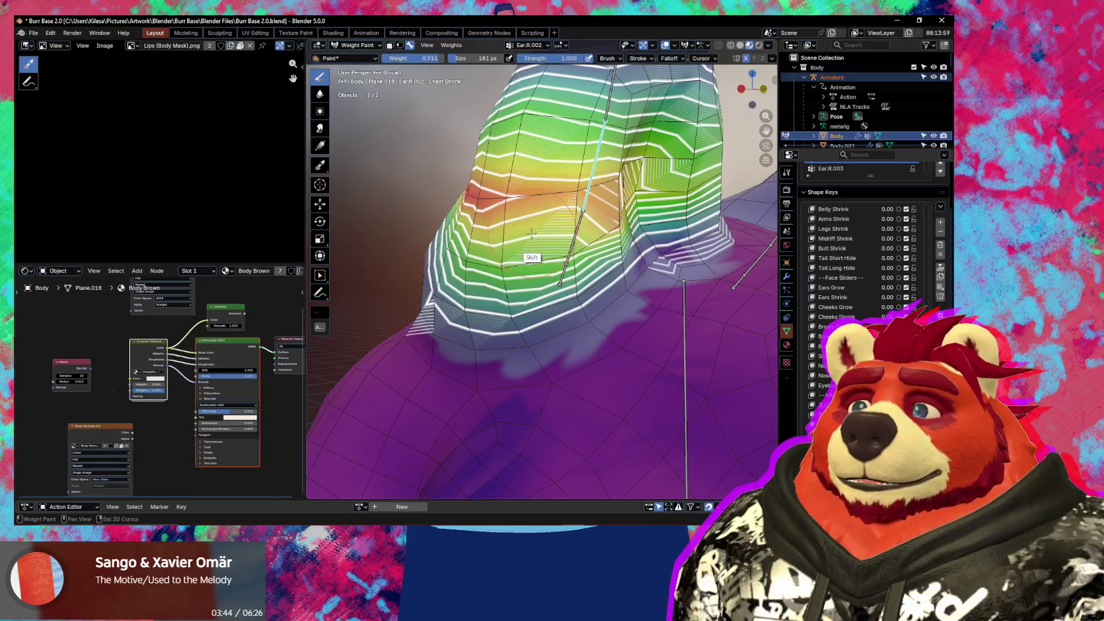
{"action": "key", "text": "f"}
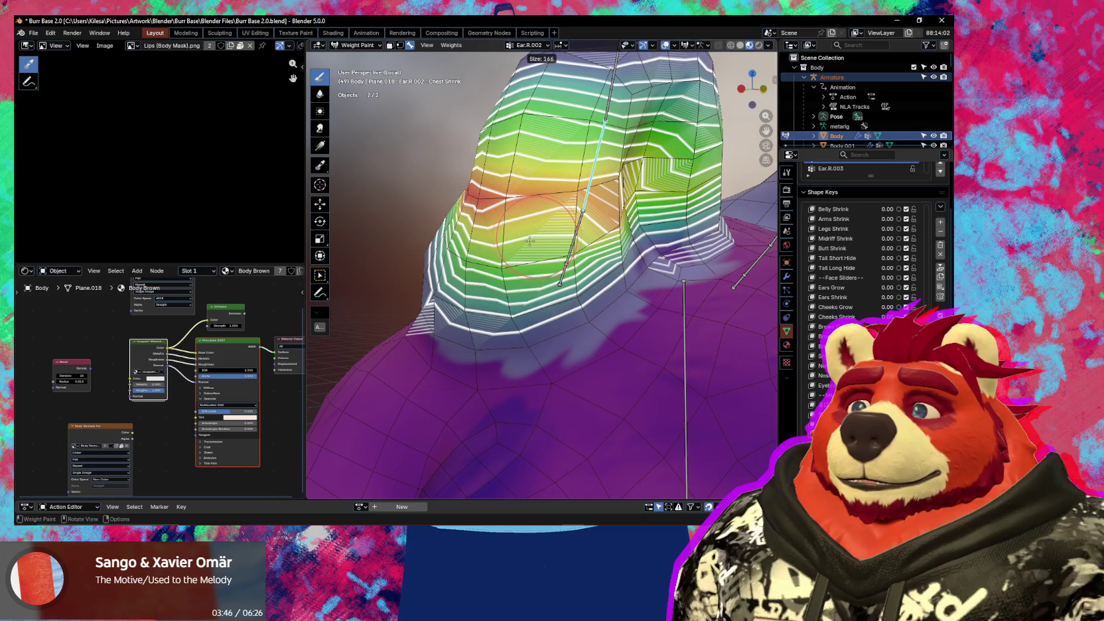
{"action": "left_click", "coordinate": [527, 243]}
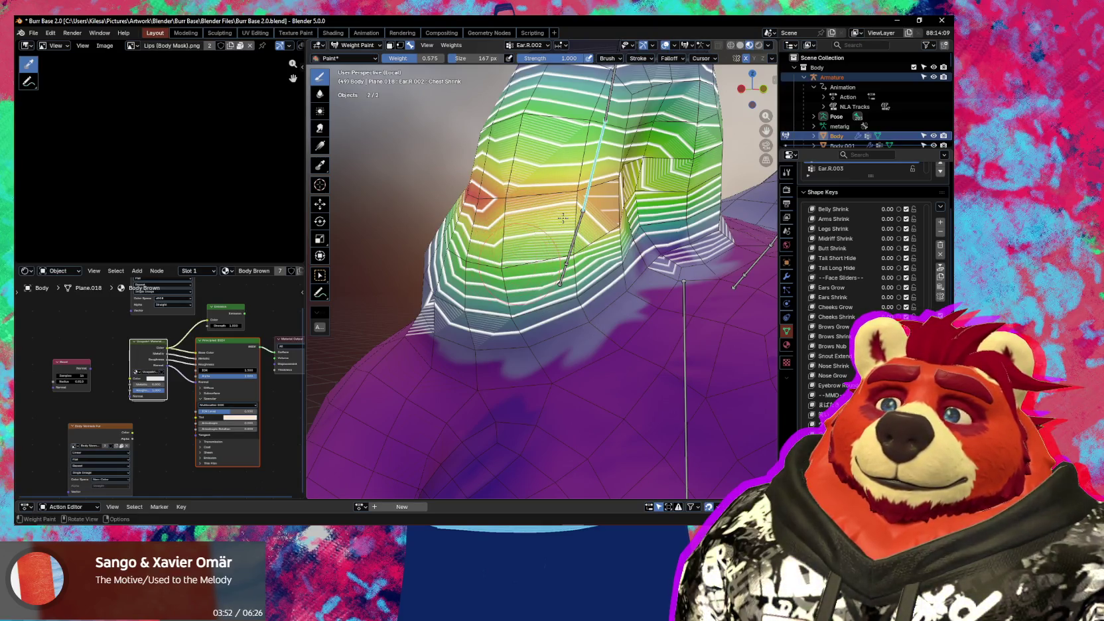
- Paint stronger Ear.R.002 weight around the ear's middle, test-rotating the bone and cancelling each time
{"action": "mouse_move", "coordinate": [562, 218]}
{"action": "left_mouse_down"}
{"action": "mouse_move", "coordinate": [518, 166]}
{"action": "mouse_move", "coordinate": [509, 193]}
{"action": "left_mouse_up"}
{"action": "key", "text": "r"}
{"action": "key", "text": "r"}
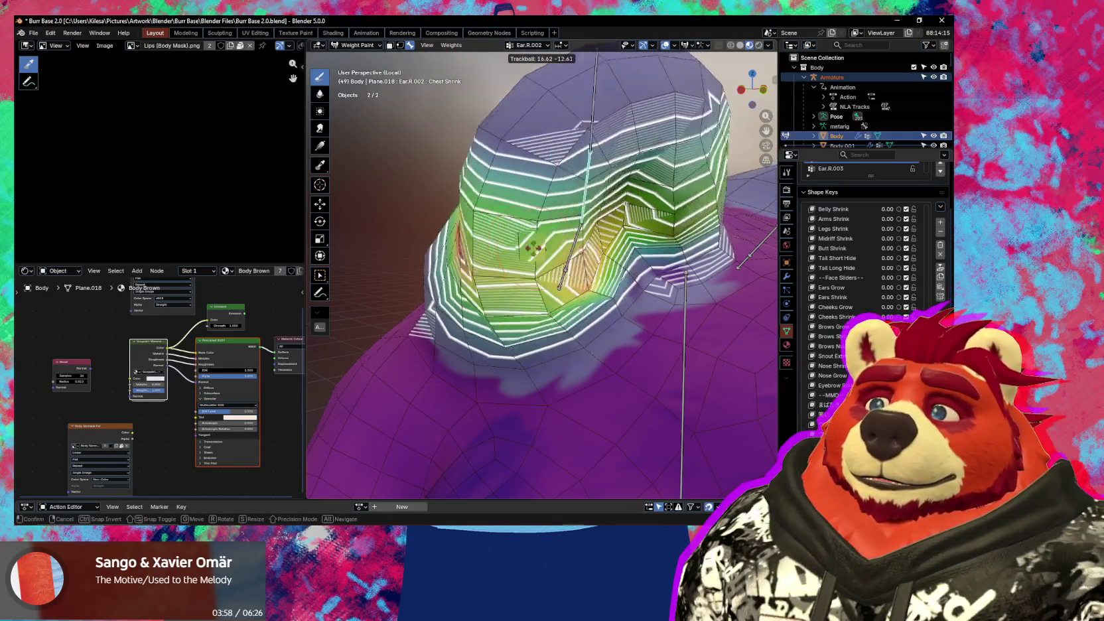
{"action": "right_click", "coordinate": [544, 241]}
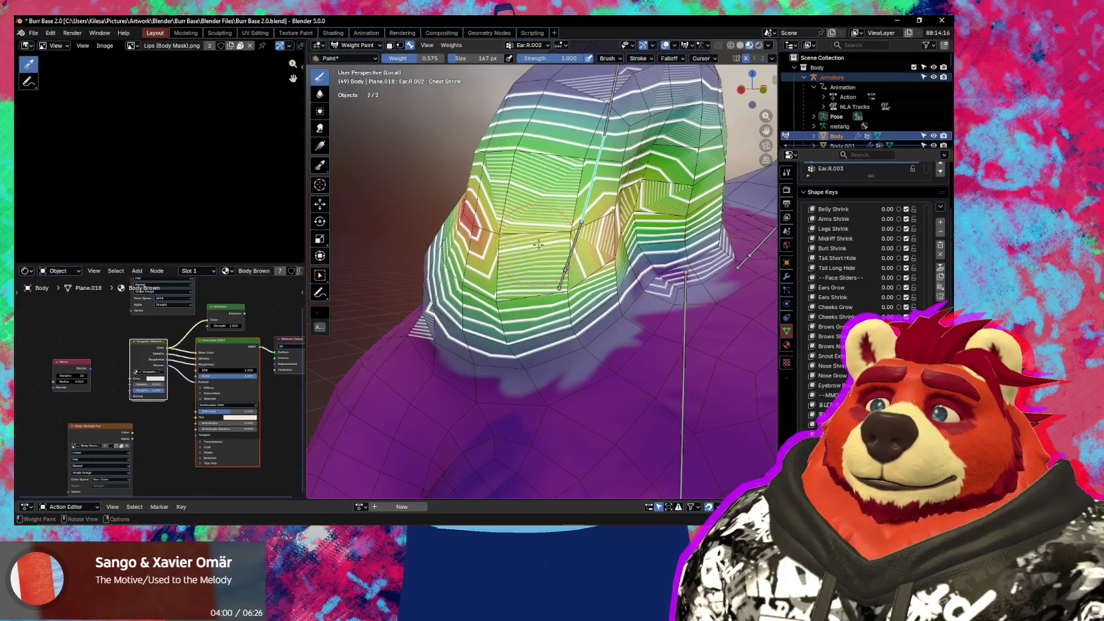
{"action": "middle_click_drag", "start_coordinate": [538, 244], "coordinate": [525, 244]}
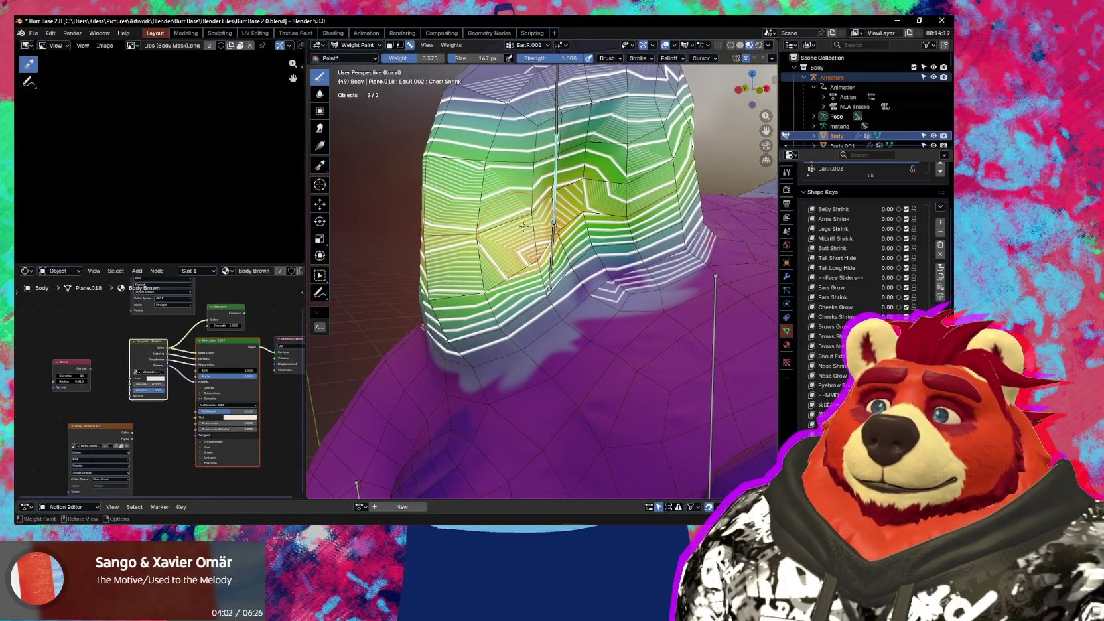
{"action": "left_click_drag", "start_coordinate": [524, 227], "coordinate": [532, 228]}
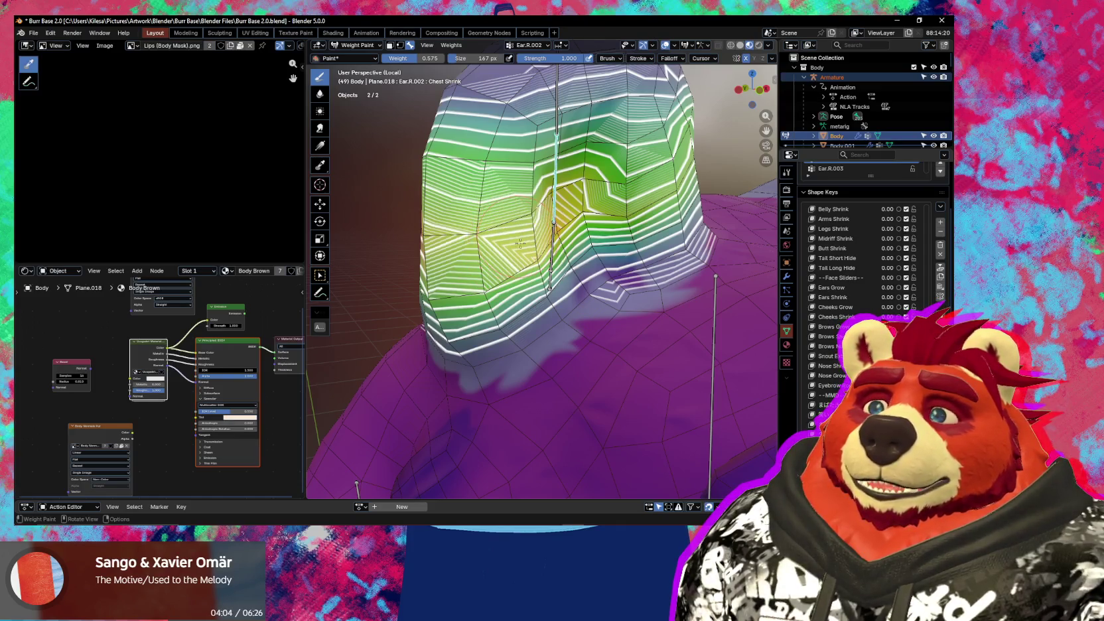
{"action": "mouse_move", "coordinate": [519, 240]}
{"action": "middle_mouse_down"}
{"action": "mouse_move", "coordinate": [524, 272]}
{"action": "mouse_move", "coordinate": [700, 280]}
{"action": "mouse_move", "coordinate": [747, 432]}
{"action": "mouse_move", "coordinate": [567, 292]}
{"action": "middle_mouse_up"}
{"action": "key", "text": "r"}
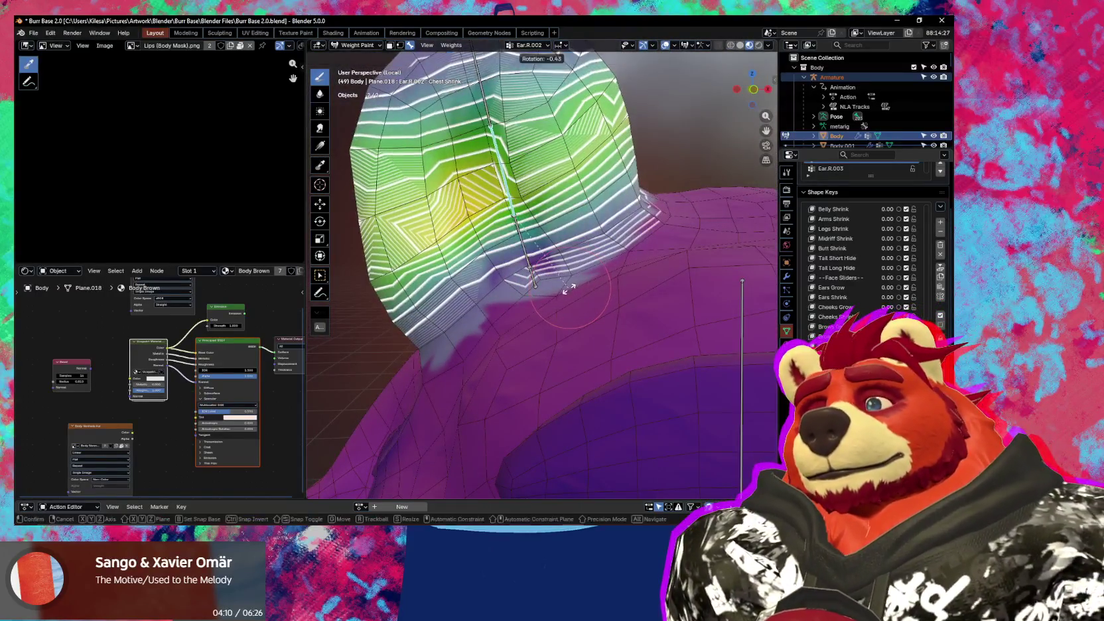
{"action": "right_click", "coordinate": [578, 293]}
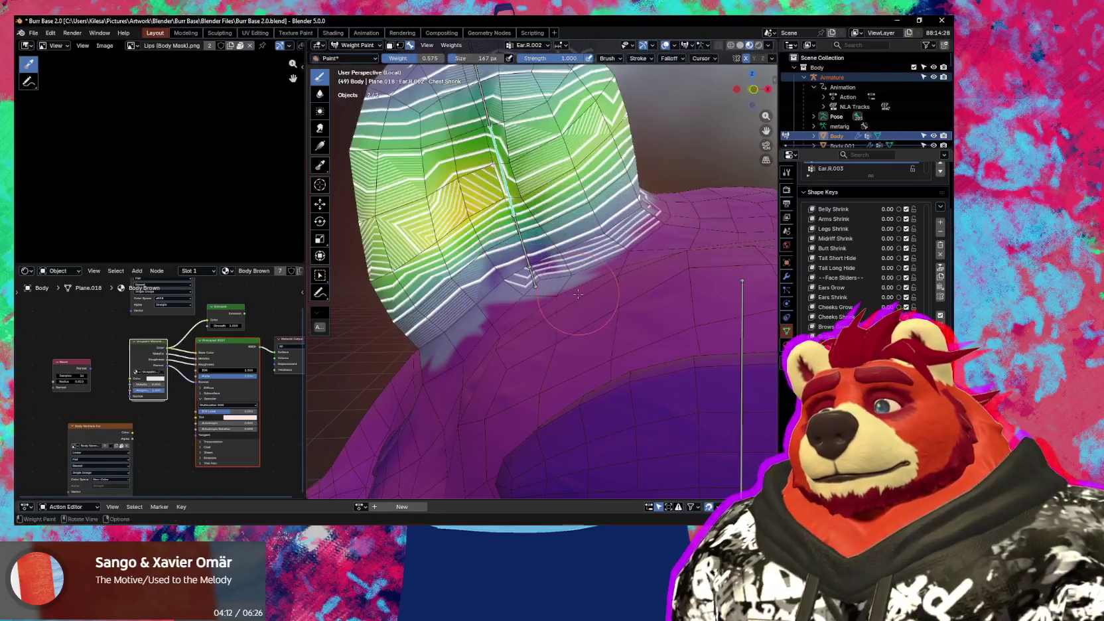
{"action": "scroll", "coordinate": [578, 293], "scroll_direction": "down", "scroll_amount": 3}
{"action": "mouse_move", "coordinate": [578, 293]}
{"action": "middle_mouse_down"}
{"action": "mouse_move", "coordinate": [472, 295]}
{"action": "mouse_move", "coordinate": [508, 307]}
{"action": "middle_mouse_up"}
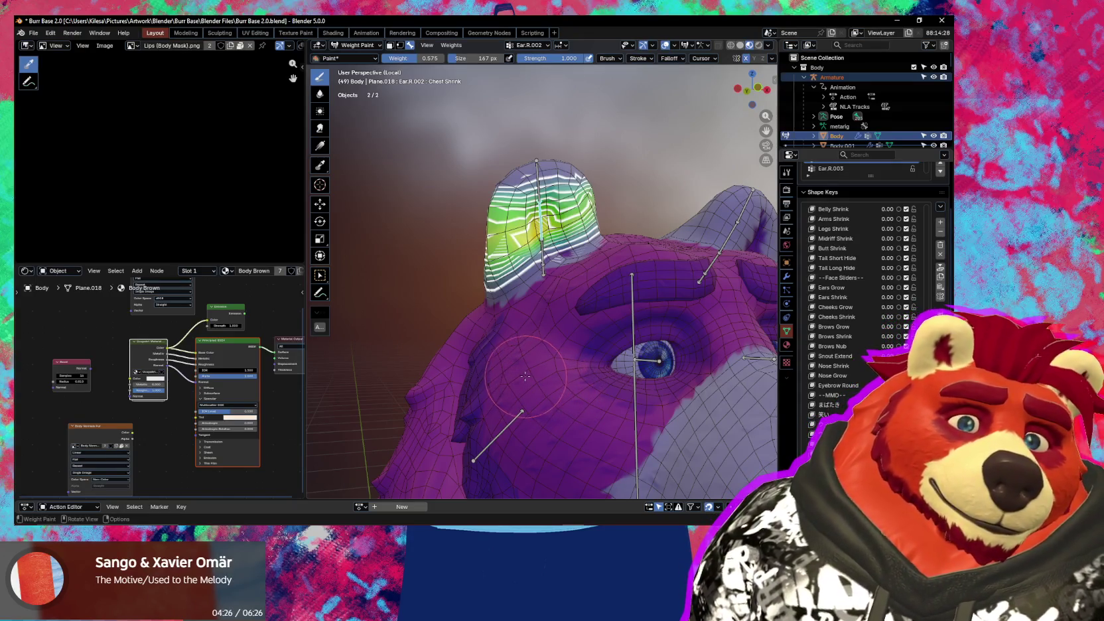
- Review the Ear.R.003, Ear.R.001 and Ear.R.002 weights, then switch the body to Object Mode
{"action": "scroll", "coordinate": [484, 269], "scroll_direction": "up", "scroll_amount": 3}
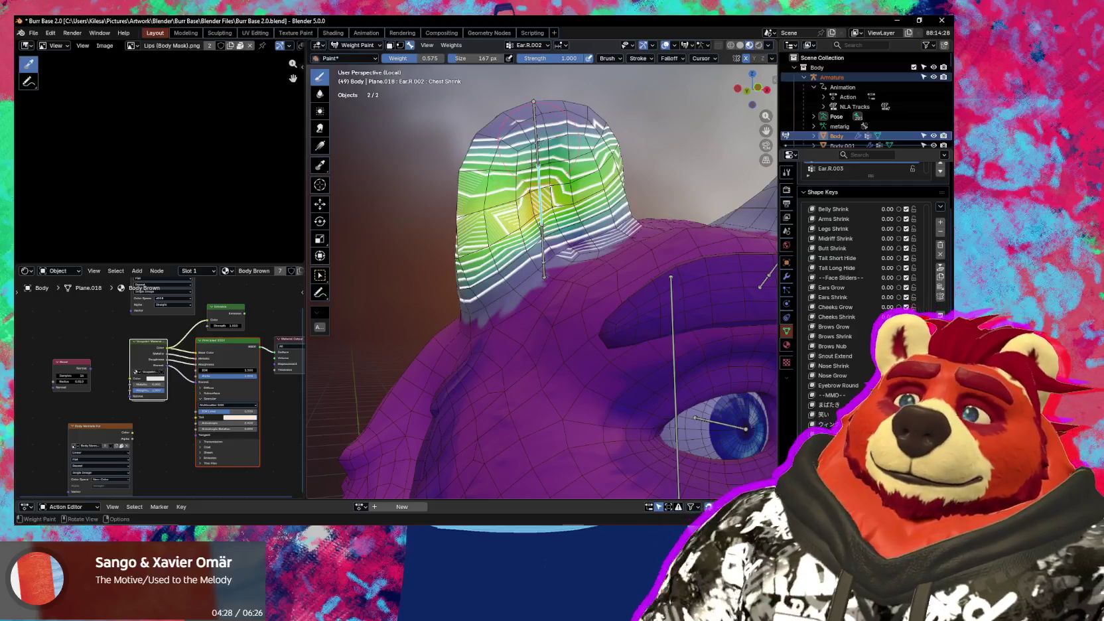
{"action": "left_click", "coordinate": [539, 142], "text": "ctrl"}
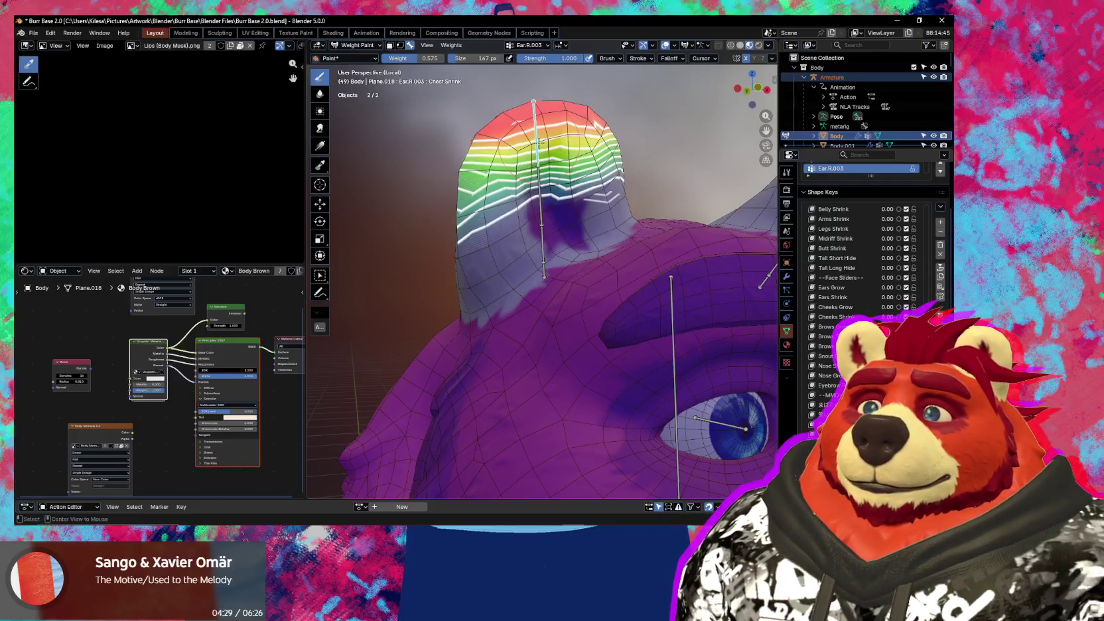
{"action": "left_click", "coordinate": [546, 246], "text": "ctrl"}
{"action": "mouse_move", "coordinate": [541, 257]}
{"action": "middle_mouse_down"}
{"action": "mouse_move", "coordinate": [558, 211]}
{"action": "mouse_move", "coordinate": [577, 294]}
{"action": "middle_mouse_up"}
{"action": "left_click", "coordinate": [554, 206], "text": "ctrl"}
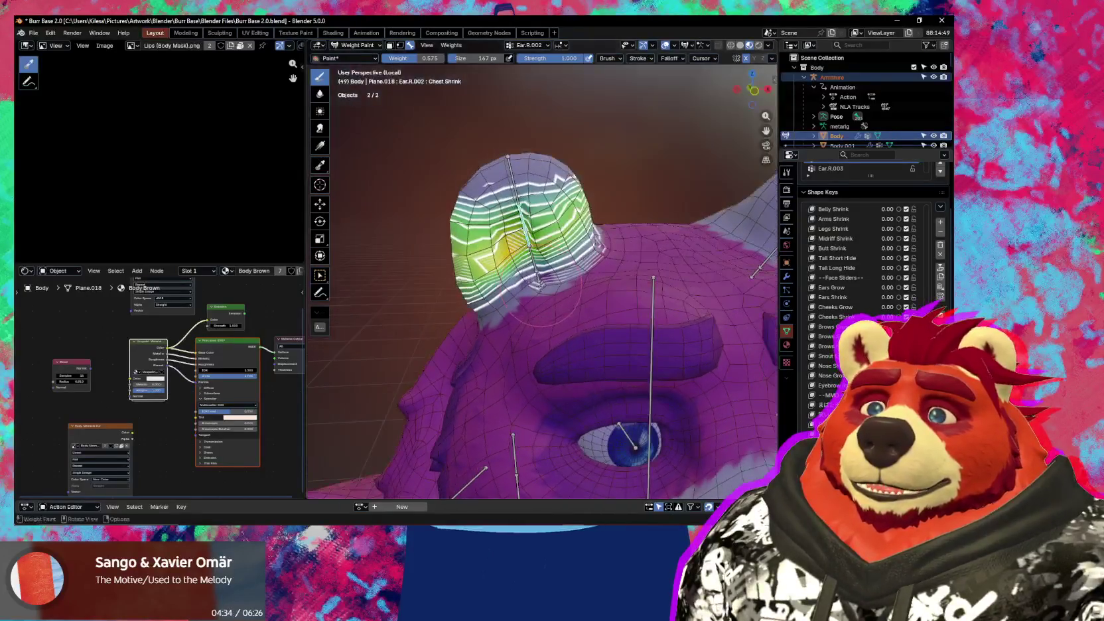
{"action": "key", "text": "ctrl+Tab"}
{"action": "left_click", "coordinate": [441, 309]}
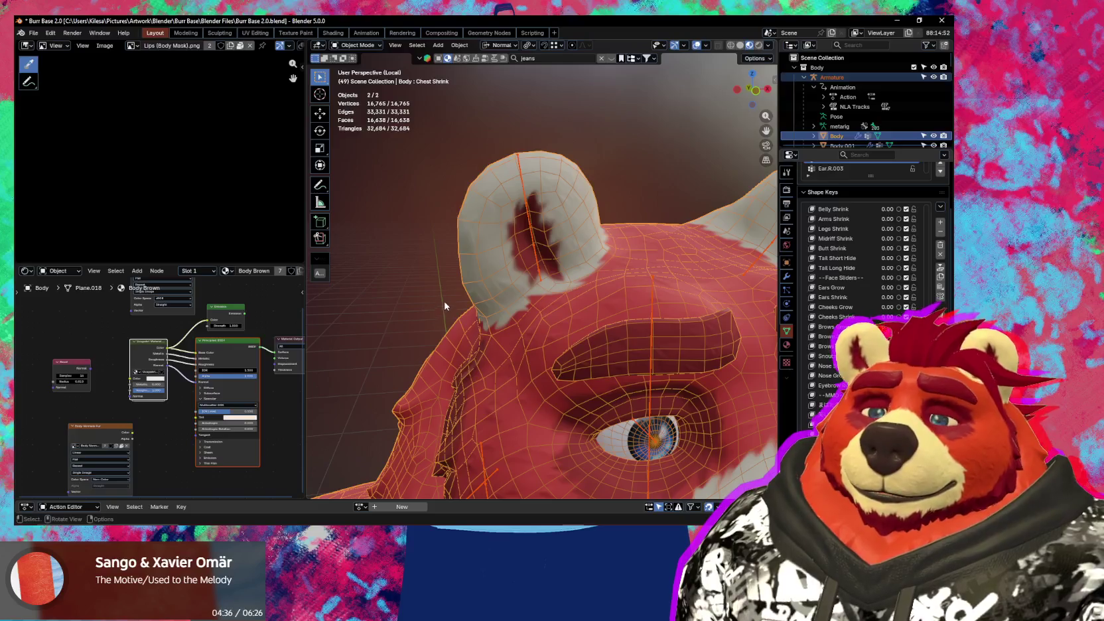
- Exit local view so all objects show again, then pick the ear ring
{"action": "middle_click_drag", "start_coordinate": [445, 306], "coordinate": [523, 279]}
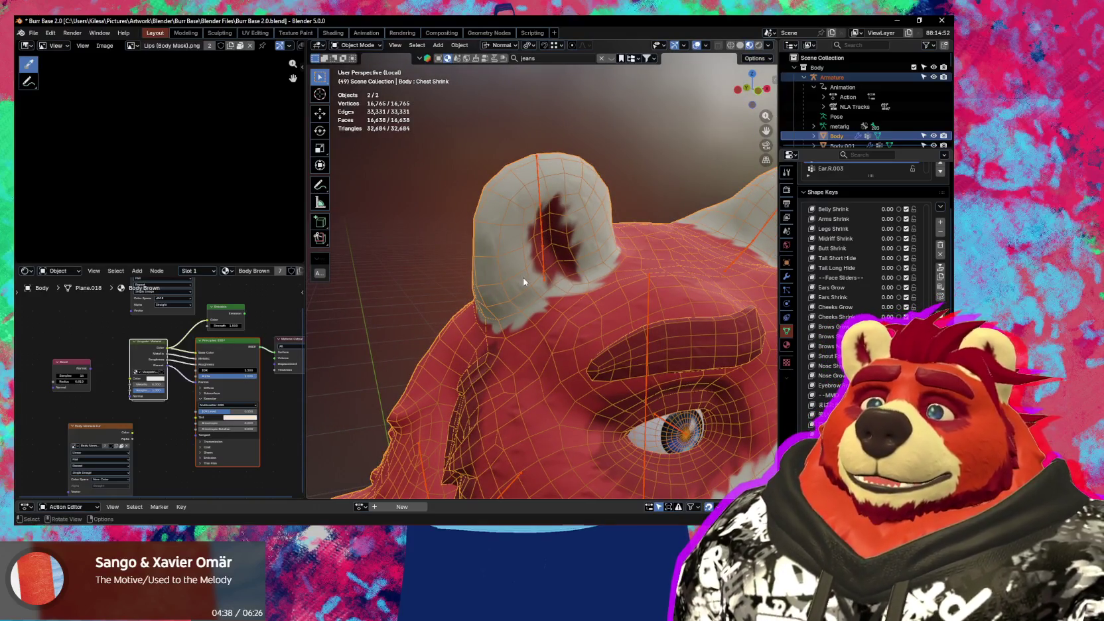
{"action": "key", "text": "KP_Divide"}
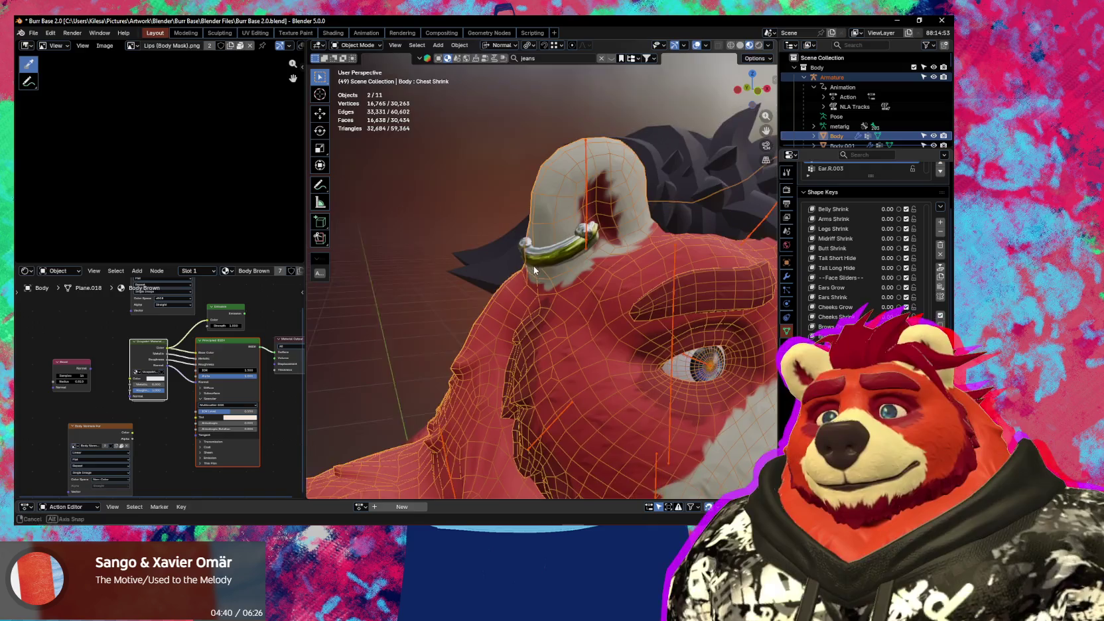
{"action": "scroll", "coordinate": [572, 256], "scroll_direction": "up", "scroll_amount": 3}
{"action": "left_click", "coordinate": [615, 176]}
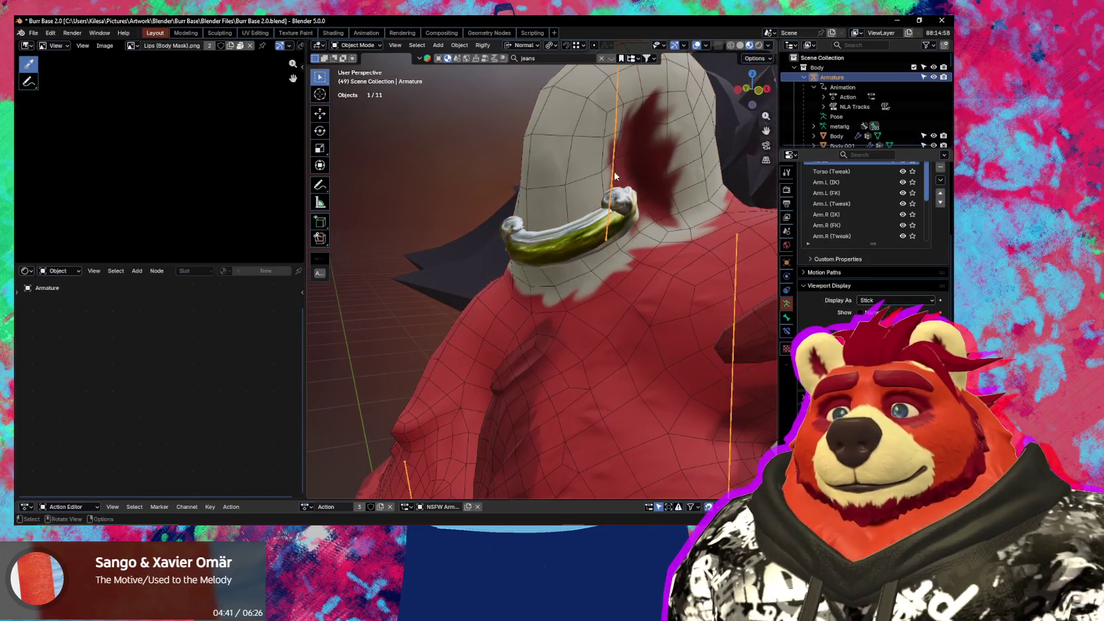
{"action": "left_click", "coordinate": [616, 220]}
- Select the other ear ring plus the armature, leaving Ear Piercings 2 as the active object
{"action": "middle_click_drag", "start_coordinate": [616, 220], "coordinate": [562, 267]}
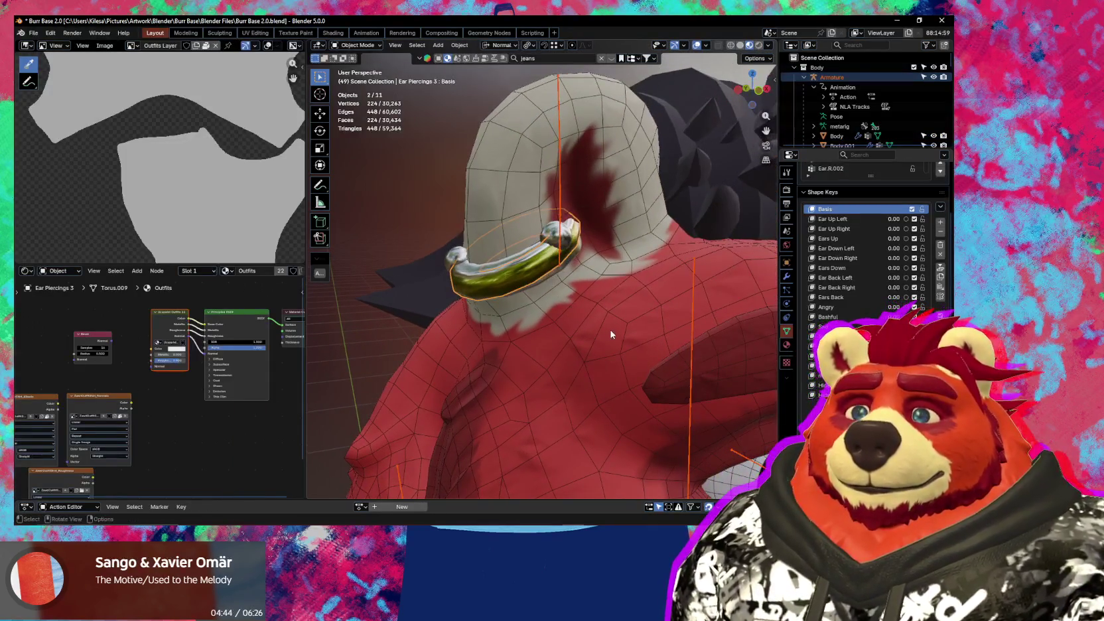
{"action": "scroll", "coordinate": [610, 334], "scroll_direction": "up", "scroll_amount": 2}
{"action": "left_click", "coordinate": [496, 267]}
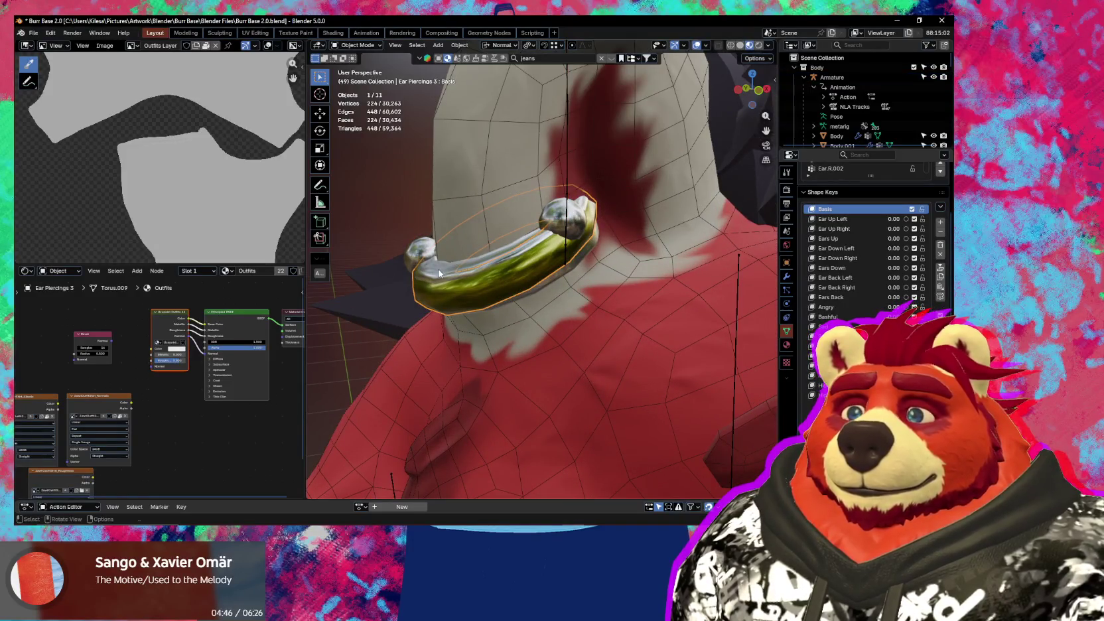
{"action": "left_click", "coordinate": [417, 257], "text": "shift"}
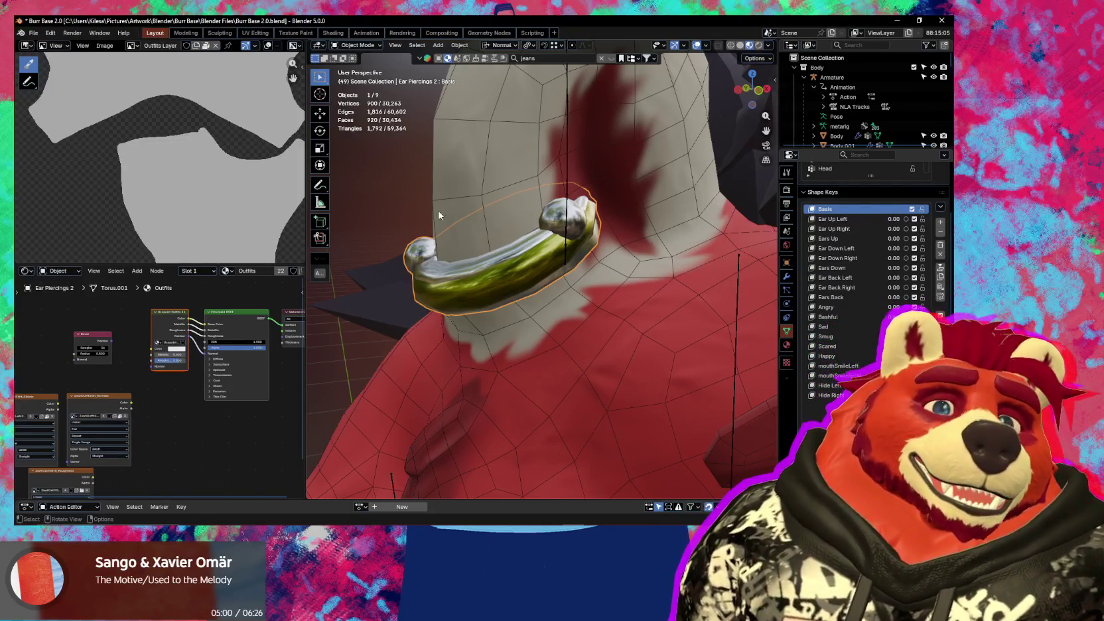
{"action": "mouse_move", "coordinate": [539, 282]}
{"action": "middle_mouse_down"}
{"action": "mouse_move", "coordinate": [497, 287]}
{"action": "mouse_move", "coordinate": [548, 286]}
{"action": "middle_mouse_up"}
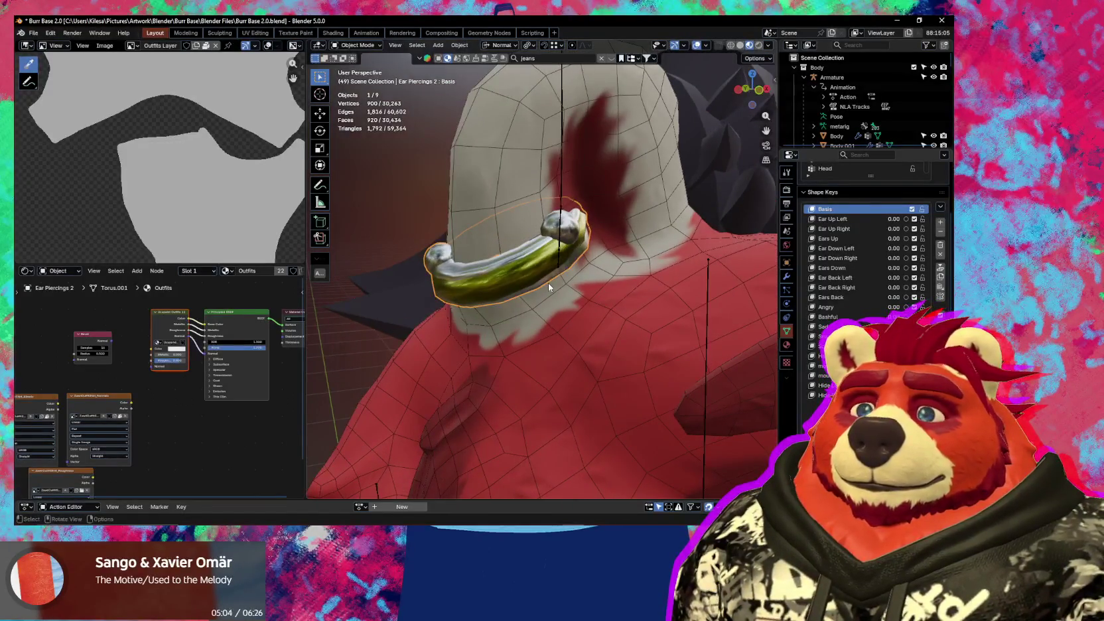
{"action": "left_click", "coordinate": [559, 172], "text": "shift"}
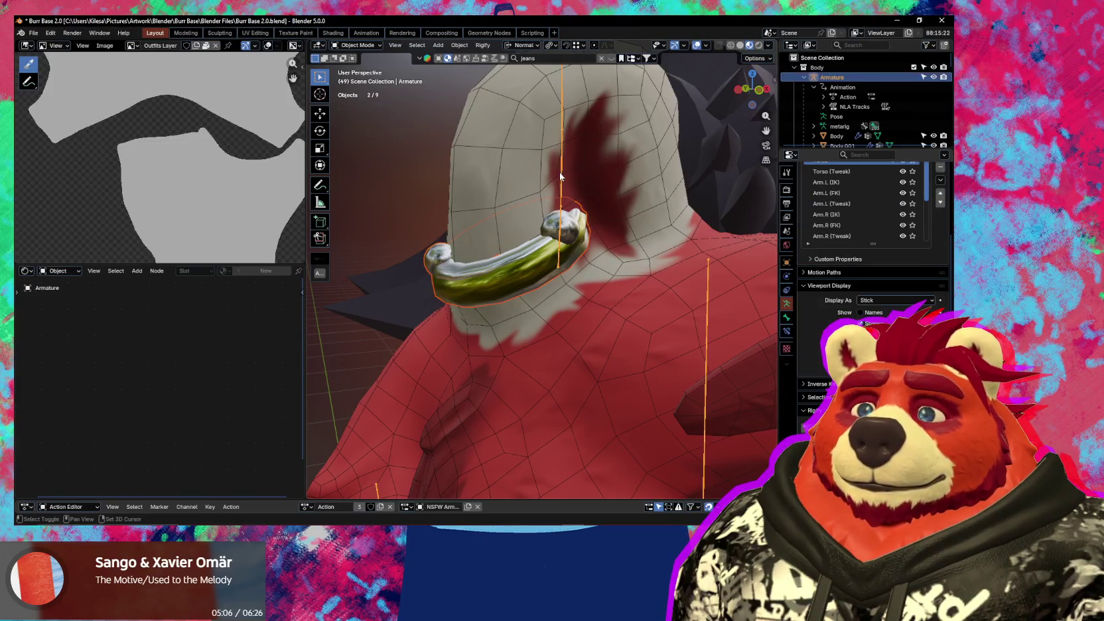
{"action": "left_click", "coordinate": [548, 271], "text": "shift"}
- Put Ear Piercings 2 into Edit Mode and select all of its linked ring geometry
{"action": "key", "text": "ctrl+Tab"}
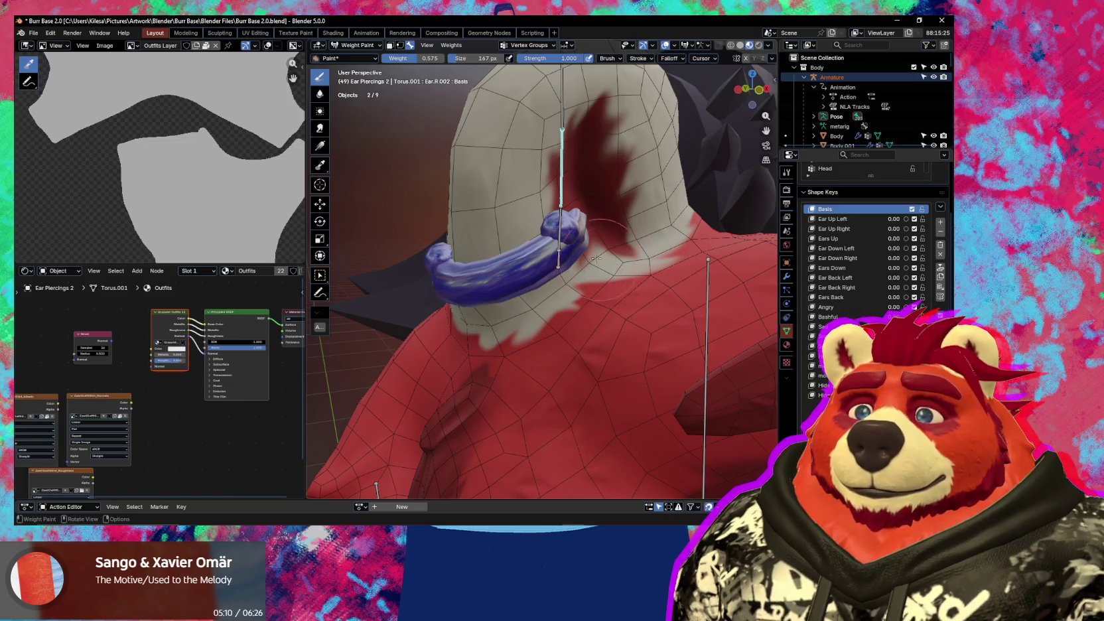
{"action": "key", "text": "Tab"}
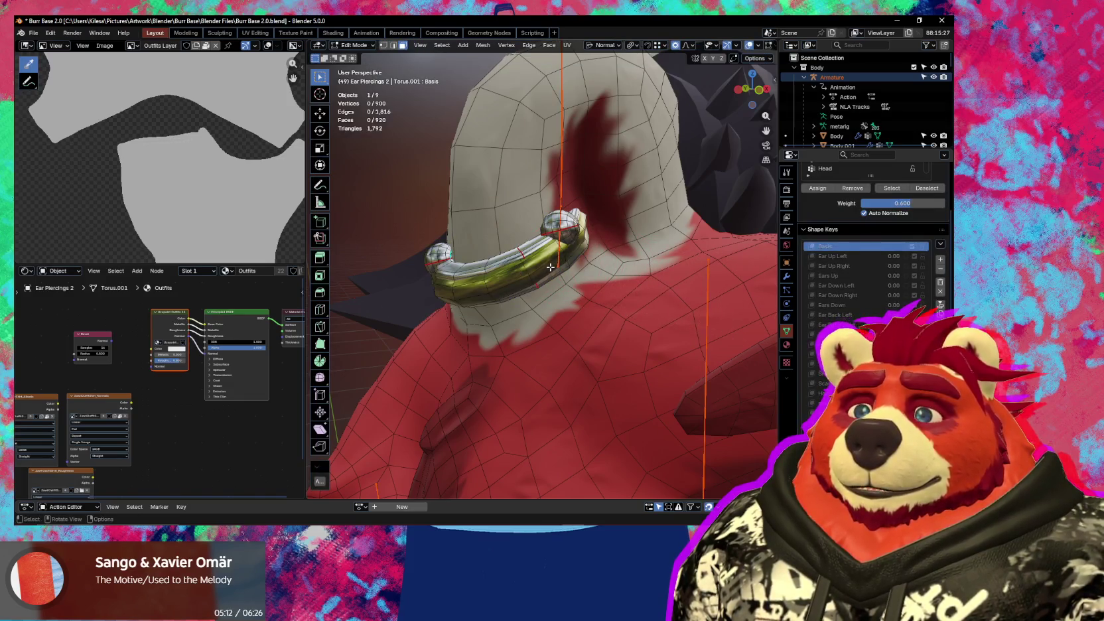
{"action": "middle_click_drag", "start_coordinate": [550, 266], "coordinate": [554, 240]}
{"action": "key", "text": "l"}
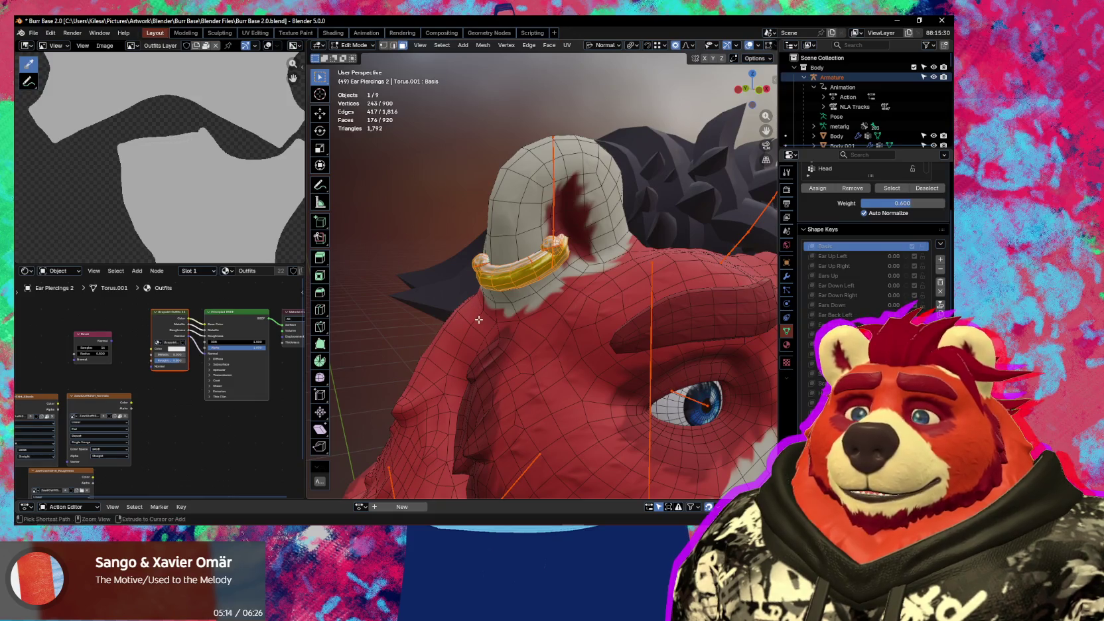
{"action": "key", "text": "ctrl+l"}
{"action": "middle_click_drag", "start_coordinate": [478, 319], "coordinate": [470, 311]}
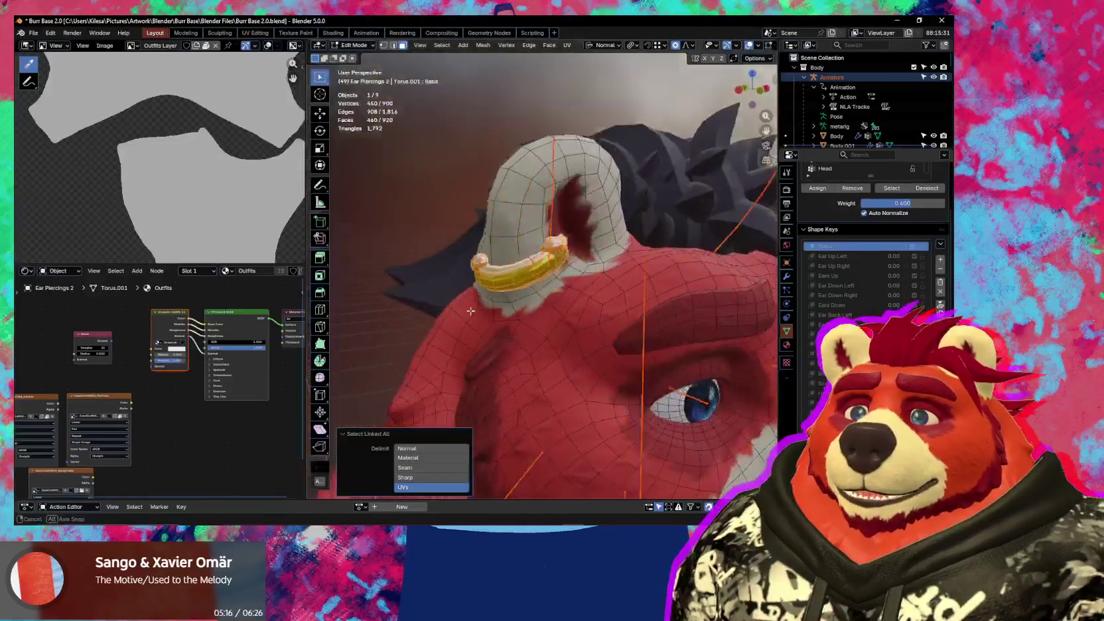
{"action": "scroll", "coordinate": [471, 311], "scroll_direction": "up", "scroll_amount": 2}
{"action": "scroll", "coordinate": [498, 325], "scroll_direction": "up", "scroll_amount": 2}
{"action": "middle_click_drag", "start_coordinate": [511, 328], "coordinate": [619, 351]}
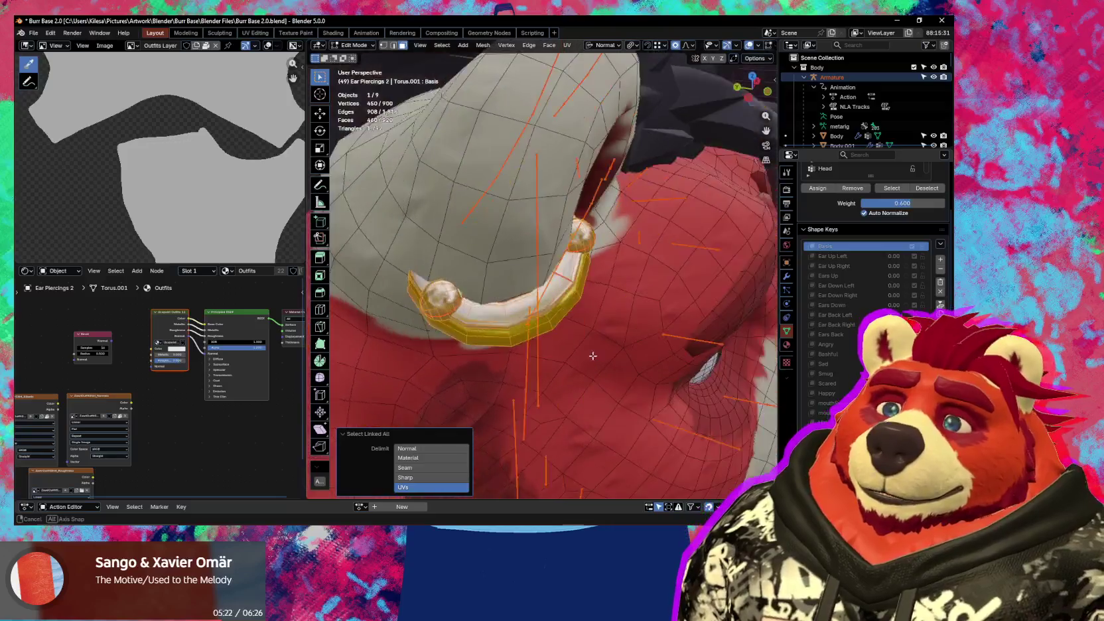
{"action": "key", "text": "ctrl+Tab"}
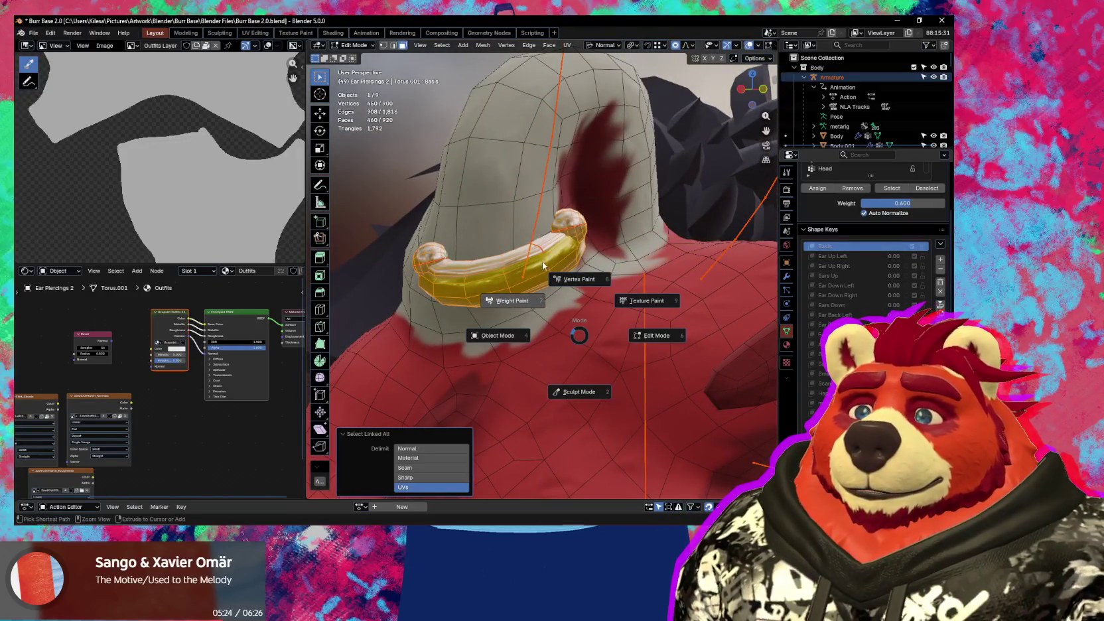
- In Weight Paint, test-rotate the right ear bones, including Ear.R.001, and cancel each rotation
{"action": "left_click", "coordinate": [499, 272]}
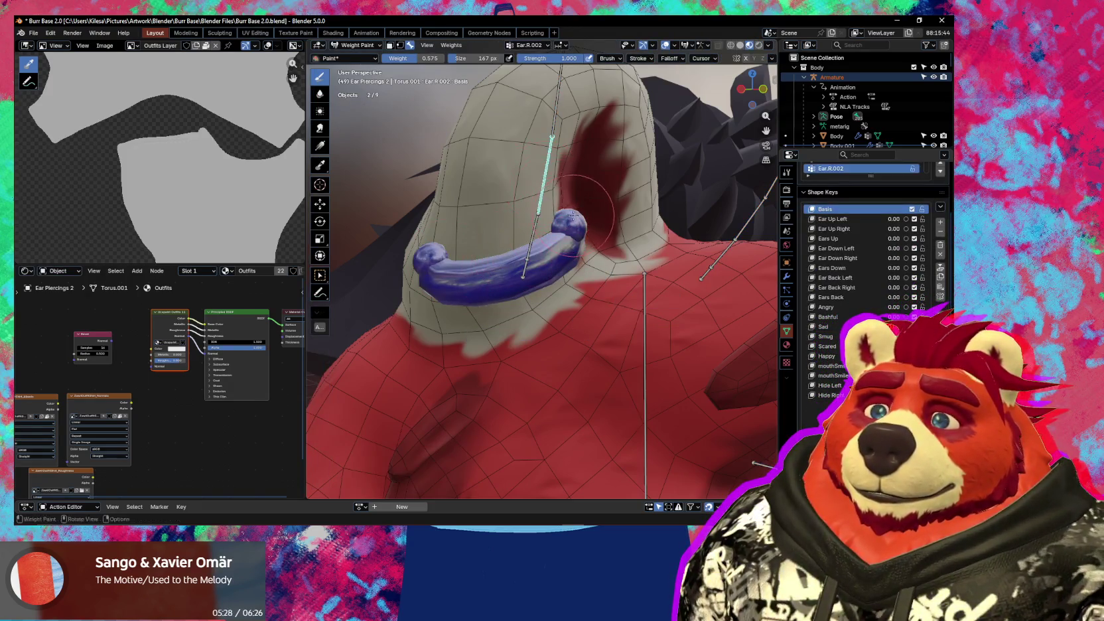
{"action": "middle_click_drag", "start_coordinate": [573, 215], "coordinate": [584, 229]}
{"action": "key", "text": "r"}
{"action": "key", "text": "r"}
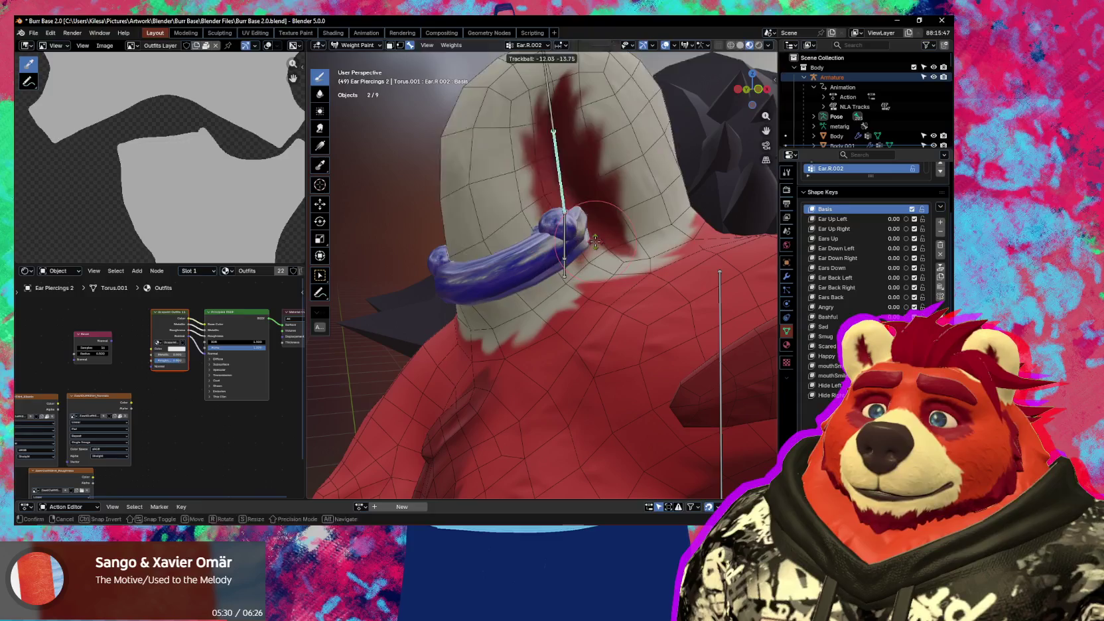
{"action": "key", "text": "Escape"}
{"action": "left_click", "coordinate": [567, 232], "text": "ctrl"}
{"action": "key", "text": "r"}
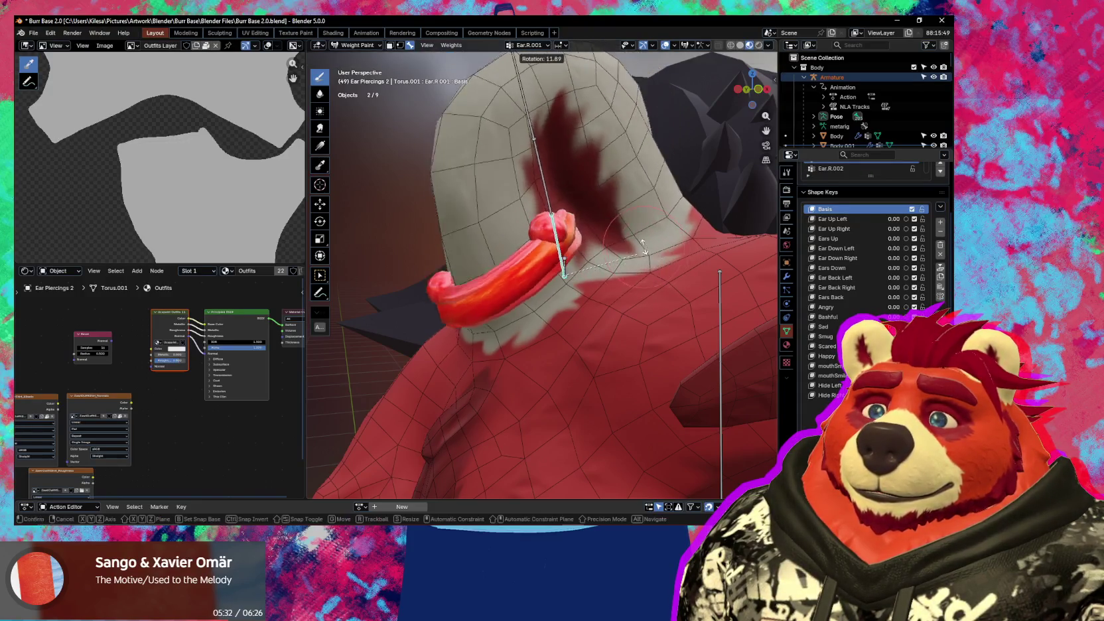
{"action": "key", "text": "Escape"}
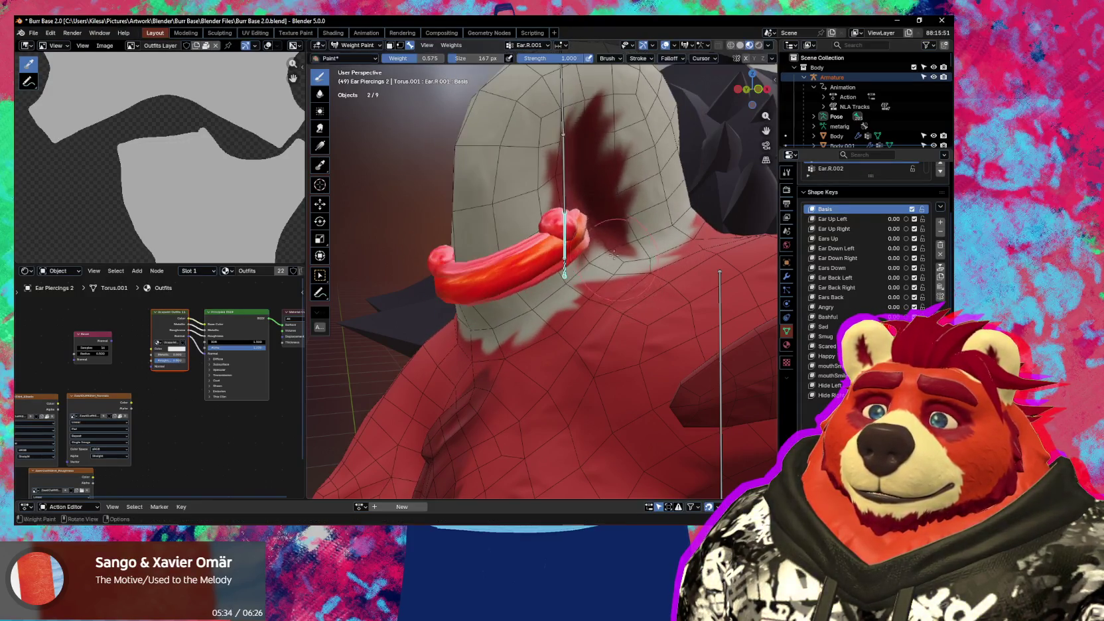
- Tumble the upper ear bone Ear.R.002 to test the piercing, cancel, then enter Edit Mode
{"action": "left_click", "coordinate": [560, 186], "text": "ctrl"}
{"action": "key", "text": "r"}
{"action": "key", "text": "r"}
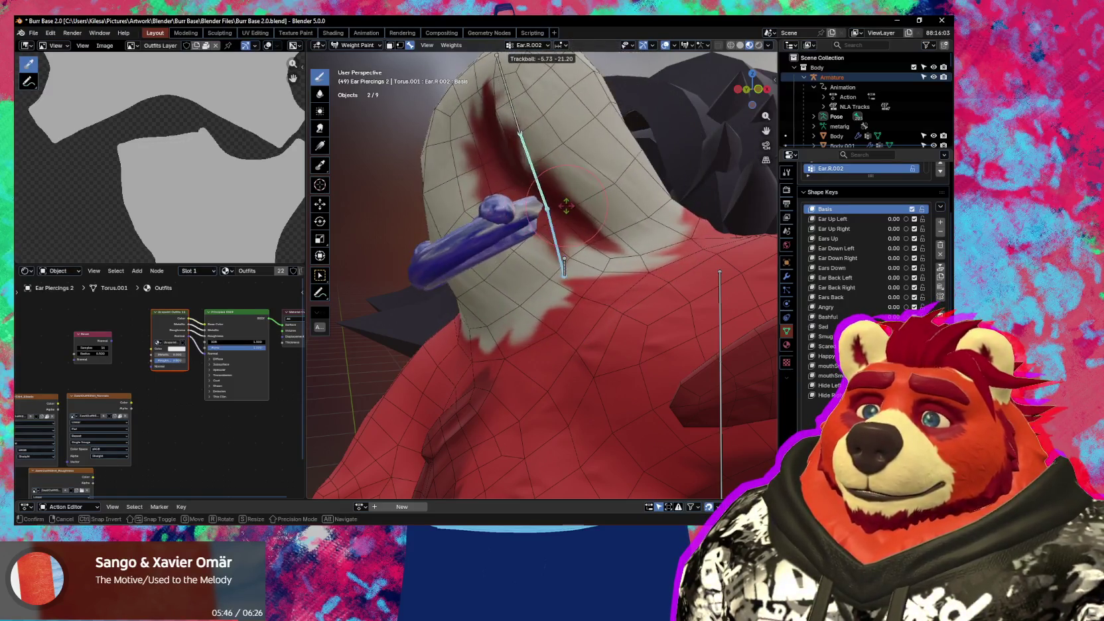
{"action": "key", "text": "Escape"}
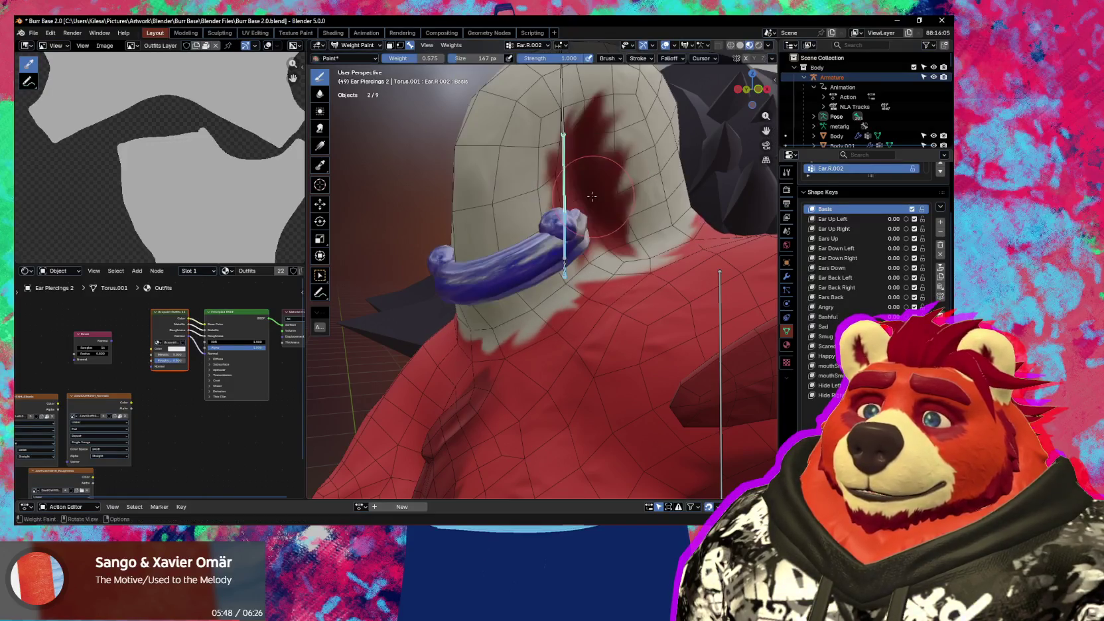
{"action": "scroll", "coordinate": [563, 186], "scroll_direction": "up", "scroll_amount": 2}
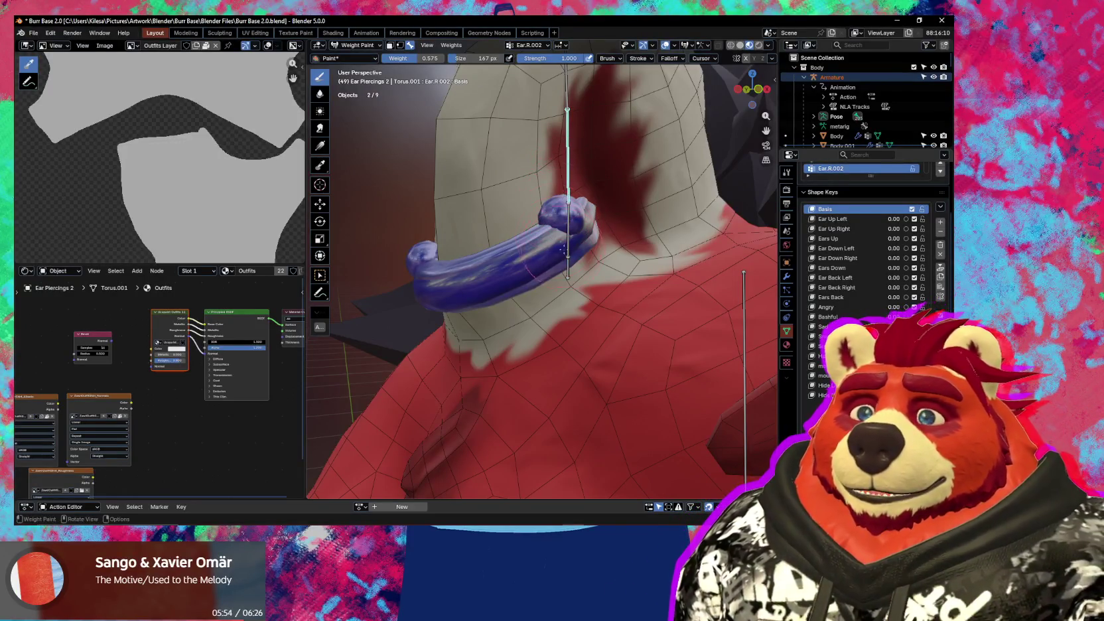
{"action": "key", "text": "Tab"}
- Change the vertex group weight from 0.6 to 0.4 for Ear.R.002, then leave Edit Mode
{"action": "scroll", "coordinate": [919, 309], "scroll_direction": "up", "scroll_amount": 3}
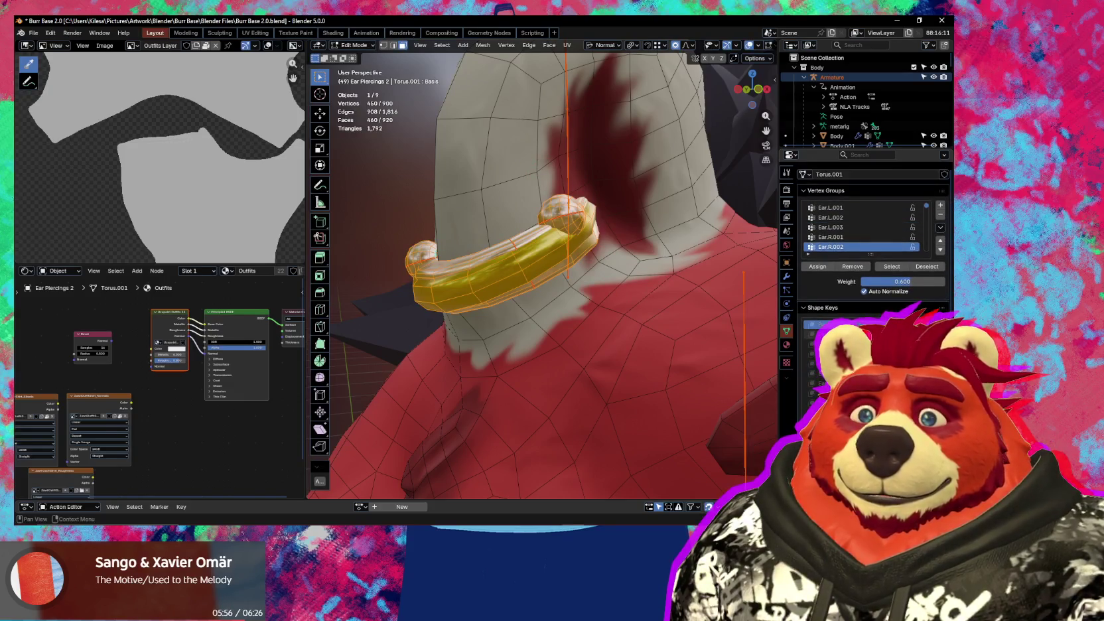
{"action": "middle_click_drag", "start_coordinate": [723, 266], "coordinate": [686, 259]}
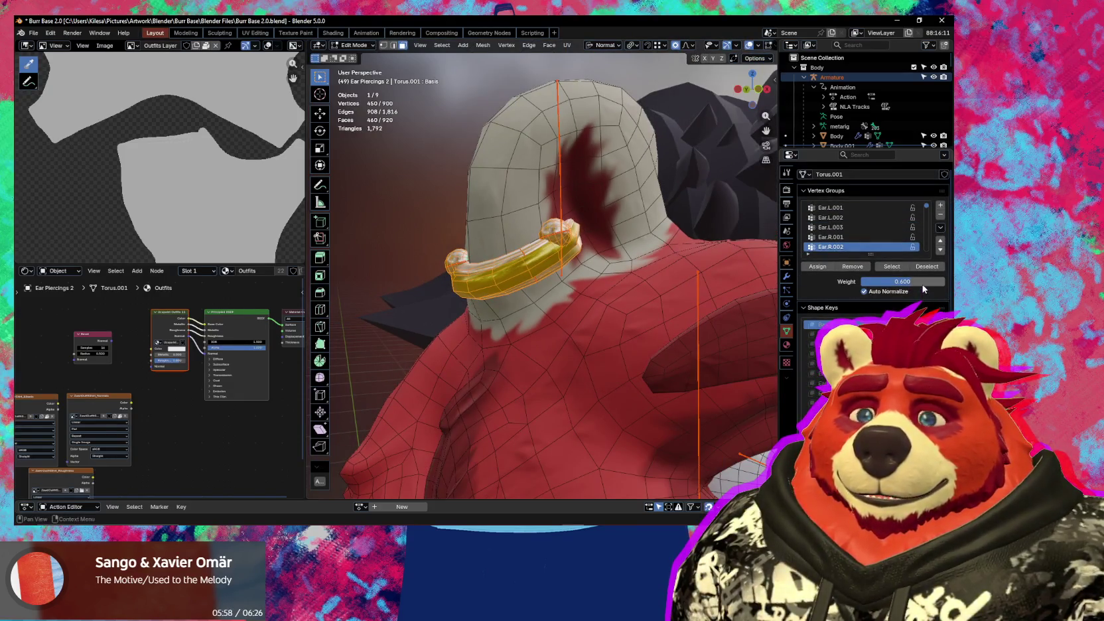
{"action": "key", "text": "BackSpace"}
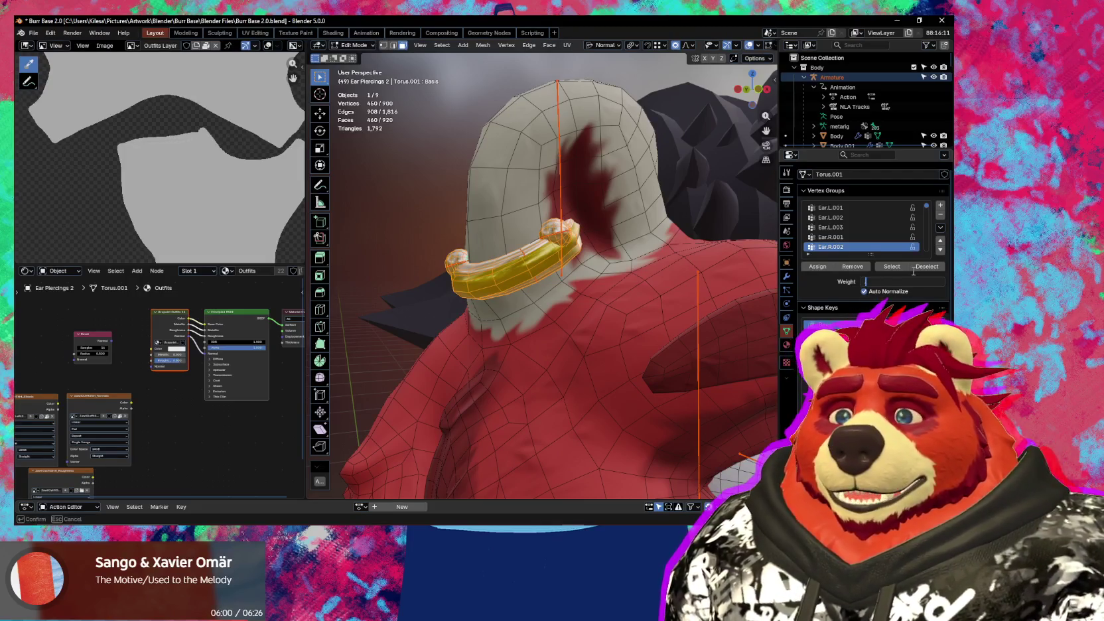
{"action": "type", "text": "0.4"}
{"action": "key", "text": "Return"}
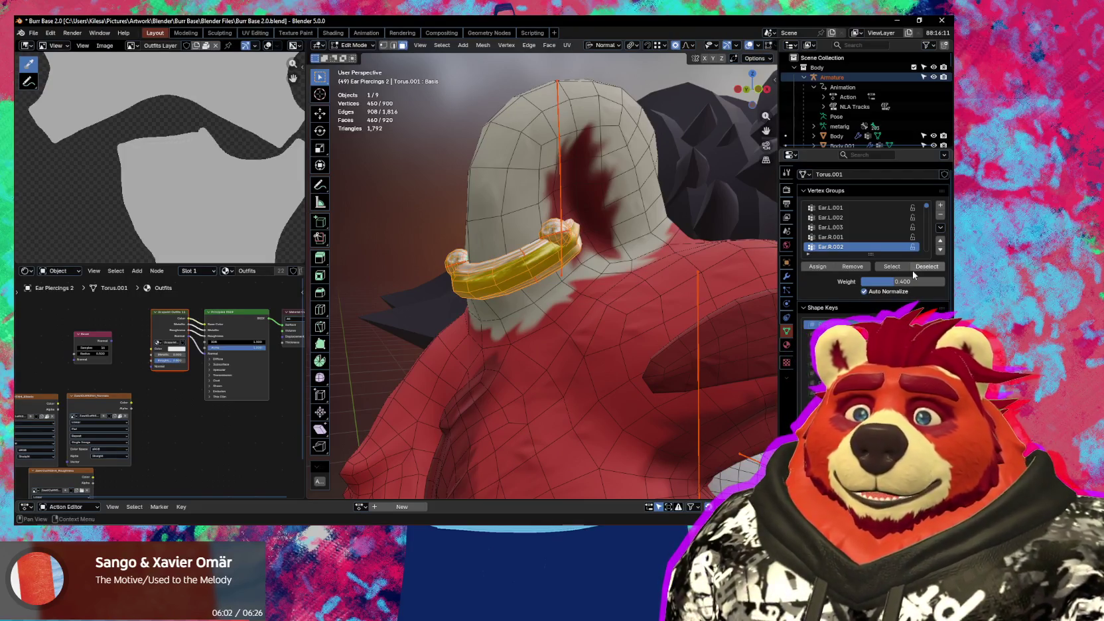
{"action": "mouse_move", "coordinate": [693, 138]}
{"action": "middle_mouse_down"}
{"action": "mouse_move", "coordinate": [436, 301]}
{"action": "mouse_move", "coordinate": [546, 304]}
{"action": "mouse_move", "coordinate": [488, 316]}
{"action": "mouse_move", "coordinate": [777, 281]}
{"action": "middle_mouse_up"}
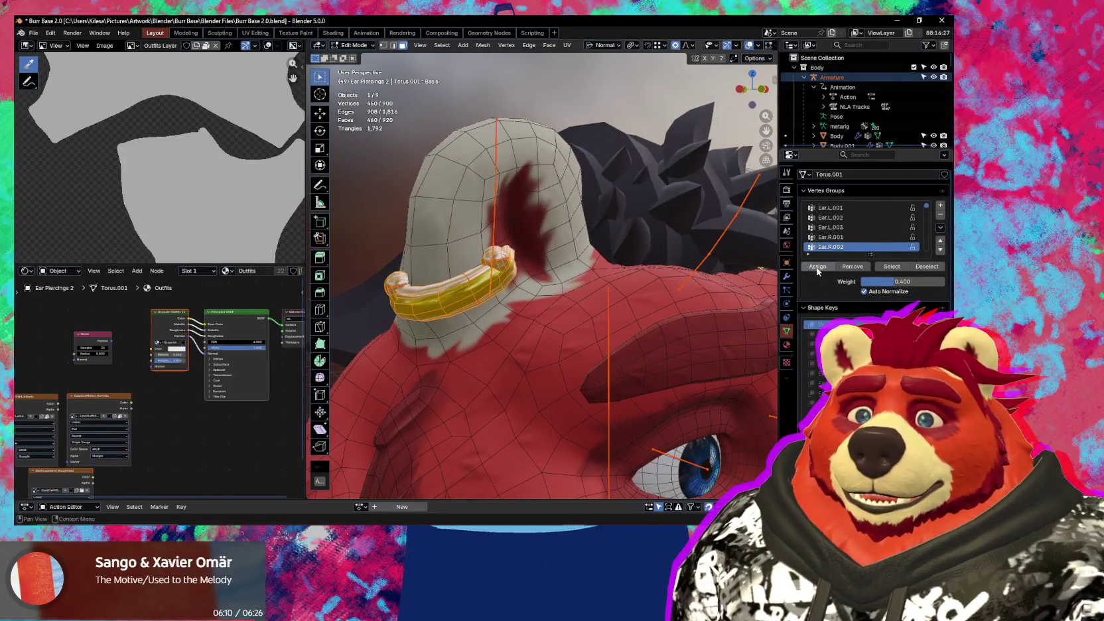
{"action": "key", "text": "Tab"}
{"action": "key", "text": "ctrl+Tab"}
- Rotate Ear.R.002 and then Ear.R.001 to check the piercing follows the right ear
{"action": "left_click", "coordinate": [431, 283]}
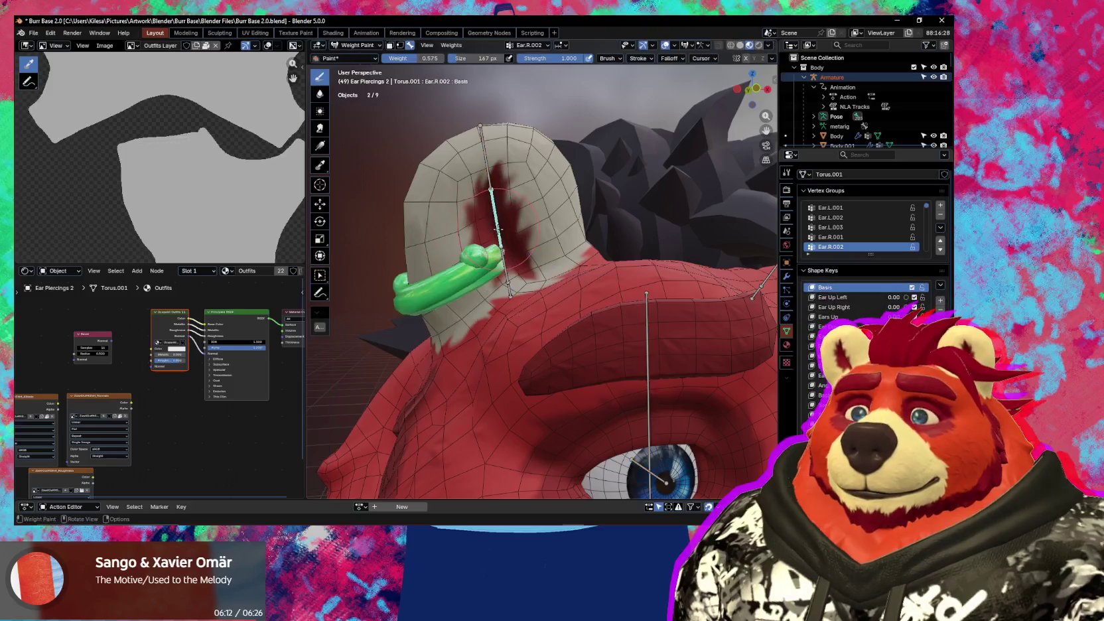
{"action": "key", "text": "r"}
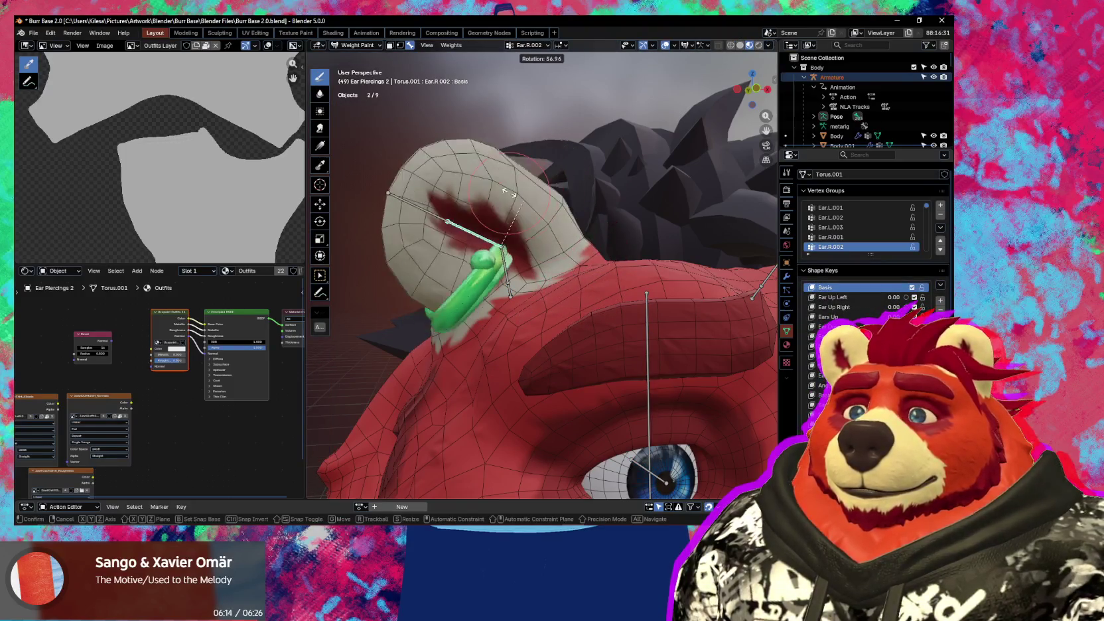
{"action": "left_click", "coordinate": [521, 248]}
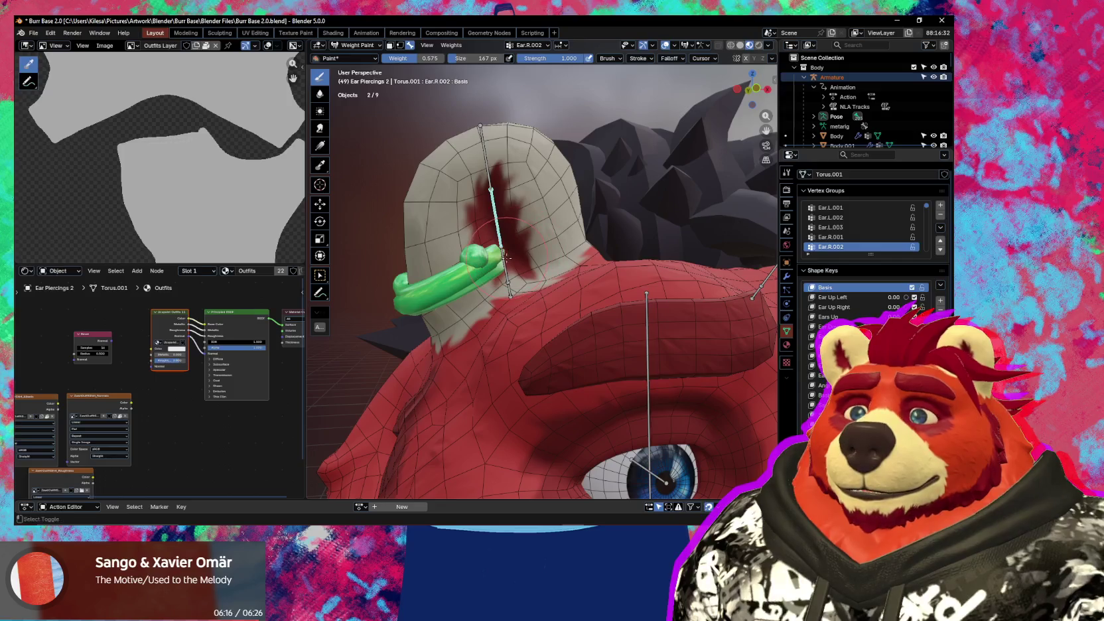
{"action": "left_click", "coordinate": [507, 256], "text": "ctrl"}
{"action": "key", "text": "r"}
{"action": "key", "text": "r"}
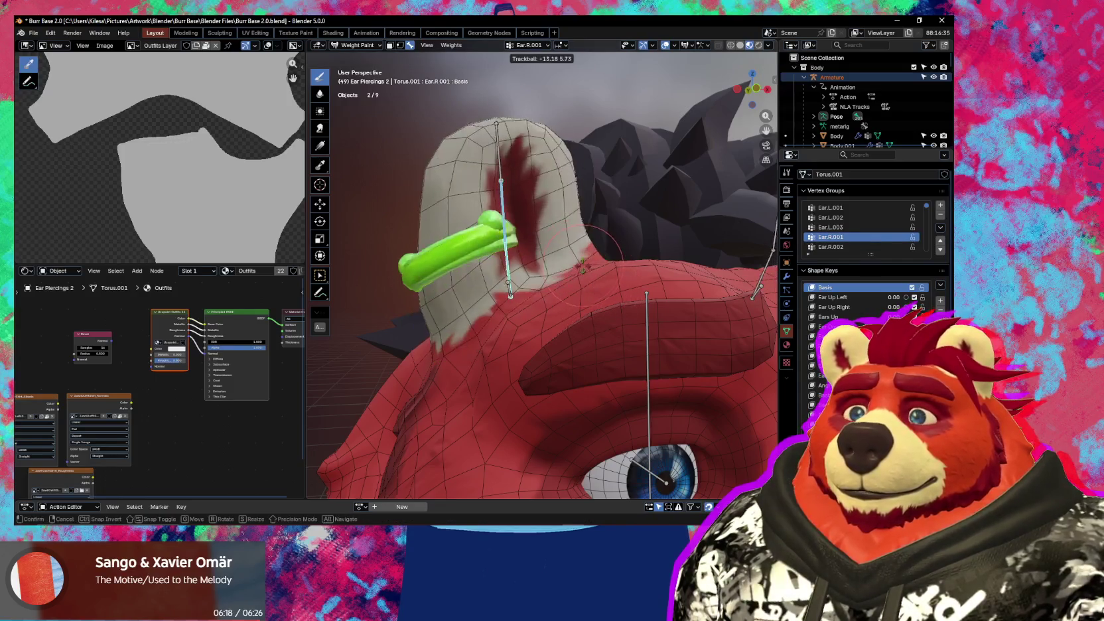
{"action": "left_click", "coordinate": [723, 219]}
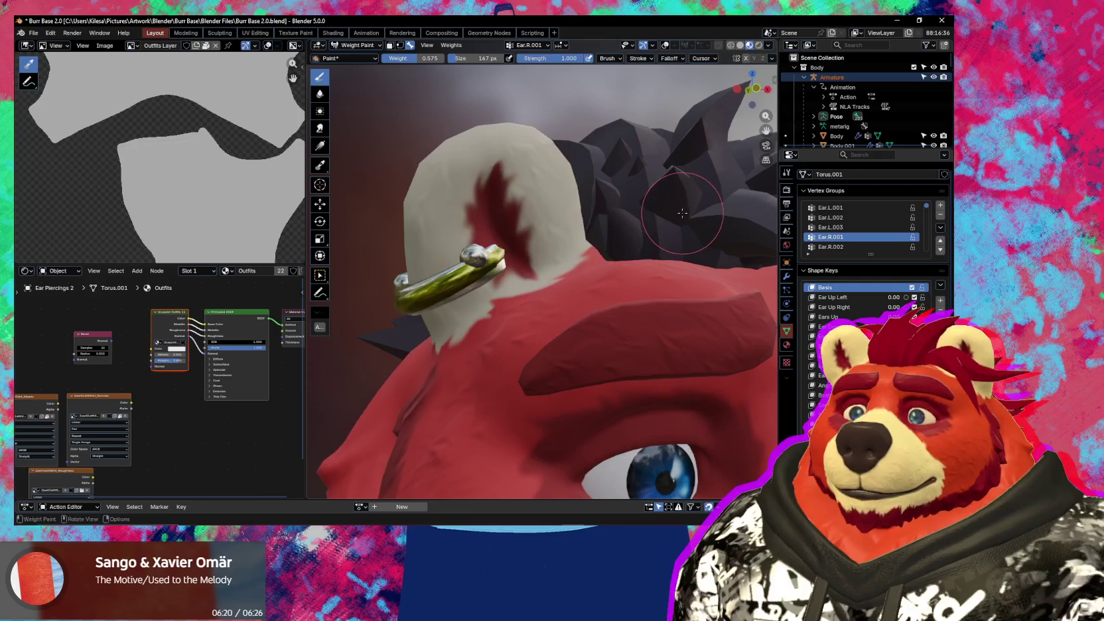
- Tumble the ear bone again, inspect the piercing on the posed ear, and restore the overlays
{"action": "key", "text": "r"}
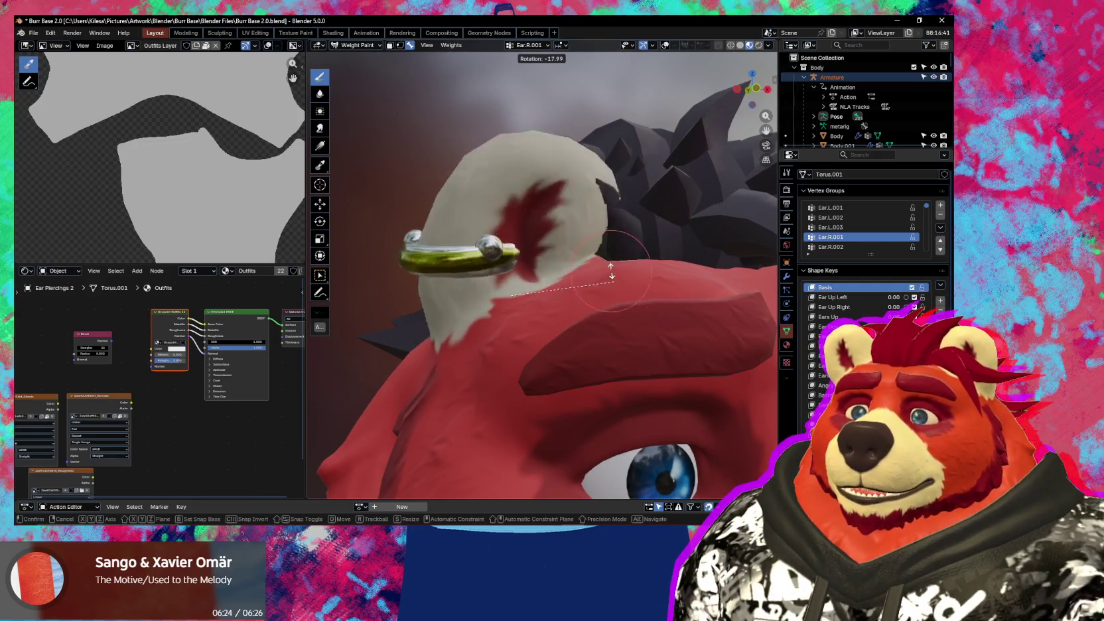
{"action": "key", "text": "r"}
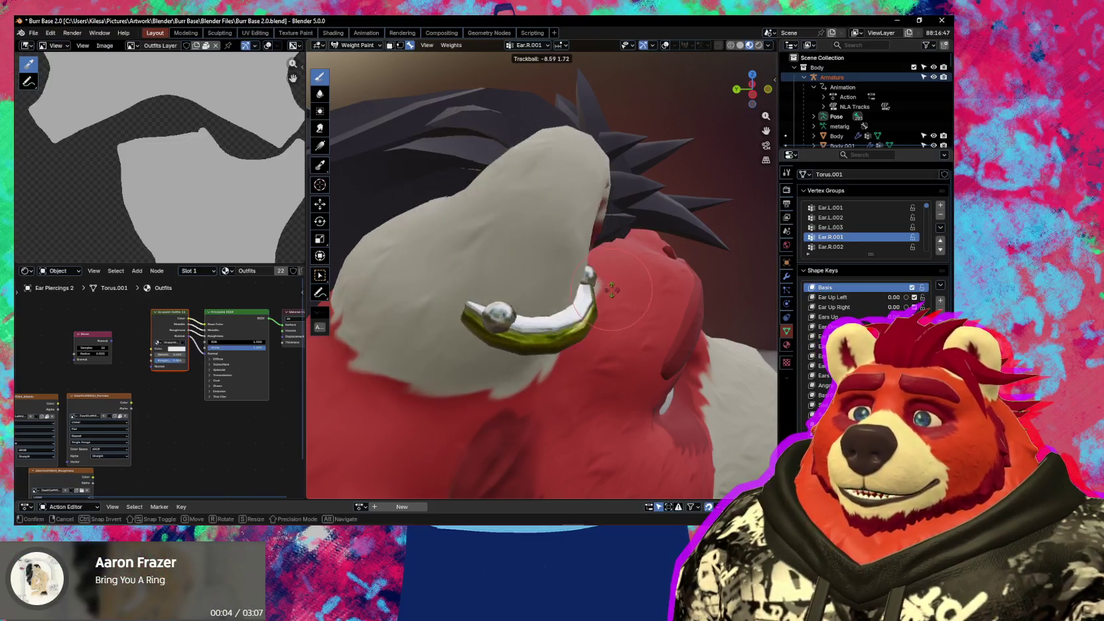
{"action": "left_click", "coordinate": [557, 283]}
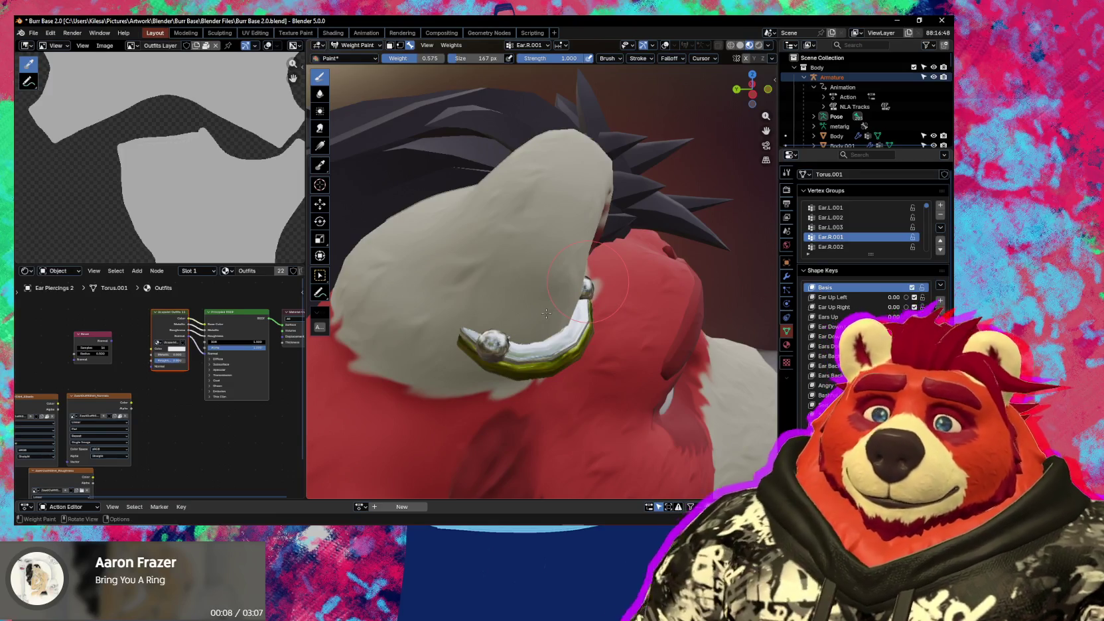
{"action": "middle_click_drag", "start_coordinate": [553, 304], "coordinate": [546, 313]}
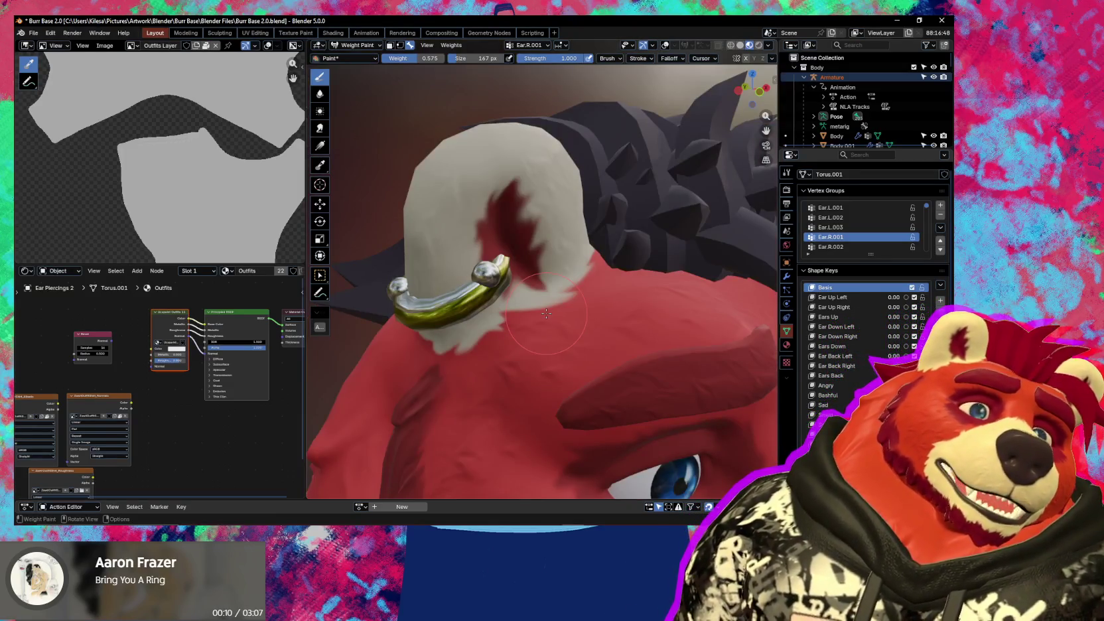
{"action": "mouse_move", "coordinate": [525, 301]}
{"action": "middle_mouse_down"}
{"action": "mouse_move", "coordinate": [575, 332]}
{"action": "mouse_move", "coordinate": [559, 339]}
{"action": "middle_mouse_up"}
{"action": "key", "text": "shift+alt+z"}
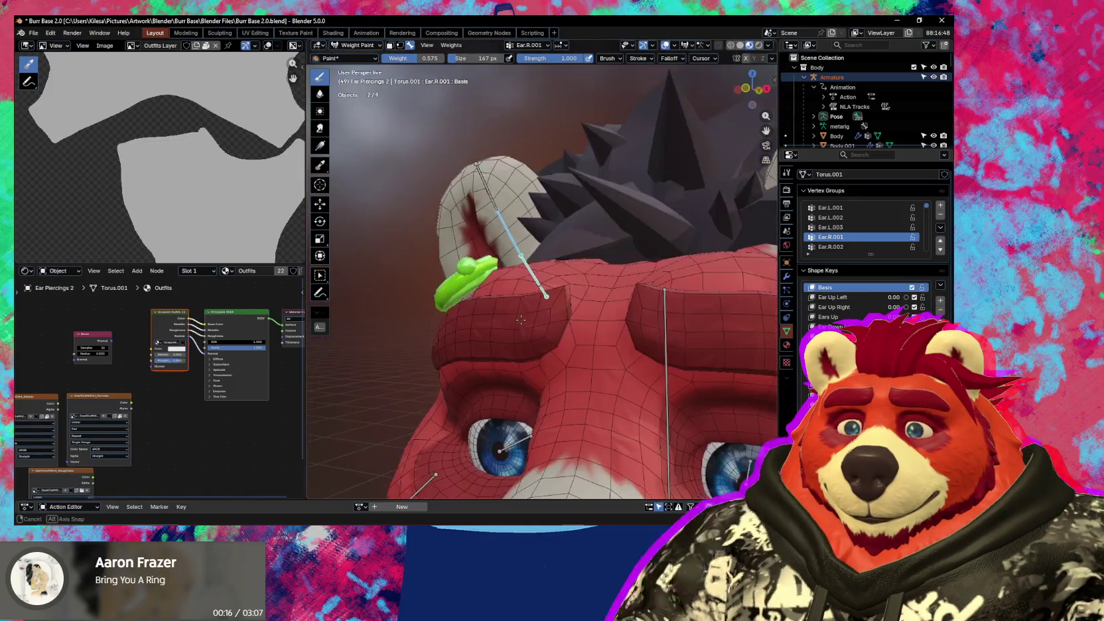
- Select the mirrored piercing on the left ear and assign it to Ear.L.002 at weight 0.4
{"action": "key", "text": "Tab"}
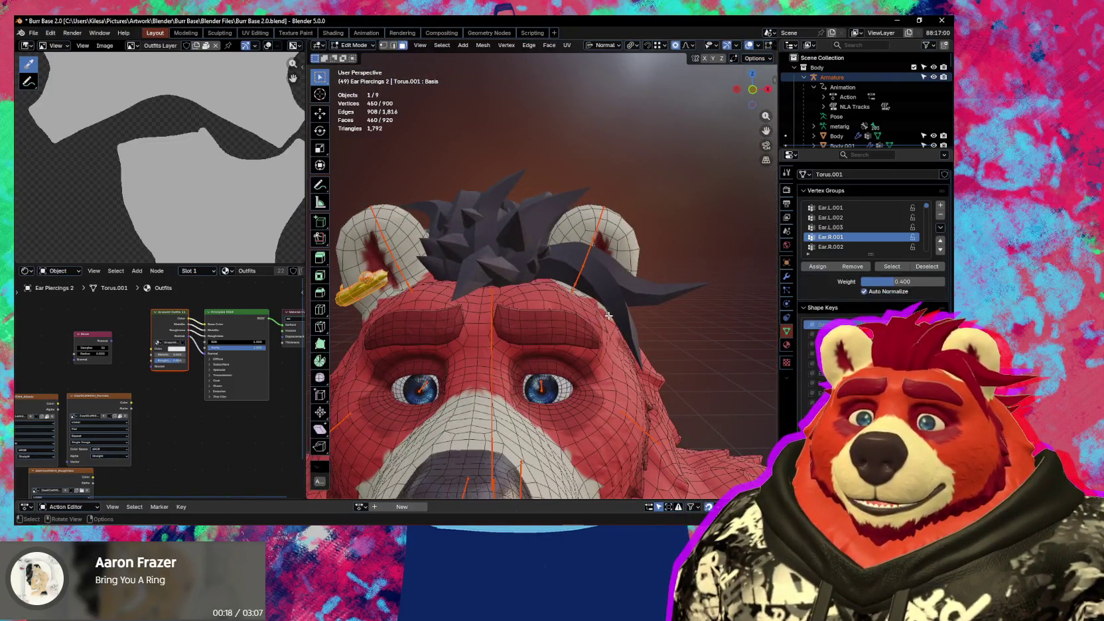
{"action": "middle_click_drag", "start_coordinate": [582, 316], "coordinate": [612, 337]}
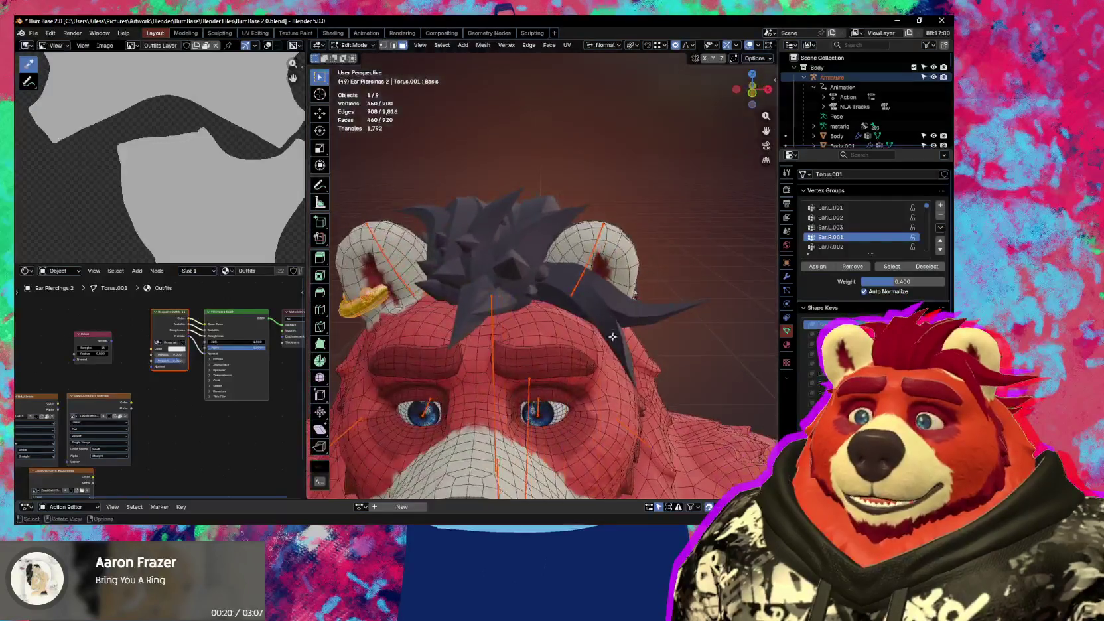
{"action": "key", "text": "ctrl+shift+m"}
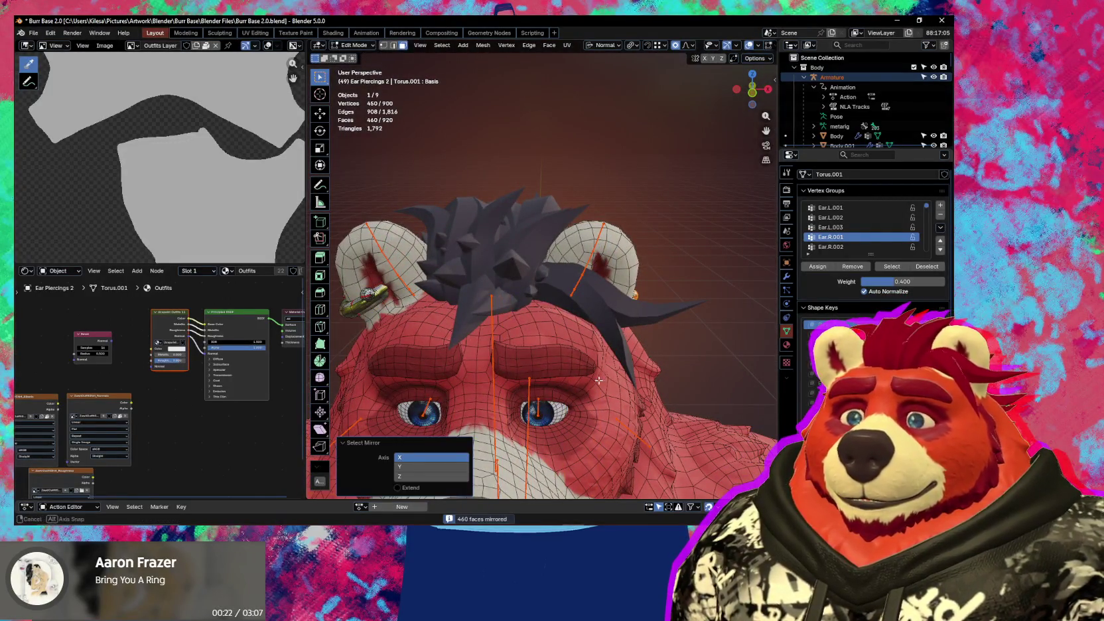
{"action": "middle_click_drag", "start_coordinate": [599, 381], "coordinate": [582, 360]}
{"action": "key", "text": "ctrl+Tab"}
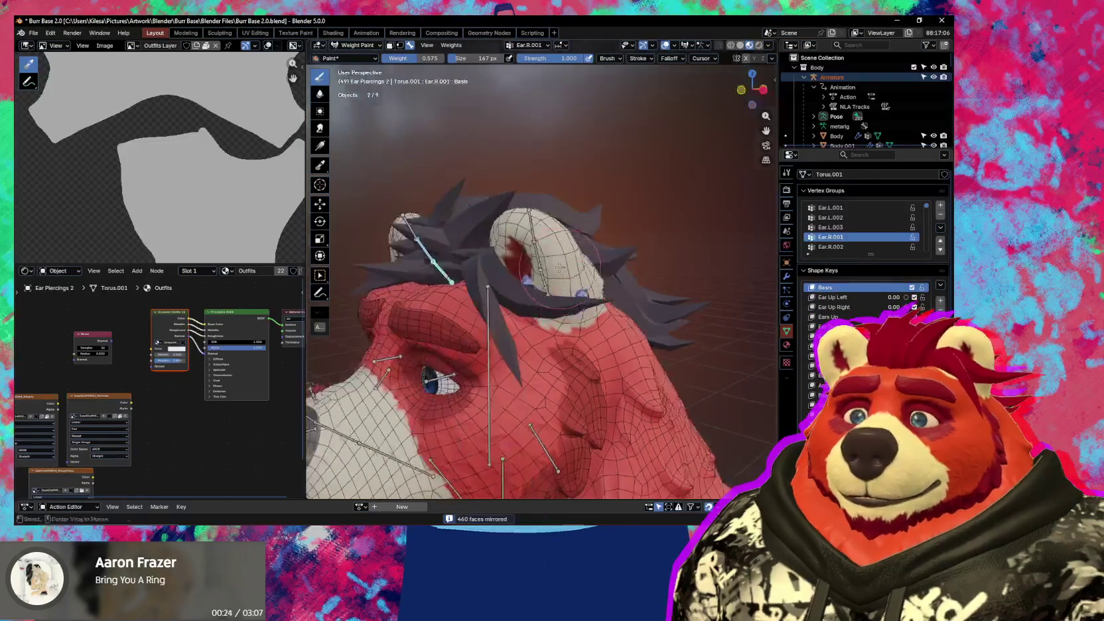
{"action": "left_click", "coordinate": [830, 217]}
{"action": "middle_click_drag", "start_coordinate": [597, 332], "coordinate": [656, 349]}
{"action": "key", "text": "Tab"}
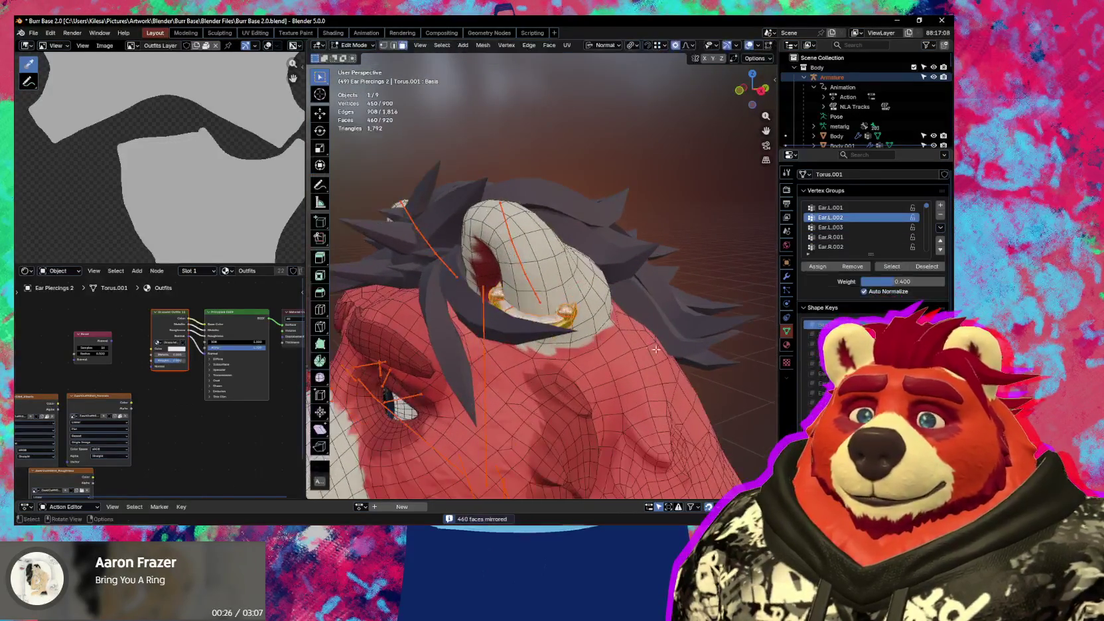
{"action": "left_click", "coordinate": [819, 267]}
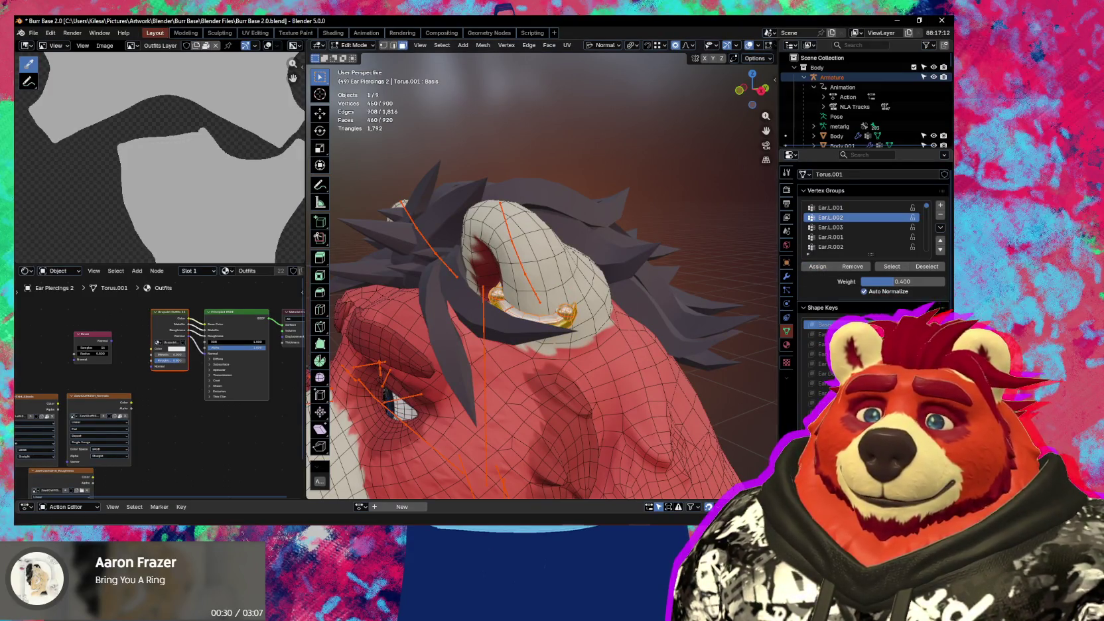
- Briefly switch to YouTube Music and return to Blender
{"action": "key", "text": "alt+Tab"}
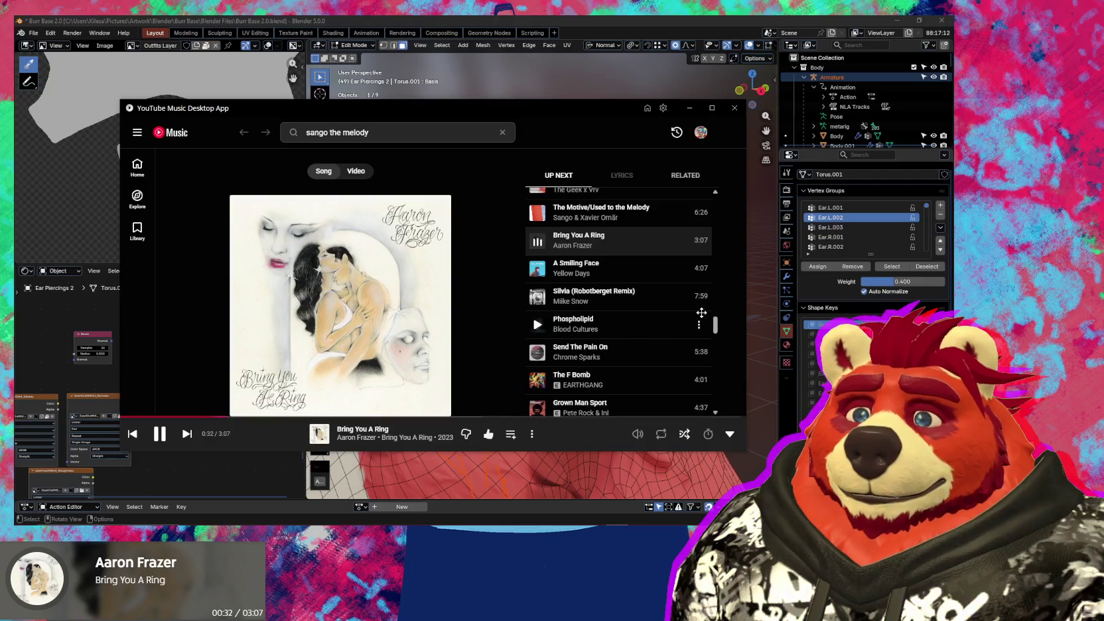
{"action": "scroll", "coordinate": [701, 312], "scroll_direction": "down", "scroll_amount": 1}
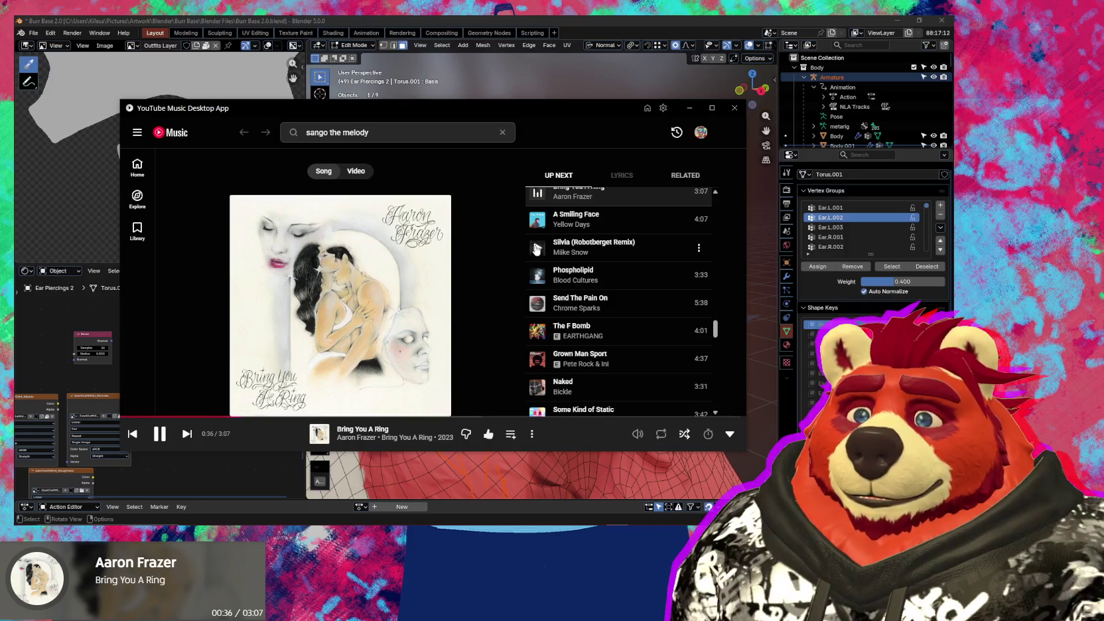
{"action": "key", "text": "alt+Tab"}
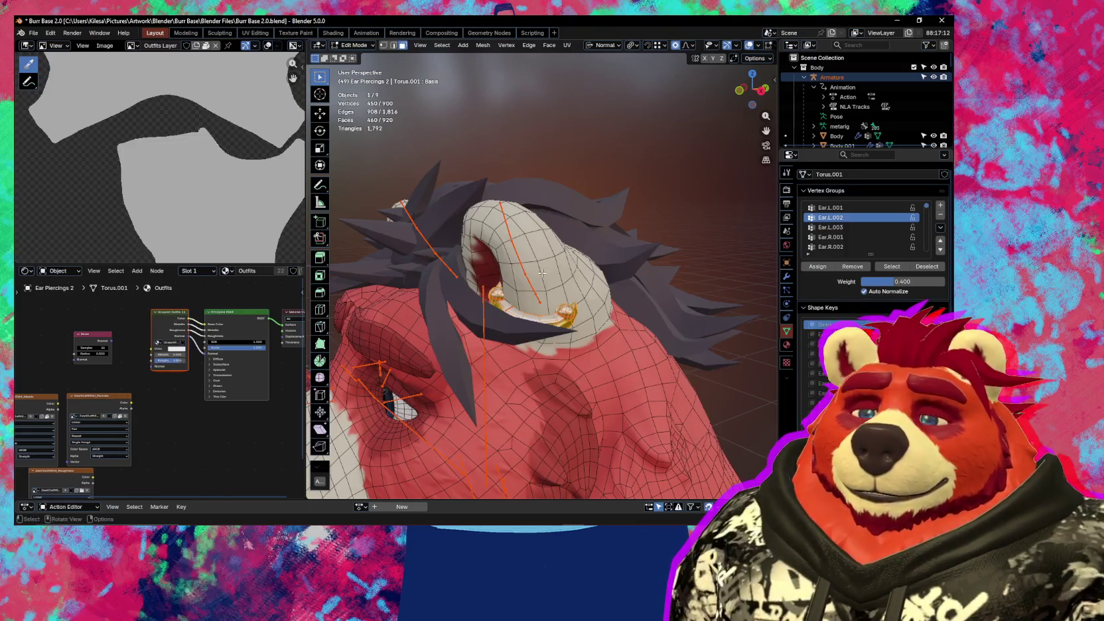
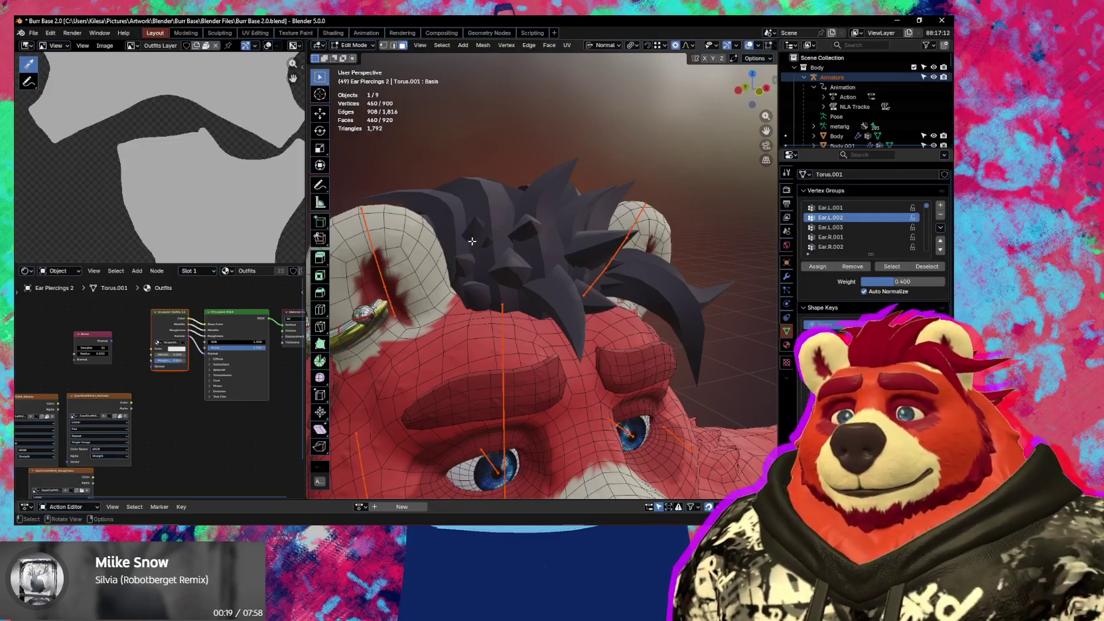
- Orbit around the bear's ear to inspect the piercing ring, then switch to Object Mode
{"action": "middle_click_drag", "start_coordinate": [496, 311], "coordinate": [550, 228]}
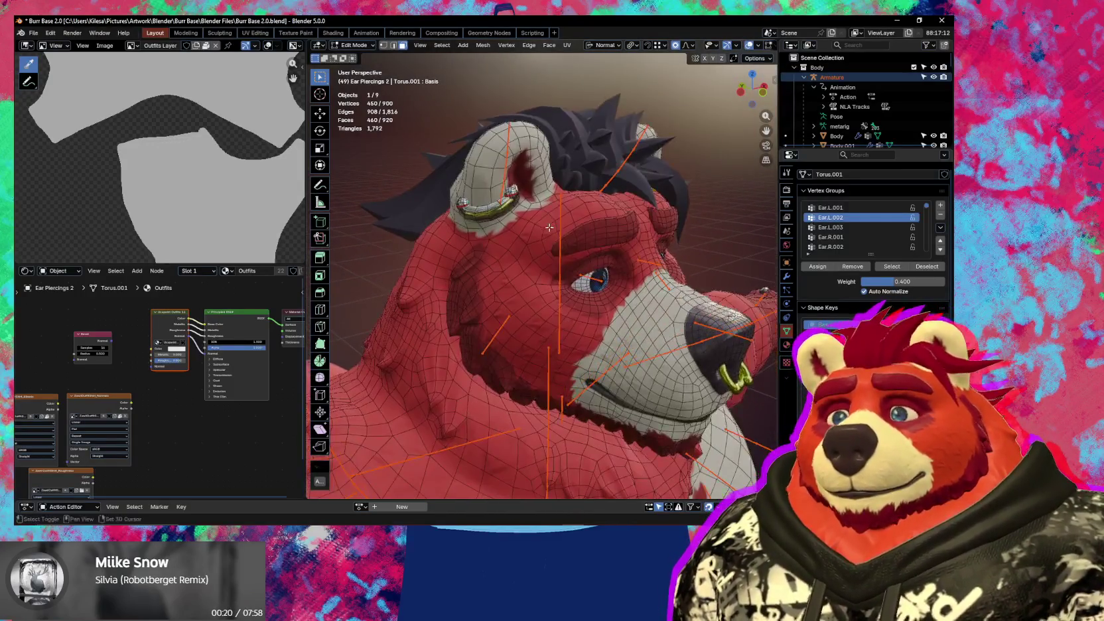
{"action": "mouse_move", "coordinate": [634, 333]}
{"action": "middle_mouse_down"}
{"action": "mouse_move", "coordinate": [542, 260]}
{"action": "mouse_move", "coordinate": [556, 339]}
{"action": "mouse_move", "coordinate": [579, 302]}
{"action": "middle_mouse_up"}
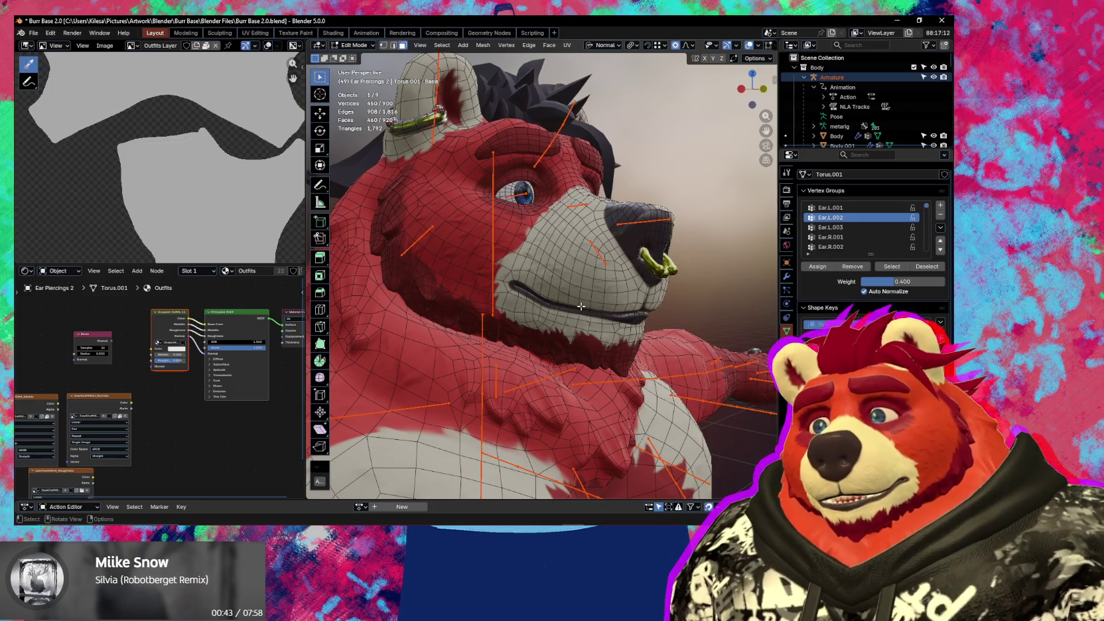
{"action": "mouse_move", "coordinate": [580, 306]}
{"action": "middle_mouse_down"}
{"action": "mouse_move", "coordinate": [552, 324]}
{"action": "mouse_move", "coordinate": [598, 283]}
{"action": "mouse_move", "coordinate": [582, 376]}
{"action": "mouse_move", "coordinate": [496, 233]}
{"action": "middle_mouse_up"}
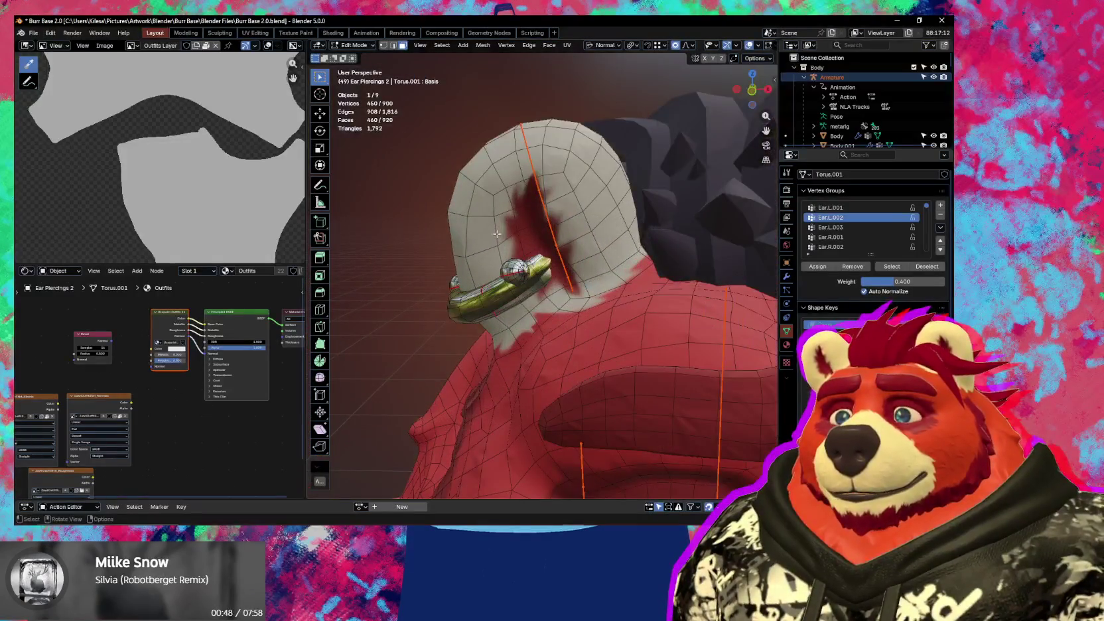
{"action": "middle_click_drag", "start_coordinate": [527, 302], "coordinate": [507, 199]}
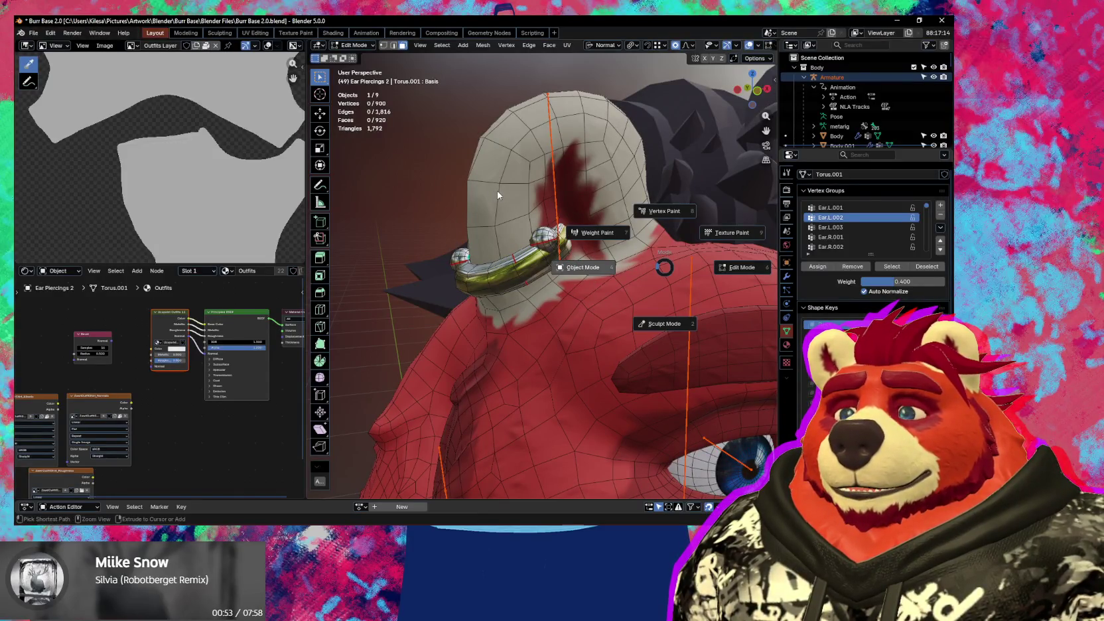
{"action": "left_click", "coordinate": [509, 199]}
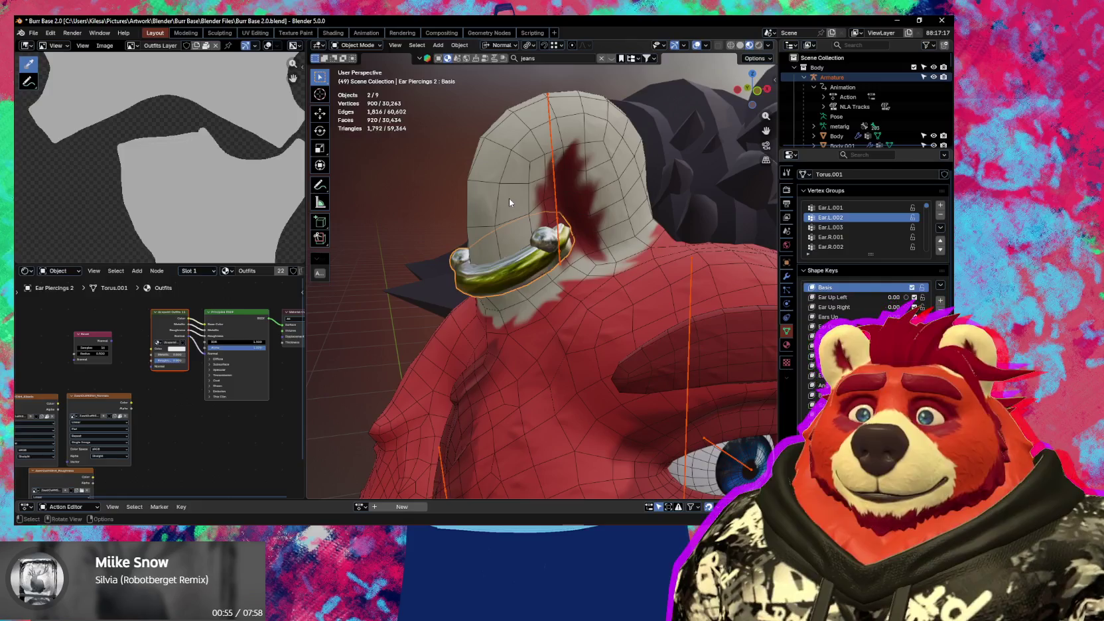
- Select the Body mesh and set its Ears Grow shape key to 1.00
{"action": "left_click", "coordinate": [739, 313]}
{"action": "scroll", "coordinate": [869, 266], "scroll_direction": "down", "scroll_amount": 2}
{"action": "scroll", "coordinate": [869, 265], "scroll_direction": "down", "scroll_amount": 2}
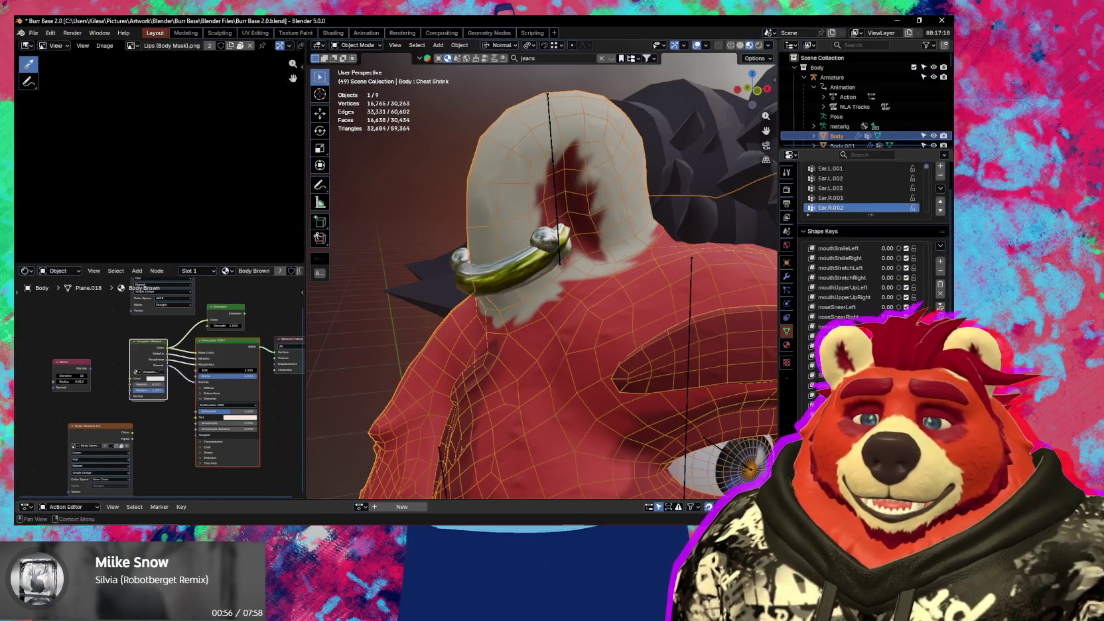
{"action": "scroll", "coordinate": [869, 266], "scroll_direction": "down", "scroll_amount": 2}
{"action": "scroll", "coordinate": [870, 265], "scroll_direction": "down", "scroll_amount": 2}
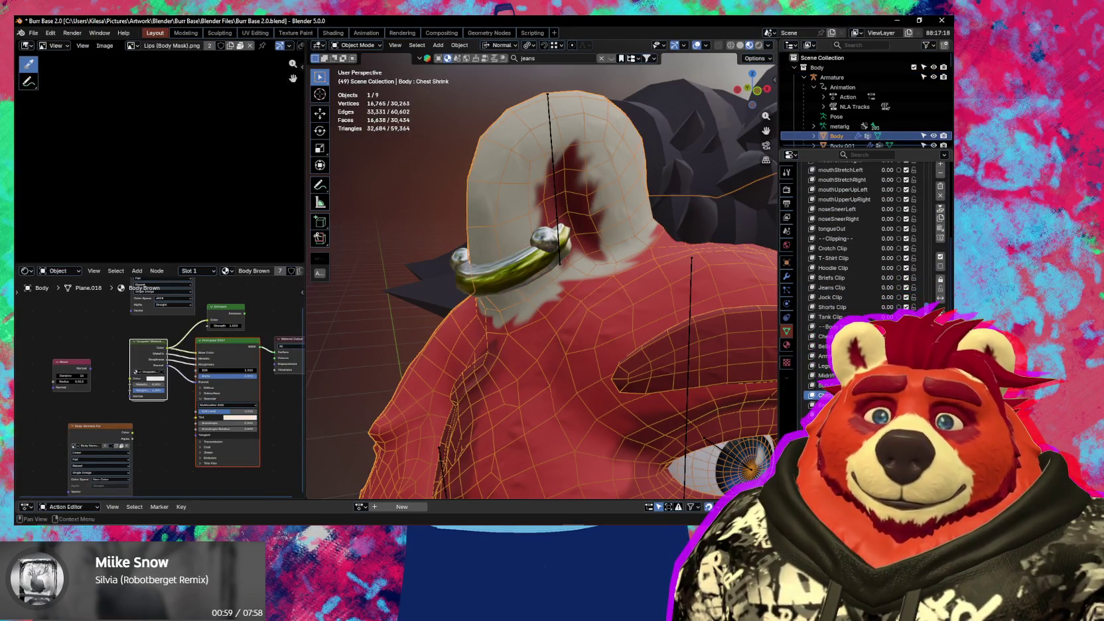
{"action": "scroll", "coordinate": [862, 265], "scroll_direction": "down", "scroll_amount": 5}
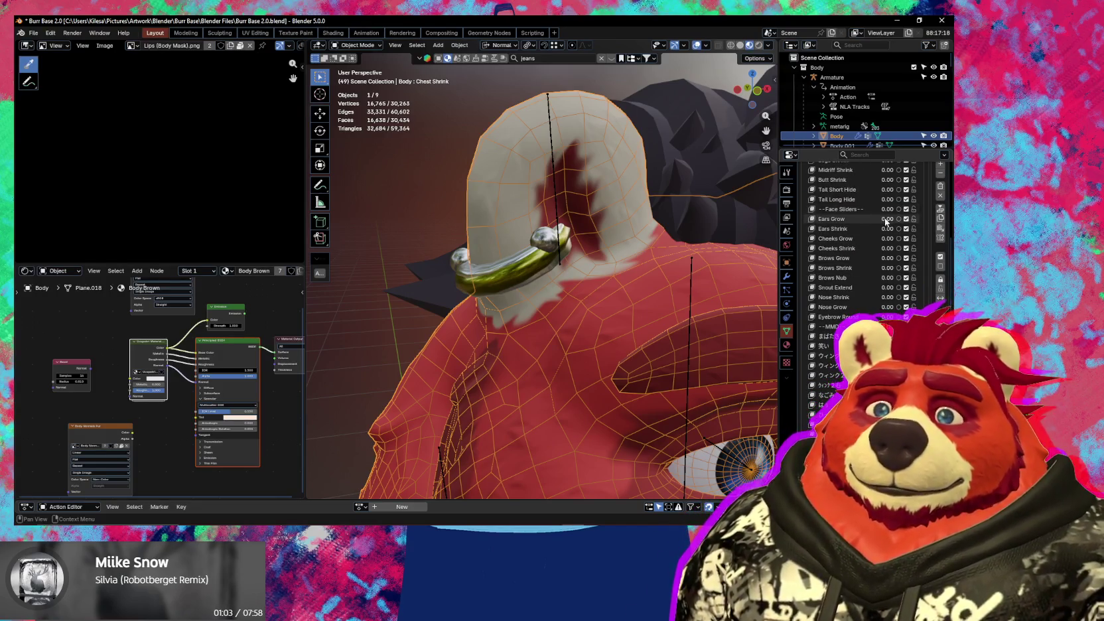
{"action": "left_click_drag", "start_coordinate": [887, 219], "coordinate": [915, 219]}
- Preview the grown ears with wireframe hidden and select the Ear Piercings 2 ring
{"action": "mouse_move", "coordinate": [645, 250]}
{"action": "middle_mouse_down"}
{"action": "mouse_move", "coordinate": [536, 278]}
{"action": "mouse_move", "coordinate": [598, 288]}
{"action": "mouse_move", "coordinate": [569, 272]}
{"action": "middle_mouse_up"}
{"action": "key", "text": "shift+alt+z"}
{"action": "scroll", "coordinate": [569, 273], "scroll_direction": "up", "scroll_amount": 2}
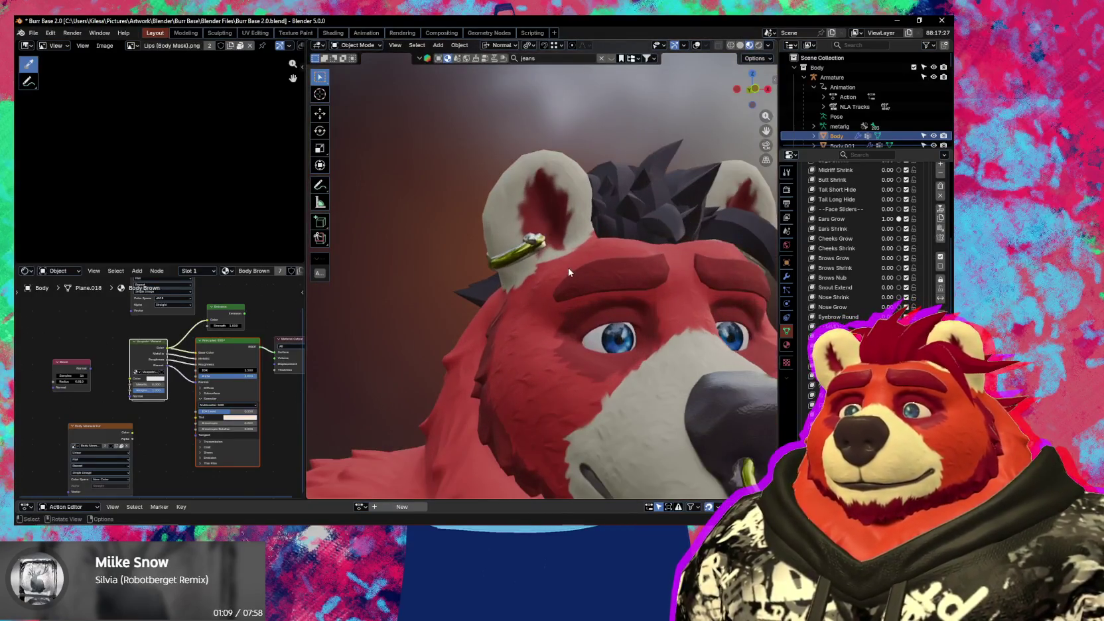
{"action": "left_click", "coordinate": [530, 250]}
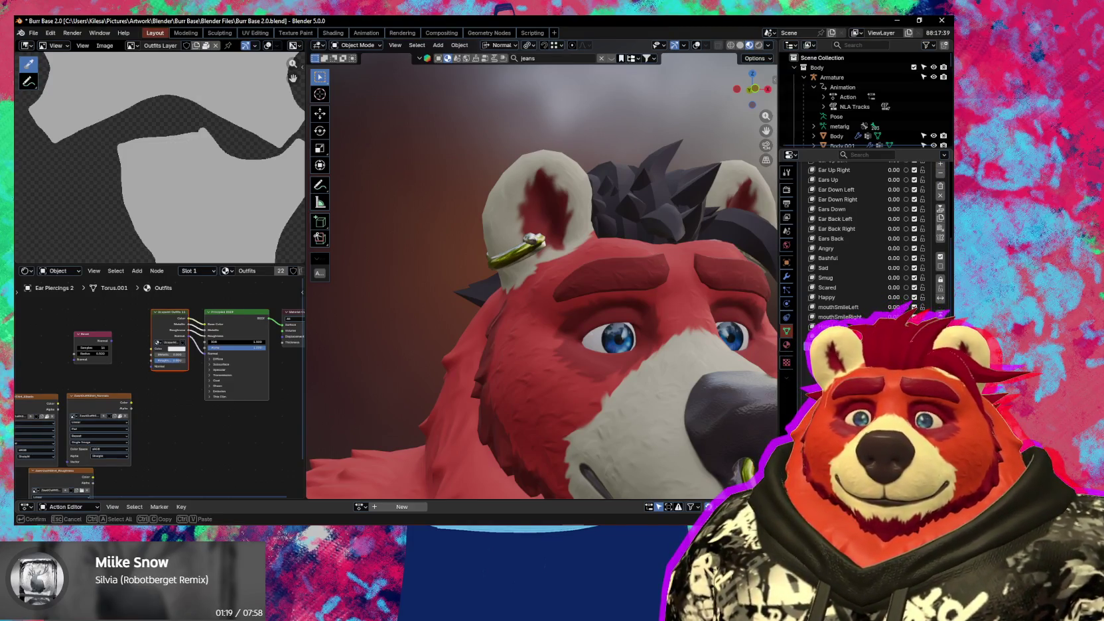
- In Edit Mode, box-select the ear ring and extend the selection to all linked geometry
{"action": "key", "text": "Tab"}
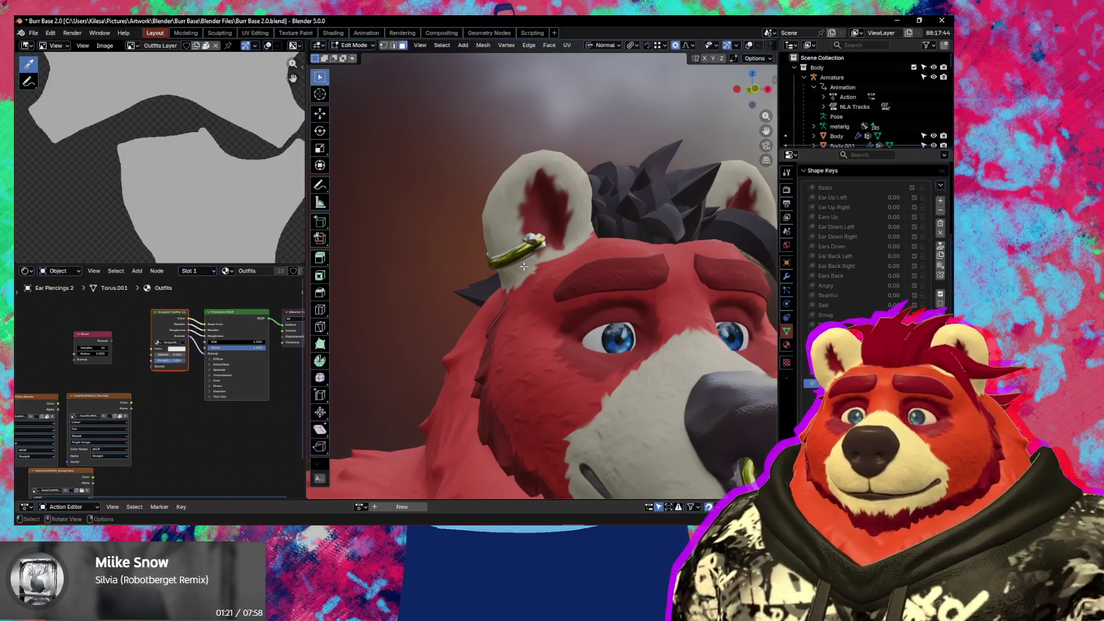
{"action": "scroll", "coordinate": [527, 252], "scroll_direction": "up", "scroll_amount": 3}
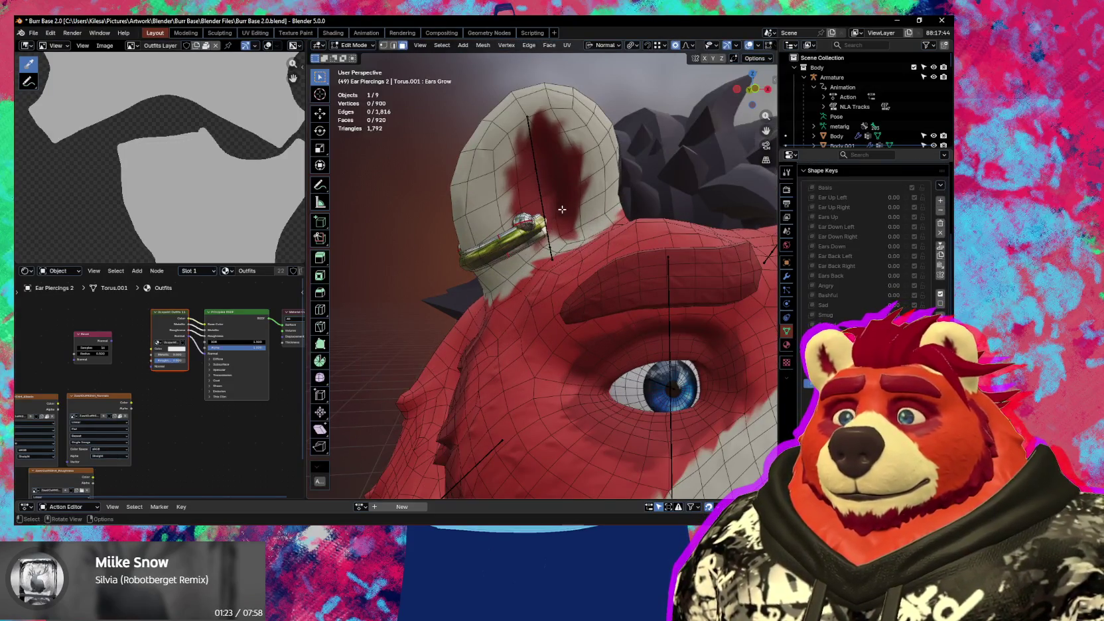
{"action": "left_click_drag", "start_coordinate": [566, 192], "coordinate": [425, 305]}
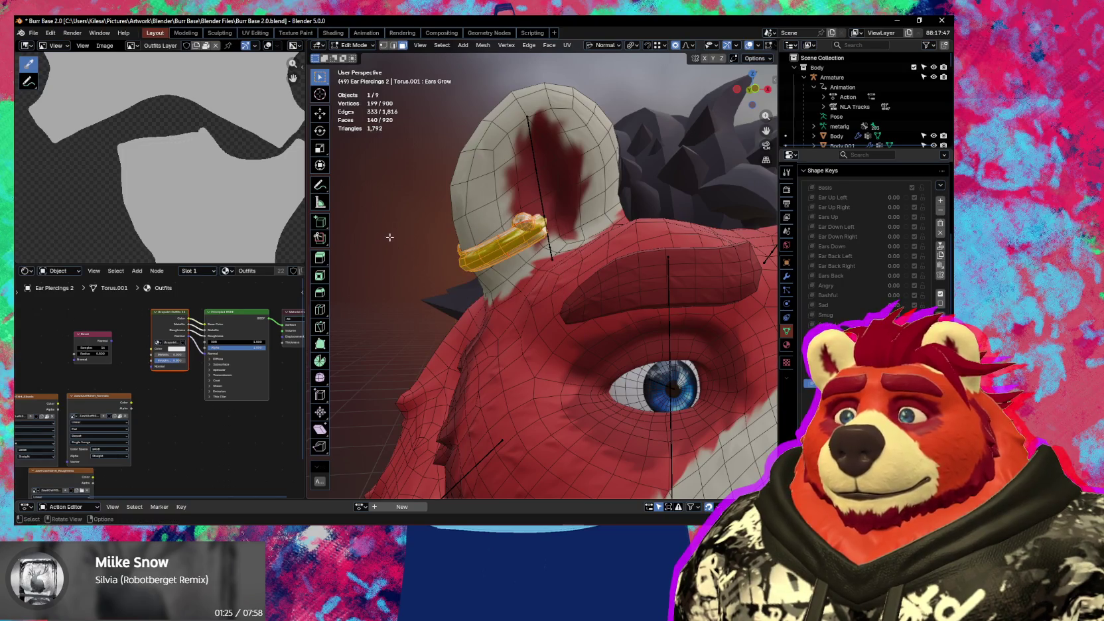
{"action": "scroll", "coordinate": [392, 238], "scroll_direction": "down", "scroll_amount": 2}
{"action": "left_click", "coordinate": [390, 239]}
{"action": "key", "text": "ctrl+z"}
{"action": "mouse_move", "coordinate": [414, 245]}
{"action": "middle_mouse_down"}
{"action": "mouse_move", "coordinate": [533, 344]}
{"action": "mouse_move", "coordinate": [555, 324]}
{"action": "mouse_move", "coordinate": [462, 332]}
{"action": "mouse_move", "coordinate": [541, 368]}
{"action": "mouse_move", "coordinate": [557, 343]}
{"action": "middle_mouse_up"}
{"action": "key", "text": "alt+a"}
{"action": "key", "text": "ctrl+z"}
{"action": "key", "text": "ctrl+l"}
- Move the ring onto the grown ear and scale it up by 1.067
{"action": "key", "text": "g"}
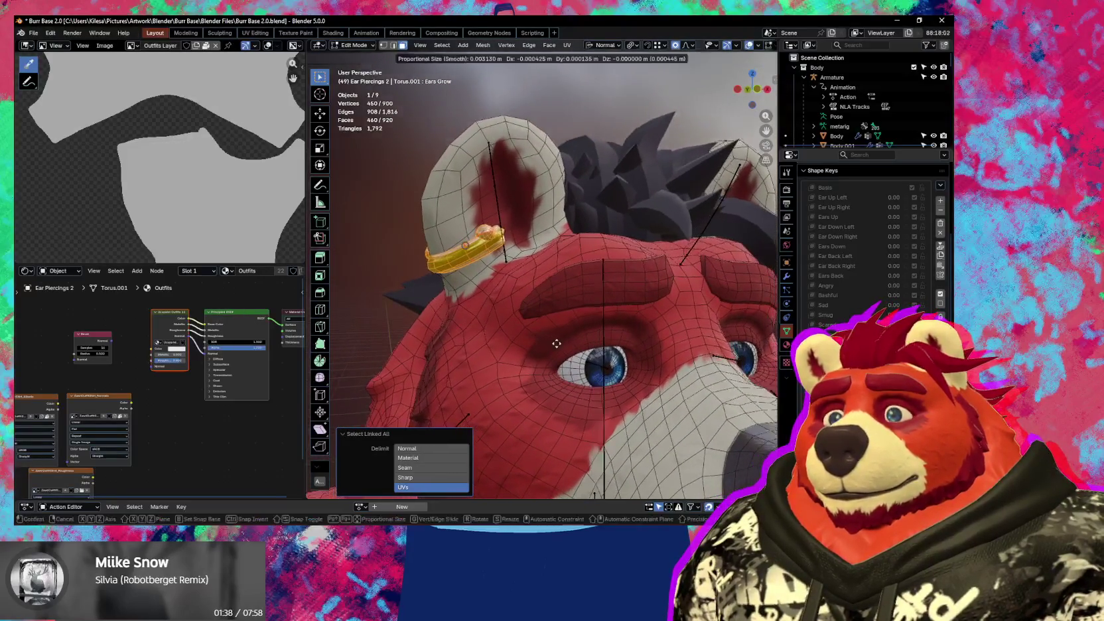
{"action": "left_click", "coordinate": [549, 350]}
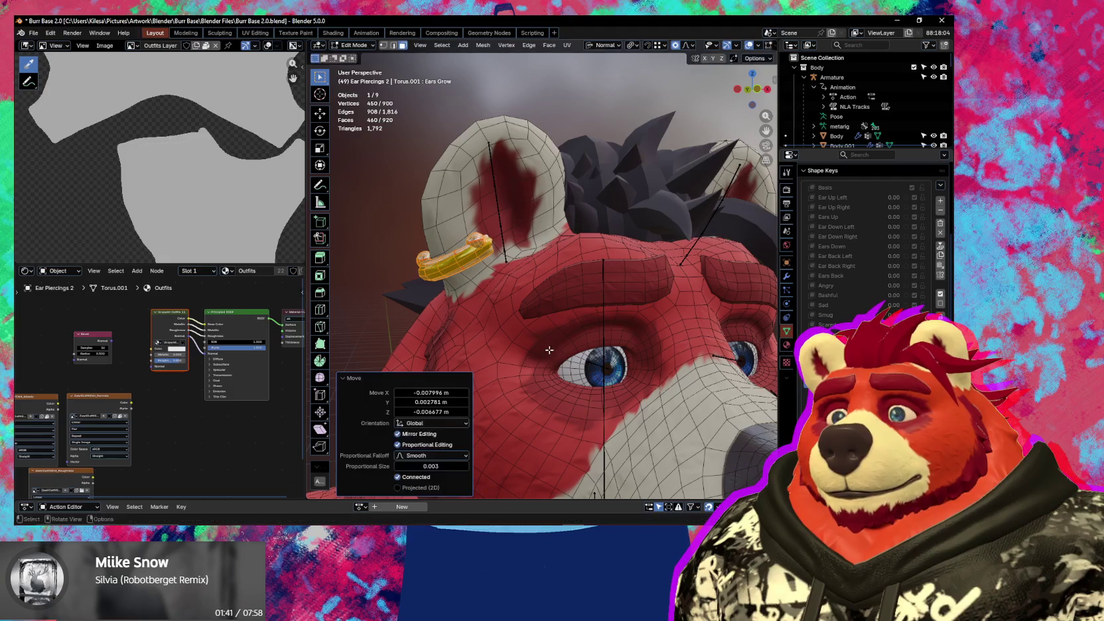
{"action": "key", "text": "s"}
{"action": "left_click", "coordinate": [546, 351]}
{"action": "key", "text": "shift+alt+z"}
{"action": "mouse_move", "coordinate": [546, 352]}
{"action": "middle_mouse_down"}
{"action": "mouse_move", "coordinate": [554, 367]}
{"action": "mouse_move", "coordinate": [522, 343]}
{"action": "middle_mouse_up"}
{"action": "key", "text": "g"}
{"action": "left_click", "coordinate": [554, 367]}
- Check the ring's fit from side and front views, restore overlays, and return to Object Mode
{"action": "scroll", "coordinate": [522, 343], "scroll_direction": "down", "scroll_amount": 5}
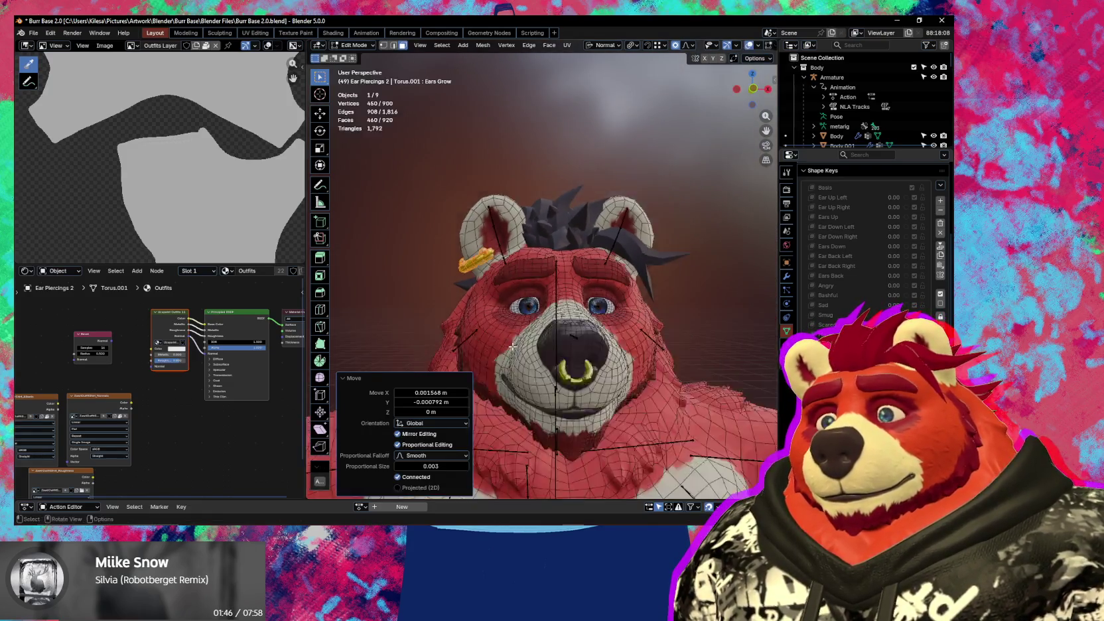
{"action": "mouse_move", "coordinate": [522, 343]}
{"action": "middle_mouse_down"}
{"action": "mouse_move", "coordinate": [415, 344]}
{"action": "mouse_move", "coordinate": [534, 376]}
{"action": "mouse_move", "coordinate": [542, 369]}
{"action": "mouse_move", "coordinate": [506, 348]}
{"action": "mouse_move", "coordinate": [516, 342]}
{"action": "middle_mouse_up"}
{"action": "scroll", "coordinate": [541, 368], "scroll_direction": "up", "scroll_amount": 2}
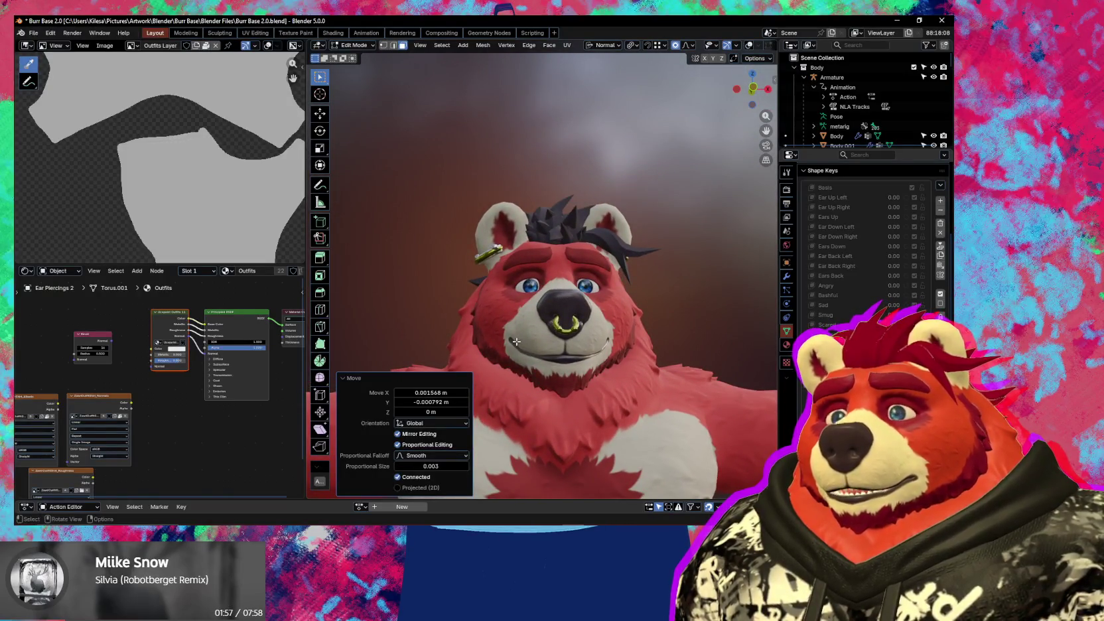
{"action": "mouse_move", "coordinate": [516, 341]}
{"action": "middle_mouse_down"}
{"action": "mouse_move", "coordinate": [590, 352]}
{"action": "mouse_move", "coordinate": [488, 341]}
{"action": "mouse_move", "coordinate": [512, 330]}
{"action": "middle_mouse_up"}
{"action": "key", "text": "shift+alt+z"}
{"action": "key", "text": "shift+alt+z"}
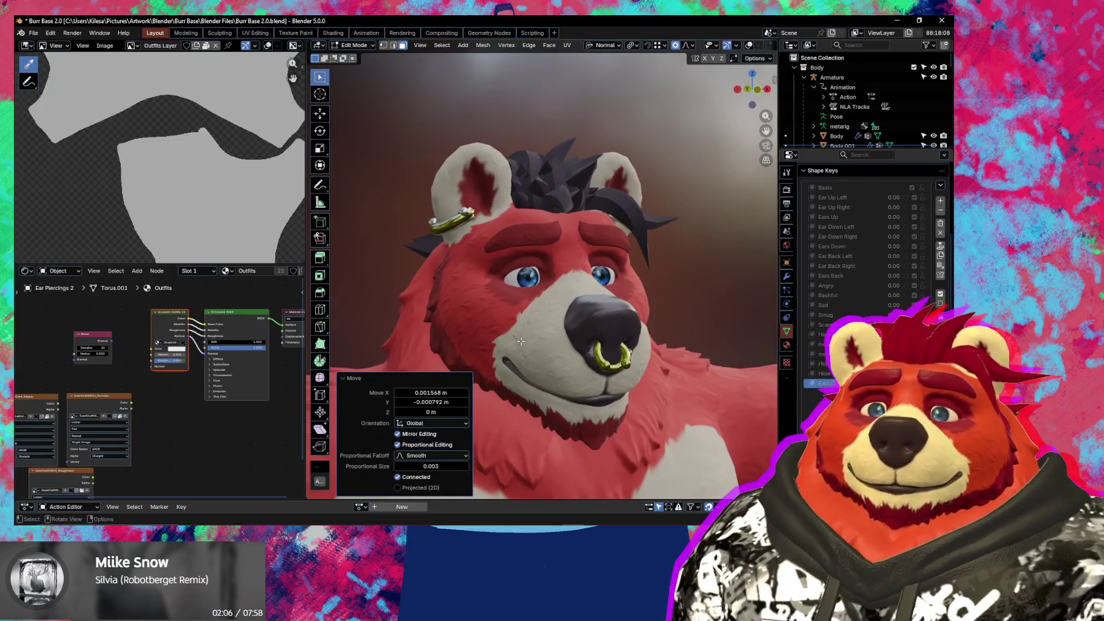
{"action": "middle_click_drag", "start_coordinate": [521, 340], "coordinate": [616, 335]}
{"action": "key", "text": "shift+alt+z"}
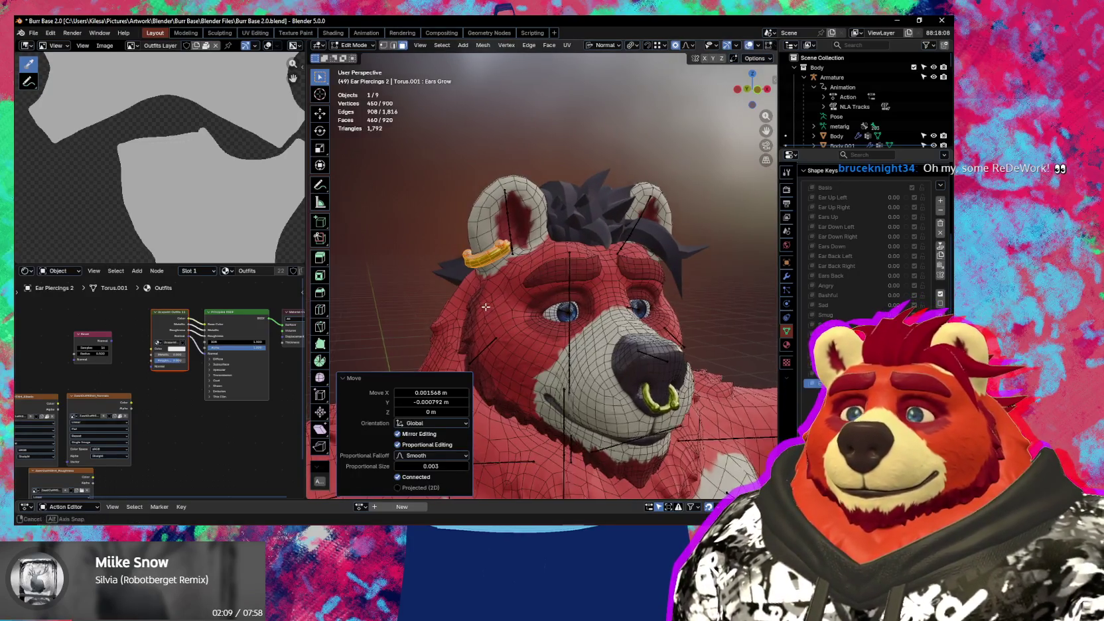
{"action": "key", "text": "ctrl+Tab"}
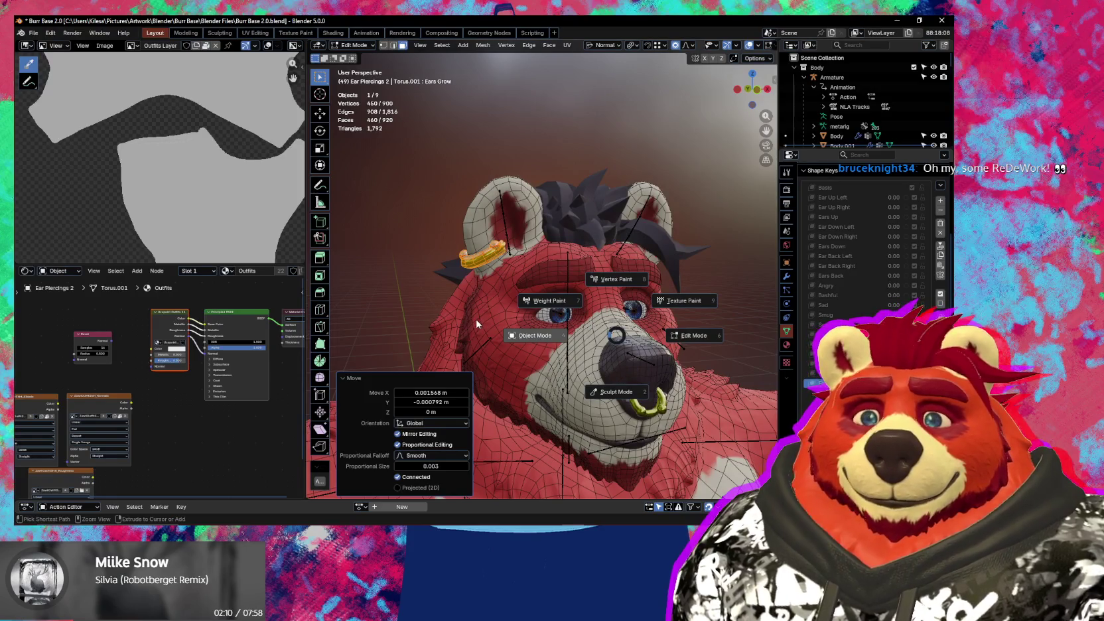
{"action": "left_click", "coordinate": [476, 323]}
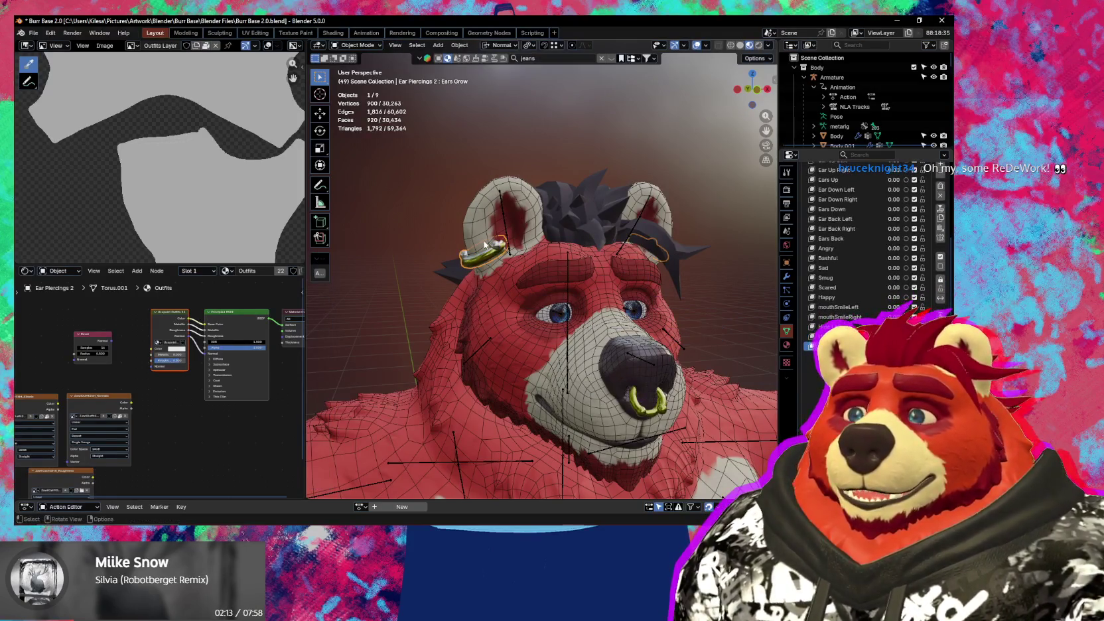
- Select Body and run Clear Shape Keys from Quick Favorites to zero all values
{"action": "left_click", "coordinate": [483, 220]}
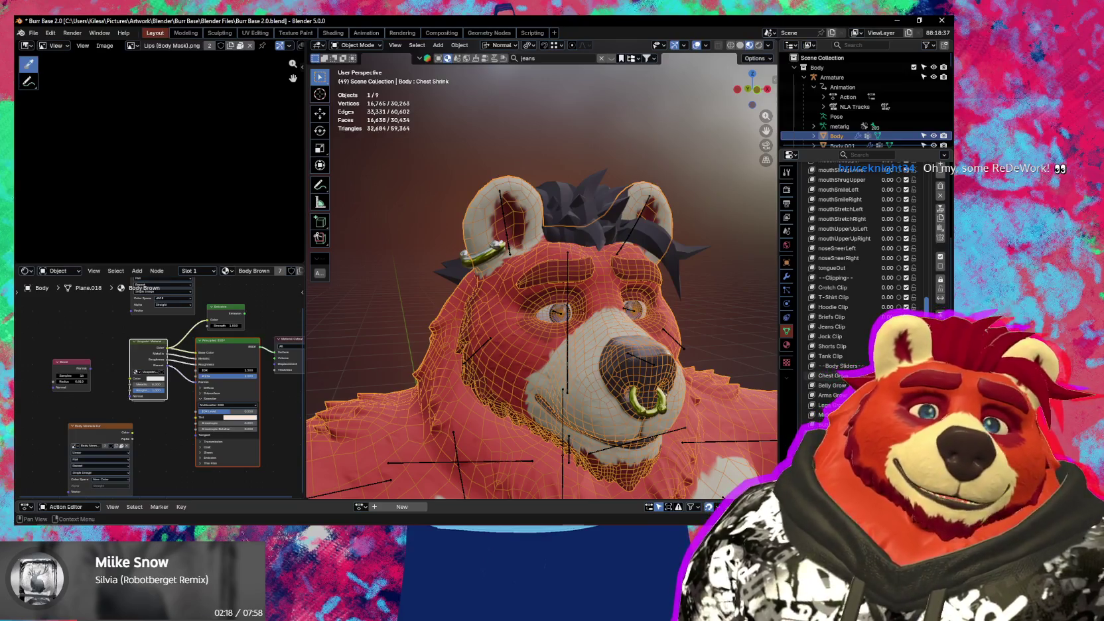
{"action": "middle_click_drag", "start_coordinate": [730, 332], "coordinate": [682, 330]}
{"action": "key", "text": "q"}
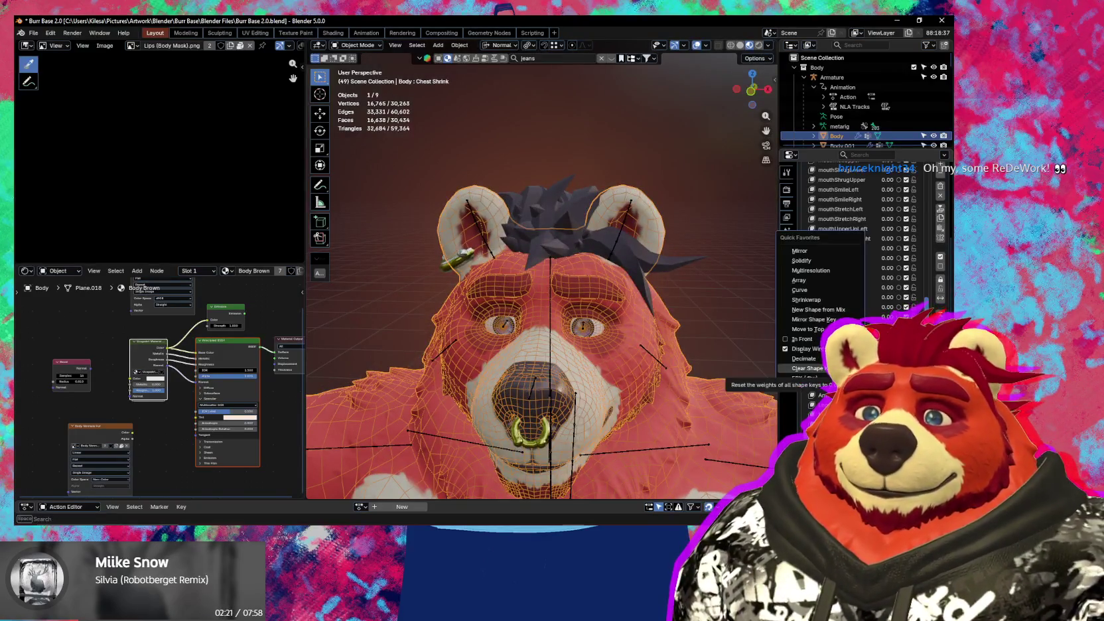
{"action": "left_click", "coordinate": [806, 368]}
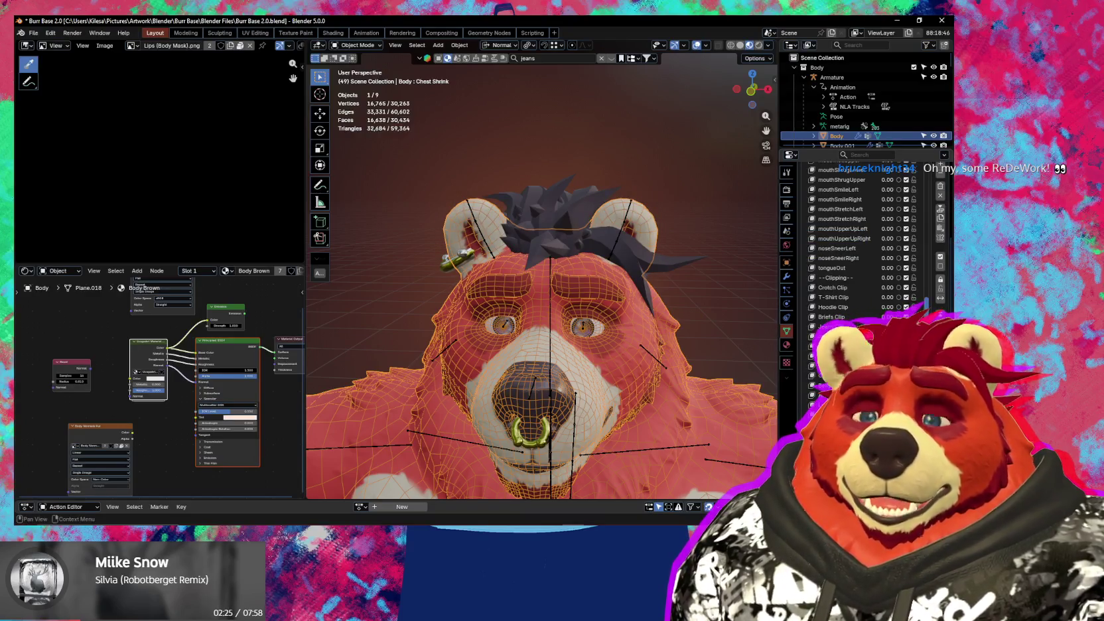
{"action": "scroll", "coordinate": [863, 238], "scroll_direction": "down", "scroll_amount": 4}
{"action": "scroll", "coordinate": [862, 239], "scroll_direction": "down", "scroll_amount": 6}
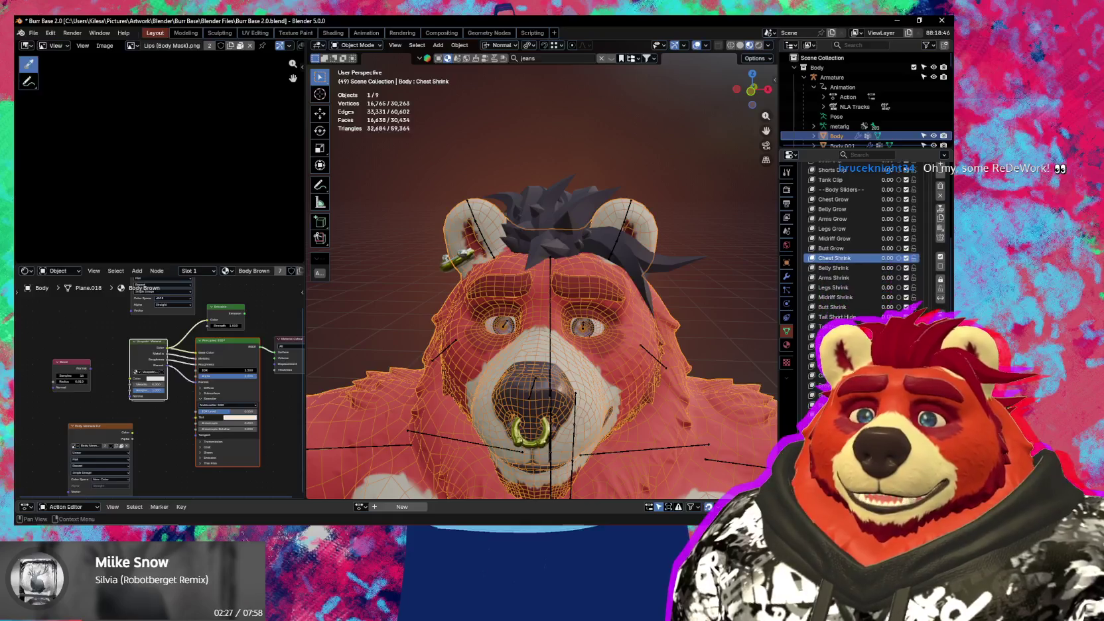
{"action": "scroll", "coordinate": [862, 239], "scroll_direction": "down", "scroll_amount": 1}
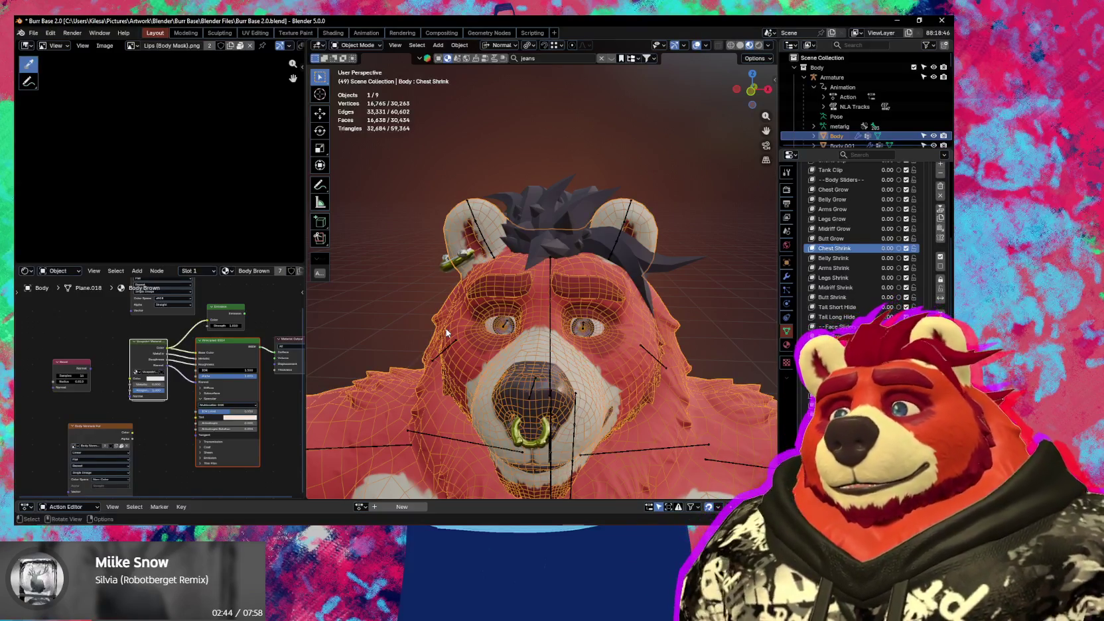
- View the head from the left and select the Ear Piercings 2 ring
{"action": "middle_click_drag", "start_coordinate": [455, 324], "coordinate": [604, 304]}
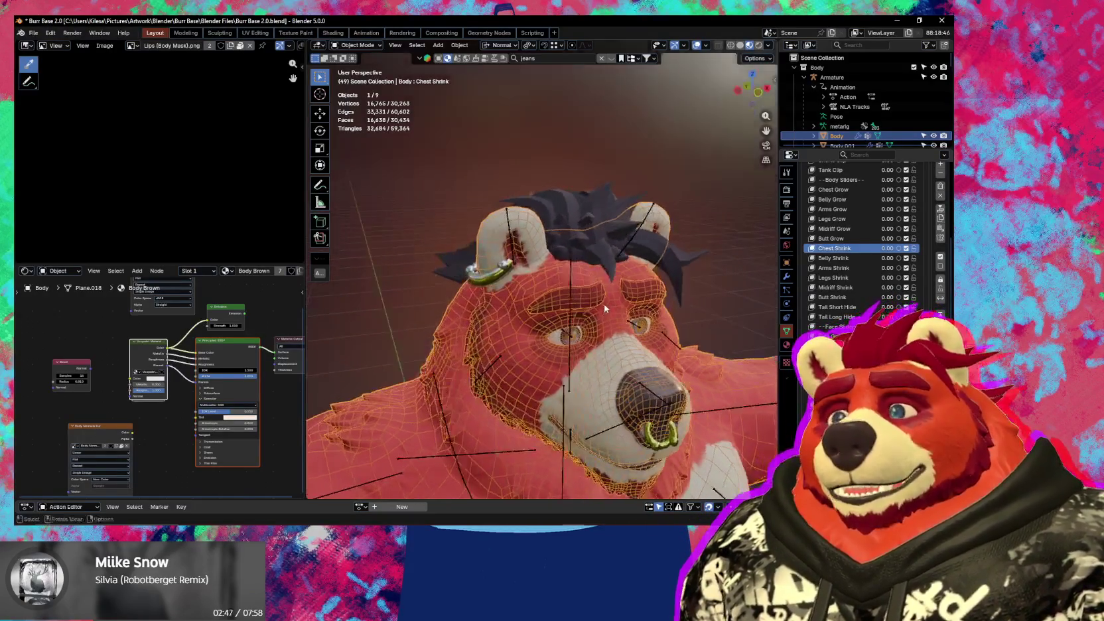
{"action": "middle_click_drag", "start_coordinate": [536, 304], "coordinate": [573, 324]}
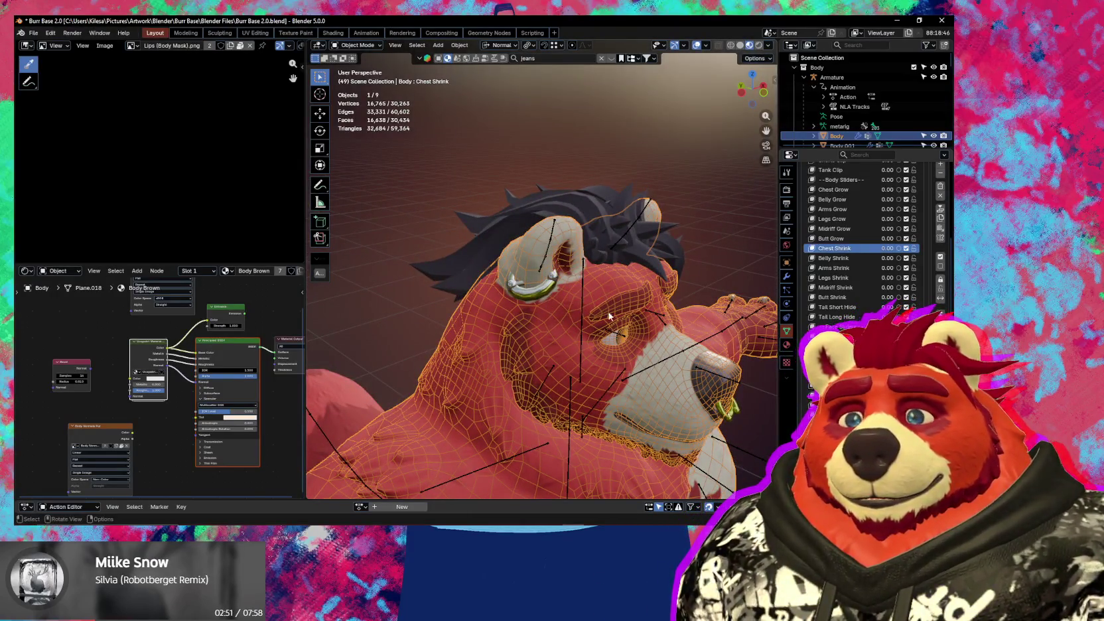
{"action": "scroll", "coordinate": [863, 238], "scroll_direction": "down", "scroll_amount": 2}
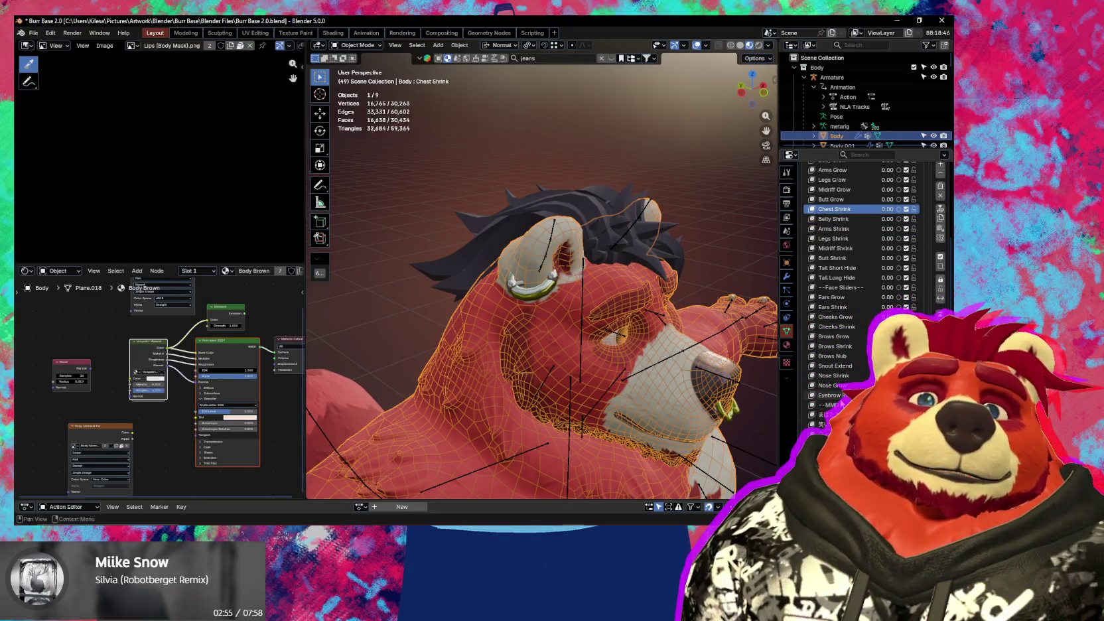
{"action": "scroll", "coordinate": [545, 346], "scroll_direction": "up", "scroll_amount": 3}
{"action": "scroll", "coordinate": [558, 356], "scroll_direction": "up", "scroll_amount": 2}
{"action": "left_click", "coordinate": [558, 356]}
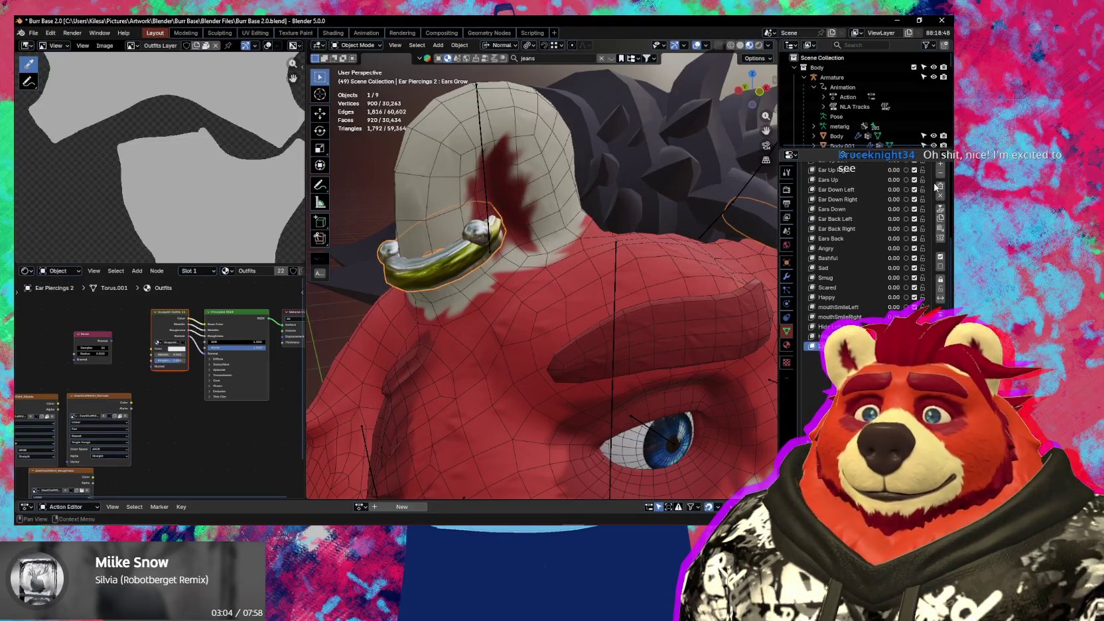
- Confirm the piercing's new shape key name Ears Shrink and check Body's shape key list
{"action": "scroll", "coordinate": [937, 186], "scroll_direction": "up", "scroll_amount": 1}
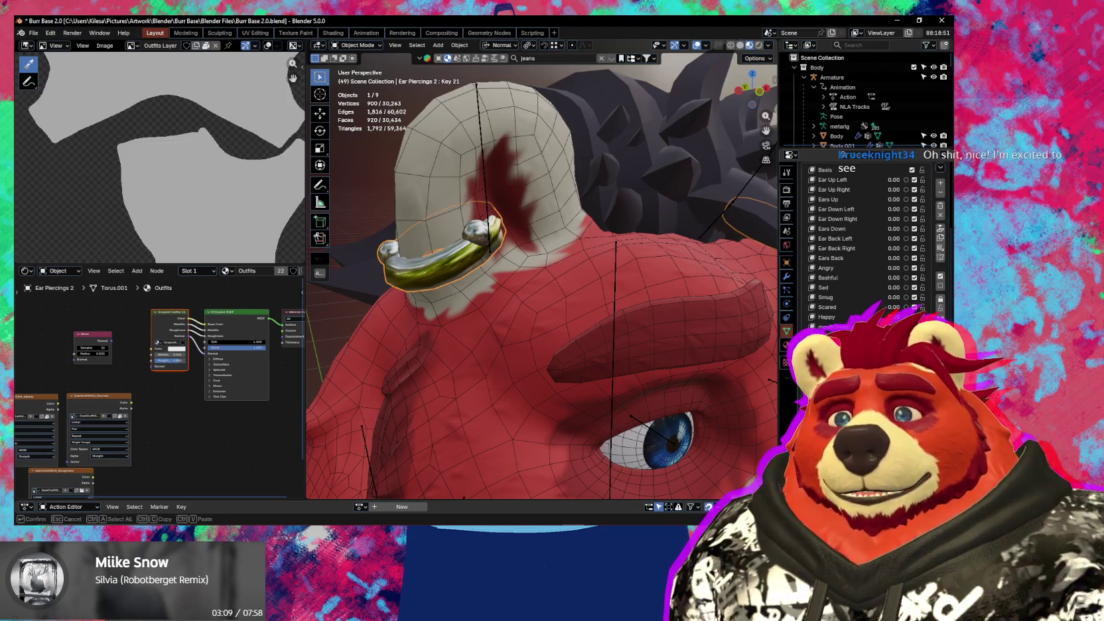
{"action": "key", "text": "Return"}
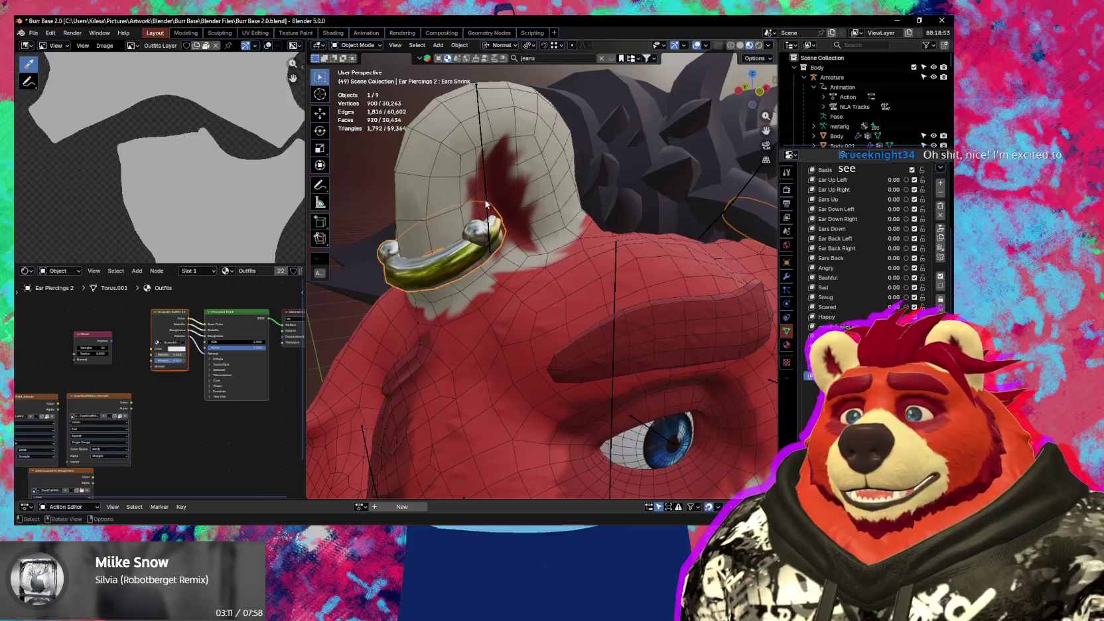
{"action": "left_click", "coordinate": [444, 171]}
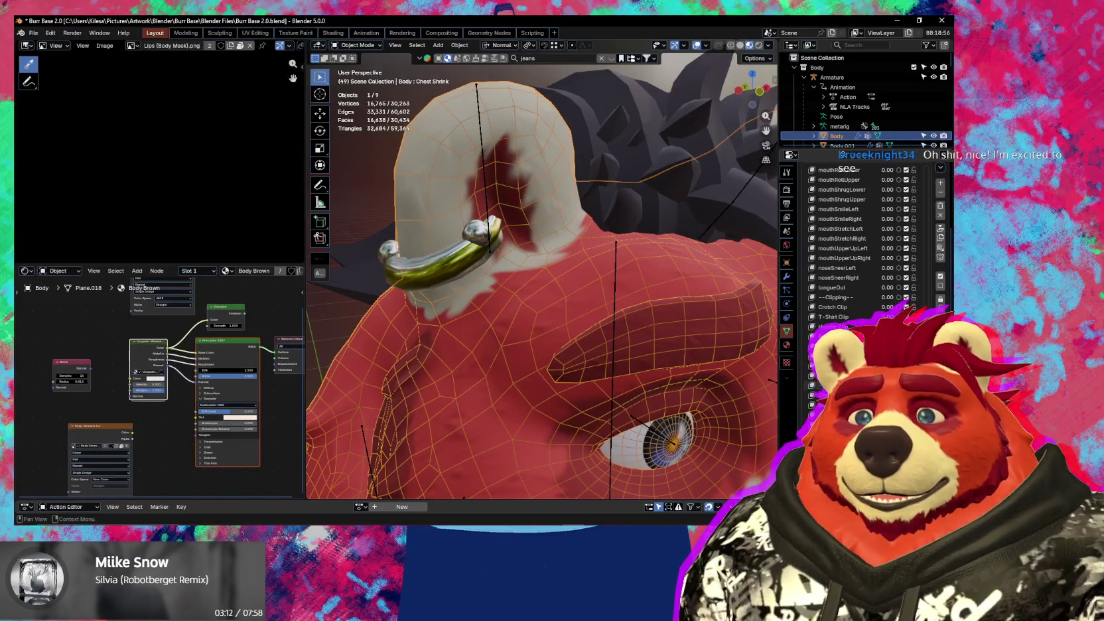
{"action": "scroll", "coordinate": [910, 305], "scroll_direction": "down", "scroll_amount": 3}
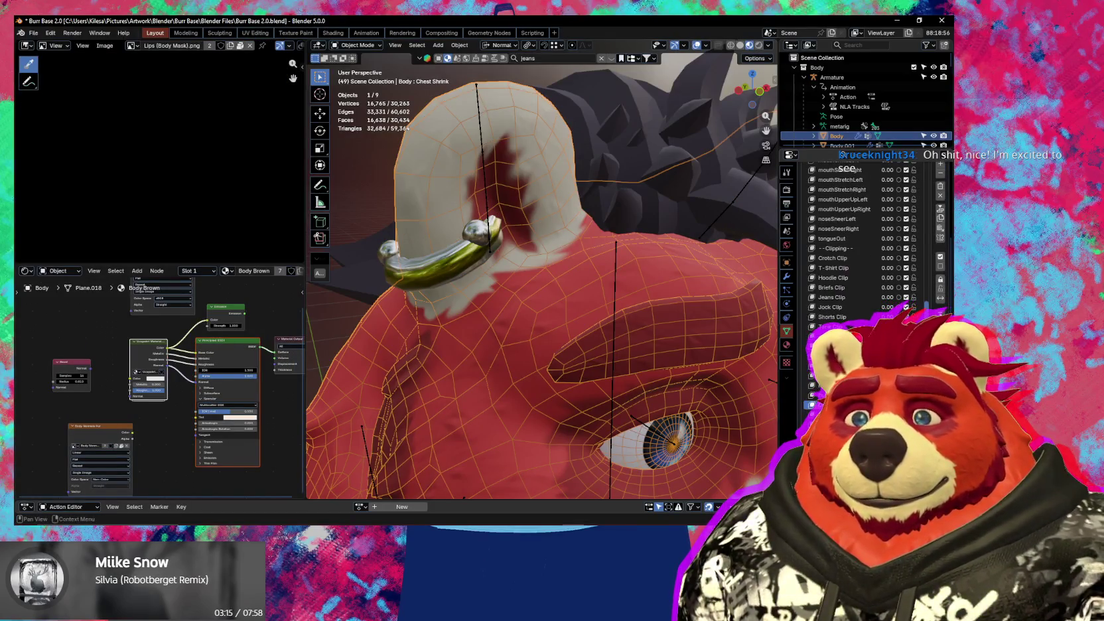
{"action": "scroll", "coordinate": [907, 306], "scroll_direction": "down", "scroll_amount": 2}
{"action": "scroll", "coordinate": [908, 307], "scroll_direction": "down", "scroll_amount": 2}
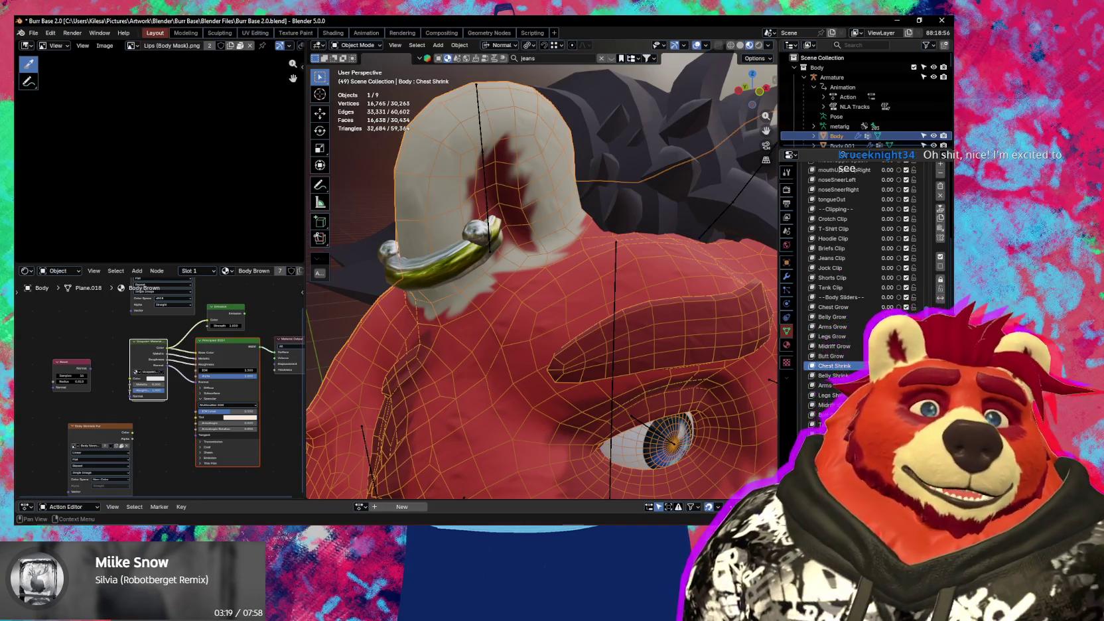
{"action": "scroll", "coordinate": [862, 292], "scroll_direction": "down", "scroll_amount": 1}
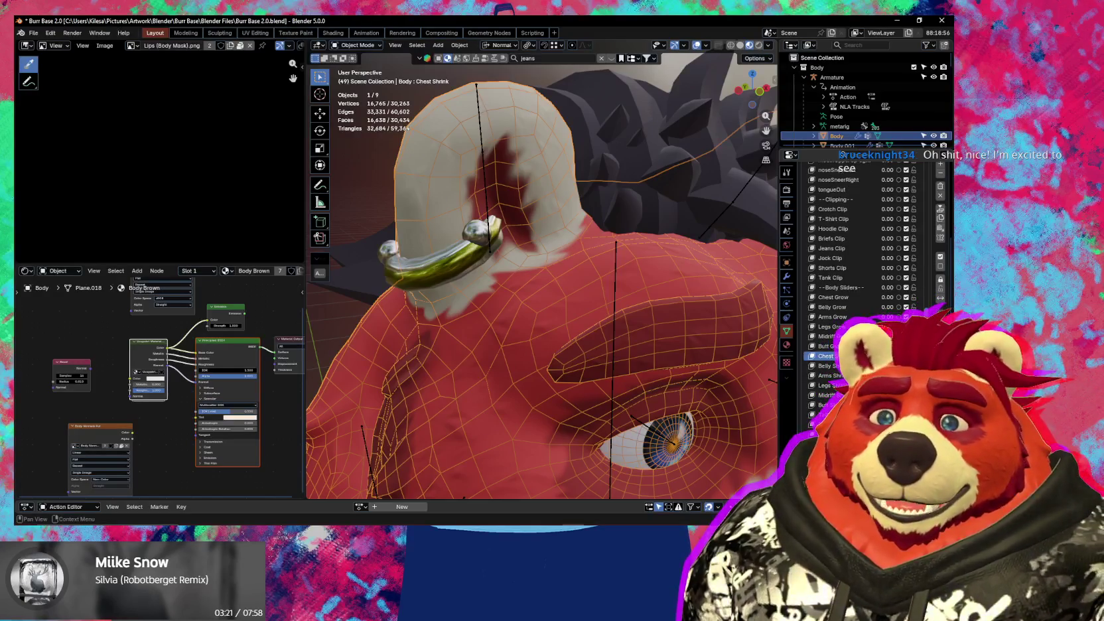
{"action": "scroll", "coordinate": [863, 239], "scroll_direction": "up", "scroll_amount": 5}
{"action": "scroll", "coordinate": [862, 239], "scroll_direction": "up", "scroll_amount": 5}
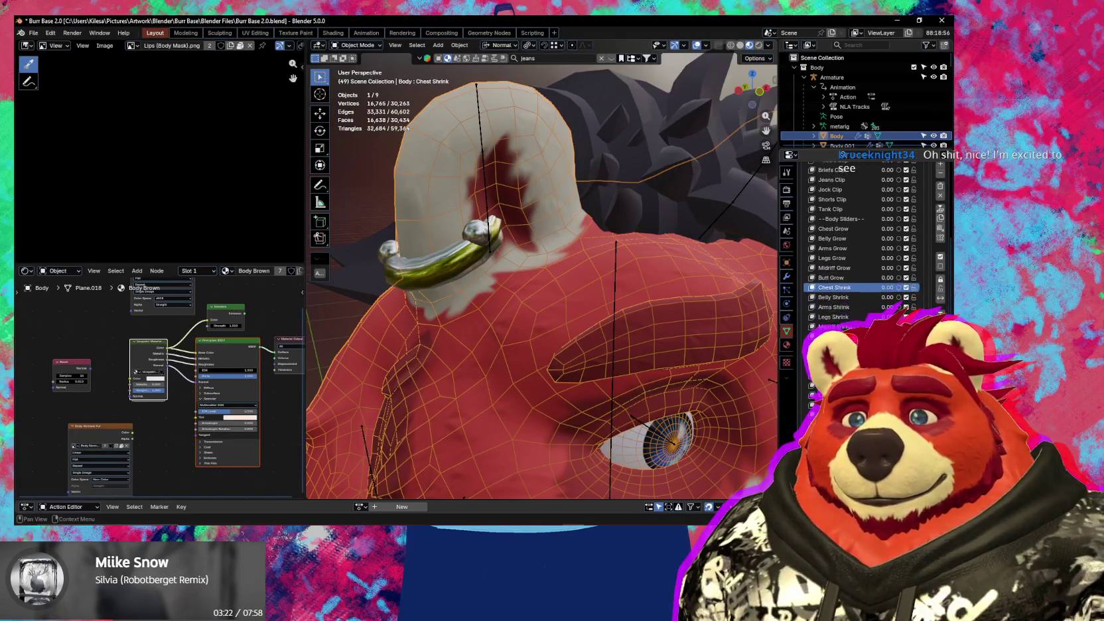
{"action": "scroll", "coordinate": [863, 239], "scroll_direction": "up", "scroll_amount": 5}
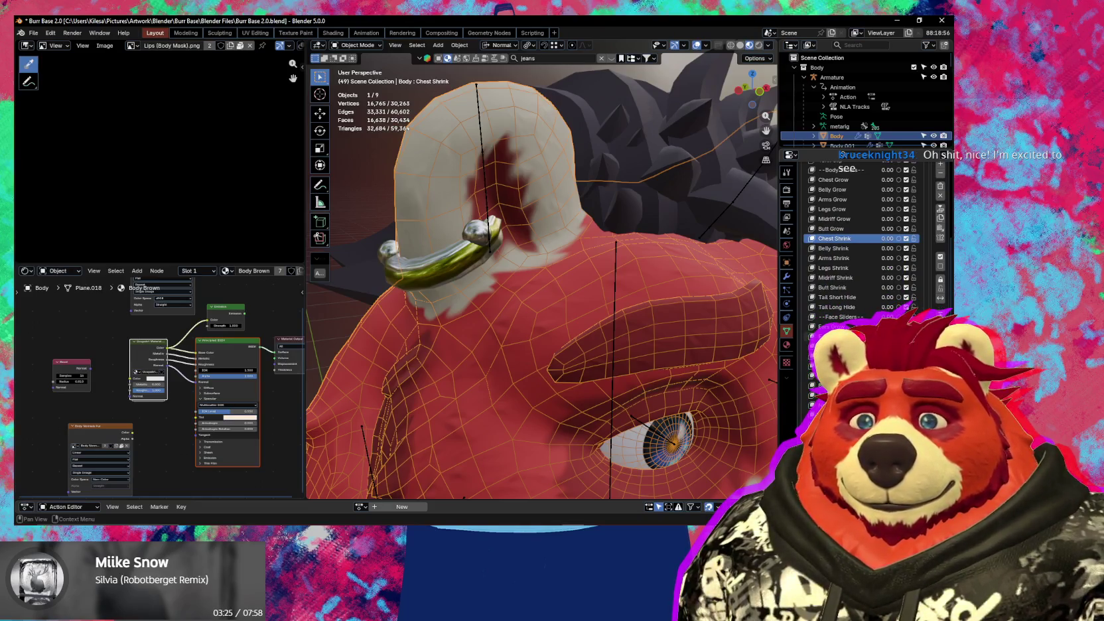
- Reselect the ear piercing from a front view and enter Edit Mode on it
{"action": "mouse_move", "coordinate": [584, 279]}
{"action": "middle_mouse_down"}
{"action": "mouse_move", "coordinate": [607, 311]}
{"action": "mouse_move", "coordinate": [585, 312]}
{"action": "mouse_move", "coordinate": [532, 274]}
{"action": "mouse_move", "coordinate": [517, 292]}
{"action": "mouse_move", "coordinate": [672, 325]}
{"action": "middle_mouse_up"}
{"action": "scroll", "coordinate": [607, 312], "scroll_direction": "down", "scroll_amount": 2}
{"action": "key", "text": "shift+alt+z"}
{"action": "scroll", "coordinate": [531, 274], "scroll_direction": "up", "scroll_amount": 2}
{"action": "key", "text": "shift+alt+z"}
{"action": "left_click", "coordinate": [541, 284]}
{"action": "key", "text": "Tab"}
{"action": "scroll", "coordinate": [672, 326], "scroll_direction": "up", "scroll_amount": 4}
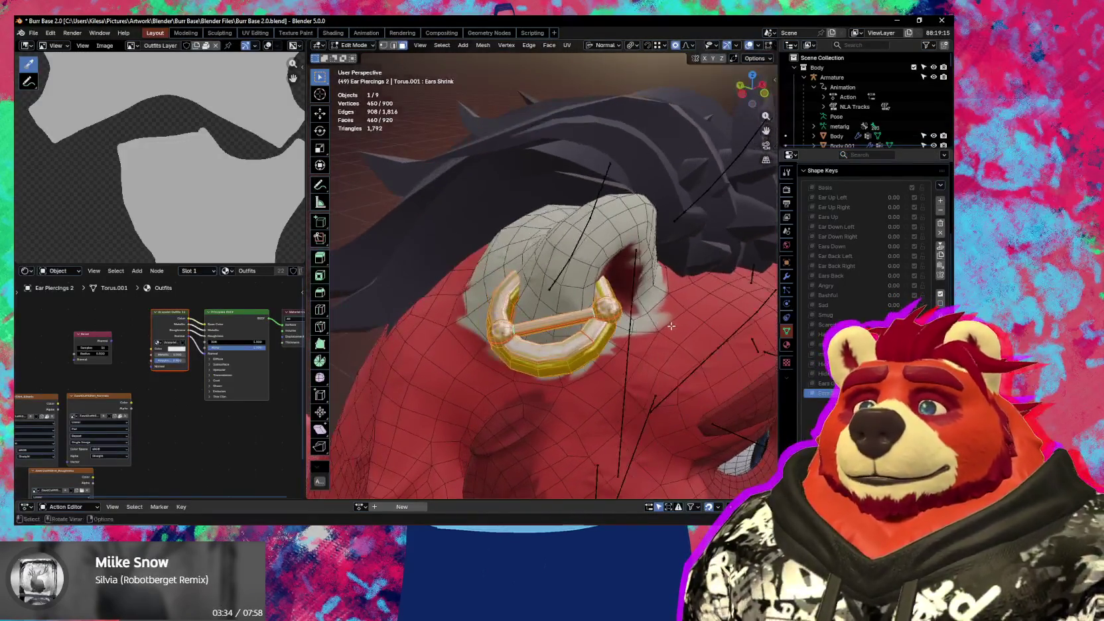
- Scale the ear piercing down and move it closer against the ear
{"action": "key", "text": "s"}
{"action": "left_click", "coordinate": [657, 324]}
{"action": "mouse_move", "coordinate": [657, 324]}
{"action": "middle_mouse_down"}
{"action": "mouse_move", "coordinate": [594, 304]}
{"action": "mouse_move", "coordinate": [641, 347]}
{"action": "mouse_move", "coordinate": [589, 341]}
{"action": "mouse_move", "coordinate": [573, 361]}
{"action": "middle_mouse_up"}
{"action": "key", "text": "g"}
{"action": "left_click", "coordinate": [640, 347]}
{"action": "key", "text": "g"}
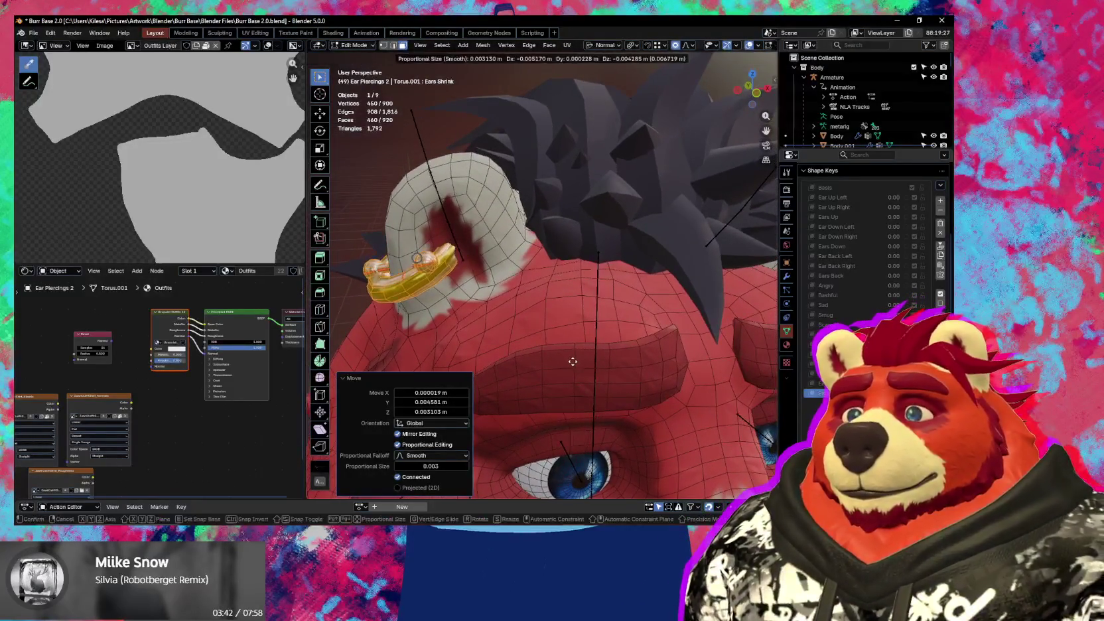
{"action": "mouse_move", "coordinate": [573, 362]}
{"action": "middle_mouse_down"}
{"action": "mouse_move", "coordinate": [655, 399]}
{"action": "mouse_move", "coordinate": [586, 356]}
{"action": "middle_mouse_up"}
{"action": "left_click", "coordinate": [656, 398]}
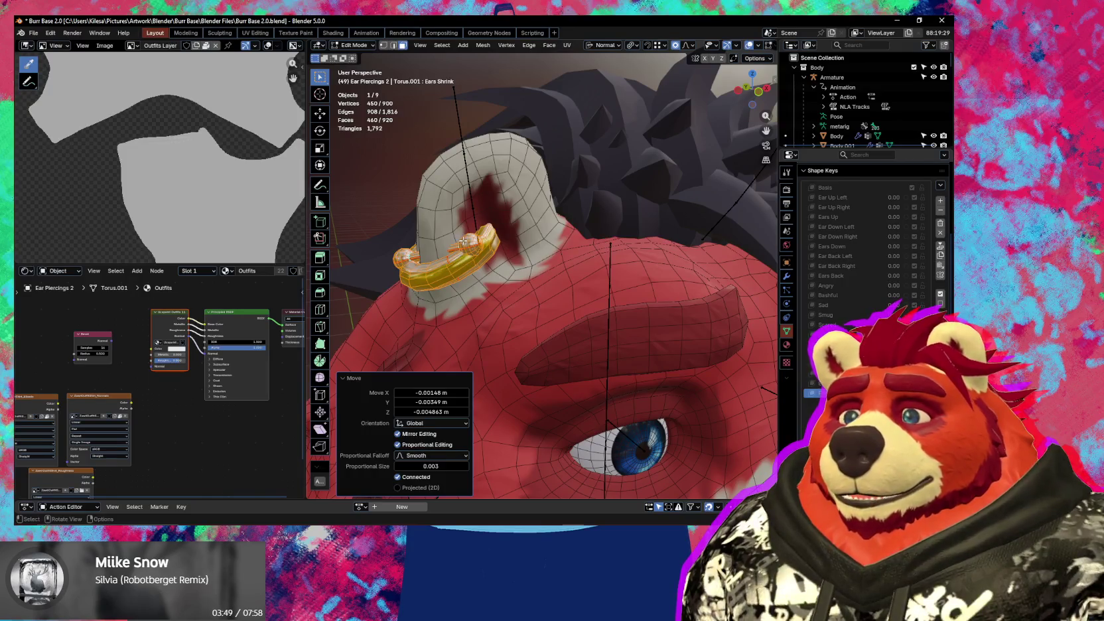
- Select the piercing's two end balls, move them, and shrink them to 0.884
{"action": "key", "text": "alt+a"}
{"action": "key", "text": "l"}
{"action": "middle_click_drag", "start_coordinate": [463, 241], "coordinate": [610, 318]}
{"action": "key", "text": "g"}
{"action": "left_click", "coordinate": [565, 292]}
{"action": "key", "text": "s"}
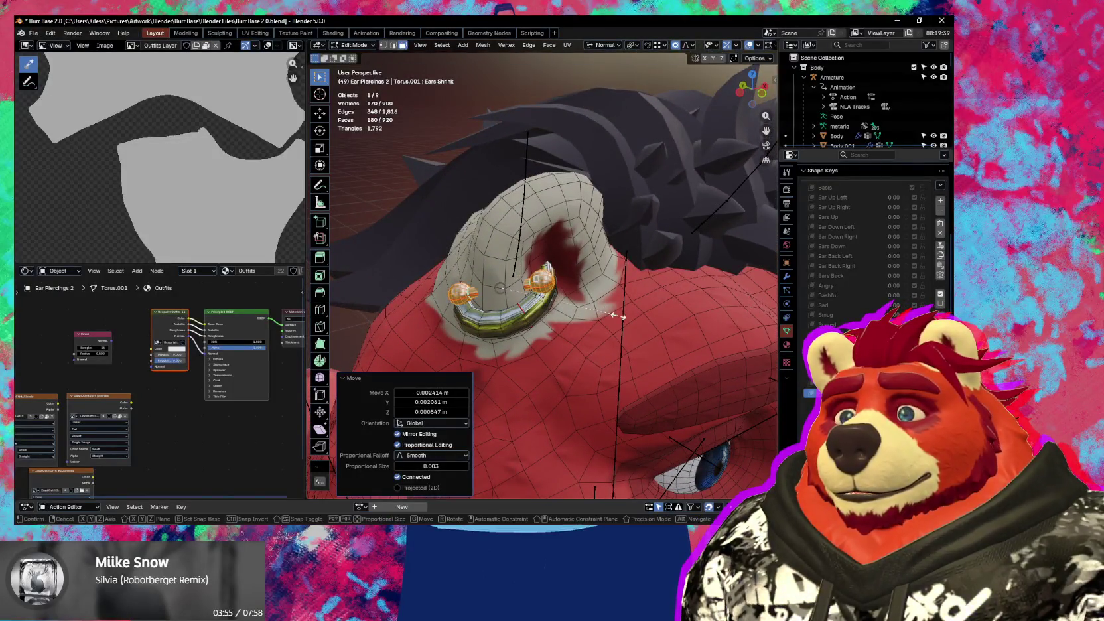
{"action": "left_click", "coordinate": [603, 319]}
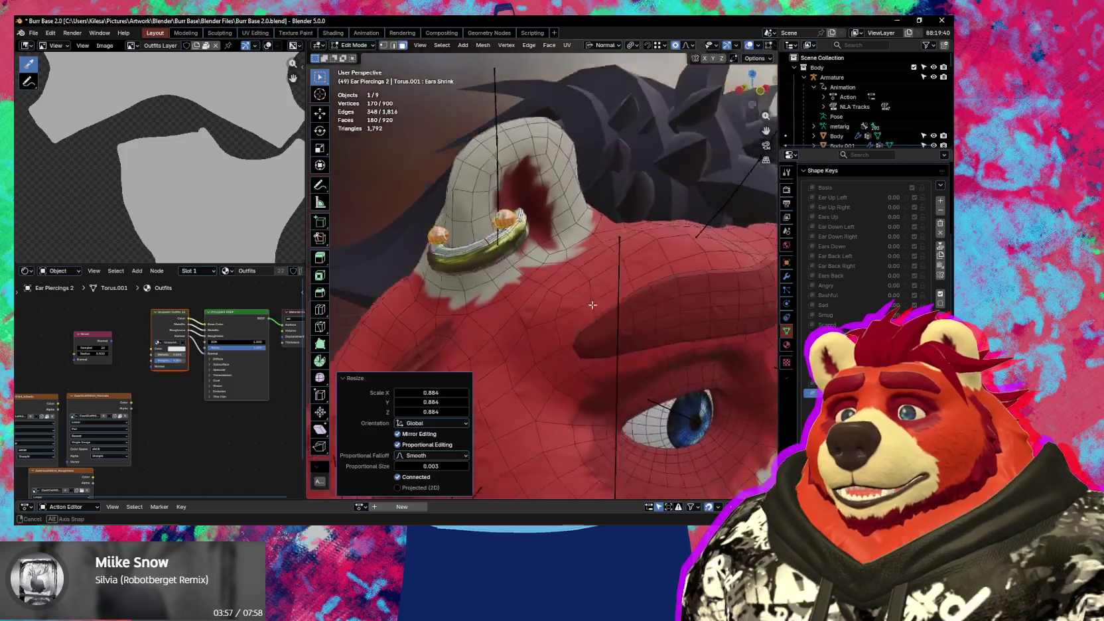
- Select the whole connected ring, move it toward the ear, and shrink it to 0.903
{"action": "middle_click_drag", "start_coordinate": [603, 319], "coordinate": [551, 312]}
{"action": "scroll", "coordinate": [595, 317], "scroll_direction": "down", "scroll_amount": 3}
{"action": "scroll", "coordinate": [595, 316], "scroll_direction": "up", "scroll_amount": 3}
{"action": "scroll", "coordinate": [595, 316], "scroll_direction": "up", "scroll_amount": 2}
{"action": "scroll", "coordinate": [550, 312], "scroll_direction": "up", "scroll_amount": 3}
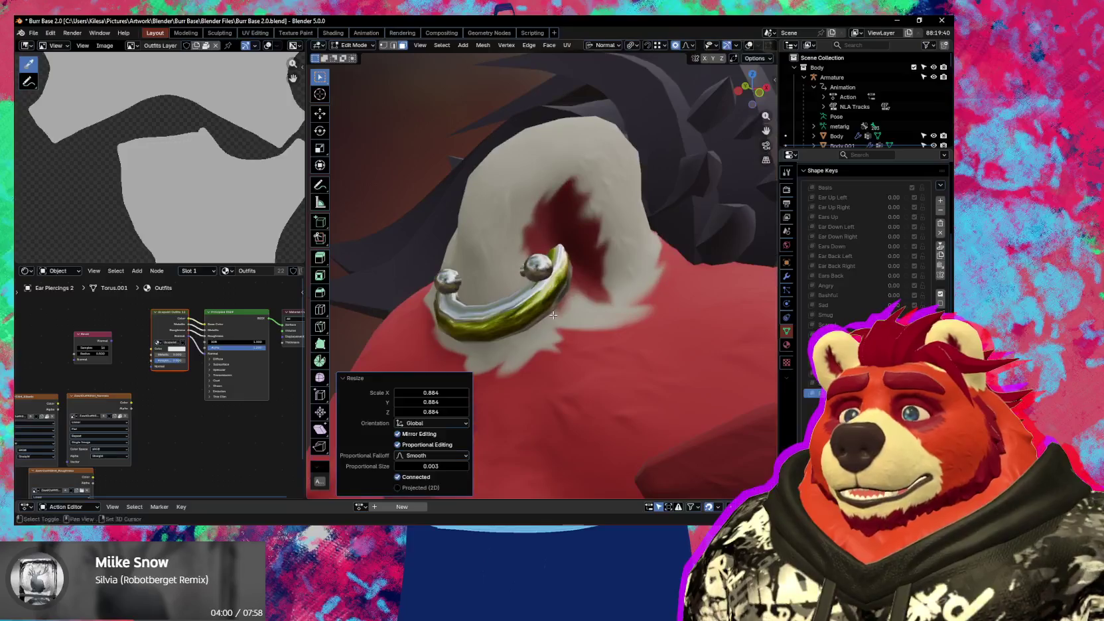
{"action": "key", "text": "l"}
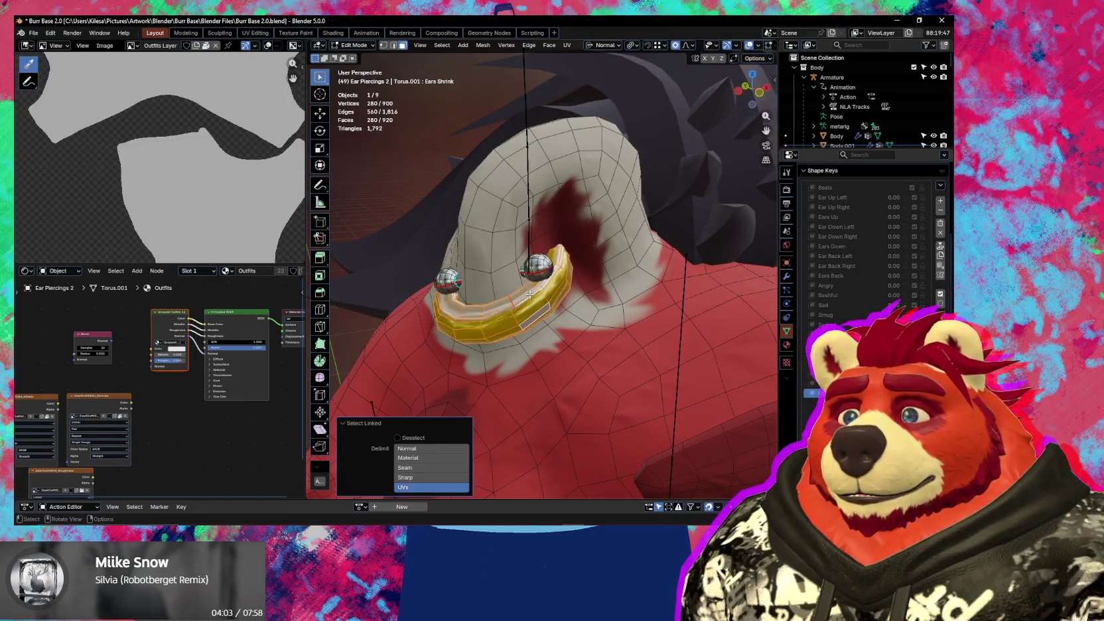
{"action": "mouse_move", "coordinate": [541, 310]}
{"action": "middle_mouse_down"}
{"action": "mouse_move", "coordinate": [528, 313]}
{"action": "mouse_move", "coordinate": [541, 296]}
{"action": "middle_mouse_up"}
{"action": "key", "text": "g"}
{"action": "left_click", "coordinate": [524, 320]}
{"action": "key", "text": "s"}
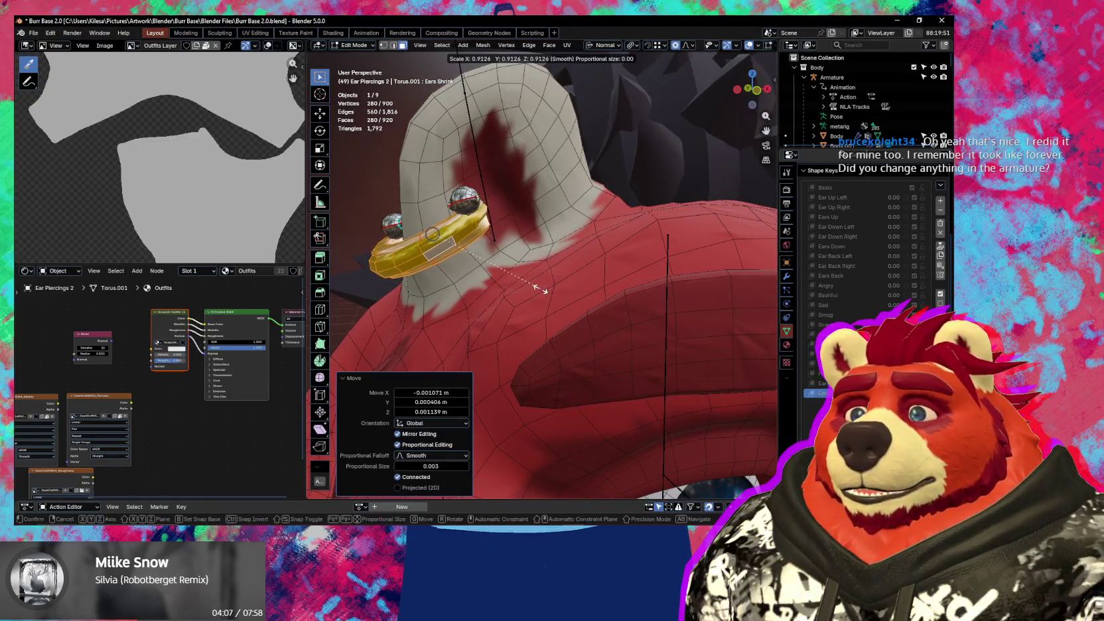
{"action": "left_click", "coordinate": [542, 290]}
- Reposition the ring once more and review the result from the front
{"action": "key", "text": "g"}
{"action": "mouse_move", "coordinate": [538, 290]}
{"action": "middle_mouse_down"}
{"action": "mouse_move", "coordinate": [448, 283]}
{"action": "mouse_move", "coordinate": [502, 328]}
{"action": "middle_mouse_up"}
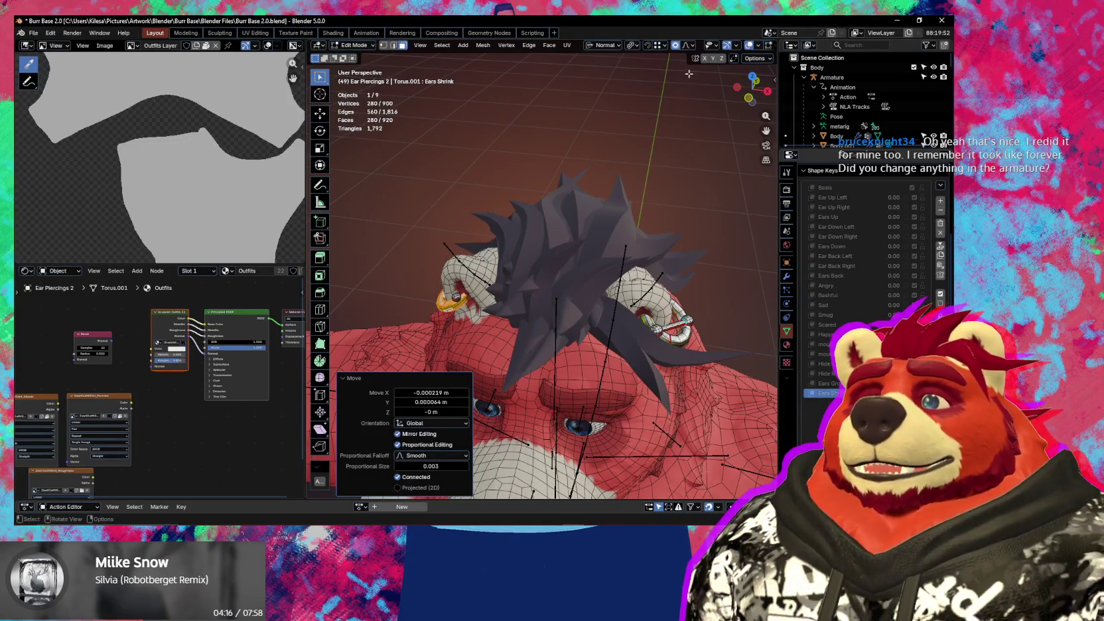
{"action": "mouse_move", "coordinate": [612, 266]}
{"action": "middle_mouse_down"}
{"action": "mouse_move", "coordinate": [625, 264]}
{"action": "mouse_move", "coordinate": [655, 339]}
{"action": "middle_mouse_up"}
{"action": "key", "text": "ctrl+Tab"}
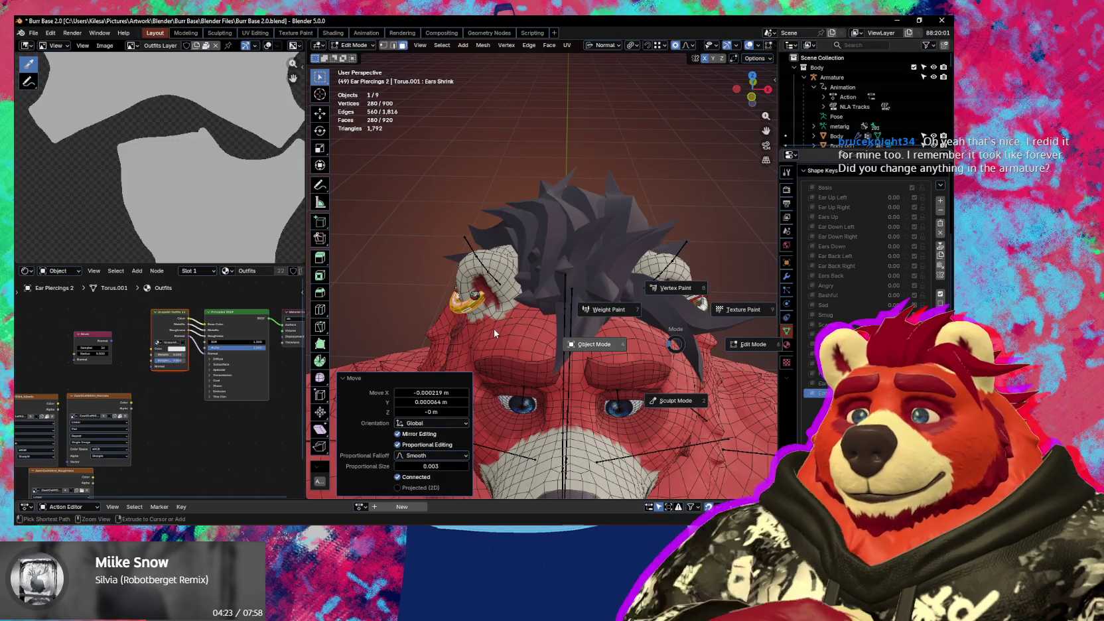
- In Object Mode, create a New Shape from Mix and mirror it across X
{"action": "left_click", "coordinate": [592, 345]}
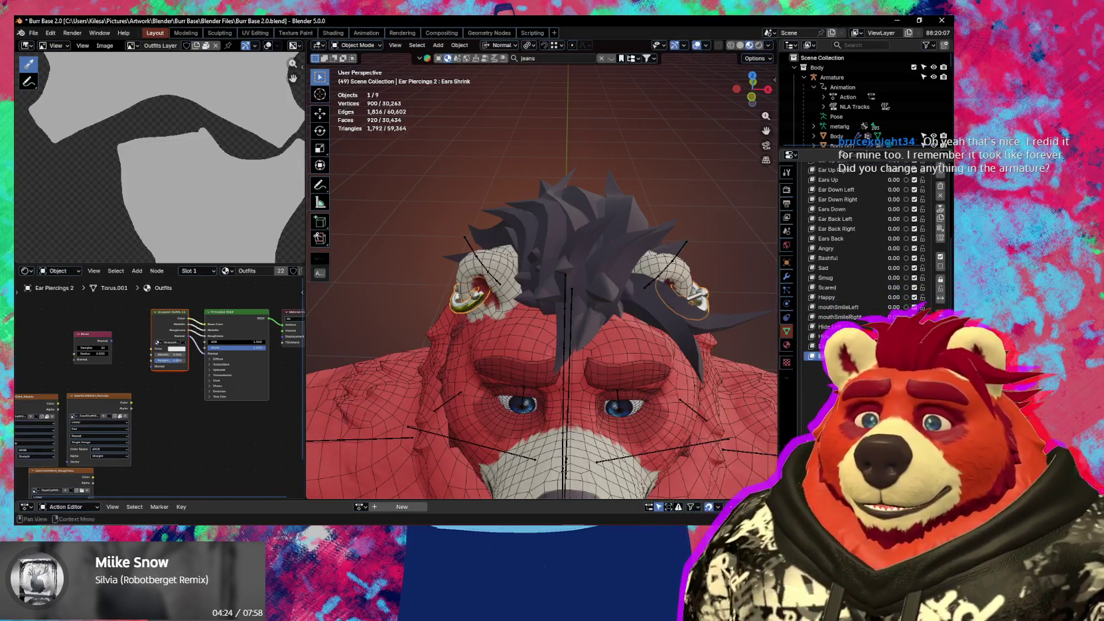
{"action": "key", "text": "q"}
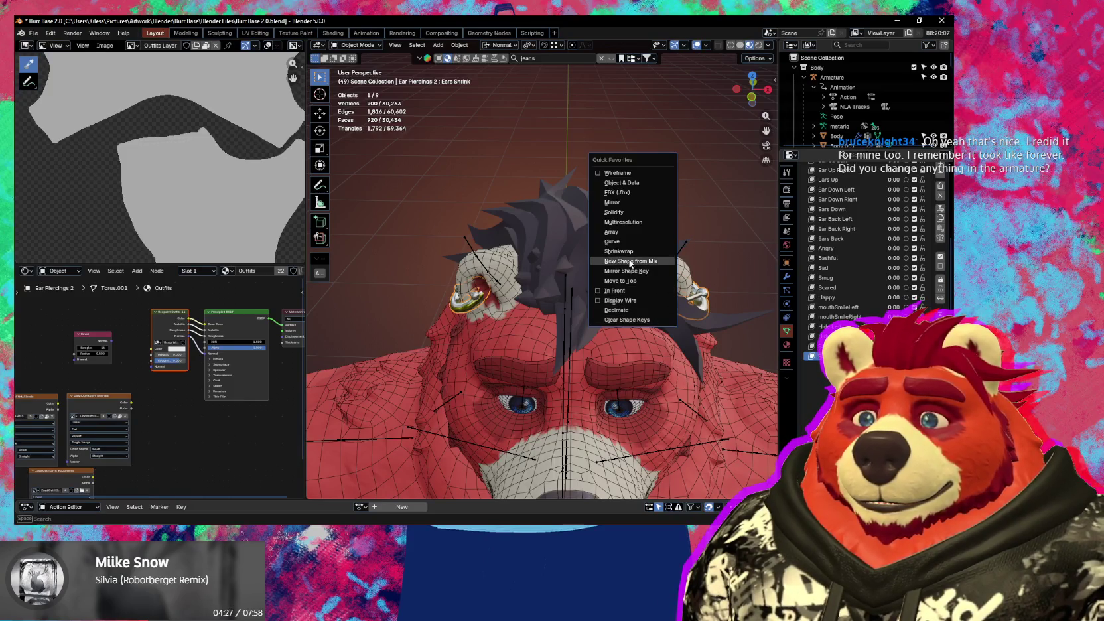
{"action": "left_click", "coordinate": [629, 259]}
{"action": "key", "text": "q"}
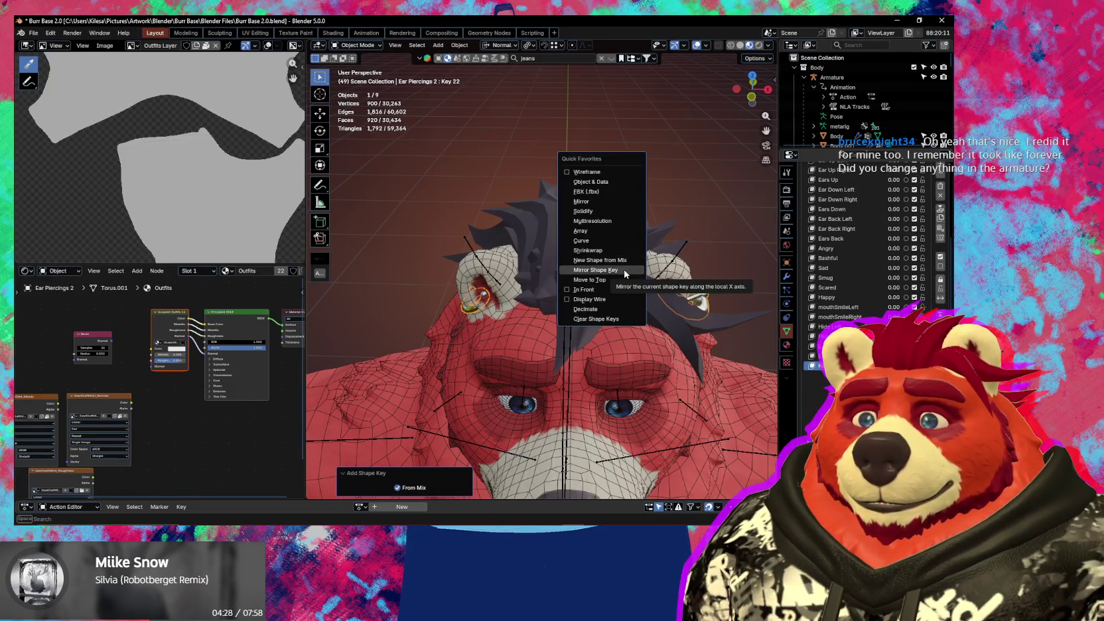
{"action": "left_click", "coordinate": [624, 270]}
{"action": "middle_click_drag", "start_coordinate": [624, 298], "coordinate": [623, 313]}
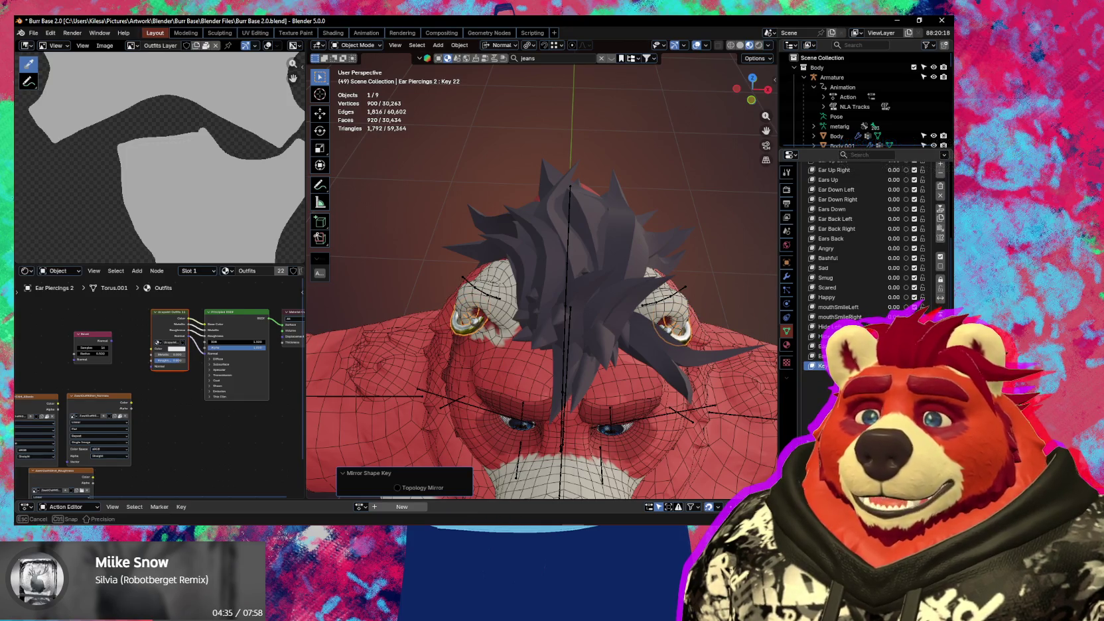
{"action": "key", "text": "ctrl+z"}
- Add another shape key from the mix and rename it Ears Shrink
{"action": "double_click", "coordinate": [836, 355]}
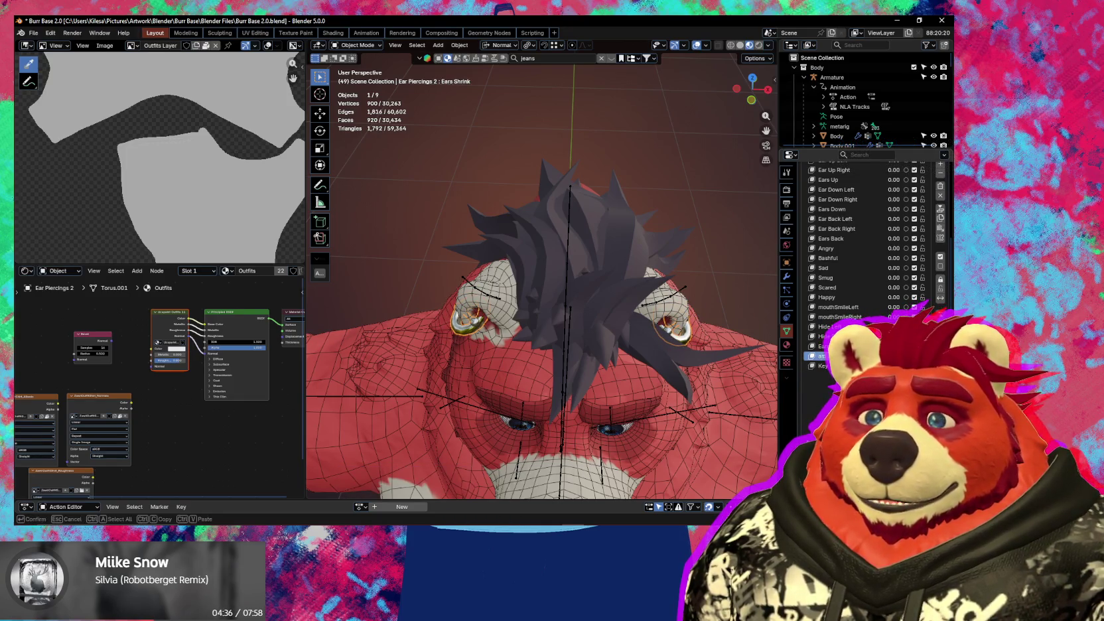
{"action": "key", "text": "Return"}
{"action": "key", "text": "q"}
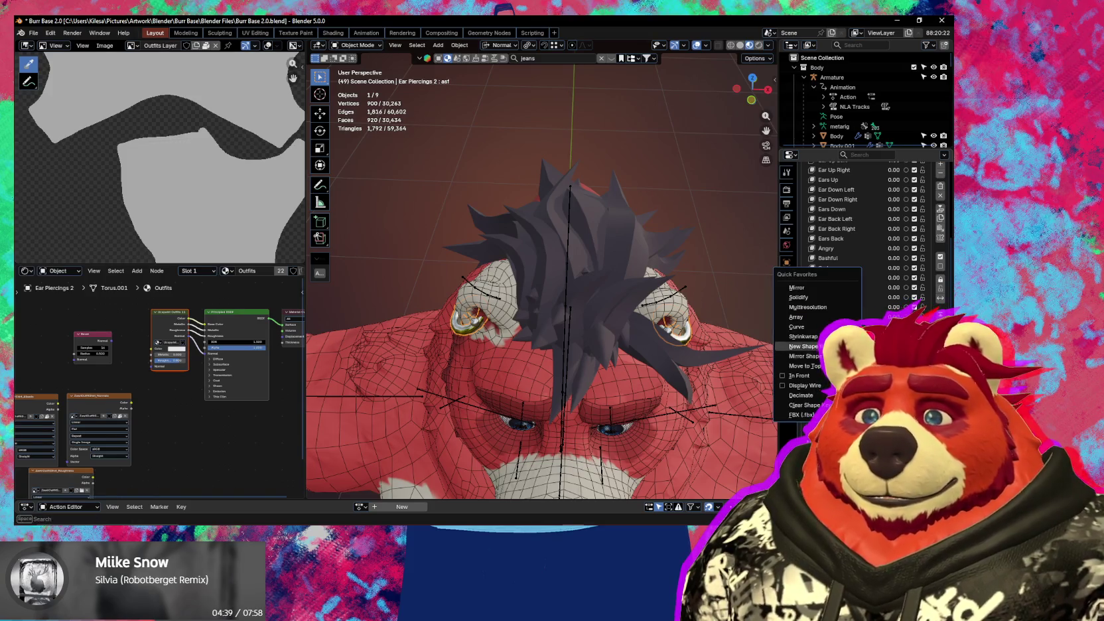
{"action": "key", "text": "Return"}
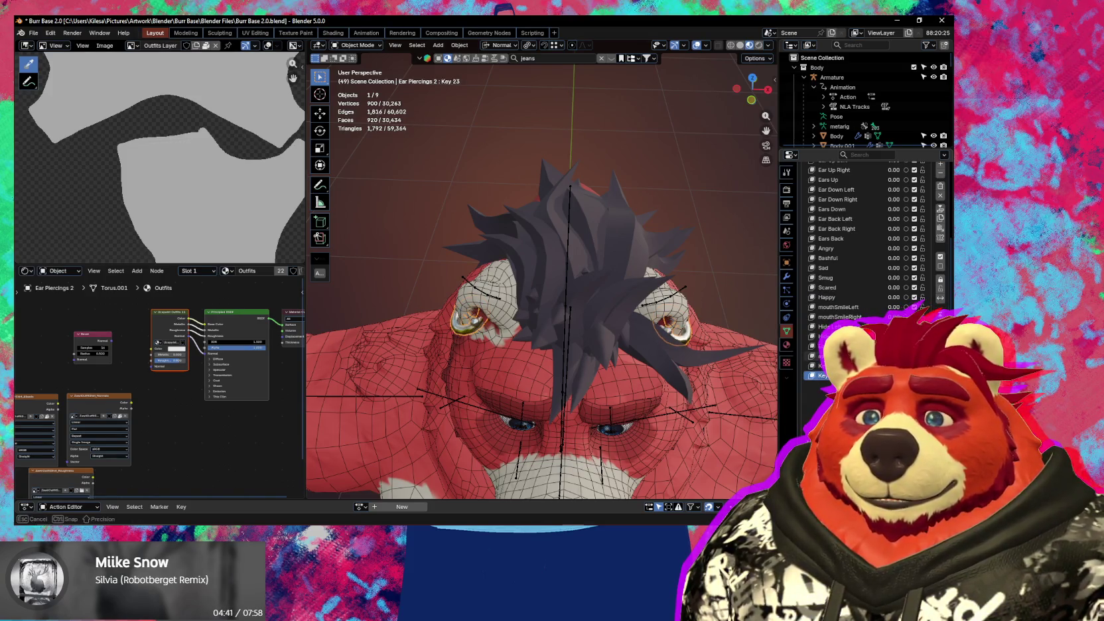
{"action": "double_click", "coordinate": [836, 376]}
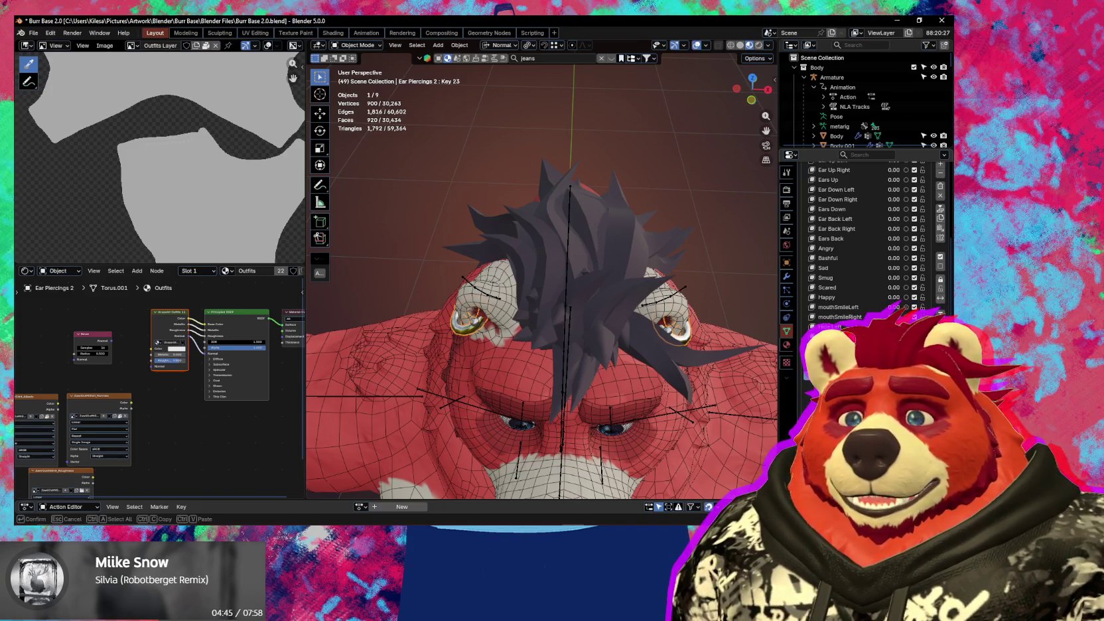
{"action": "key", "text": "Return"}
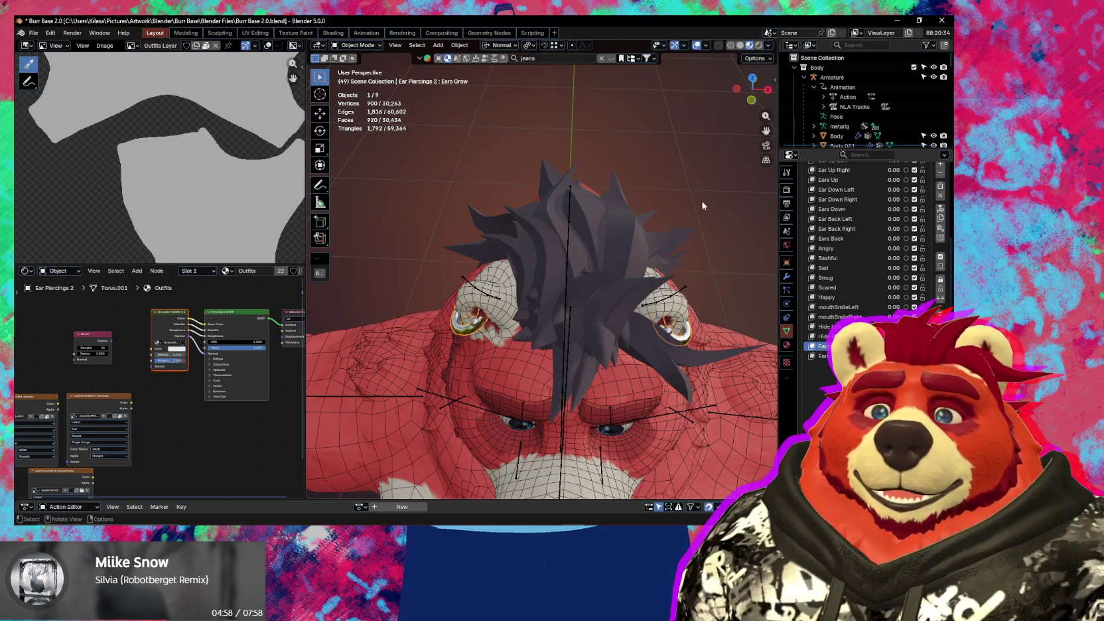
{"action": "mouse_move", "coordinate": [604, 306]}
{"action": "middle_mouse_down"}
{"action": "mouse_move", "coordinate": [664, 358]}
{"action": "mouse_move", "coordinate": [544, 119]}
{"action": "mouse_move", "coordinate": [615, 364]}
{"action": "mouse_move", "coordinate": [436, 195]}
{"action": "mouse_move", "coordinate": [509, 339]}
{"action": "middle_mouse_up"}
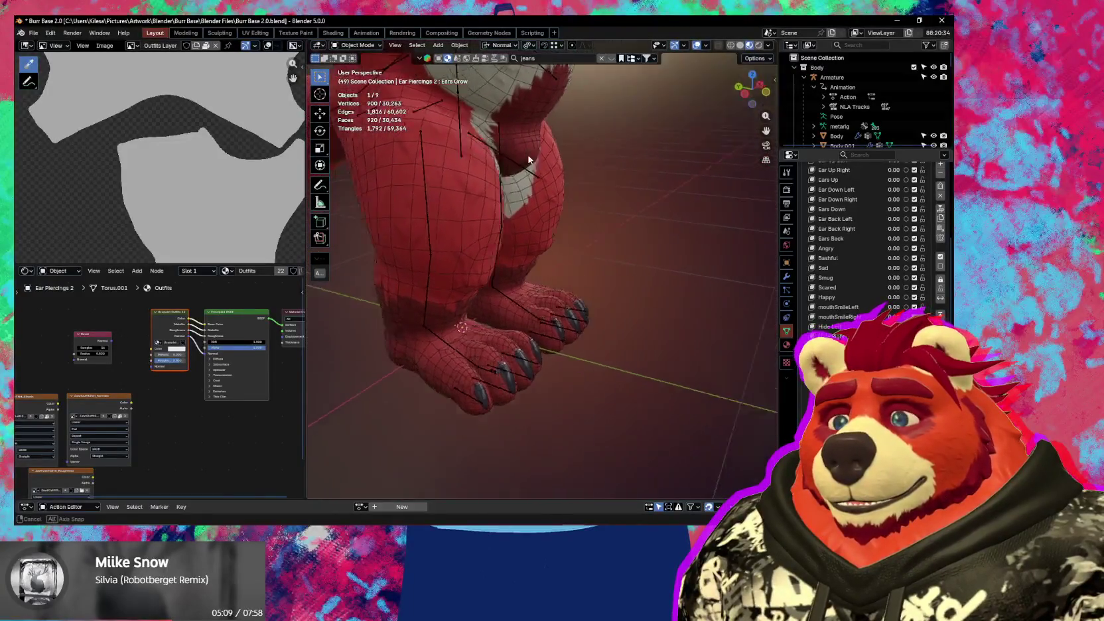
{"action": "mouse_move", "coordinate": [465, 418]}
{"action": "middle_mouse_down"}
{"action": "mouse_move", "coordinate": [576, 289]}
{"action": "mouse_move", "coordinate": [573, 339]}
{"action": "mouse_move", "coordinate": [640, 209]}
{"action": "mouse_move", "coordinate": [688, 265]}
{"action": "mouse_move", "coordinate": [478, 215]}
{"action": "mouse_move", "coordinate": [512, 311]}
{"action": "middle_mouse_up"}
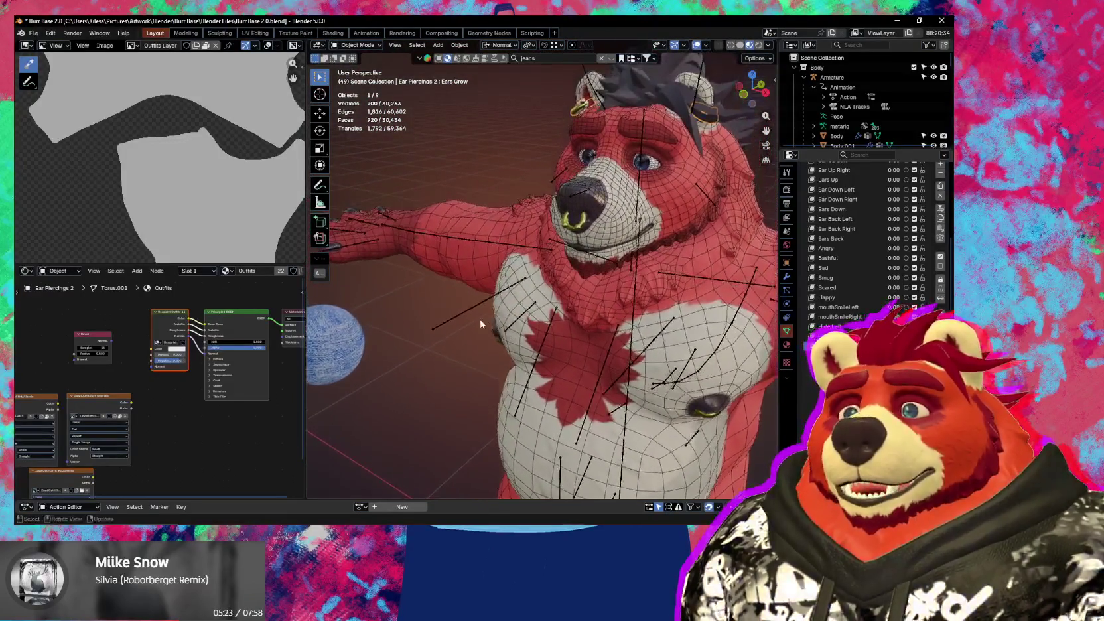
{"action": "middle_click_drag", "start_coordinate": [512, 310], "coordinate": [556, 339]}
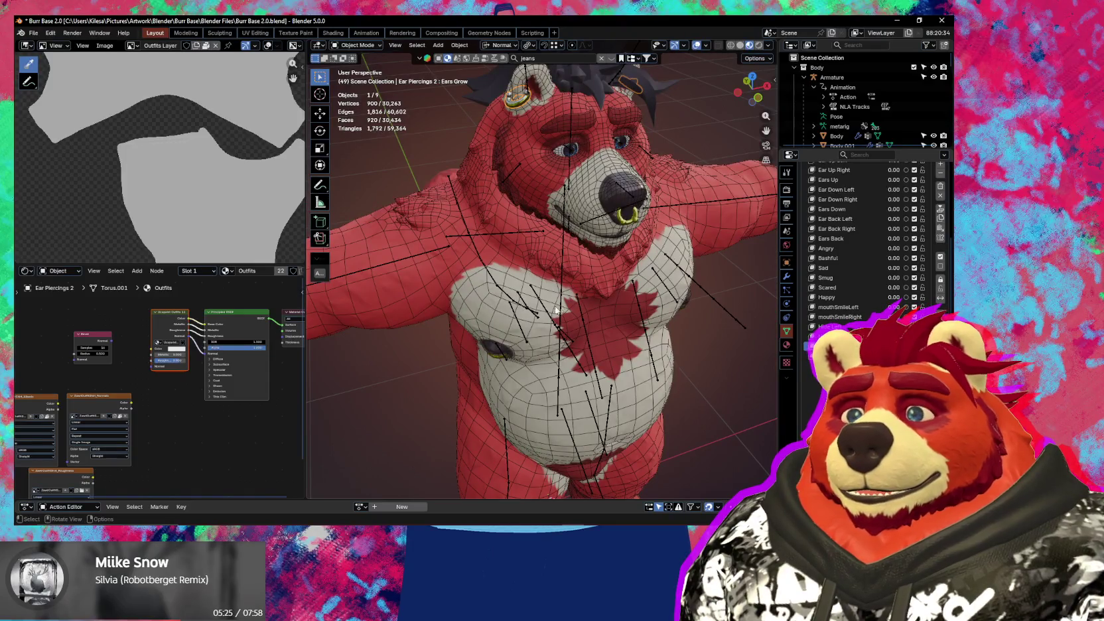
{"action": "mouse_move", "coordinate": [575, 292]}
{"action": "middle_mouse_down"}
{"action": "mouse_move", "coordinate": [655, 126]}
{"action": "mouse_move", "coordinate": [662, 298]}
{"action": "mouse_move", "coordinate": [597, 240]}
{"action": "mouse_move", "coordinate": [551, 243]}
{"action": "mouse_move", "coordinate": [552, 309]}
{"action": "middle_mouse_up"}
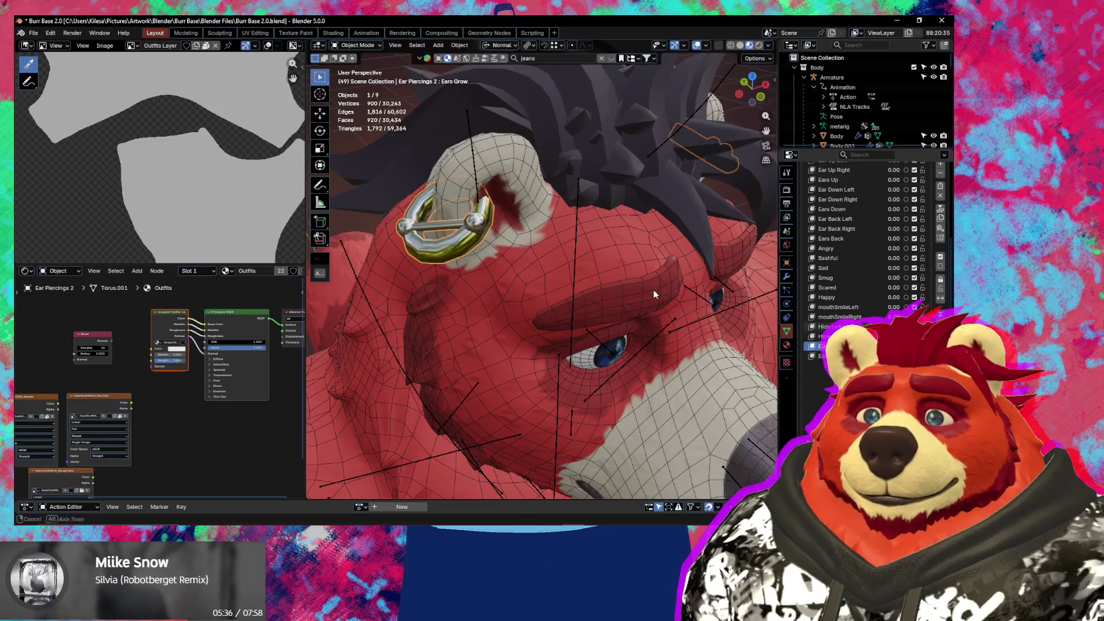
{"action": "middle_click_drag", "start_coordinate": [654, 294], "coordinate": [829, 327]}
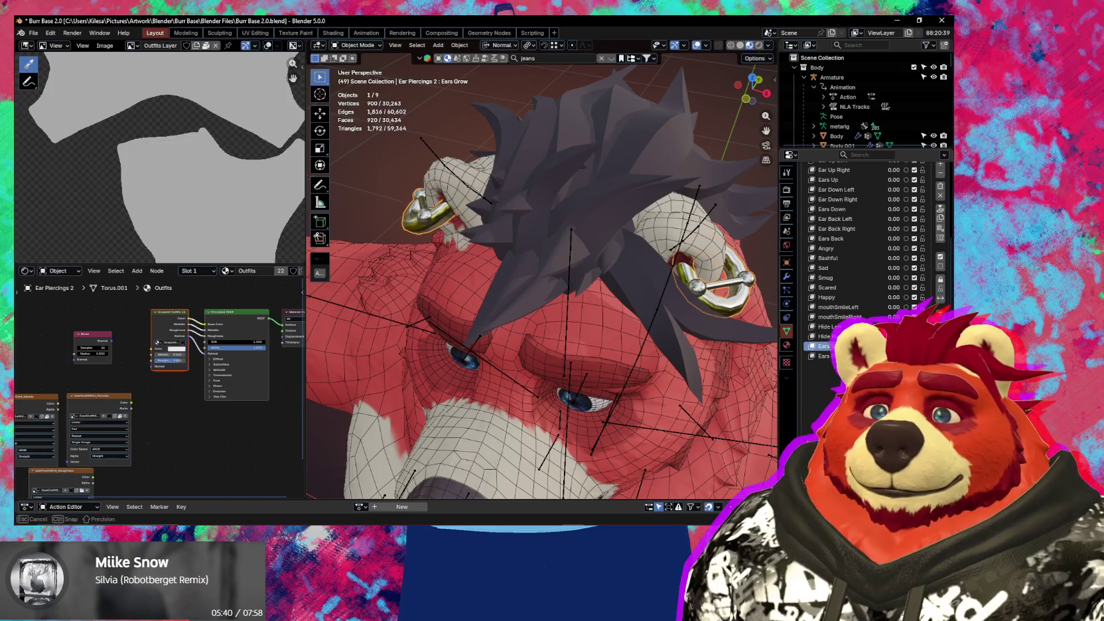
- Create a New Shape from Mix, mirror it, and add another mirrored shape from the mix
{"action": "key", "text": "q"}
{"action": "left_click", "coordinate": [822, 355]}
{"action": "key", "text": "q"}
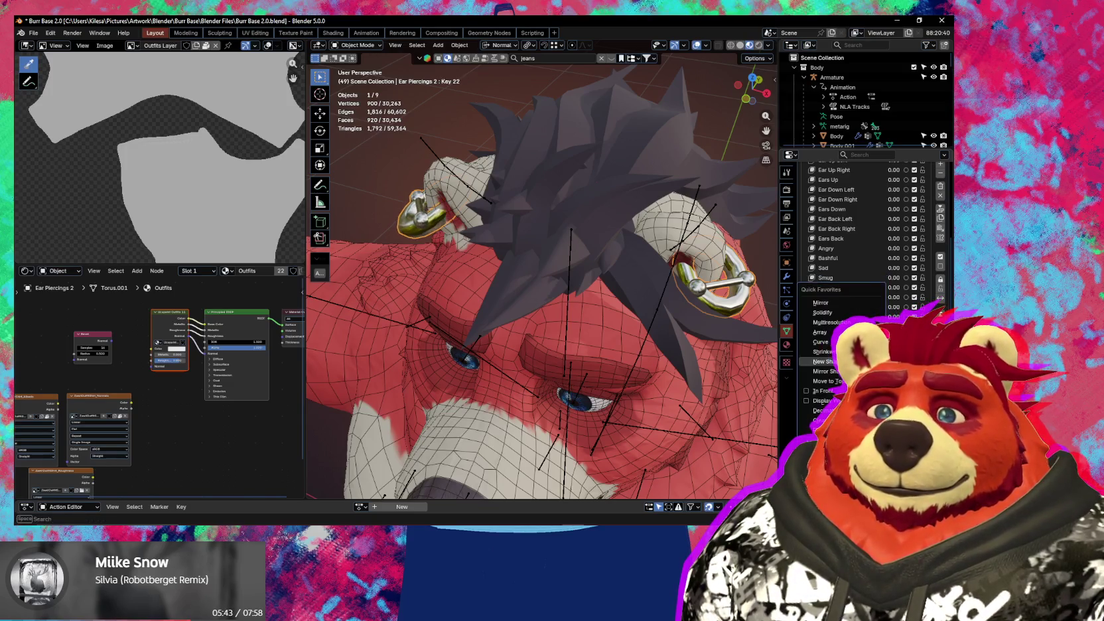
{"action": "left_click", "coordinate": [822, 371]}
{"action": "middle_click_drag", "start_coordinate": [548, 304], "coordinate": [641, 290]}
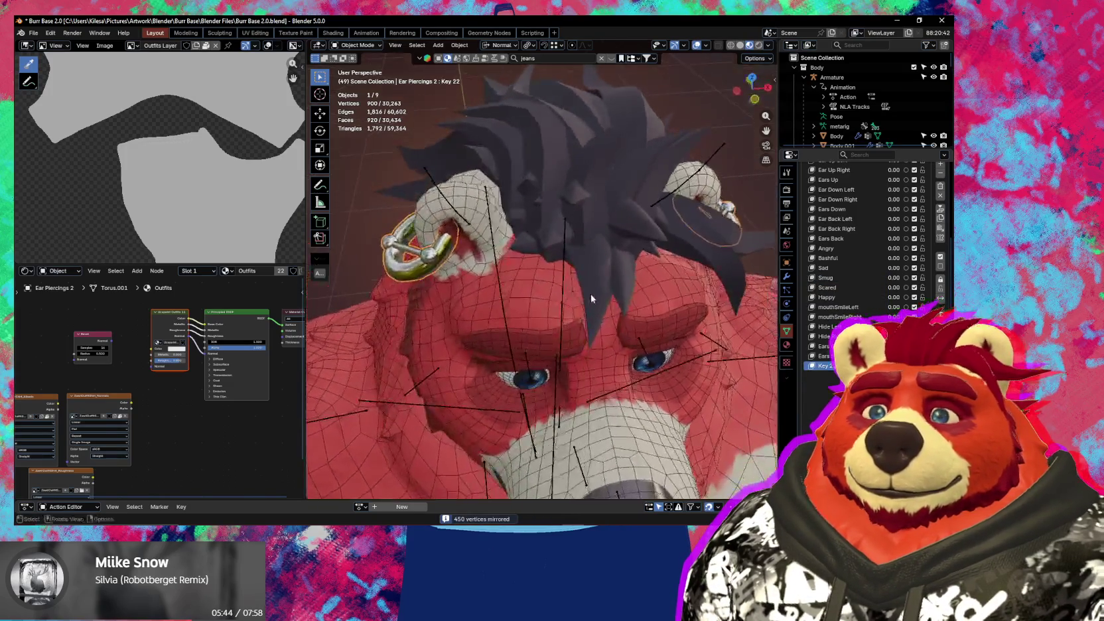
{"action": "key", "text": "q"}
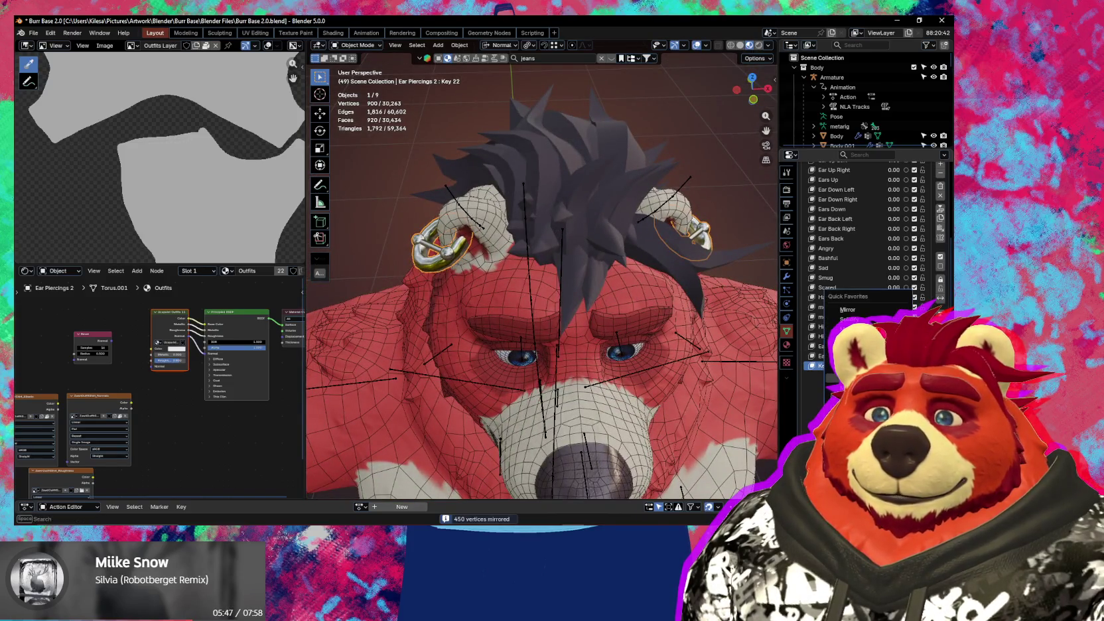
{"action": "left_click", "coordinate": [848, 309]}
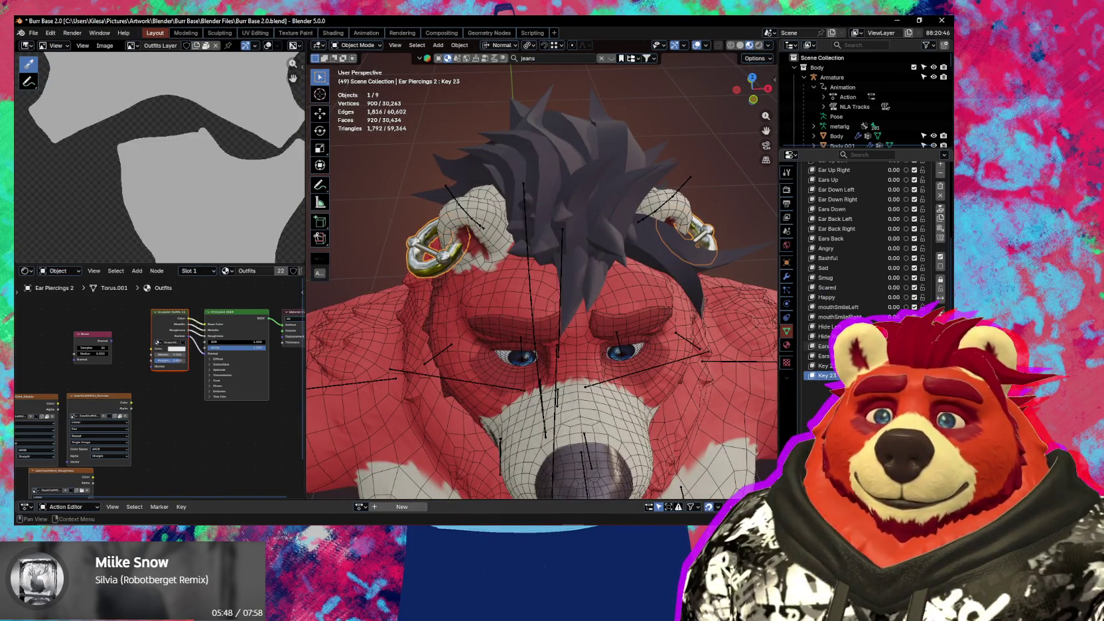
- Rename the old key, name Key 23 'Ears Grow', then clear all shape key values
{"action": "double_click", "coordinate": [823, 346]}
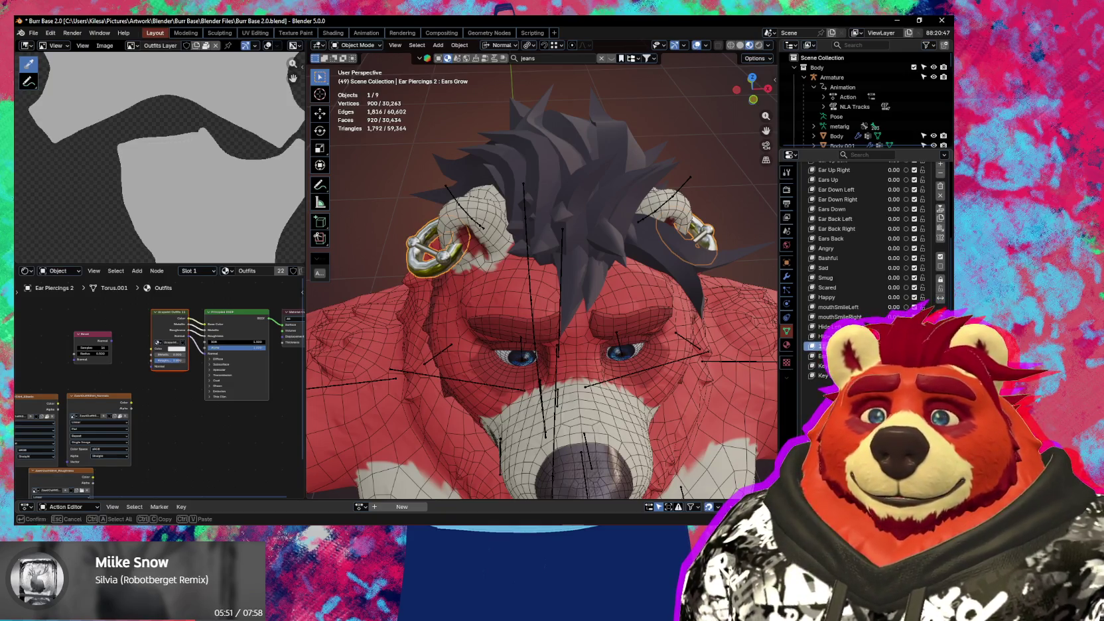
{"action": "key", "text": "Return"}
{"action": "double_click", "coordinate": [822, 375]}
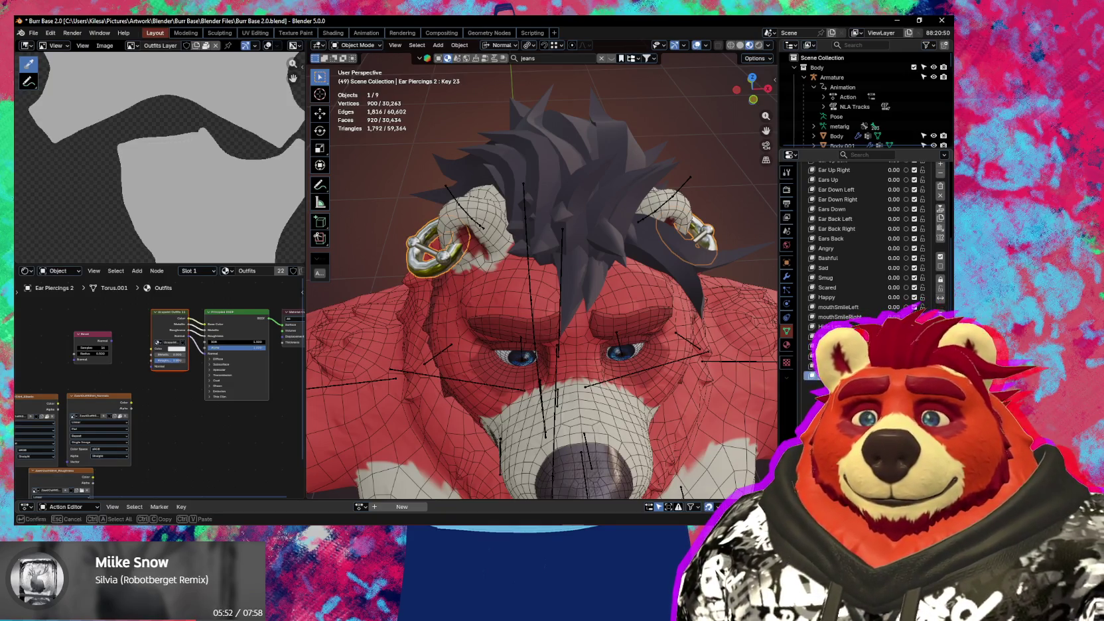
{"action": "type", "text": "Ears Grow"}
{"action": "key", "text": "Return"}
{"action": "key", "text": "q"}
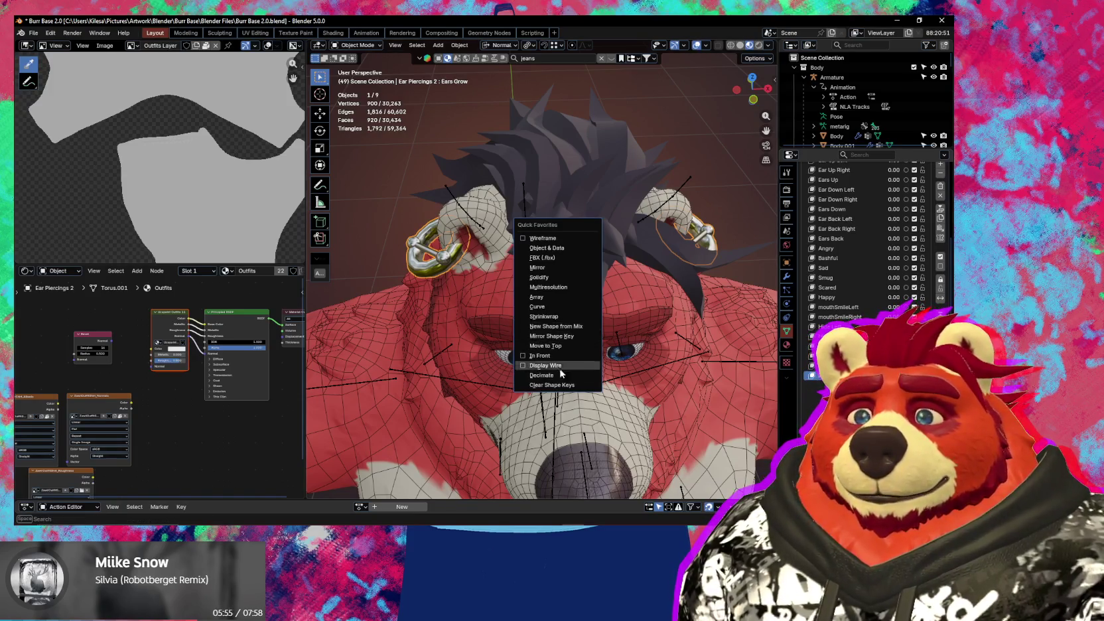
{"action": "left_click", "coordinate": [554, 384]}
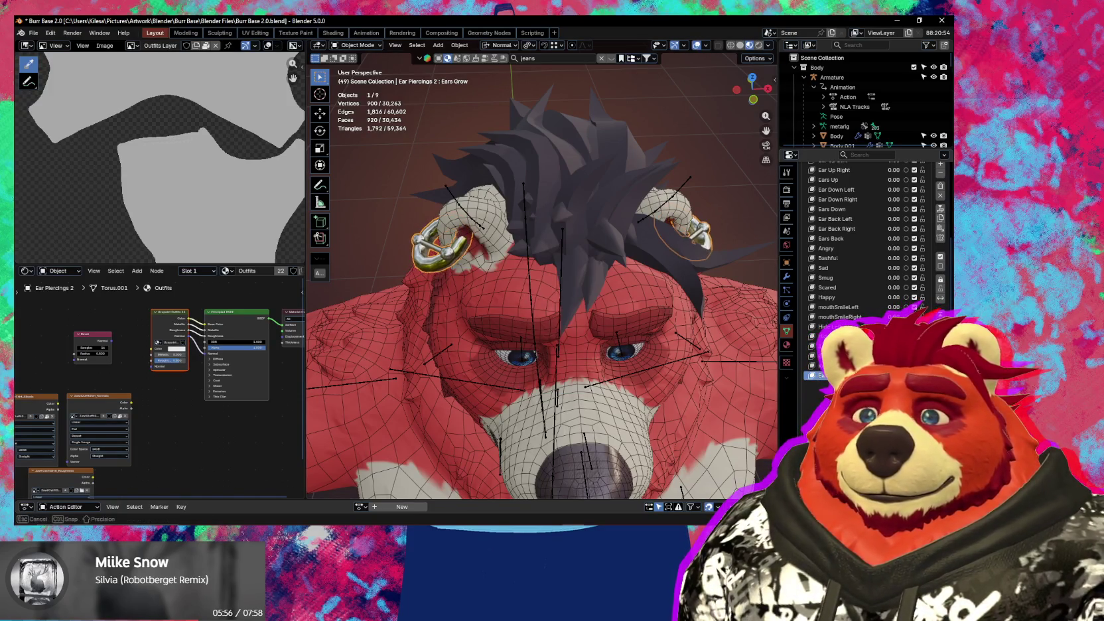
{"action": "mouse_move", "coordinate": [560, 312]}
{"action": "middle_mouse_down"}
{"action": "mouse_move", "coordinate": [558, 266]}
{"action": "mouse_move", "coordinate": [601, 276]}
{"action": "middle_mouse_up"}
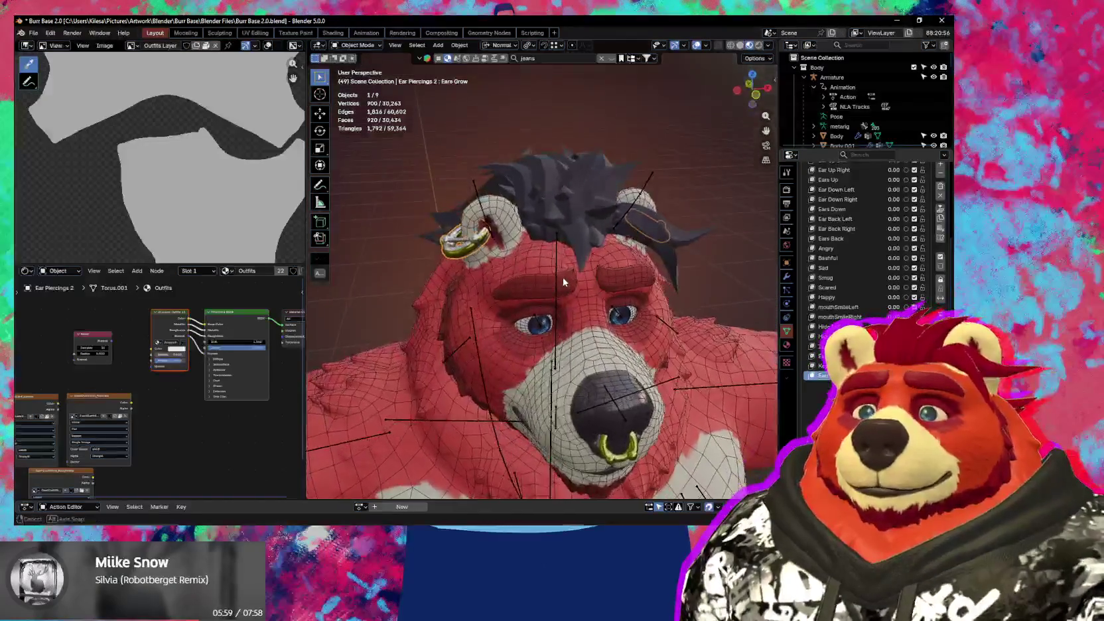
- Reset the bear Body's shape key values with Clear Shape Keys from Quick Favorites
{"action": "left_click", "coordinate": [519, 268]}
{"action": "key", "text": "q"}
{"action": "left_click", "coordinate": [519, 265]}
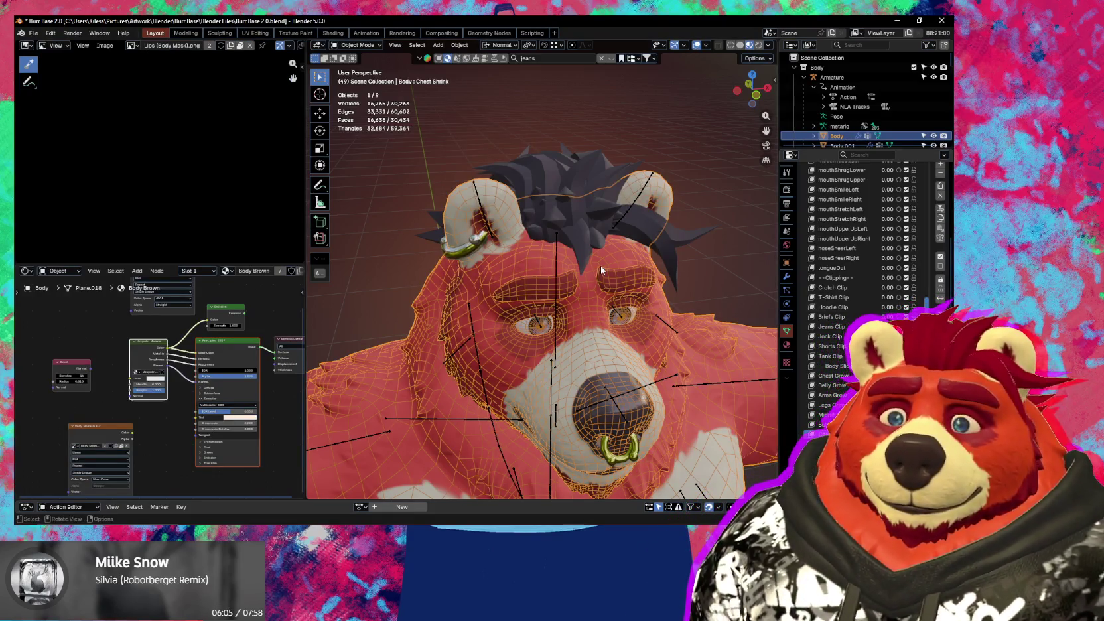
- Enlarge the outliner and unhide the Jeans object with Alt+H
{"action": "middle_click_drag", "start_coordinate": [601, 265], "coordinate": [625, 282]}
{"action": "scroll", "coordinate": [625, 283], "scroll_direction": "down", "scroll_amount": 3}
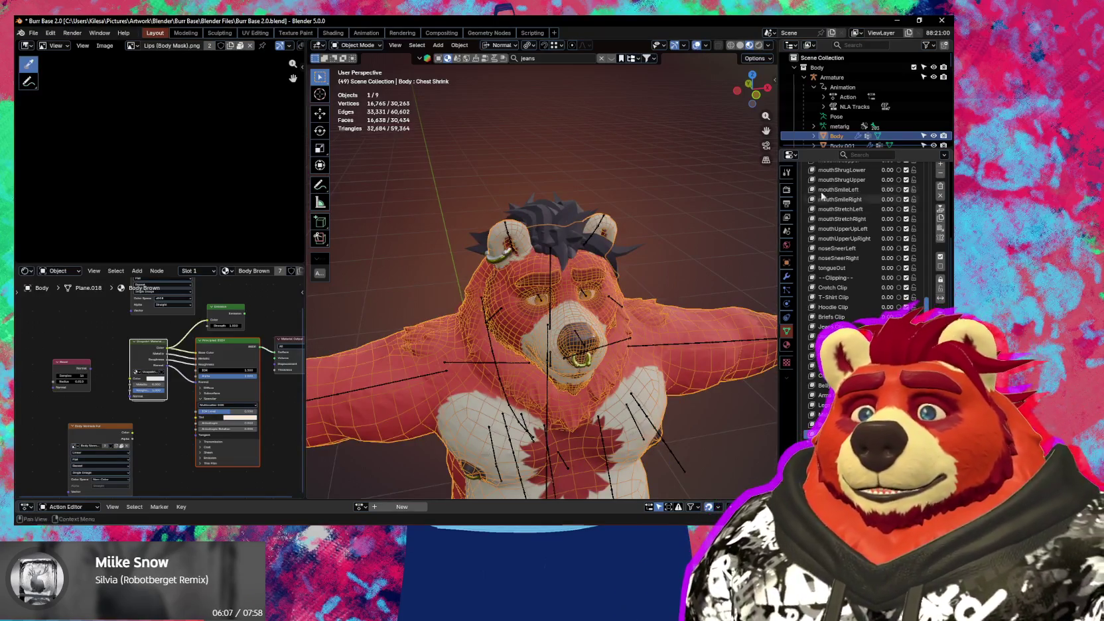
{"action": "left_click_drag", "start_coordinate": [829, 150], "coordinate": [828, 287]}
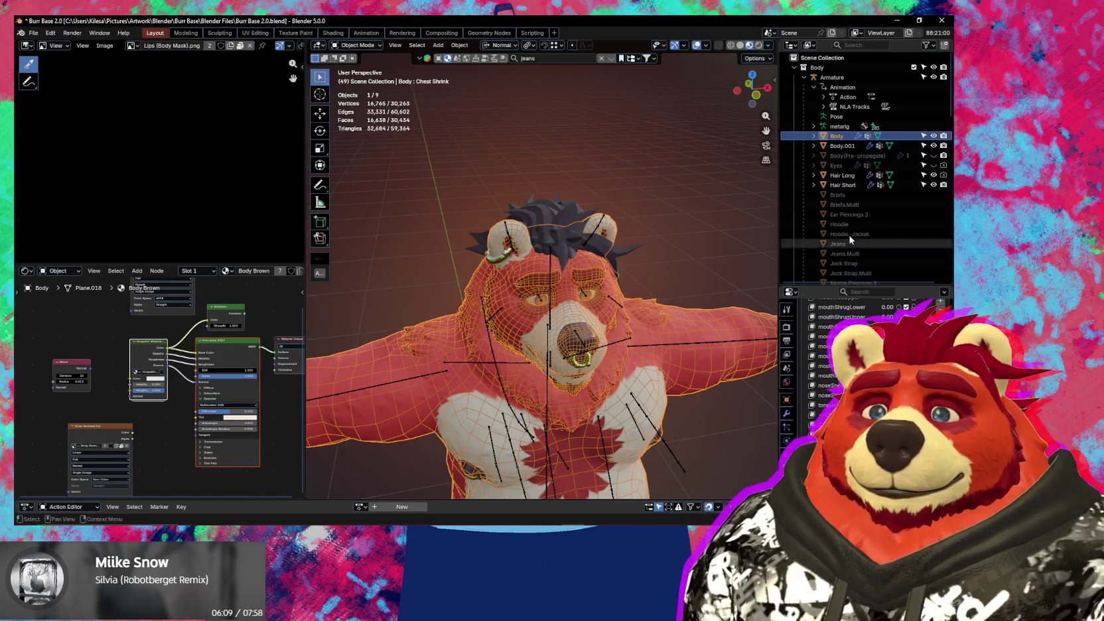
{"action": "scroll", "coordinate": [851, 231], "scroll_direction": "down", "scroll_amount": 5}
{"action": "scroll", "coordinate": [856, 233], "scroll_direction": "down", "scroll_amount": 5}
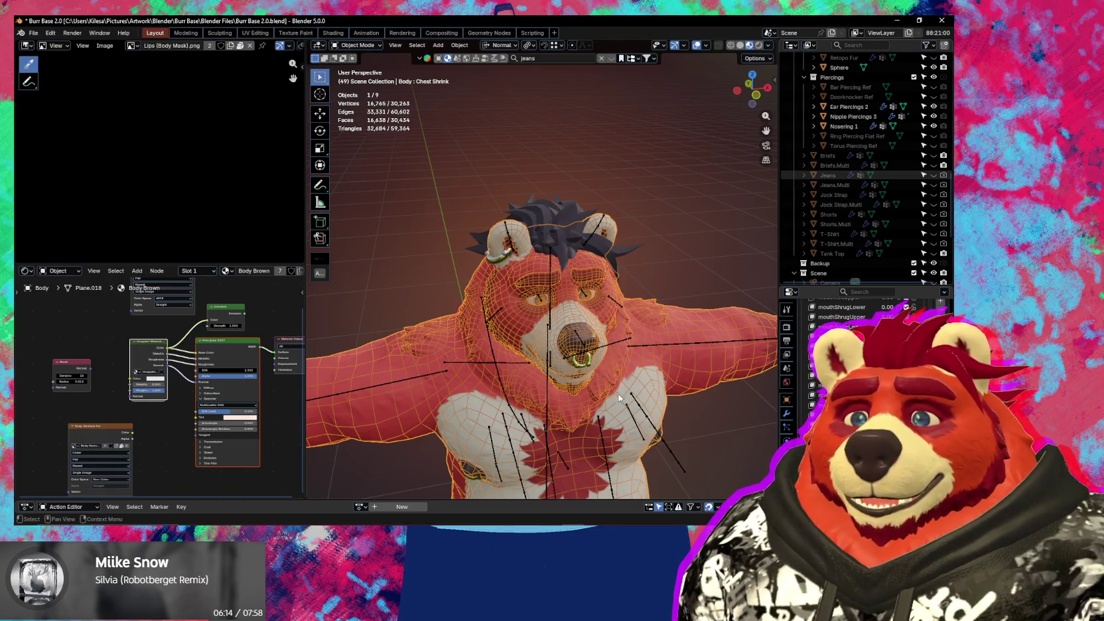
{"action": "key", "text": "alt+h"}
- Turn off viewport overlays and orbit around the legs to inspect the textured jeans
{"action": "middle_click_drag", "start_coordinate": [621, 391], "coordinate": [621, 451]}
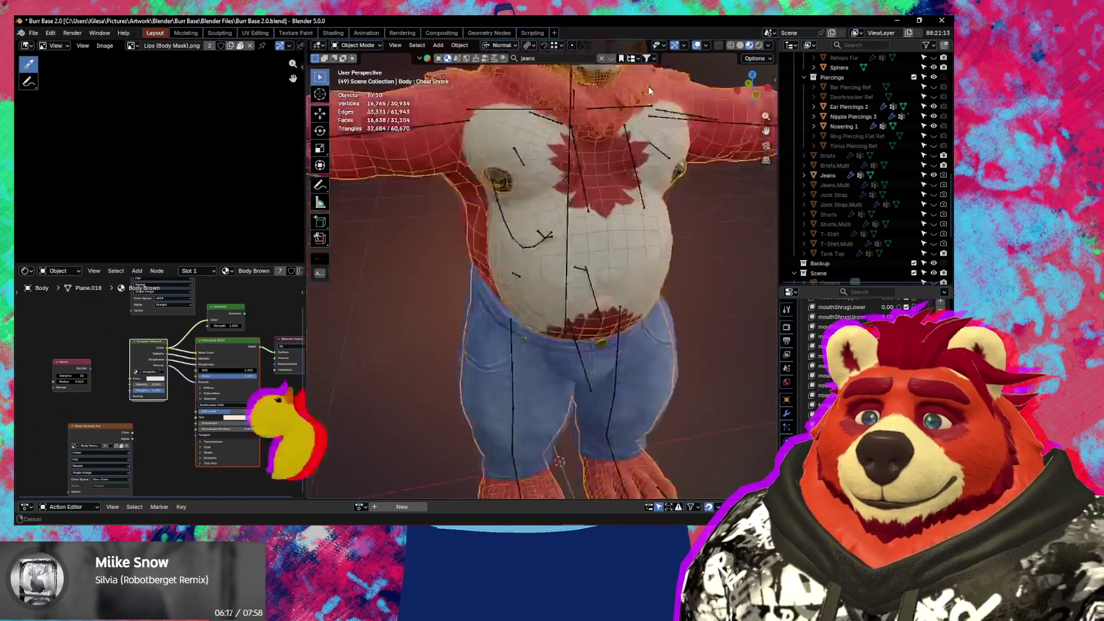
{"action": "key", "text": "shift+alt+z"}
{"action": "mouse_move", "coordinate": [571, 424]}
{"action": "middle_mouse_down"}
{"action": "mouse_move", "coordinate": [631, 409]}
{"action": "mouse_move", "coordinate": [542, 386]}
{"action": "middle_mouse_up"}
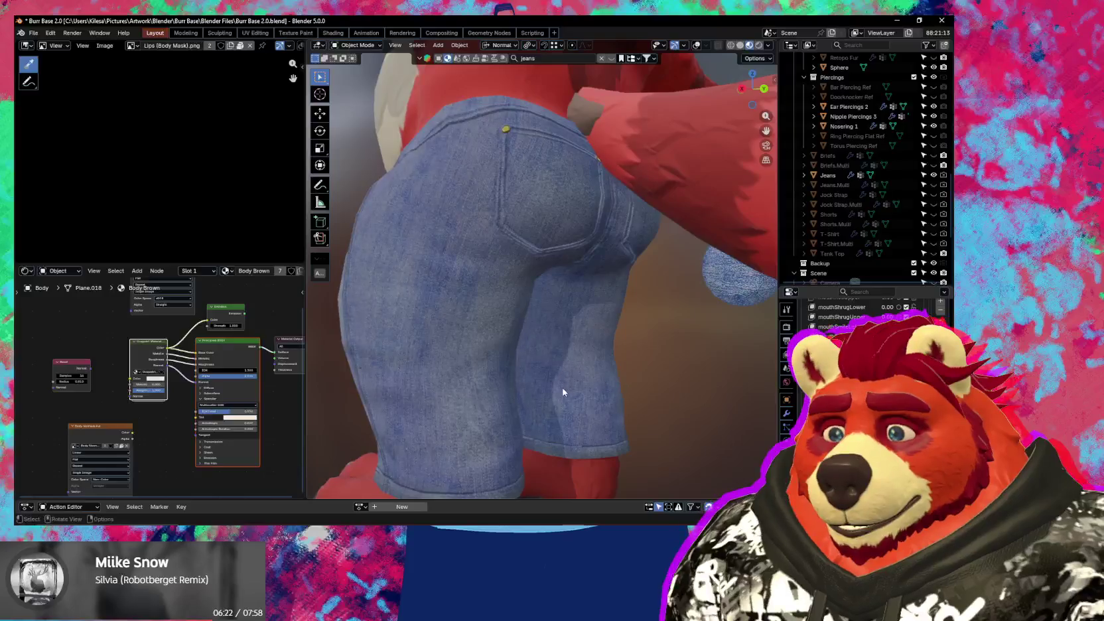
{"action": "middle_click_drag", "start_coordinate": [542, 387], "coordinate": [698, 399]}
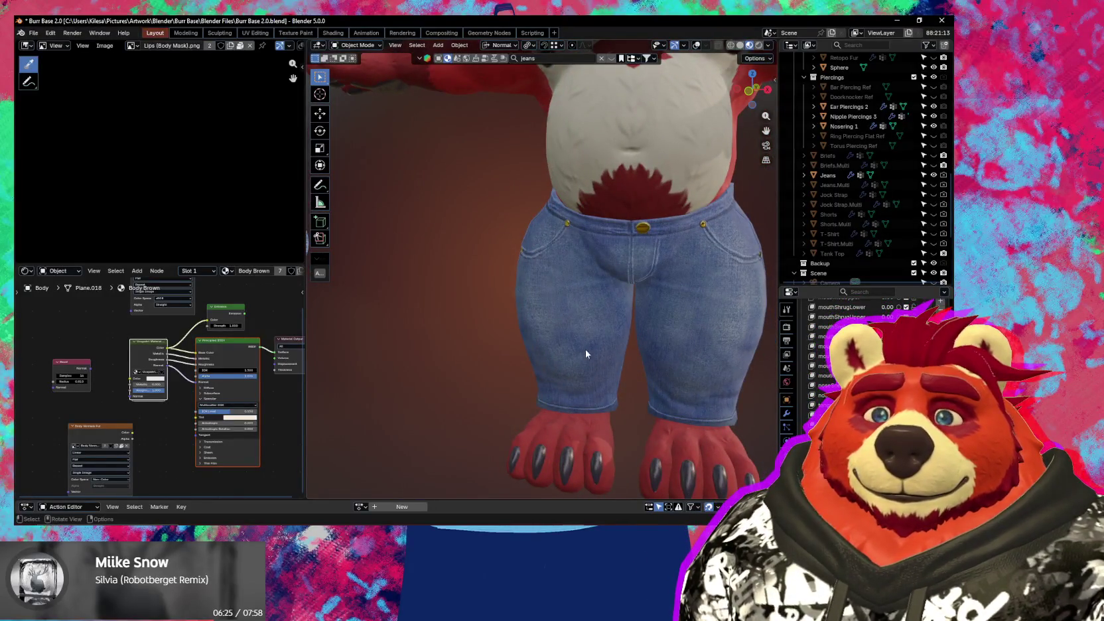
{"action": "middle_click_drag", "start_coordinate": [586, 353], "coordinate": [615, 360]}
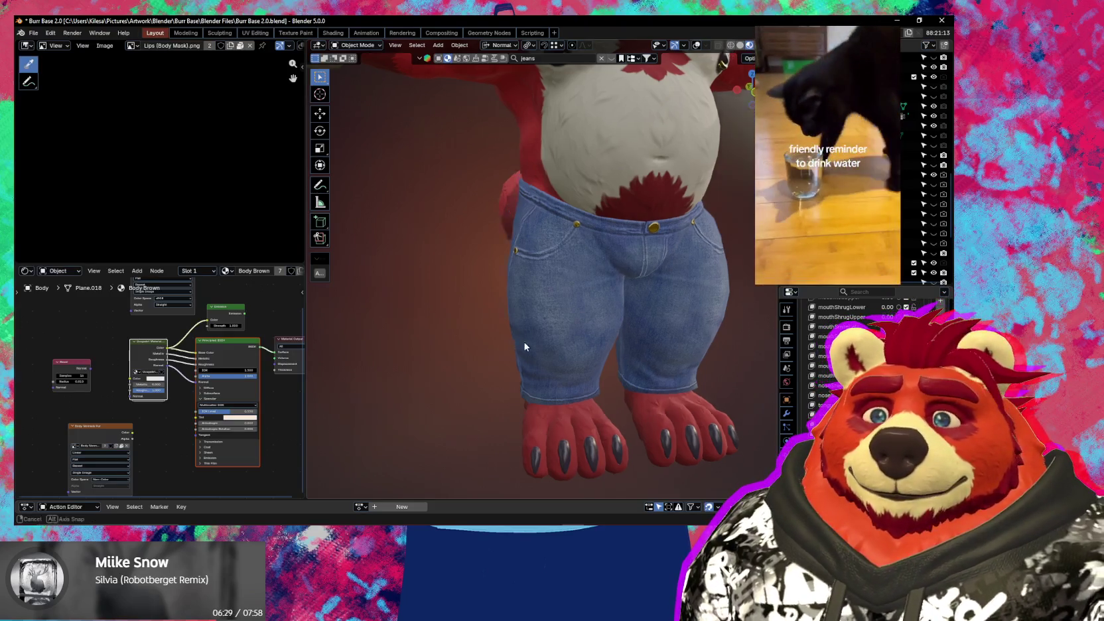
{"action": "middle_click_drag", "start_coordinate": [524, 345], "coordinate": [584, 339]}
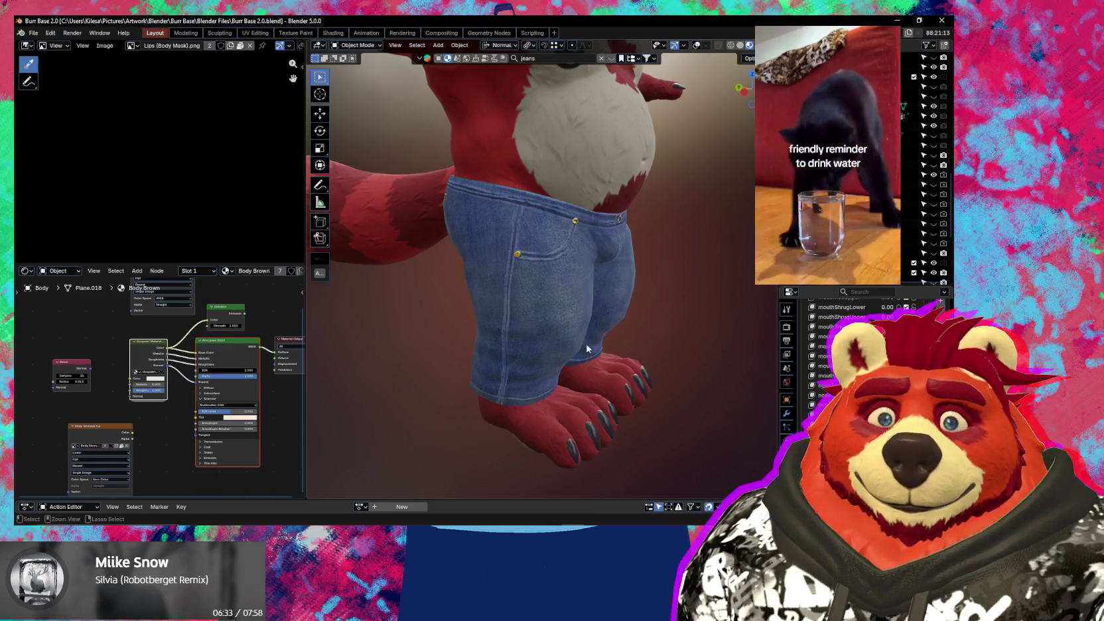
- Save Burr Base 2.0.blend, then zoom in on the jeans
{"action": "key", "text": "ctrl+s"}
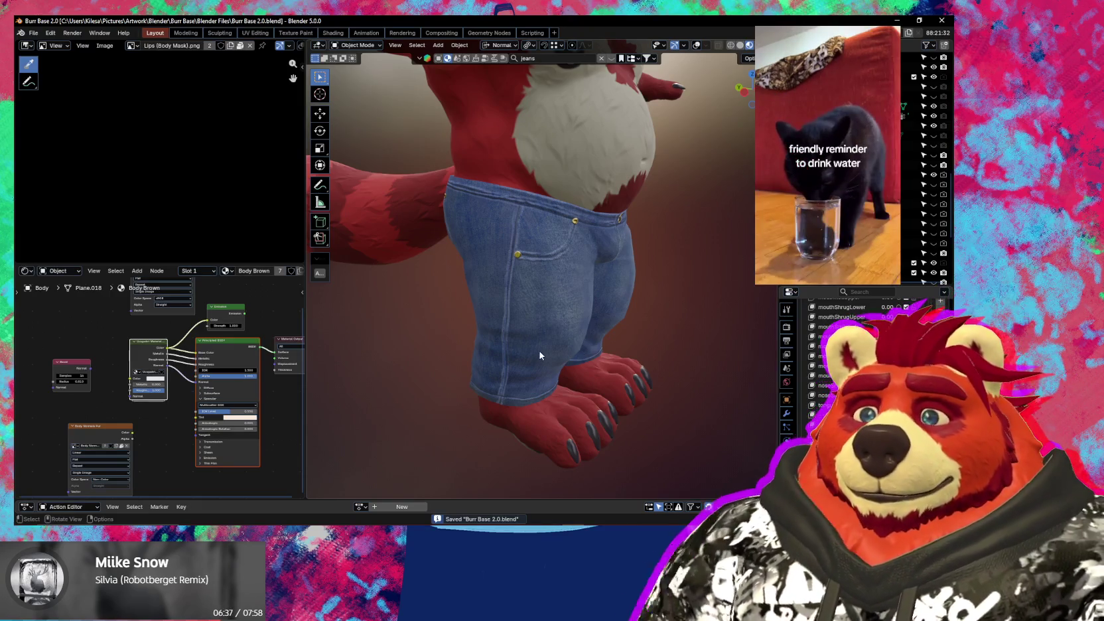
{"action": "scroll", "coordinate": [544, 350], "scroll_direction": "up", "scroll_amount": 3}
{"action": "mouse_move", "coordinate": [551, 349]}
{"action": "middle_mouse_down"}
{"action": "mouse_move", "coordinate": [549, 362]}
{"action": "mouse_move", "coordinate": [551, 335]}
{"action": "middle_mouse_up"}
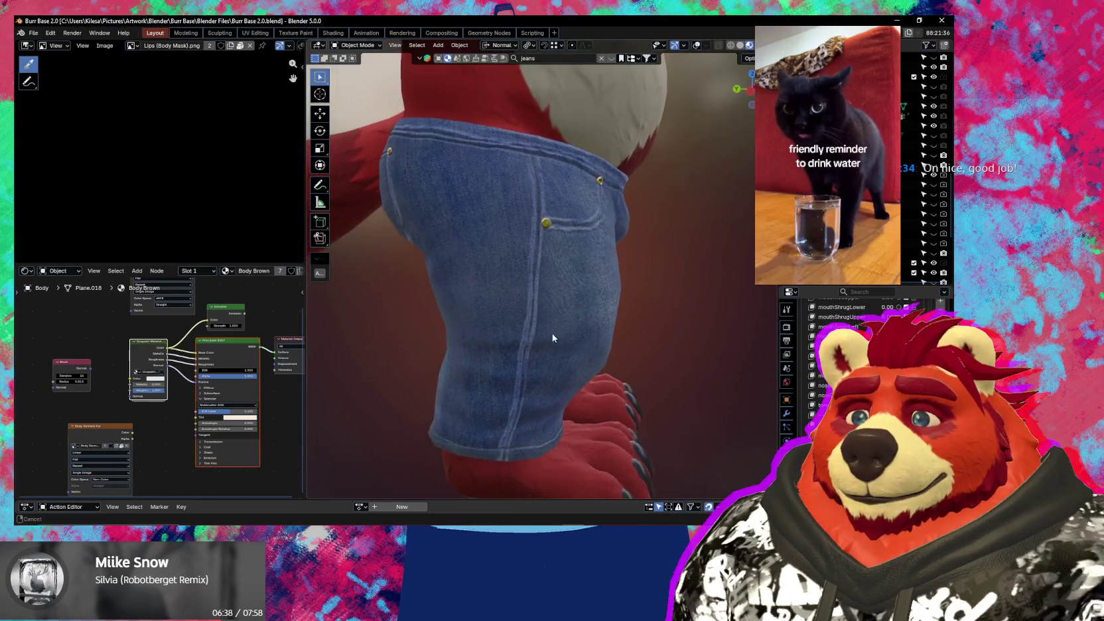
{"action": "scroll", "coordinate": [550, 334], "scroll_direction": "up", "scroll_amount": 2}
- Select the jeans object and scroll its Ucupaint layer stack to the Hoodie group
{"action": "key", "text": "n"}
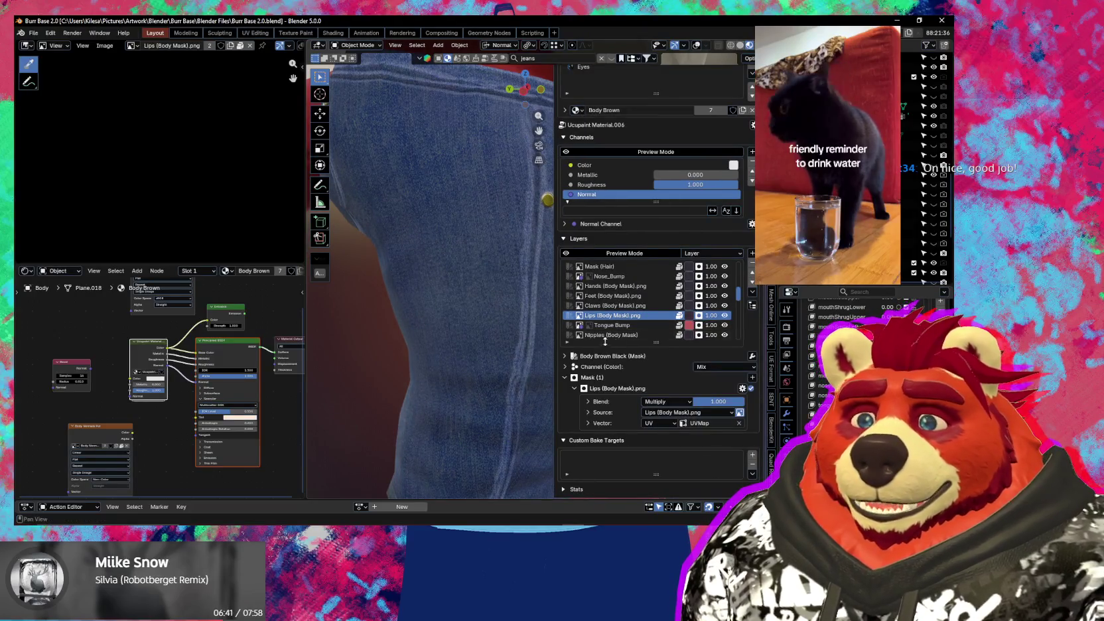
{"action": "middle_click_drag", "start_coordinate": [563, 334], "coordinate": [468, 320]}
{"action": "key", "text": "n"}
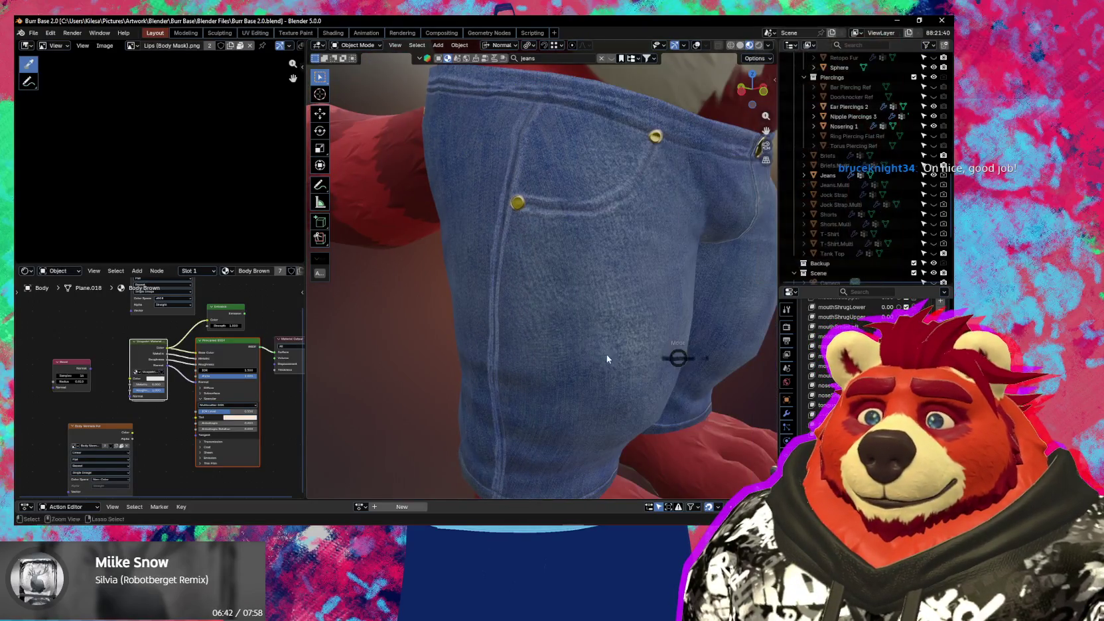
{"action": "left_click", "coordinate": [546, 328]}
{"action": "key", "text": "shift+alt+z"}
{"action": "key", "text": "n"}
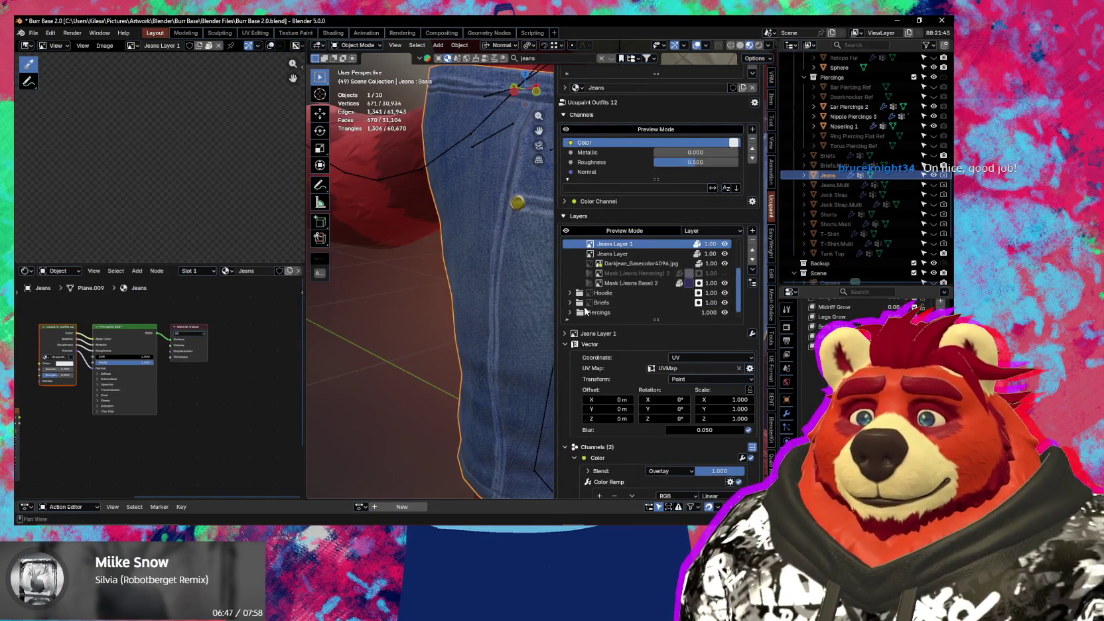
{"action": "scroll", "coordinate": [658, 298], "scroll_direction": "up", "scroll_amount": 2}
{"action": "scroll", "coordinate": [657, 299], "scroll_direction": "up", "scroll_amount": 2}
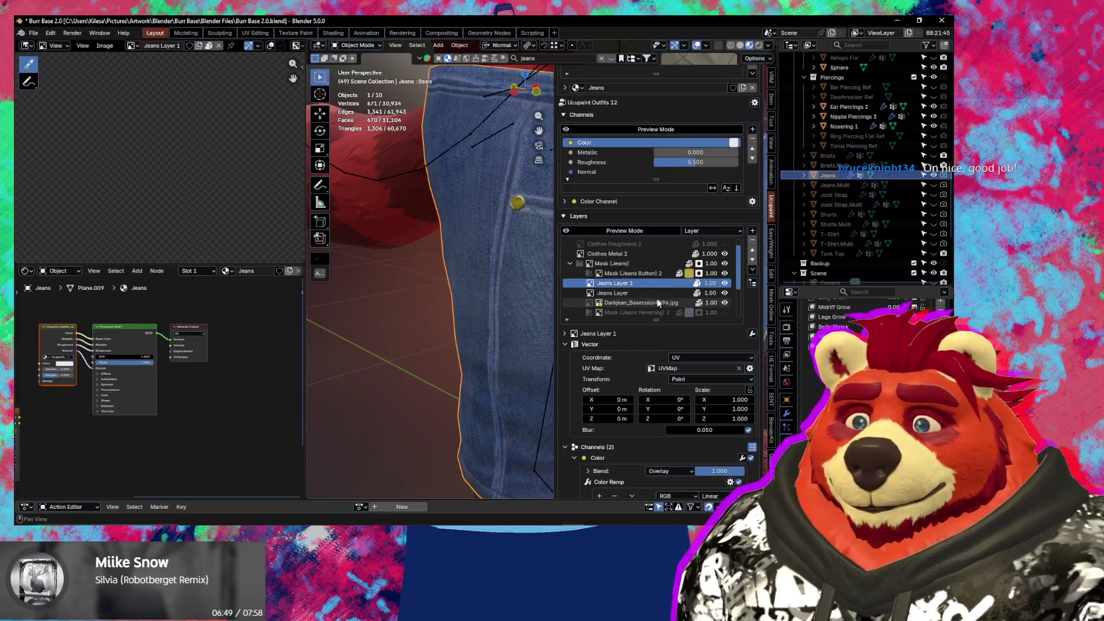
{"action": "scroll", "coordinate": [658, 303], "scroll_direction": "up", "scroll_amount": 1}
{"action": "scroll", "coordinate": [742, 336], "scroll_direction": "down", "scroll_amount": 1}
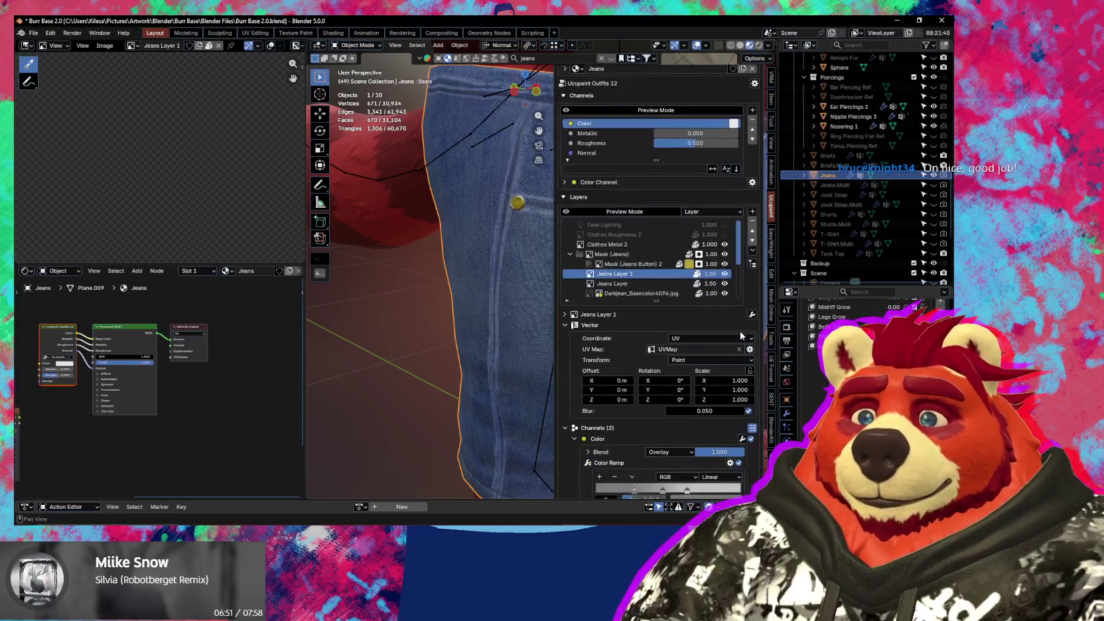
{"action": "scroll", "coordinate": [685, 244], "scroll_direction": "down", "scroll_amount": 2}
{"action": "scroll", "coordinate": [684, 244], "scroll_direction": "down", "scroll_amount": 1}
{"action": "scroll", "coordinate": [709, 266], "scroll_direction": "down", "scroll_amount": 2}
{"action": "scroll", "coordinate": [735, 283], "scroll_direction": "down", "scroll_amount": 1}
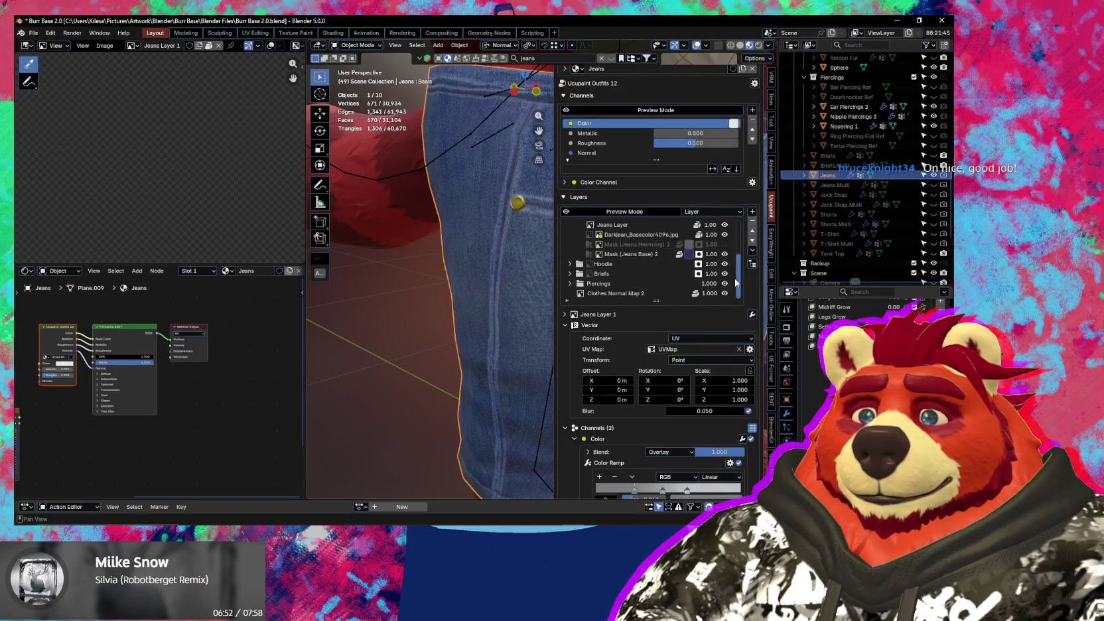
{"action": "scroll", "coordinate": [735, 282], "scroll_direction": "up", "scroll_amount": 1}
{"action": "scroll", "coordinate": [735, 283], "scroll_direction": "down", "scroll_amount": 1}
{"action": "scroll", "coordinate": [735, 282], "scroll_direction": "up", "scroll_amount": 1}
{"action": "scroll", "coordinate": [737, 281], "scroll_direction": "up", "scroll_amount": 1}
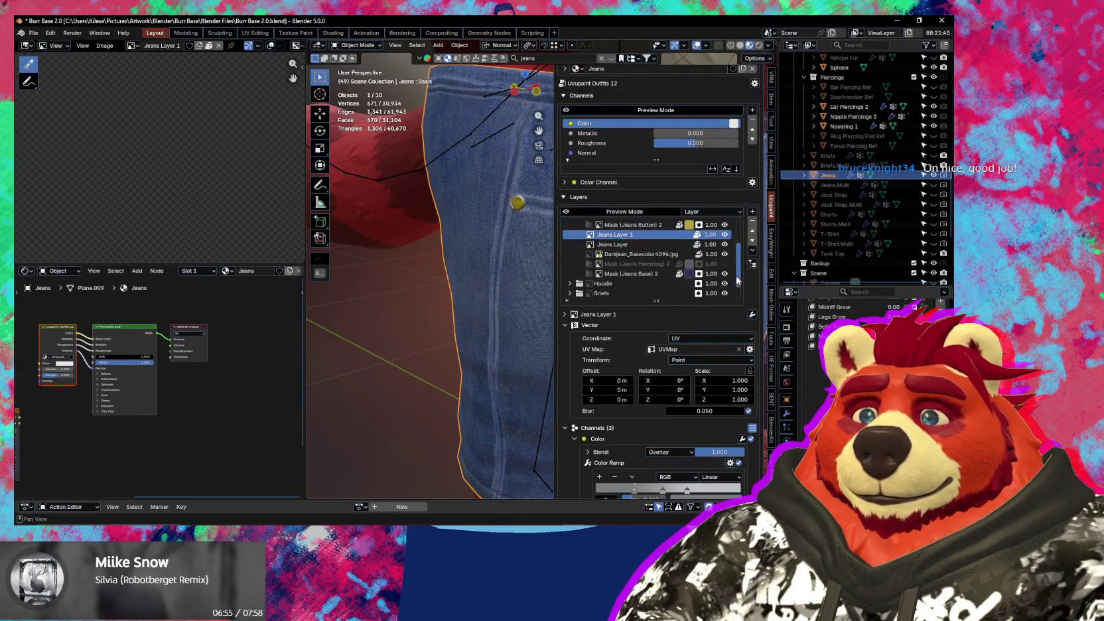
{"action": "scroll", "coordinate": [735, 281], "scroll_direction": "down", "scroll_amount": 2}
{"action": "left_click", "coordinate": [732, 264]}
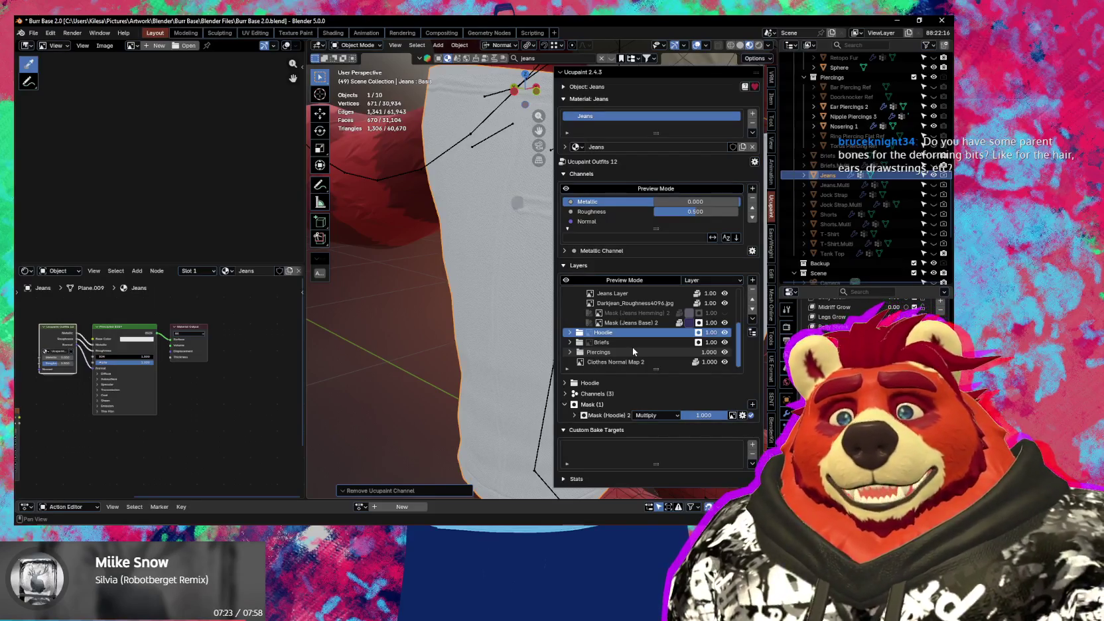
- Undo the removal of the jeans' Color channel
{"action": "scroll", "coordinate": [633, 347], "scroll_direction": "up", "scroll_amount": 2}
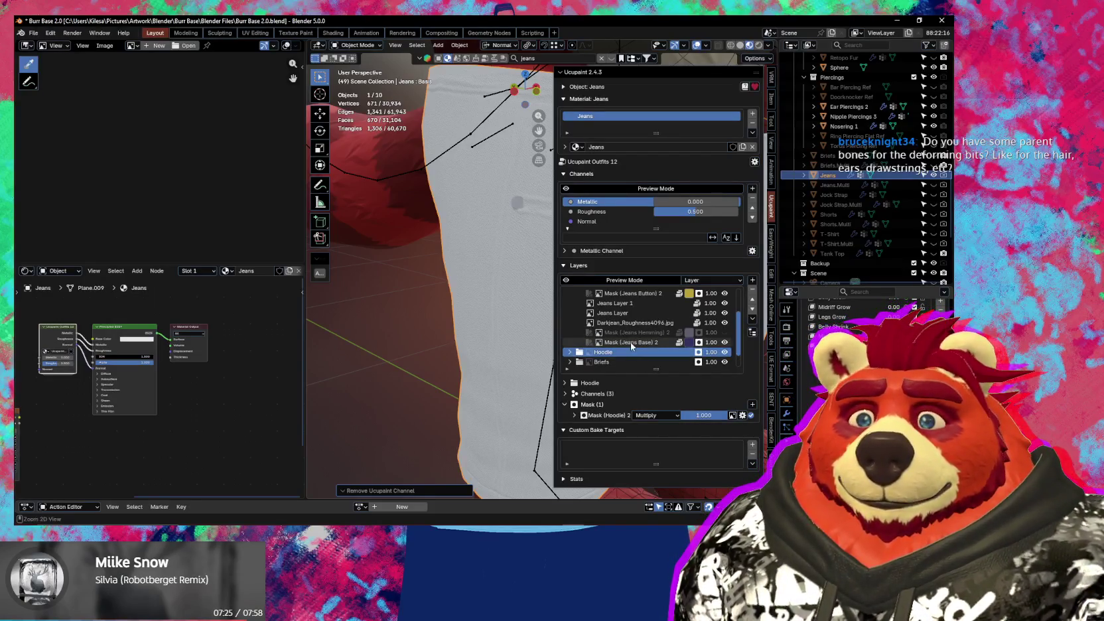
{"action": "key", "text": "ctrl+z"}
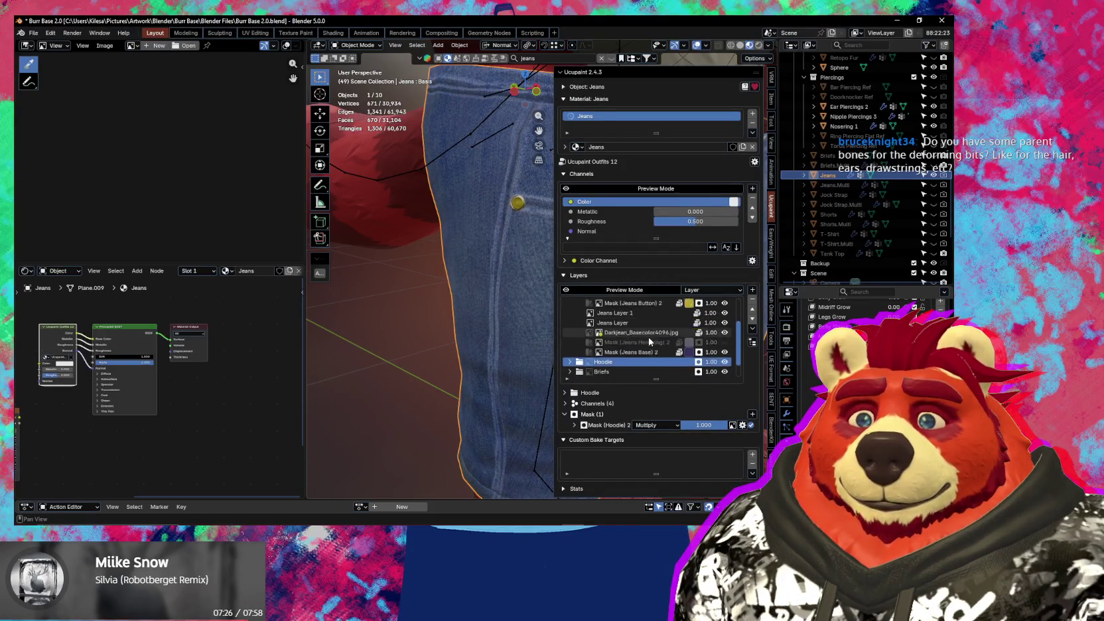
{"action": "scroll", "coordinate": [650, 341], "scroll_direction": "down", "scroll_amount": 2}
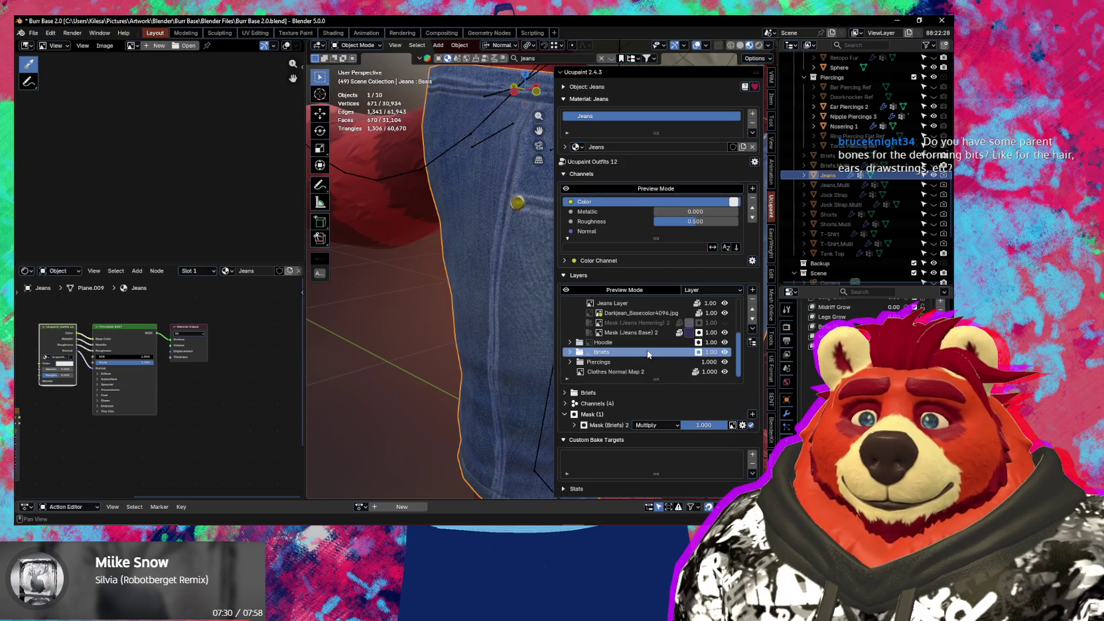
- Delete the Hoodie layer group with 'Remove parent with all of its children'
{"action": "left_click", "coordinate": [646, 354]}
{"action": "left_click", "coordinate": [753, 299]}
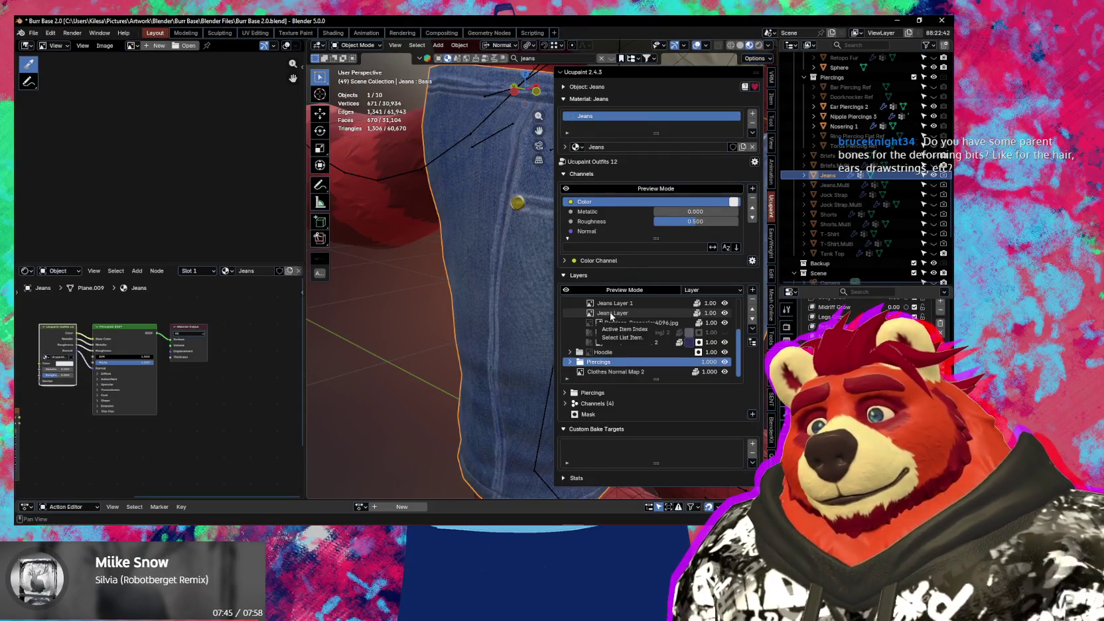
{"action": "left_click", "coordinate": [631, 352]}
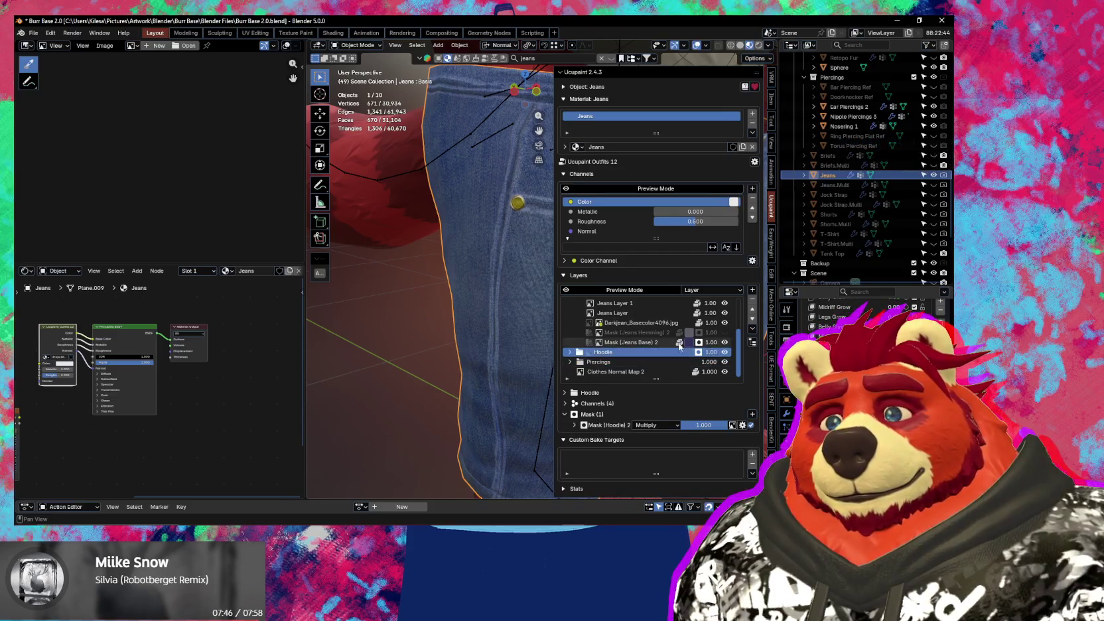
{"action": "left_click", "coordinate": [753, 301]}
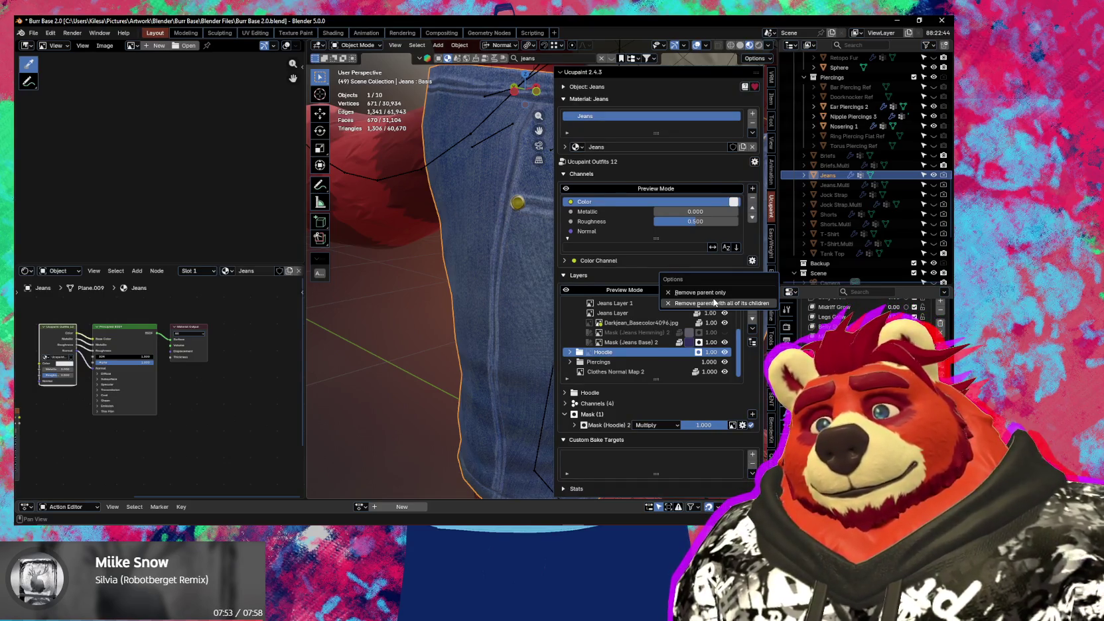
{"action": "left_click", "coordinate": [714, 303]}
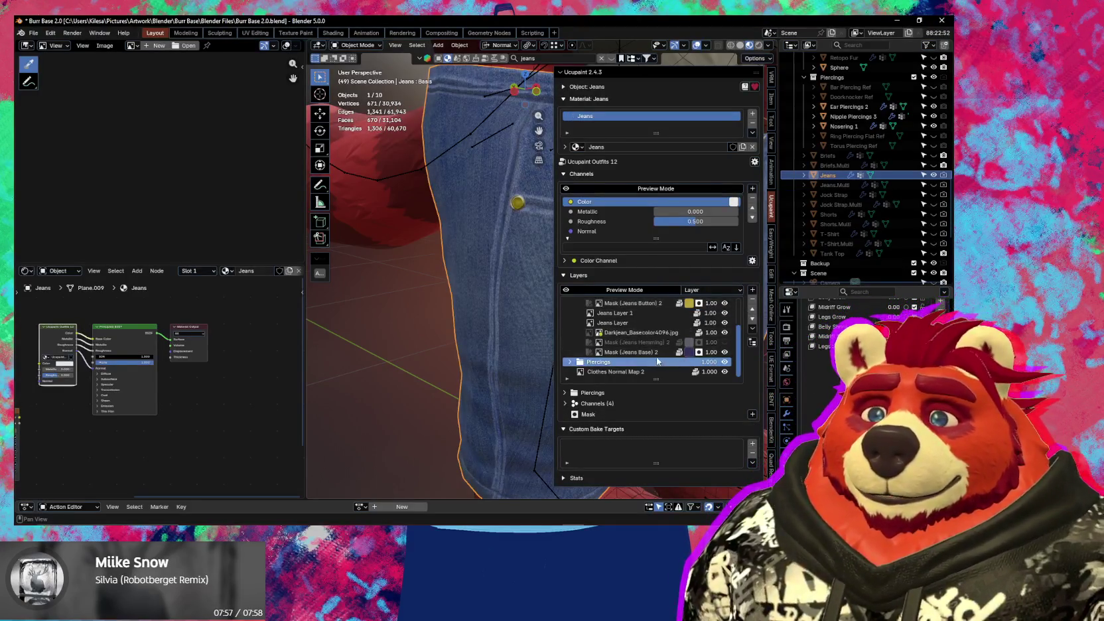
{"action": "scroll", "coordinate": [644, 326], "scroll_direction": "up", "scroll_amount": 2}
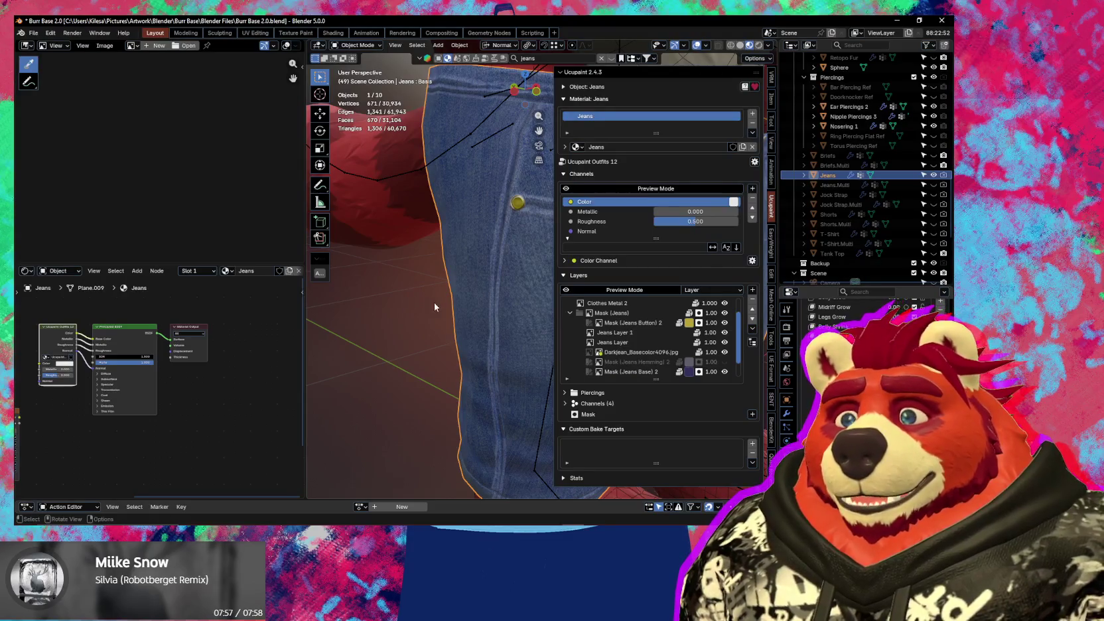
- Orbit over the jeans waistband and select the Piercings layer
{"action": "mouse_move", "coordinate": [433, 303]}
{"action": "middle_mouse_down"}
{"action": "mouse_move", "coordinate": [479, 391]}
{"action": "mouse_move", "coordinate": [489, 334]}
{"action": "mouse_move", "coordinate": [463, 335]}
{"action": "mouse_move", "coordinate": [505, 338]}
{"action": "mouse_move", "coordinate": [509, 357]}
{"action": "mouse_move", "coordinate": [457, 426]}
{"action": "mouse_move", "coordinate": [481, 313]}
{"action": "mouse_move", "coordinate": [513, 370]}
{"action": "mouse_move", "coordinate": [493, 300]}
{"action": "mouse_move", "coordinate": [449, 363]}
{"action": "mouse_move", "coordinate": [438, 358]}
{"action": "mouse_move", "coordinate": [465, 346]}
{"action": "mouse_move", "coordinate": [451, 364]}
{"action": "mouse_move", "coordinate": [428, 323]}
{"action": "mouse_move", "coordinate": [471, 308]}
{"action": "mouse_move", "coordinate": [479, 331]}
{"action": "middle_mouse_up"}
{"action": "scroll", "coordinate": [428, 318], "scroll_direction": "up", "scroll_amount": 5}
{"action": "scroll", "coordinate": [428, 319], "scroll_direction": "down", "scroll_amount": 5}
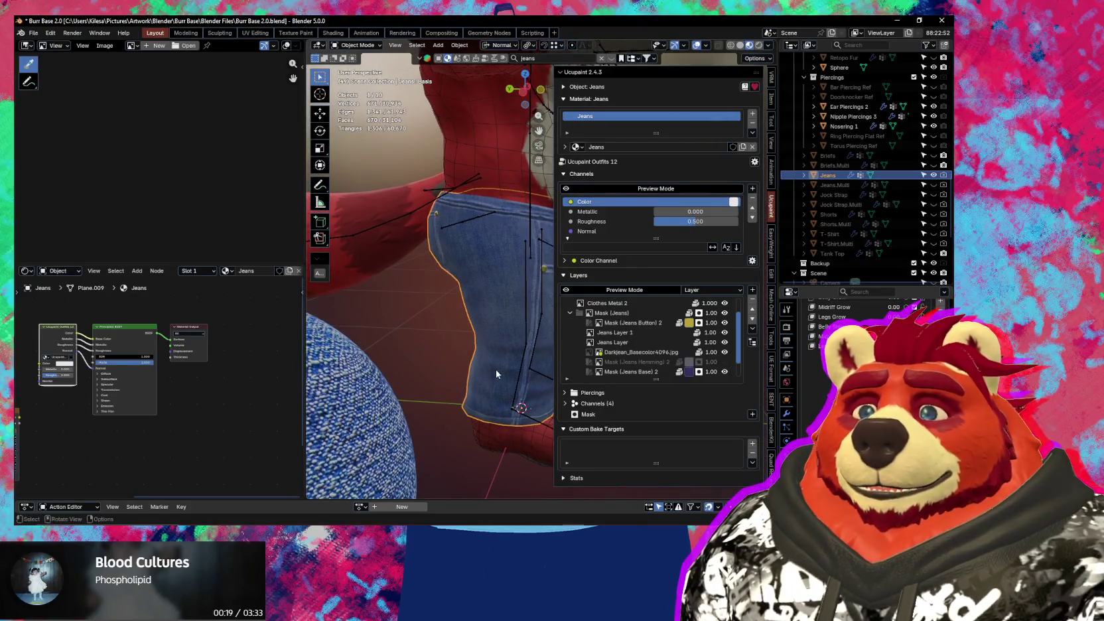
{"action": "middle_click_drag", "start_coordinate": [496, 374], "coordinate": [514, 355]}
{"action": "scroll", "coordinate": [650, 345], "scroll_direction": "down", "scroll_amount": 2}
{"action": "left_click", "coordinate": [719, 363]}
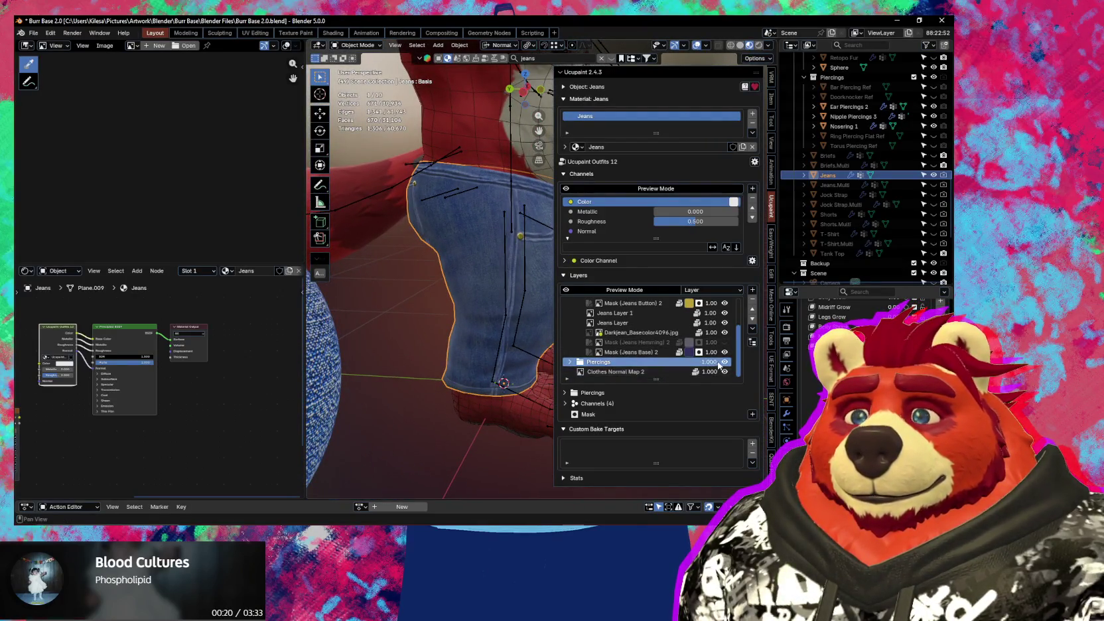
{"action": "scroll", "coordinate": [649, 343], "scroll_direction": "up", "scroll_amount": 4}
{"action": "mouse_move", "coordinate": [458, 331]}
{"action": "middle_mouse_down"}
{"action": "mouse_move", "coordinate": [444, 335]}
{"action": "mouse_move", "coordinate": [644, 307]}
{"action": "middle_mouse_up"}
- Hide the sidebar and centre the view on the bear's head
{"action": "key", "text": "n"}
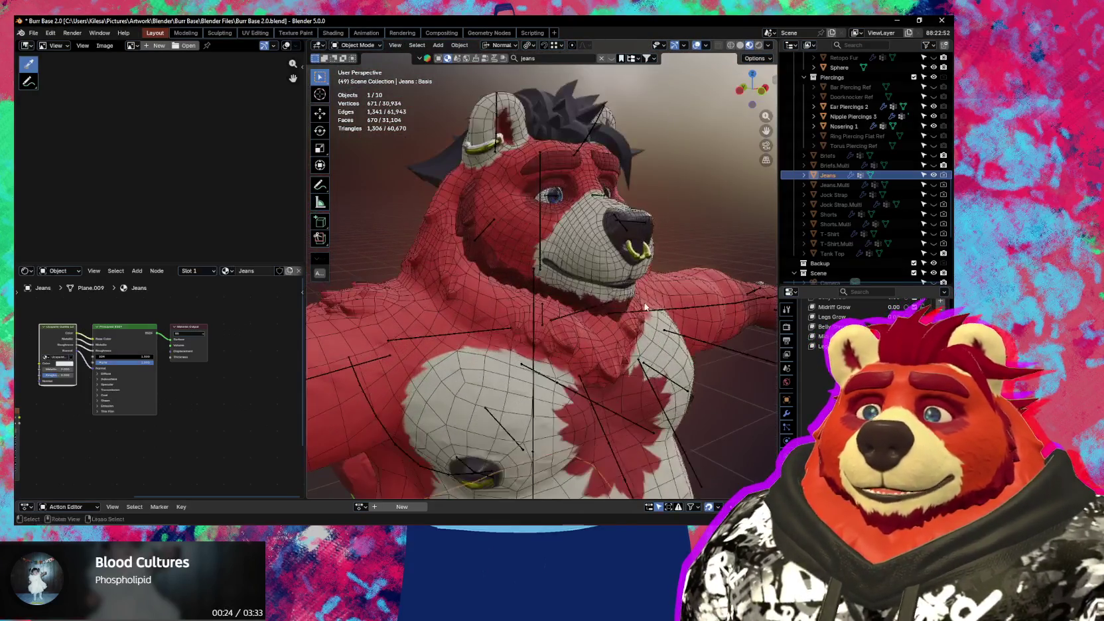
{"action": "middle_click", "coordinate": [539, 158], "text": "alt"}
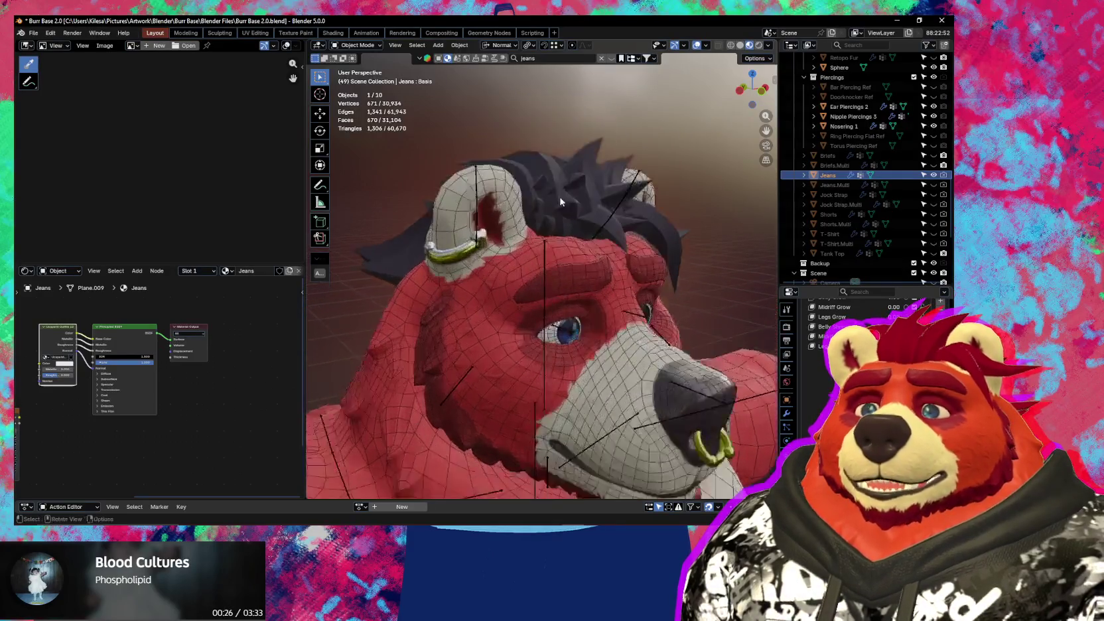
{"action": "scroll", "coordinate": [477, 249], "scroll_direction": "up", "scroll_amount": 5}
- Select the armature, toggle into Edit Mode and back, and orbit in to the belly
{"action": "left_click", "coordinate": [548, 236]}
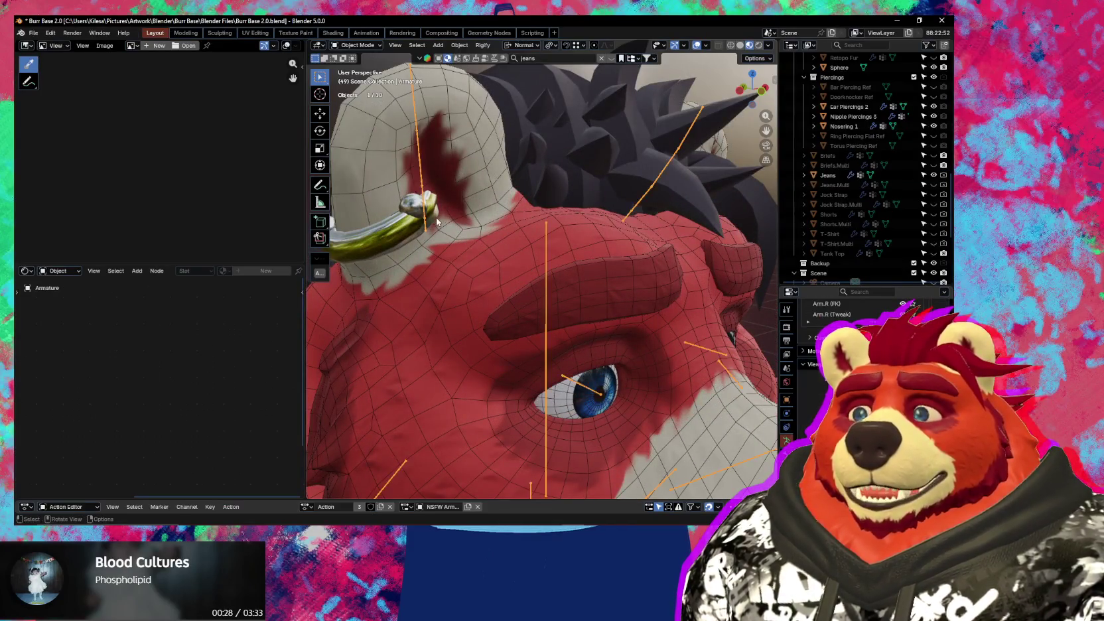
{"action": "key", "text": "Tab"}
{"action": "mouse_move", "coordinate": [442, 234]}
{"action": "middle_mouse_down"}
{"action": "mouse_move", "coordinate": [506, 246]}
{"action": "mouse_move", "coordinate": [421, 302]}
{"action": "middle_mouse_up"}
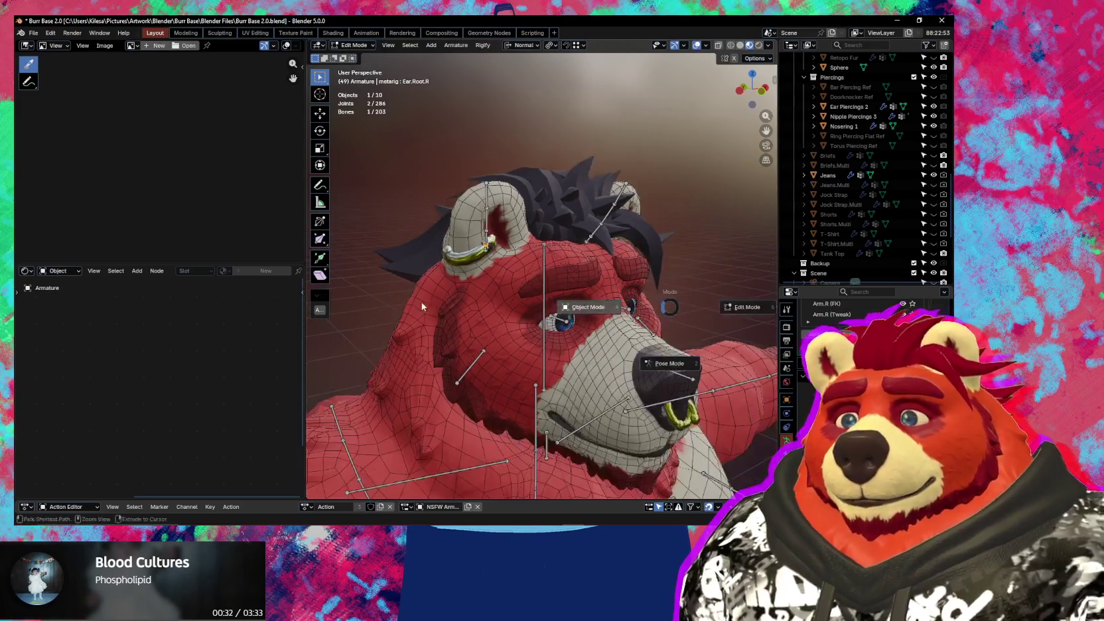
{"action": "key", "text": "Tab"}
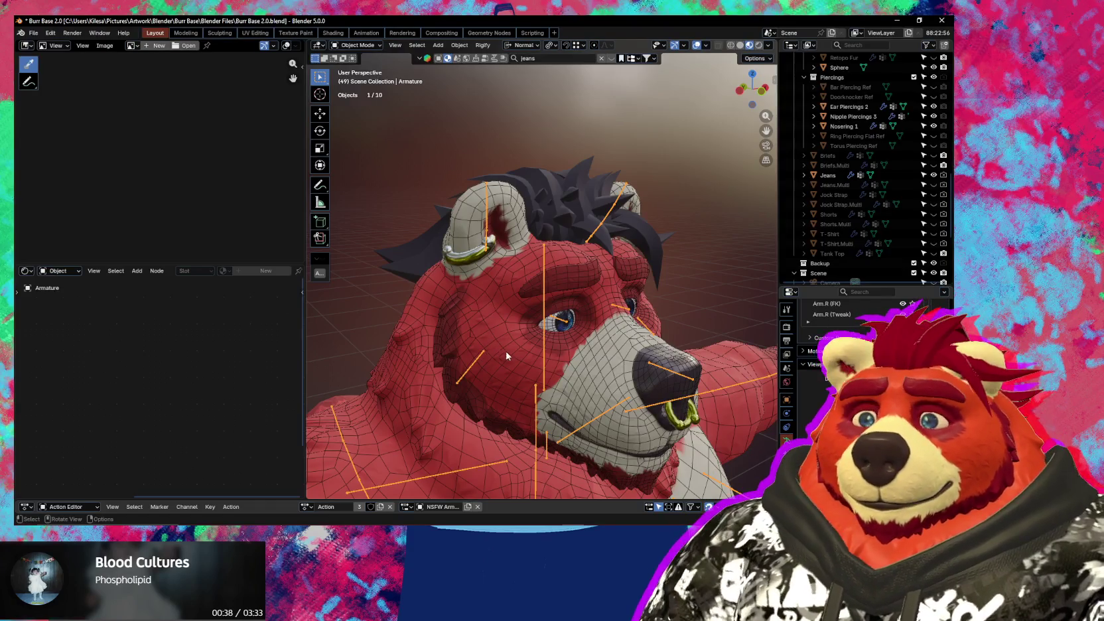
{"action": "middle_click_drag", "start_coordinate": [527, 407], "coordinate": [527, 377]}
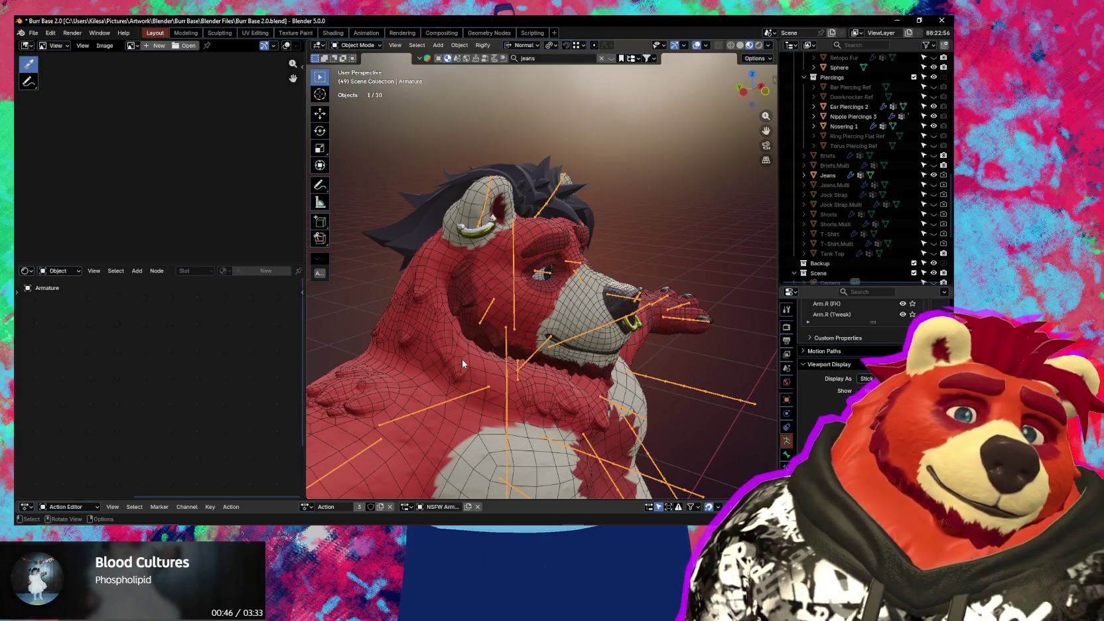
{"action": "mouse_move", "coordinate": [514, 408]}
{"action": "middle_mouse_down"}
{"action": "mouse_move", "coordinate": [493, 207]}
{"action": "mouse_move", "coordinate": [487, 265]}
{"action": "middle_mouse_up"}
- Enter Pose Mode and select the breast.R and Belly bones on the torso
{"action": "key", "text": "ctrl+Tab"}
{"action": "left_click", "coordinate": [464, 244]}
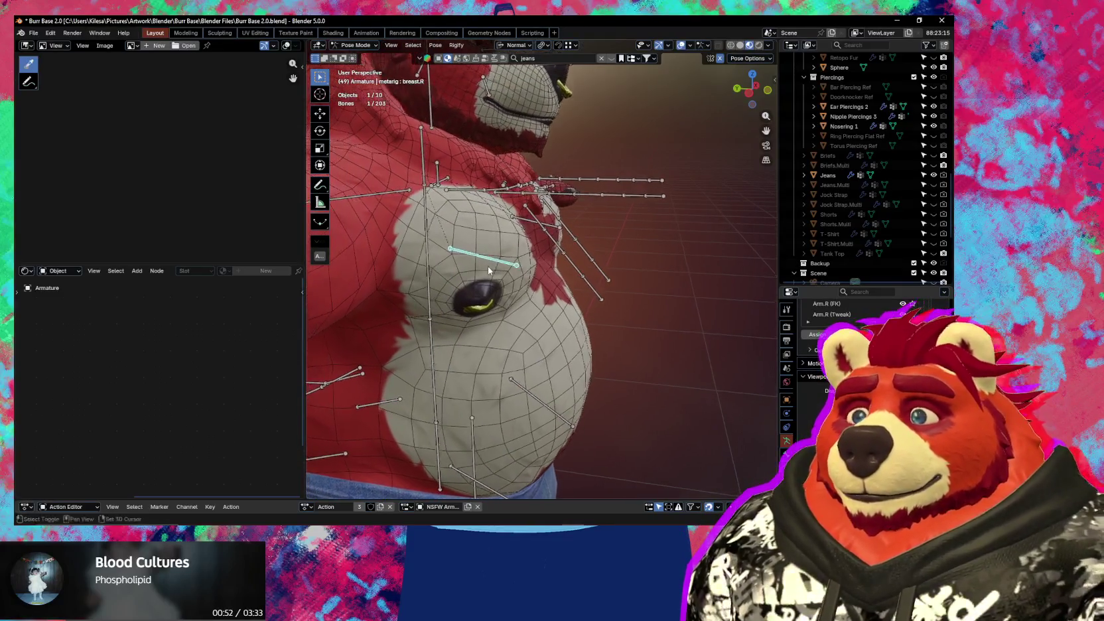
{"action": "left_click", "coordinate": [540, 412]}
{"action": "mouse_move", "coordinate": [526, 396]}
{"action": "middle_mouse_down"}
{"action": "mouse_move", "coordinate": [475, 373]}
{"action": "mouse_move", "coordinate": [593, 294]}
{"action": "mouse_move", "coordinate": [603, 307]}
{"action": "mouse_move", "coordinate": [485, 234]}
{"action": "middle_mouse_up"}
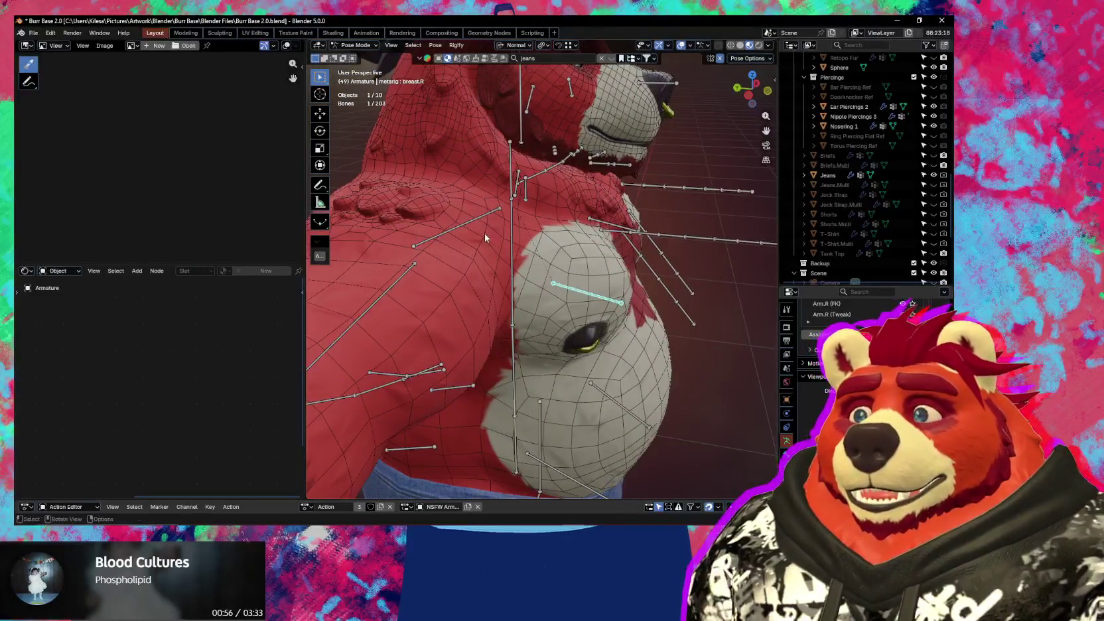
{"action": "left_click", "coordinate": [617, 394]}
{"action": "mouse_move", "coordinate": [617, 394]}
{"action": "middle_mouse_down"}
{"action": "mouse_move", "coordinate": [563, 385]}
{"action": "mouse_move", "coordinate": [569, 394]}
{"action": "mouse_move", "coordinate": [575, 274]}
{"action": "middle_mouse_up"}
- Select pelvis.R.001 and Belly again, then return to Object Mode
{"action": "scroll", "coordinate": [575, 274], "scroll_direction": "up", "scroll_amount": 4}
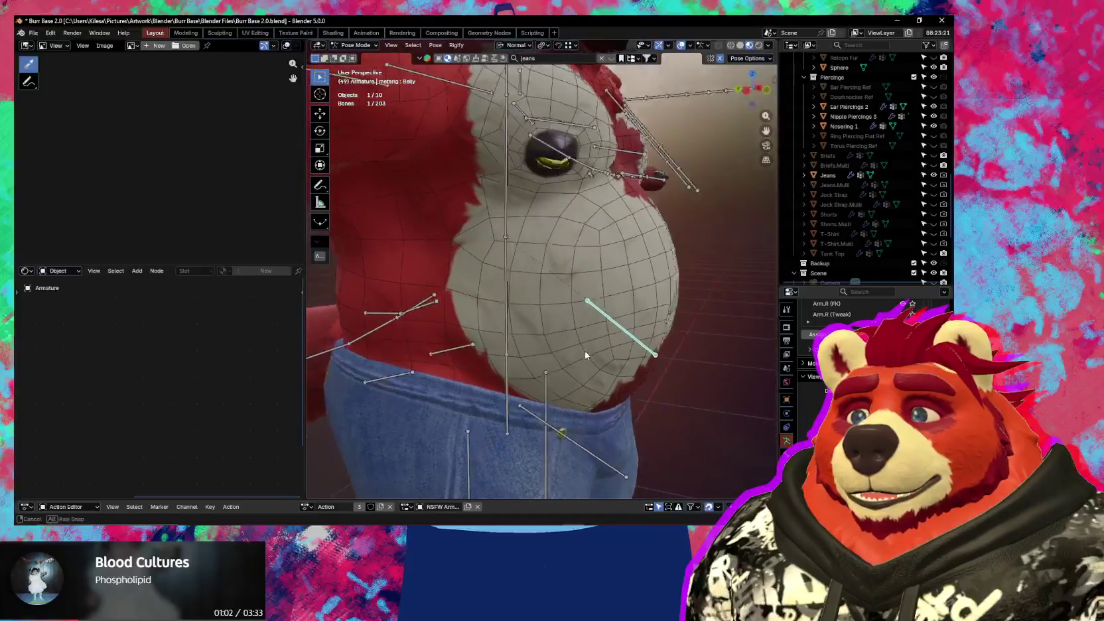
{"action": "left_click", "coordinate": [364, 345]}
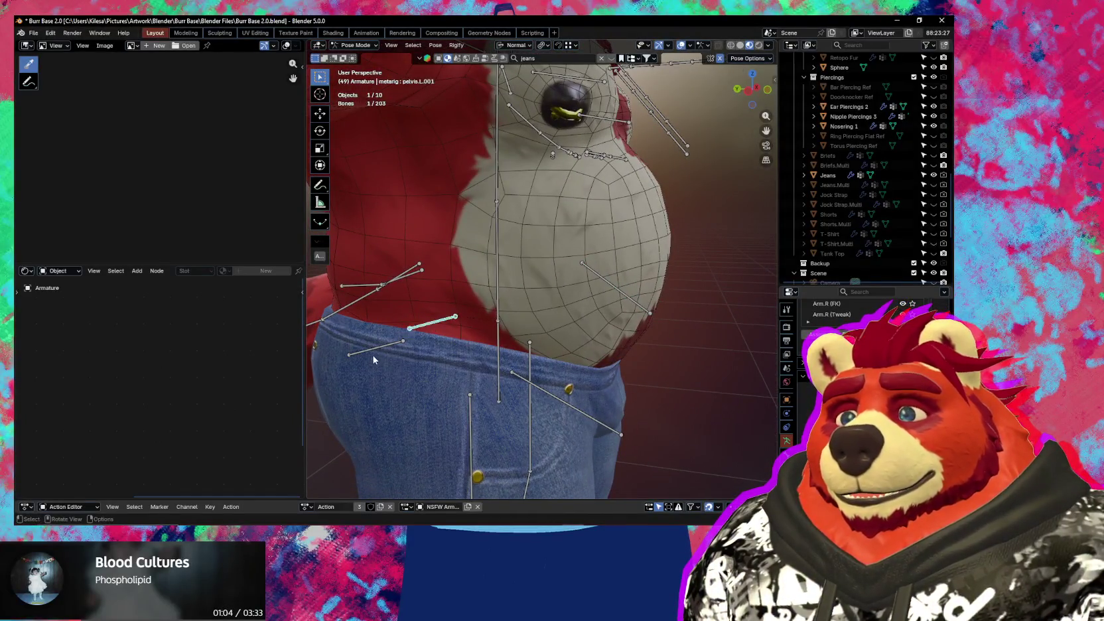
{"action": "left_click", "coordinate": [621, 291]}
{"action": "mouse_move", "coordinate": [621, 291]}
{"action": "middle_mouse_down"}
{"action": "mouse_move", "coordinate": [612, 342]}
{"action": "mouse_move", "coordinate": [682, 389]}
{"action": "middle_mouse_up"}
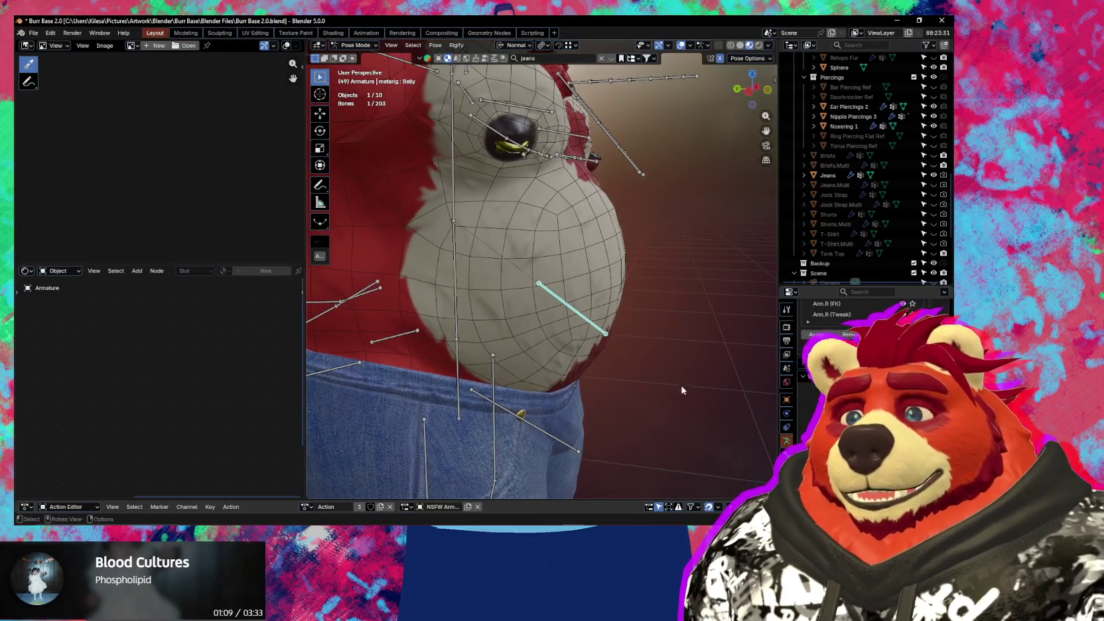
{"action": "mouse_move", "coordinate": [622, 357]}
{"action": "middle_mouse_down"}
{"action": "mouse_move", "coordinate": [520, 381]}
{"action": "mouse_move", "coordinate": [510, 344]}
{"action": "mouse_move", "coordinate": [550, 402]}
{"action": "mouse_move", "coordinate": [526, 335]}
{"action": "middle_mouse_up"}
{"action": "key", "text": "ctrl+Tab"}
- Select the Nipple Piercings 3 object and orbit around the figure to inspect it
{"action": "left_click", "coordinate": [527, 335]}
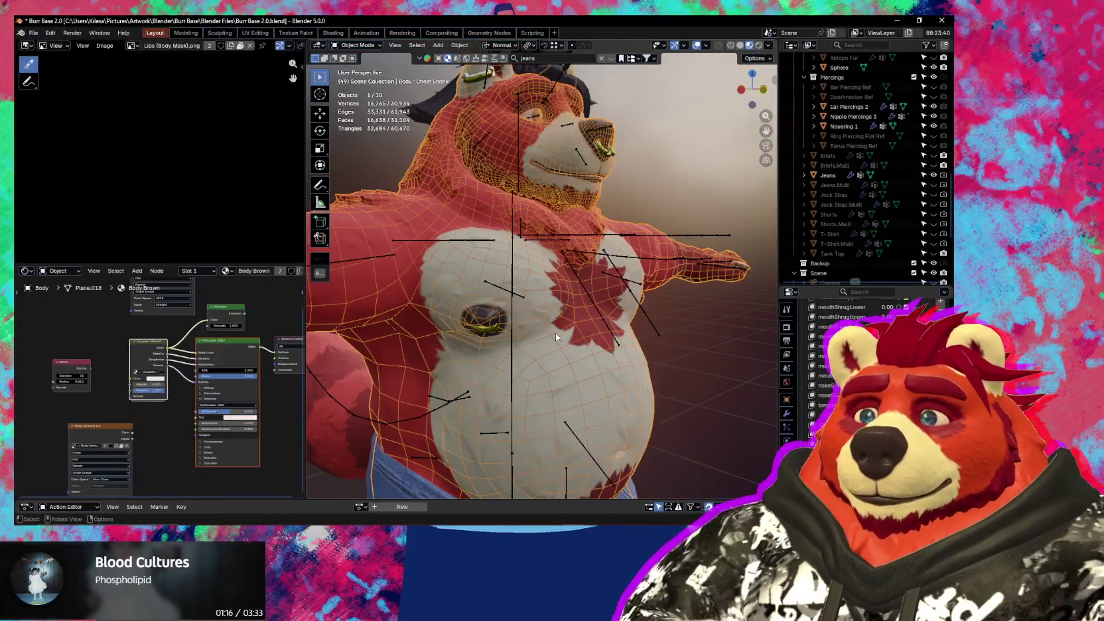
{"action": "left_click", "coordinate": [492, 334]}
{"action": "key", "text": "q"}
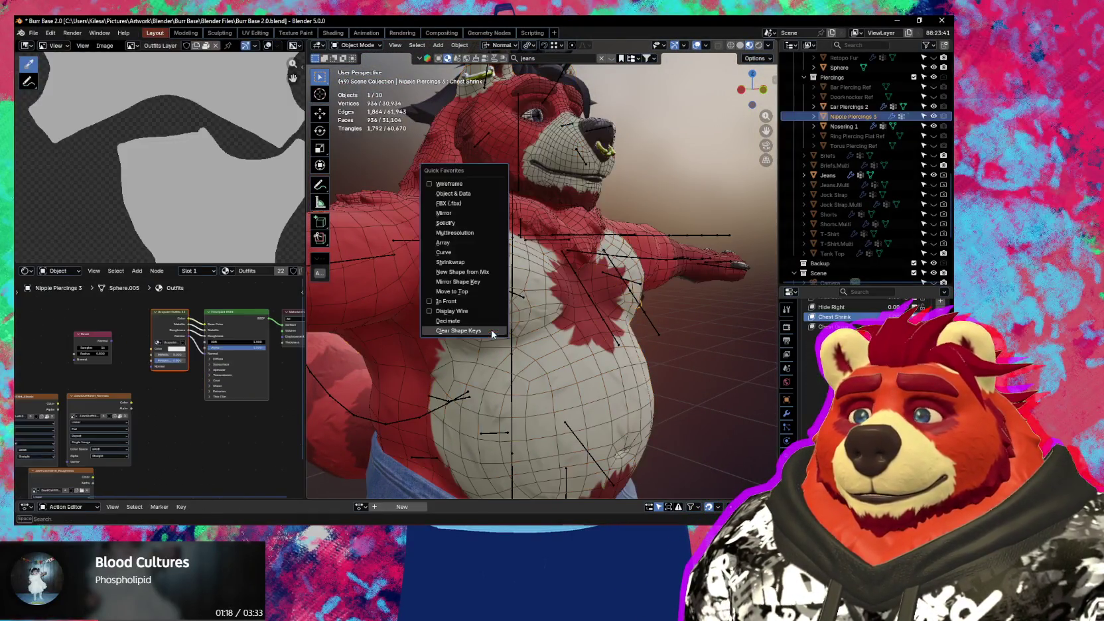
{"action": "key", "text": "Escape"}
{"action": "scroll", "coordinate": [507, 355], "scroll_direction": "up", "scroll_amount": 2}
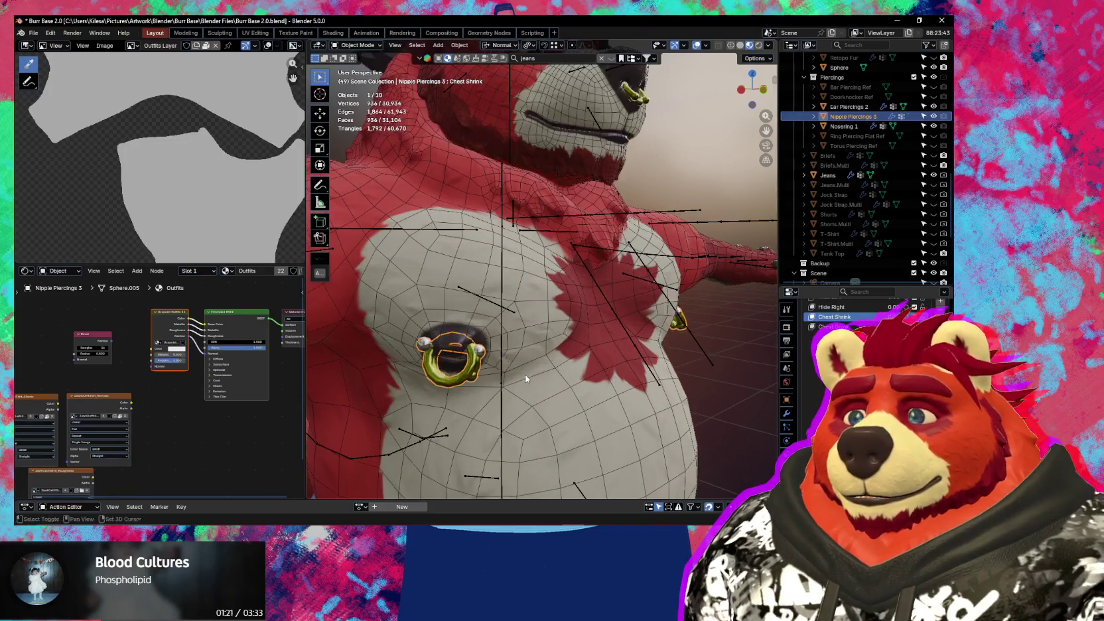
{"action": "scroll", "coordinate": [557, 345], "scroll_direction": "up", "scroll_amount": 3}
{"action": "scroll", "coordinate": [594, 328], "scroll_direction": "up", "scroll_amount": 2}
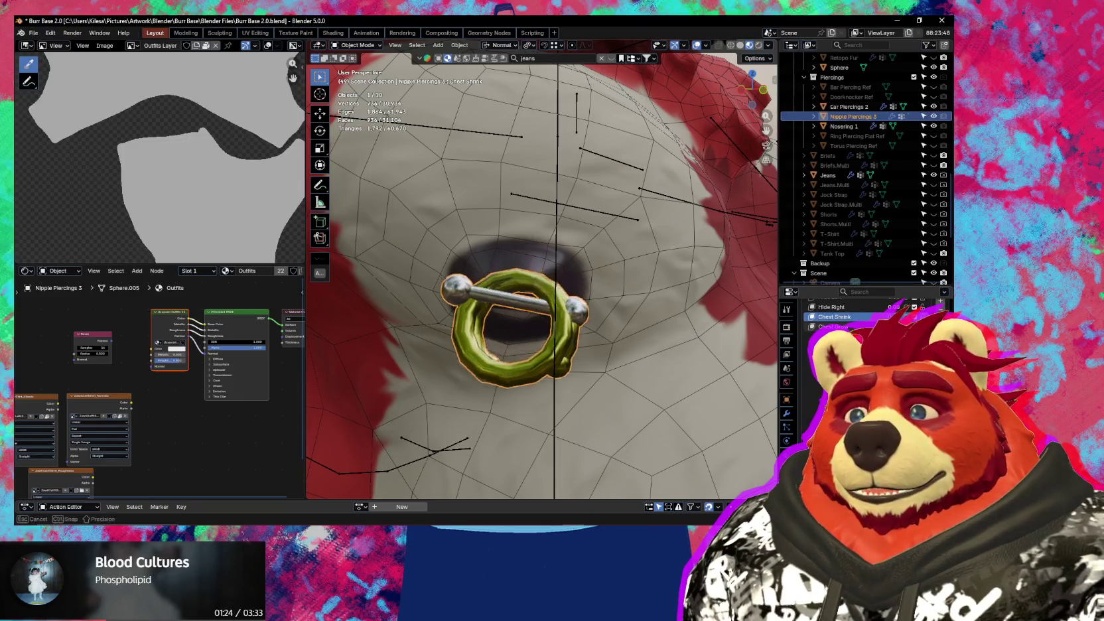
{"action": "middle_click_drag", "start_coordinate": [531, 319], "coordinate": [548, 325]}
{"action": "scroll", "coordinate": [548, 325], "scroll_direction": "down", "scroll_amount": 5}
{"action": "scroll", "coordinate": [548, 325], "scroll_direction": "down", "scroll_amount": 2}
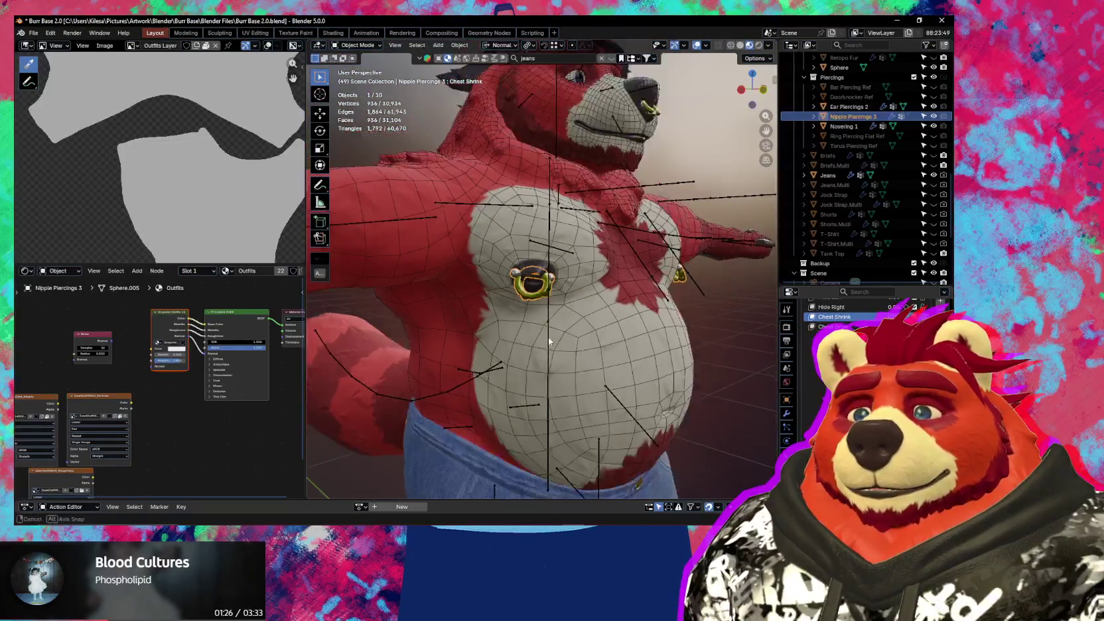
{"action": "scroll", "coordinate": [544, 342], "scroll_direction": "down", "scroll_amount": 2}
{"action": "scroll", "coordinate": [543, 342], "scroll_direction": "down", "scroll_amount": 2}
{"action": "mouse_move", "coordinate": [543, 341]}
{"action": "middle_mouse_down"}
{"action": "mouse_move", "coordinate": [661, 367]}
{"action": "mouse_move", "coordinate": [575, 351]}
{"action": "middle_mouse_up"}
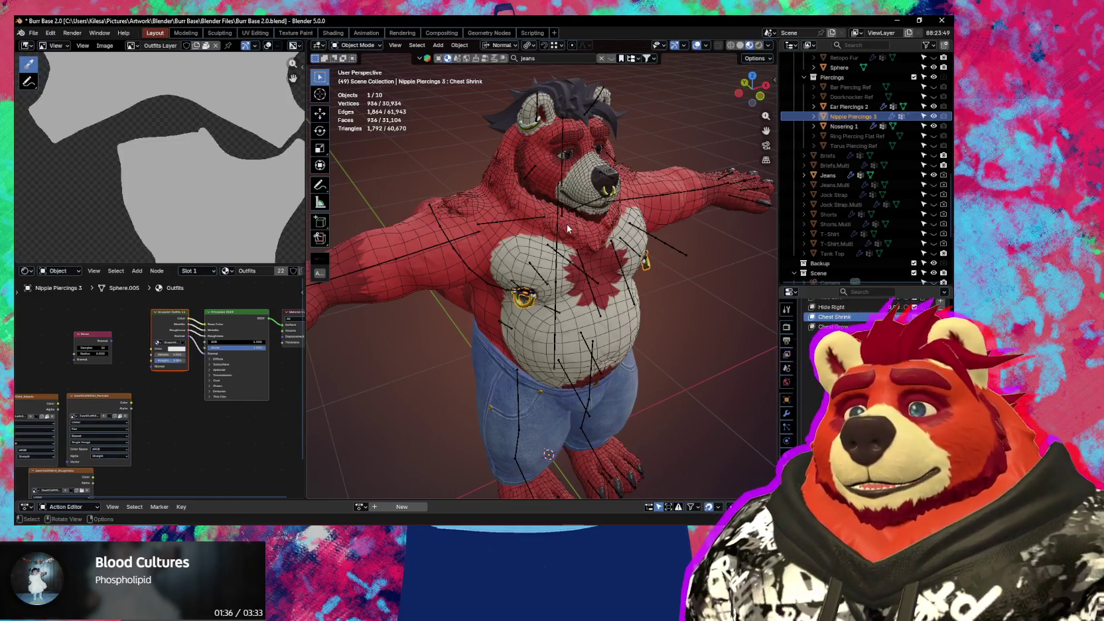
{"action": "middle_click_drag", "start_coordinate": [576, 350], "coordinate": [568, 259]}
{"action": "scroll", "coordinate": [568, 259], "scroll_direction": "up", "scroll_amount": 2}
{"action": "scroll", "coordinate": [584, 246], "scroll_direction": "up", "scroll_amount": 2}
{"action": "scroll", "coordinate": [604, 230], "scroll_direction": "up", "scroll_amount": 1}
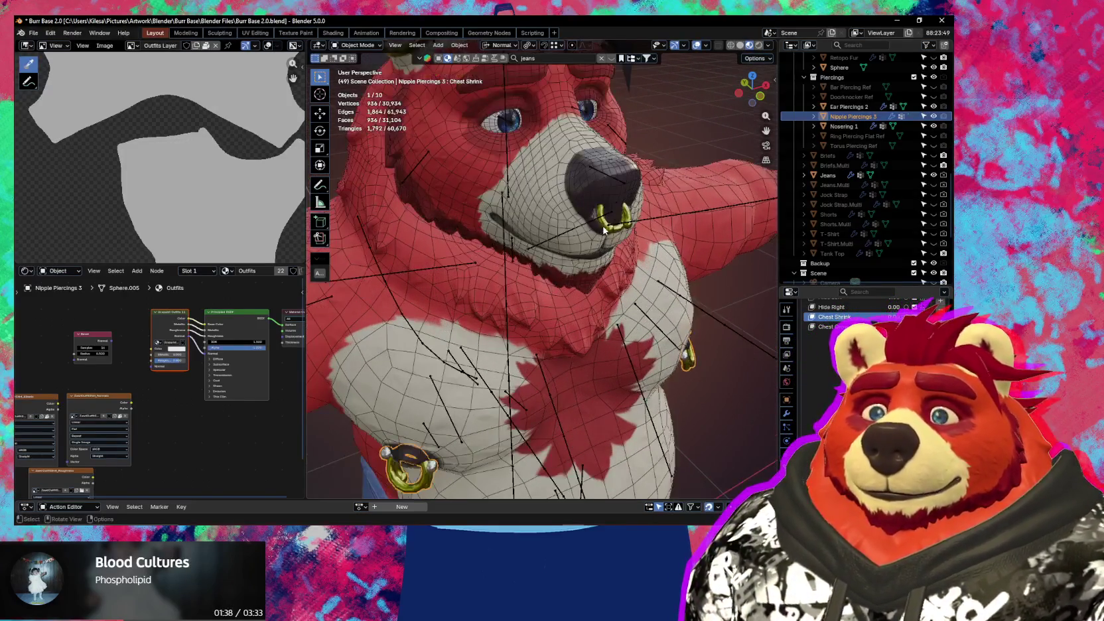
- Hide the nipple piercings
{"action": "left_click", "coordinate": [608, 238]}
{"action": "middle_click_drag", "start_coordinate": [608, 239], "coordinate": [628, 383]}
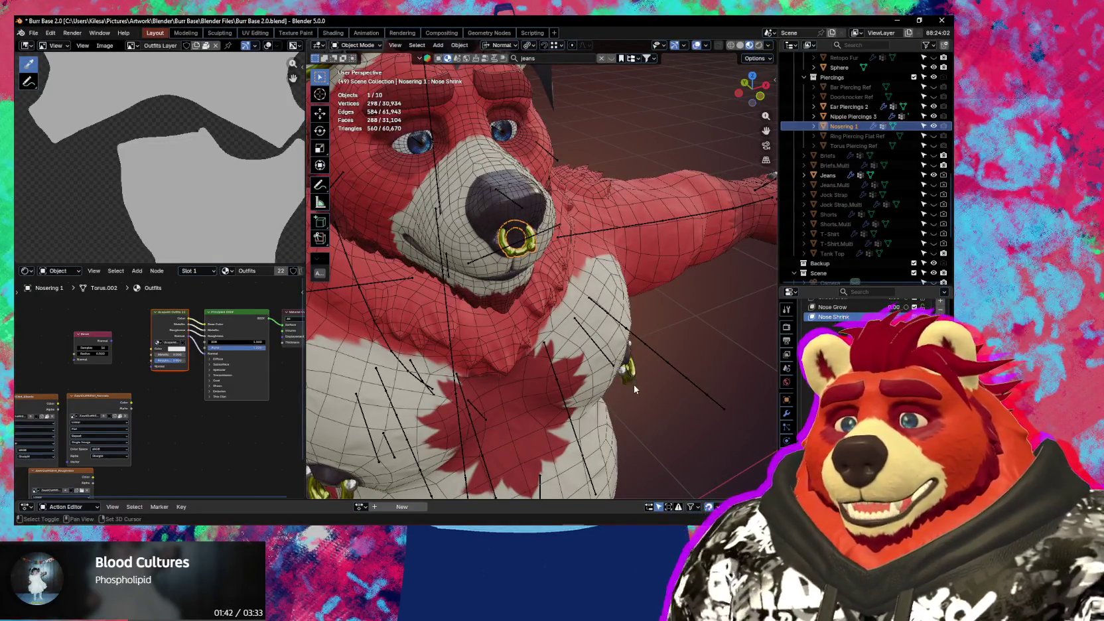
{"action": "left_click", "coordinate": [634, 384]}
{"action": "mouse_move", "coordinate": [634, 384]}
{"action": "middle_mouse_down"}
{"action": "mouse_move", "coordinate": [617, 298]}
{"action": "mouse_move", "coordinate": [460, 310]}
{"action": "middle_mouse_up"}
{"action": "left_click", "coordinate": [629, 304]}
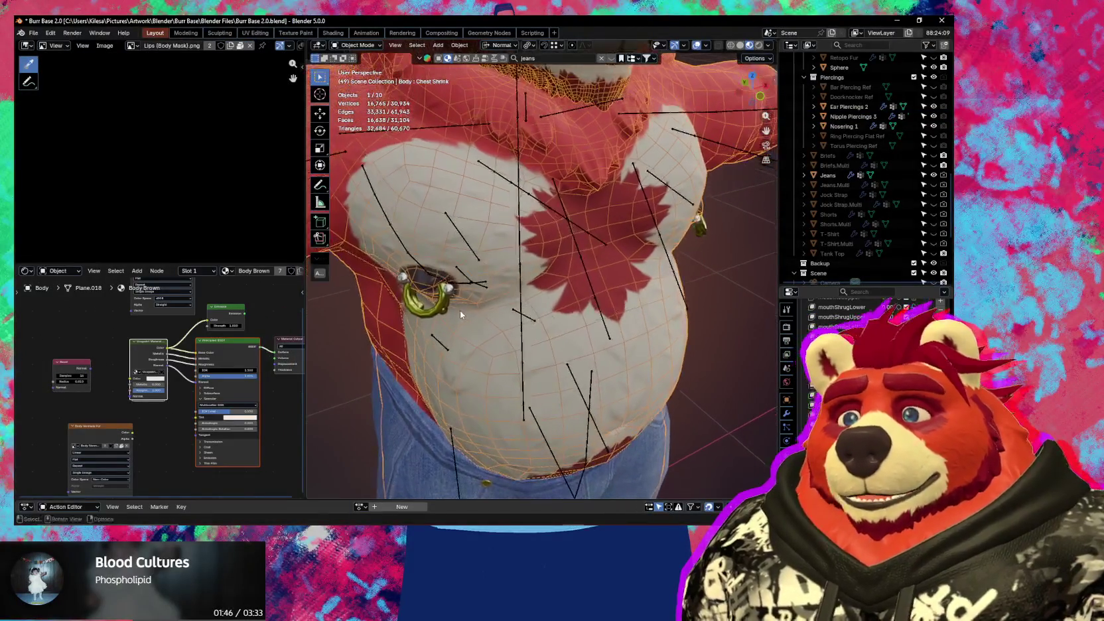
{"action": "left_click", "coordinate": [446, 306]}
{"action": "key", "text": "h"}
- Hide the nose ring and the ear piercings
{"action": "middle_click_drag", "start_coordinate": [562, 233], "coordinate": [555, 404]}
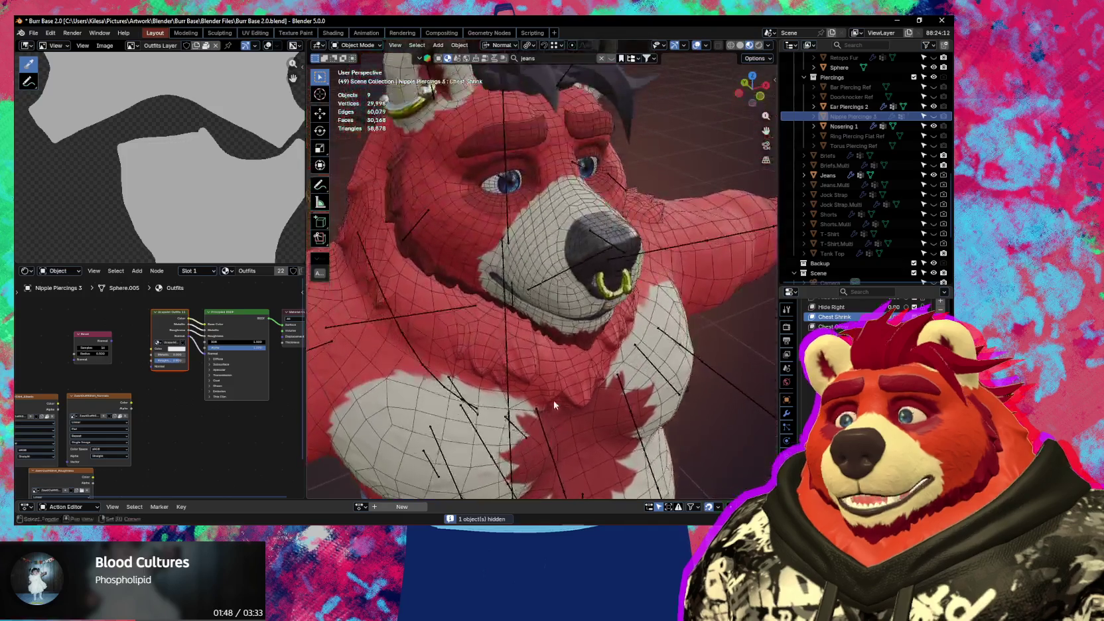
{"action": "left_click", "coordinate": [609, 297]}
{"action": "key", "text": "h"}
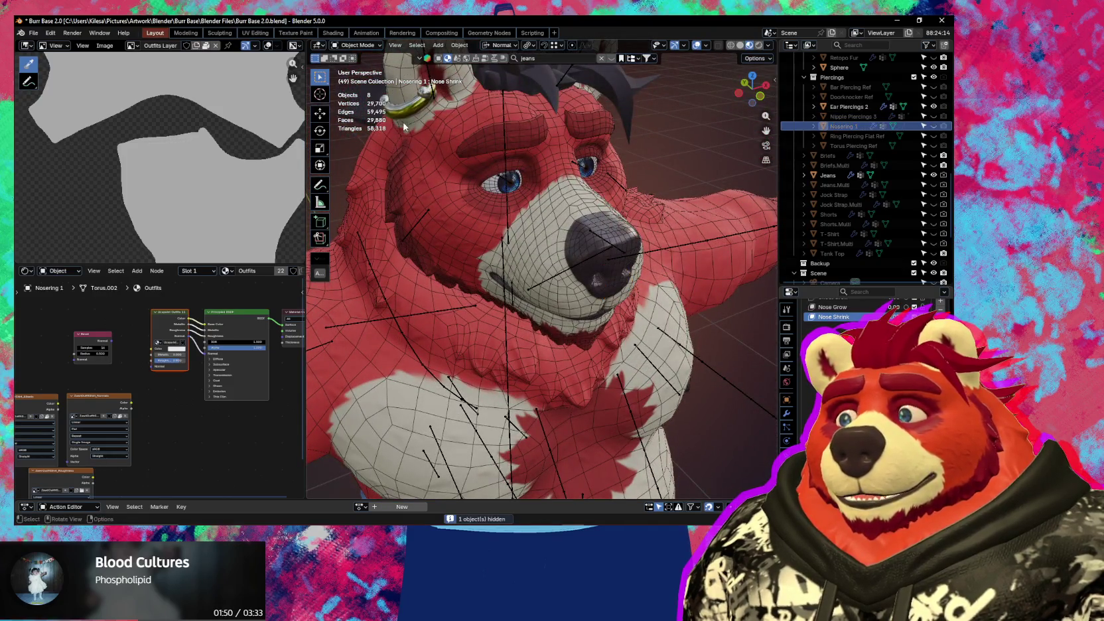
{"action": "left_click", "coordinate": [406, 113]}
{"action": "key", "text": "h"}
- Hide the jeans and leave the bear's body mesh selected
{"action": "middle_click_drag", "start_coordinate": [464, 332], "coordinate": [465, 165]}
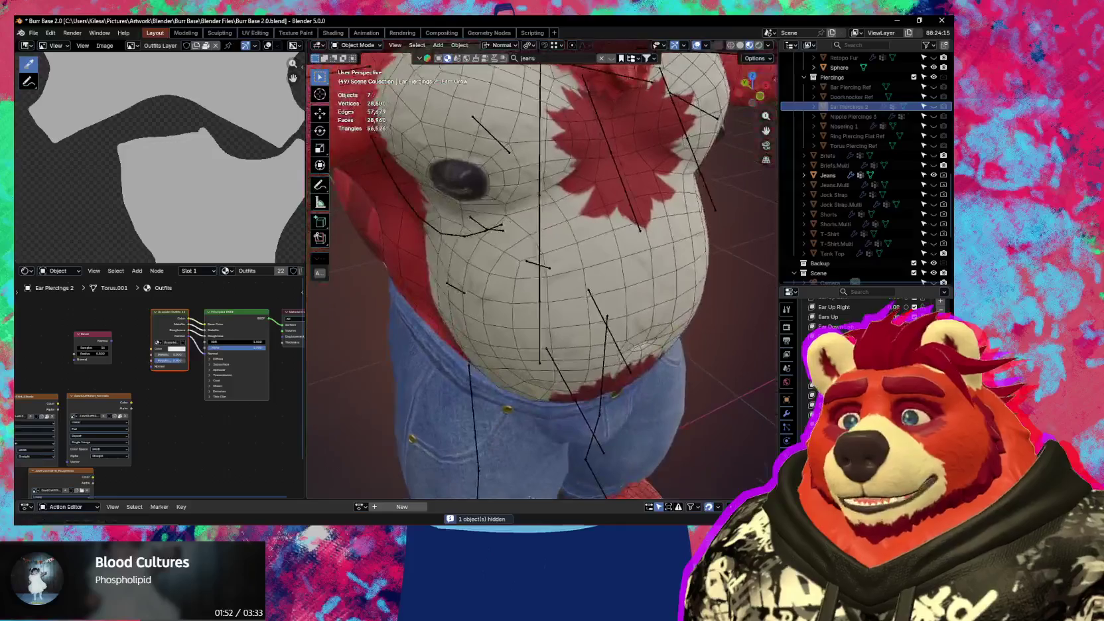
{"action": "left_click", "coordinate": [617, 309]}
{"action": "scroll", "coordinate": [634, 319], "scroll_direction": "down", "scroll_amount": 3}
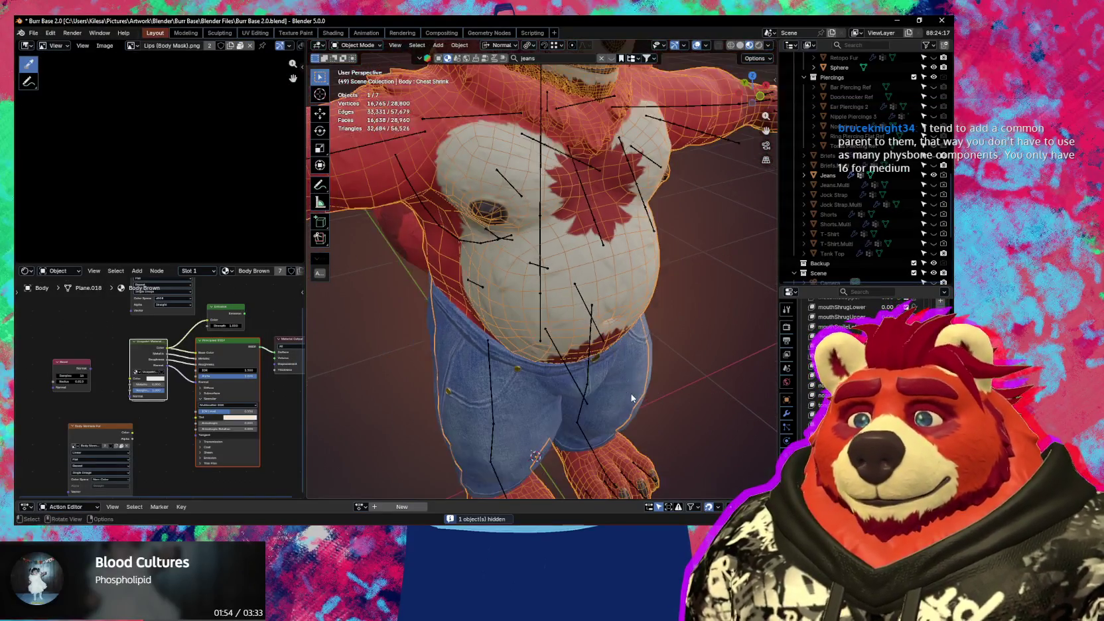
{"action": "left_click", "coordinate": [631, 394]}
{"action": "key", "text": "h"}
{"action": "left_click", "coordinate": [621, 308]}
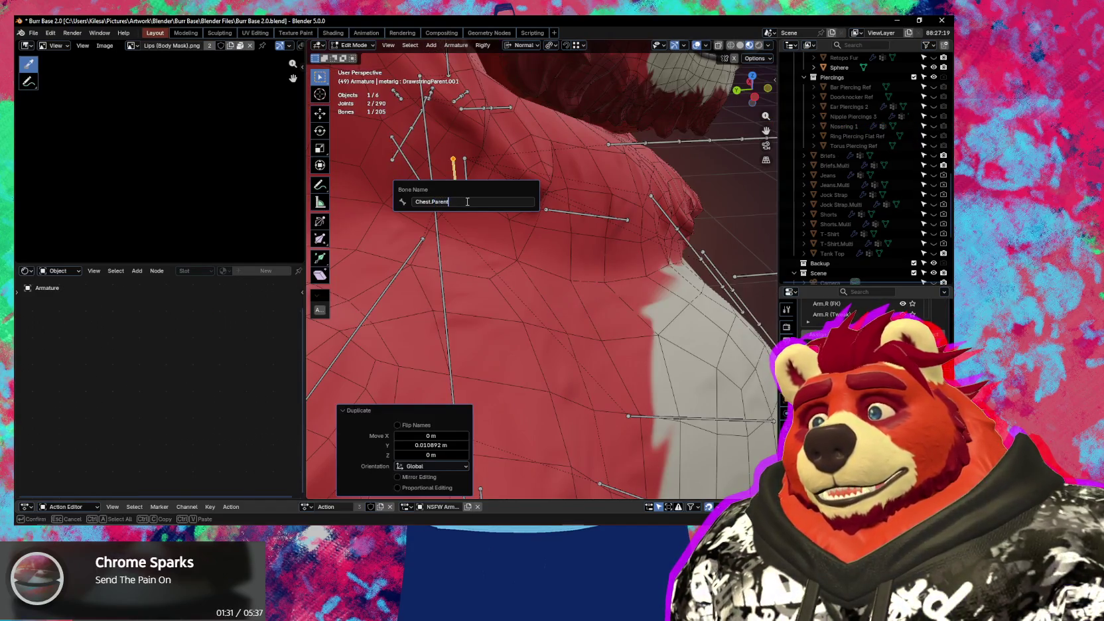
- Name the bone Chest.Parent and parent breast.R to it with Keep Offset
{"action": "type", "text": "t"}
{"action": "key", "text": "Return"}
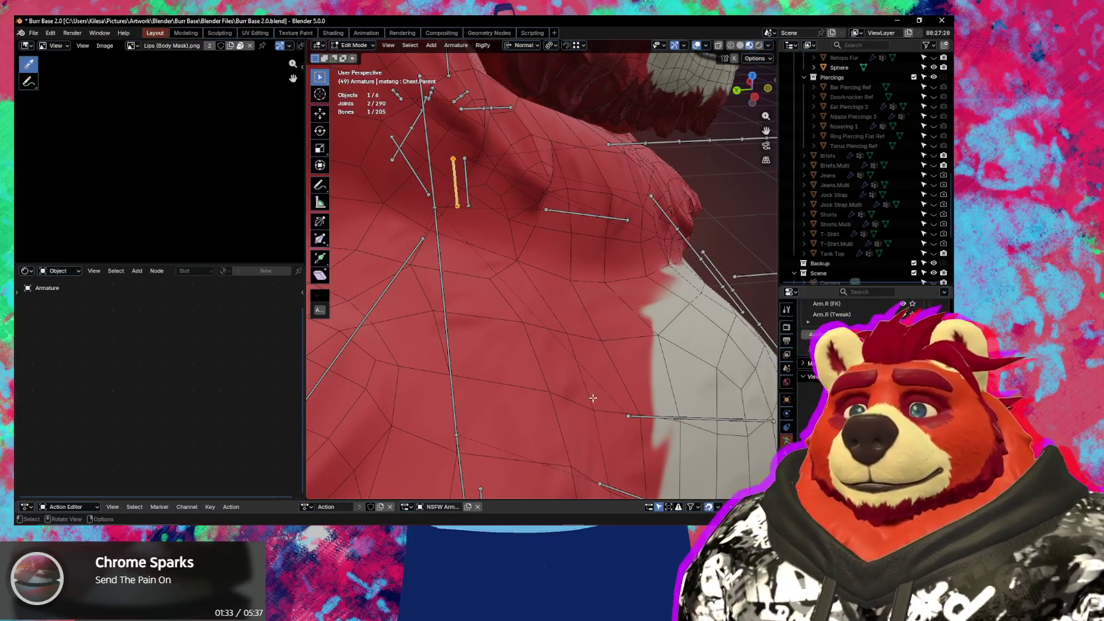
{"action": "left_click", "coordinate": [671, 416]}
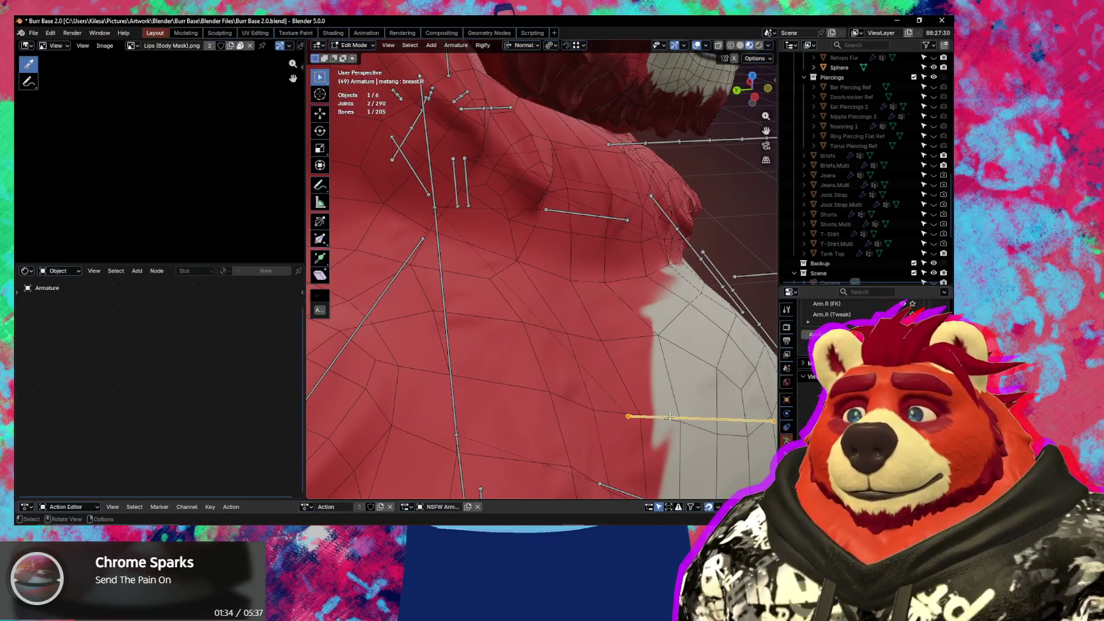
{"action": "left_click", "coordinate": [456, 197], "text": "shift"}
{"action": "key", "text": "ctrl+p"}
{"action": "left_click", "coordinate": [544, 339]}
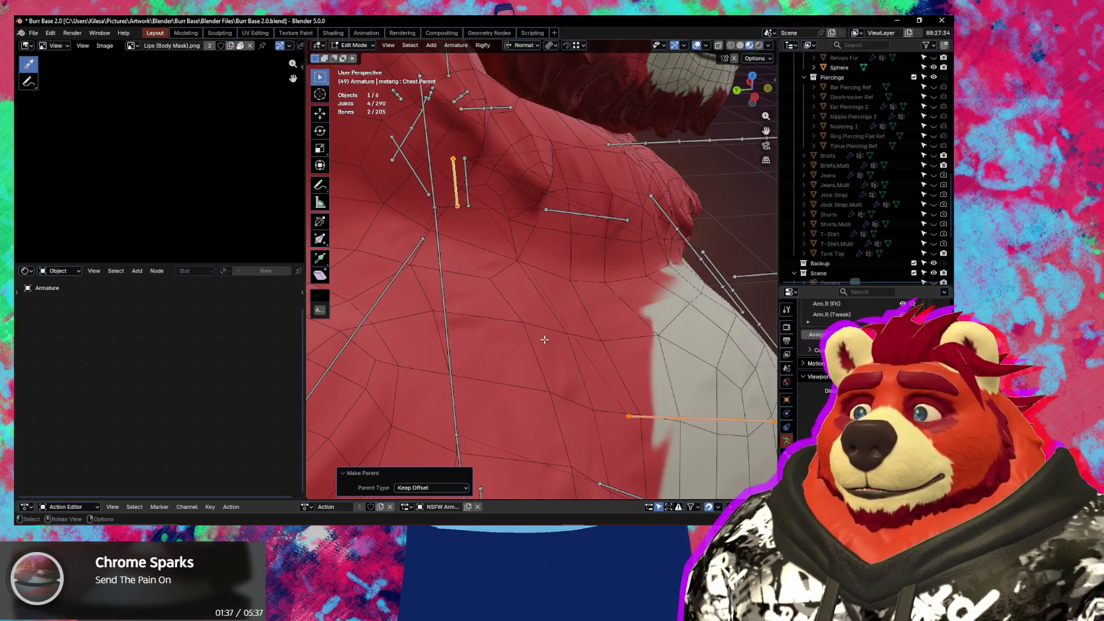
- Select the vertical parent bone and move it along the Y axis
{"action": "middle_click_drag", "start_coordinate": [591, 358], "coordinate": [577, 336]}
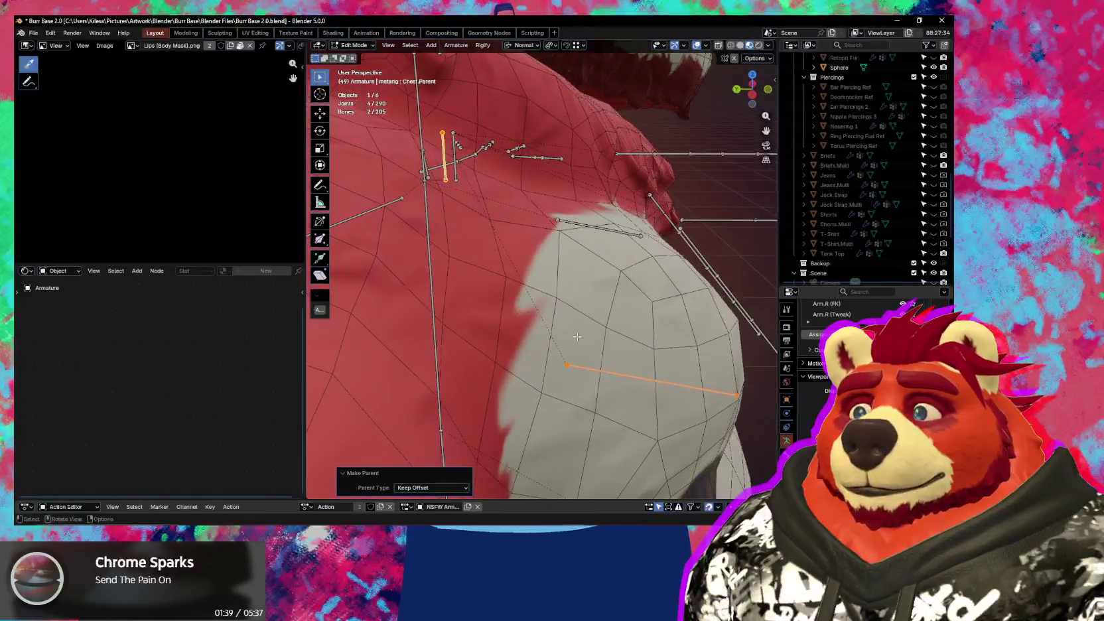
{"action": "left_click", "coordinate": [446, 171]}
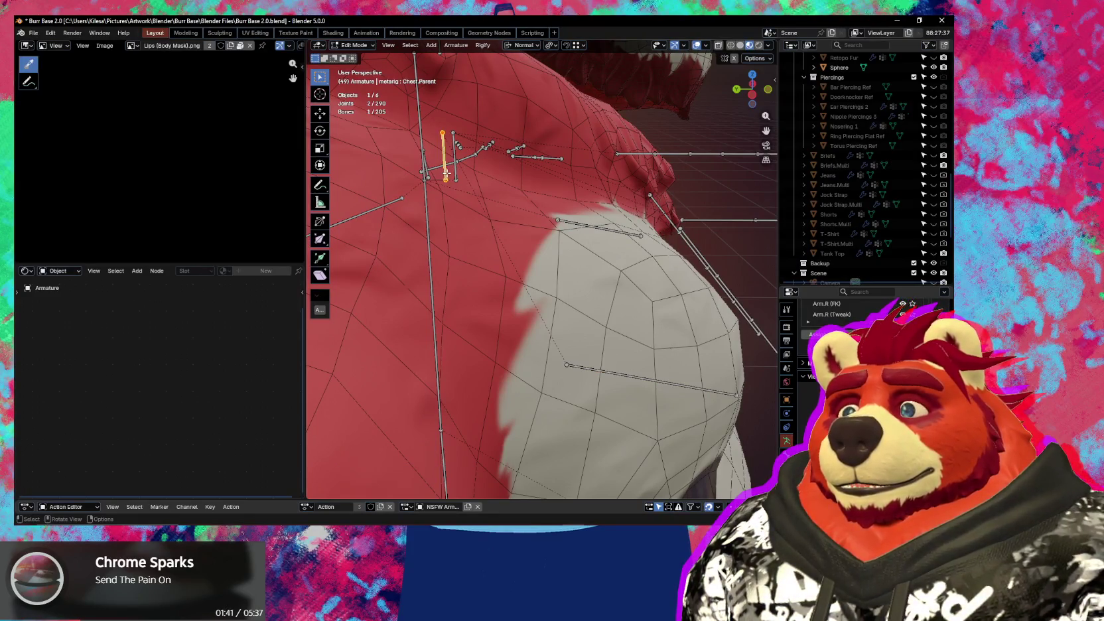
{"action": "middle_click_drag", "start_coordinate": [462, 174], "coordinate": [477, 176]}
{"action": "key", "text": "g"}
{"action": "key", "text": "y"}
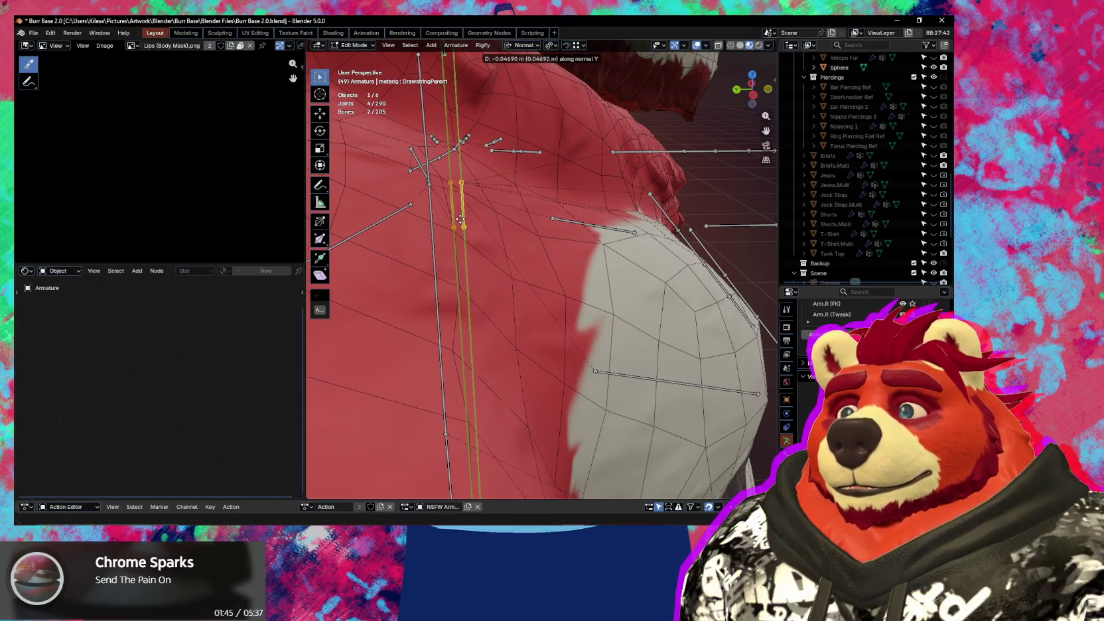
{"action": "left_click", "coordinate": [459, 219]}
{"action": "middle_click_drag", "start_coordinate": [460, 219], "coordinate": [468, 226]}
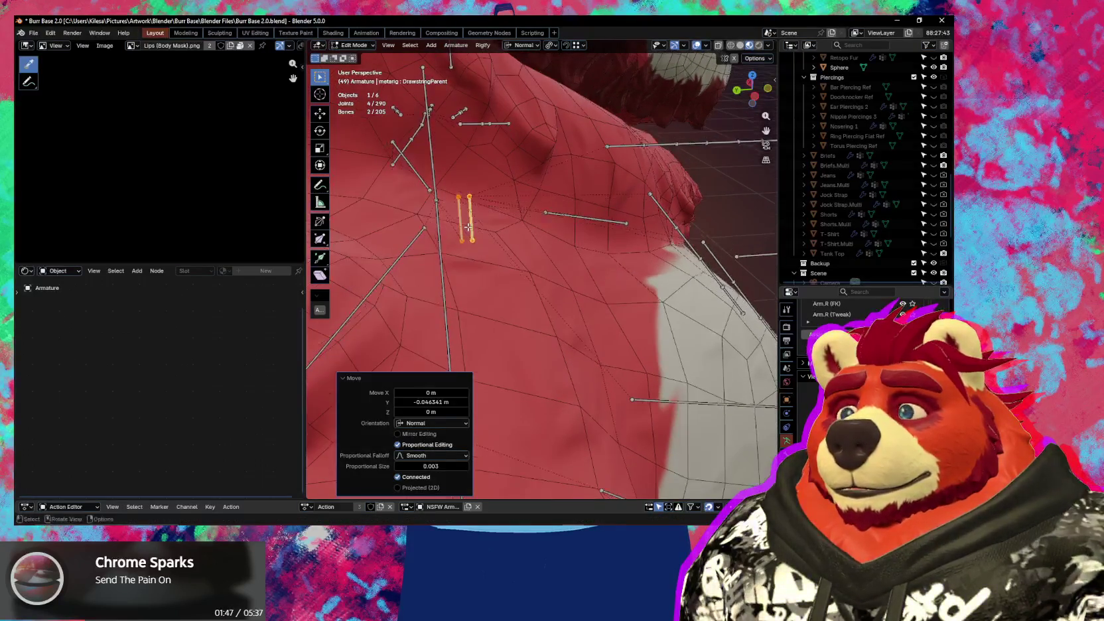
- Nudge the parent bones further along Y, placing DrawstringParent at 0.009739 m
{"action": "key", "text": "g"}
{"action": "key", "text": "y"}
{"action": "left_click", "coordinate": [468, 227]}
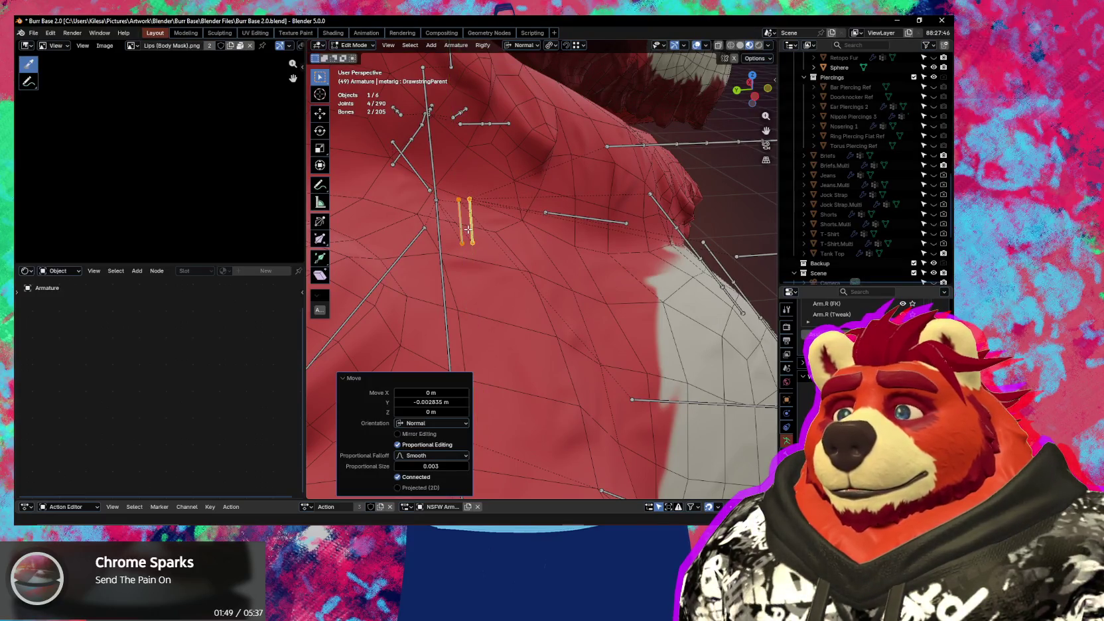
{"action": "key", "text": "g"}
{"action": "key", "text": "y"}
{"action": "key", "text": "y"}
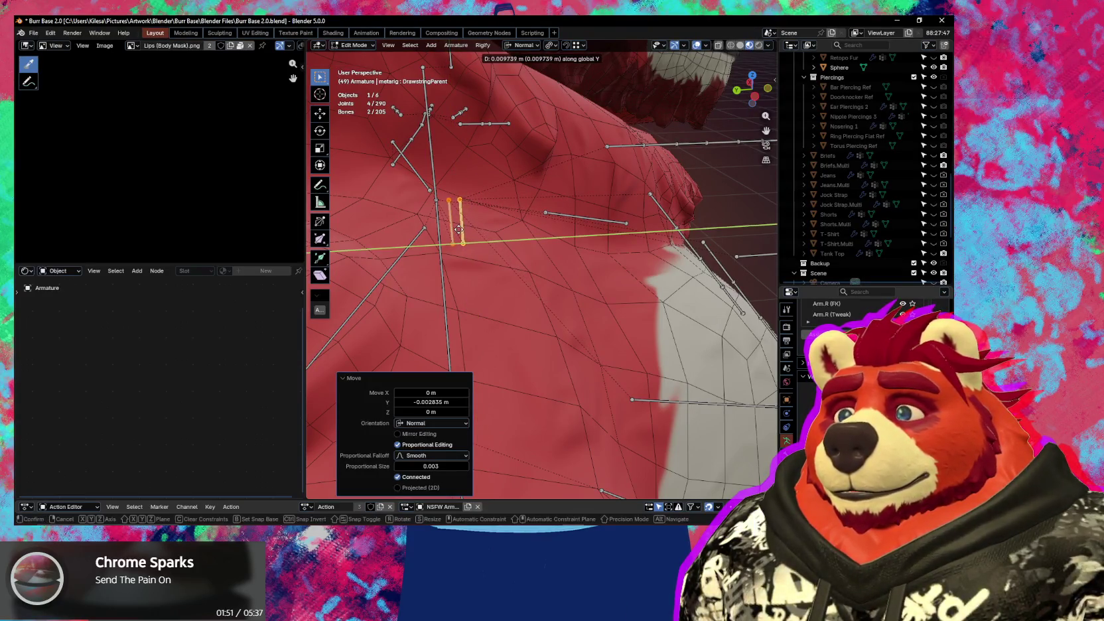
{"action": "left_click", "coordinate": [465, 231]}
{"action": "mouse_move", "coordinate": [530, 253]}
{"action": "middle_mouse_down"}
{"action": "mouse_move", "coordinate": [498, 243]}
{"action": "mouse_move", "coordinate": [525, 331]}
{"action": "mouse_move", "coordinate": [547, 332]}
{"action": "mouse_move", "coordinate": [538, 382]}
{"action": "mouse_move", "coordinate": [590, 310]}
{"action": "mouse_move", "coordinate": [543, 277]}
{"action": "middle_mouse_up"}
{"action": "scroll", "coordinate": [542, 271], "scroll_direction": "up", "scroll_amount": 3}
- Duplicate the Back bone, shift it along Y, shorten it, and name it Butt.Parent
{"action": "left_click", "coordinate": [542, 271]}
{"action": "key", "text": "shift+d"}
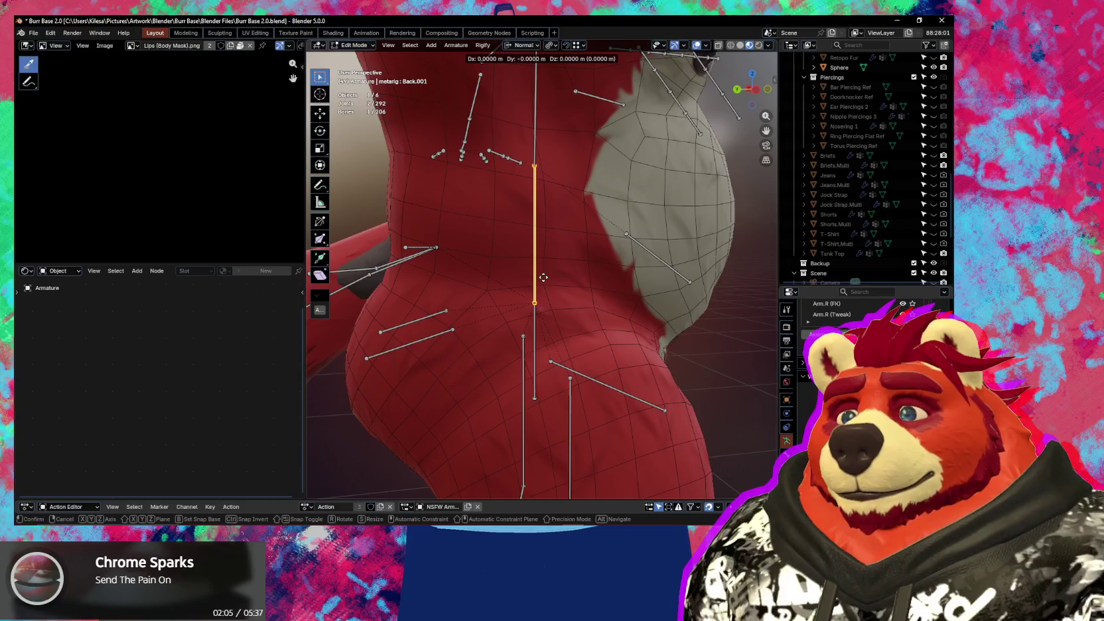
{"action": "key", "text": "y"}
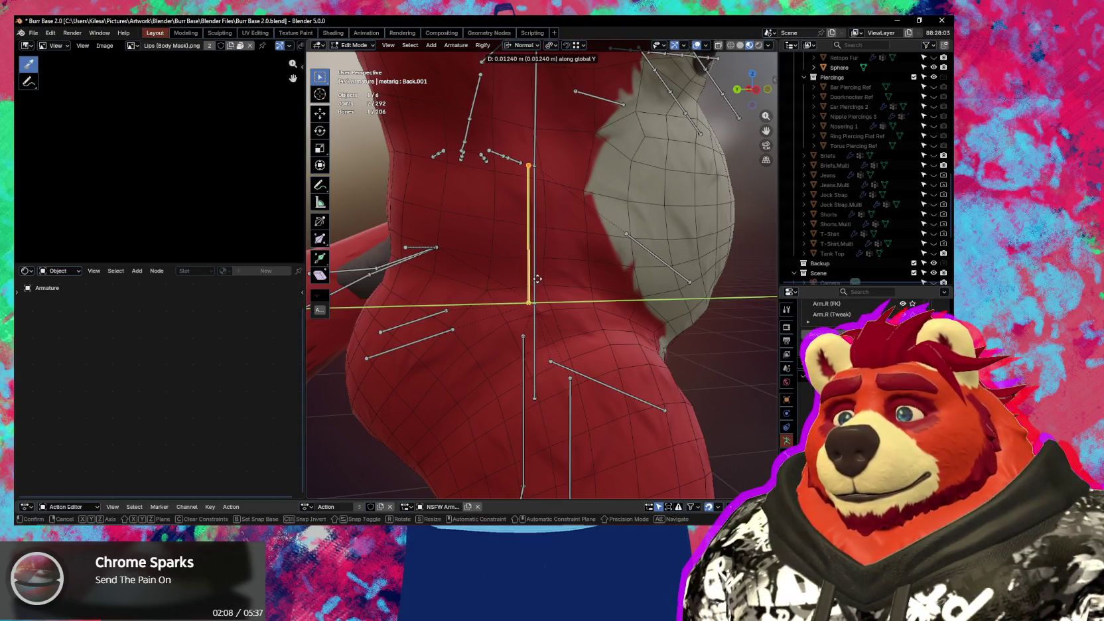
{"action": "left_click", "coordinate": [537, 278]}
{"action": "key", "text": "s"}
{"action": "key", "text": "y"}
{"action": "key", "text": "y"}
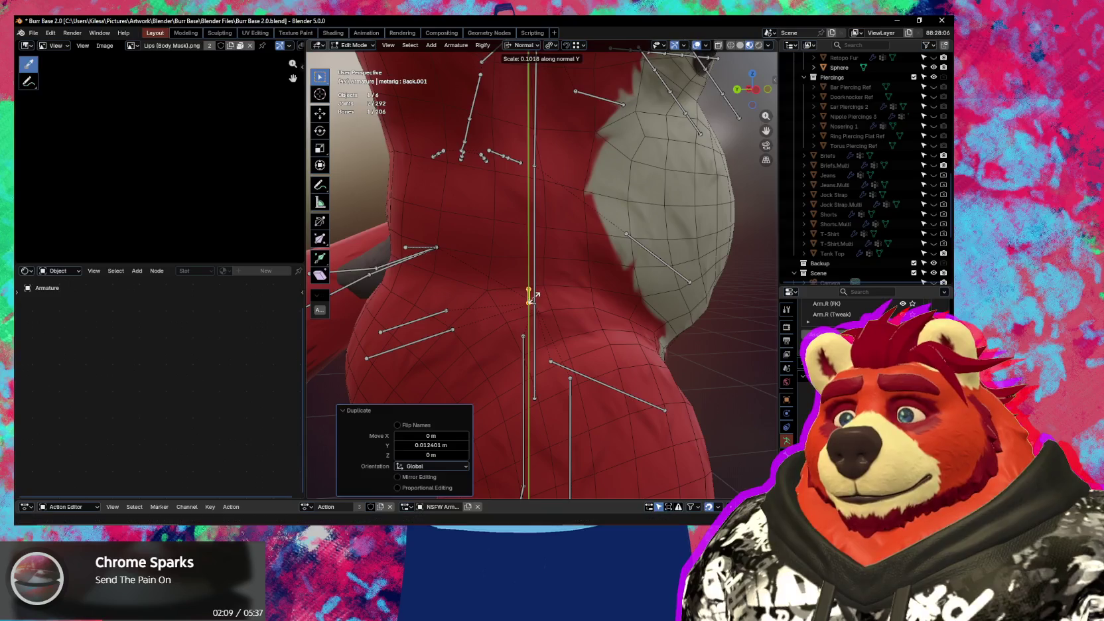
{"action": "left_click", "coordinate": [537, 295]}
{"action": "key", "text": "F2"}
{"action": "type", "text": "Butt.Pa"}
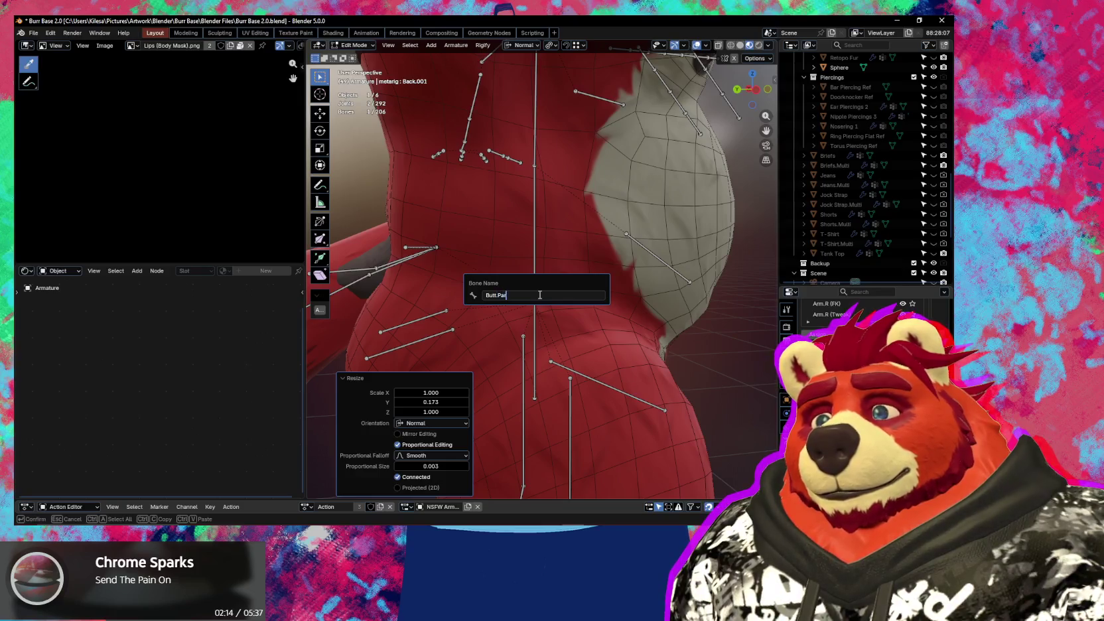
{"action": "type", "text": "ent"}
{"action": "key", "text": "Return"}
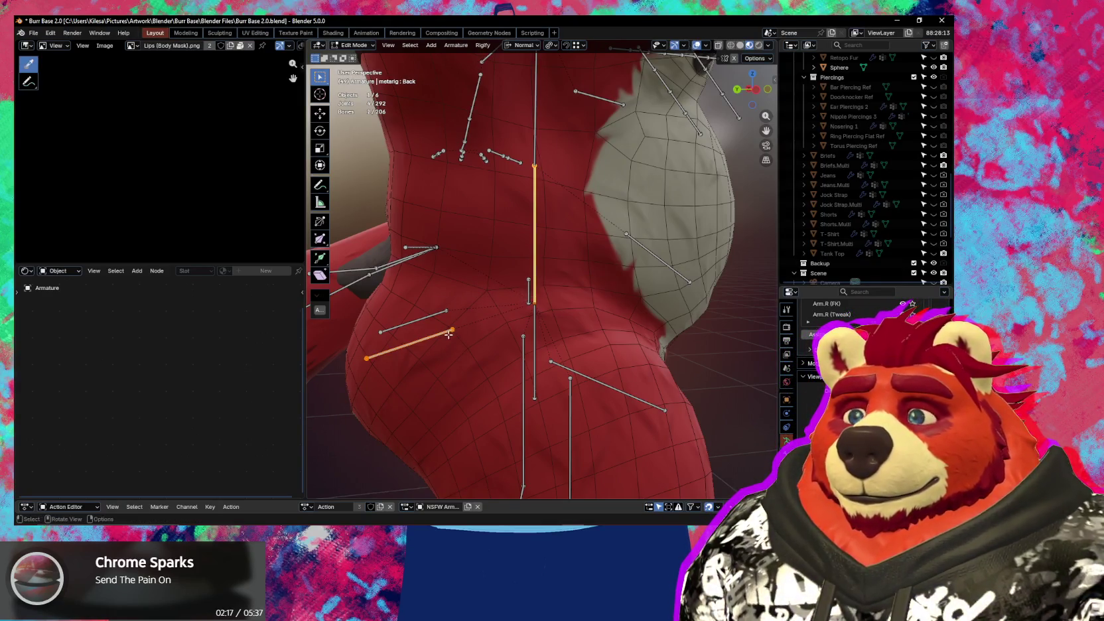
- Parent the hip bone and pelvis.L.001 to Butt.Parent with Keep Offset, using X-axis mirror
{"action": "left_click", "coordinate": [448, 335]}
{"action": "left_click", "coordinate": [529, 288], "text": "shift"}
{"action": "key", "text": "ctrl+p"}
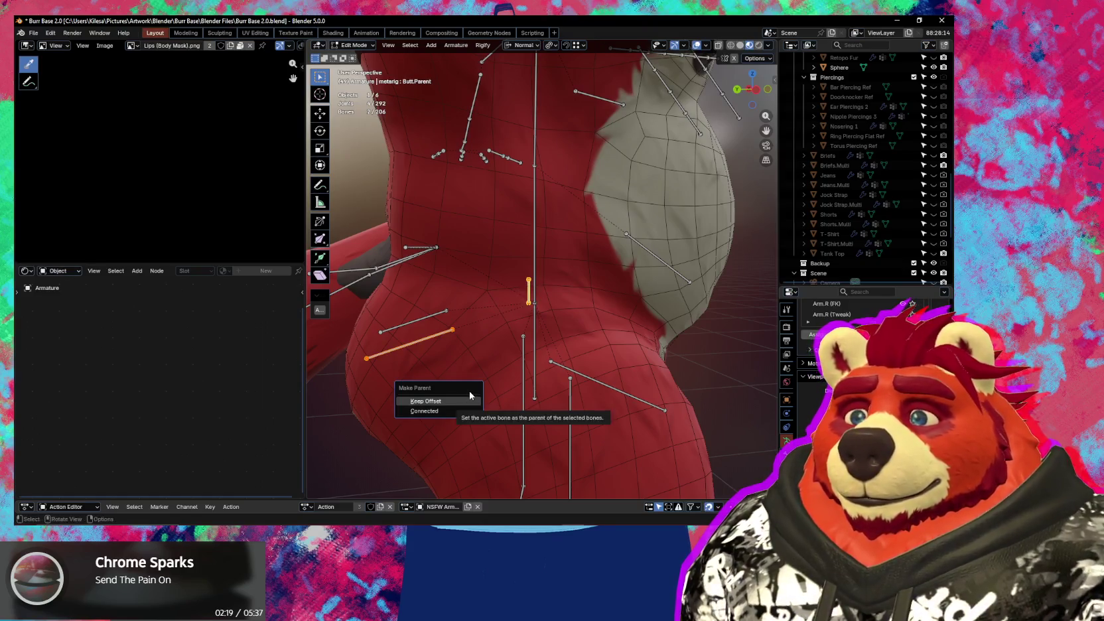
{"action": "left_click", "coordinate": [468, 398]}
{"action": "middle_click_drag", "start_coordinate": [466, 397], "coordinate": [485, 393]}
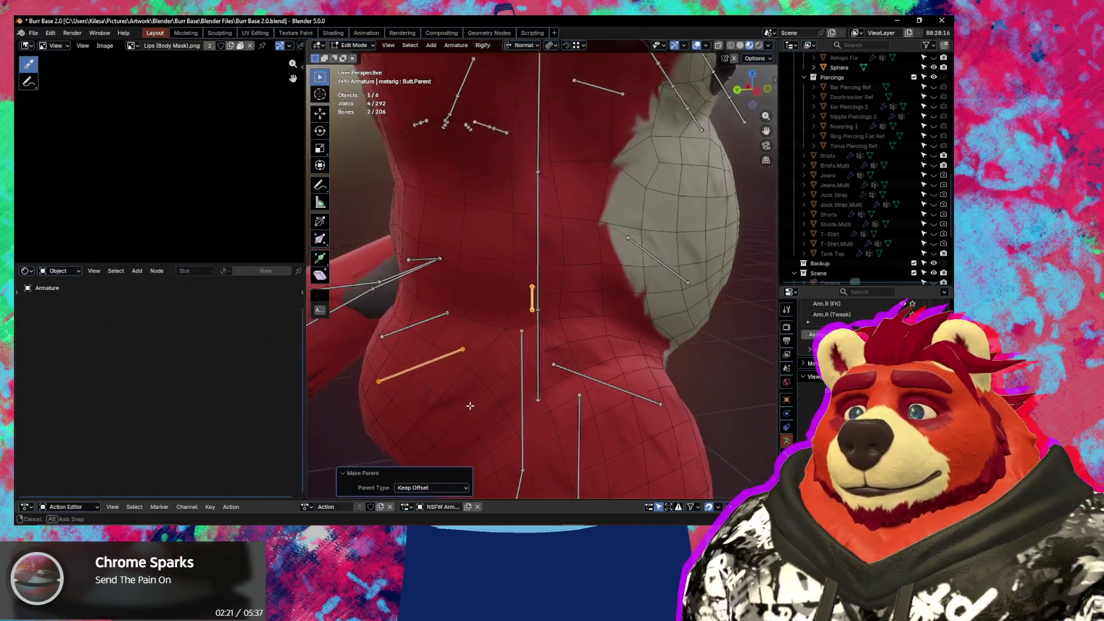
{"action": "left_click", "coordinate": [735, 58]}
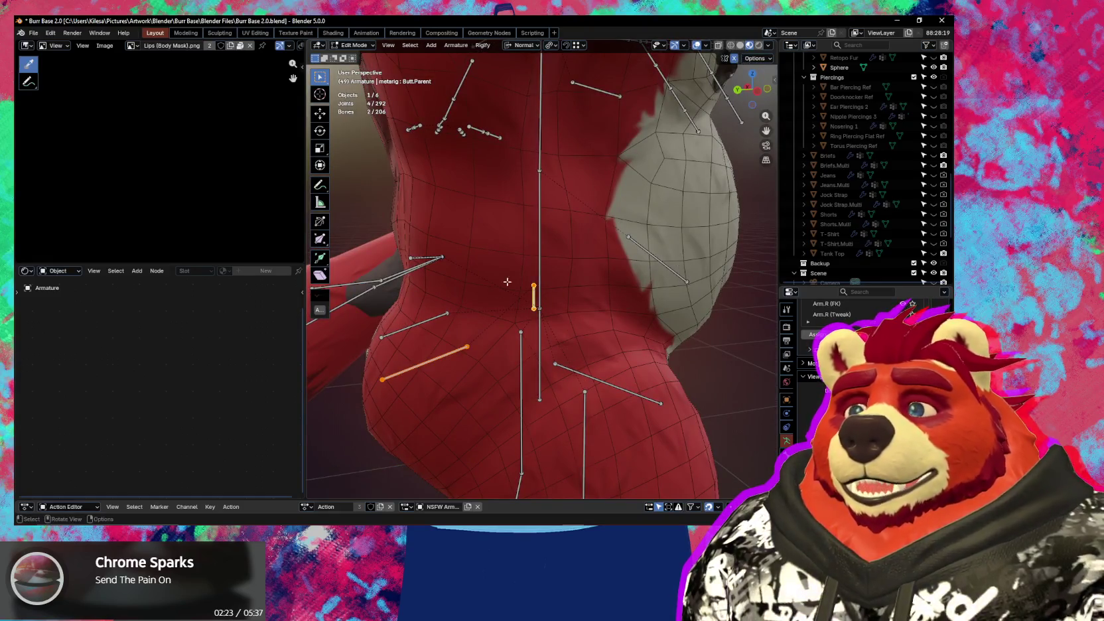
{"action": "left_click", "coordinate": [432, 323]}
{"action": "left_click", "coordinate": [534, 297], "text": "shift"}
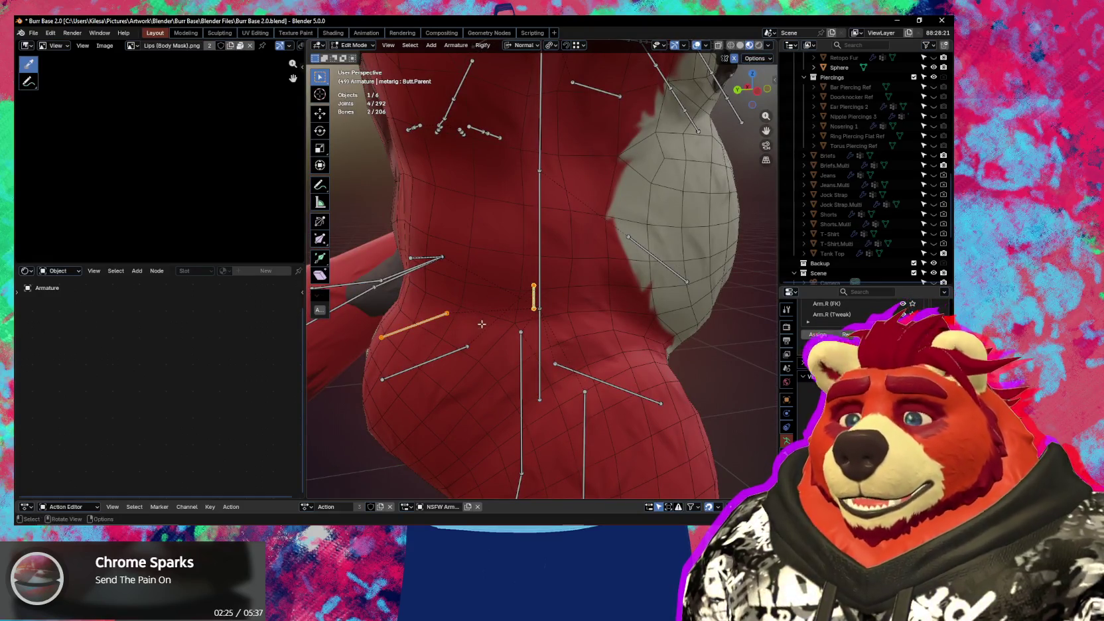
{"action": "key", "text": "ctrl+p"}
{"action": "key", "text": "k"}
{"action": "mouse_move", "coordinate": [537, 329]}
{"action": "middle_mouse_down"}
{"action": "mouse_move", "coordinate": [524, 434]}
{"action": "mouse_move", "coordinate": [554, 363]}
{"action": "middle_mouse_up"}
- Parent breast.R and then breast.L to Chest.Parent with Keep Offset
{"action": "scroll", "coordinate": [524, 434], "scroll_direction": "up", "scroll_amount": 3}
{"action": "left_click", "coordinate": [557, 414]}
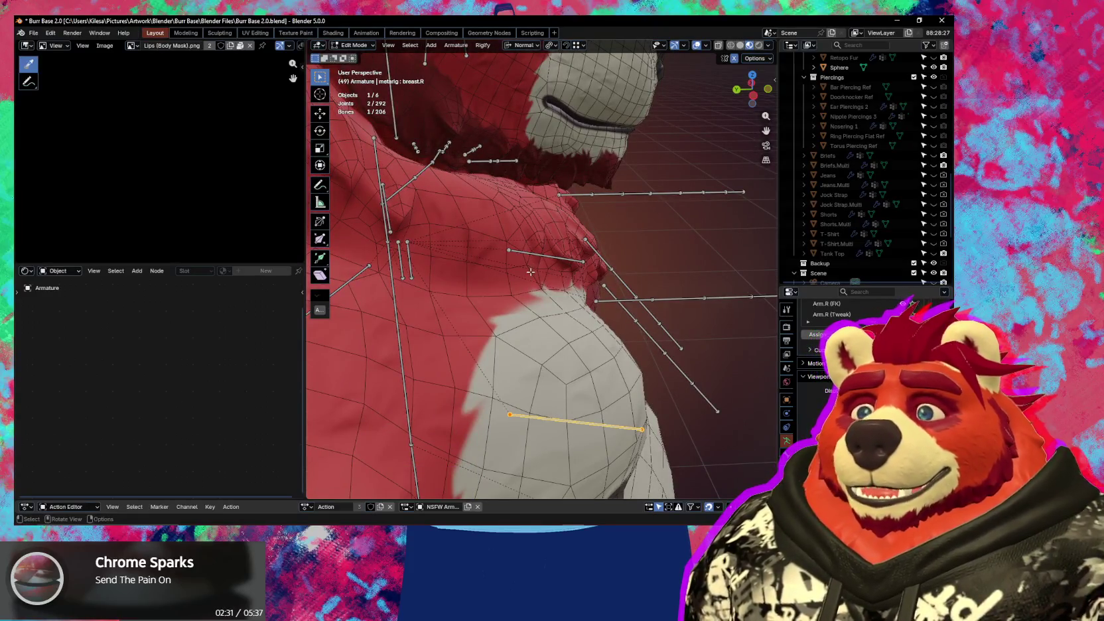
{"action": "middle_click_drag", "start_coordinate": [428, 278], "coordinate": [414, 279]}
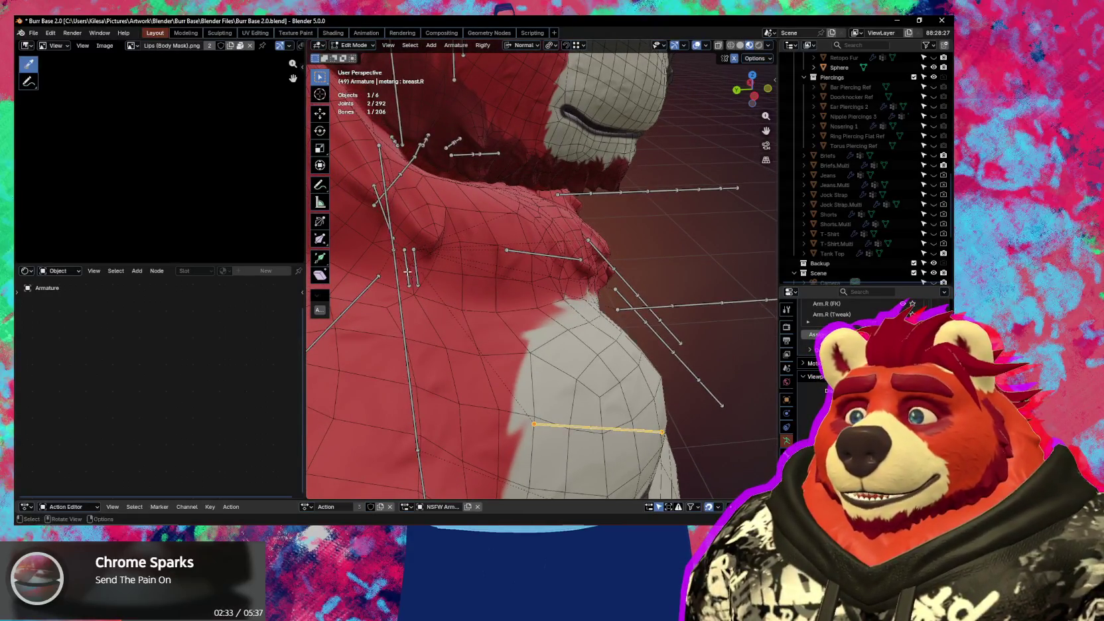
{"action": "left_click", "coordinate": [408, 272]}
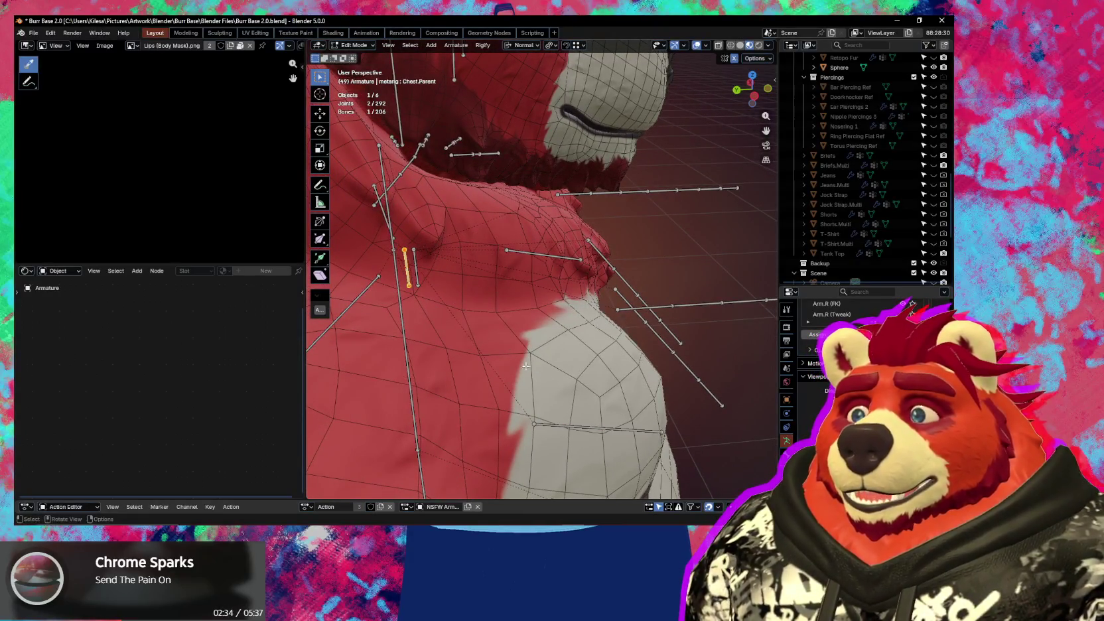
{"action": "left_click", "coordinate": [403, 265], "text": "shift"}
{"action": "key", "text": "ctrl+p"}
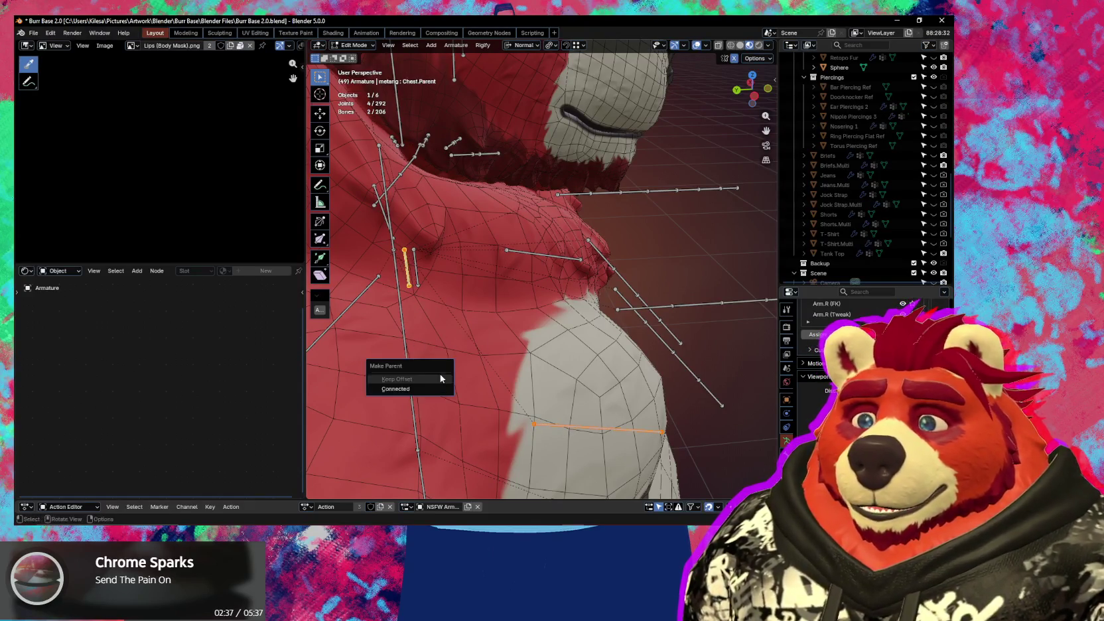
{"action": "left_click", "coordinate": [408, 390]}
{"action": "left_click", "coordinate": [556, 256]}
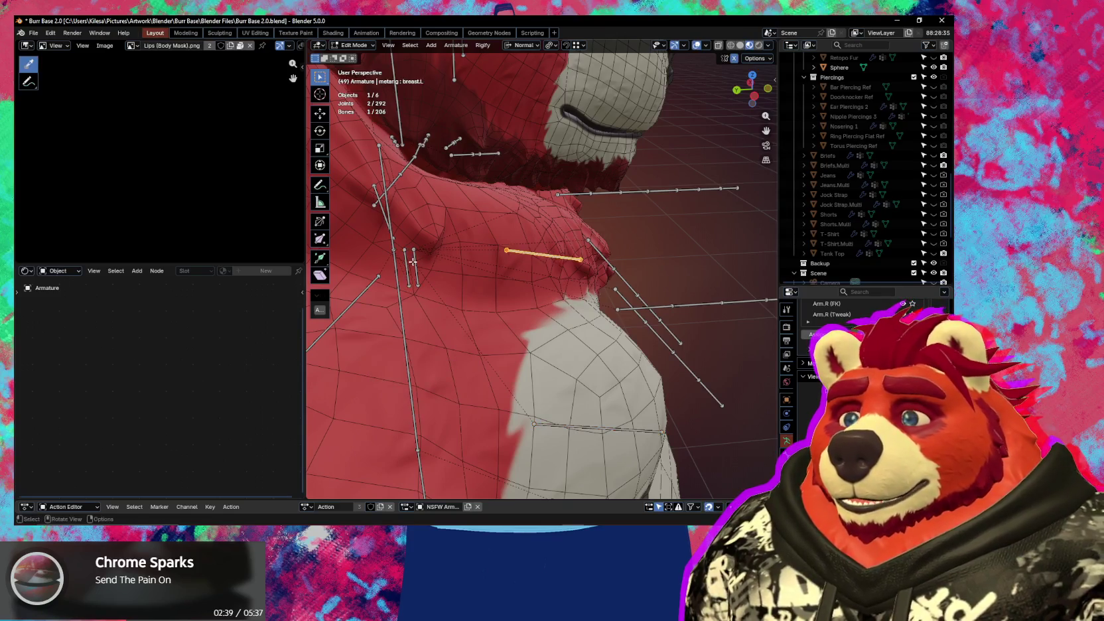
{"action": "key", "text": "ctrl+p"}
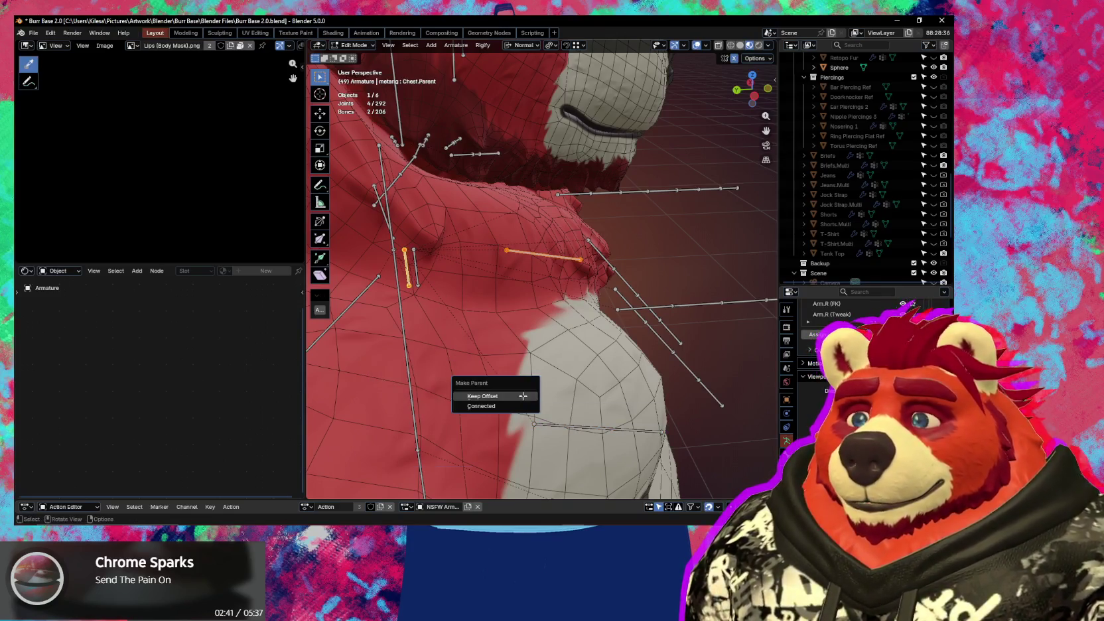
{"action": "left_click", "coordinate": [523, 396]}
{"action": "mouse_move", "coordinate": [523, 396]}
{"action": "middle_mouse_down"}
{"action": "mouse_move", "coordinate": [556, 375]}
{"action": "mouse_move", "coordinate": [505, 352]}
{"action": "middle_mouse_up"}
{"action": "scroll", "coordinate": [489, 346], "scroll_direction": "up", "scroll_amount": 5}
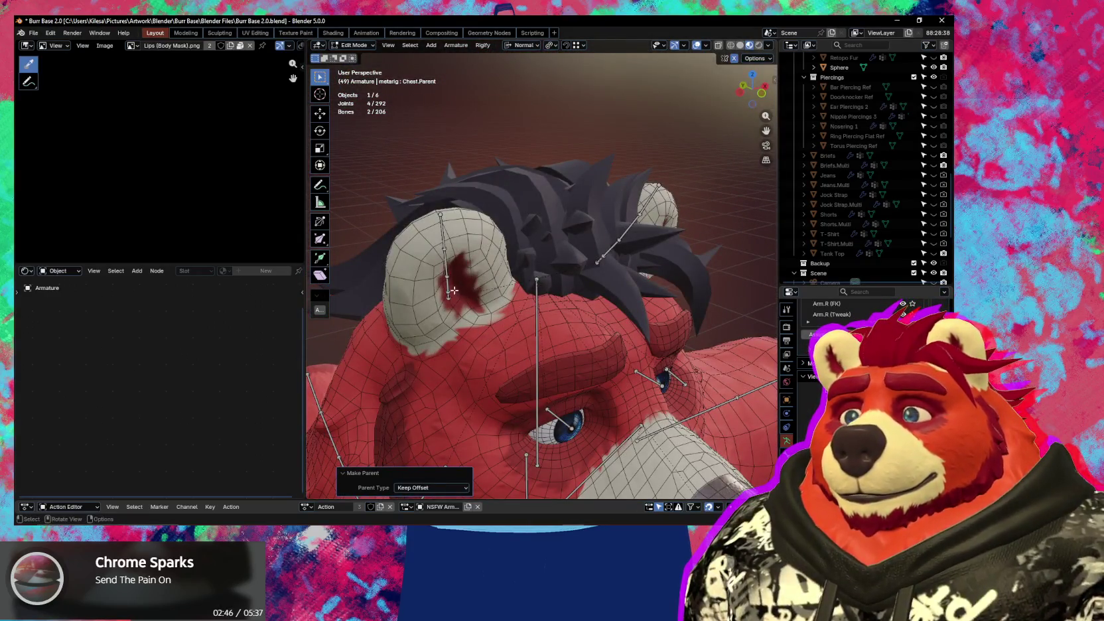
{"action": "left_click", "coordinate": [451, 289]}
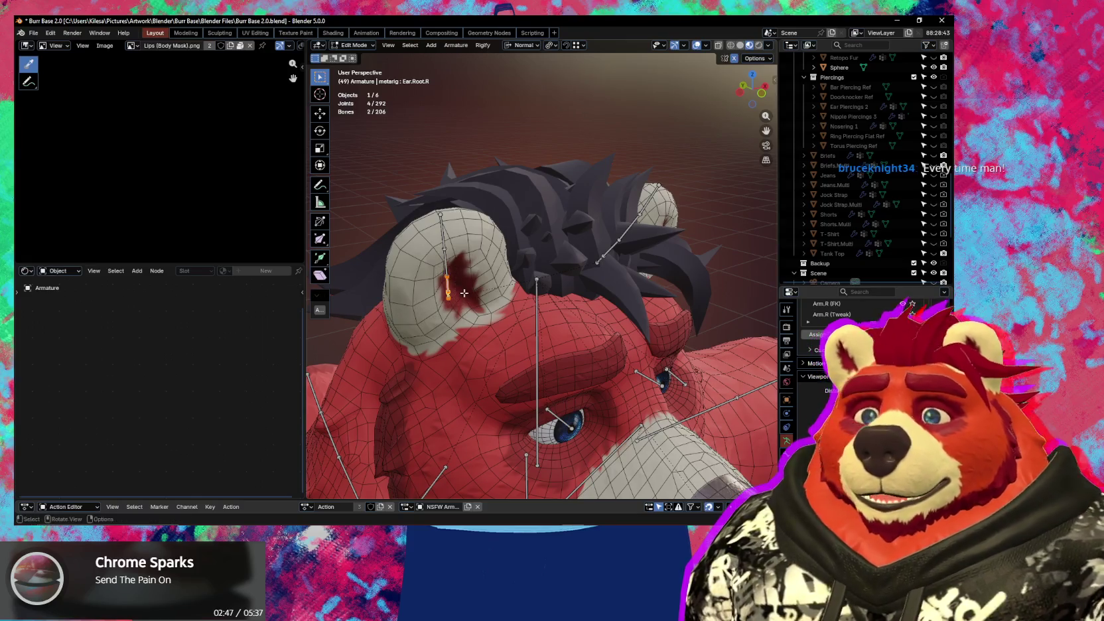
{"action": "scroll", "coordinate": [464, 293], "scroll_direction": "down", "scroll_amount": 6}
{"action": "mouse_move", "coordinate": [464, 293]}
{"action": "middle_mouse_down"}
{"action": "mouse_move", "coordinate": [461, 262]}
{"action": "mouse_move", "coordinate": [508, 303]}
{"action": "mouse_move", "coordinate": [534, 296]}
{"action": "middle_mouse_up"}
{"action": "scroll", "coordinate": [461, 262], "scroll_direction": "down", "scroll_amount": 1}
{"action": "scroll", "coordinate": [465, 265], "scroll_direction": "down", "scroll_amount": 3}
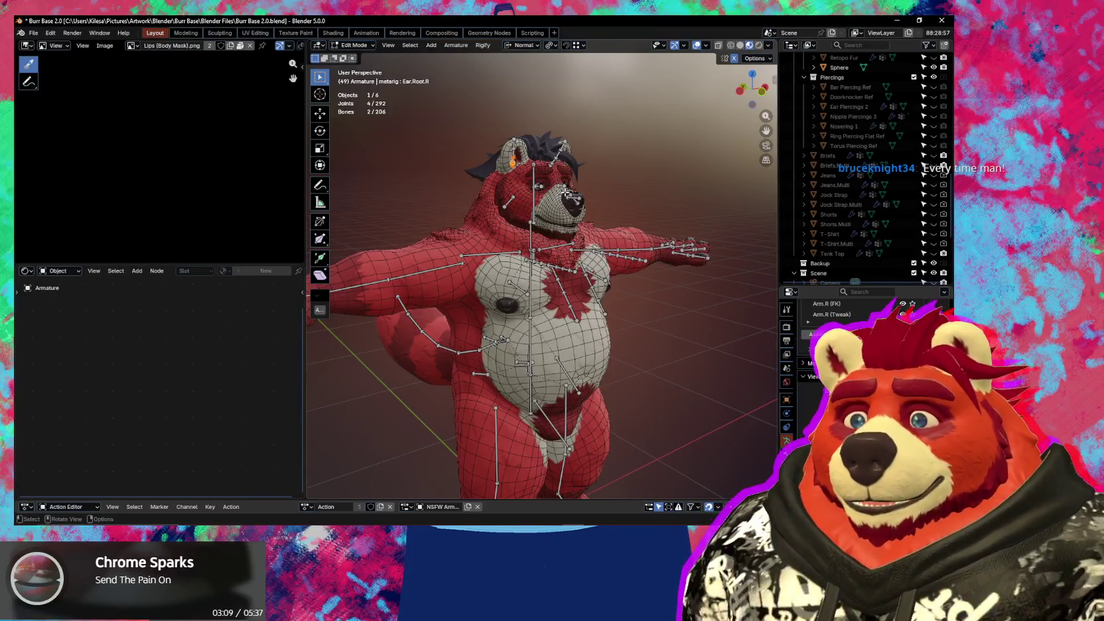
{"action": "mouse_move", "coordinate": [570, 226]}
{"action": "middle_mouse_down"}
{"action": "mouse_move", "coordinate": [597, 225]}
{"action": "mouse_move", "coordinate": [524, 277]}
{"action": "mouse_move", "coordinate": [552, 351]}
{"action": "middle_mouse_up"}
{"action": "scroll", "coordinate": [598, 224], "scroll_direction": "up", "scroll_amount": 1}
{"action": "scroll", "coordinate": [598, 224], "scroll_direction": "up", "scroll_amount": 2}
{"action": "scroll", "coordinate": [597, 224], "scroll_direction": "up", "scroll_amount": 2}
{"action": "scroll", "coordinate": [534, 299], "scroll_direction": "up", "scroll_amount": 3}
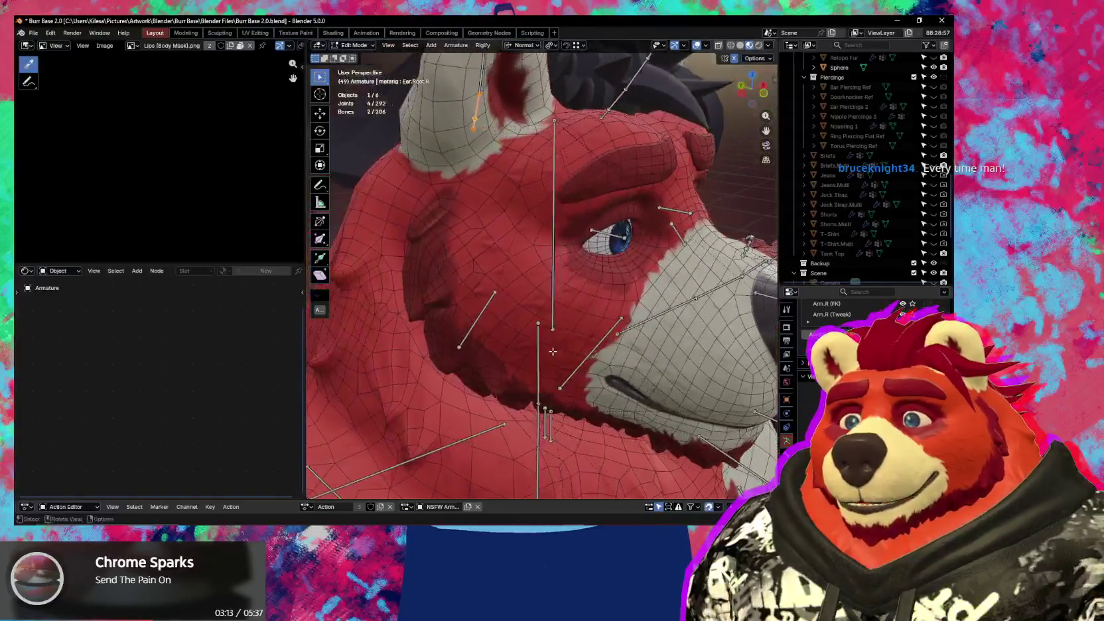
{"action": "mouse_move", "coordinate": [556, 256]}
{"action": "middle_mouse_down"}
{"action": "mouse_move", "coordinate": [527, 213]}
{"action": "mouse_move", "coordinate": [528, 266]}
{"action": "mouse_move", "coordinate": [500, 261]}
{"action": "mouse_move", "coordinate": [556, 225]}
{"action": "middle_mouse_up"}
{"action": "left_click", "coordinate": [491, 193]}
- Reveal hidden bones and duplicate HairShort Root downward as a new bone named Cheeks.Parent
{"action": "key", "text": "alt+h"}
{"action": "key", "text": "alt+a"}
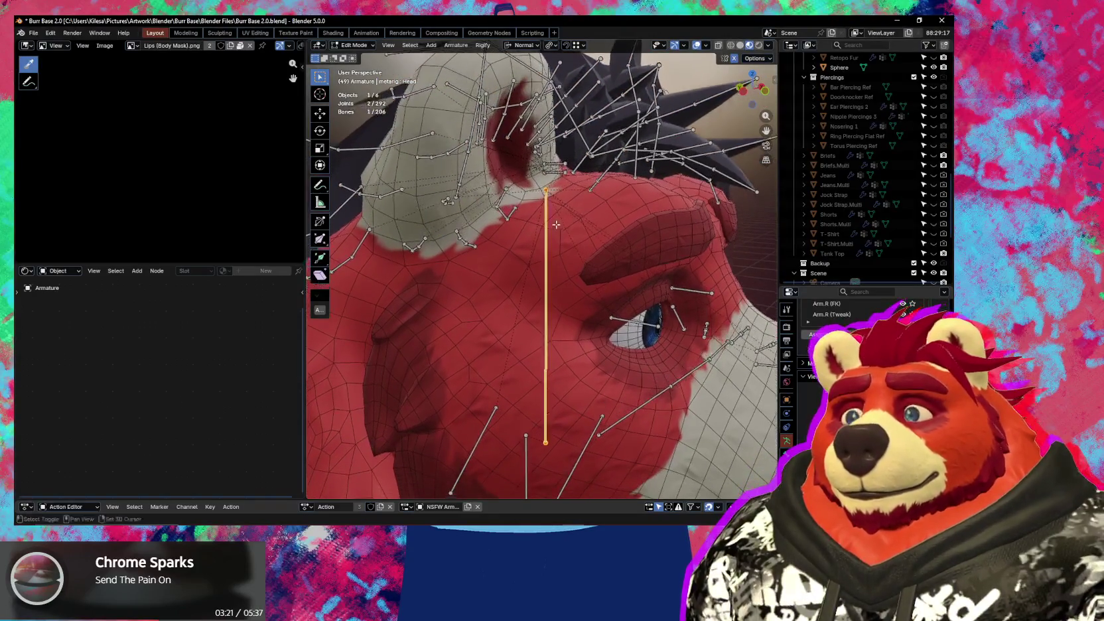
{"action": "left_click", "coordinate": [556, 175]}
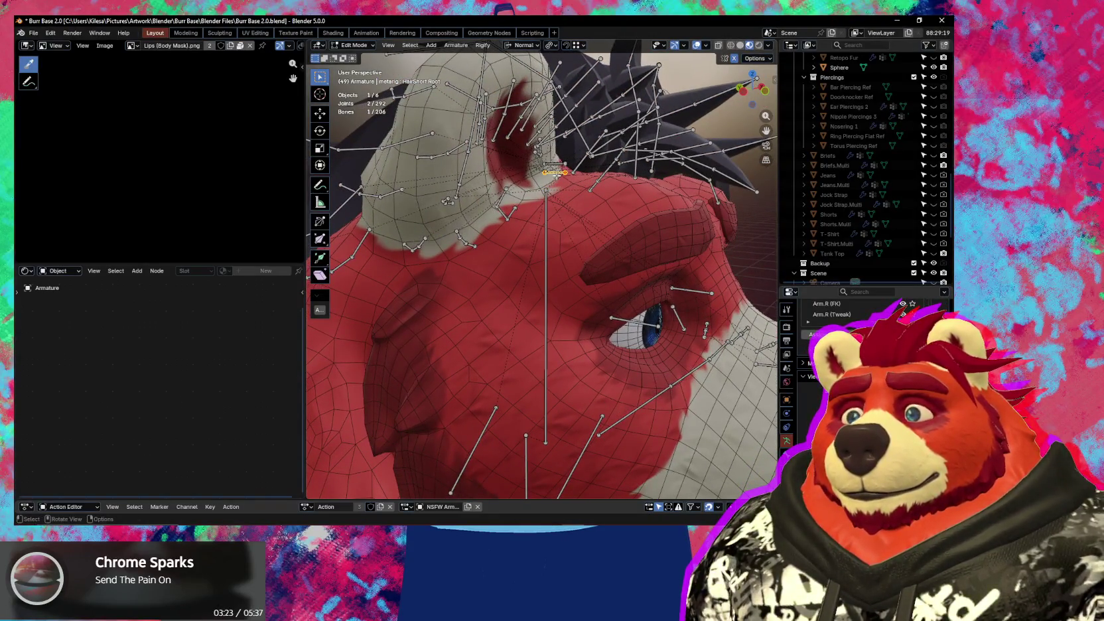
{"action": "key", "text": "shift+d"}
{"action": "key", "text": "z"}
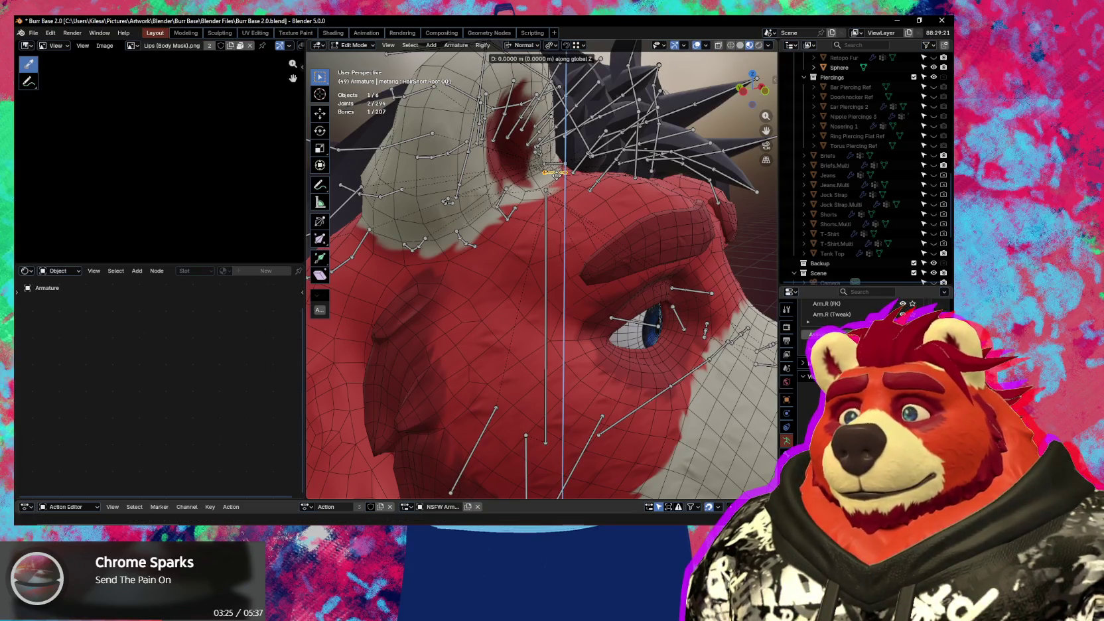
{"action": "left_click", "coordinate": [556, 179]}
{"action": "middle_click_drag", "start_coordinate": [556, 180], "coordinate": [573, 191]}
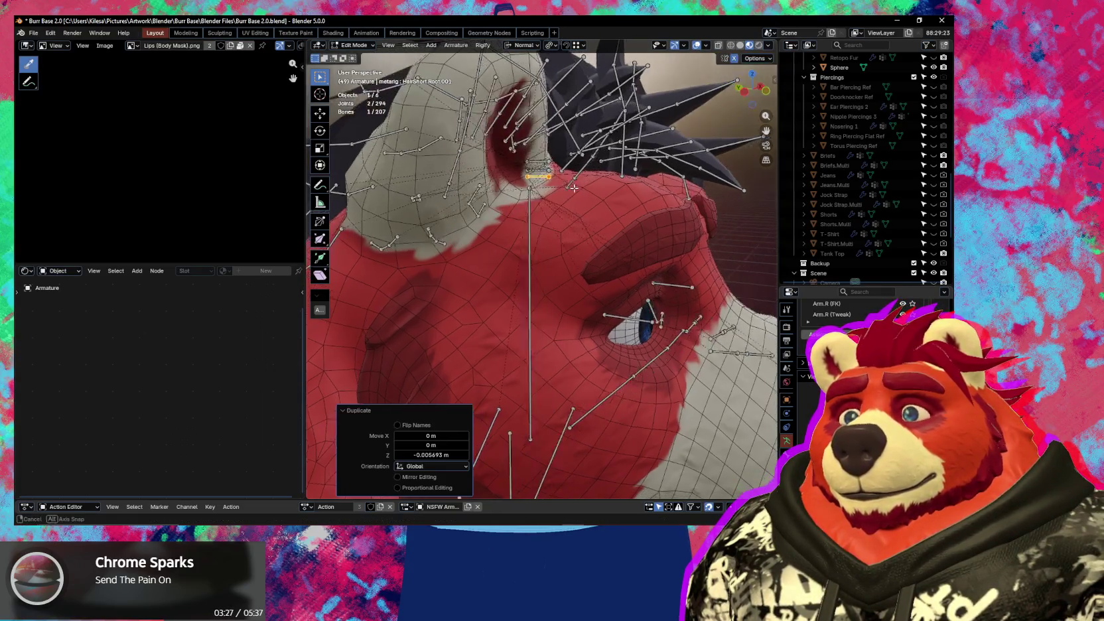
{"action": "key", "text": "F2"}
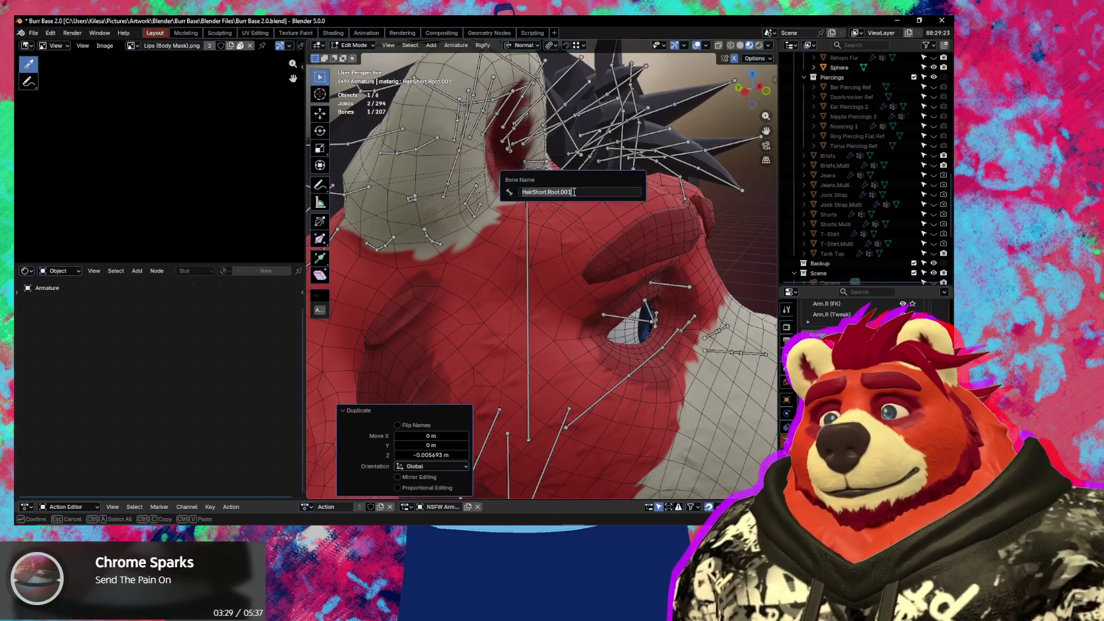
{"action": "type", "text": "Cheeks.Parent"}
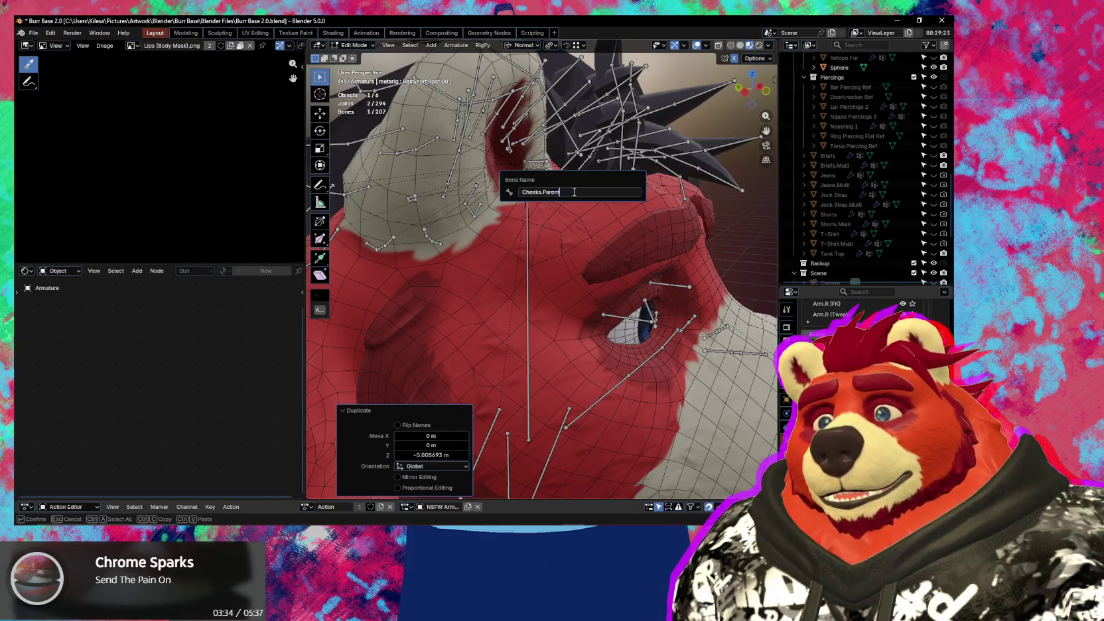
{"action": "key", "text": "Return"}
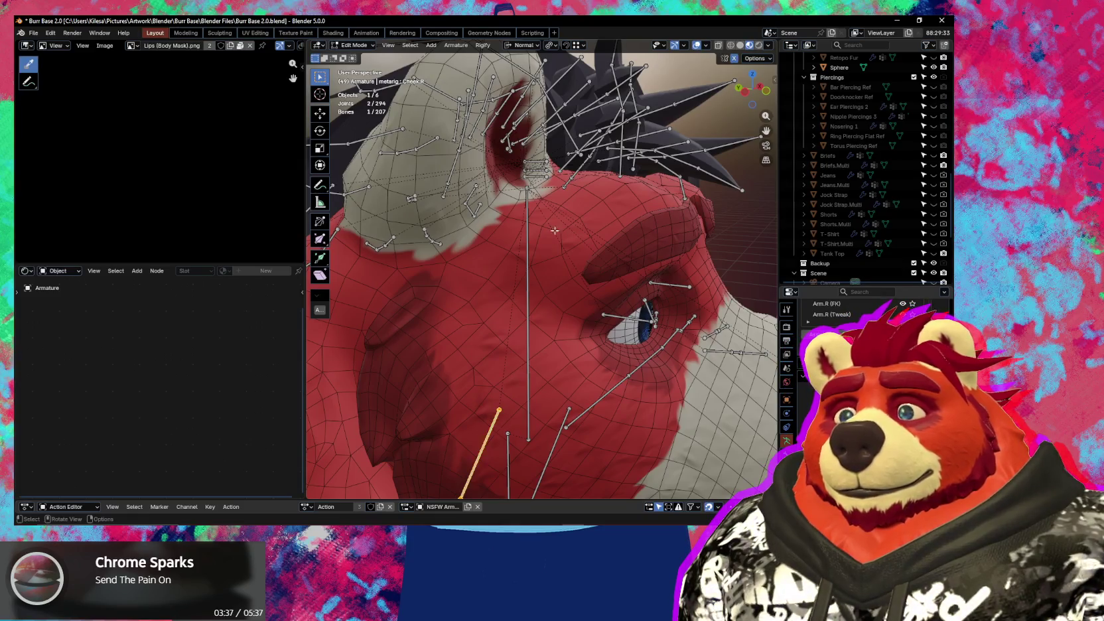
- Parent the cheek bone to Cheeks.Parent with Keep Offset, then inspect the face and muzzle
{"action": "key", "text": "ctrl+p"}
{"action": "left_click", "coordinate": [507, 304]}
{"action": "mouse_move", "coordinate": [507, 304]}
{"action": "middle_mouse_down"}
{"action": "mouse_move", "coordinate": [502, 339]}
{"action": "mouse_move", "coordinate": [464, 323]}
{"action": "middle_mouse_up"}
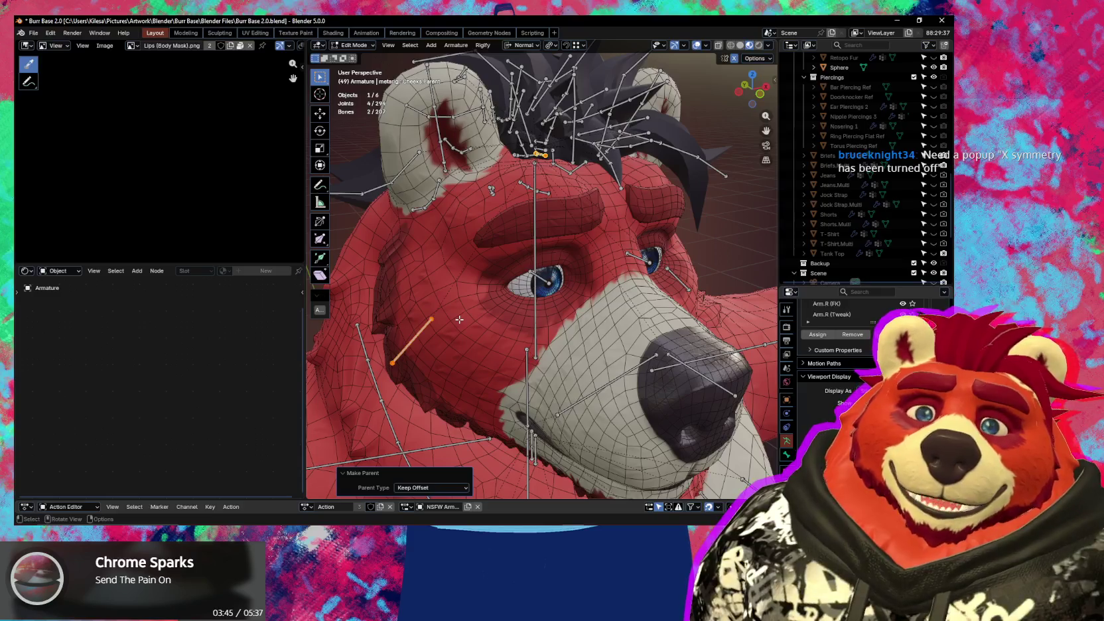
{"action": "mouse_move", "coordinate": [460, 319]}
{"action": "middle_mouse_down"}
{"action": "mouse_move", "coordinate": [529, 344]}
{"action": "mouse_move", "coordinate": [612, 309]}
{"action": "middle_mouse_up"}
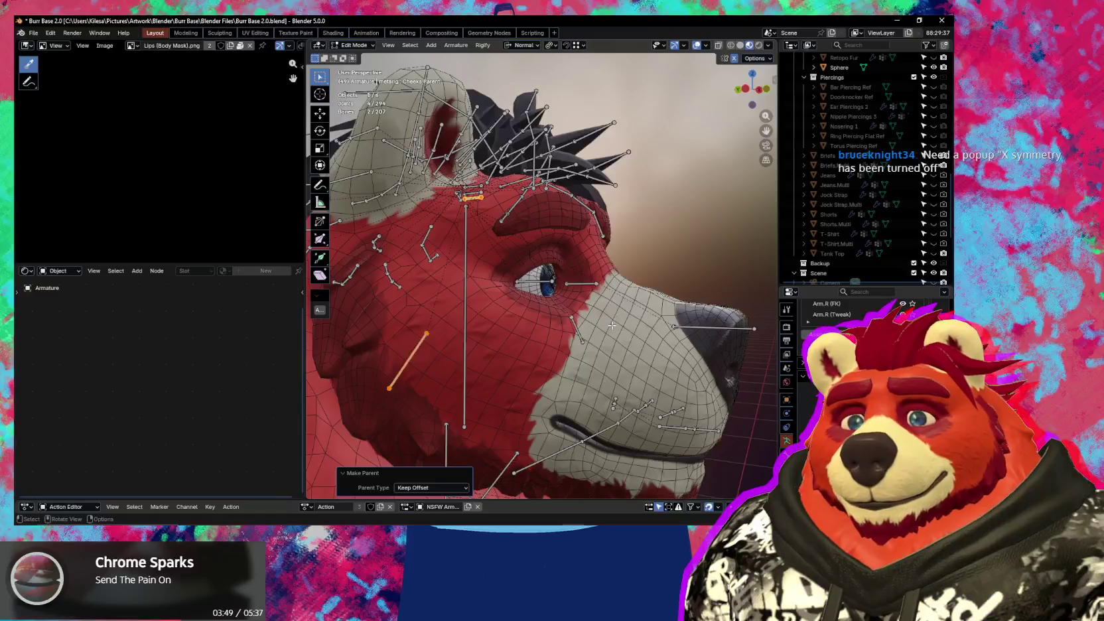
{"action": "mouse_move", "coordinate": [610, 319]}
{"action": "middle_mouse_down"}
{"action": "mouse_move", "coordinate": [580, 284]}
{"action": "mouse_move", "coordinate": [538, 302]}
{"action": "middle_mouse_up"}
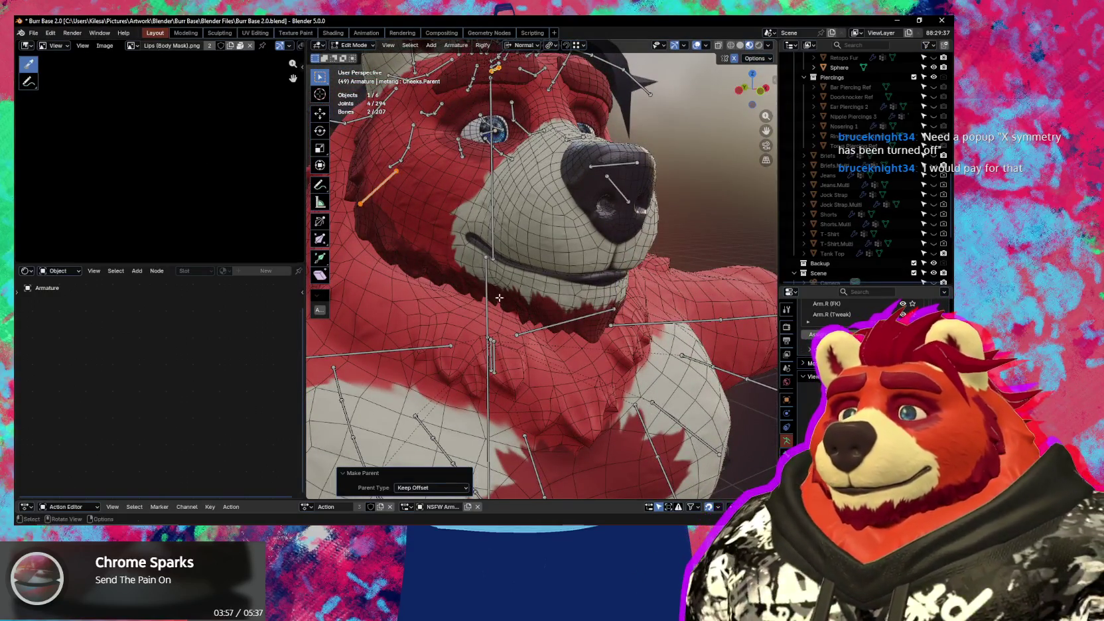
{"action": "scroll", "coordinate": [499, 298], "scroll_direction": "down", "scroll_amount": 2}
{"action": "scroll", "coordinate": [501, 308], "scroll_direction": "down", "scroll_amount": 2}
{"action": "scroll", "coordinate": [503, 321], "scroll_direction": "down", "scroll_amount": 2}
{"action": "scroll", "coordinate": [505, 337], "scroll_direction": "down", "scroll_amount": 2}
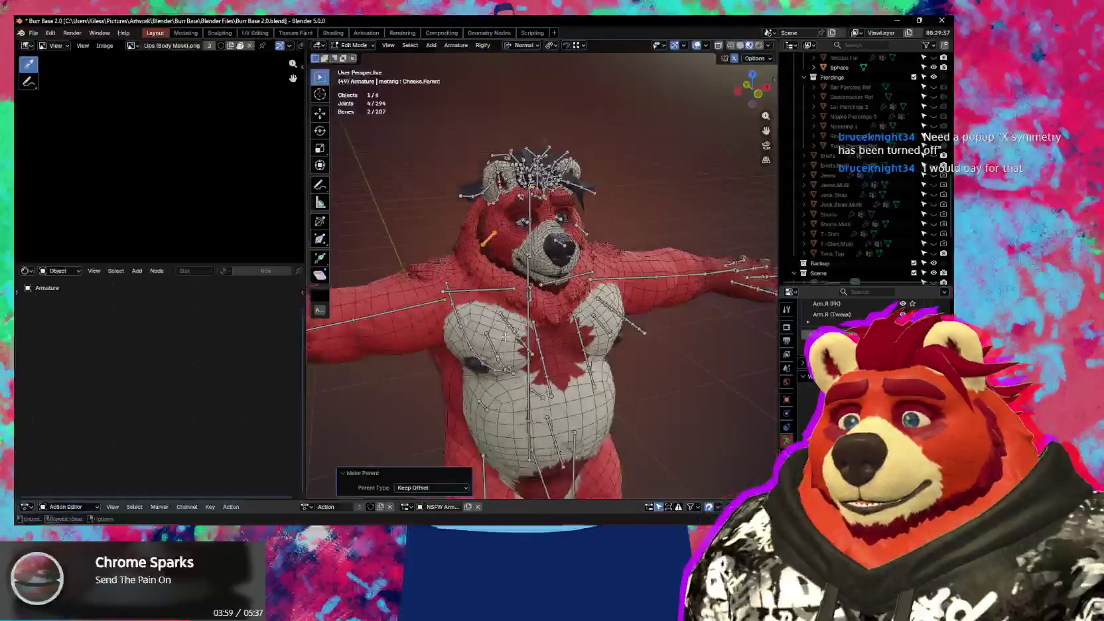
{"action": "middle_click_drag", "start_coordinate": [505, 337], "coordinate": [524, 272]}
{"action": "scroll", "coordinate": [525, 269], "scroll_direction": "up", "scroll_amount": 2}
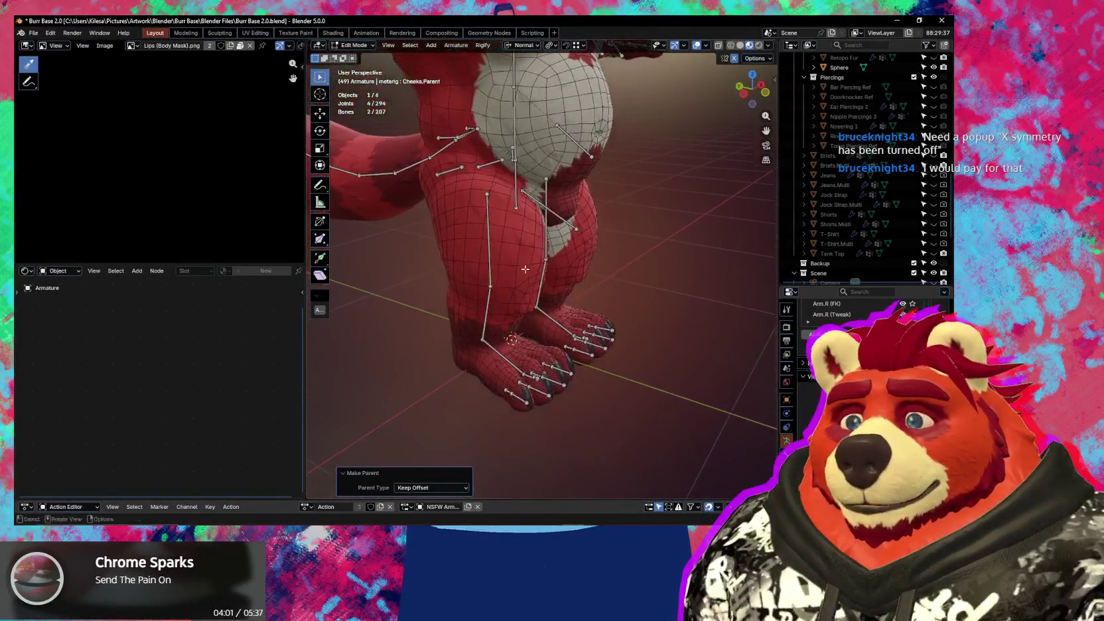
{"action": "scroll", "coordinate": [532, 395], "scroll_direction": "up", "scroll_amount": 3}
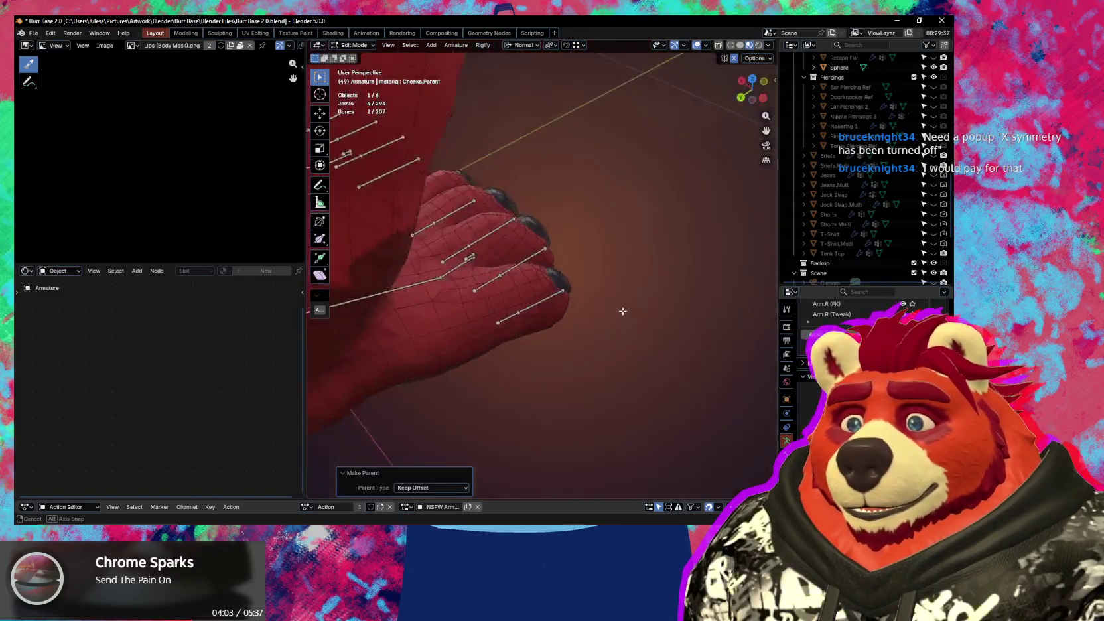
{"action": "mouse_move", "coordinate": [532, 395]}
{"action": "middle_mouse_down"}
{"action": "mouse_move", "coordinate": [629, 312]}
{"action": "mouse_move", "coordinate": [441, 268]}
{"action": "middle_mouse_up"}
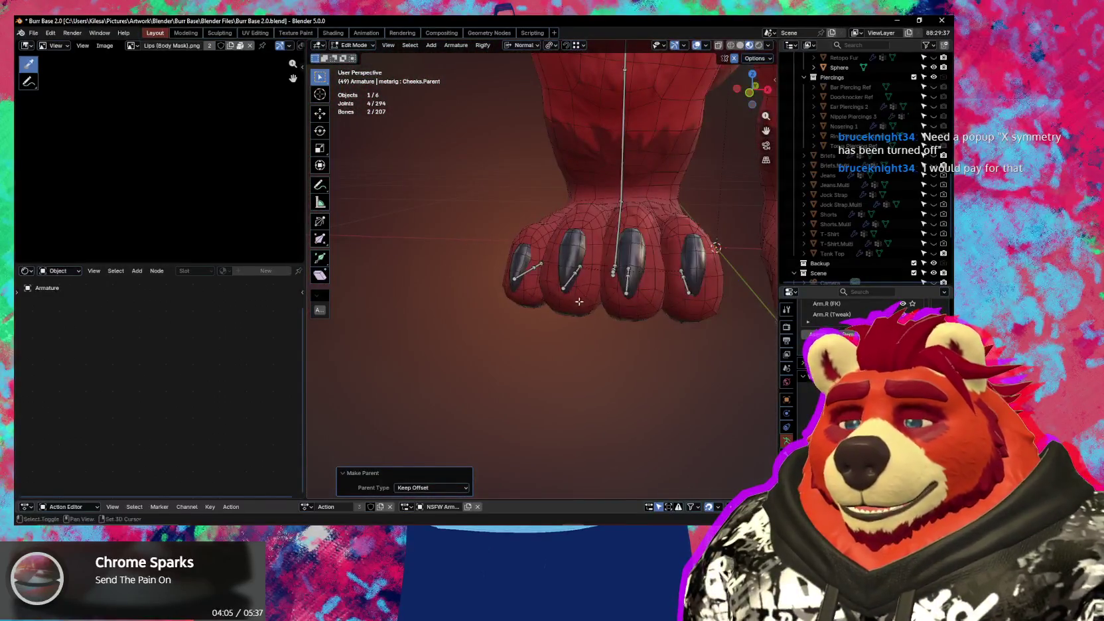
{"action": "scroll", "coordinate": [579, 301], "scroll_direction": "down", "scroll_amount": 3}
{"action": "scroll", "coordinate": [579, 301], "scroll_direction": "down", "scroll_amount": 2}
{"action": "mouse_move", "coordinate": [580, 302]}
{"action": "middle_mouse_down", "text": "shift"}
{"action": "mouse_move", "coordinate": [479, 457]}
{"action": "mouse_move", "coordinate": [578, 414]}
{"action": "middle_mouse_up", "text": "shift"}
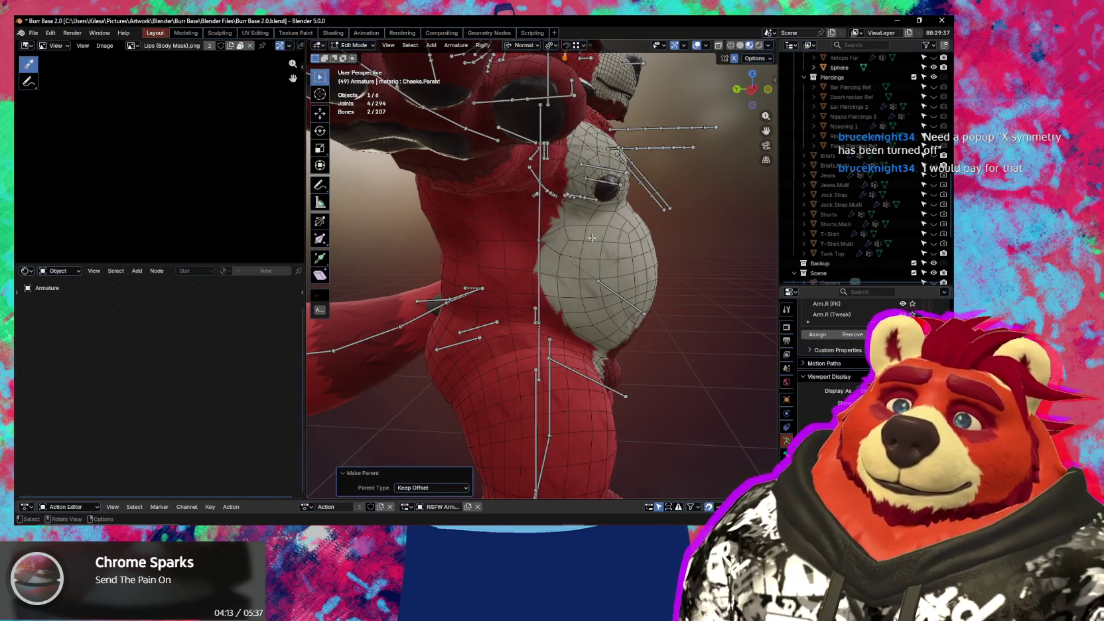
{"action": "mouse_move", "coordinate": [637, 380]}
{"action": "middle_mouse_down"}
{"action": "mouse_move", "coordinate": [611, 245]}
{"action": "mouse_move", "coordinate": [516, 334]}
{"action": "mouse_move", "coordinate": [652, 361]}
{"action": "middle_mouse_up"}
- Switch to Object Mode, hide the armature with H, and select the bear's Body mesh
{"action": "key", "text": "ctrl+Tab"}
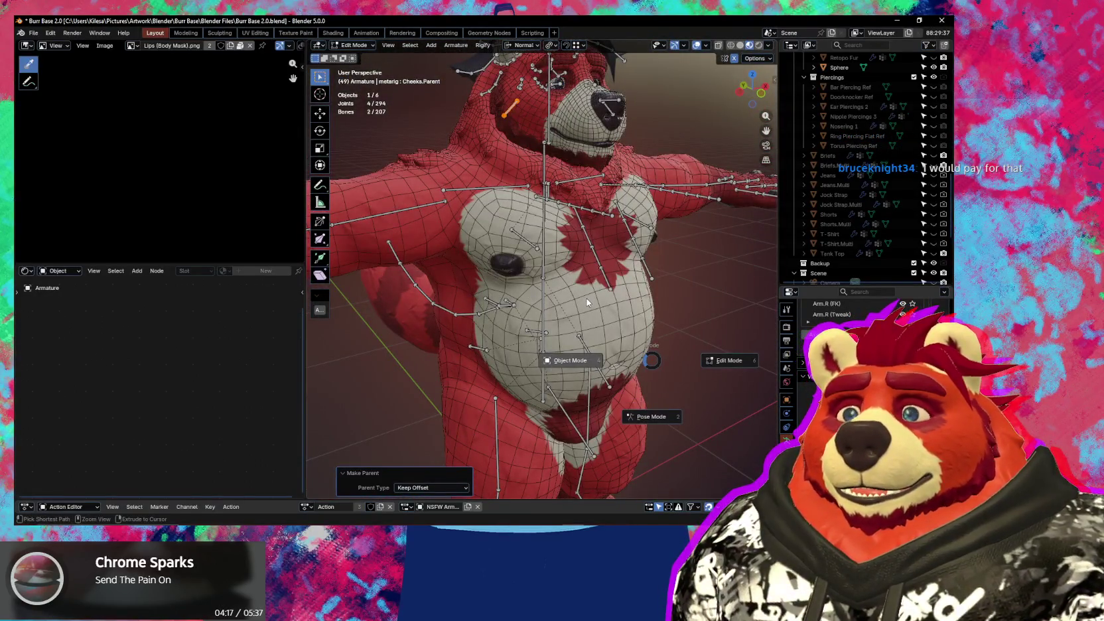
{"action": "left_click", "coordinate": [417, 288]}
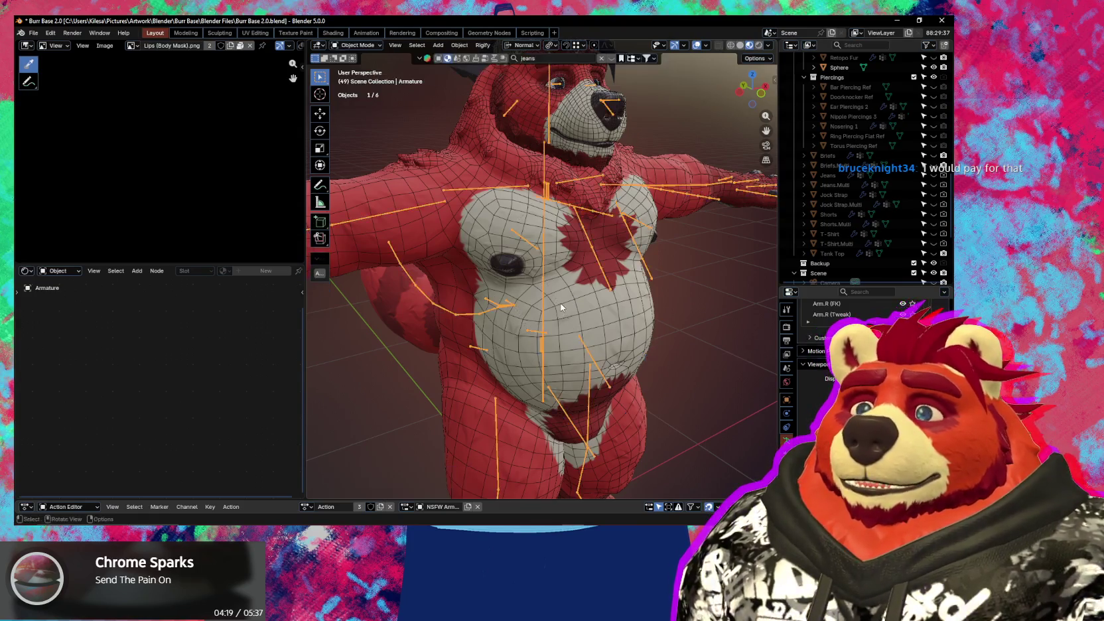
{"action": "key", "text": "h"}
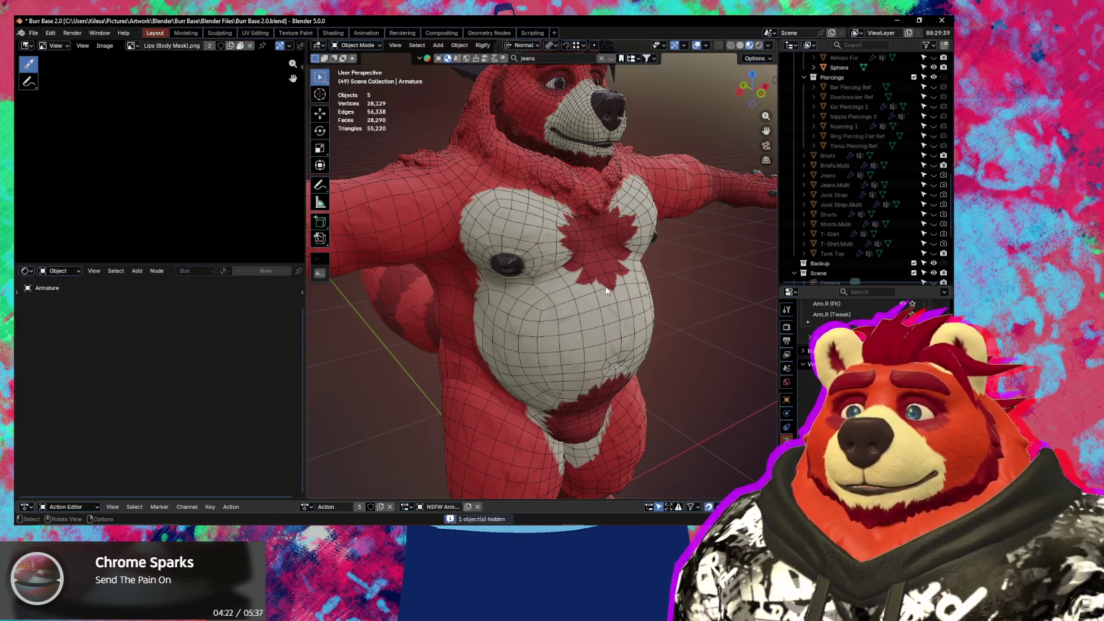
{"action": "left_click", "coordinate": [565, 285]}
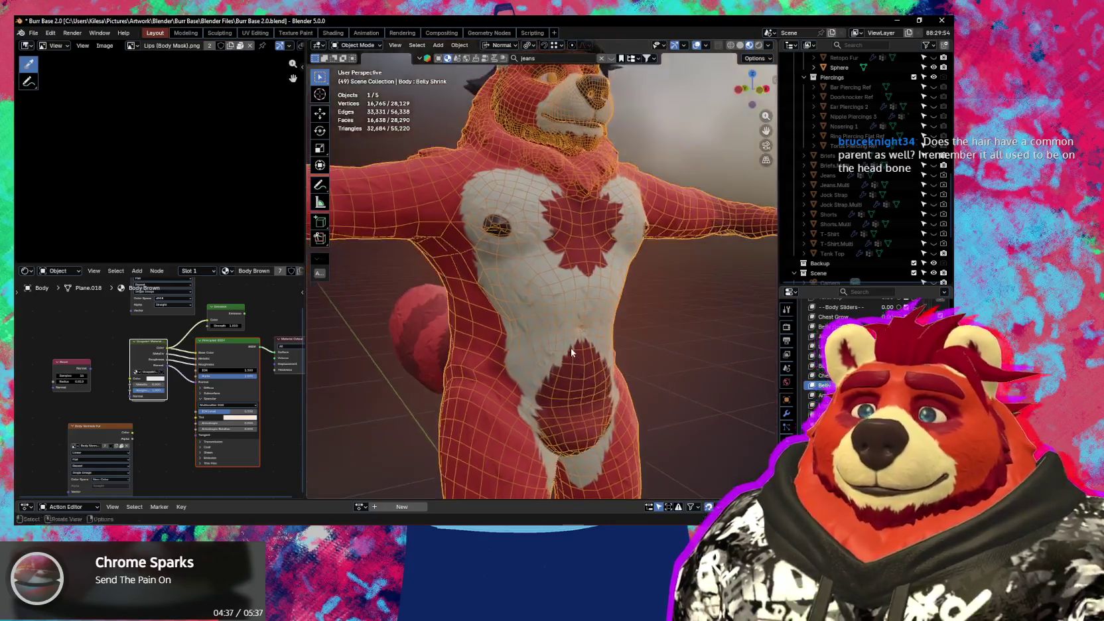
- Turn off overlays and orbit from the front view to inspect the shaded belly, torso and tail
{"action": "key", "text": "shift+alt+z"}
{"action": "key", "text": "KP_1"}
{"action": "scroll", "coordinate": [520, 345], "scroll_direction": "down", "scroll_amount": 3}
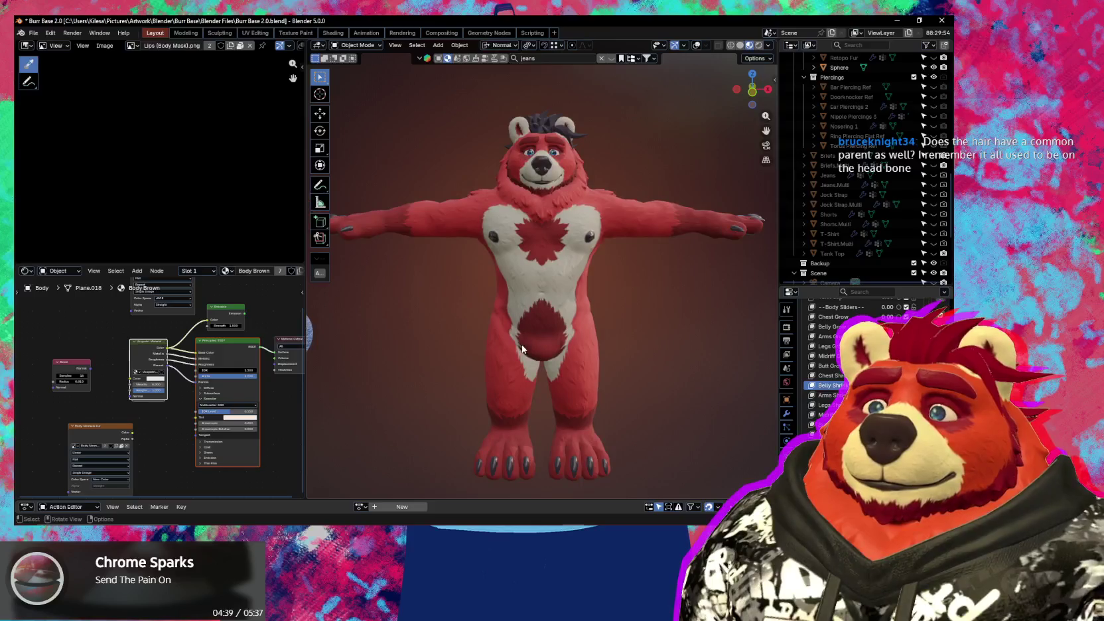
{"action": "middle_click_drag", "start_coordinate": [521, 345], "coordinate": [543, 348]}
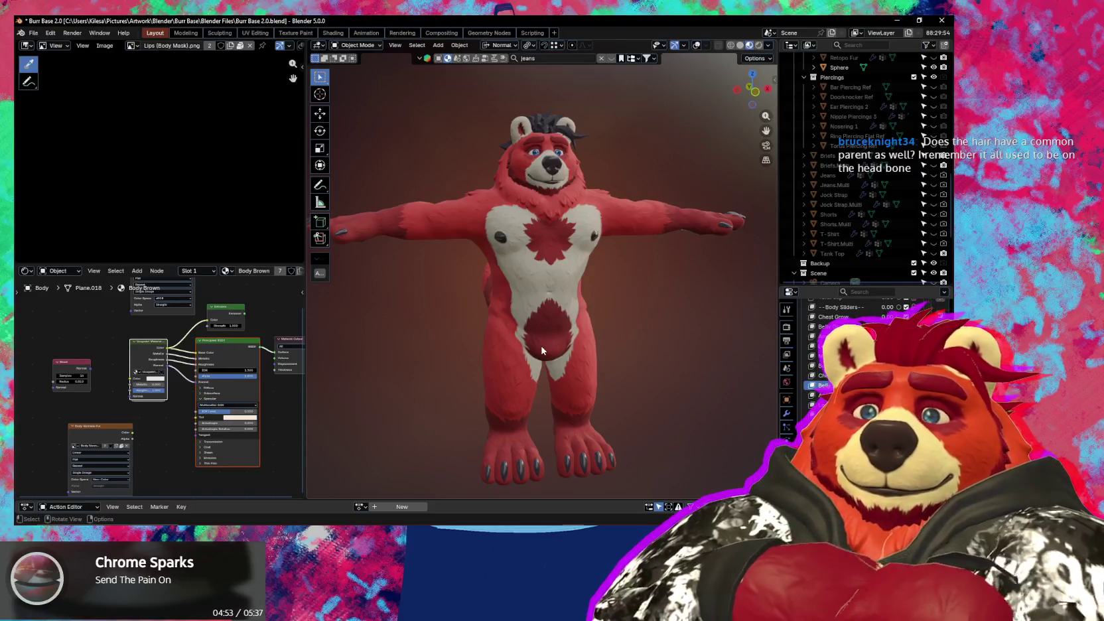
{"action": "scroll", "coordinate": [535, 358], "scroll_direction": "up", "scroll_amount": 2}
{"action": "scroll", "coordinate": [547, 375], "scroll_direction": "up", "scroll_amount": 2}
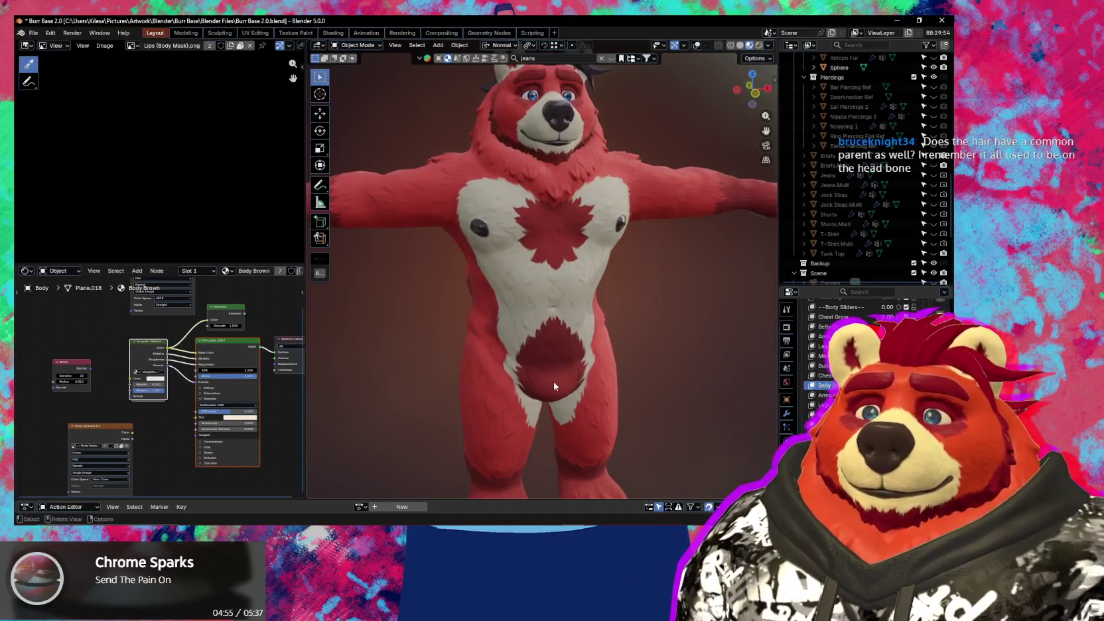
{"action": "scroll", "coordinate": [584, 375], "scroll_direction": "up", "scroll_amount": 2}
{"action": "scroll", "coordinate": [577, 345], "scroll_direction": "up", "scroll_amount": 2}
{"action": "mouse_move", "coordinate": [569, 326]}
{"action": "middle_mouse_down"}
{"action": "mouse_move", "coordinate": [532, 361]}
{"action": "mouse_move", "coordinate": [670, 378]}
{"action": "middle_mouse_up"}
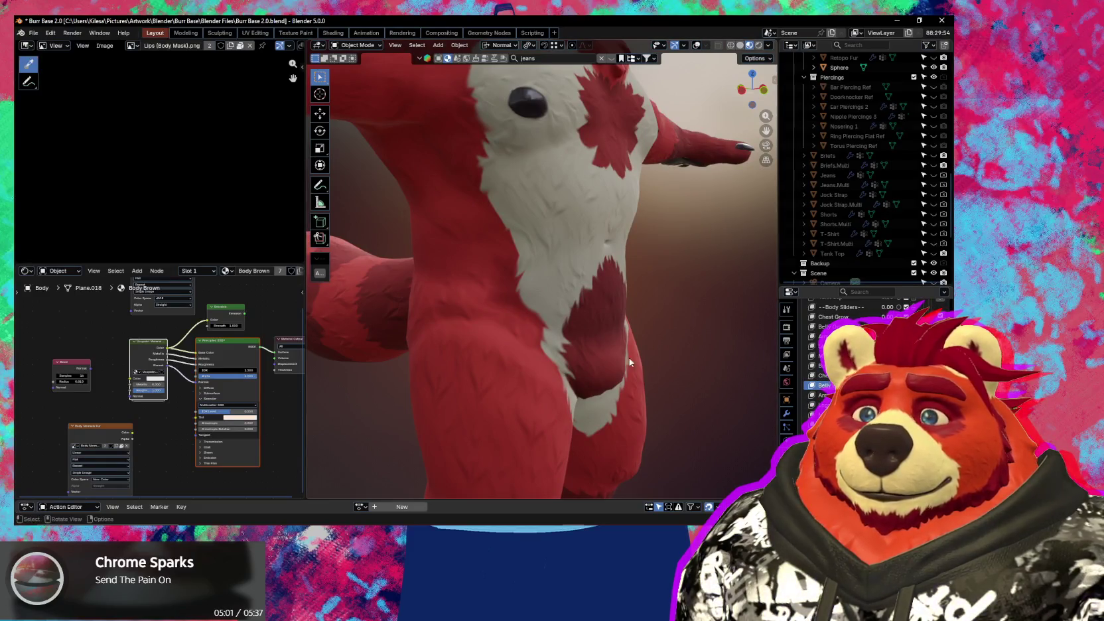
{"action": "middle_click_drag", "start_coordinate": [629, 362], "coordinate": [570, 351]}
{"action": "mouse_move", "coordinate": [542, 291]}
{"action": "middle_mouse_down"}
{"action": "mouse_move", "coordinate": [448, 287]}
{"action": "mouse_move", "coordinate": [477, 295]}
{"action": "middle_mouse_up"}
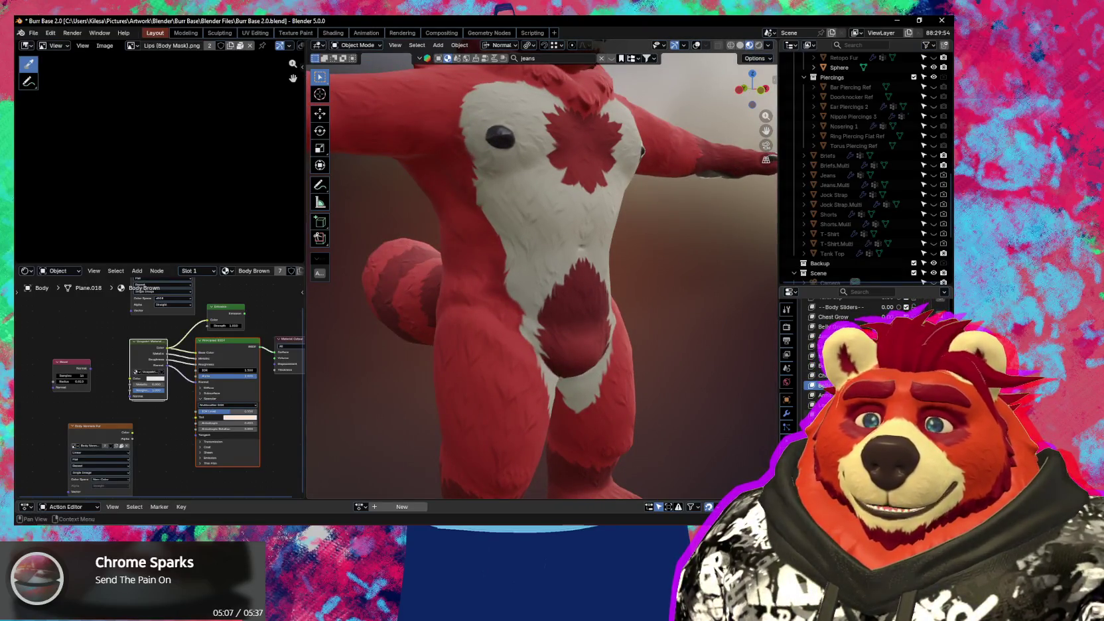
{"action": "middle_click_drag", "start_coordinate": [477, 295], "coordinate": [488, 295]}
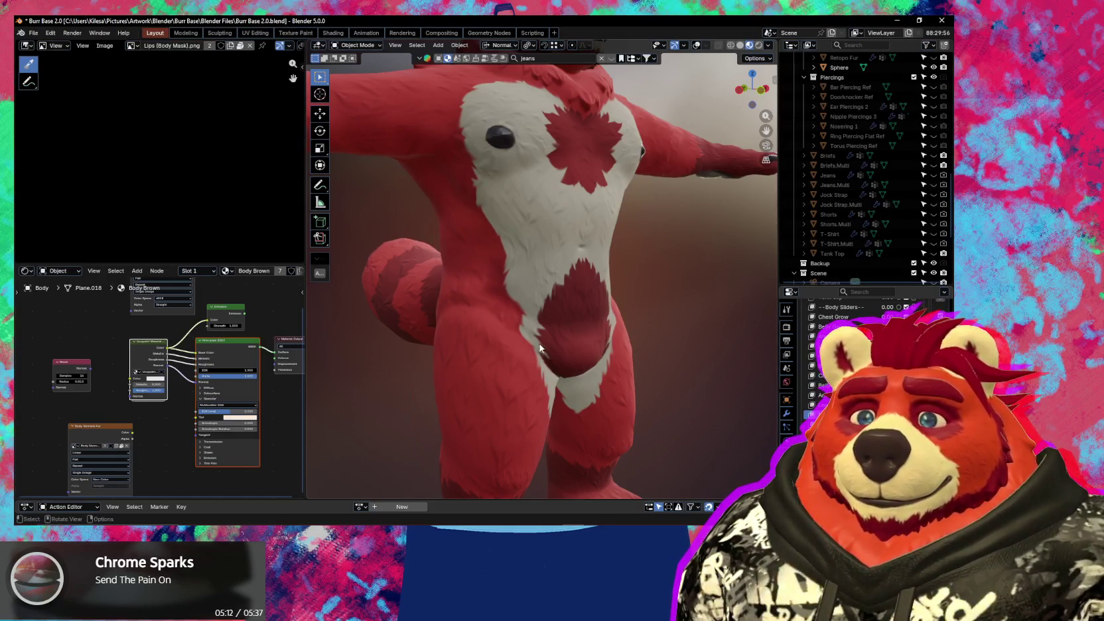
{"action": "scroll", "coordinate": [539, 348], "scroll_direction": "up", "scroll_amount": 2}
- Put the Body mesh into Sculpt Mode with the Grab brush at strength 0.400
{"action": "key", "text": "q"}
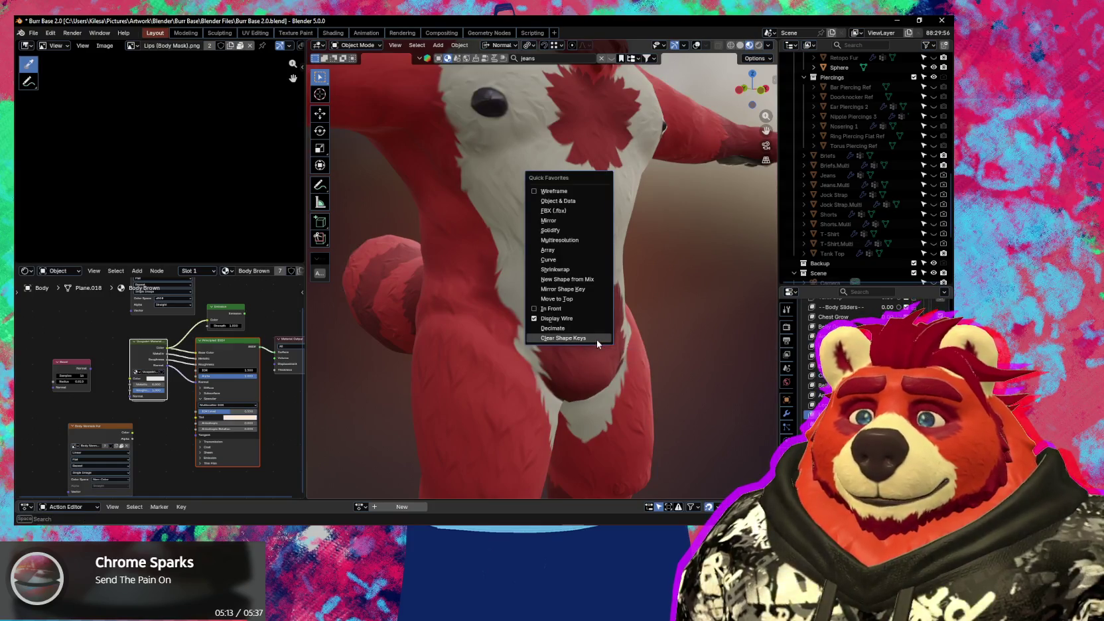
{"action": "mouse_move", "coordinate": [597, 339]}
{"action": "middle_mouse_down"}
{"action": "mouse_move", "coordinate": [572, 340]}
{"action": "mouse_move", "coordinate": [581, 340]}
{"action": "middle_mouse_up"}
{"action": "scroll", "coordinate": [575, 345], "scroll_direction": "up", "scroll_amount": 2}
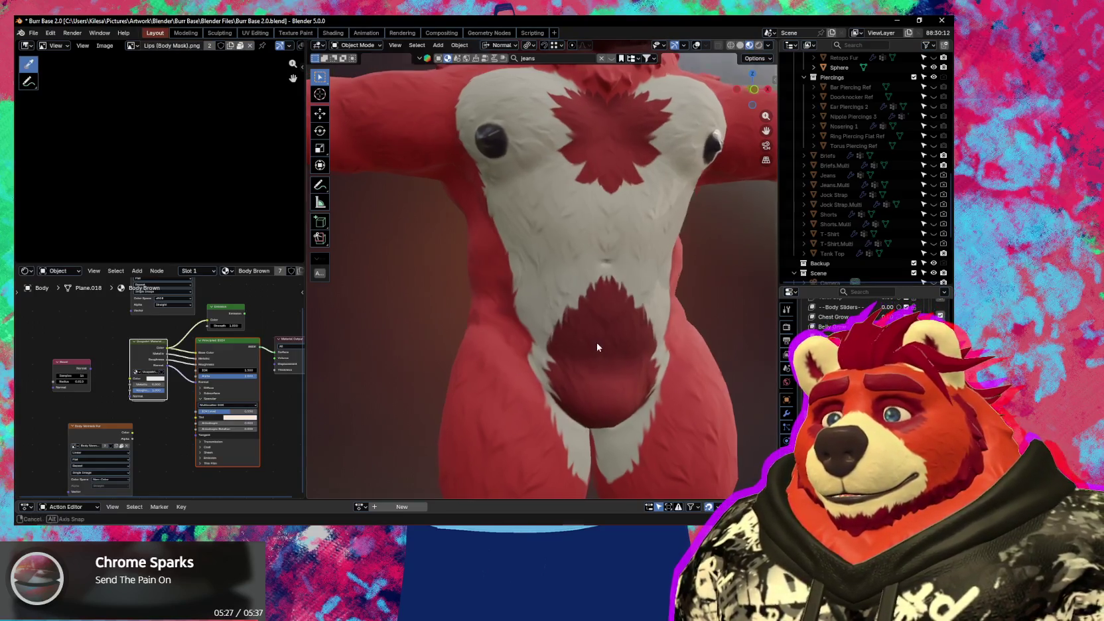
{"action": "mouse_move", "coordinate": [597, 342]}
{"action": "middle_mouse_down"}
{"action": "mouse_move", "coordinate": [580, 343]}
{"action": "mouse_move", "coordinate": [629, 355]}
{"action": "middle_mouse_up"}
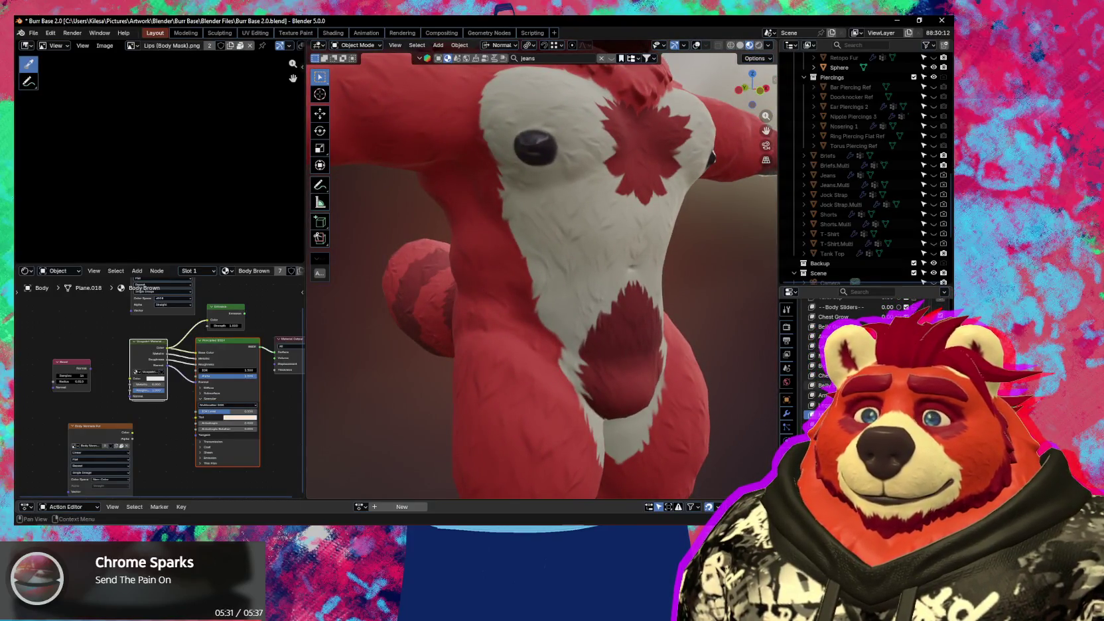
{"action": "key", "text": "ctrl+Tab"}
{"action": "left_click", "coordinate": [517, 365]}
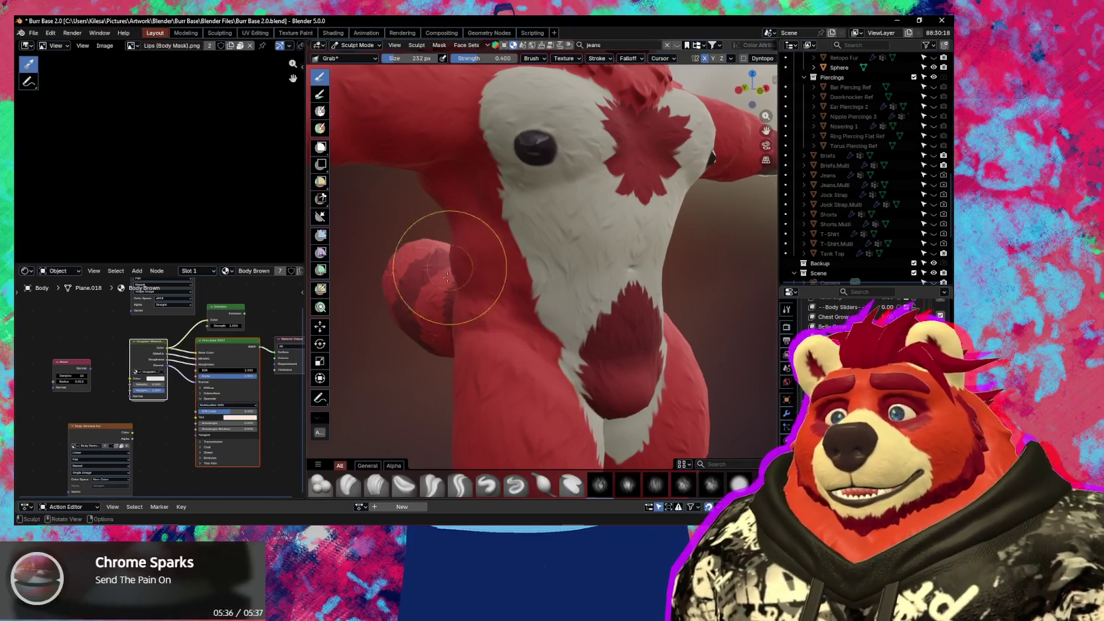
- Turn overlays back on, zoom into the belly, and switch the sculpt brush to Draw at strength 0.500
{"action": "mouse_move", "coordinate": [443, 259]}
{"action": "middle_mouse_down"}
{"action": "mouse_move", "coordinate": [492, 290]}
{"action": "mouse_move", "coordinate": [540, 302]}
{"action": "mouse_move", "coordinate": [480, 308]}
{"action": "mouse_move", "coordinate": [480, 281]}
{"action": "middle_mouse_up"}
{"action": "key", "text": "shift+alt+z"}
{"action": "scroll", "coordinate": [480, 280], "scroll_direction": "up", "scroll_amount": 2}
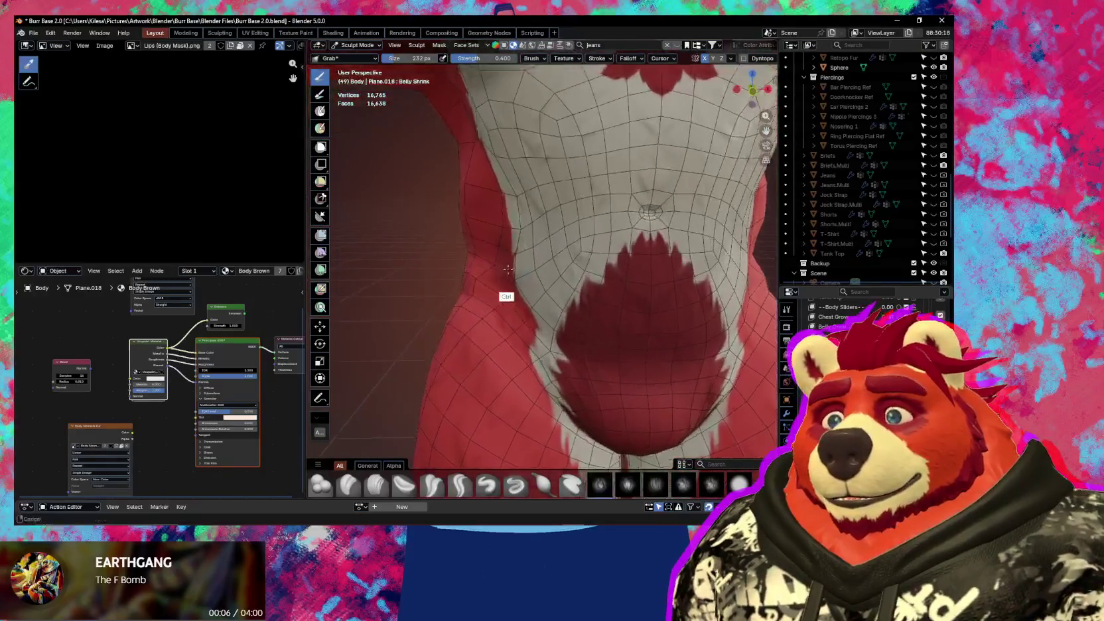
{"action": "scroll", "coordinate": [477, 280], "scroll_direction": "up", "scroll_amount": 2}
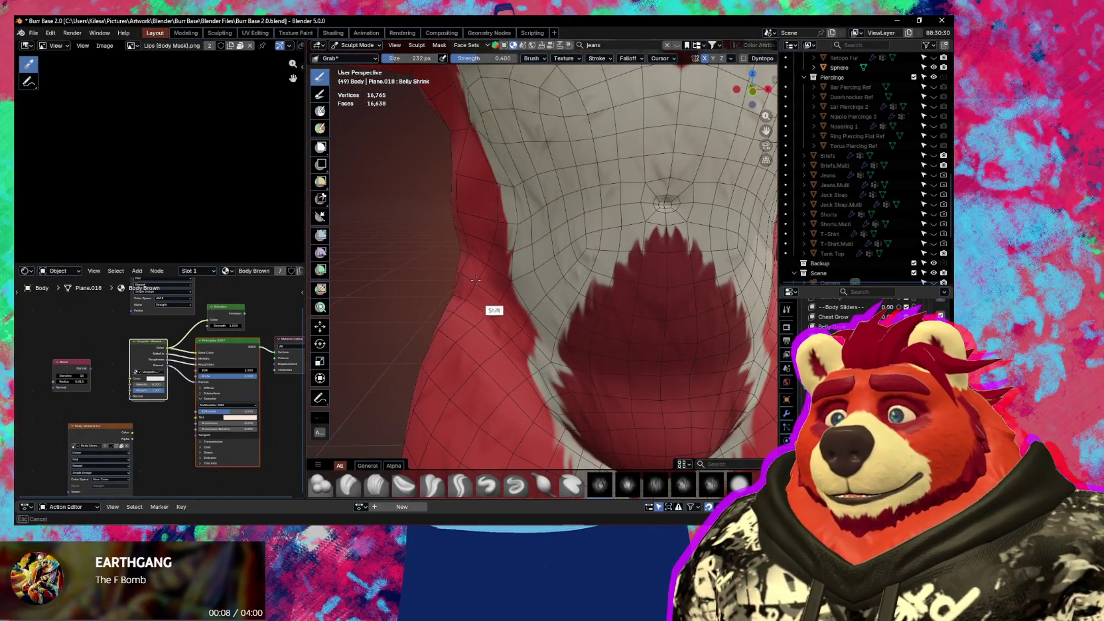
{"action": "mouse_move", "coordinate": [509, 290]}
{"action": "middle_mouse_down"}
{"action": "mouse_move", "coordinate": [554, 301]}
{"action": "mouse_move", "coordinate": [530, 246]}
{"action": "mouse_move", "coordinate": [483, 296]}
{"action": "mouse_move", "coordinate": [570, 248]}
{"action": "mouse_move", "coordinate": [646, 249]}
{"action": "mouse_move", "coordinate": [650, 303]}
{"action": "mouse_move", "coordinate": [548, 267]}
{"action": "middle_mouse_up"}
{"action": "key", "text": "x"}
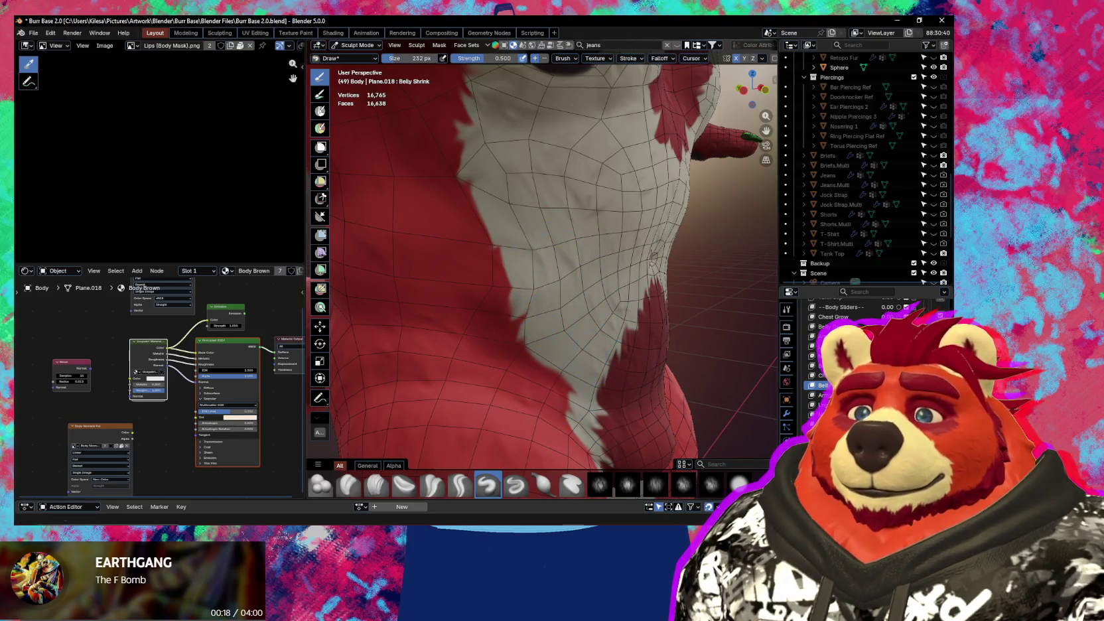
- Bring the YouTube Music app forward and scroll through it
{"action": "key", "text": "alt+Tab"}
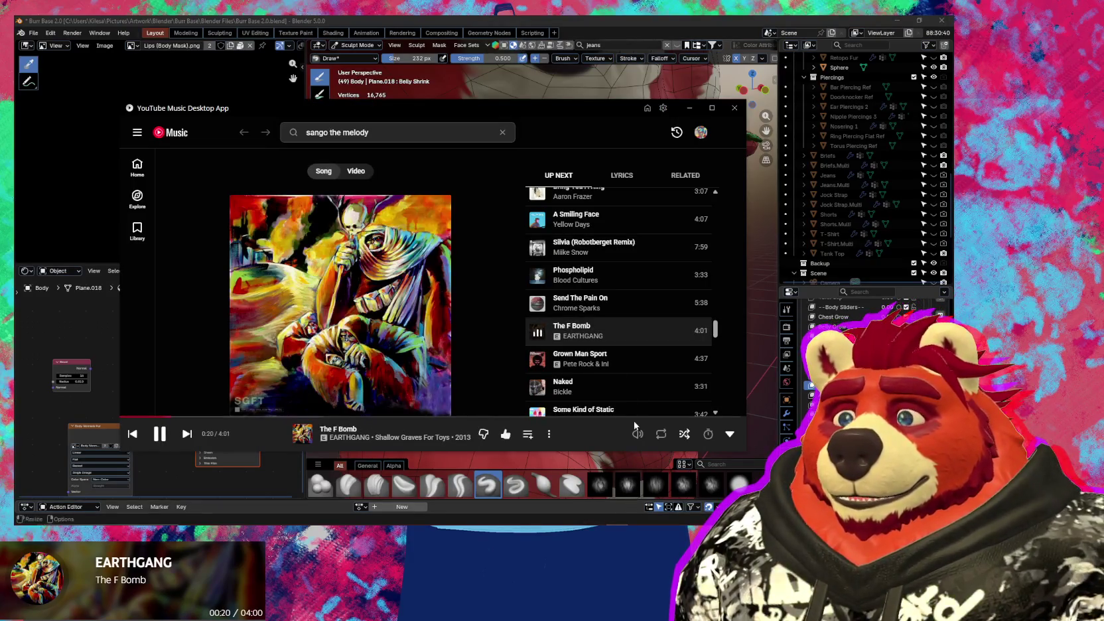
{"action": "scroll", "coordinate": [652, 369], "scroll_direction": "down", "scroll_amount": 1}
{"action": "scroll", "coordinate": [627, 316], "scroll_direction": "down", "scroll_amount": 2}
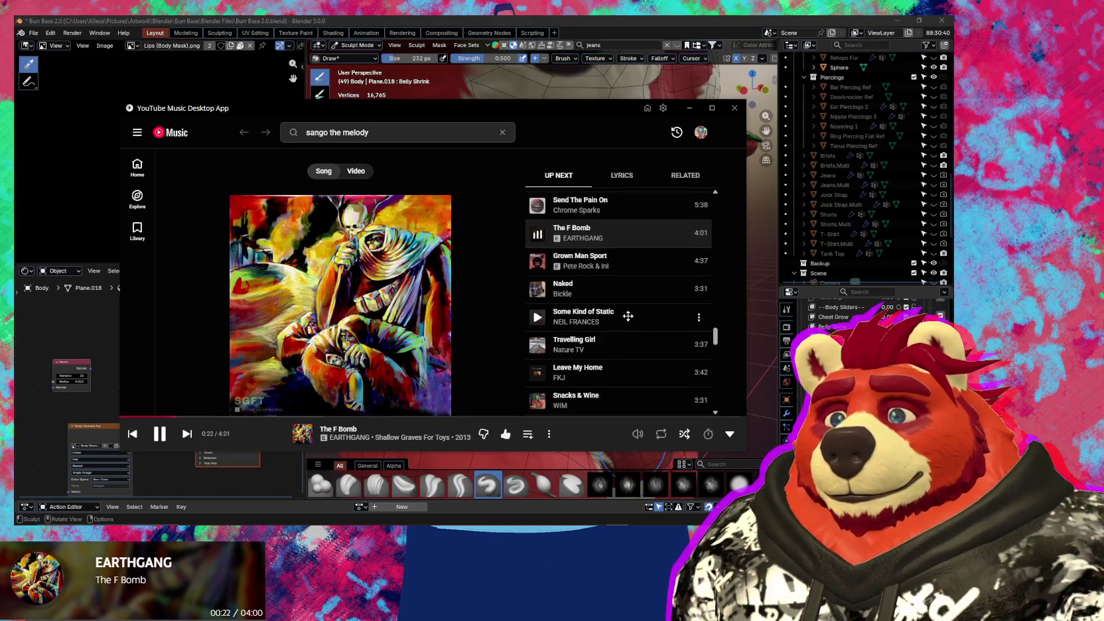
{"action": "mouse_move", "coordinate": [563, 288]}
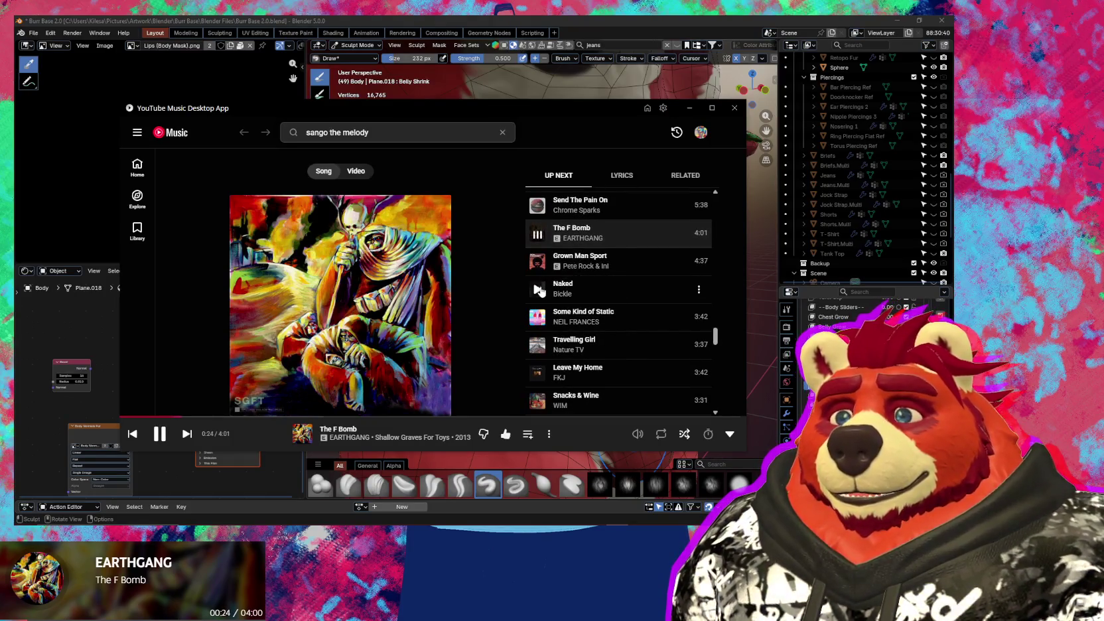
- Play 'Naked' from the music queue, then orbit around the belly and full body before bringing up the mode menu
{"action": "left_click", "coordinate": [758, 403]}
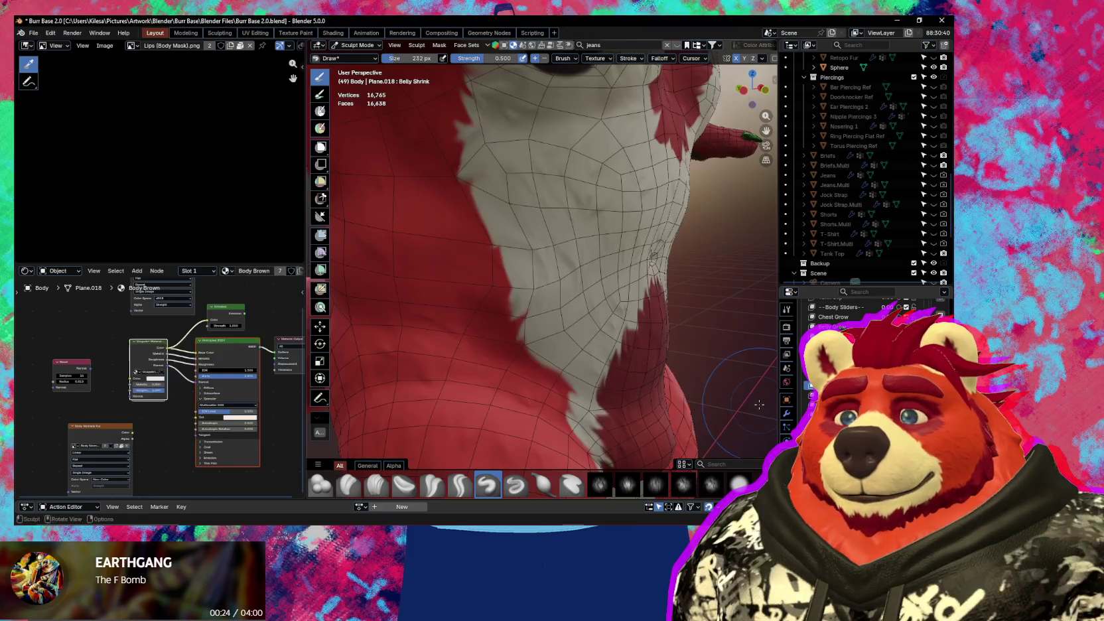
{"action": "middle_click_drag", "start_coordinate": [654, 269], "coordinate": [535, 300]}
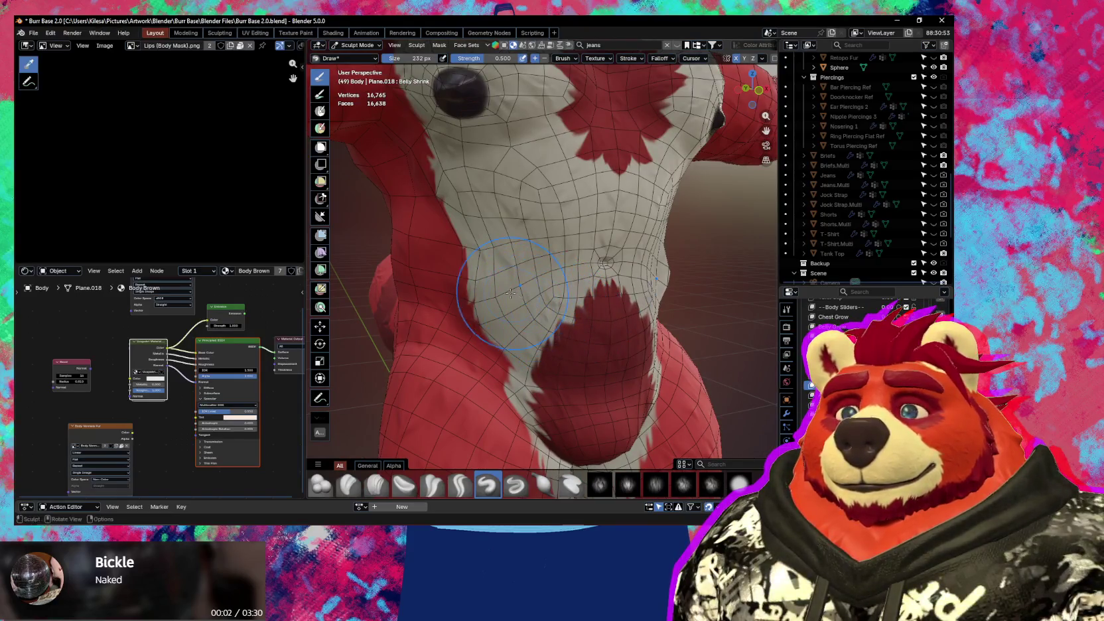
{"action": "middle_click_drag", "start_coordinate": [523, 290], "coordinate": [632, 289]}
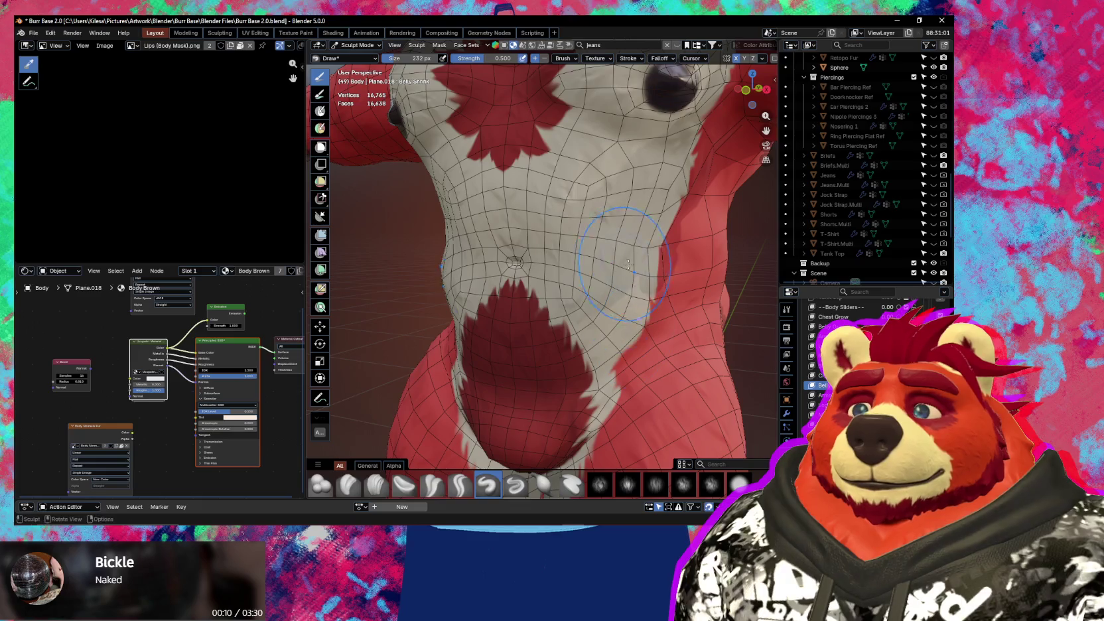
{"action": "mouse_move", "coordinate": [629, 264]}
{"action": "middle_mouse_down"}
{"action": "mouse_move", "coordinate": [665, 242]}
{"action": "mouse_move", "coordinate": [642, 242]}
{"action": "mouse_move", "coordinate": [655, 272]}
{"action": "mouse_move", "coordinate": [624, 286]}
{"action": "middle_mouse_up"}
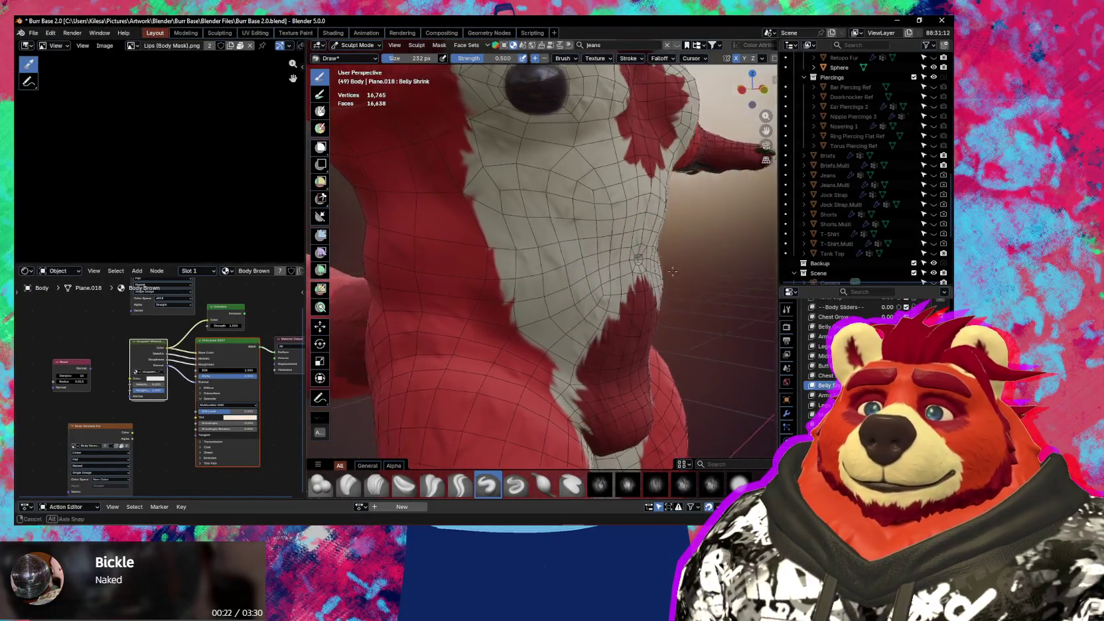
{"action": "mouse_move", "coordinate": [622, 256]}
{"action": "middle_mouse_down"}
{"action": "mouse_move", "coordinate": [671, 263]}
{"action": "mouse_move", "coordinate": [601, 283]}
{"action": "middle_mouse_up"}
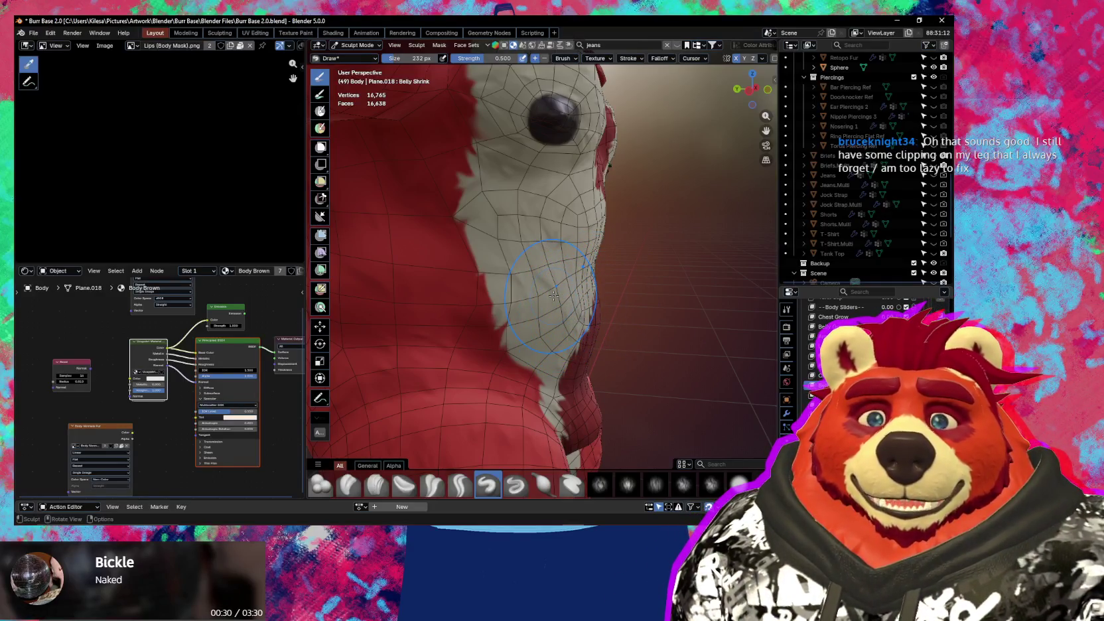
{"action": "scroll", "coordinate": [552, 326], "scroll_direction": "down", "scroll_amount": 6}
{"action": "middle_click_drag", "start_coordinate": [552, 327], "coordinate": [753, 385]}
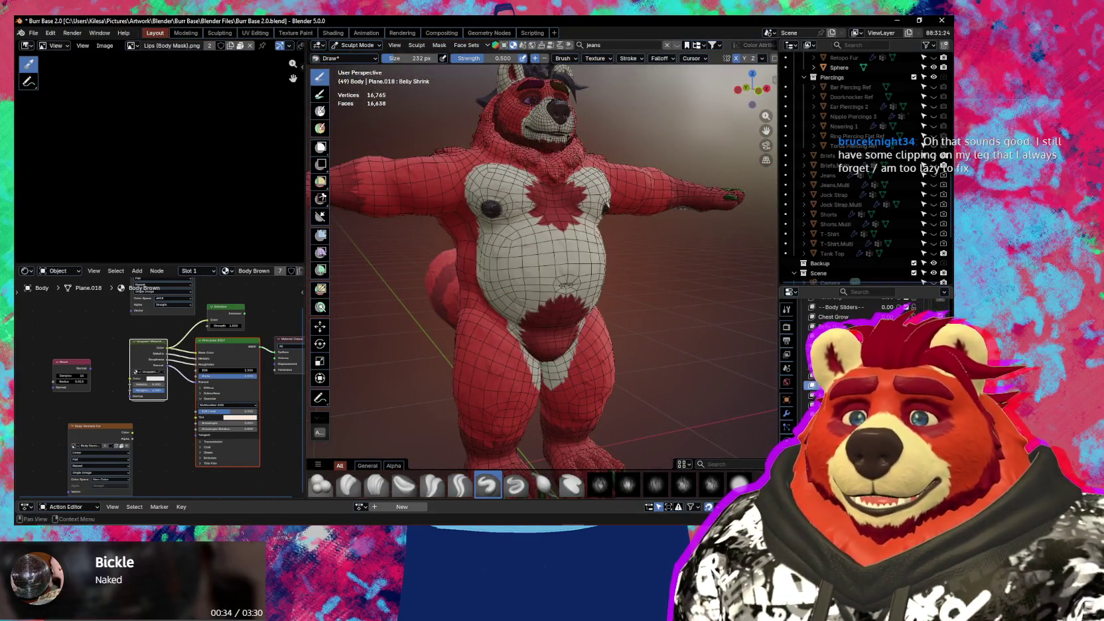
{"action": "middle_click_drag", "start_coordinate": [597, 368], "coordinate": [675, 368]}
{"action": "key", "text": "ctrl+Tab"}
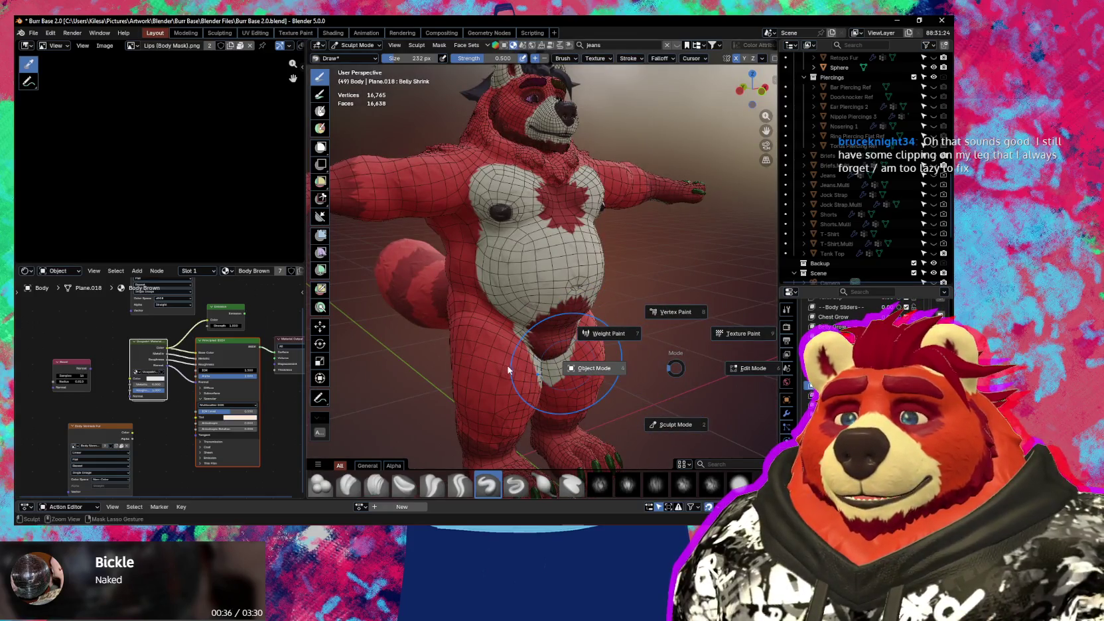
- Return the Body to Object Mode and open the Ucupaint sidebar panel
{"action": "left_click", "coordinate": [460, 382]}
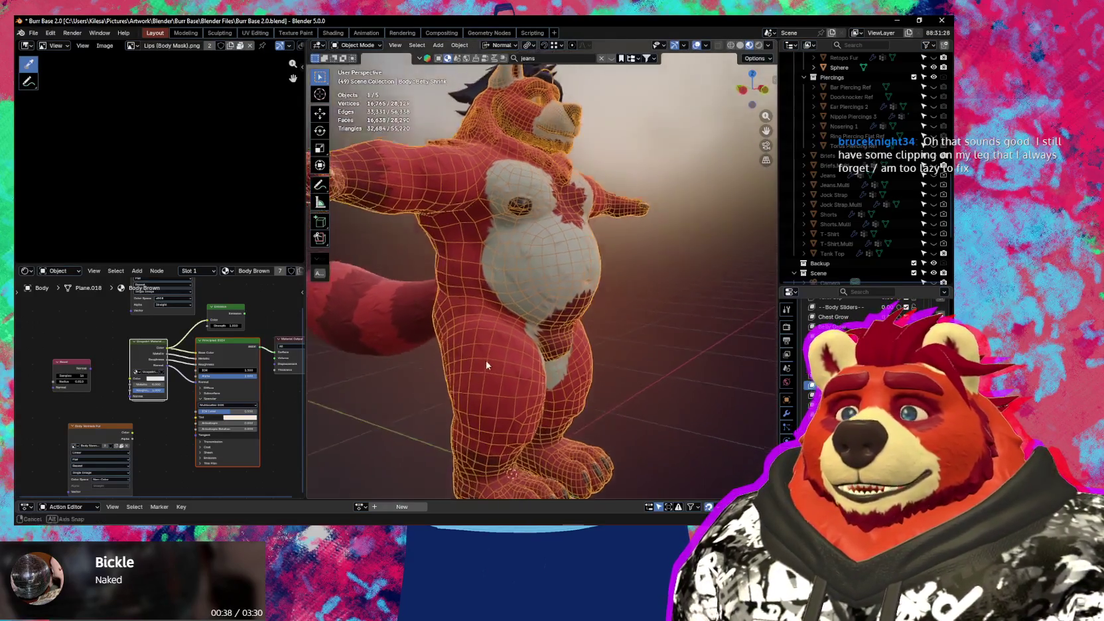
{"action": "middle_click_drag", "start_coordinate": [461, 382], "coordinate": [498, 362]}
{"action": "scroll", "coordinate": [498, 361], "scroll_direction": "up", "scroll_amount": 3}
{"action": "key", "text": "n"}
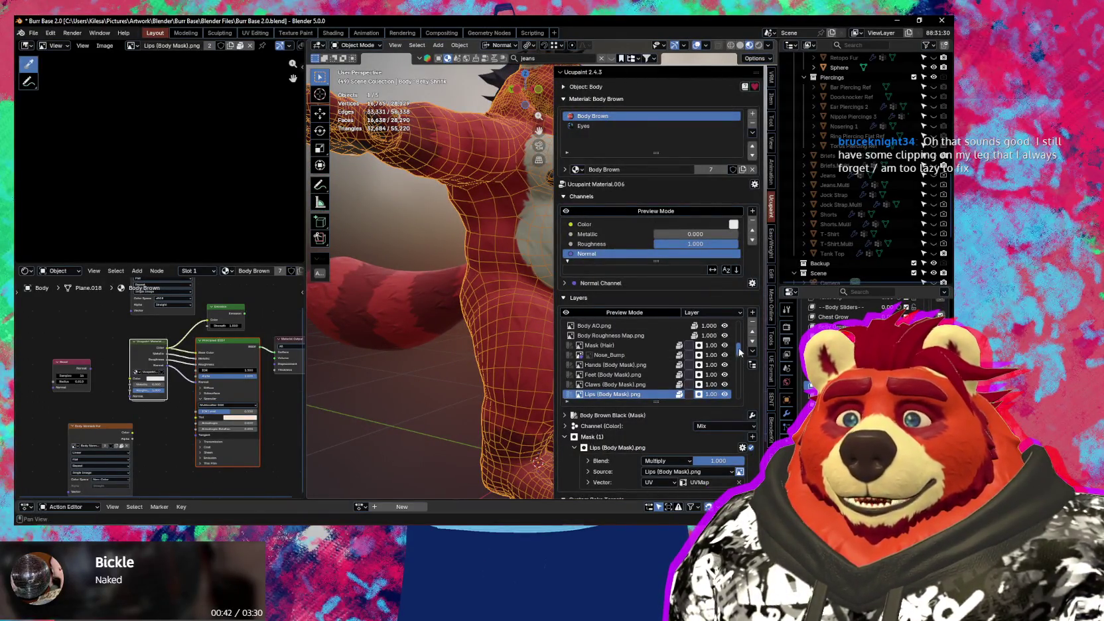
{"action": "left_click_drag", "start_coordinate": [739, 352], "coordinate": [744, 339]}
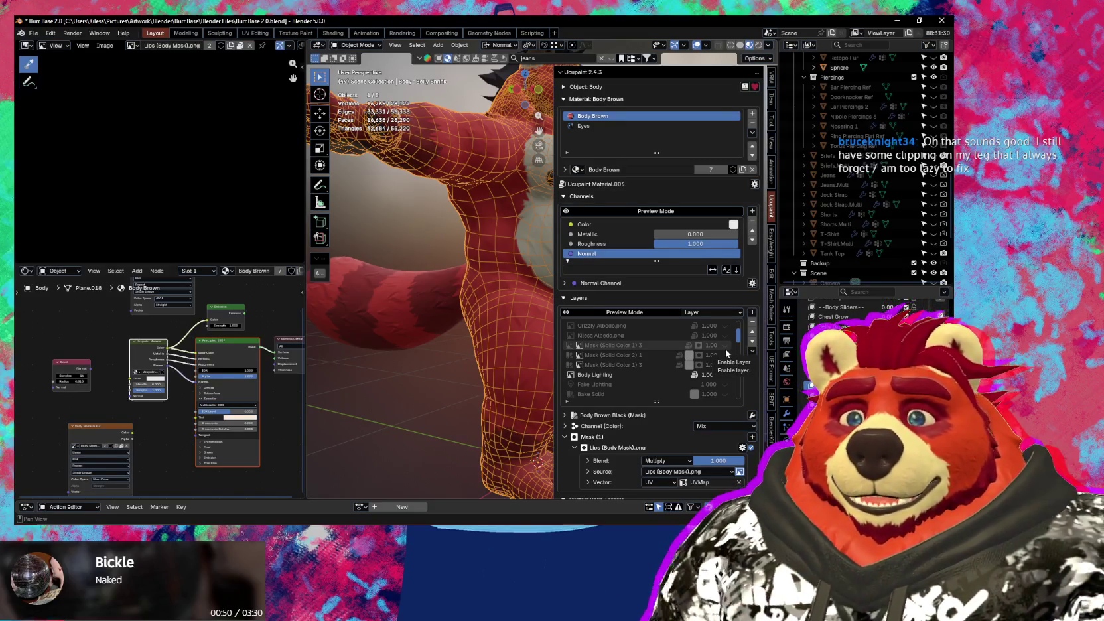
- Enable the Mask (Solid Color 1) 3 layer to check the blue briefs, then hide it again
{"action": "left_click", "coordinate": [725, 362]}
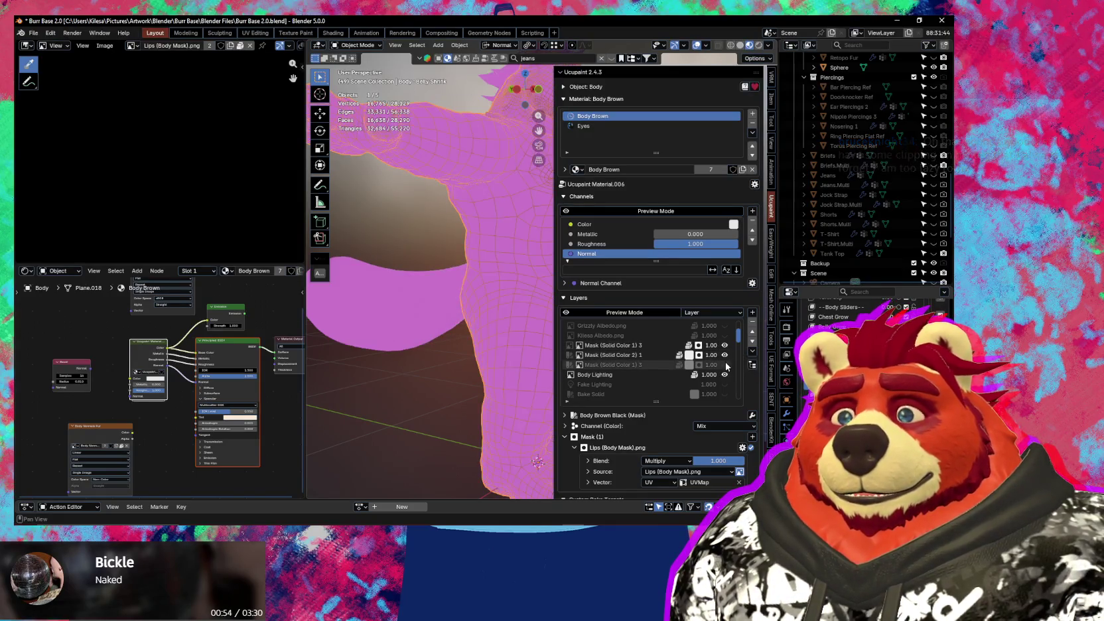
{"action": "left_click", "coordinate": [725, 365]}
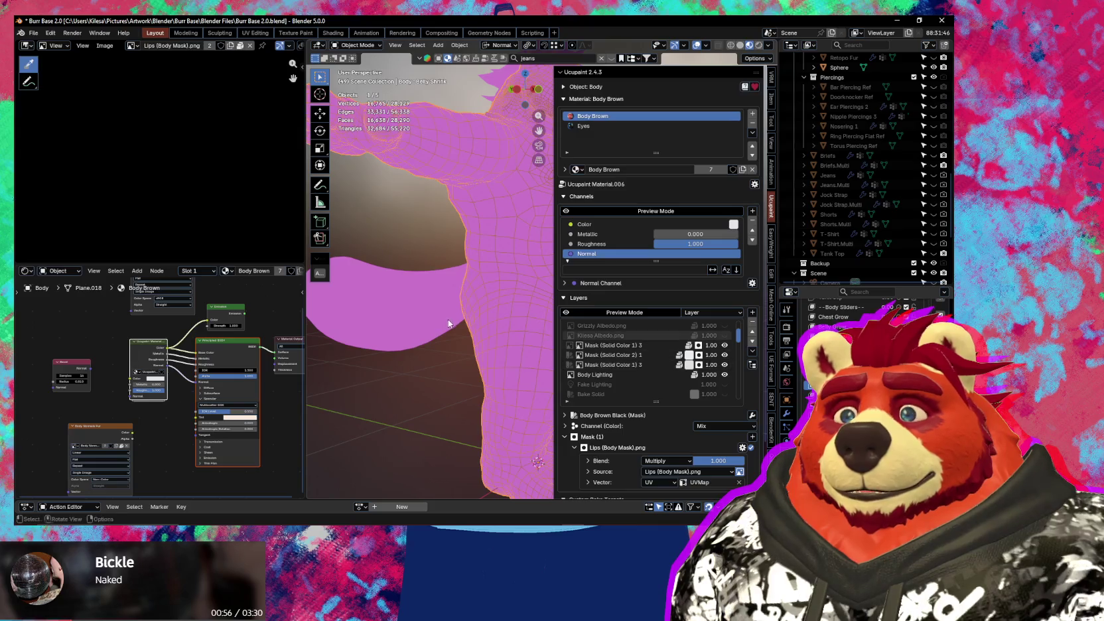
{"action": "mouse_move", "coordinate": [491, 312]}
{"action": "middle_mouse_down"}
{"action": "mouse_move", "coordinate": [520, 334]}
{"action": "mouse_move", "coordinate": [454, 330]}
{"action": "middle_mouse_up"}
{"action": "key", "text": "n"}
{"action": "scroll", "coordinate": [454, 330], "scroll_direction": "down", "scroll_amount": 5}
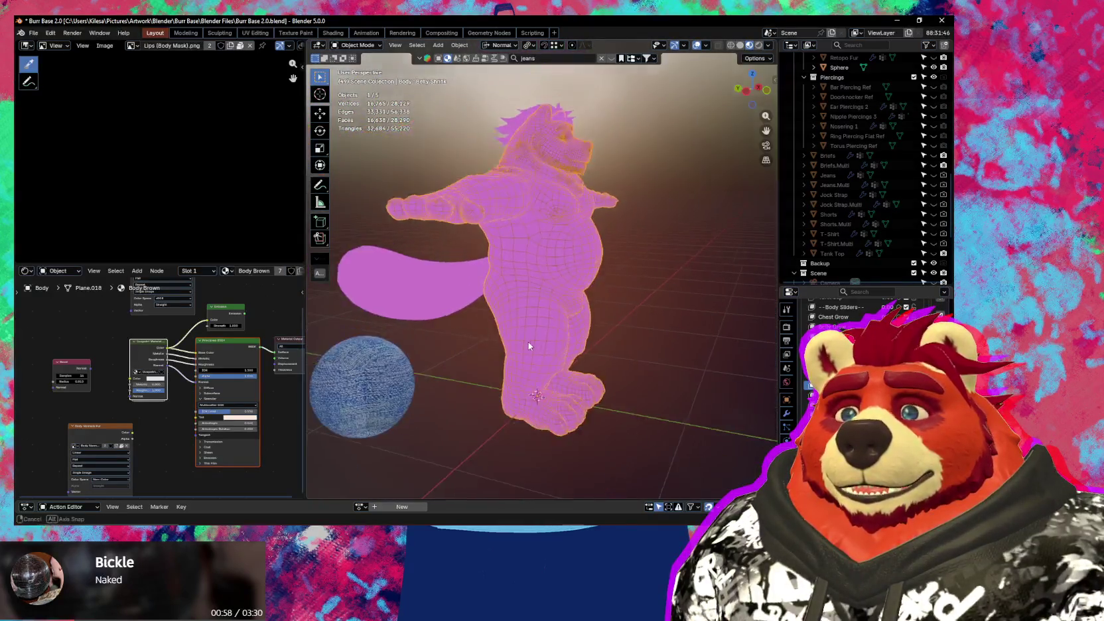
{"action": "scroll", "coordinate": [545, 361], "scroll_direction": "up", "scroll_amount": 2}
{"action": "scroll", "coordinate": [545, 360], "scroll_direction": "up", "scroll_amount": 4}
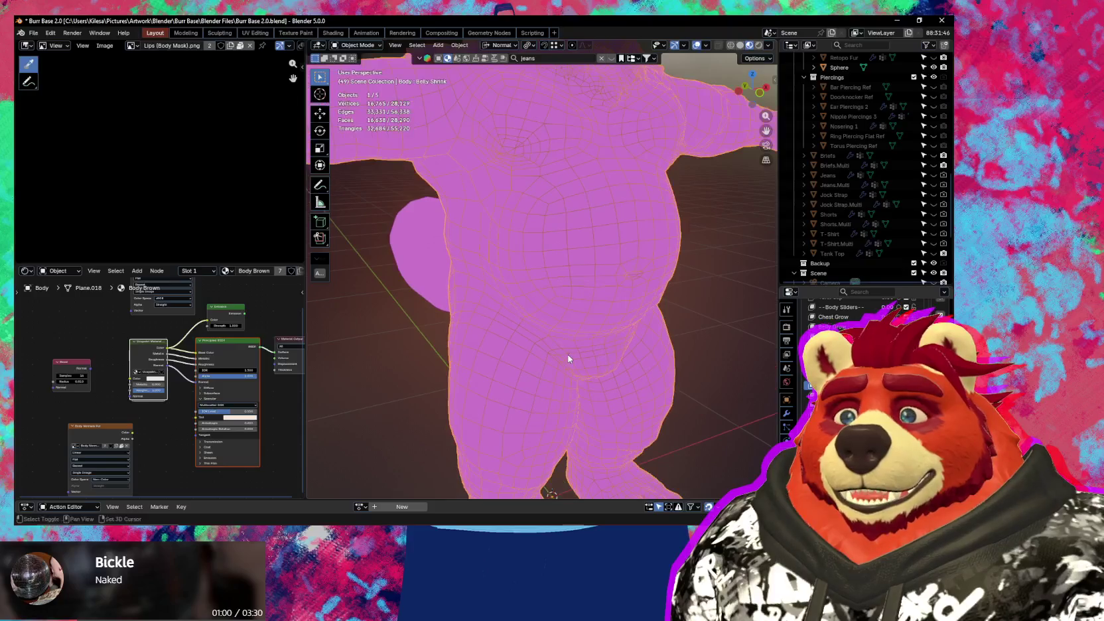
{"action": "key", "text": "n"}
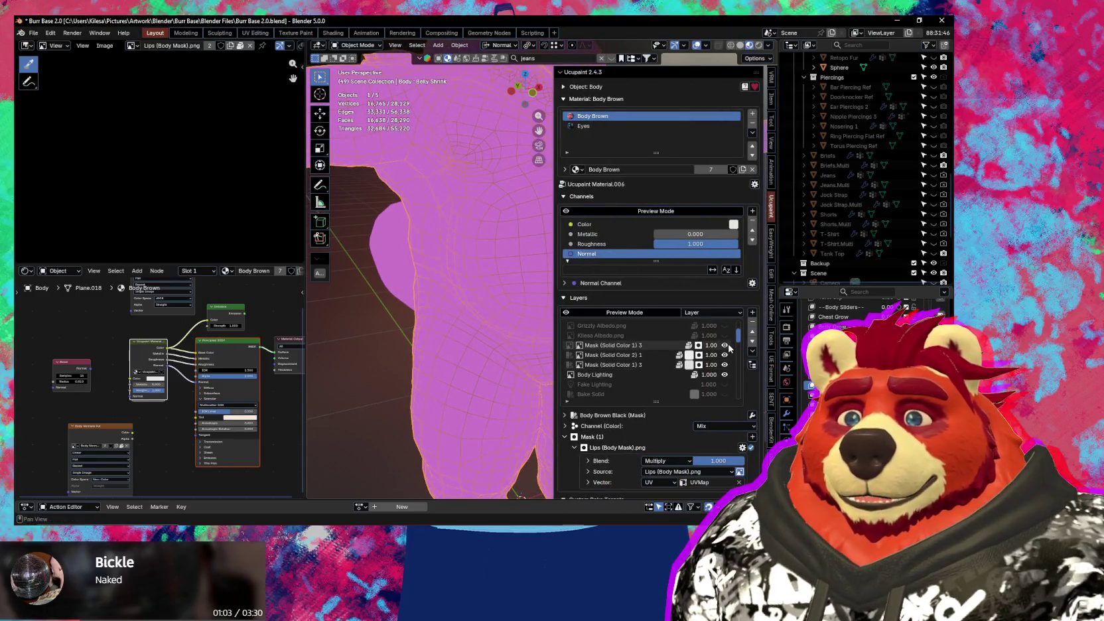
{"action": "left_click", "coordinate": [725, 346]}
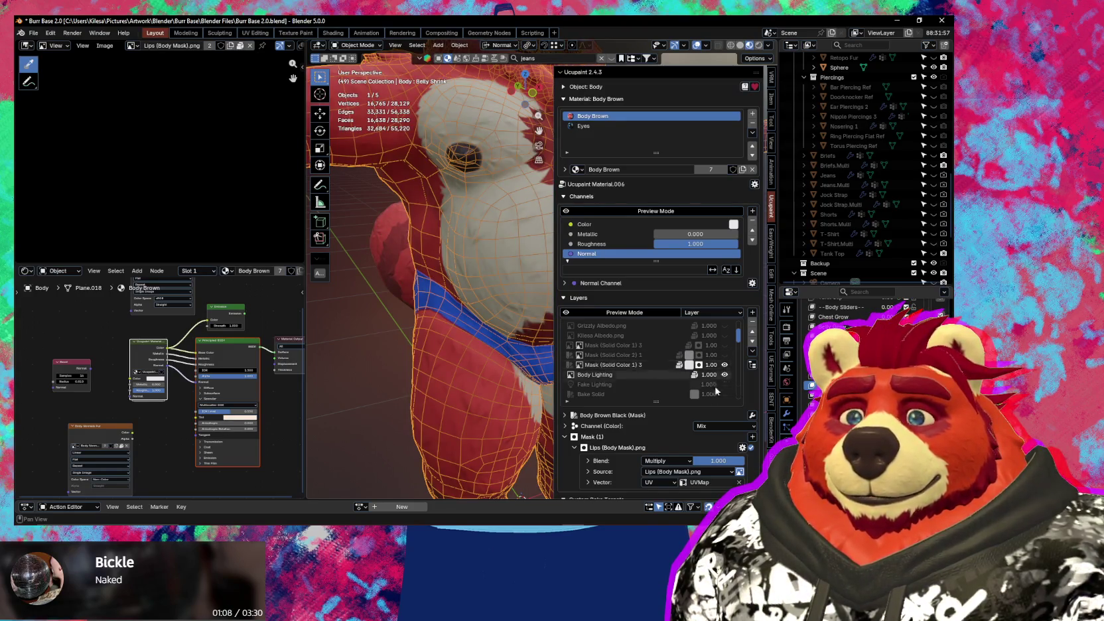
- Close the sidebar and orbit to the bear's back, toggling the wireframe overlays
{"action": "key", "text": "n"}
{"action": "mouse_move", "coordinate": [492, 323]}
{"action": "middle_mouse_down"}
{"action": "mouse_move", "coordinate": [529, 323]}
{"action": "mouse_move", "coordinate": [535, 340]}
{"action": "mouse_move", "coordinate": [606, 368]}
{"action": "mouse_move", "coordinate": [486, 356]}
{"action": "mouse_move", "coordinate": [570, 361]}
{"action": "mouse_move", "coordinate": [574, 341]}
{"action": "mouse_move", "coordinate": [591, 363]}
{"action": "mouse_move", "coordinate": [439, 358]}
{"action": "mouse_move", "coordinate": [476, 370]}
{"action": "middle_mouse_up"}
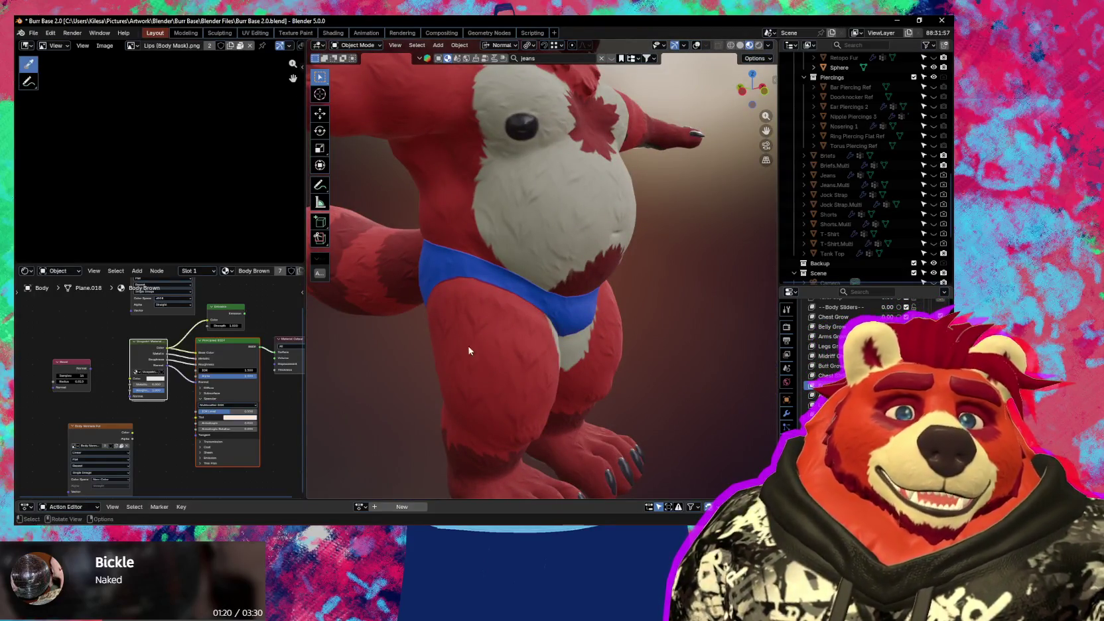
{"action": "mouse_move", "coordinate": [449, 334]}
{"action": "middle_mouse_down"}
{"action": "mouse_move", "coordinate": [561, 360]}
{"action": "mouse_move", "coordinate": [610, 352]}
{"action": "middle_mouse_up"}
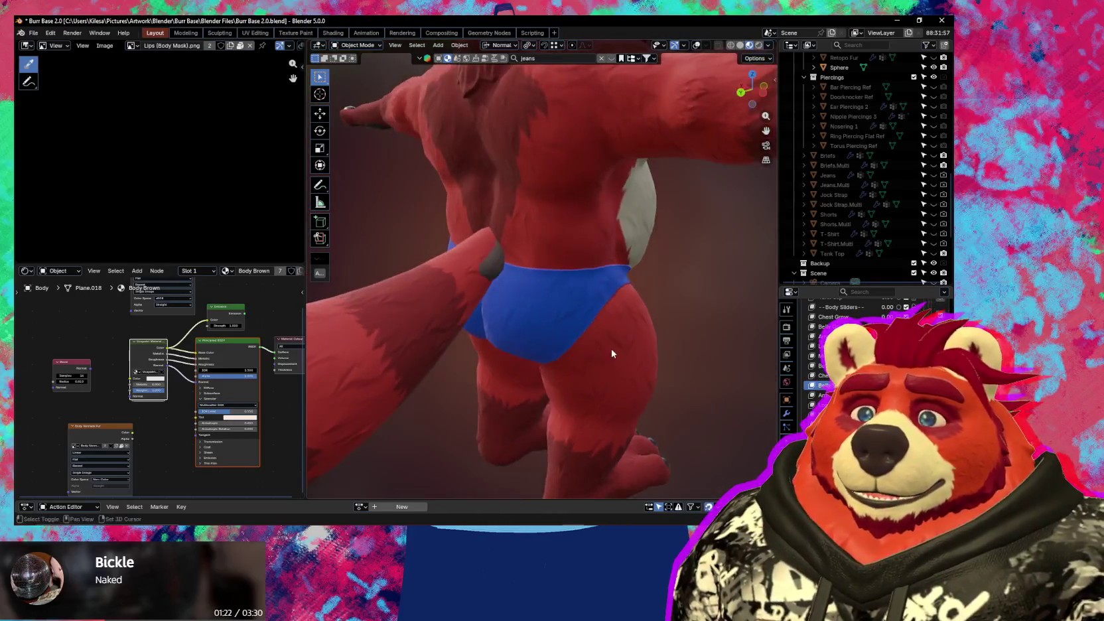
{"action": "key", "text": "shift+alt+z"}
{"action": "scroll", "coordinate": [610, 349], "scroll_direction": "up", "scroll_amount": 2}
{"action": "scroll", "coordinate": [597, 335], "scroll_direction": "up", "scroll_amount": 2}
{"action": "scroll", "coordinate": [581, 320], "scroll_direction": "up", "scroll_amount": 2}
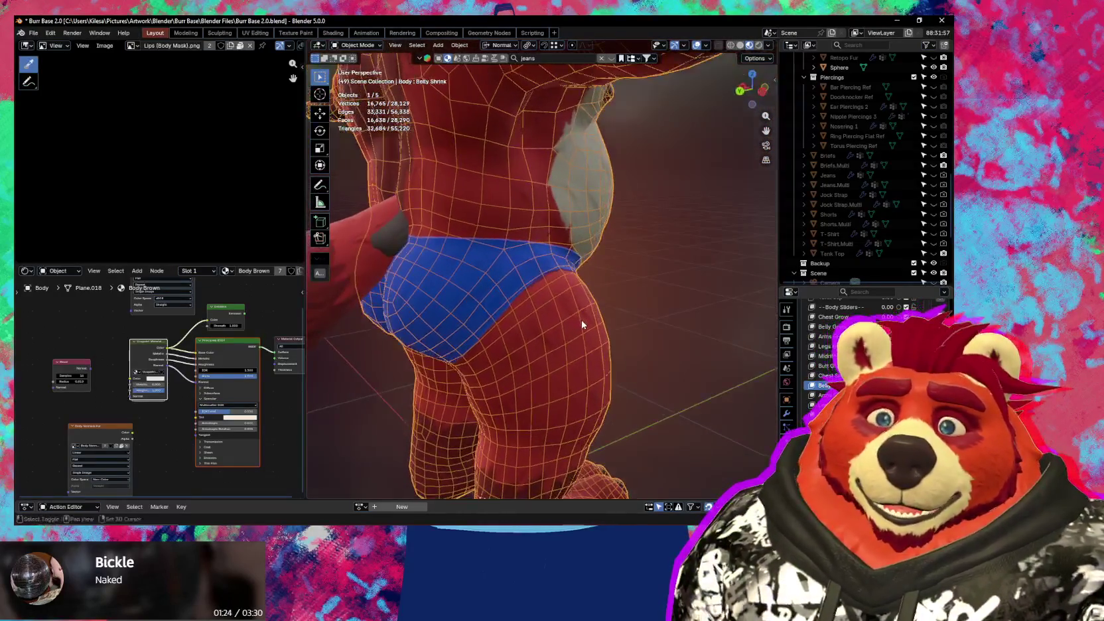
{"action": "key", "text": "shift+alt+z"}
- Inspect the briefs from side and front with wireframe on, then show the Body Brown Ucupaint stack
{"action": "mouse_move", "coordinate": [582, 320]}
{"action": "middle_mouse_down"}
{"action": "mouse_move", "coordinate": [520, 321]}
{"action": "mouse_move", "coordinate": [623, 296]}
{"action": "mouse_move", "coordinate": [635, 331]}
{"action": "mouse_move", "coordinate": [557, 264]}
{"action": "middle_mouse_up"}
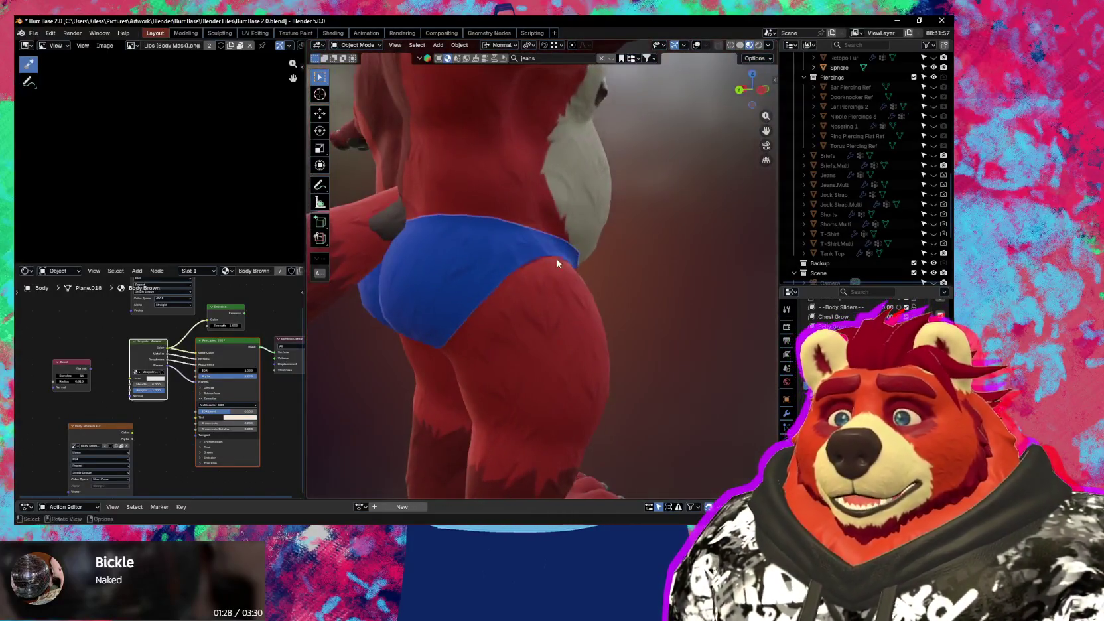
{"action": "mouse_move", "coordinate": [621, 301]}
{"action": "middle_mouse_down"}
{"action": "mouse_move", "coordinate": [438, 267]}
{"action": "mouse_move", "coordinate": [529, 338]}
{"action": "mouse_move", "coordinate": [623, 337]}
{"action": "mouse_move", "coordinate": [516, 343]}
{"action": "mouse_move", "coordinate": [505, 328]}
{"action": "middle_mouse_up"}
{"action": "key", "text": "shift+alt+z"}
{"action": "scroll", "coordinate": [503, 328], "scroll_direction": "up", "scroll_amount": 3}
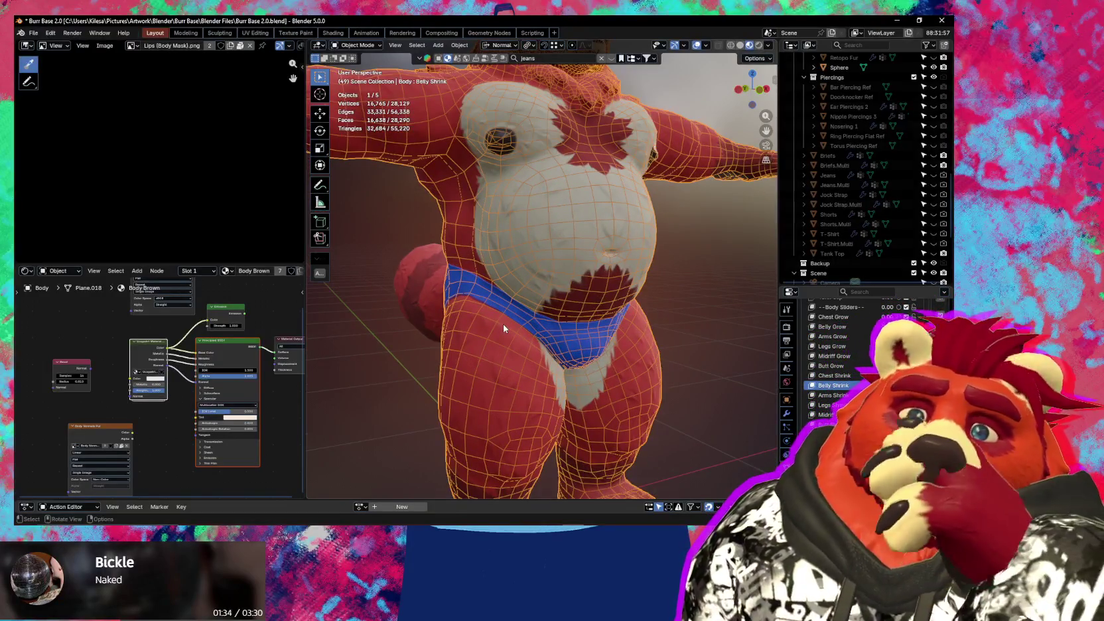
{"action": "mouse_move", "coordinate": [503, 324]}
{"action": "middle_mouse_down"}
{"action": "mouse_move", "coordinate": [454, 313]}
{"action": "mouse_move", "coordinate": [540, 342]}
{"action": "middle_mouse_up"}
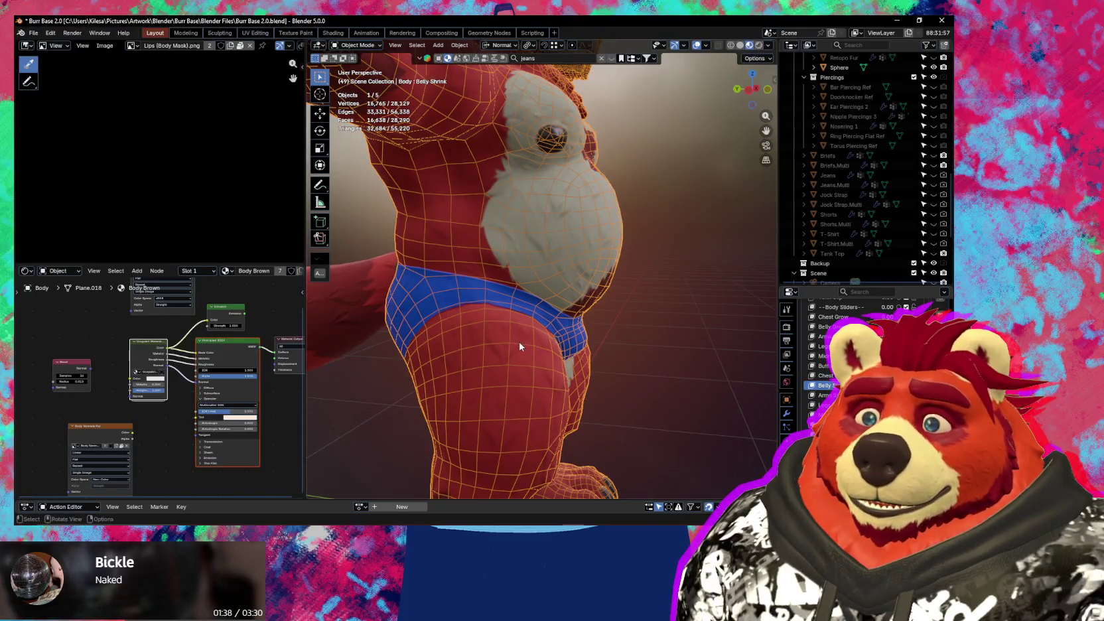
{"action": "scroll", "coordinate": [538, 358], "scroll_direction": "up", "scroll_amount": 2}
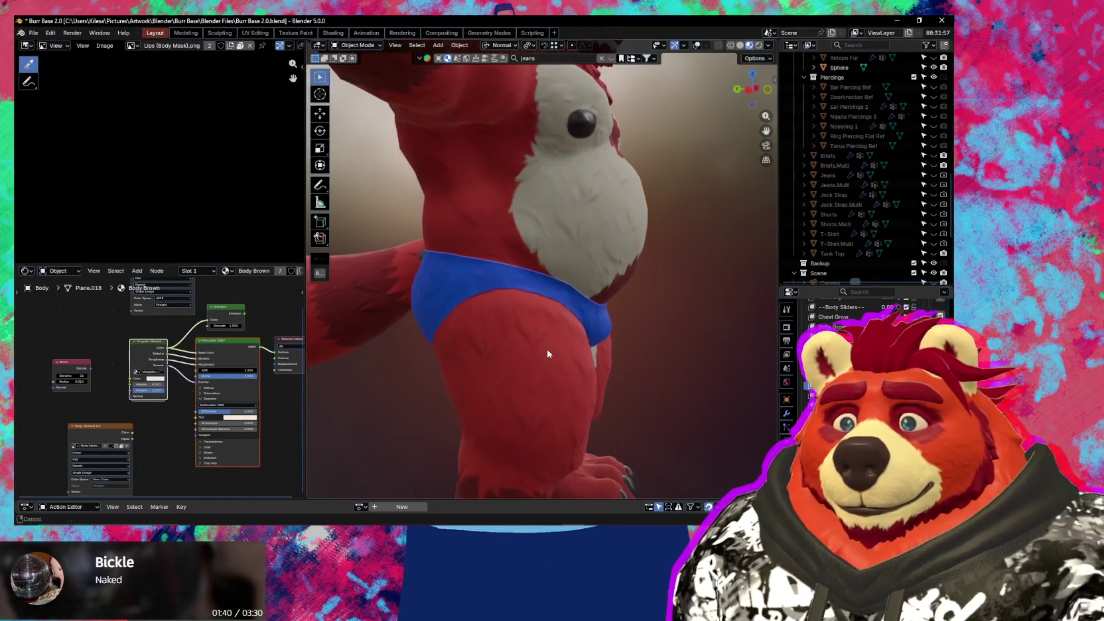
{"action": "key", "text": "n"}
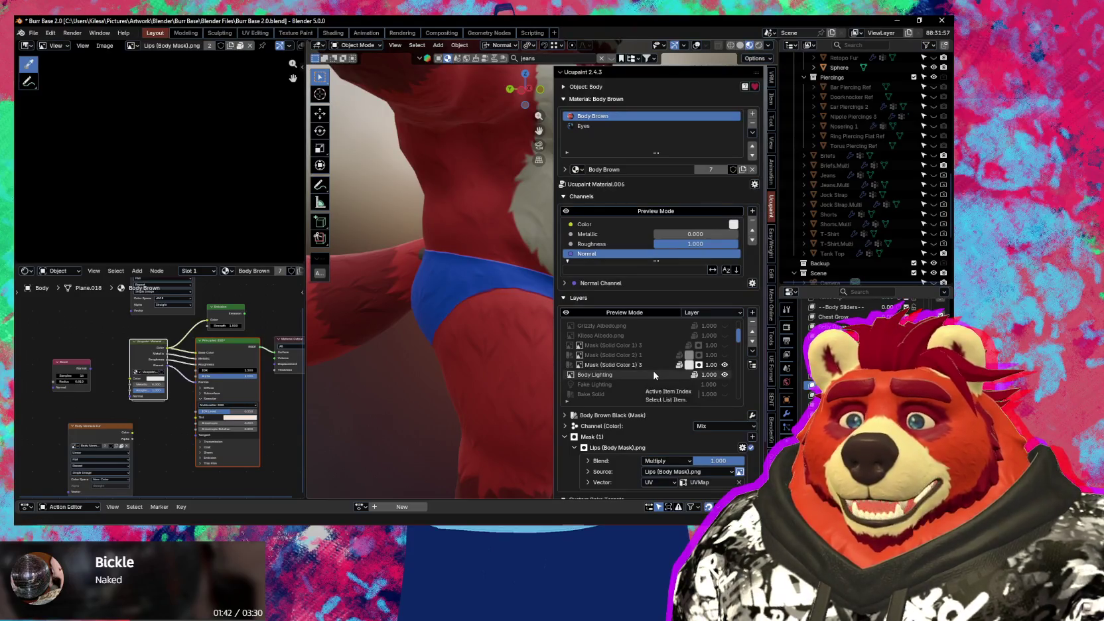
- Turn the viewport overlays and wireframe back on with Shift+Alt+Z, and scroll the Ucupaint layer list
{"action": "key", "text": "shift+alt+z"}
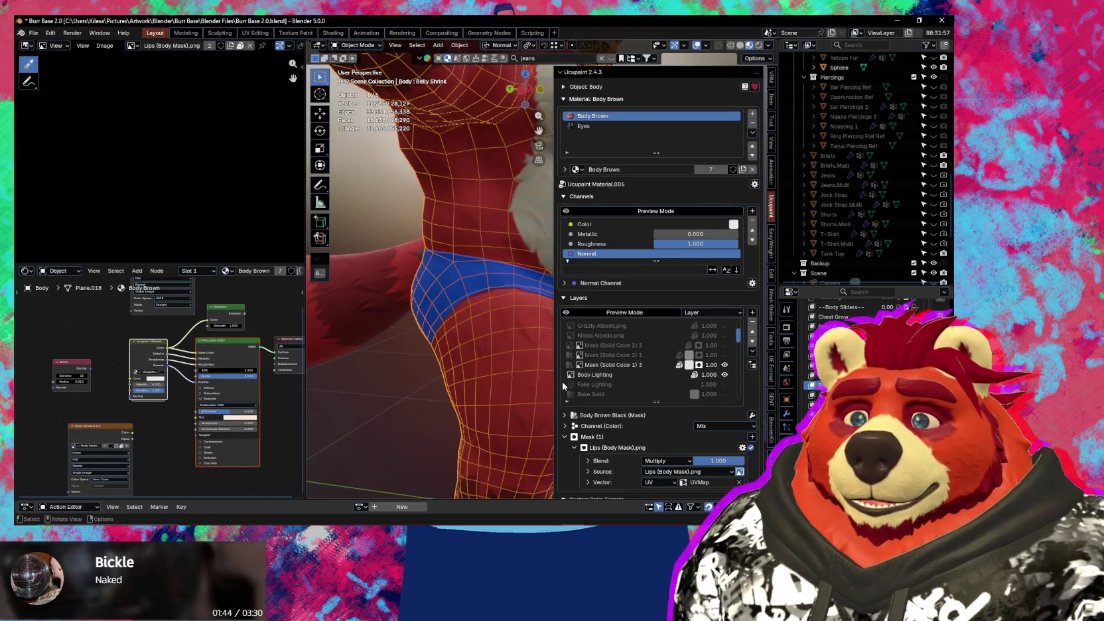
{"action": "scroll", "coordinate": [648, 375], "scroll_direction": "down", "scroll_amount": 4}
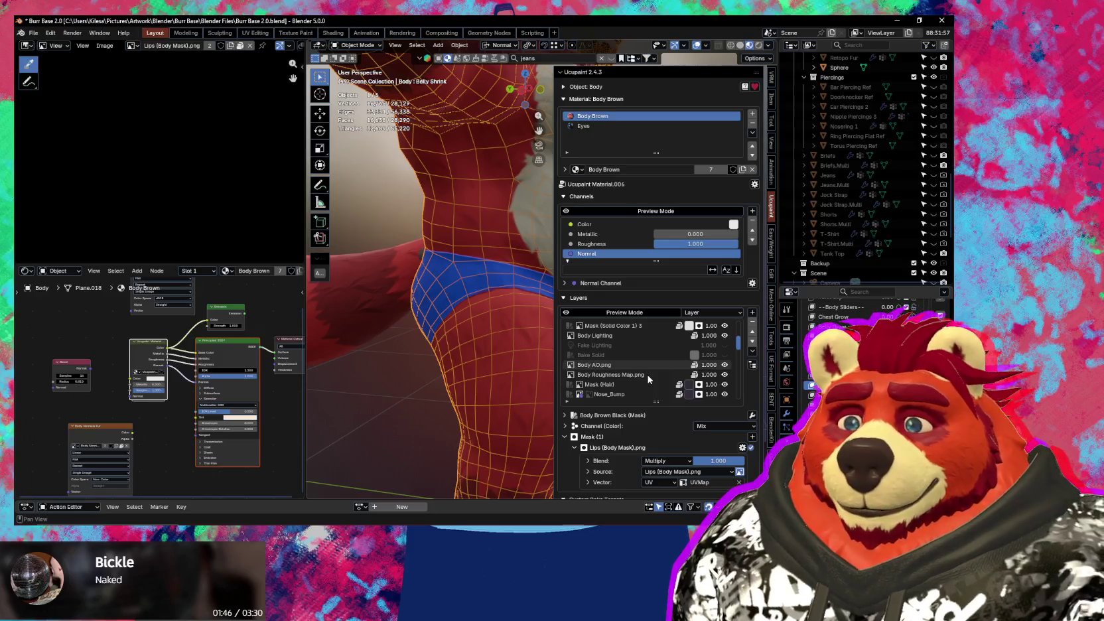
{"action": "scroll", "coordinate": [647, 376], "scroll_direction": "down", "scroll_amount": 1}
{"action": "scroll", "coordinate": [647, 375], "scroll_direction": "down", "scroll_amount": 1}
{"action": "scroll", "coordinate": [643, 368], "scroll_direction": "down", "scroll_amount": 2}
{"action": "scroll", "coordinate": [641, 362], "scroll_direction": "down", "scroll_amount": 2}
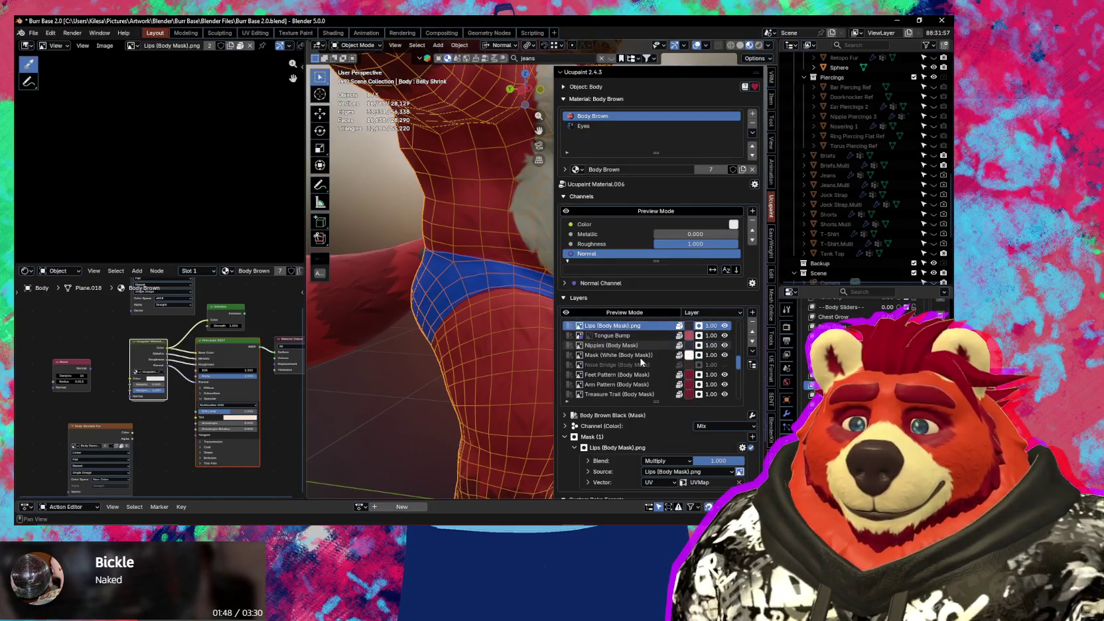
{"action": "scroll", "coordinate": [641, 361], "scroll_direction": "down", "scroll_amount": 2}
{"action": "scroll", "coordinate": [641, 365], "scroll_direction": "down", "scroll_amount": 2}
{"action": "scroll", "coordinate": [641, 368], "scroll_direction": "down", "scroll_amount": 2}
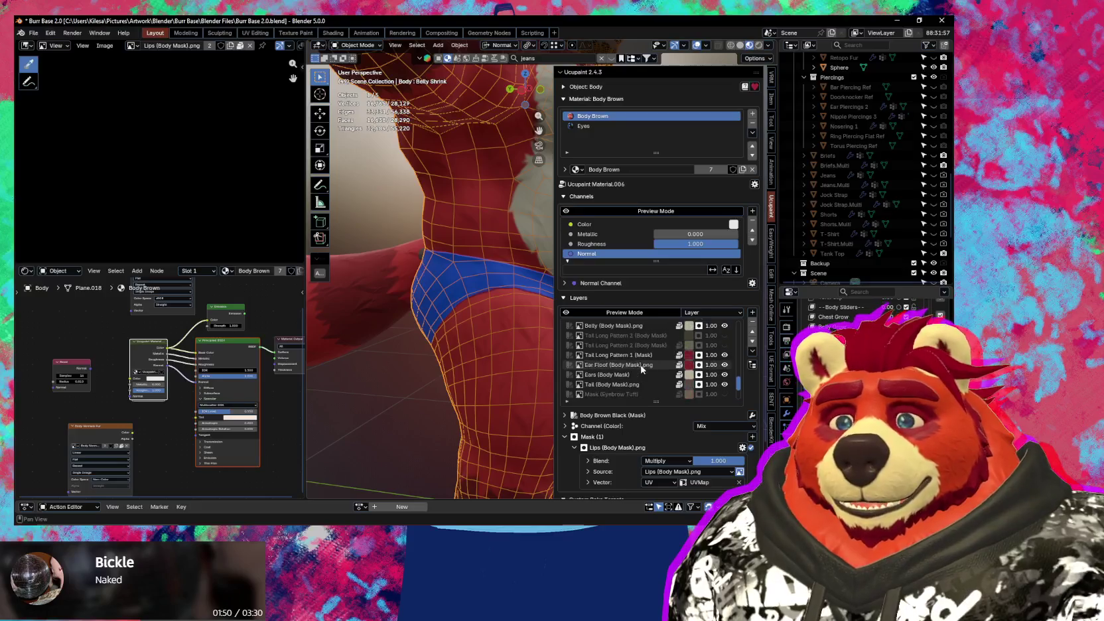
{"action": "scroll", "coordinate": [641, 369], "scroll_direction": "up", "scroll_amount": 4}
{"action": "scroll", "coordinate": [641, 369], "scroll_direction": "up", "scroll_amount": 4}
{"action": "scroll", "coordinate": [642, 370], "scroll_direction": "up", "scroll_amount": 4}
{"action": "scroll", "coordinate": [643, 370], "scroll_direction": "up", "scroll_amount": 4}
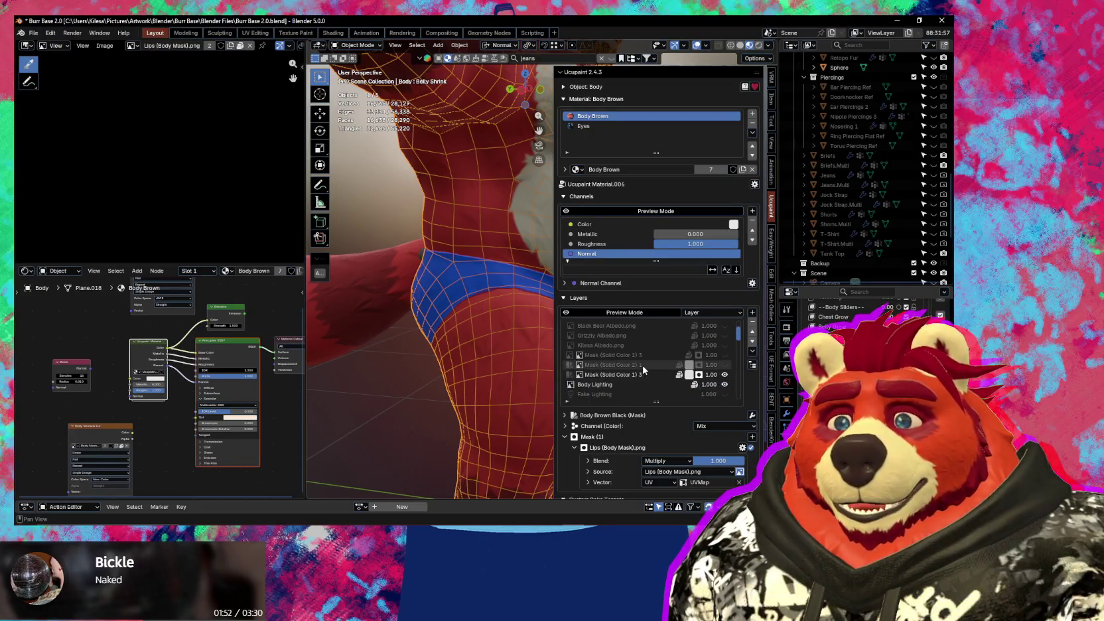
{"action": "scroll", "coordinate": [643, 369], "scroll_direction": "up", "scroll_amount": 3}
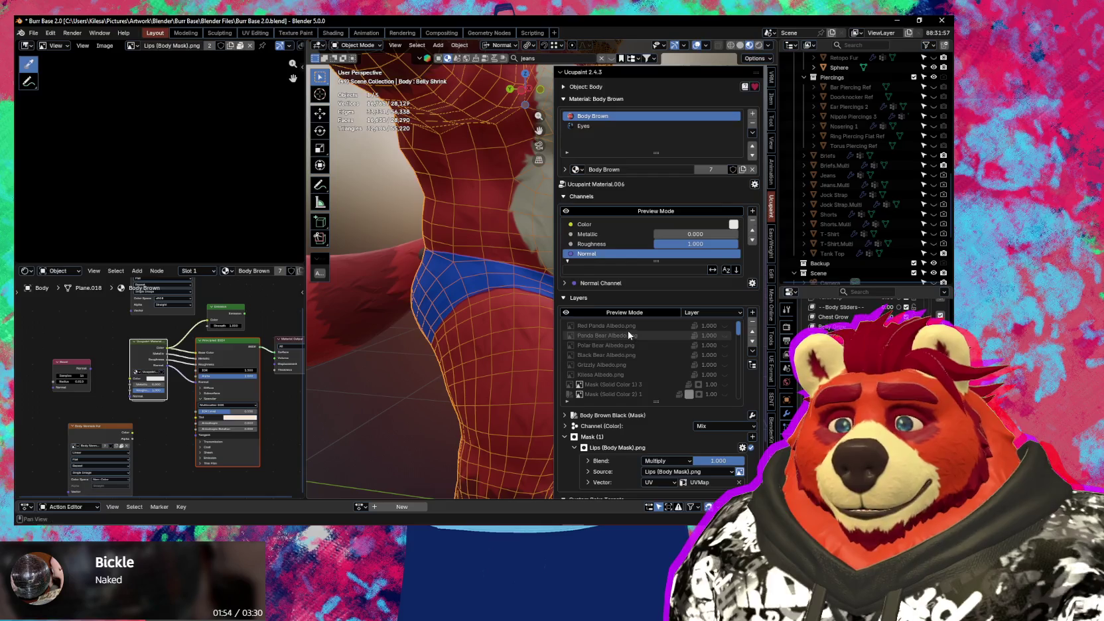
- Preview the Panda Bear Albedo layer, then remove the Red Panda Albedo layer and undo it
{"action": "left_click", "coordinate": [629, 335]}
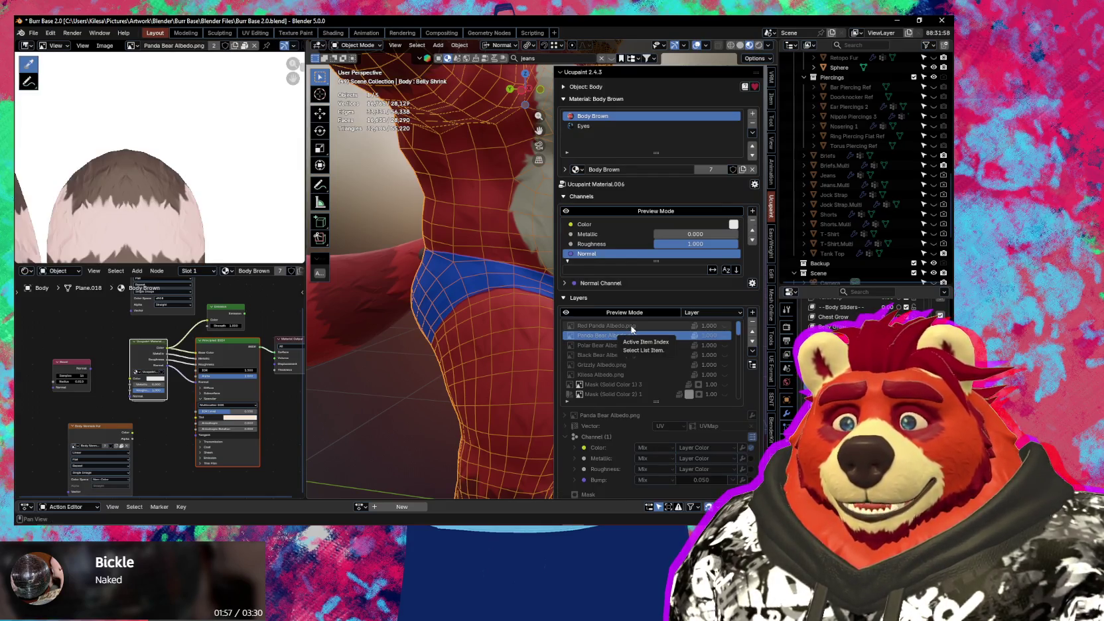
{"action": "left_click", "coordinate": [635, 326]}
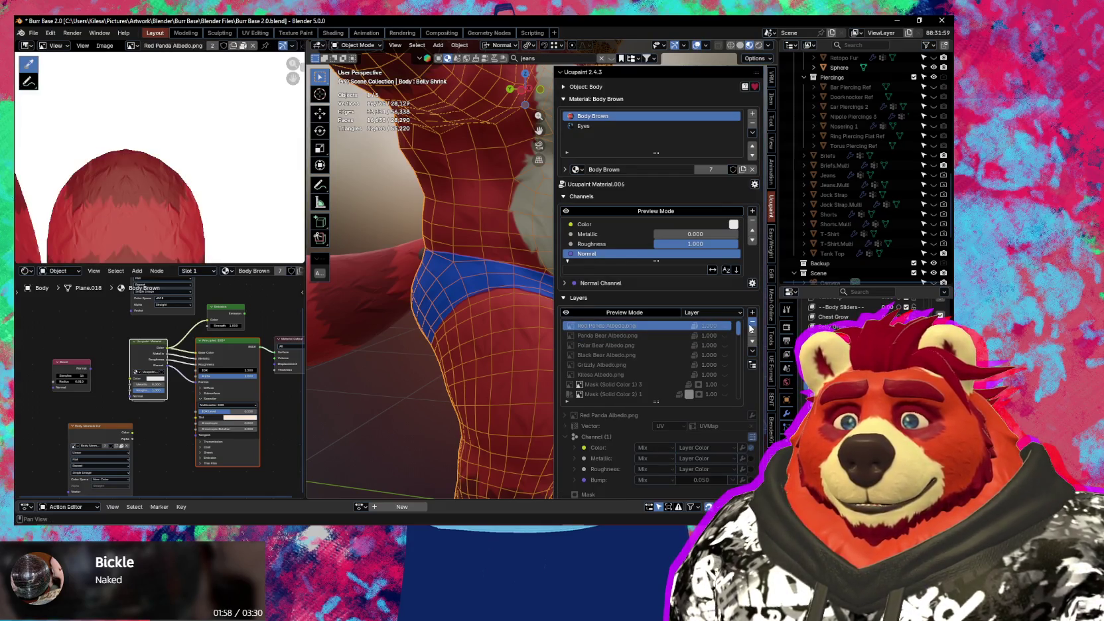
{"action": "left_click", "coordinate": [752, 327]}
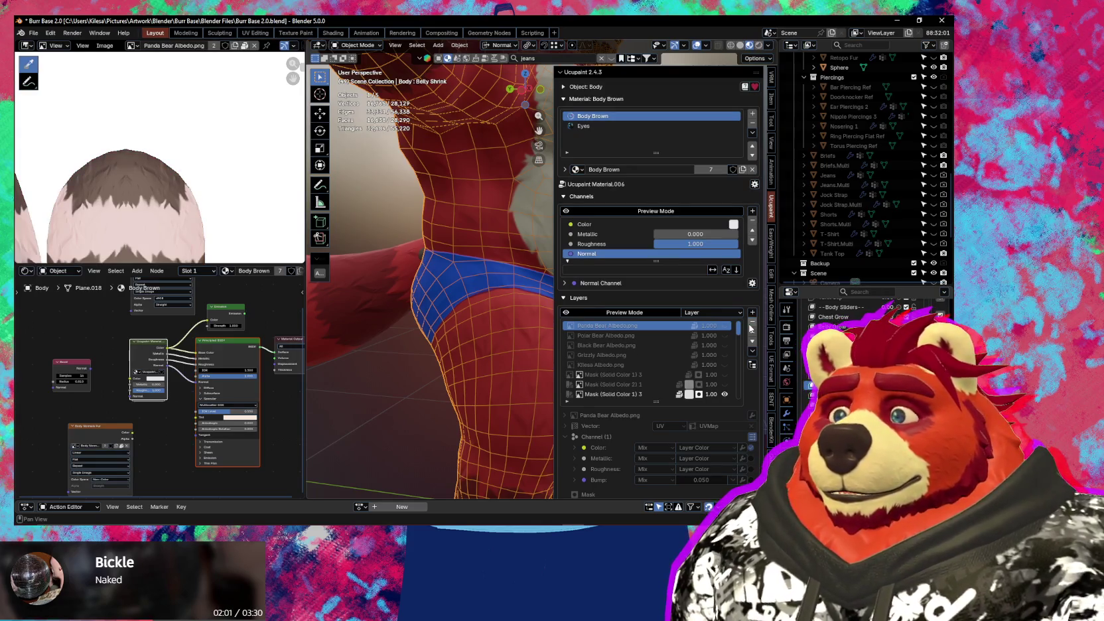
{"action": "key", "text": "ctrl+z"}
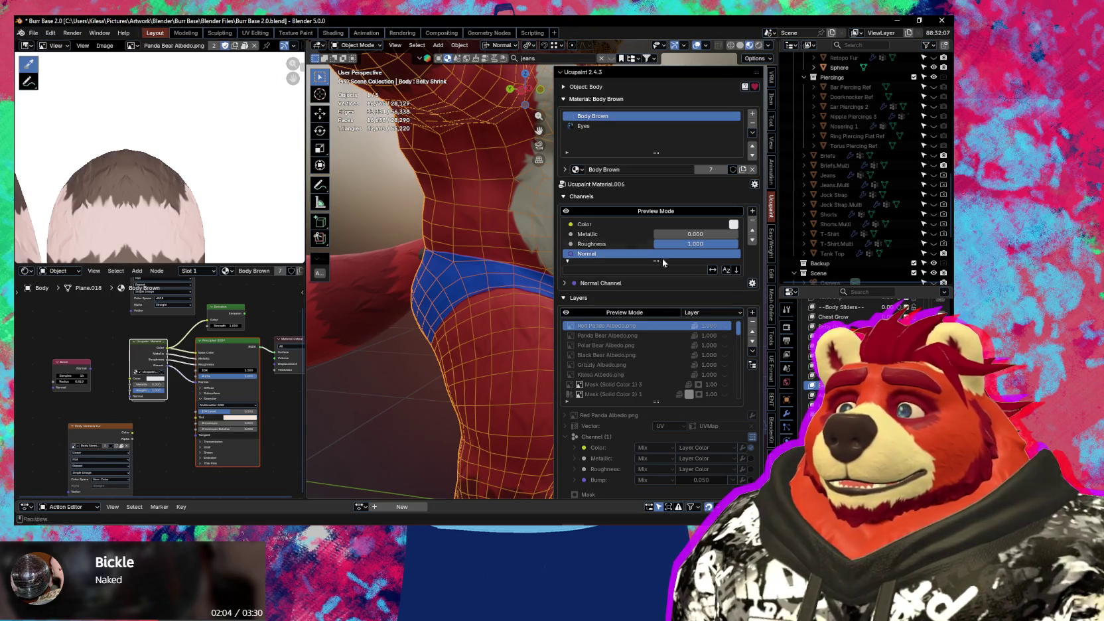
- Remove the Red Panda, Panda Bear, Polar Bear, Black Bear, Grizzly and Kilesa Albedo layers one by one
{"action": "left_click", "coordinate": [595, 324]}
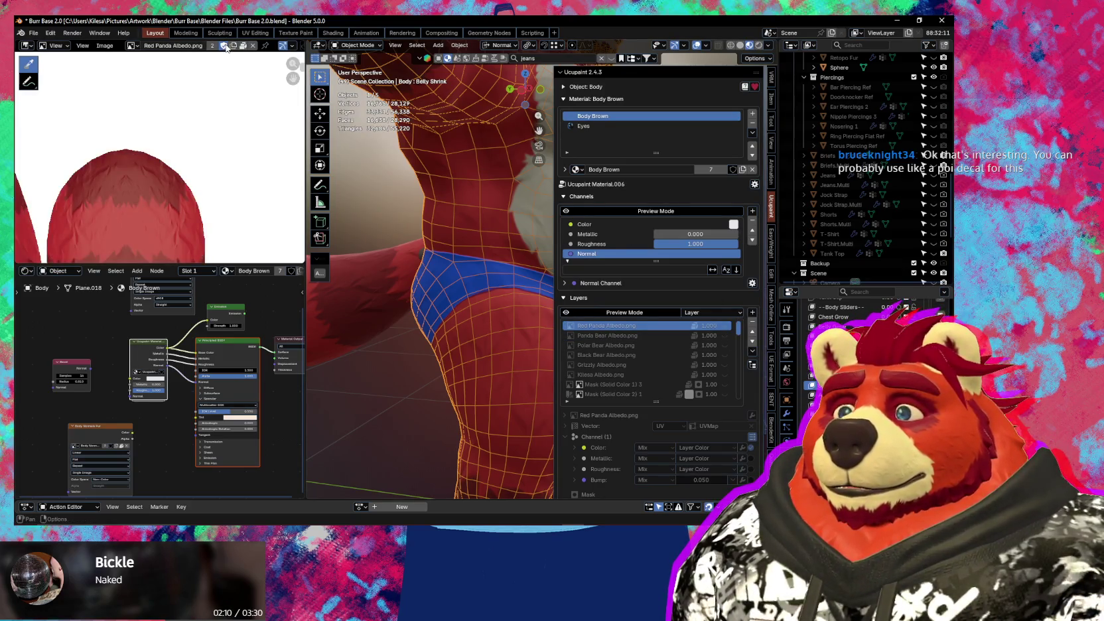
{"action": "left_click", "coordinate": [754, 324]}
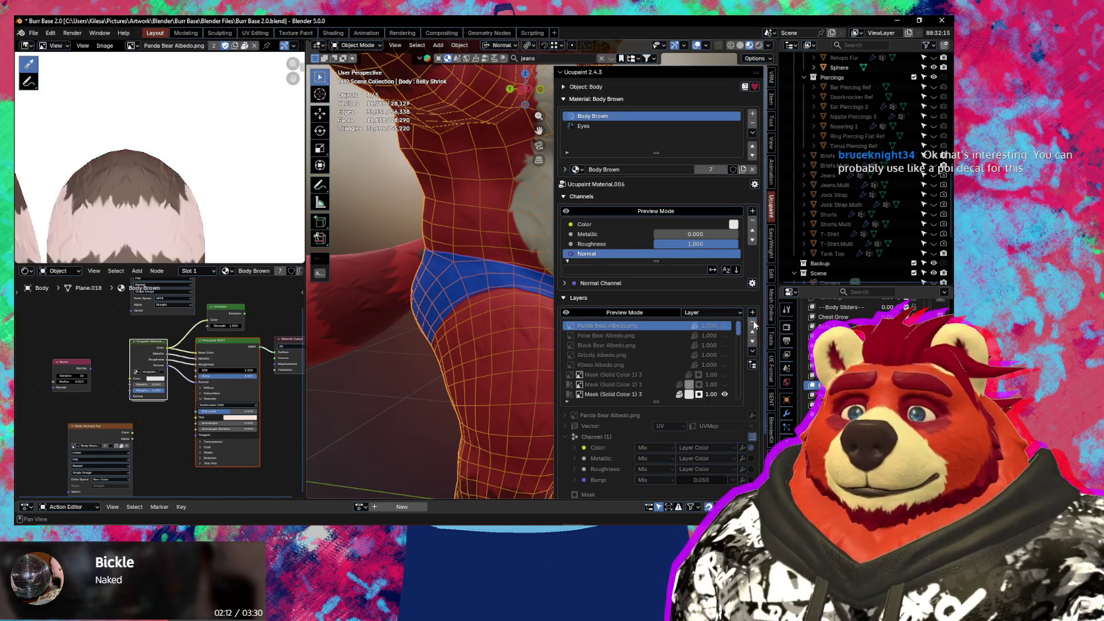
{"action": "left_click", "coordinate": [752, 323]}
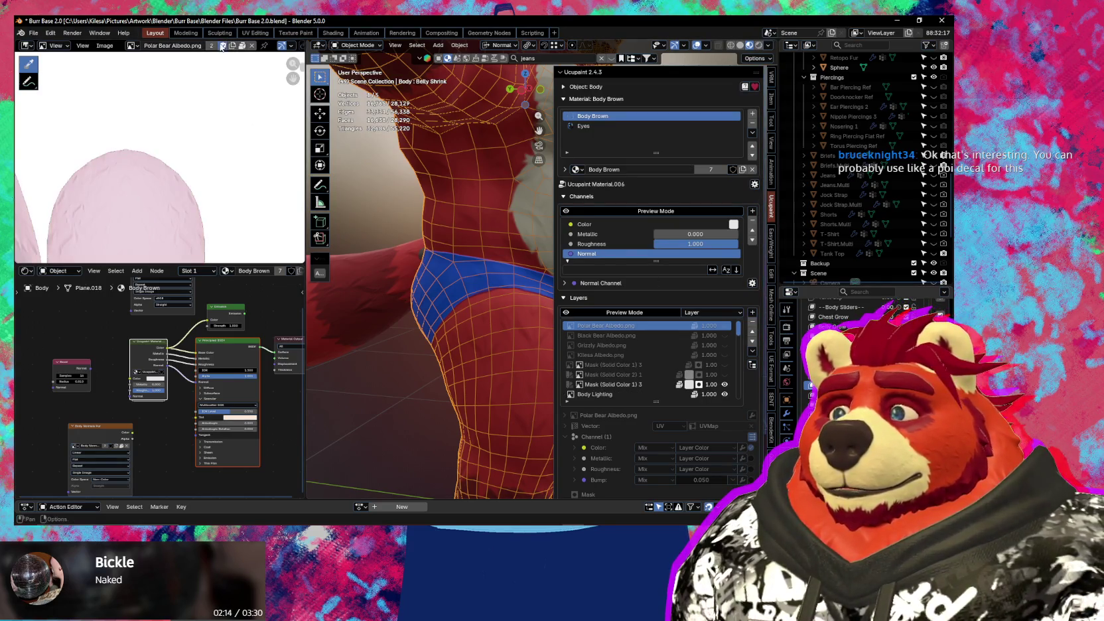
{"action": "left_click", "coordinate": [753, 323]}
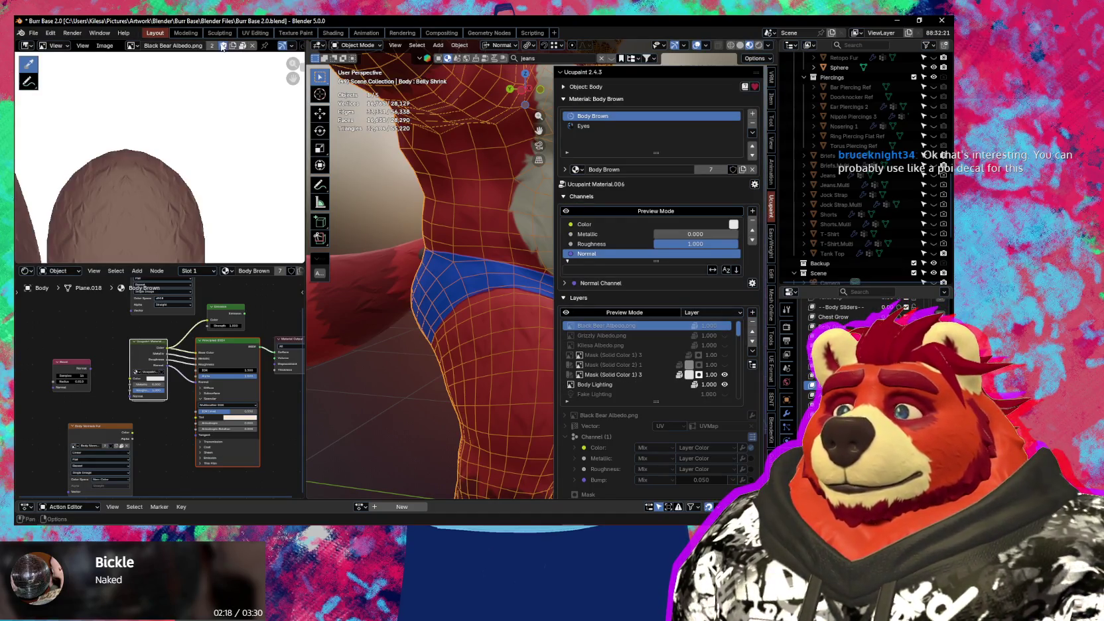
{"action": "left_click", "coordinate": [754, 325]}
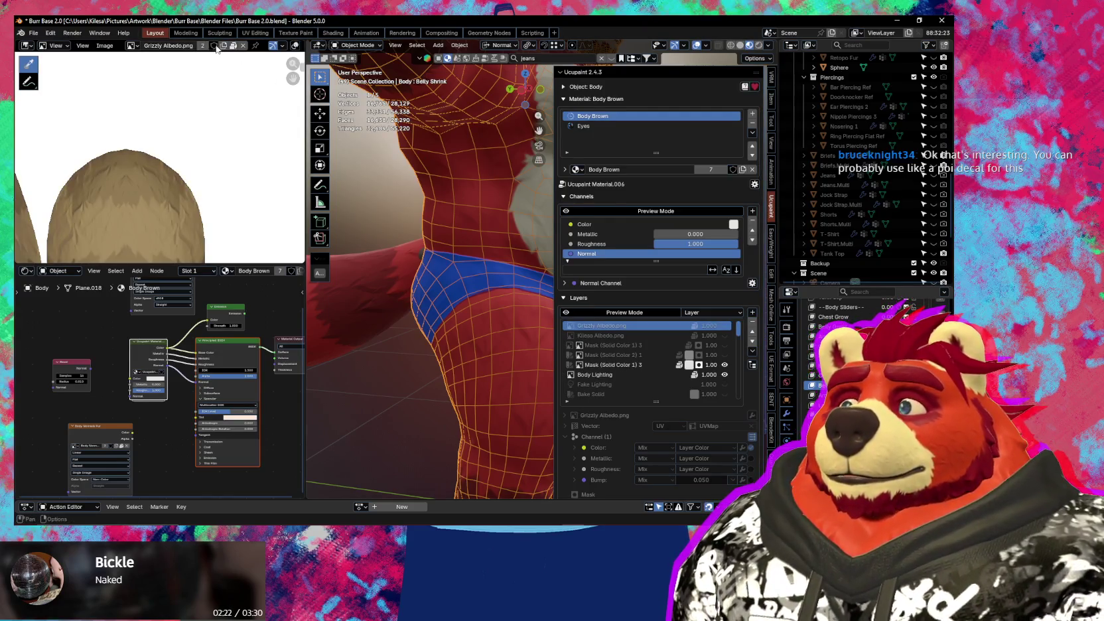
{"action": "left_click", "coordinate": [754, 324]}
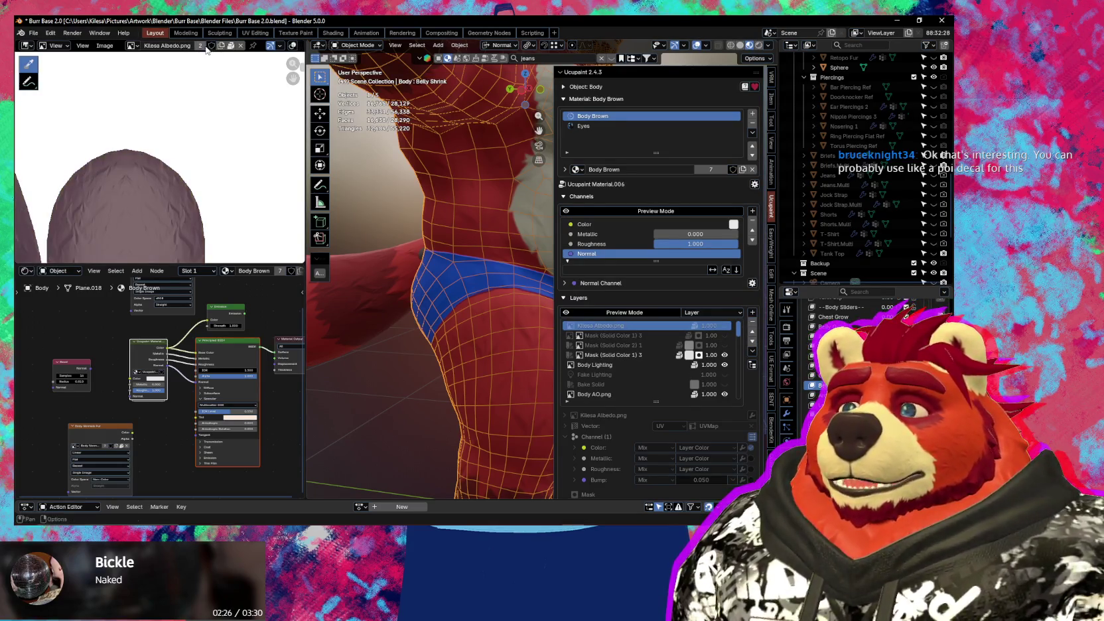
{"action": "left_click", "coordinate": [752, 325]}
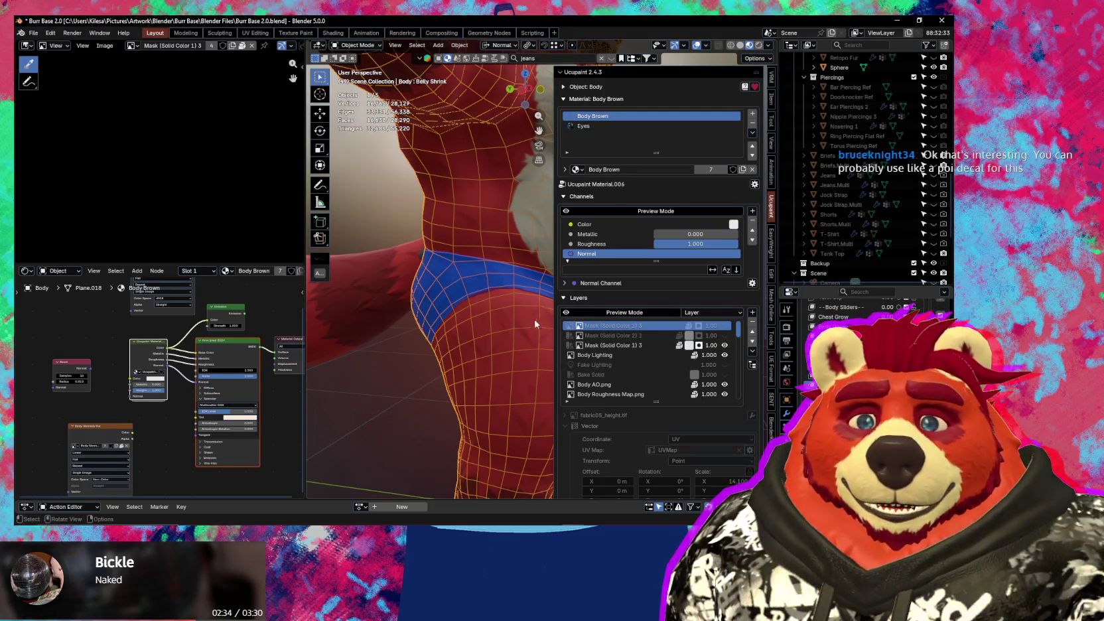
- Toggle a Solid Color mask on and off, then hide the Treasure Trail and Feet Pattern masks
{"action": "left_click", "coordinate": [725, 340]}
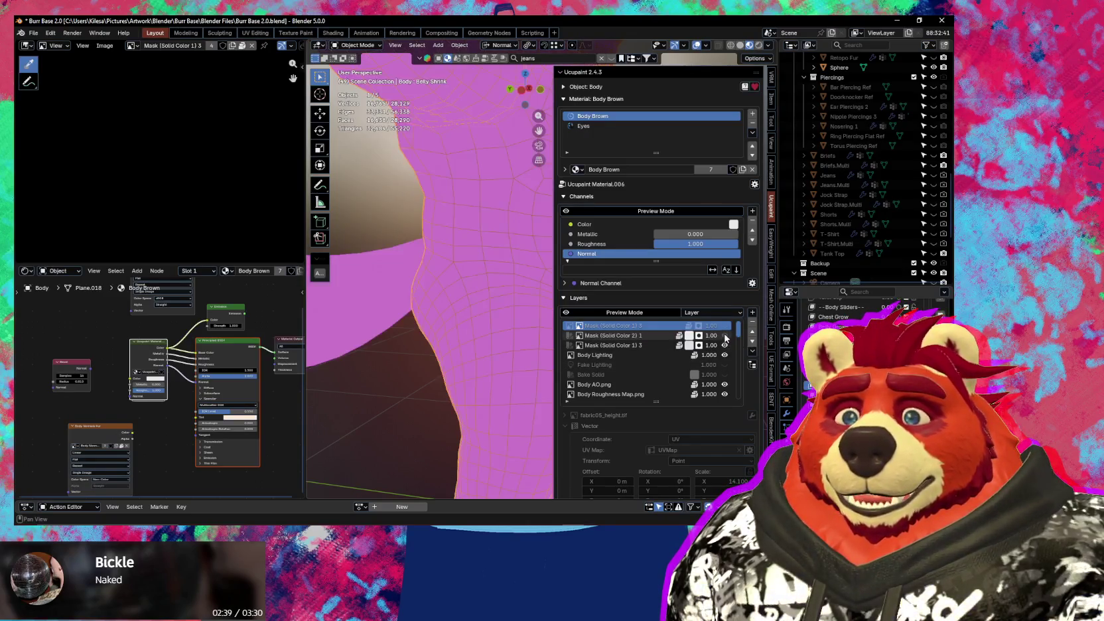
{"action": "left_click", "coordinate": [724, 340]}
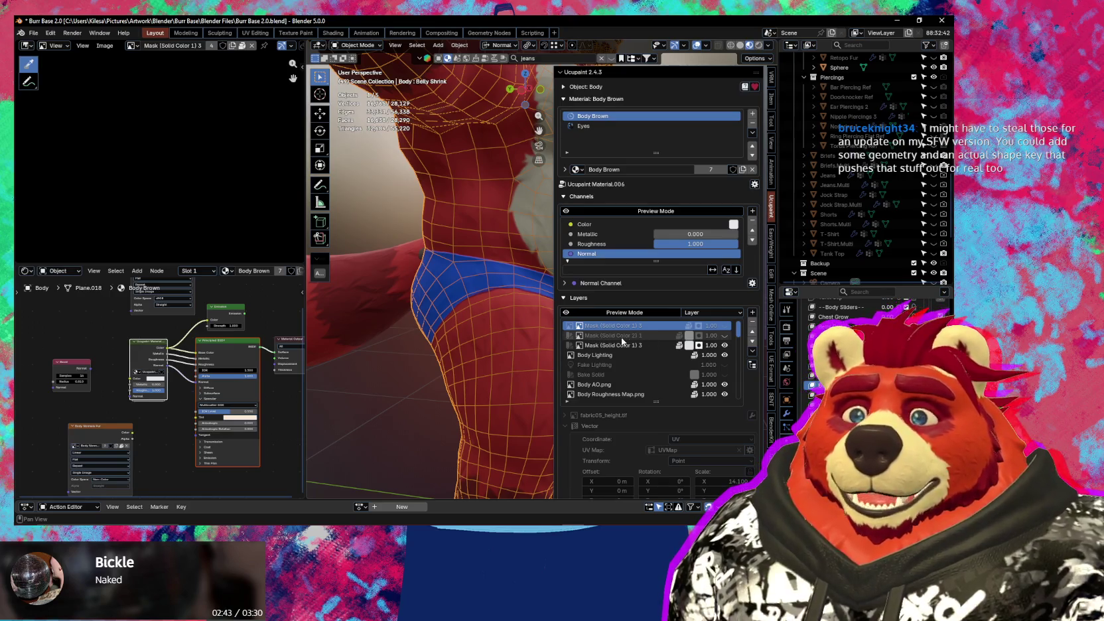
{"action": "scroll", "coordinate": [636, 367], "scroll_direction": "down", "scroll_amount": 5}
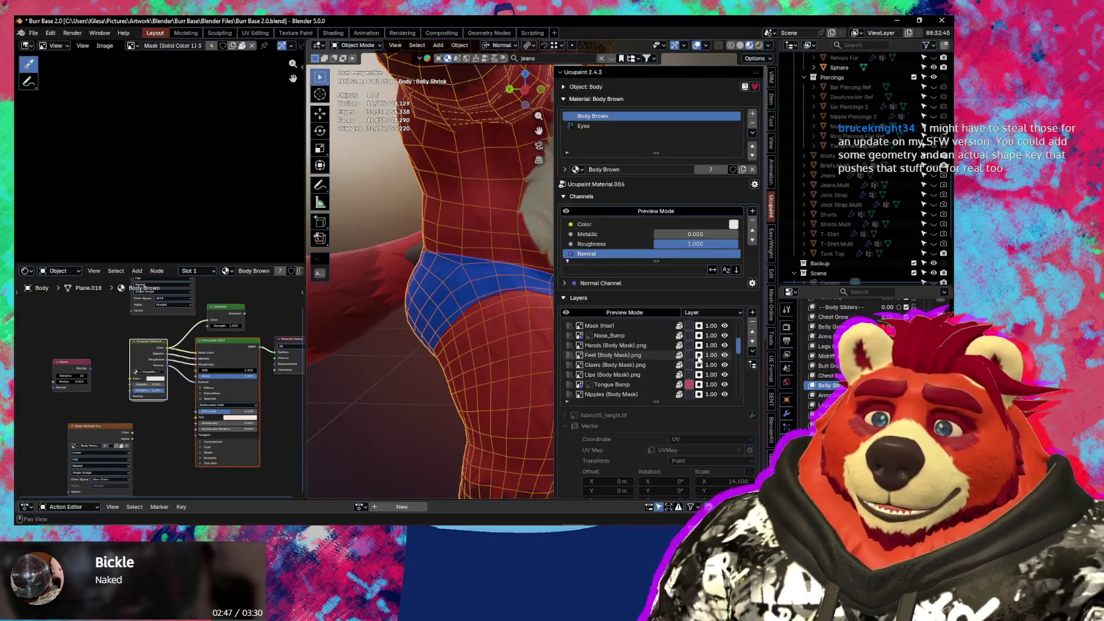
{"action": "scroll", "coordinate": [643, 366], "scroll_direction": "down", "scroll_amount": 3}
{"action": "scroll", "coordinate": [643, 366], "scroll_direction": "down", "scroll_amount": 3}
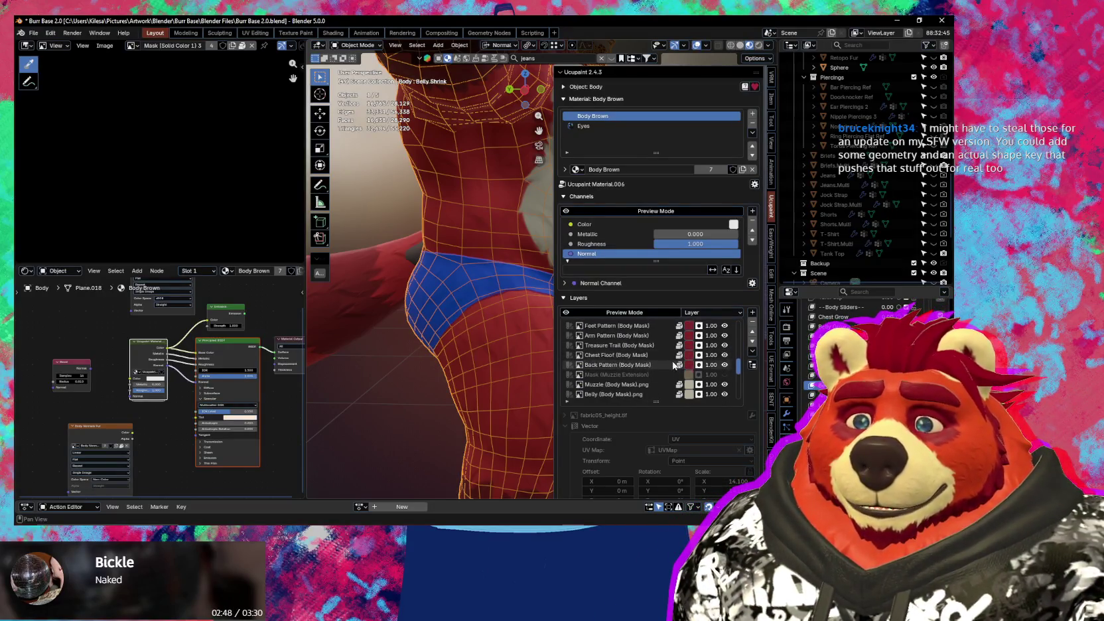
{"action": "scroll", "coordinate": [647, 369], "scroll_direction": "down", "scroll_amount": 3}
{"action": "scroll", "coordinate": [653, 373], "scroll_direction": "down", "scroll_amount": 3}
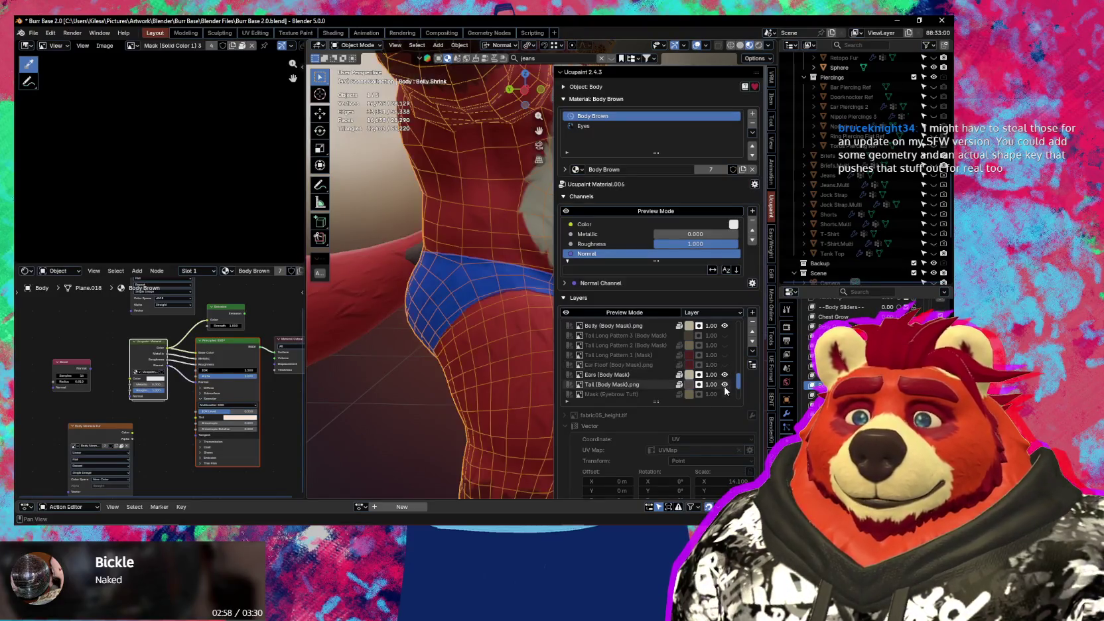
{"action": "scroll", "coordinate": [726, 385], "scroll_direction": "down", "scroll_amount": 2}
{"action": "scroll", "coordinate": [725, 378], "scroll_direction": "down", "scroll_amount": 1}
{"action": "scroll", "coordinate": [724, 372], "scroll_direction": "down", "scroll_amount": 1}
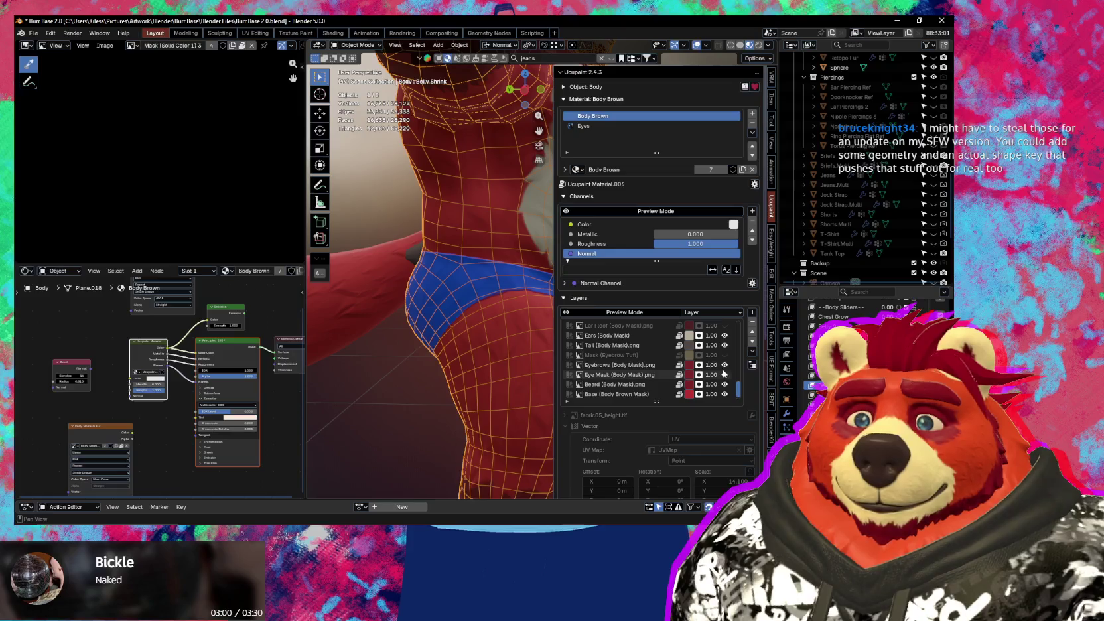
{"action": "scroll", "coordinate": [726, 380], "scroll_direction": "down", "scroll_amount": 1}
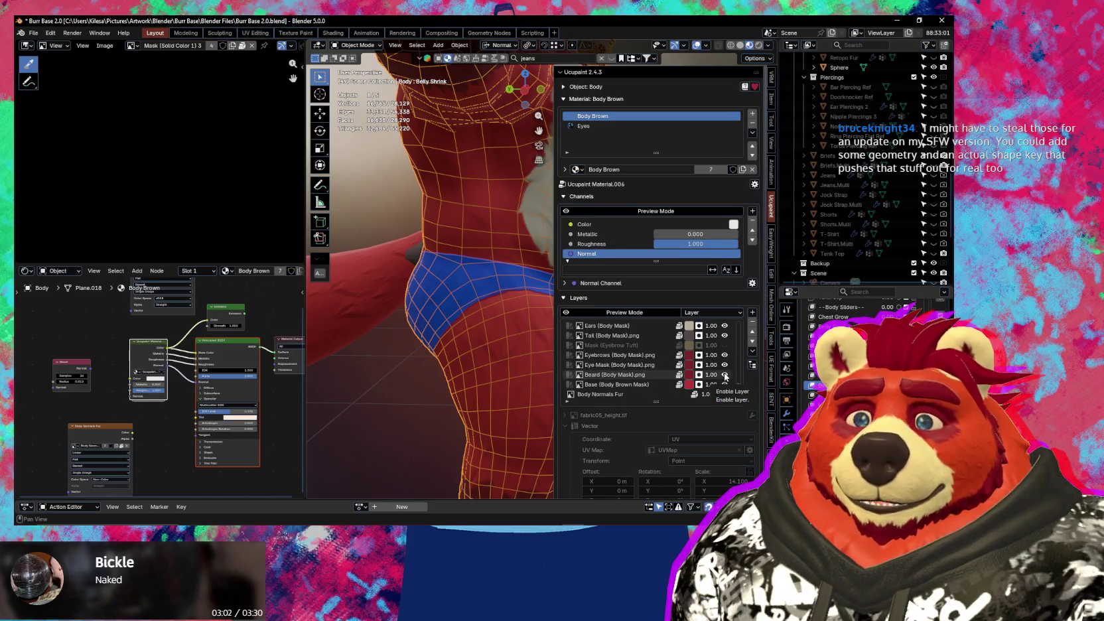
{"action": "scroll", "coordinate": [725, 376], "scroll_direction": "down", "scroll_amount": 1}
{"action": "scroll", "coordinate": [725, 371], "scroll_direction": "down", "scroll_amount": 2}
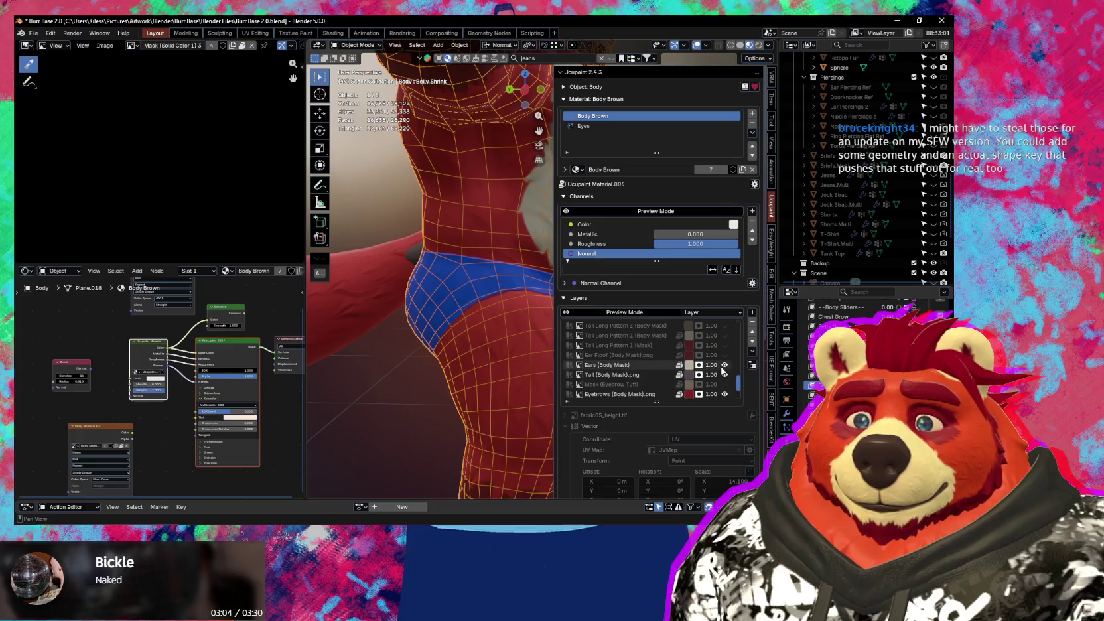
{"action": "scroll", "coordinate": [727, 367], "scroll_direction": "down", "scroll_amount": 2}
{"action": "scroll", "coordinate": [728, 360], "scroll_direction": "down", "scroll_amount": 1}
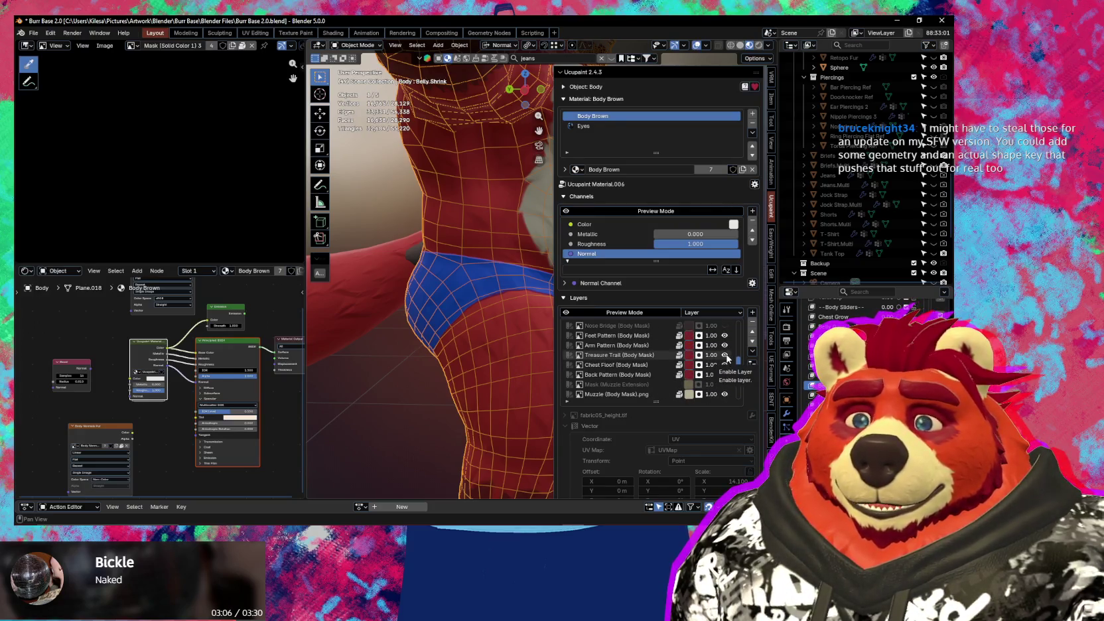
{"action": "left_click", "coordinate": [724, 354]}
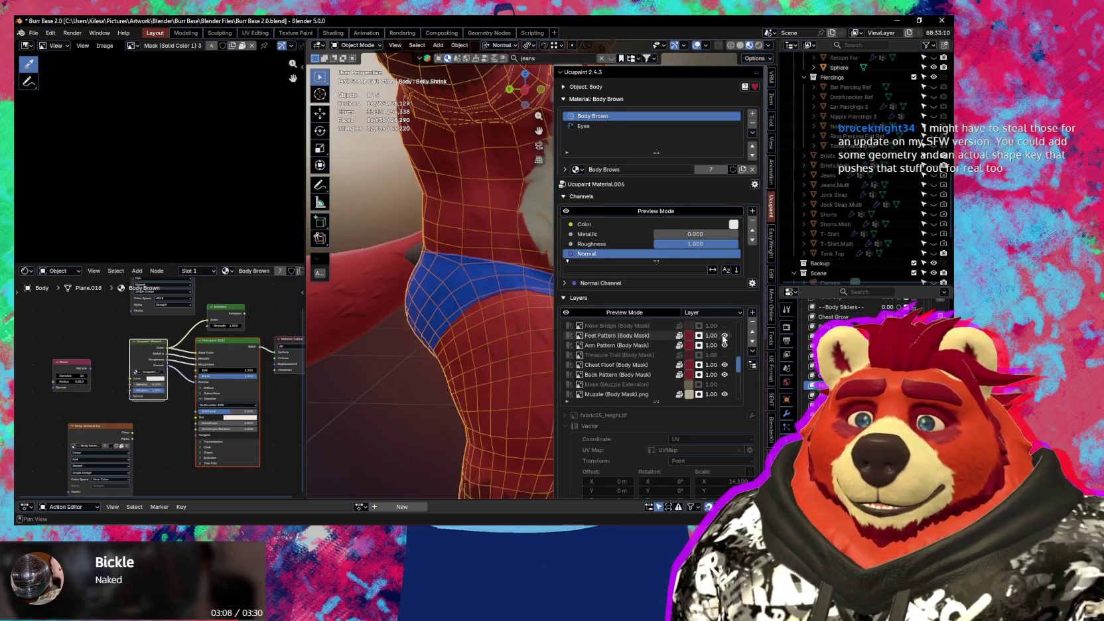
{"action": "left_click", "coordinate": [725, 335]}
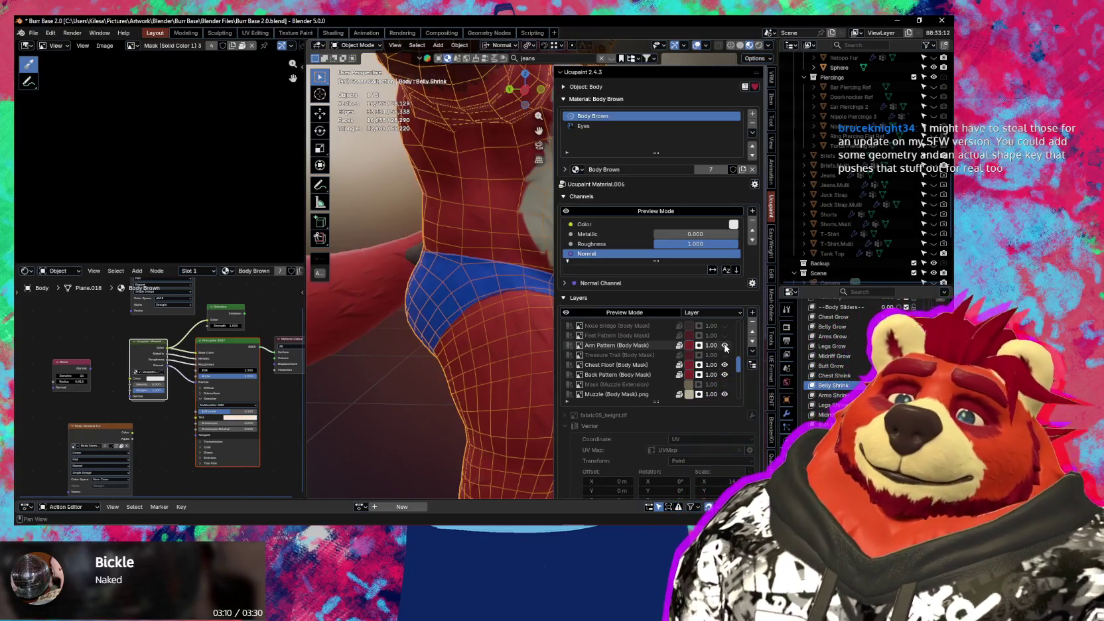
- Frame the blue briefs in the viewport and hide the Ucupaint sidebar with N
{"action": "middle_click_drag", "start_coordinate": [464, 352], "coordinate": [472, 349]}
{"action": "scroll", "coordinate": [629, 367], "scroll_direction": "up", "scroll_amount": 2}
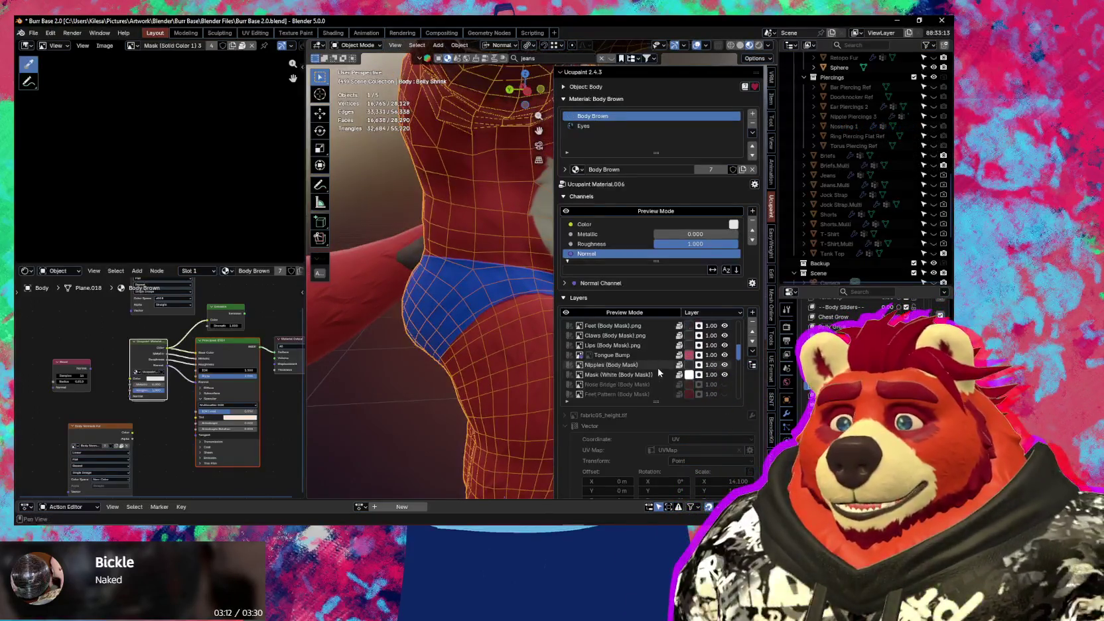
{"action": "scroll", "coordinate": [630, 365], "scroll_direction": "up", "scroll_amount": 2}
{"action": "scroll", "coordinate": [630, 364], "scroll_direction": "up", "scroll_amount": 2}
{"action": "scroll", "coordinate": [630, 364], "scroll_direction": "up", "scroll_amount": 2}
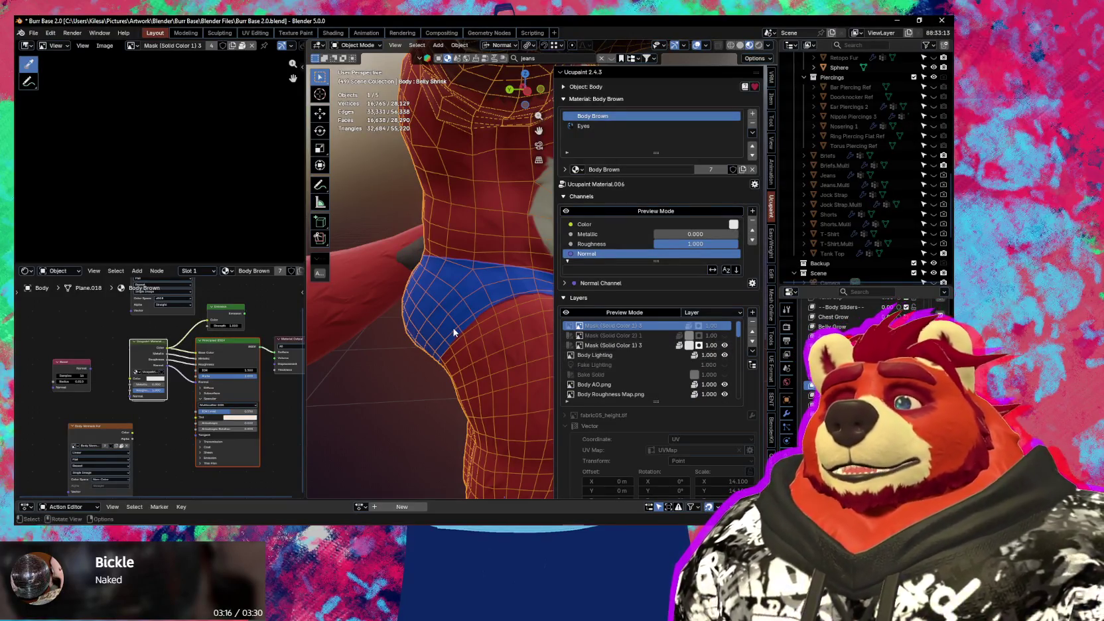
{"action": "scroll", "coordinate": [453, 332], "scroll_direction": "up", "scroll_amount": 3}
{"action": "scroll", "coordinate": [461, 370], "scroll_direction": "down", "scroll_amount": 3}
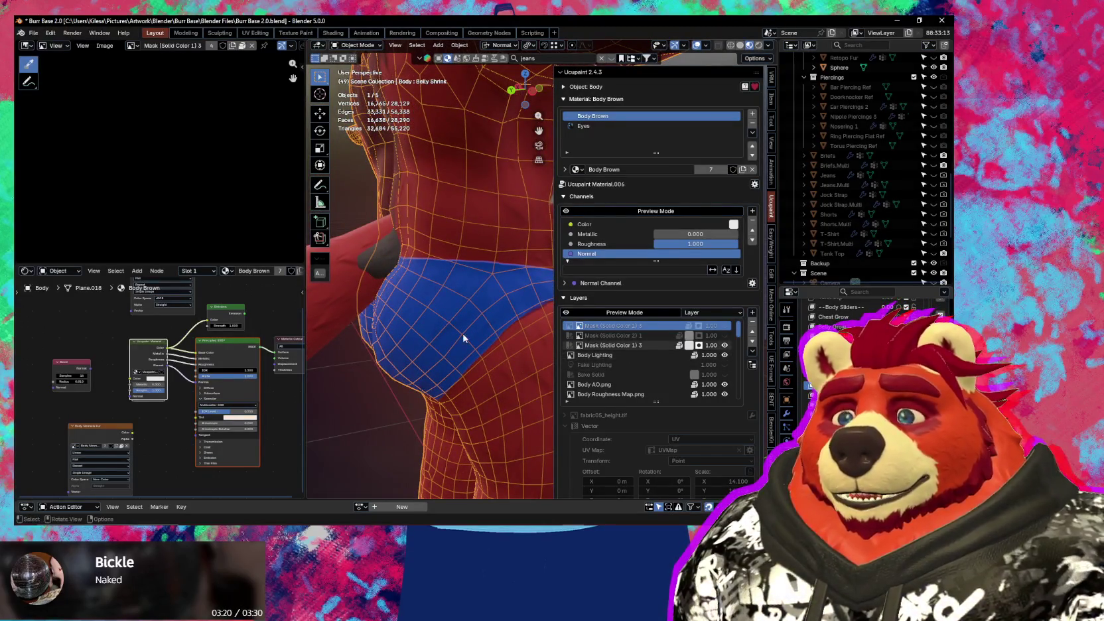
{"action": "middle_click_drag", "start_coordinate": [450, 353], "coordinate": [456, 357], "text": "shift"}
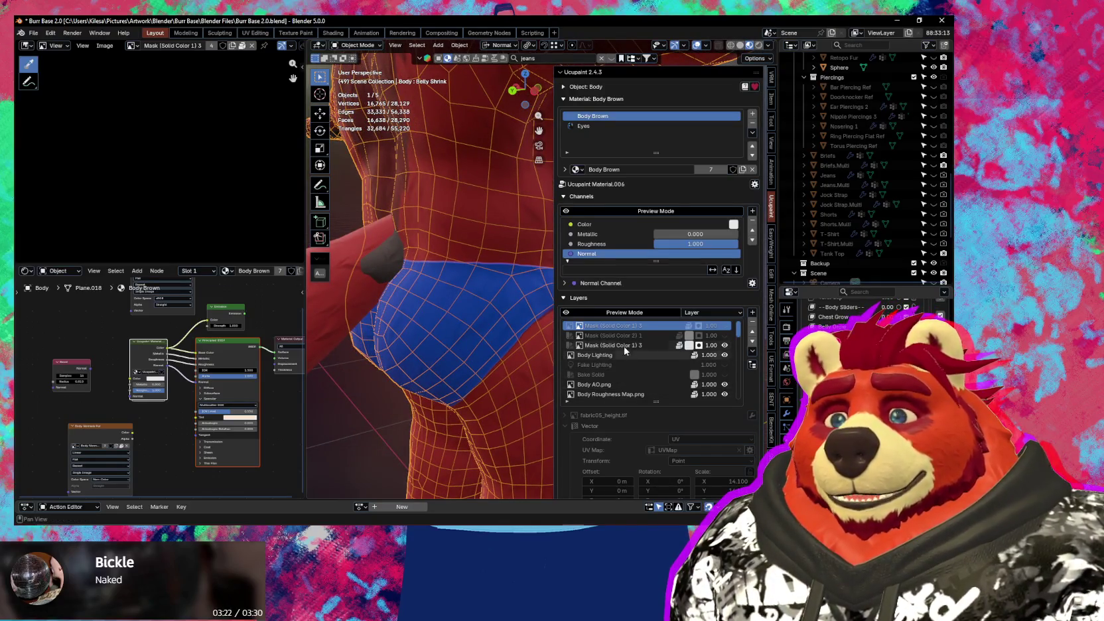
{"action": "key", "text": "n"}
{"action": "mouse_move", "coordinate": [564, 352]}
{"action": "middle_mouse_down"}
{"action": "mouse_move", "coordinate": [518, 356]}
{"action": "mouse_move", "coordinate": [519, 323]}
{"action": "mouse_move", "coordinate": [530, 315]}
{"action": "middle_mouse_up"}
- Reopen the sidebar and enable the Mask (Solid Color 2) 1 and Mask (Solid Color 1) 3 layers
{"action": "key", "text": "n"}
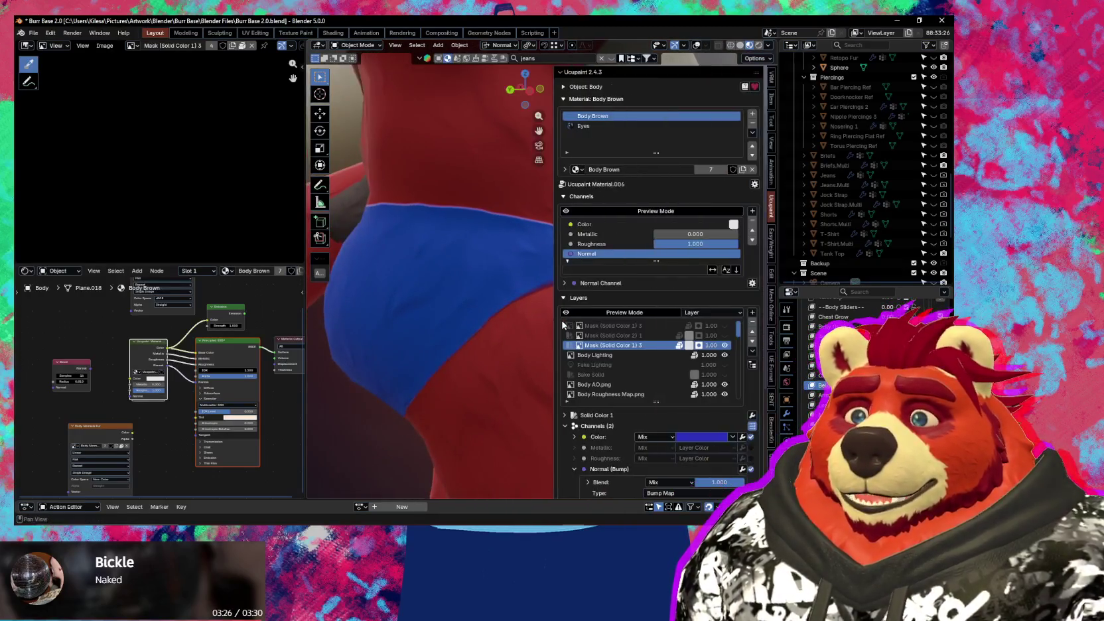
{"action": "left_click", "coordinate": [724, 331]}
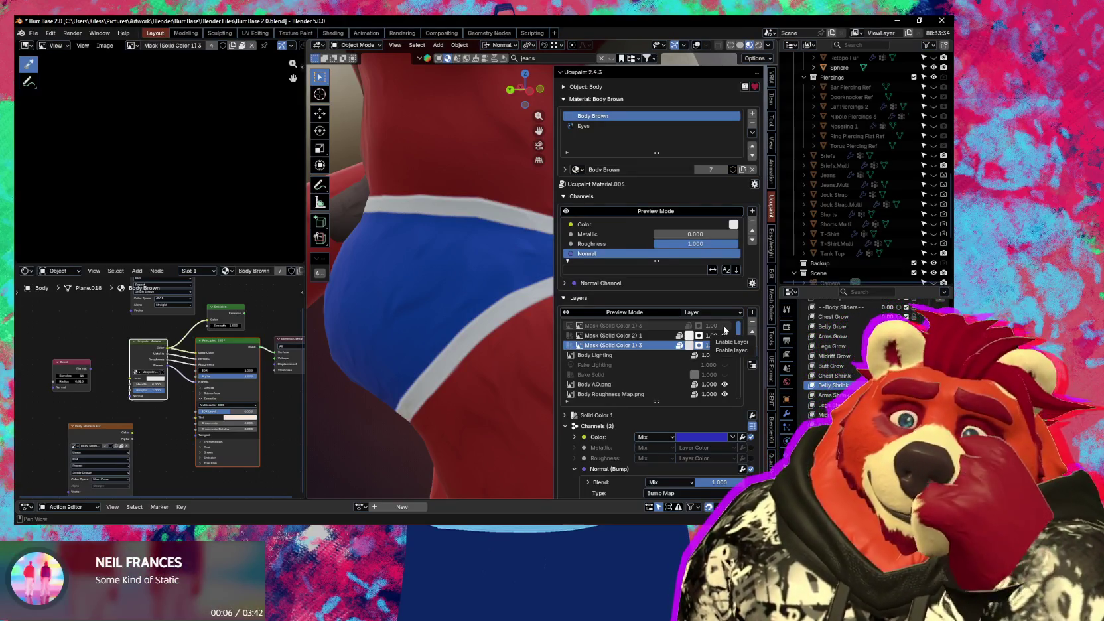
{"action": "left_click", "coordinate": [725, 326]}
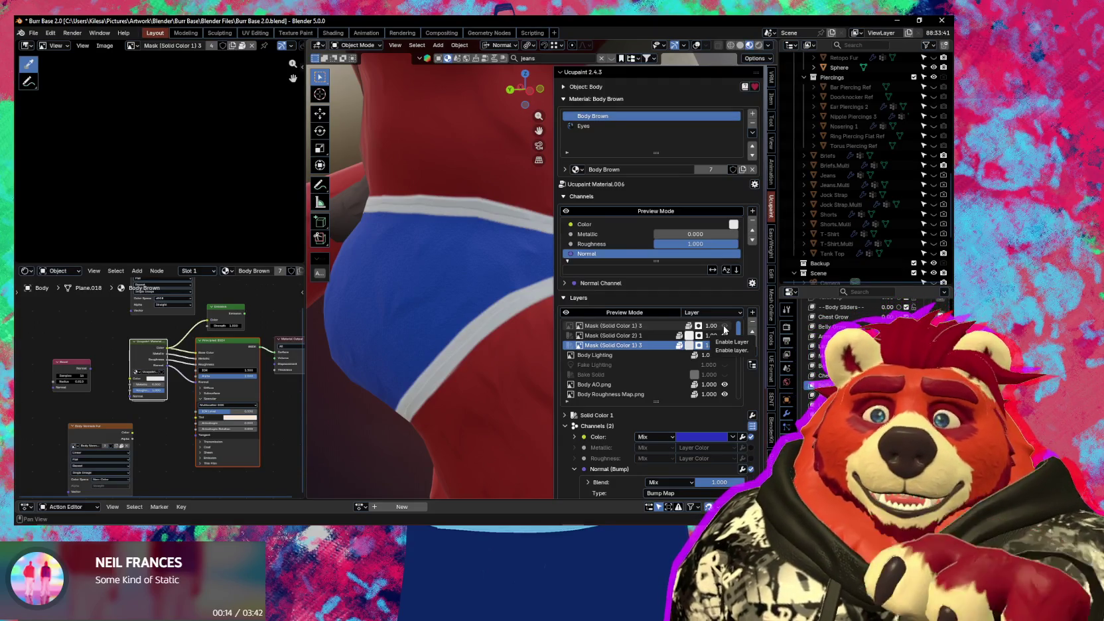
- Select the Body Normals Fur layer, orbit to the front of the belly, and hide the sidebar
{"action": "mouse_move", "coordinate": [522, 295]}
{"action": "middle_mouse_down"}
{"action": "mouse_move", "coordinate": [481, 333]}
{"action": "mouse_move", "coordinate": [505, 325]}
{"action": "middle_mouse_up"}
{"action": "scroll", "coordinate": [737, 345], "scroll_direction": "down", "scroll_amount": 7}
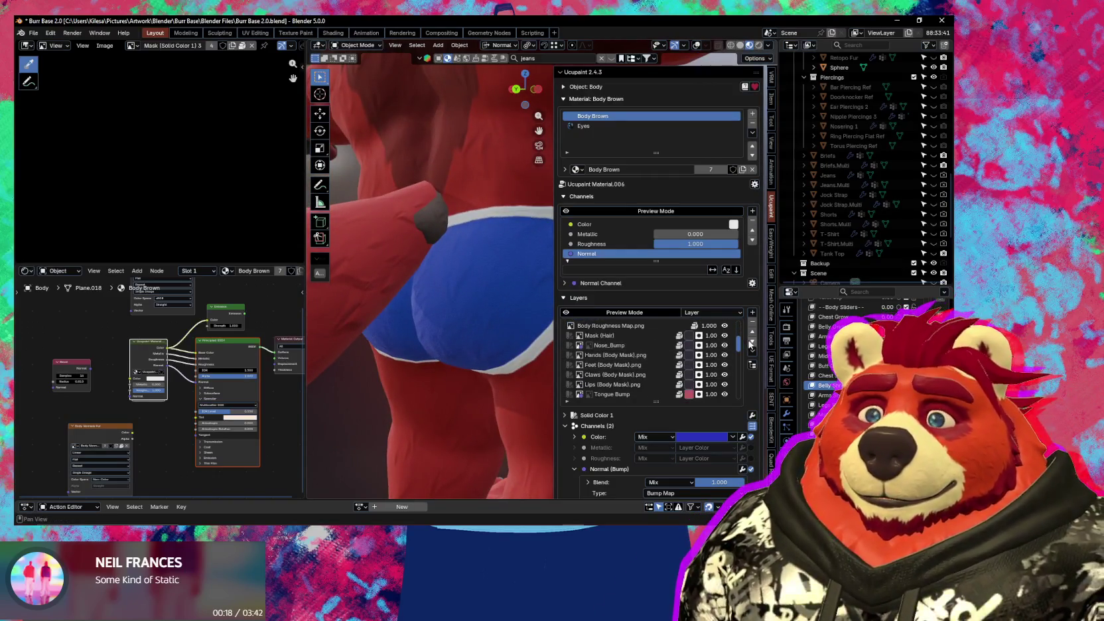
{"action": "scroll", "coordinate": [736, 358], "scroll_direction": "down", "scroll_amount": 3}
{"action": "scroll", "coordinate": [736, 359], "scroll_direction": "down", "scroll_amount": 5}
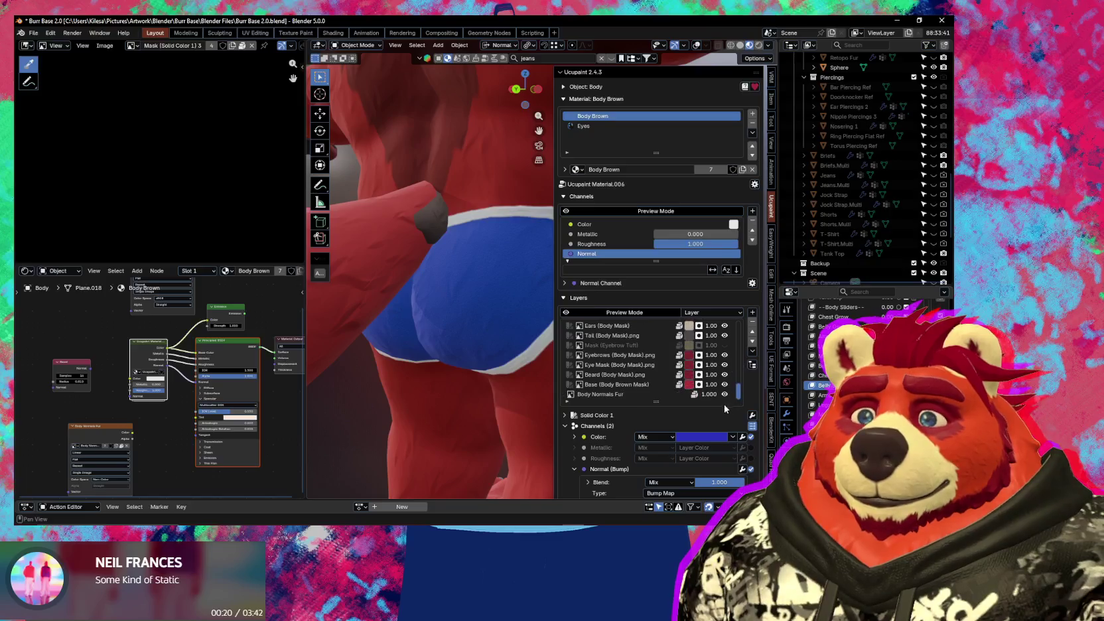
{"action": "left_click", "coordinate": [611, 394]}
{"action": "scroll", "coordinate": [631, 424], "scroll_direction": "down", "scroll_amount": 2}
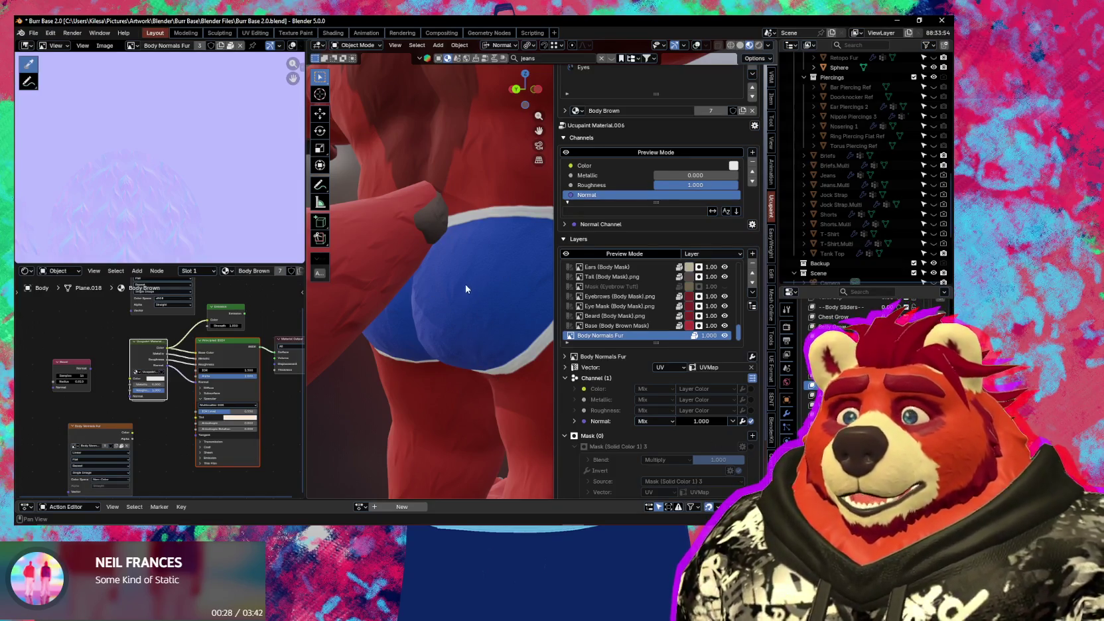
{"action": "mouse_move", "coordinate": [466, 289]}
{"action": "middle_mouse_down"}
{"action": "mouse_move", "coordinate": [340, 342]}
{"action": "mouse_move", "coordinate": [443, 356]}
{"action": "mouse_move", "coordinate": [465, 345]}
{"action": "mouse_move", "coordinate": [446, 333]}
{"action": "mouse_move", "coordinate": [457, 311]}
{"action": "middle_mouse_up"}
{"action": "key", "text": "n"}
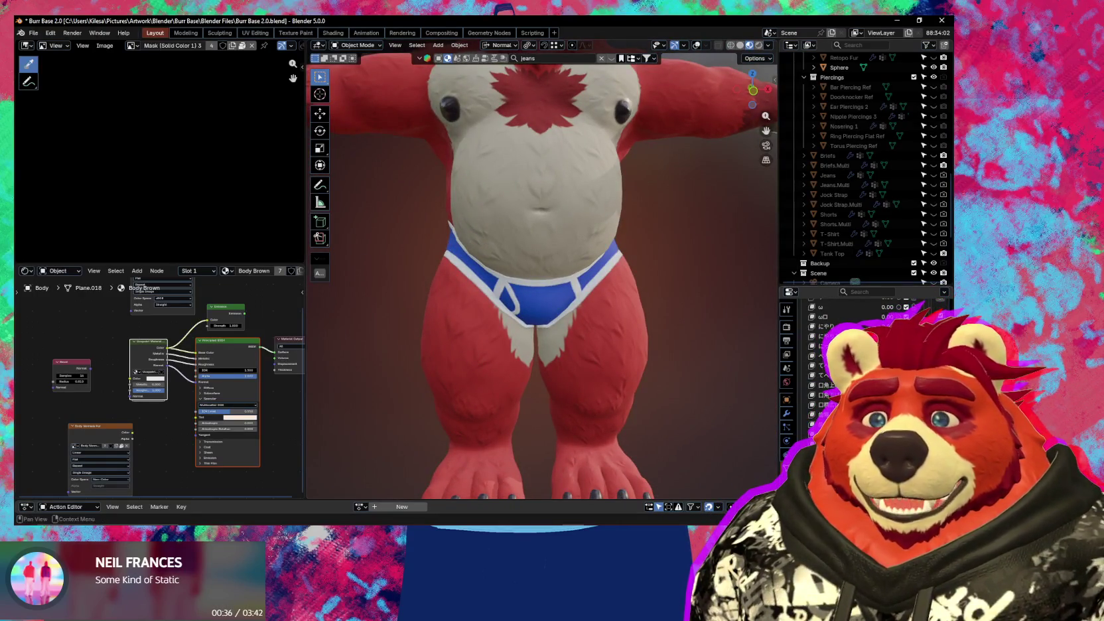
- Raise the briefs pouch shape-key value, orbit close to the briefs, and enter Sculpt Mode
{"action": "left_click_drag", "start_coordinate": [882, 365], "coordinate": [902, 365]}
{"action": "mouse_move", "coordinate": [572, 376]}
{"action": "middle_mouse_down"}
{"action": "mouse_move", "coordinate": [561, 319]}
{"action": "mouse_move", "coordinate": [597, 383]}
{"action": "middle_mouse_up"}
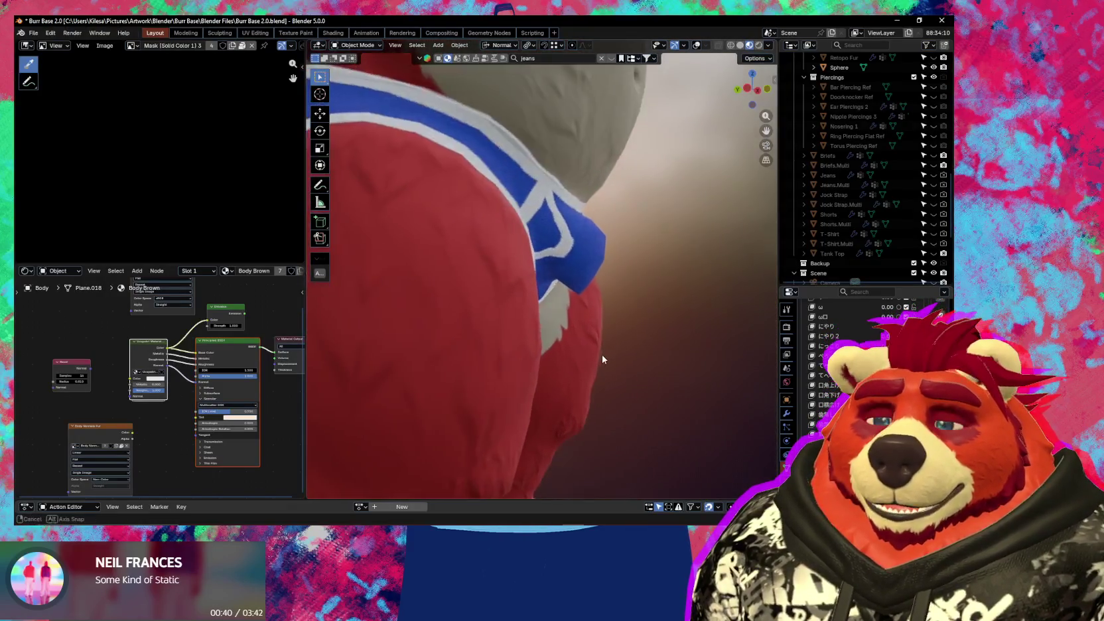
{"action": "mouse_move", "coordinate": [545, 330]}
{"action": "middle_mouse_down"}
{"action": "mouse_move", "coordinate": [522, 315]}
{"action": "mouse_move", "coordinate": [544, 310]}
{"action": "middle_mouse_up"}
{"action": "key", "text": "Tab"}
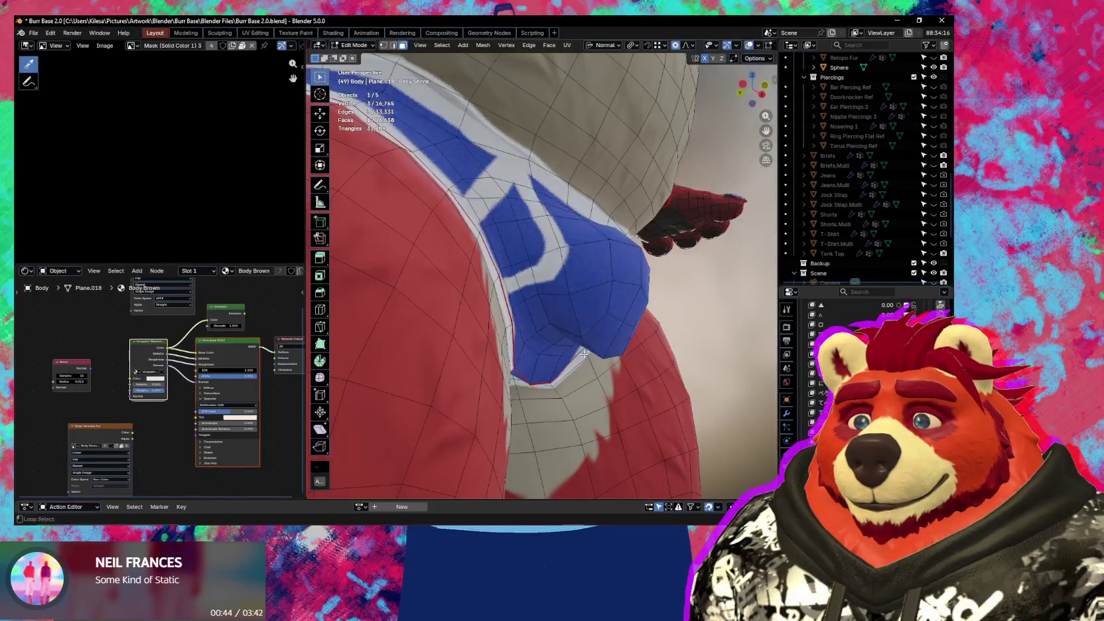
{"action": "key", "text": "ctrl+Tab"}
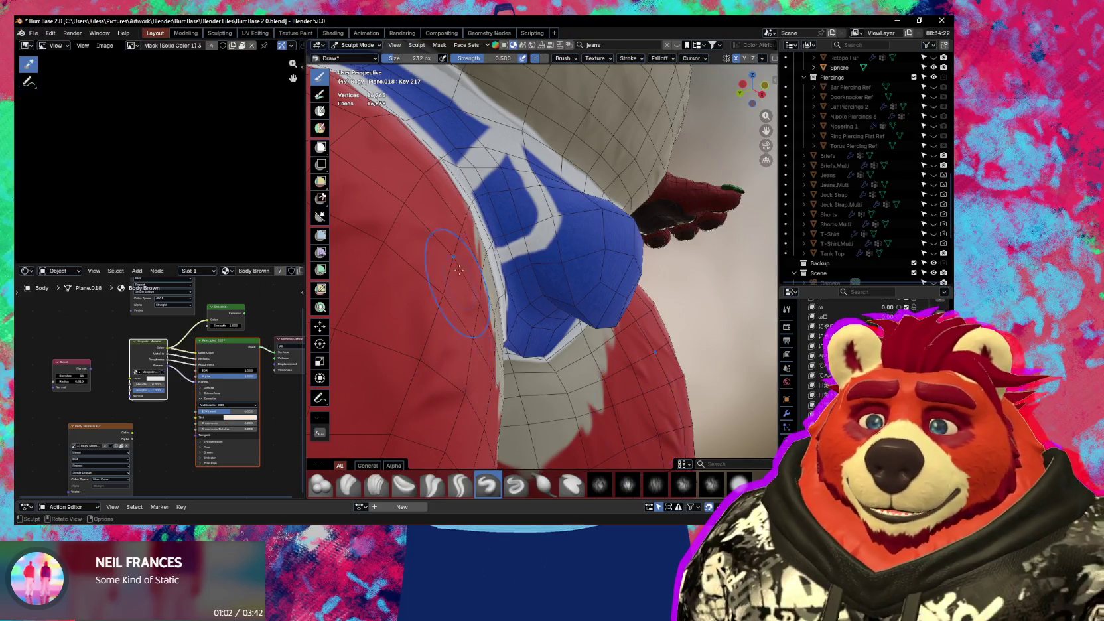
- Orbit around the blue pouch, switch to the Grab brush, and pull the pouch mesh into shape
{"action": "middle_click_drag", "start_coordinate": [523, 234], "coordinate": [524, 247]}
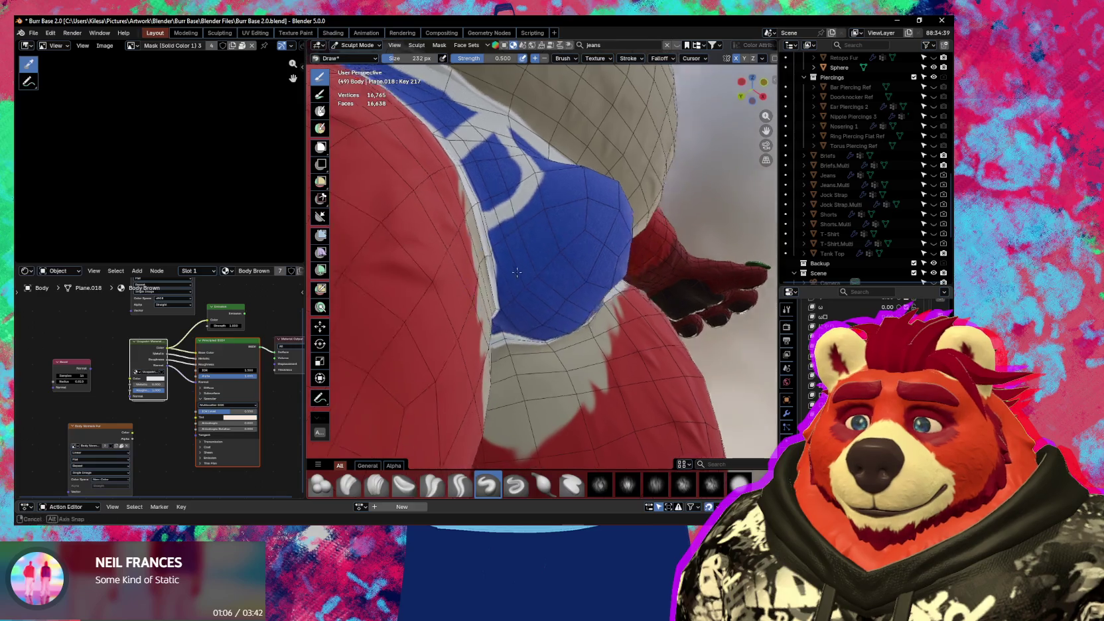
{"action": "mouse_move", "coordinate": [524, 247]}
{"action": "middle_mouse_down"}
{"action": "mouse_move", "coordinate": [495, 291]}
{"action": "mouse_move", "coordinate": [542, 309]}
{"action": "mouse_move", "coordinate": [525, 265]}
{"action": "mouse_move", "coordinate": [445, 213]}
{"action": "mouse_move", "coordinate": [502, 250]}
{"action": "mouse_move", "coordinate": [493, 234]}
{"action": "mouse_move", "coordinate": [514, 268]}
{"action": "mouse_move", "coordinate": [481, 307]}
{"action": "mouse_move", "coordinate": [558, 277]}
{"action": "mouse_move", "coordinate": [505, 300]}
{"action": "middle_mouse_up"}
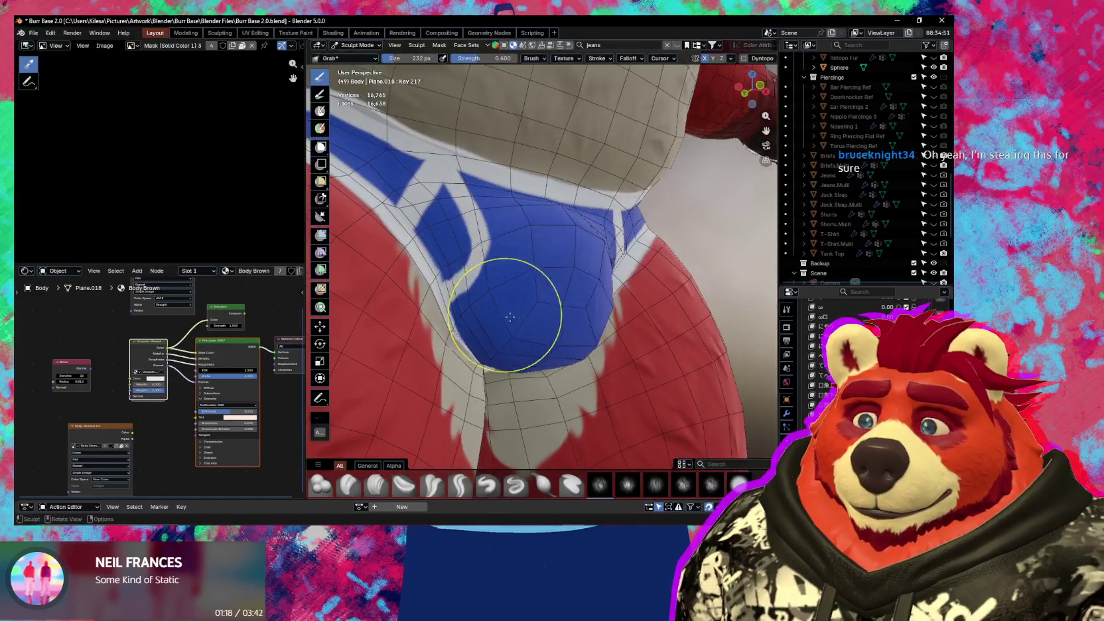
{"action": "key", "text": "g"}
{"action": "left_click_drag", "start_coordinate": [504, 308], "coordinate": [530, 345]}
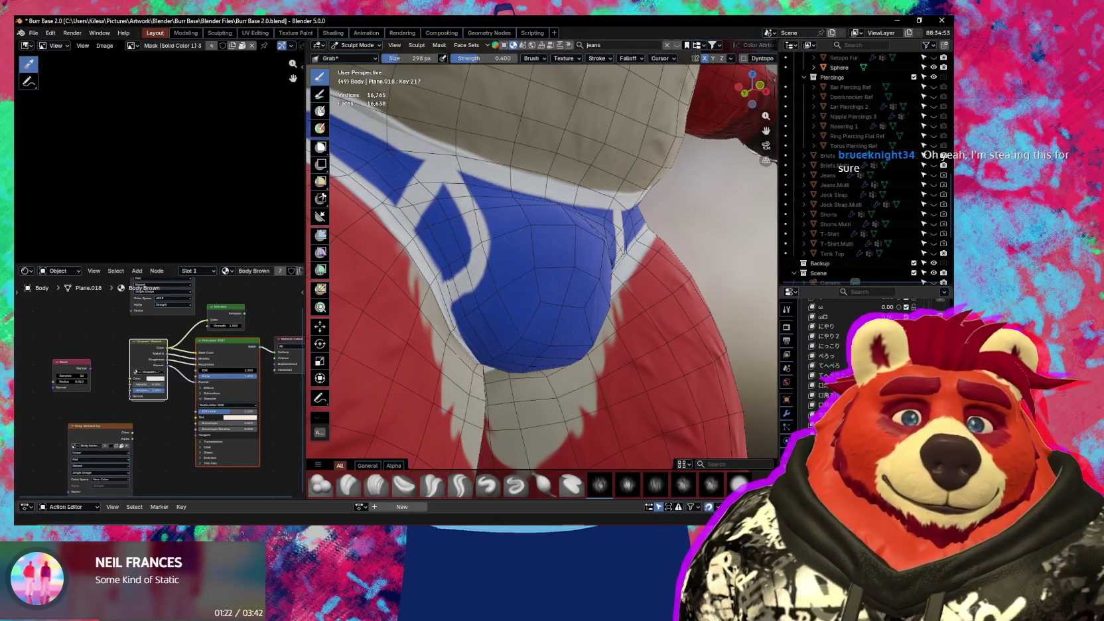
- Reshape the pouch from other angles with Grab strokes, pushing its bottom upward
{"action": "mouse_move", "coordinate": [564, 312]}
{"action": "middle_mouse_down"}
{"action": "mouse_move", "coordinate": [532, 250]}
{"action": "mouse_move", "coordinate": [525, 289]}
{"action": "middle_mouse_up"}
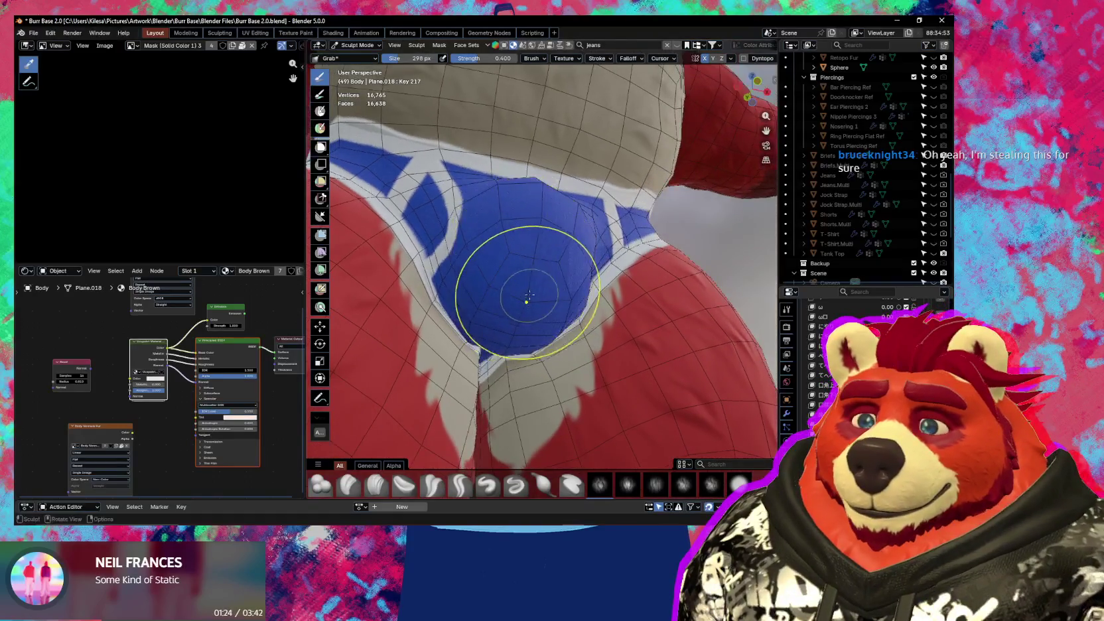
{"action": "left_click_drag", "start_coordinate": [525, 289], "coordinate": [530, 278]}
{"action": "mouse_move", "coordinate": [530, 279]}
{"action": "middle_mouse_down"}
{"action": "mouse_move", "coordinate": [439, 256]}
{"action": "mouse_move", "coordinate": [490, 248]}
{"action": "middle_mouse_up"}
{"action": "left_click_drag", "start_coordinate": [537, 249], "coordinate": [534, 238]}
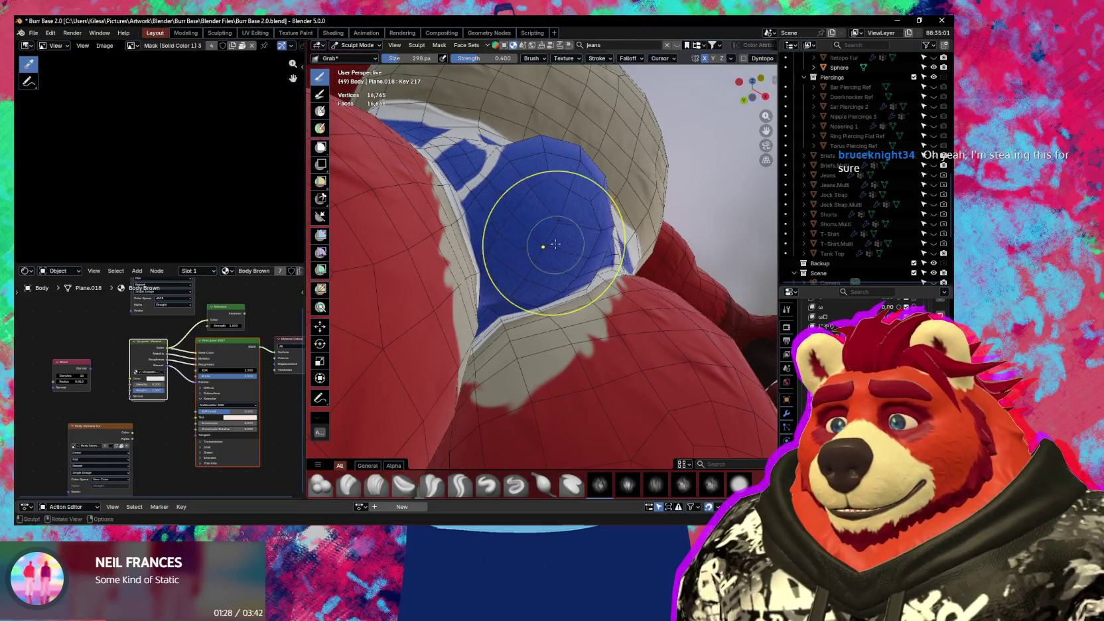
{"action": "mouse_move", "coordinate": [531, 247]}
{"action": "middle_mouse_down"}
{"action": "mouse_move", "coordinate": [556, 270]}
{"action": "mouse_move", "coordinate": [555, 365]}
{"action": "middle_mouse_up"}
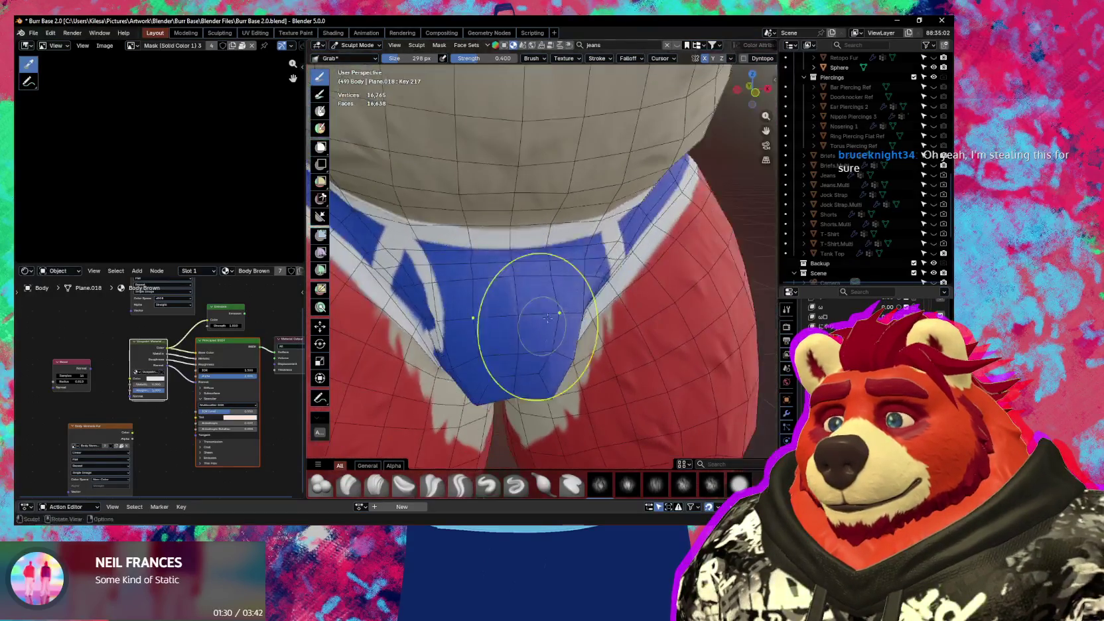
{"action": "left_click_drag", "start_coordinate": [554, 363], "coordinate": [531, 369]}
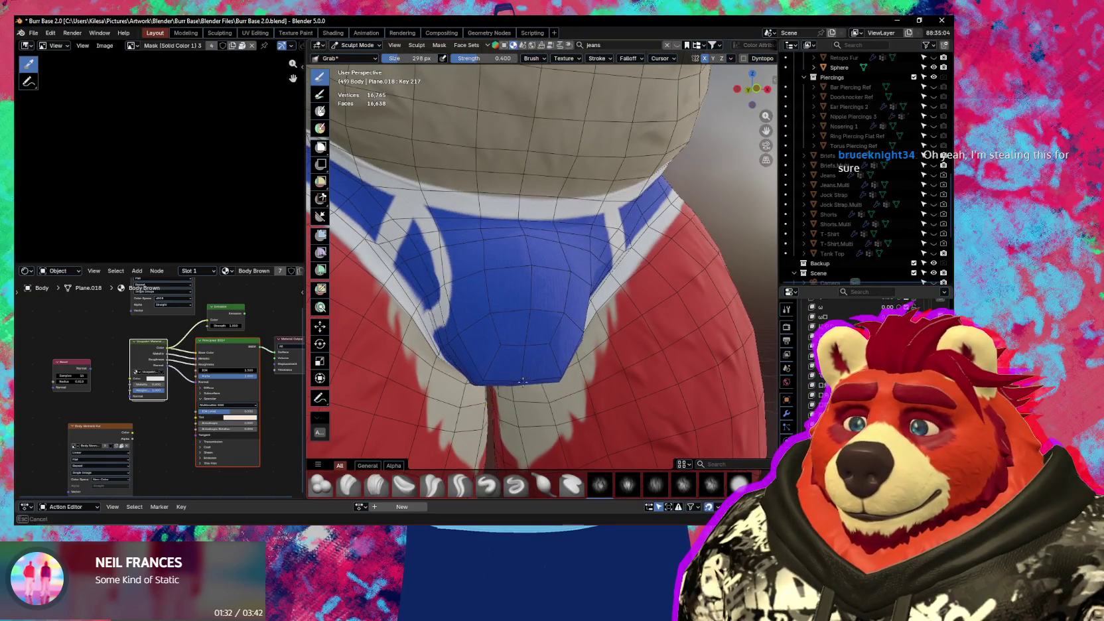
{"action": "mouse_move", "coordinate": [528, 371]}
{"action": "middle_mouse_down"}
{"action": "mouse_move", "coordinate": [504, 329]}
{"action": "mouse_move", "coordinate": [591, 358]}
{"action": "mouse_move", "coordinate": [572, 340]}
{"action": "mouse_move", "coordinate": [543, 382]}
{"action": "middle_mouse_up"}
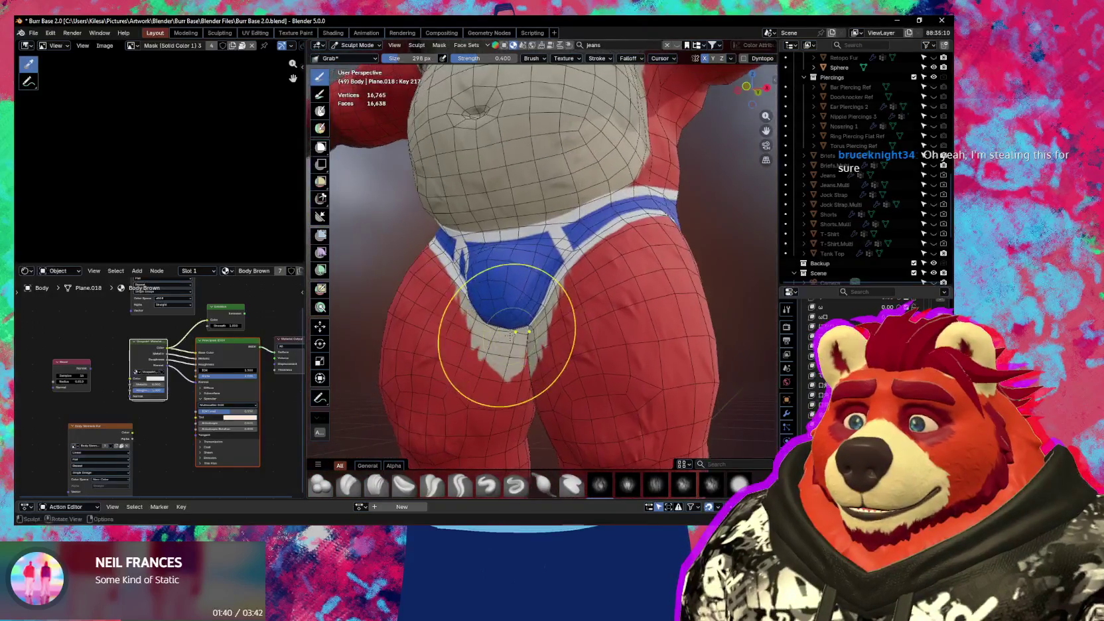
{"action": "mouse_move", "coordinate": [616, 345]}
{"action": "middle_mouse_down"}
{"action": "mouse_move", "coordinate": [552, 317]}
{"action": "mouse_move", "coordinate": [509, 336]}
{"action": "middle_mouse_up"}
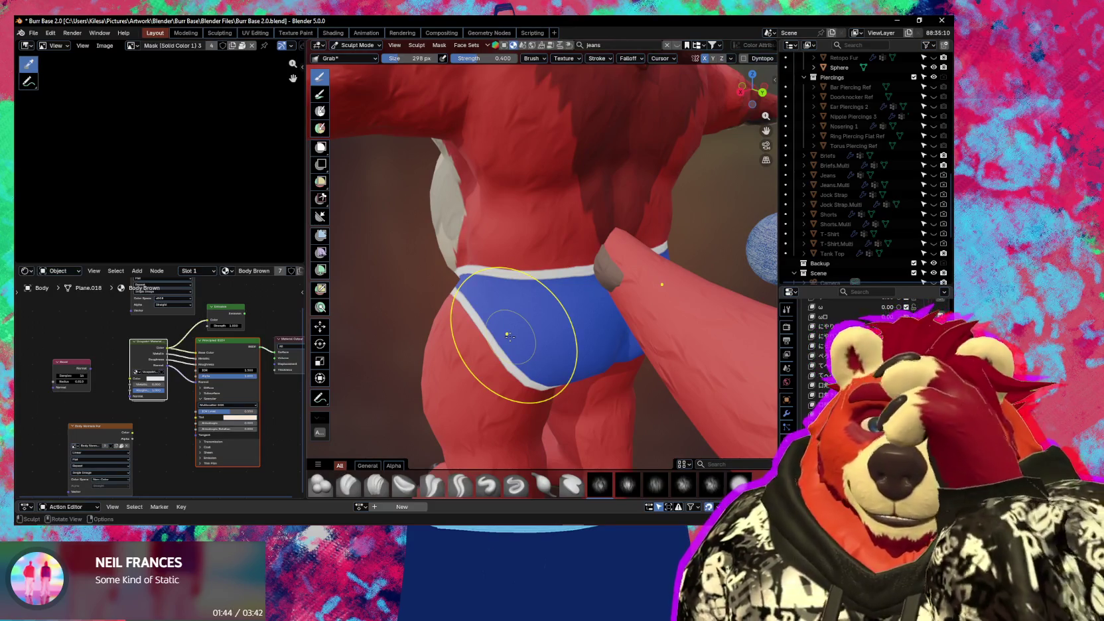
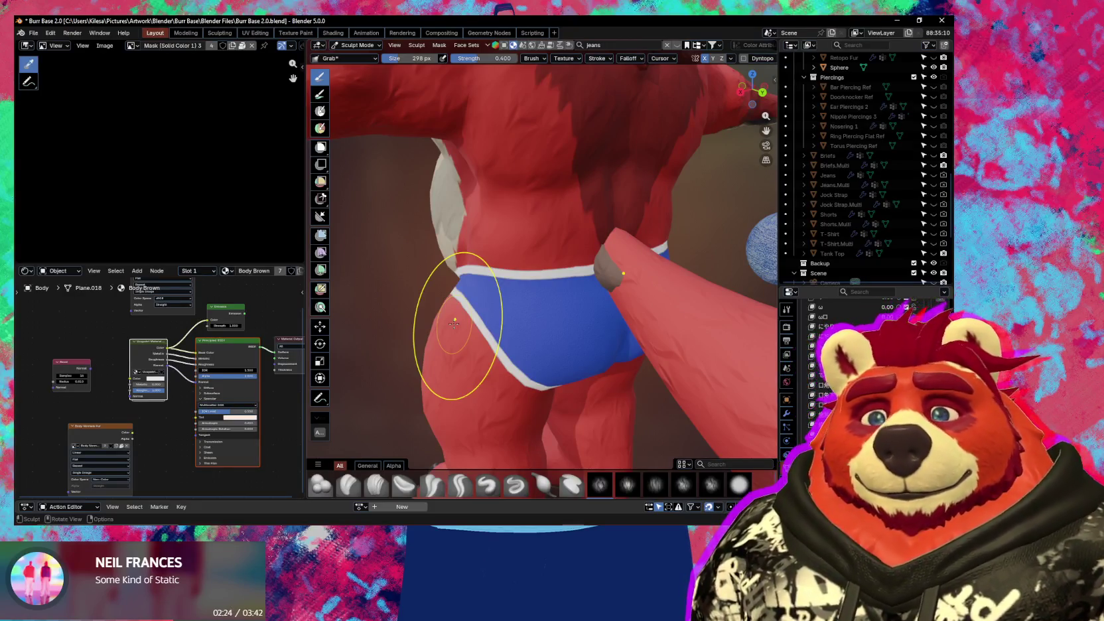
- Turn off viewport overlays and orbit around the bear to review the torso and briefs
{"action": "mouse_move", "coordinate": [454, 323]}
{"action": "middle_mouse_down"}
{"action": "mouse_move", "coordinate": [625, 255]}
{"action": "mouse_move", "coordinate": [518, 276]}
{"action": "mouse_move", "coordinate": [571, 289]}
{"action": "mouse_move", "coordinate": [568, 313]}
{"action": "mouse_move", "coordinate": [661, 323]}
{"action": "mouse_move", "coordinate": [566, 313]}
{"action": "middle_mouse_up"}
{"action": "key", "text": "shift+alt+z"}
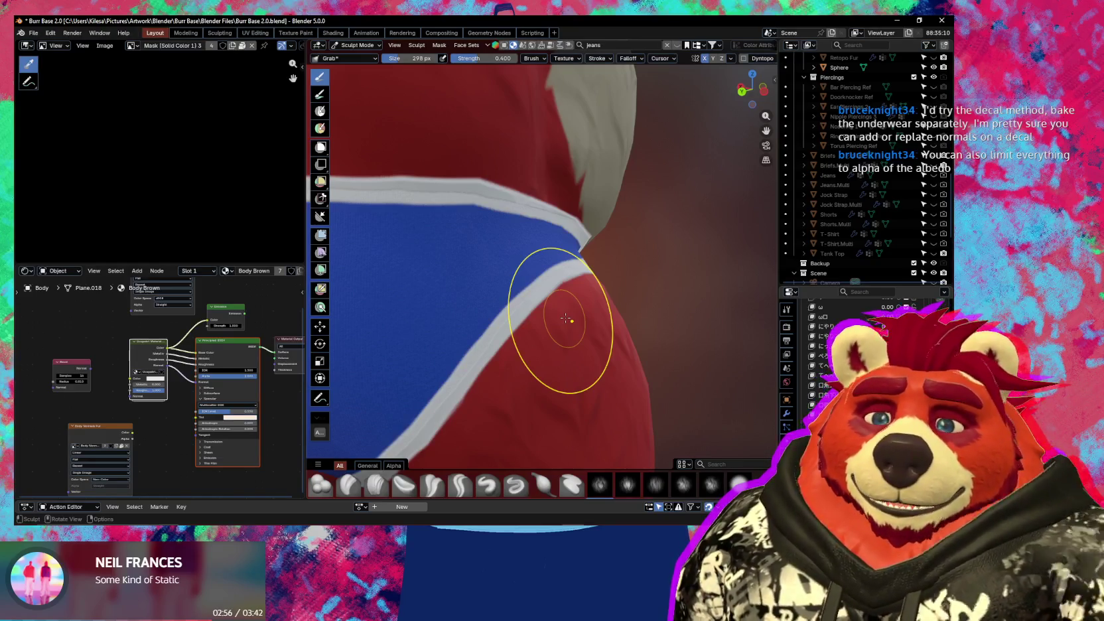
{"action": "scroll", "coordinate": [575, 274], "scroll_direction": "down", "scroll_amount": 5}
{"action": "mouse_move", "coordinate": [574, 273]}
{"action": "middle_mouse_down"}
{"action": "mouse_move", "coordinate": [574, 314]}
{"action": "mouse_move", "coordinate": [612, 324]}
{"action": "mouse_move", "coordinate": [579, 313]}
{"action": "middle_mouse_up"}
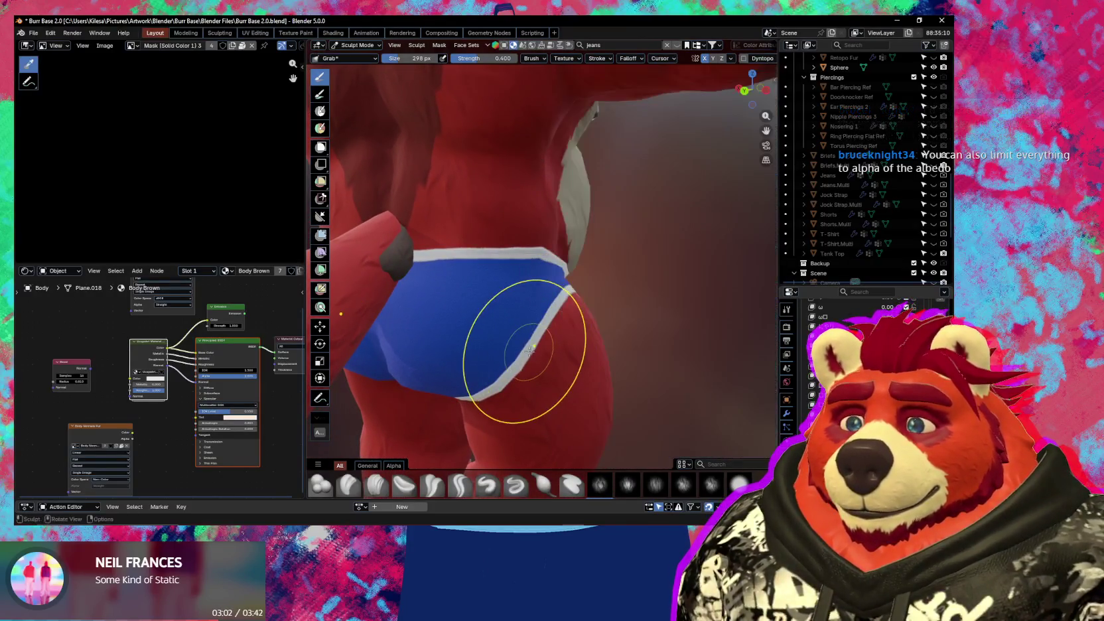
{"action": "scroll", "coordinate": [525, 355], "scroll_direction": "down", "scroll_amount": 2}
{"action": "mouse_move", "coordinate": [537, 346]}
{"action": "middle_mouse_down"}
{"action": "mouse_move", "coordinate": [369, 321]}
{"action": "mouse_move", "coordinate": [456, 394]}
{"action": "mouse_move", "coordinate": [411, 403]}
{"action": "mouse_move", "coordinate": [410, 346]}
{"action": "mouse_move", "coordinate": [501, 348]}
{"action": "middle_mouse_up"}
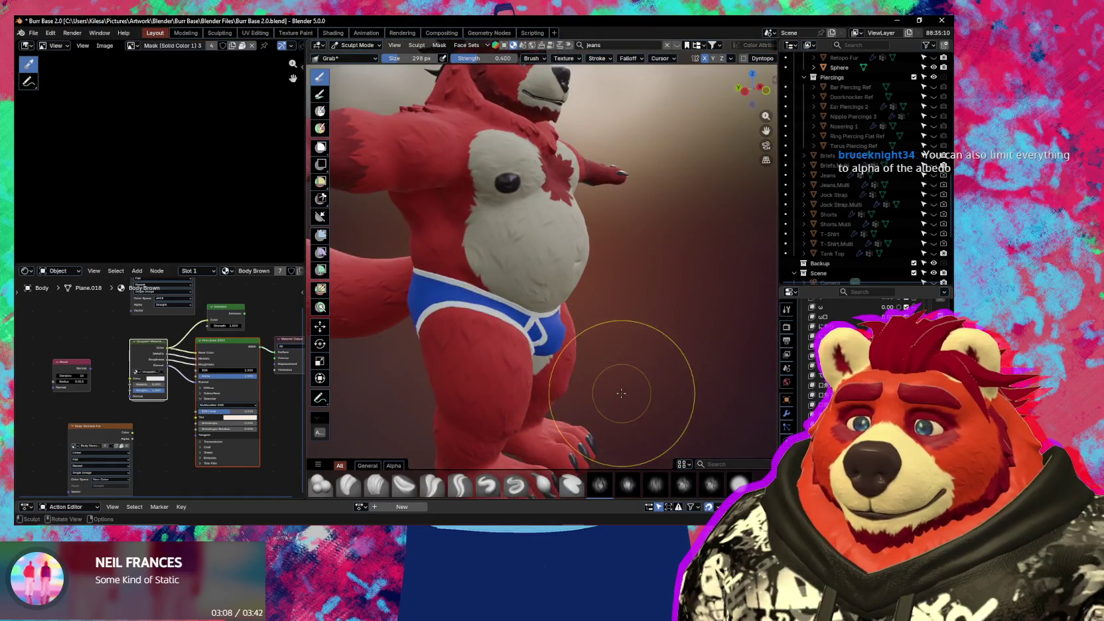
{"action": "mouse_move", "coordinate": [621, 394]}
{"action": "middle_mouse_down"}
{"action": "mouse_move", "coordinate": [531, 332]}
{"action": "mouse_move", "coordinate": [507, 250]}
{"action": "middle_mouse_up"}
{"action": "scroll", "coordinate": [505, 315], "scroll_direction": "up", "scroll_amount": 3}
- Inspect the briefs and hip from side and rear angles, briefly toggling the paint-layer panel
{"action": "key", "text": "n"}
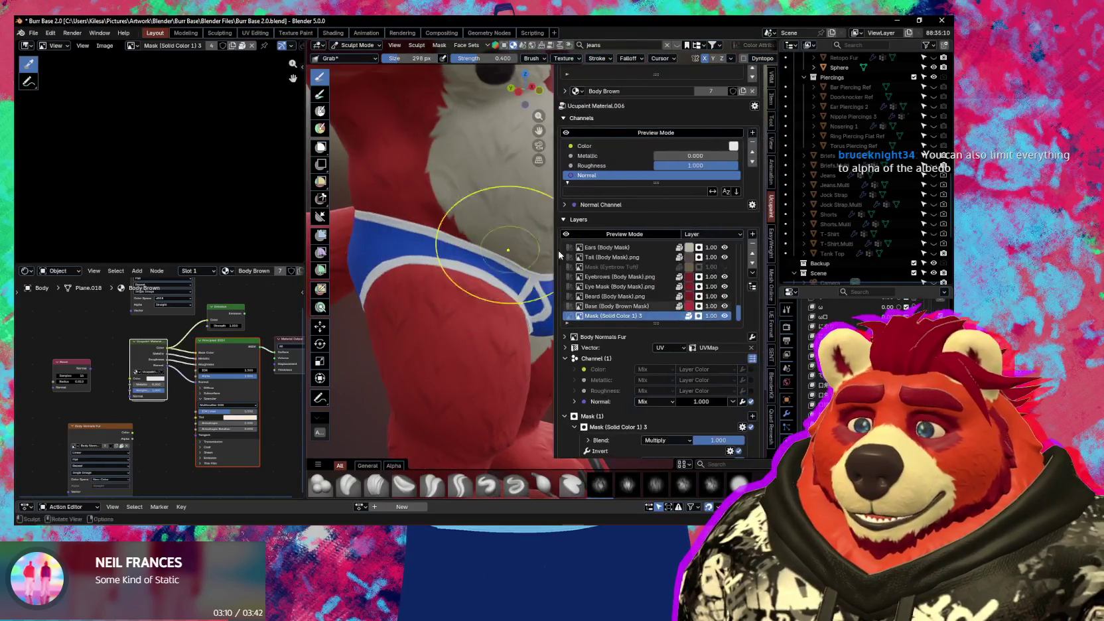
{"action": "left_click_drag", "start_coordinate": [738, 312], "coordinate": [738, 256]}
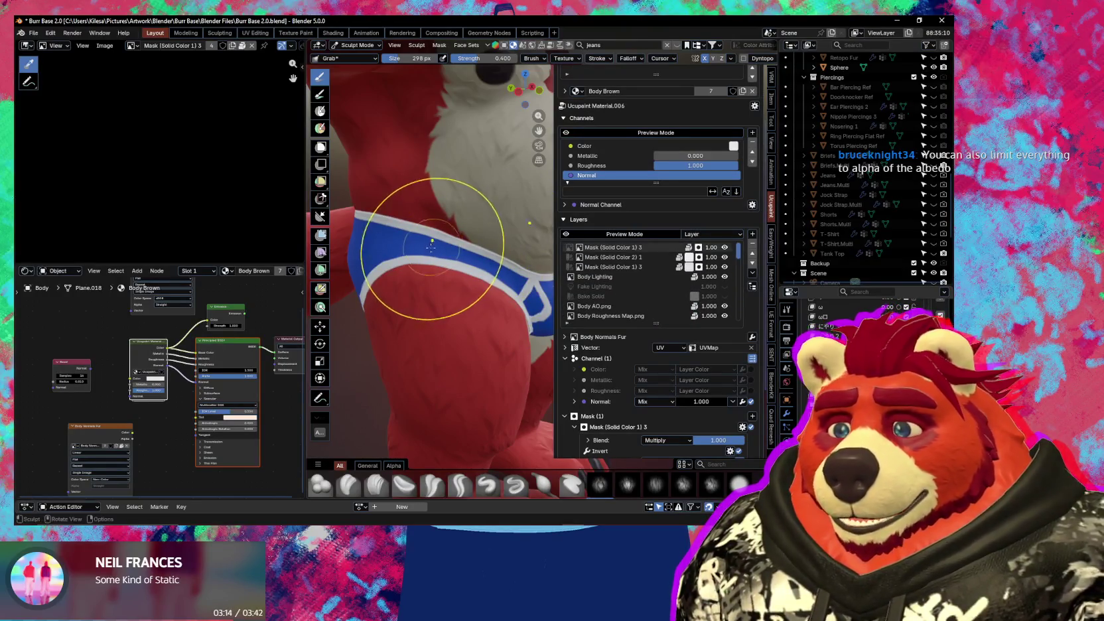
{"action": "key", "text": "n"}
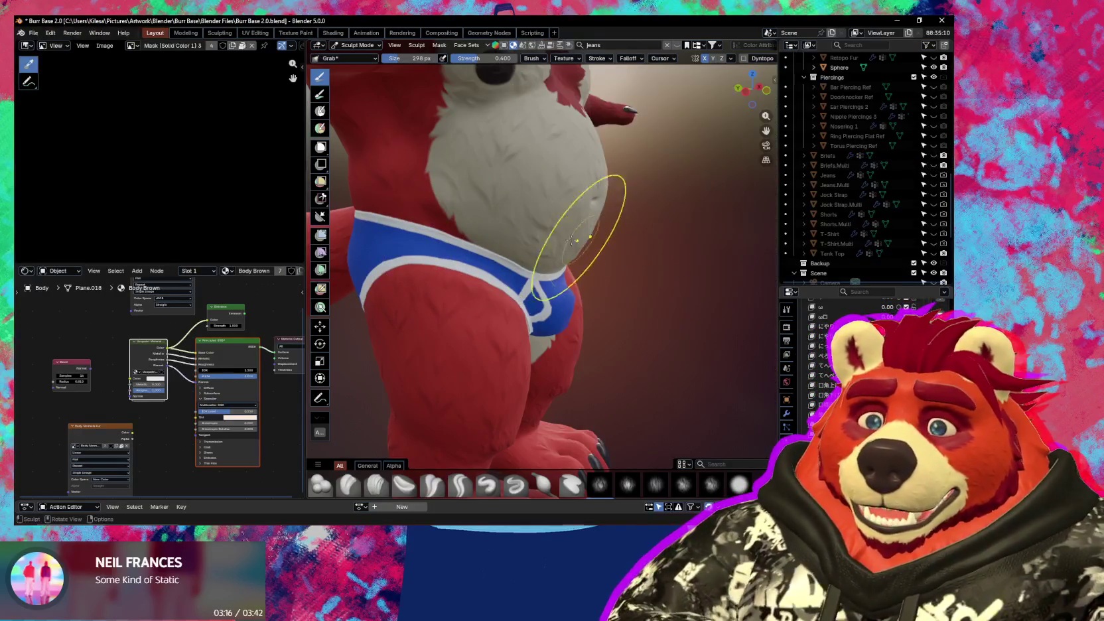
{"action": "middle_click_drag", "start_coordinate": [581, 251], "coordinate": [545, 250]}
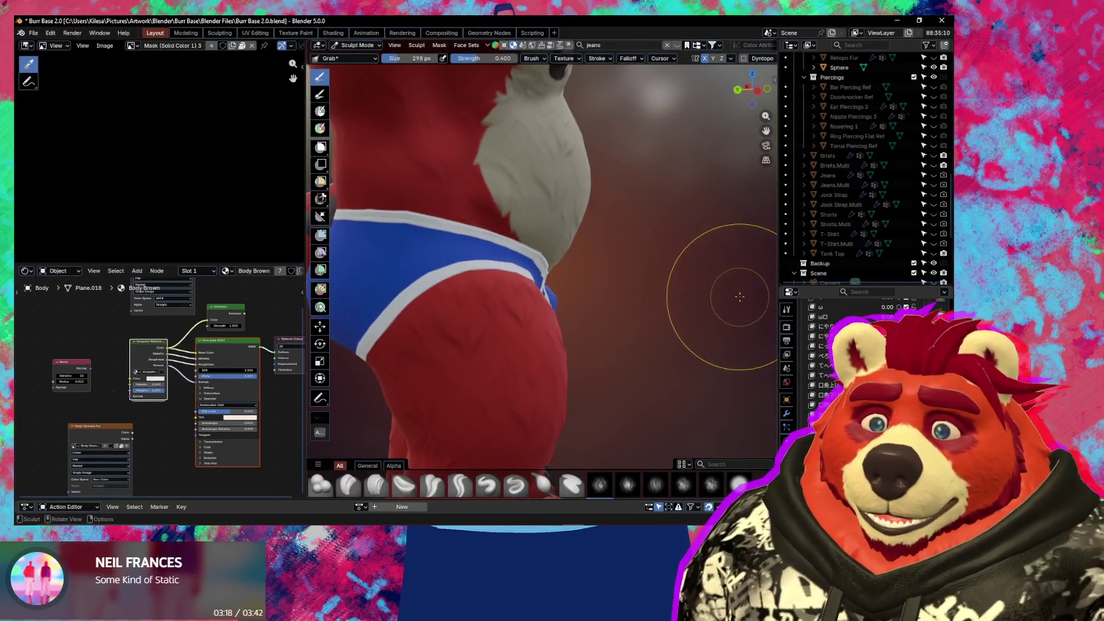
{"action": "middle_click_drag", "start_coordinate": [551, 252], "coordinate": [617, 241]}
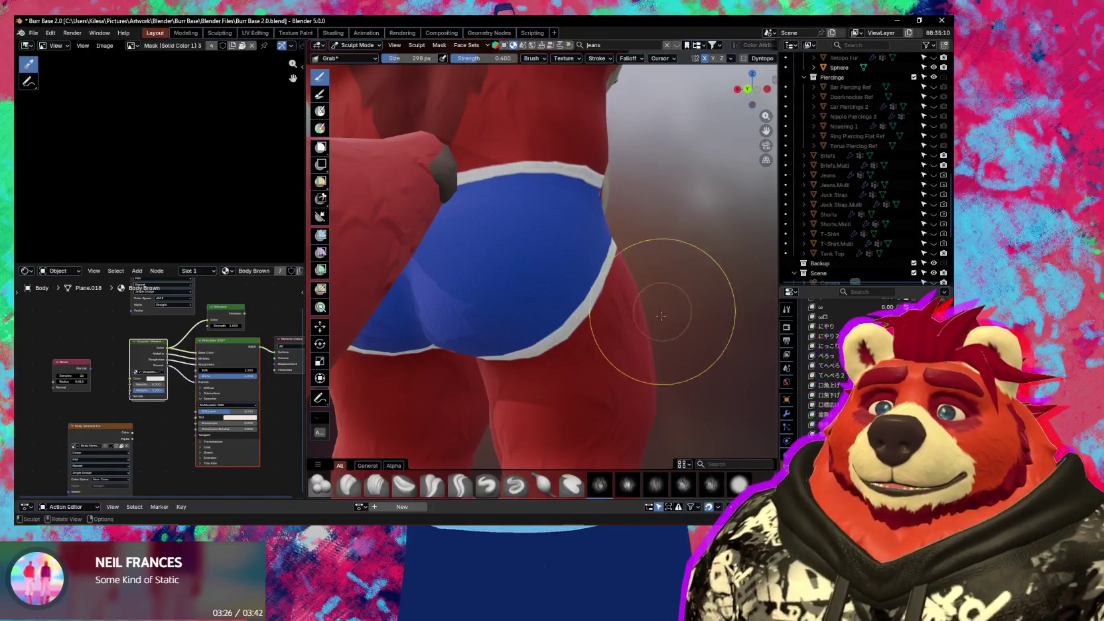
{"action": "mouse_move", "coordinate": [665, 307]}
{"action": "middle_mouse_down"}
{"action": "mouse_move", "coordinate": [554, 338]}
{"action": "mouse_move", "coordinate": [505, 333]}
{"action": "mouse_move", "coordinate": [541, 344]}
{"action": "middle_mouse_up"}
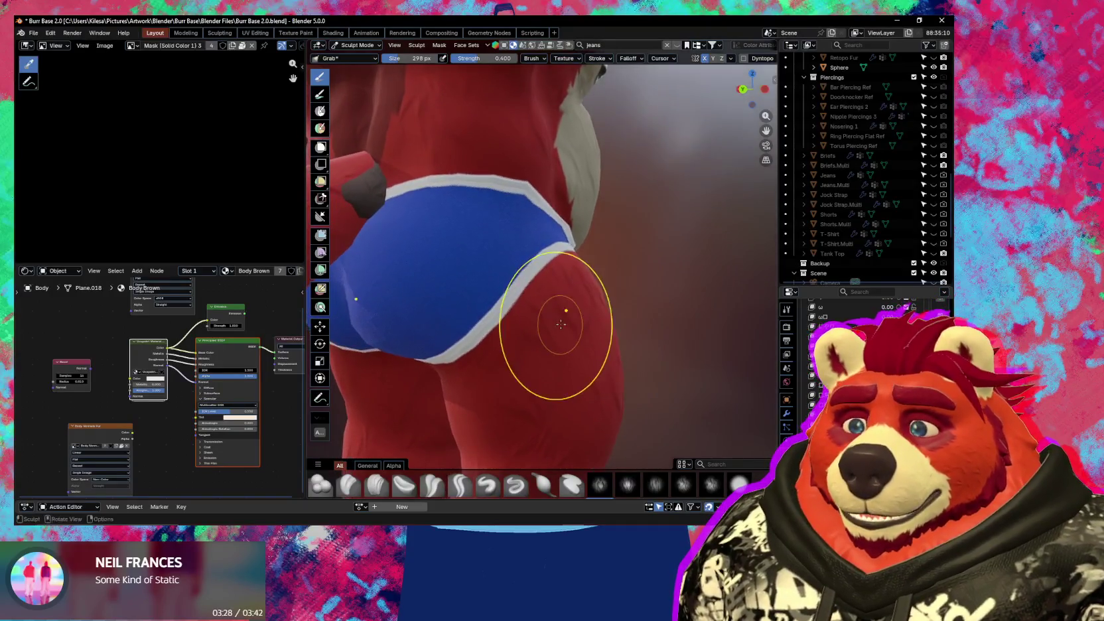
{"action": "middle_click_drag", "start_coordinate": [635, 320], "coordinate": [611, 330]}
{"action": "key", "text": "n"}
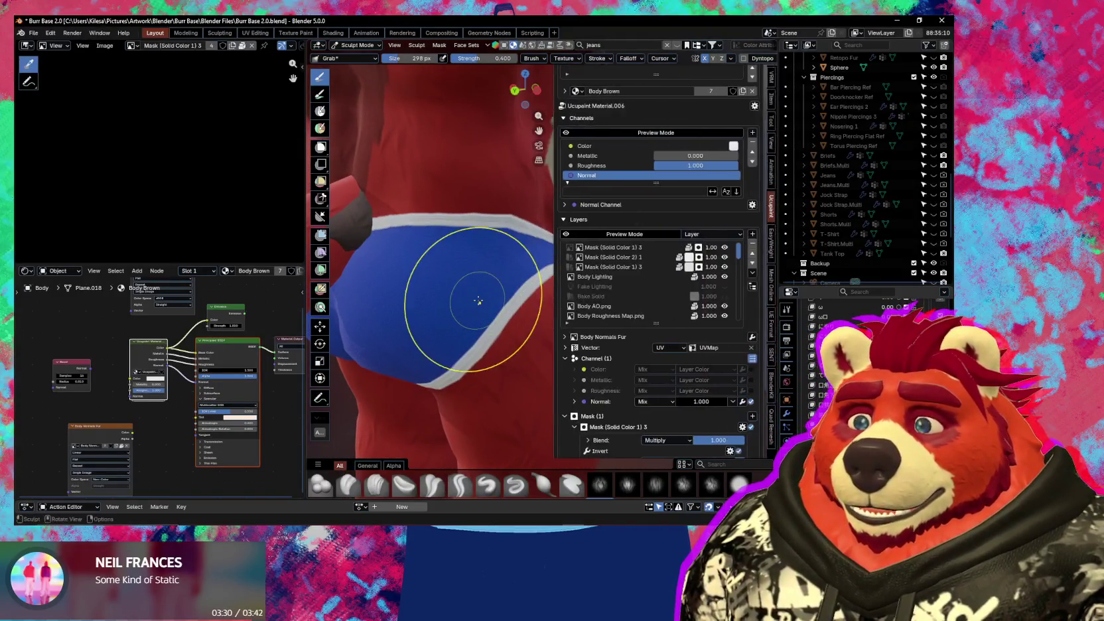
{"action": "key", "text": "n"}
- View the bear from front and three-quarter angles, then show the Ucupaint Layers panel
{"action": "key", "text": "n"}
{"action": "scroll", "coordinate": [481, 298], "scroll_direction": "up", "scroll_amount": 3}
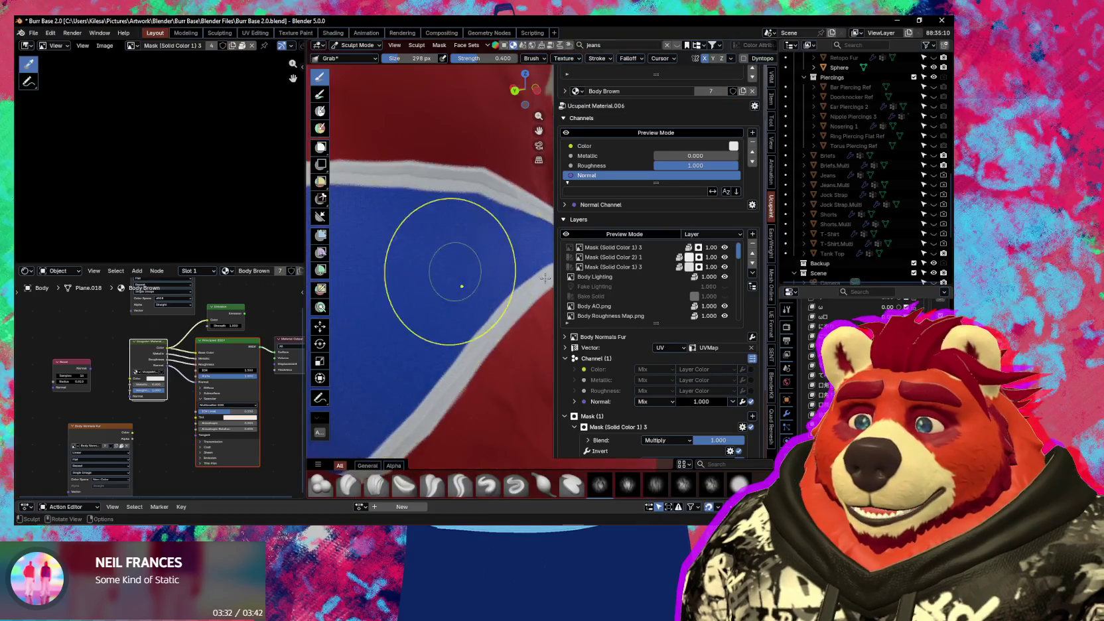
{"action": "scroll", "coordinate": [458, 286], "scroll_direction": "down", "scroll_amount": 3}
{"action": "mouse_move", "coordinate": [461, 291]}
{"action": "middle_mouse_down"}
{"action": "mouse_move", "coordinate": [510, 319]}
{"action": "mouse_move", "coordinate": [481, 345]}
{"action": "mouse_move", "coordinate": [498, 349]}
{"action": "middle_mouse_up"}
{"action": "key", "text": "n"}
{"action": "scroll", "coordinate": [486, 340], "scroll_direction": "down", "scroll_amount": 3}
{"action": "scroll", "coordinate": [504, 354], "scroll_direction": "up", "scroll_amount": 1}
{"action": "scroll", "coordinate": [504, 353], "scroll_direction": "down", "scroll_amount": 1}
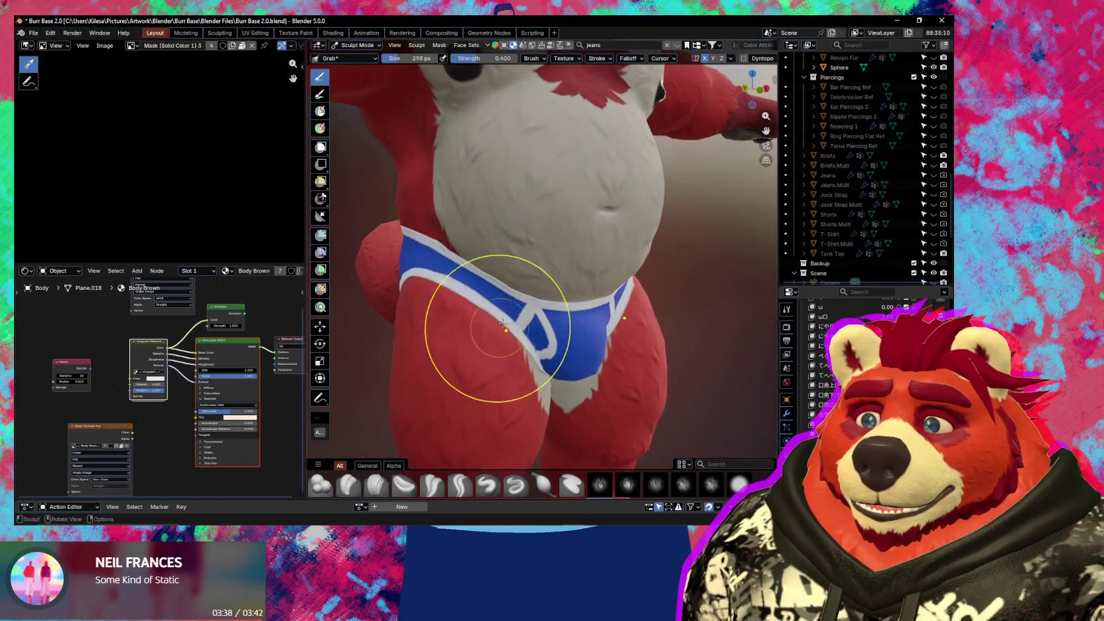
{"action": "scroll", "coordinate": [511, 357], "scroll_direction": "down", "scroll_amount": 2}
{"action": "scroll", "coordinate": [523, 360], "scroll_direction": "down", "scroll_amount": 2}
{"action": "middle_click_drag", "start_coordinate": [524, 360], "coordinate": [551, 364]}
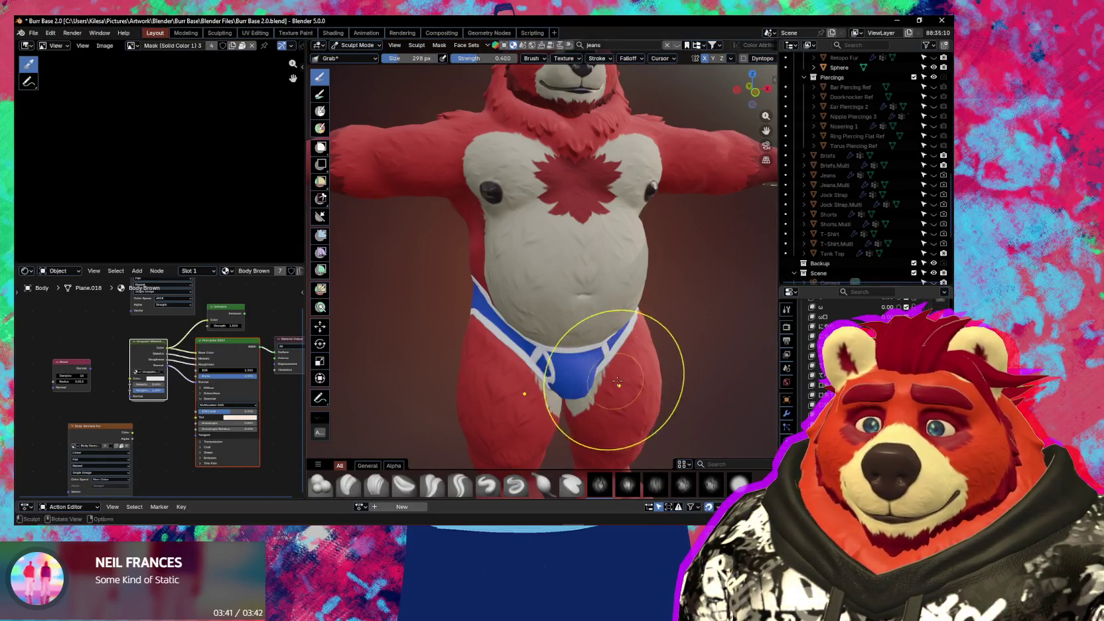
{"action": "middle_click_drag", "start_coordinate": [617, 382], "coordinate": [730, 398]}
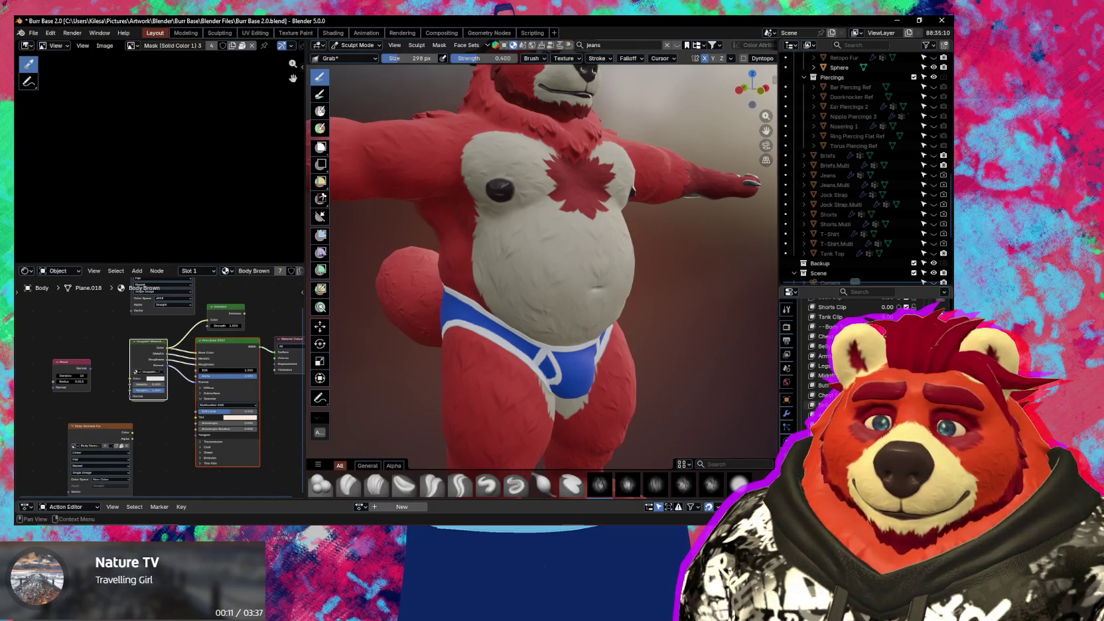
{"action": "left_click_drag", "start_coordinate": [557, 319], "coordinate": [530, 278]}
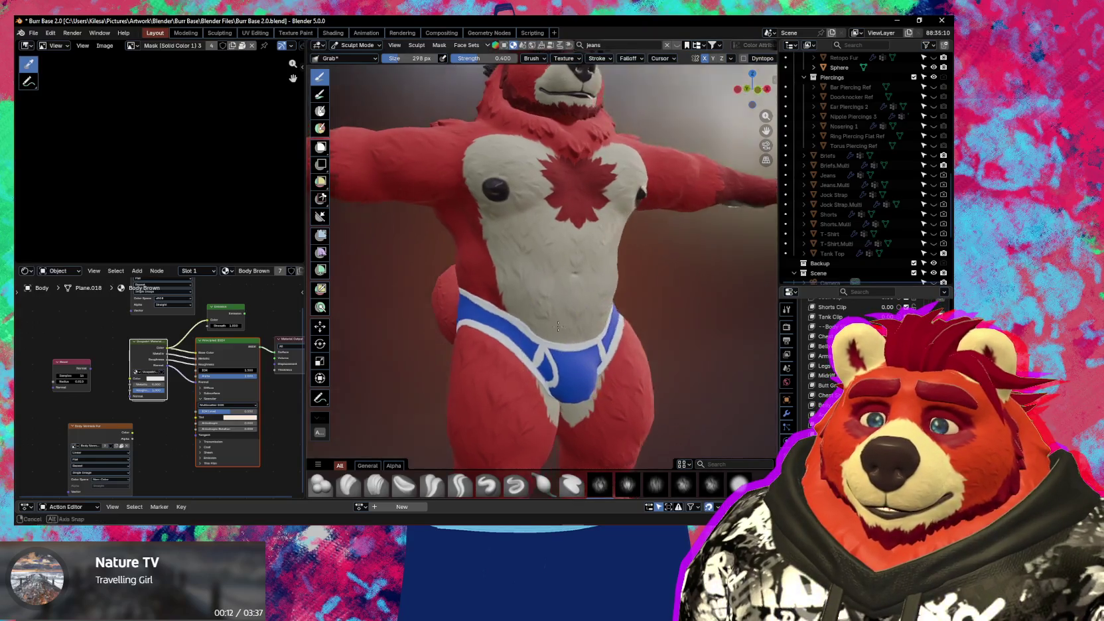
{"action": "scroll", "coordinate": [531, 296], "scroll_direction": "up", "scroll_amount": 3}
{"action": "key", "text": "n"}
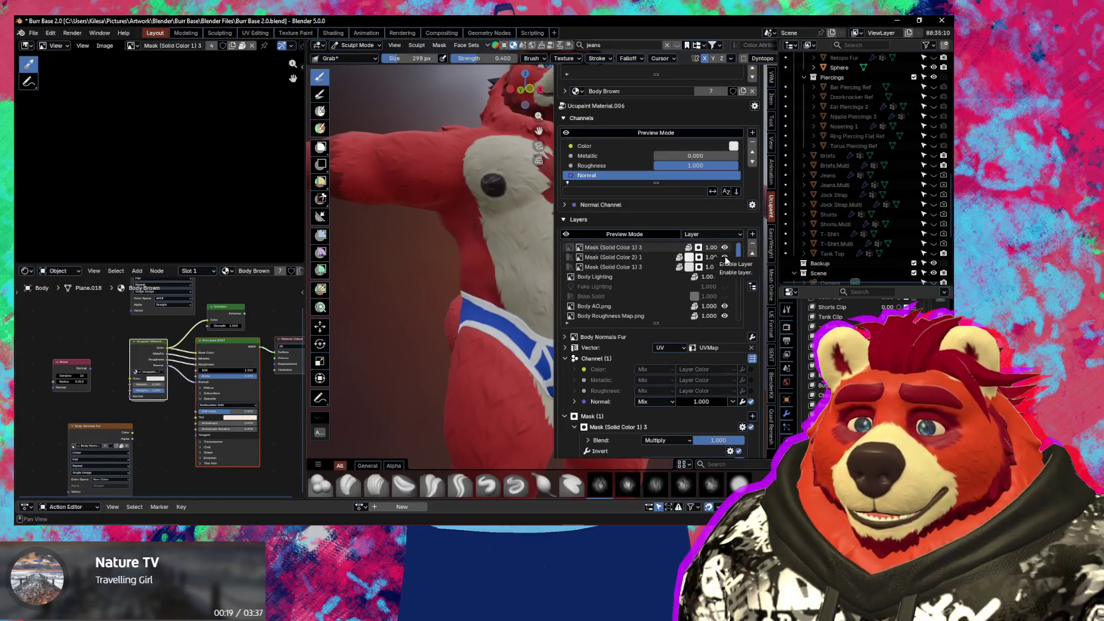
- Uncheck all three Mask (Solid Color) layers, then select the Body Normals Fur layer
{"action": "left_click", "coordinate": [725, 248]}
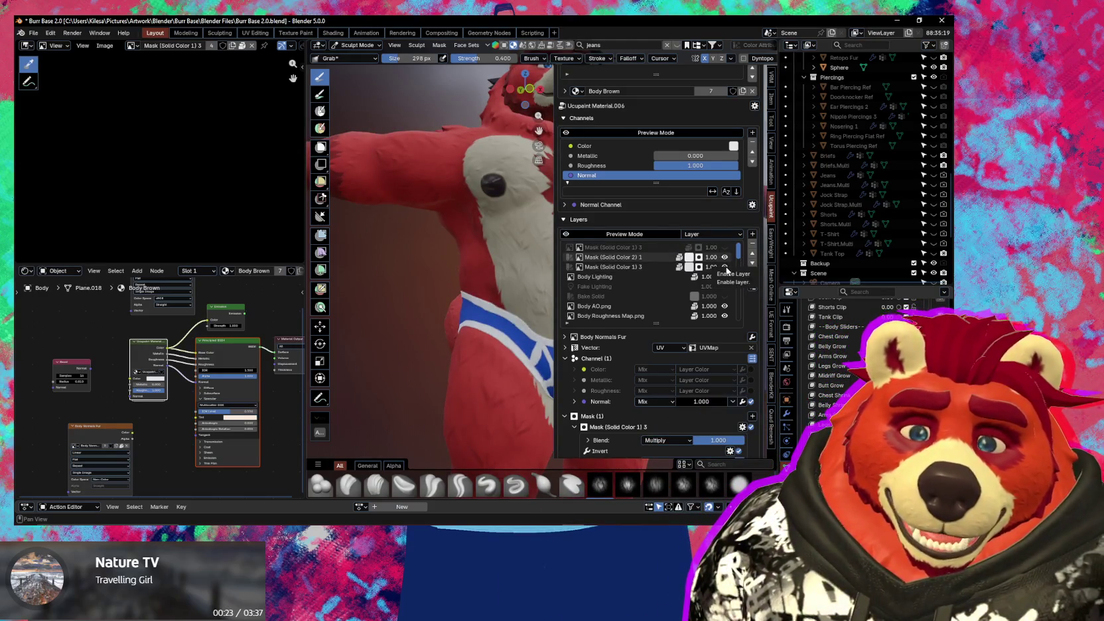
{"action": "left_click", "coordinate": [725, 267]}
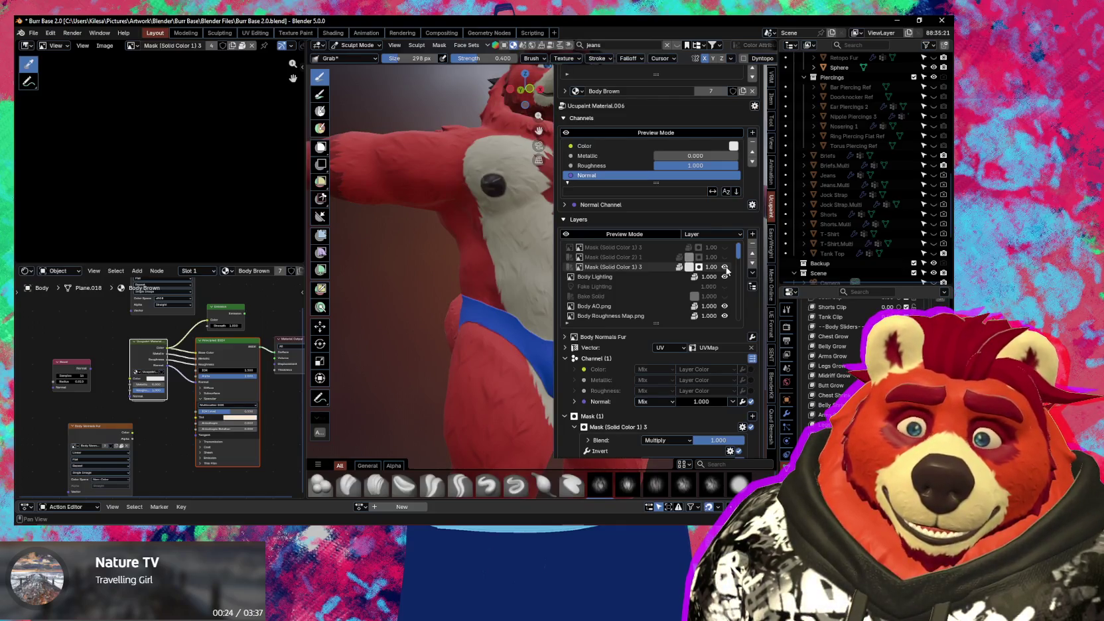
{"action": "left_click", "coordinate": [725, 267]}
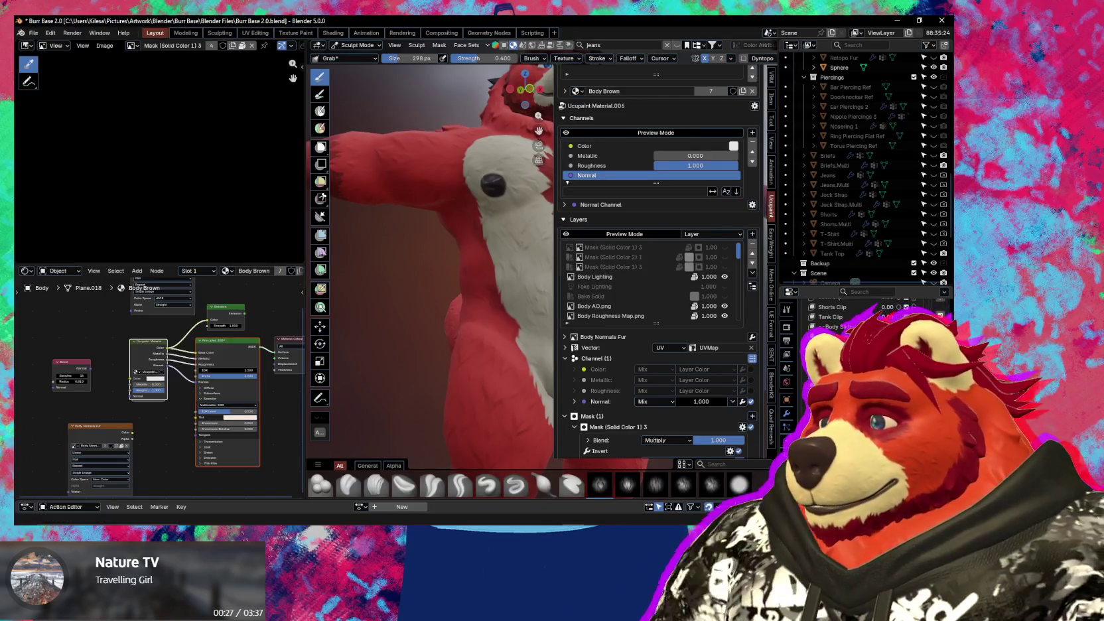
{"action": "left_click_drag", "start_coordinate": [738, 252], "coordinate": [741, 329]}
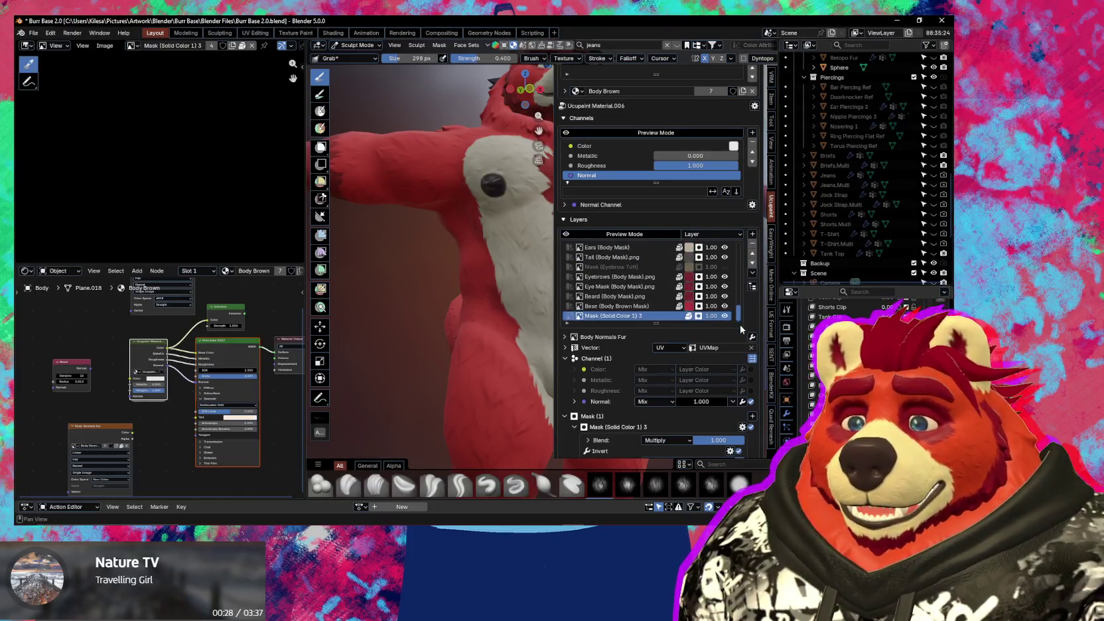
{"action": "scroll", "coordinate": [587, 317], "scroll_direction": "down", "scroll_amount": 3}
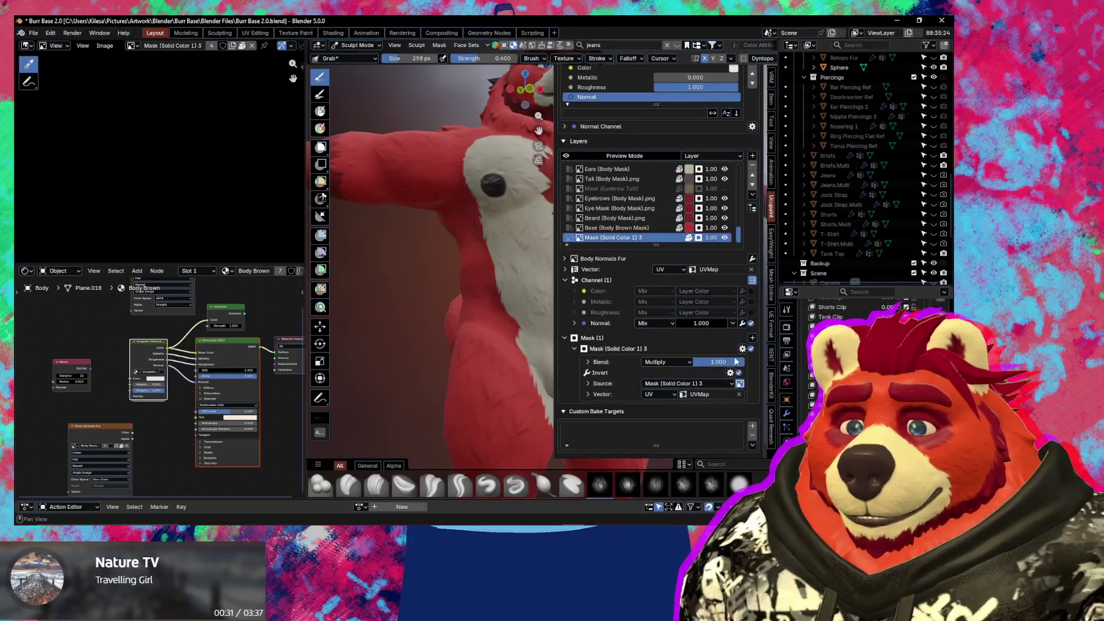
{"action": "left_click", "coordinate": [733, 237]}
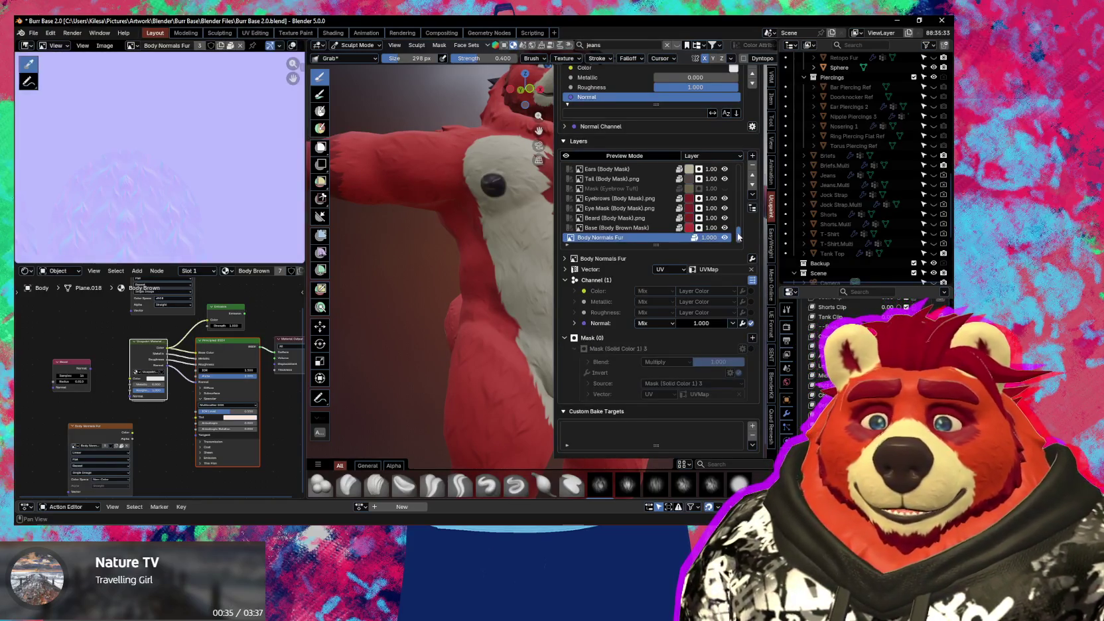
{"action": "left_click_drag", "start_coordinate": [738, 234], "coordinate": [736, 160]}
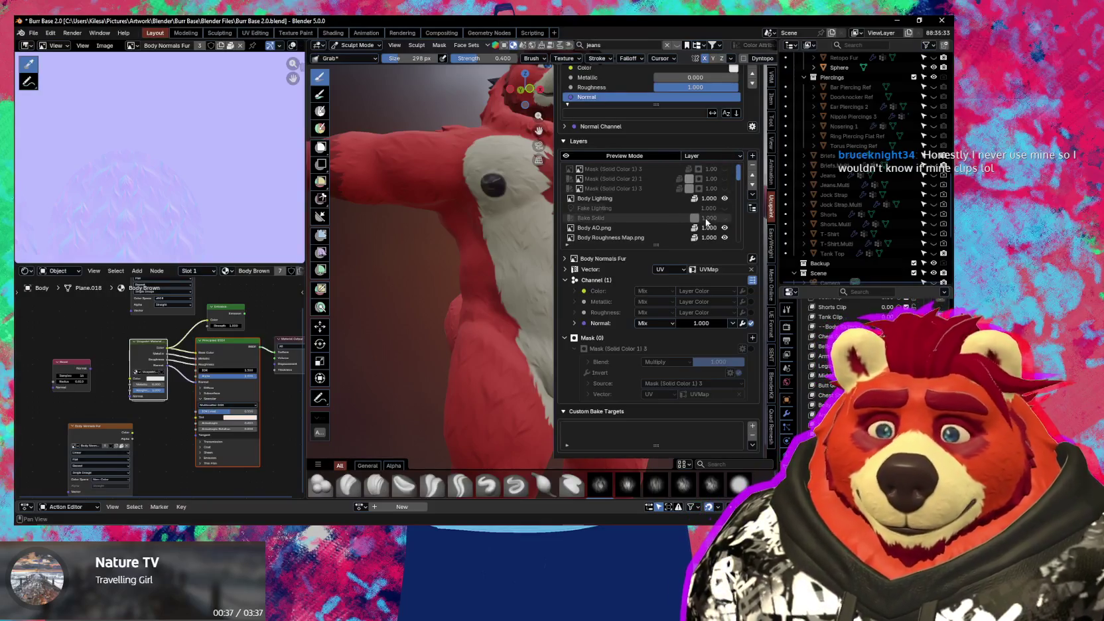
{"action": "mouse_move", "coordinate": [482, 268]}
{"action": "middle_mouse_down"}
{"action": "mouse_move", "coordinate": [493, 292]}
{"action": "mouse_move", "coordinate": [430, 314]}
{"action": "mouse_move", "coordinate": [468, 320]}
{"action": "mouse_move", "coordinate": [456, 296]}
{"action": "middle_mouse_up"}
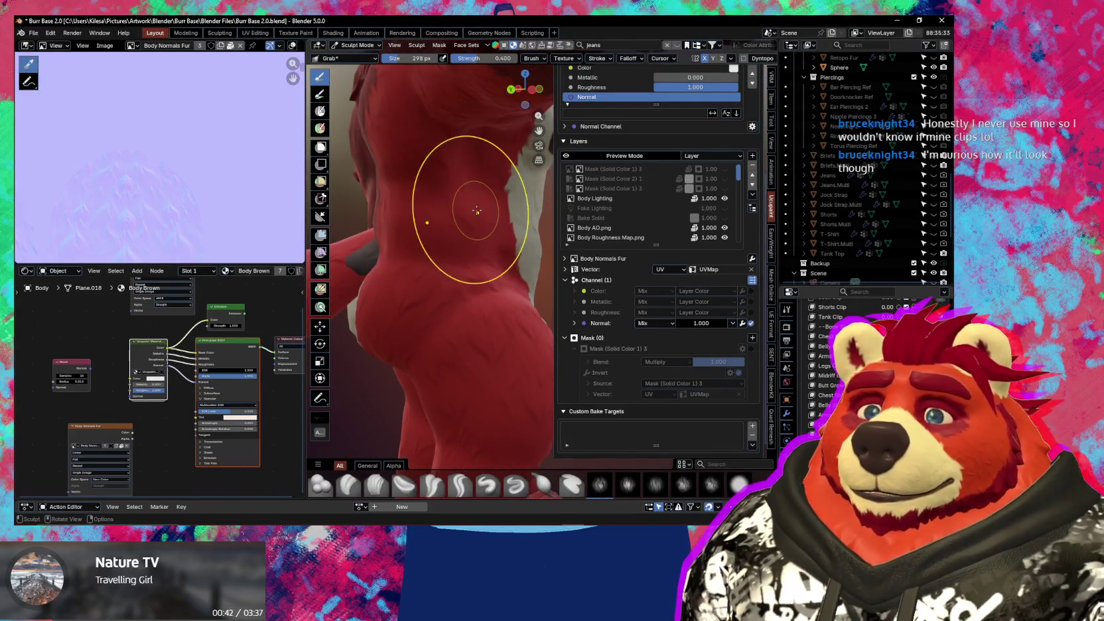
{"action": "mouse_move", "coordinate": [467, 217]}
{"action": "middle_mouse_down"}
{"action": "mouse_move", "coordinate": [394, 221]}
{"action": "mouse_move", "coordinate": [407, 259]}
{"action": "mouse_move", "coordinate": [444, 271]}
{"action": "mouse_move", "coordinate": [484, 264]}
{"action": "middle_mouse_up"}
{"action": "key", "text": "n"}
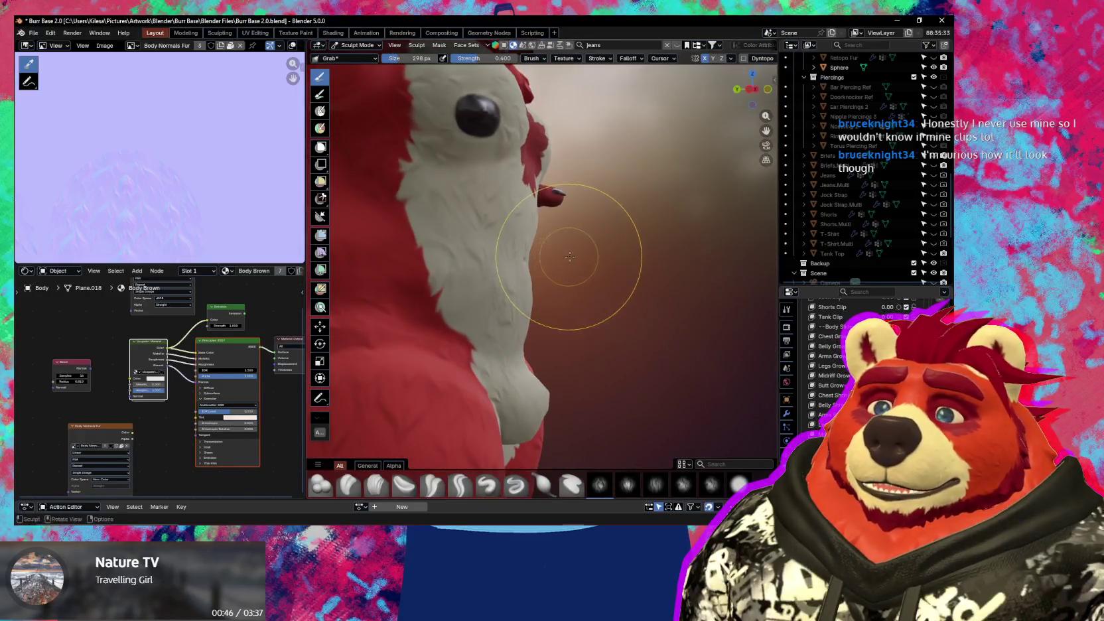
{"action": "scroll", "coordinate": [587, 239], "scroll_direction": "down", "scroll_amount": 5}
{"action": "mouse_move", "coordinate": [586, 239]}
{"action": "middle_mouse_down"}
{"action": "mouse_move", "coordinate": [511, 266]}
{"action": "mouse_move", "coordinate": [451, 256]}
{"action": "middle_mouse_up"}
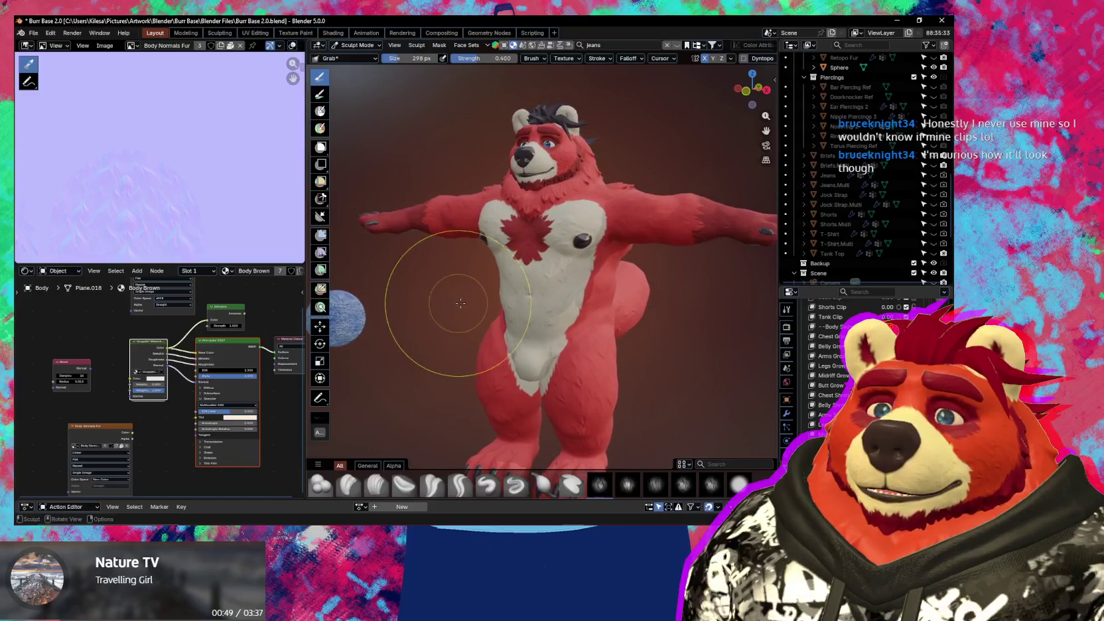
{"action": "mouse_move", "coordinate": [451, 298]}
{"action": "middle_mouse_down"}
{"action": "mouse_move", "coordinate": [582, 298]}
{"action": "mouse_move", "coordinate": [504, 278]}
{"action": "mouse_move", "coordinate": [546, 279]}
{"action": "middle_mouse_up"}
{"action": "scroll", "coordinate": [505, 279], "scroll_direction": "up", "scroll_amount": 3}
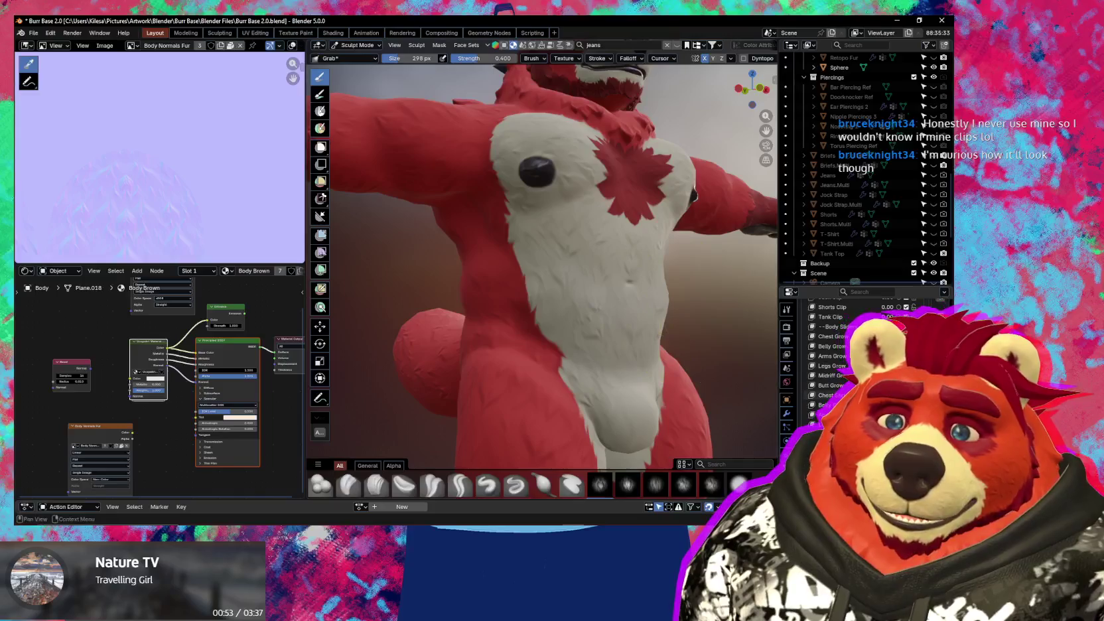
{"action": "middle_click_drag", "start_coordinate": [597, 312], "coordinate": [551, 298]}
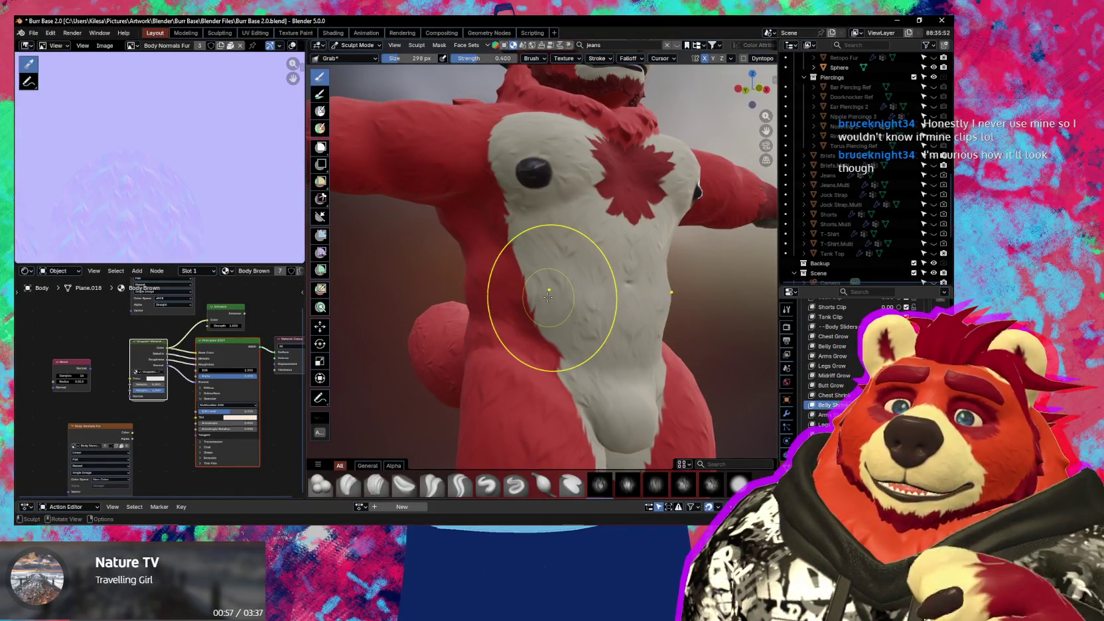
{"action": "key", "text": "n"}
{"action": "key", "text": "n"}
{"action": "scroll", "coordinate": [517, 265], "scroll_direction": "up", "scroll_amount": 1}
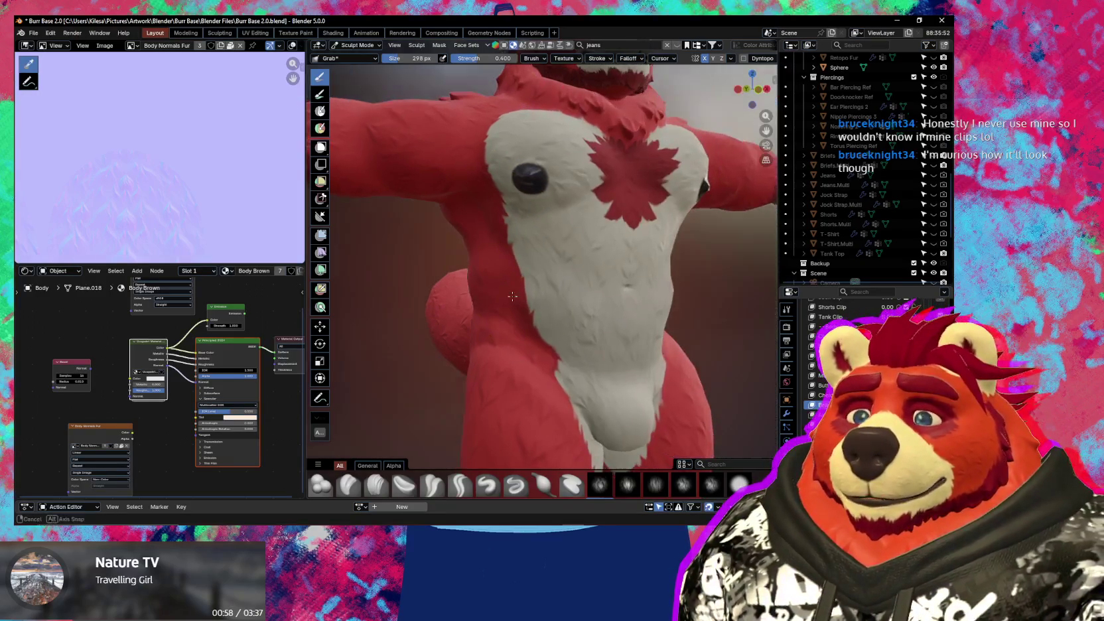
{"action": "scroll", "coordinate": [523, 290], "scroll_direction": "up", "scroll_amount": 2}
{"action": "mouse_move", "coordinate": [510, 297]}
{"action": "middle_mouse_down"}
{"action": "mouse_move", "coordinate": [491, 309]}
{"action": "mouse_move", "coordinate": [584, 315]}
{"action": "mouse_move", "coordinate": [540, 322]}
{"action": "mouse_move", "coordinate": [588, 345]}
{"action": "mouse_move", "coordinate": [590, 226]}
{"action": "mouse_move", "coordinate": [582, 257]}
{"action": "mouse_move", "coordinate": [599, 294]}
{"action": "mouse_move", "coordinate": [425, 320]}
{"action": "mouse_move", "coordinate": [486, 341]}
{"action": "mouse_move", "coordinate": [610, 233]}
{"action": "middle_mouse_up"}
{"action": "scroll", "coordinate": [508, 318], "scroll_direction": "down", "scroll_amount": 3}
{"action": "scroll", "coordinate": [595, 275], "scroll_direction": "down", "scroll_amount": 3}
{"action": "scroll", "coordinate": [599, 295], "scroll_direction": "up", "scroll_amount": 2}
{"action": "key", "text": "n"}
{"action": "key", "text": "n"}
{"action": "scroll", "coordinate": [559, 272], "scroll_direction": "down", "scroll_amount": 3}
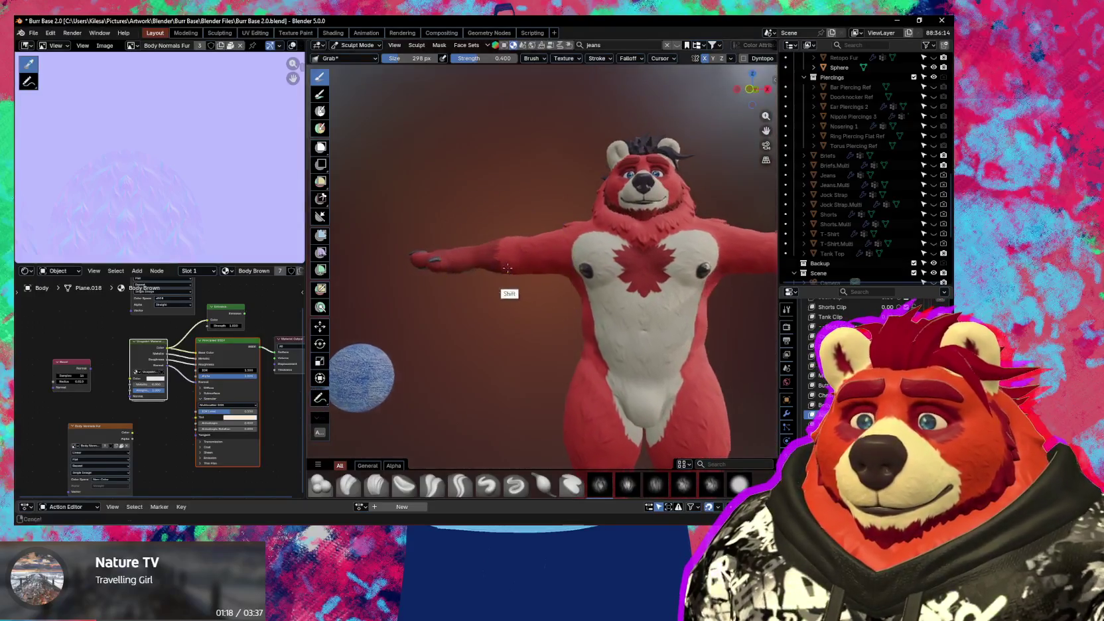
{"action": "mouse_move", "coordinate": [381, 325]}
{"action": "middle_mouse_down"}
{"action": "mouse_move", "coordinate": [613, 290]}
{"action": "mouse_move", "coordinate": [624, 320]}
{"action": "mouse_move", "coordinate": [529, 258]}
{"action": "mouse_move", "coordinate": [546, 247]}
{"action": "middle_mouse_up"}
{"action": "scroll", "coordinate": [624, 320], "scroll_direction": "up", "scroll_amount": 4}
- Switch to the Draw brush with radius 258 px and strength 0.39 along the upper arm
{"action": "middle_click_drag", "start_coordinate": [532, 292], "coordinate": [522, 237]}
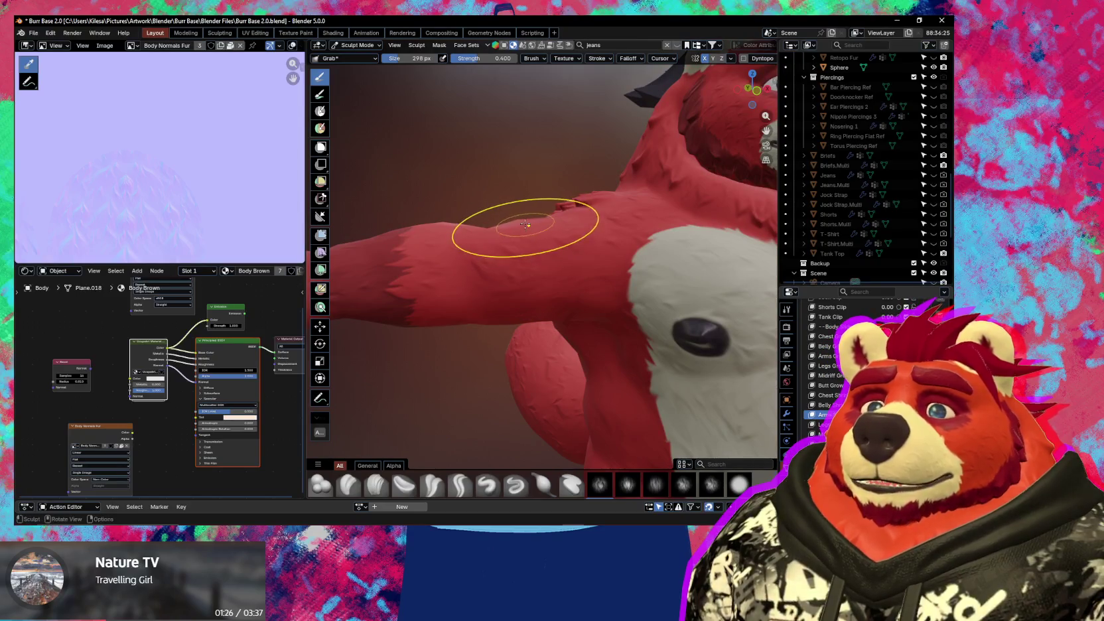
{"action": "mouse_move", "coordinate": [514, 228]}
{"action": "middle_mouse_down"}
{"action": "mouse_move", "coordinate": [585, 260]}
{"action": "mouse_move", "coordinate": [478, 283]}
{"action": "middle_mouse_up"}
{"action": "key", "text": "x"}
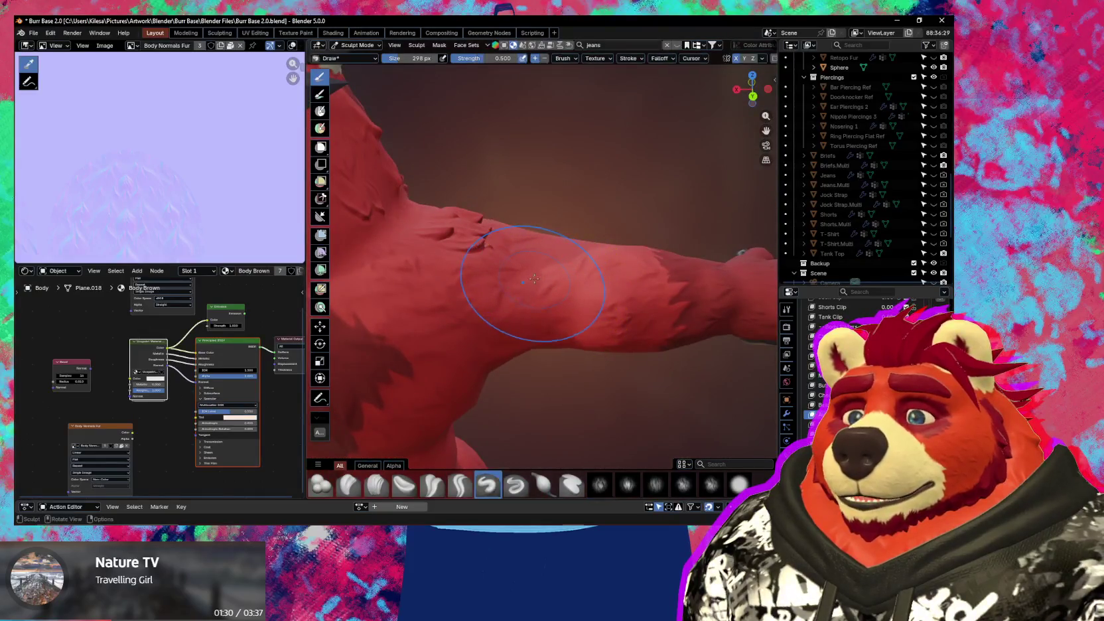
{"action": "mouse_move", "coordinate": [553, 258]}
{"action": "middle_mouse_down"}
{"action": "mouse_move", "coordinate": [523, 248]}
{"action": "mouse_move", "coordinate": [528, 302]}
{"action": "mouse_move", "coordinate": [555, 289]}
{"action": "mouse_move", "coordinate": [551, 351]}
{"action": "mouse_move", "coordinate": [592, 288]}
{"action": "middle_mouse_up"}
{"action": "key", "text": "f"}
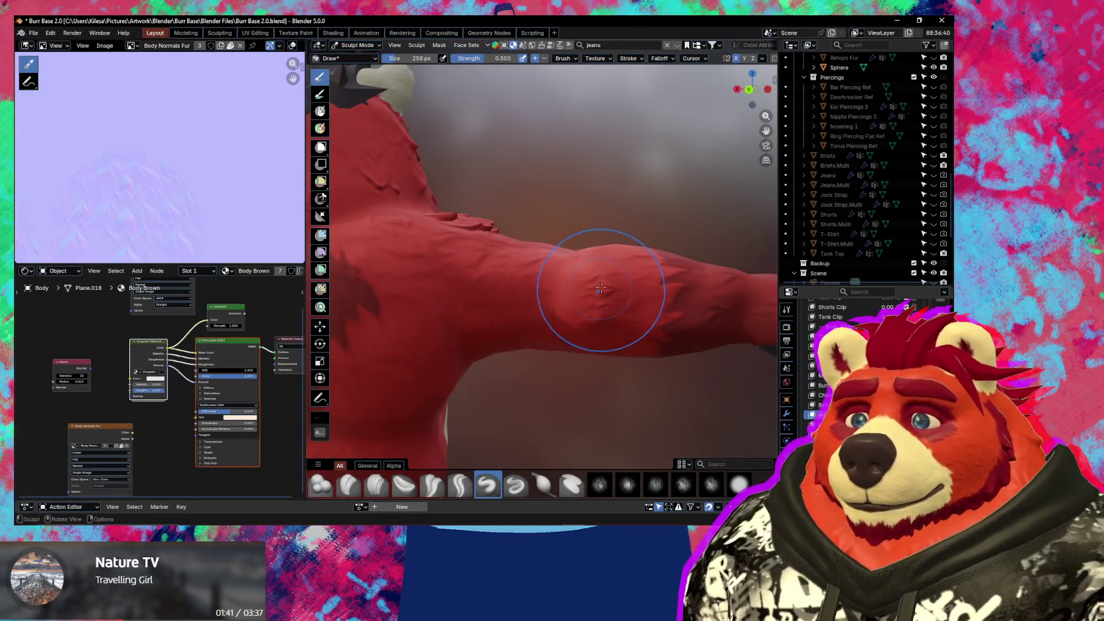
{"action": "key", "text": "shift+f"}
{"action": "left_click", "coordinate": [622, 292]}
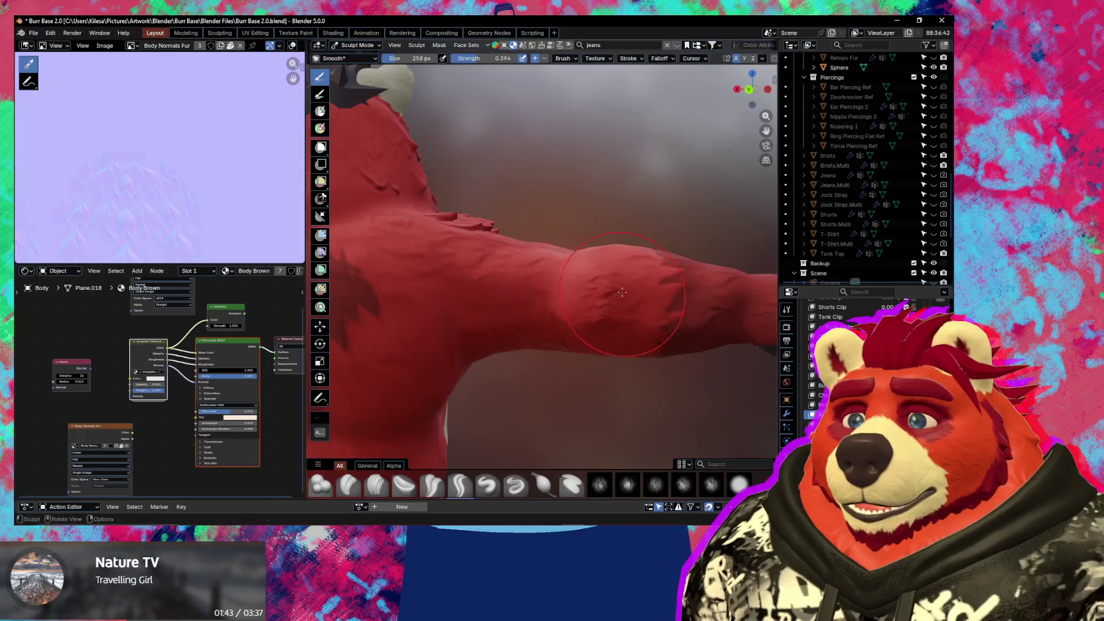
- View along the arm from behind and switch to the Grab brush
{"action": "mouse_move", "coordinate": [628, 262]}
{"action": "middle_mouse_down"}
{"action": "mouse_move", "coordinate": [612, 289]}
{"action": "mouse_move", "coordinate": [438, 328]}
{"action": "mouse_move", "coordinate": [539, 333]}
{"action": "mouse_move", "coordinate": [517, 298]}
{"action": "middle_mouse_up"}
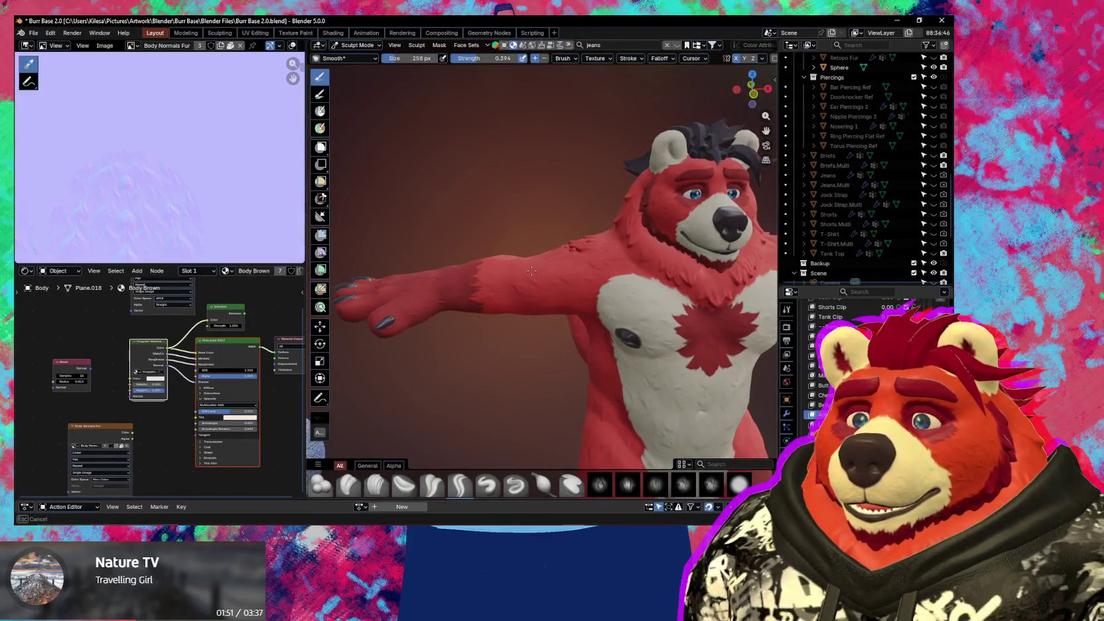
{"action": "scroll", "coordinate": [531, 271], "scroll_direction": "up", "scroll_amount": 3}
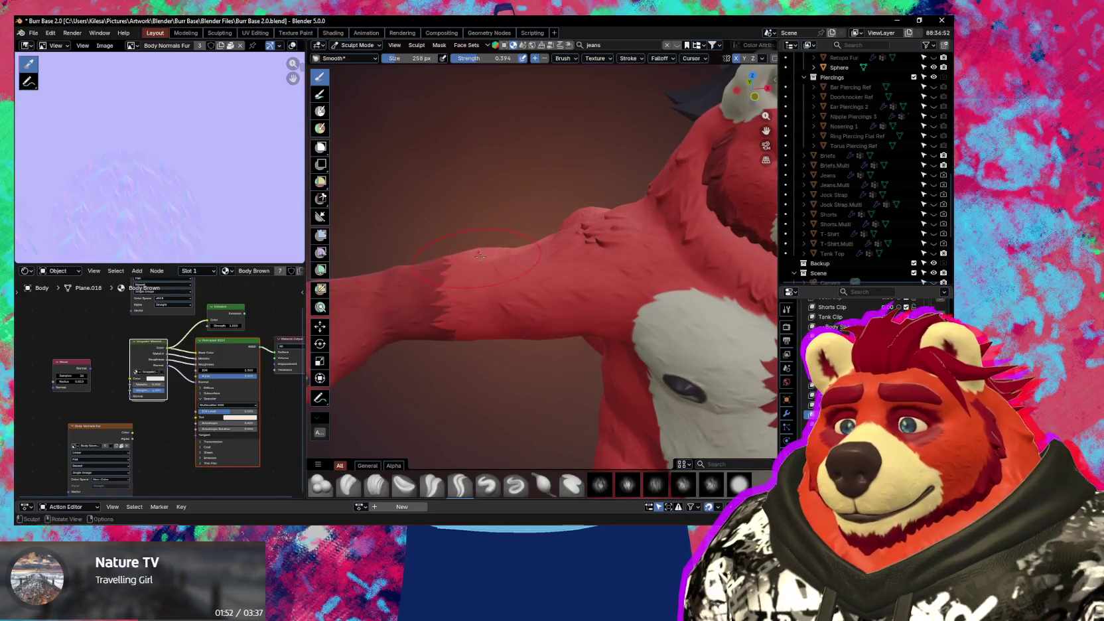
{"action": "mouse_move", "coordinate": [480, 256]}
{"action": "middle_mouse_down"}
{"action": "mouse_move", "coordinate": [589, 265]}
{"action": "mouse_move", "coordinate": [612, 334]}
{"action": "mouse_move", "coordinate": [599, 307]}
{"action": "mouse_move", "coordinate": [570, 326]}
{"action": "mouse_move", "coordinate": [481, 329]}
{"action": "mouse_move", "coordinate": [540, 331]}
{"action": "mouse_move", "coordinate": [528, 375]}
{"action": "mouse_move", "coordinate": [539, 370]}
{"action": "middle_mouse_up"}
{"action": "key", "text": "g"}
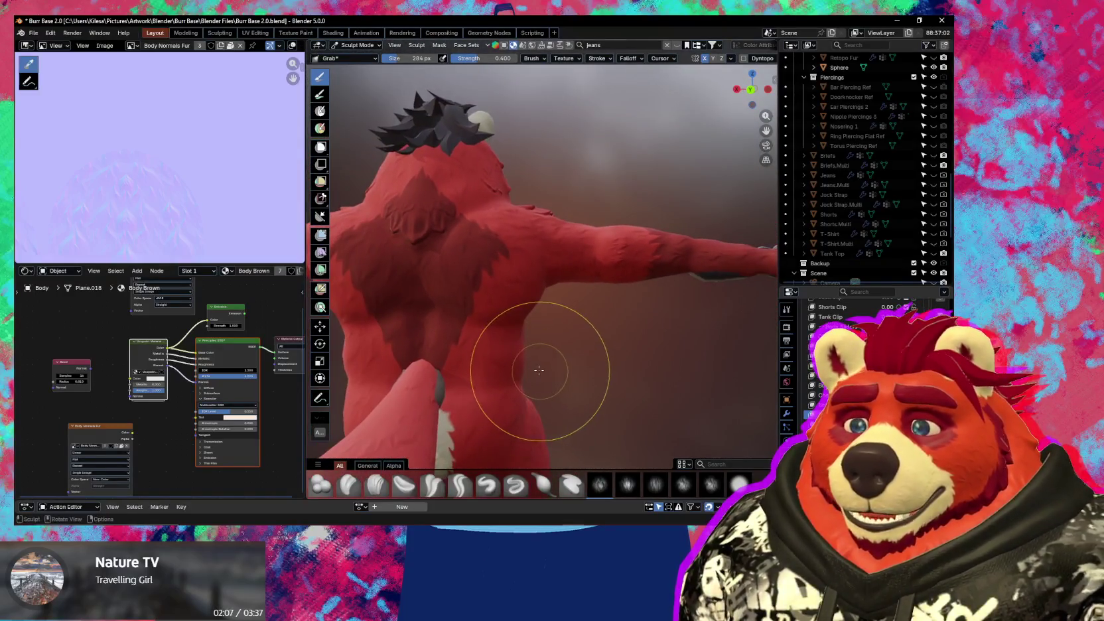
- Inspect the Grab-shaped shoulder from angles showing the arm, chest and head
{"action": "mouse_move", "coordinate": [551, 331]}
{"action": "middle_mouse_down"}
{"action": "mouse_move", "coordinate": [517, 345]}
{"action": "mouse_move", "coordinate": [542, 382]}
{"action": "mouse_move", "coordinate": [595, 296]}
{"action": "middle_mouse_up"}
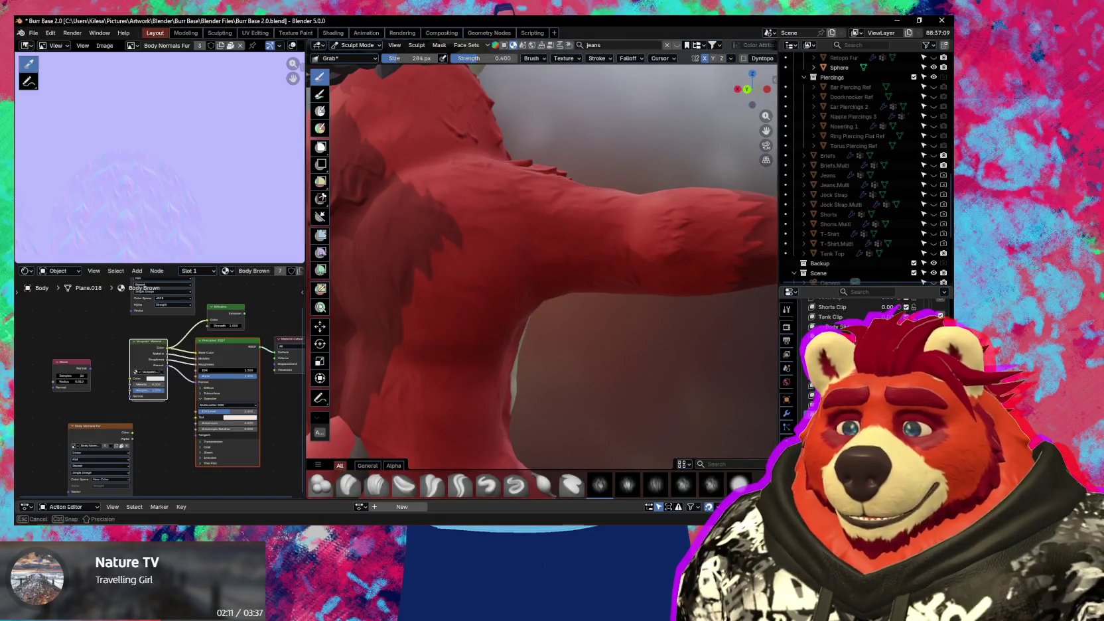
{"action": "mouse_move", "coordinate": [593, 381]}
{"action": "middle_mouse_down"}
{"action": "mouse_move", "coordinate": [493, 284]}
{"action": "mouse_move", "coordinate": [518, 320]}
{"action": "mouse_move", "coordinate": [443, 258]}
{"action": "mouse_move", "coordinate": [509, 239]}
{"action": "mouse_move", "coordinate": [503, 298]}
{"action": "mouse_move", "coordinate": [454, 268]}
{"action": "mouse_move", "coordinate": [467, 268]}
{"action": "mouse_move", "coordinate": [394, 247]}
{"action": "mouse_move", "coordinate": [559, 271]}
{"action": "mouse_move", "coordinate": [580, 264]}
{"action": "mouse_move", "coordinate": [456, 249]}
{"action": "middle_mouse_up"}
{"action": "middle_click_drag", "start_coordinate": [456, 265], "coordinate": [534, 290]}
{"action": "mouse_move", "coordinate": [605, 327]}
{"action": "middle_mouse_down"}
{"action": "mouse_move", "coordinate": [574, 359]}
{"action": "mouse_move", "coordinate": [576, 288]}
{"action": "mouse_move", "coordinate": [555, 274]}
{"action": "mouse_move", "coordinate": [527, 296]}
{"action": "mouse_move", "coordinate": [579, 314]}
{"action": "middle_mouse_up"}
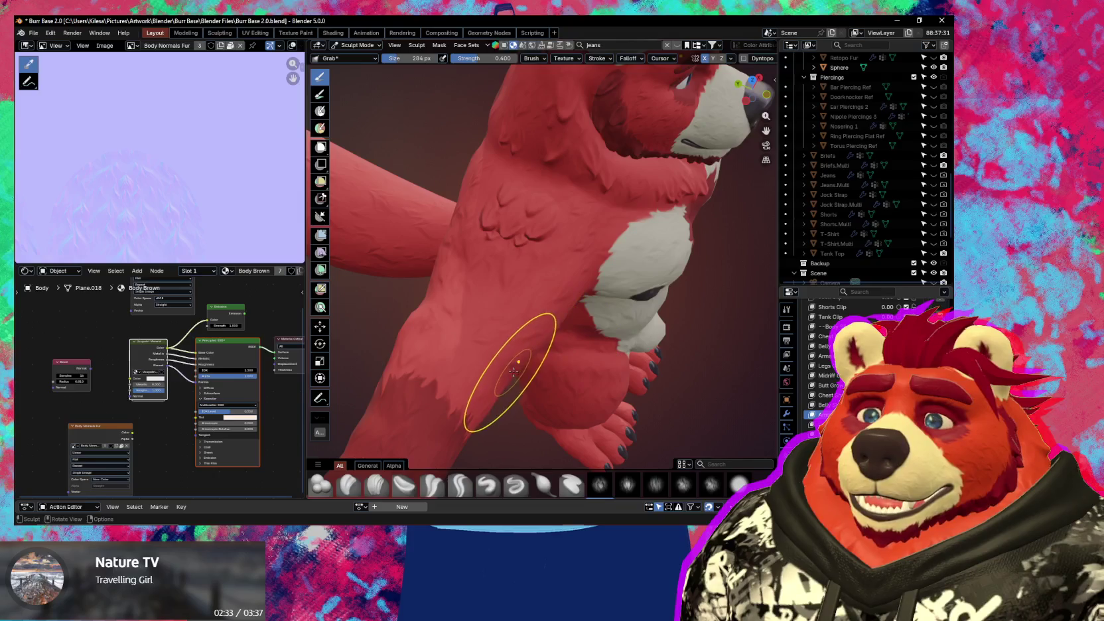
{"action": "mouse_move", "coordinate": [509, 369]}
{"action": "middle_mouse_down"}
{"action": "mouse_move", "coordinate": [530, 402]}
{"action": "mouse_move", "coordinate": [514, 338]}
{"action": "mouse_move", "coordinate": [531, 320]}
{"action": "mouse_move", "coordinate": [530, 339]}
{"action": "mouse_move", "coordinate": [542, 317]}
{"action": "mouse_move", "coordinate": [554, 350]}
{"action": "mouse_move", "coordinate": [548, 329]}
{"action": "mouse_move", "coordinate": [419, 239]}
{"action": "mouse_move", "coordinate": [563, 365]}
{"action": "mouse_move", "coordinate": [522, 258]}
{"action": "mouse_move", "coordinate": [514, 330]}
{"action": "mouse_move", "coordinate": [512, 251]}
{"action": "middle_mouse_up"}
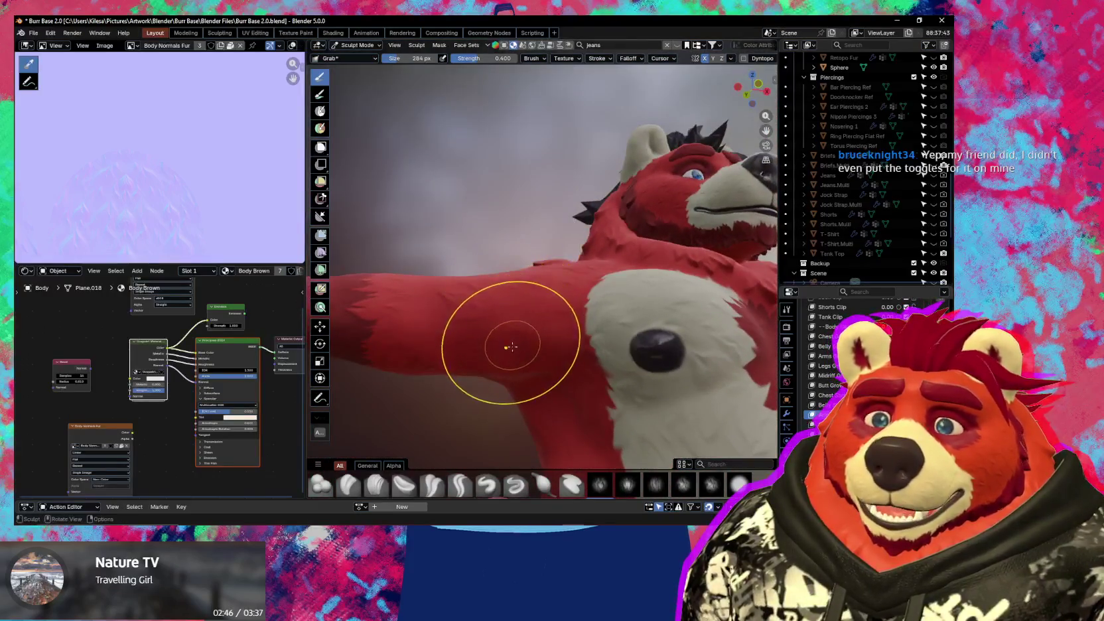
{"action": "middle_click_drag", "start_coordinate": [517, 300], "coordinate": [499, 290]}
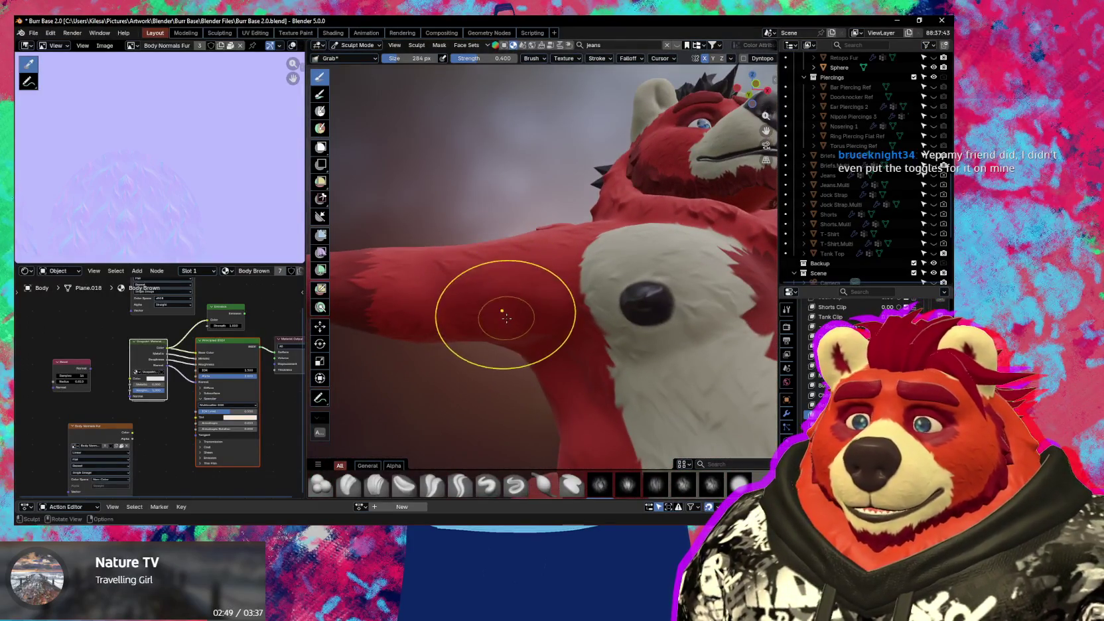
{"action": "mouse_move", "coordinate": [503, 333]}
{"action": "middle_mouse_down"}
{"action": "mouse_move", "coordinate": [468, 345]}
{"action": "mouse_move", "coordinate": [463, 337]}
{"action": "middle_mouse_up"}
{"action": "scroll", "coordinate": [558, 254], "scroll_direction": "up", "scroll_amount": 3}
{"action": "scroll", "coordinate": [562, 242], "scroll_direction": "up", "scroll_amount": 3}
{"action": "scroll", "coordinate": [557, 293], "scroll_direction": "up", "scroll_amount": 3}
- Check the Ucupaint material layers in the side panel near the face, then hide it
{"action": "key", "text": "n"}
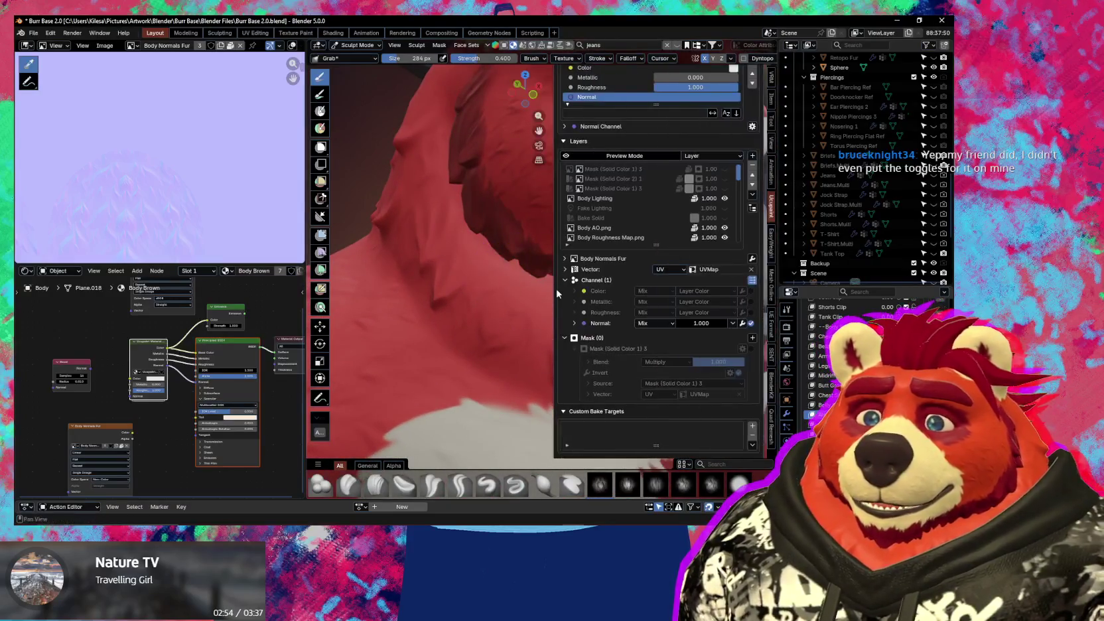
{"action": "middle_click_drag", "start_coordinate": [381, 259], "coordinate": [369, 284]}
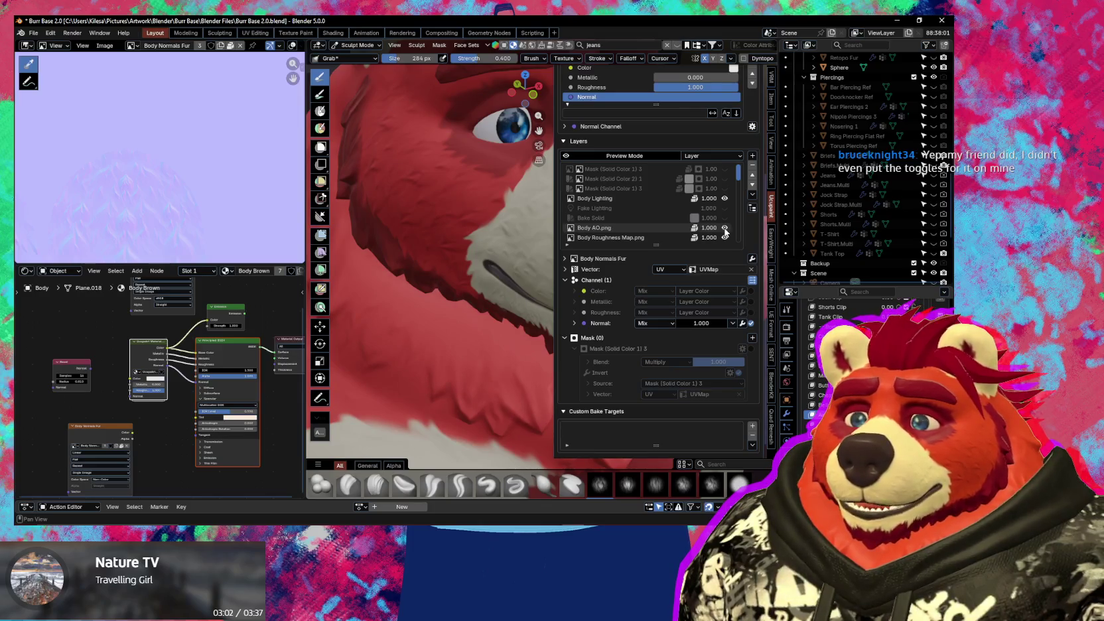
{"action": "scroll", "coordinate": [524, 354], "scroll_direction": "down", "scroll_amount": 3}
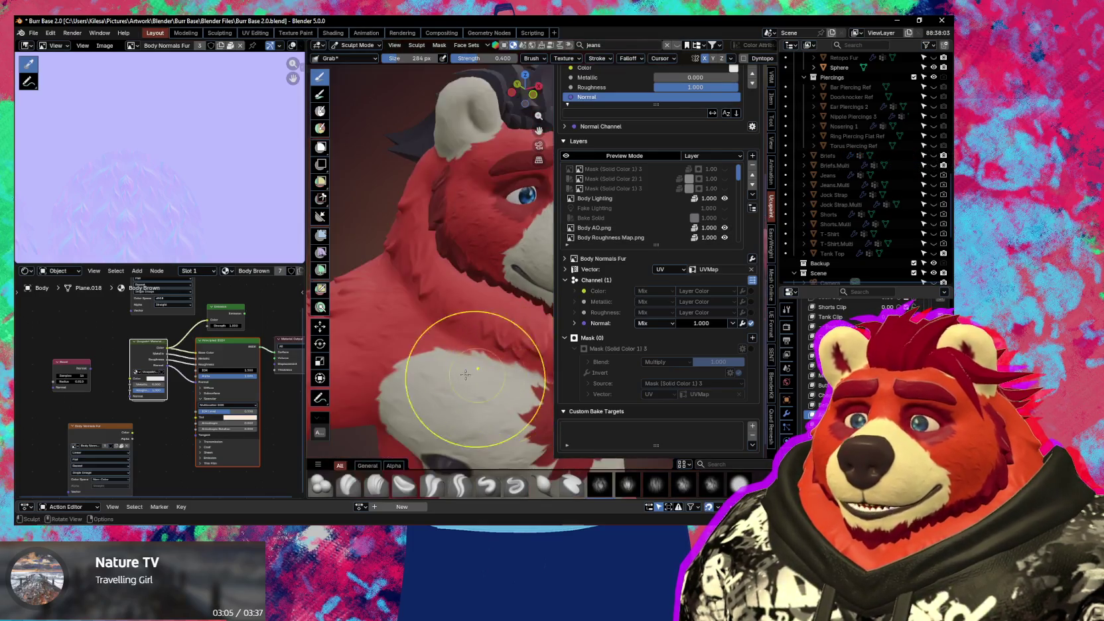
{"action": "key", "text": "n"}
{"action": "scroll", "coordinate": [510, 328], "scroll_direction": "up", "scroll_amount": 2}
{"action": "middle_click_drag", "start_coordinate": [509, 328], "coordinate": [604, 324]}
{"action": "scroll", "coordinate": [604, 323], "scroll_direction": "up", "scroll_amount": 3}
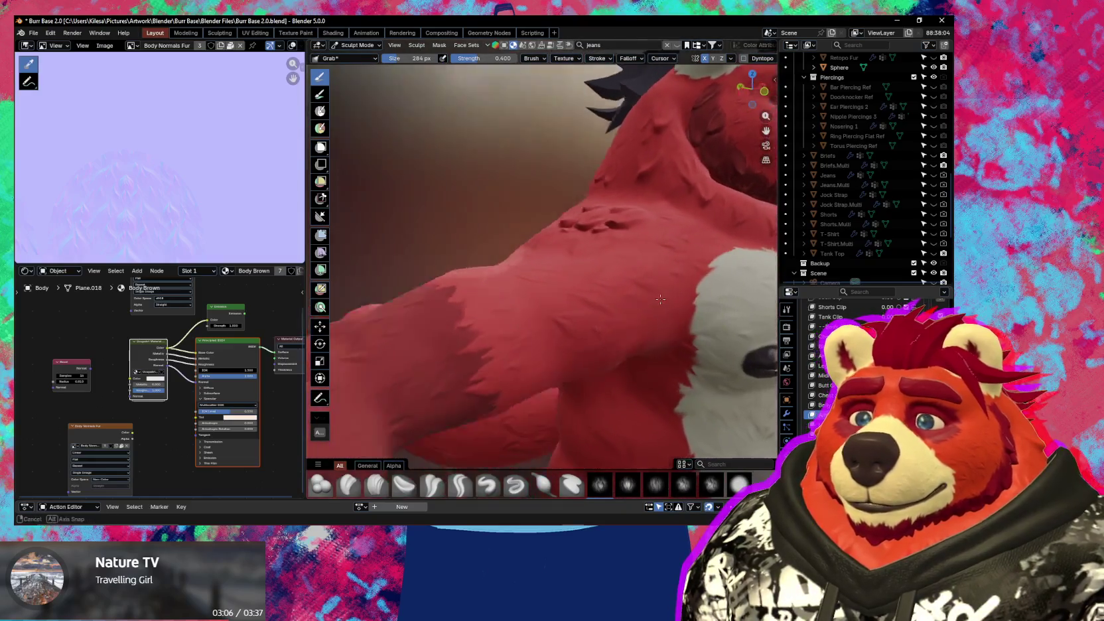
- Review the shoulder and chest bumps, save Burr Base 2.0.blend, and return to Object Mode
{"action": "mouse_move", "coordinate": [572, 276]}
{"action": "middle_mouse_down"}
{"action": "mouse_move", "coordinate": [534, 341]}
{"action": "mouse_move", "coordinate": [492, 343]}
{"action": "middle_mouse_up"}
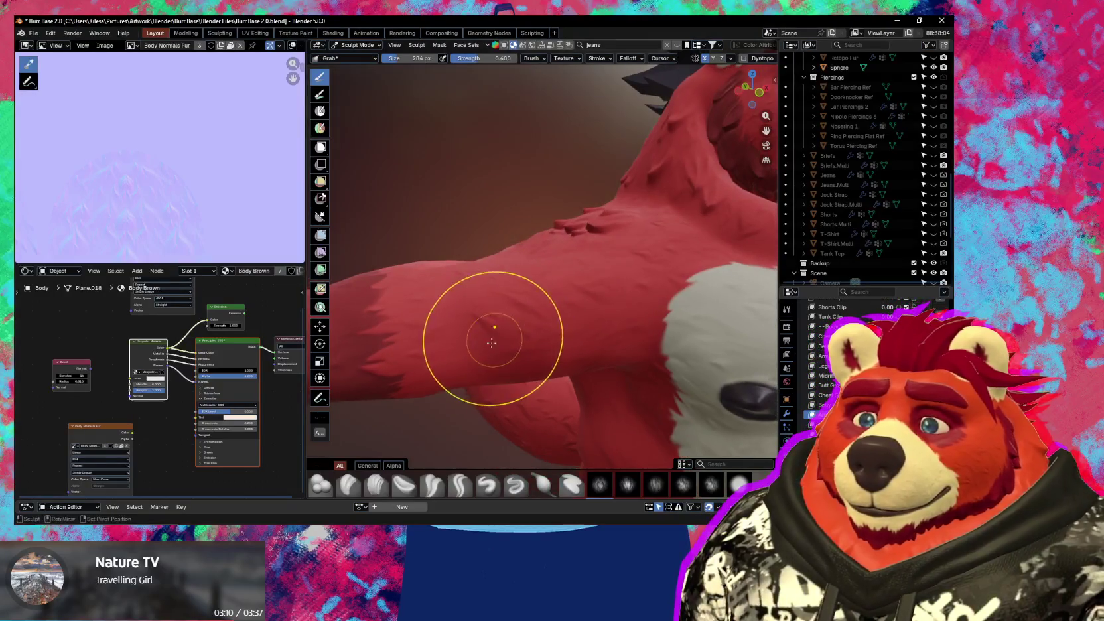
{"action": "mouse_move", "coordinate": [589, 289]}
{"action": "middle_mouse_down", "text": "shift"}
{"action": "mouse_move", "coordinate": [573, 262]}
{"action": "mouse_move", "coordinate": [565, 274]}
{"action": "middle_mouse_up", "text": "shift"}
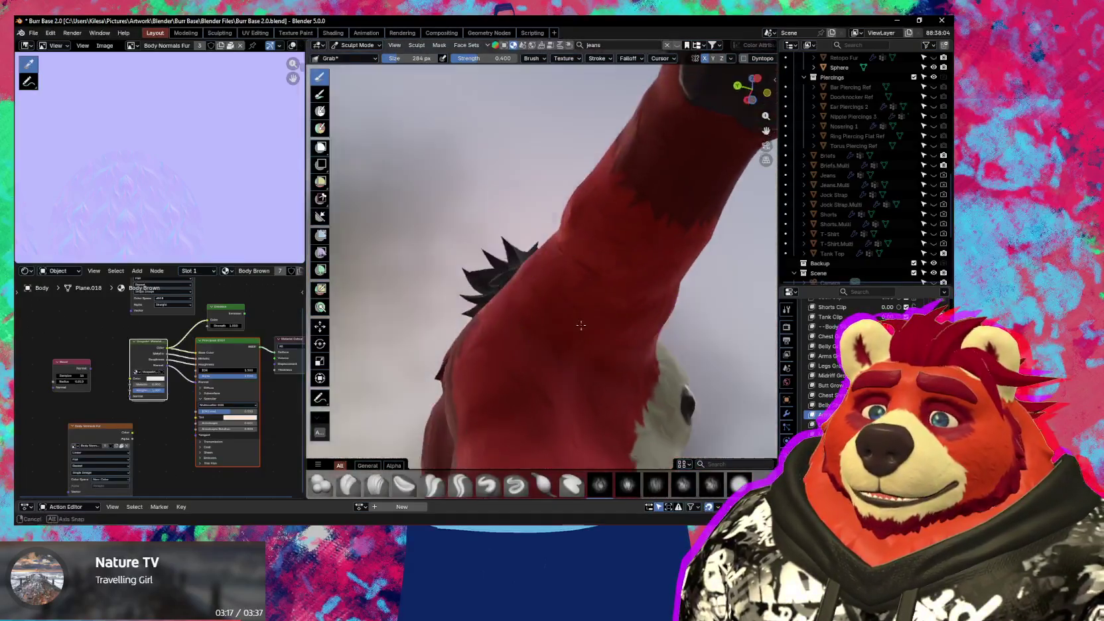
{"action": "mouse_move", "coordinate": [565, 274]}
{"action": "middle_mouse_down"}
{"action": "mouse_move", "coordinate": [586, 367]}
{"action": "mouse_move", "coordinate": [588, 358]}
{"action": "middle_mouse_up"}
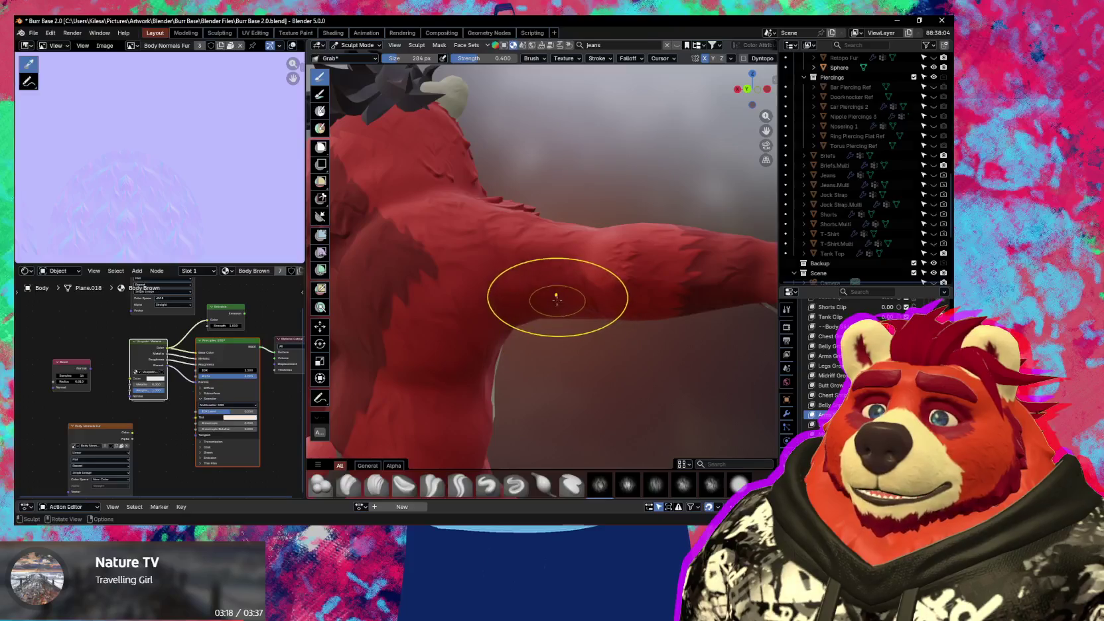
{"action": "middle_click_drag", "start_coordinate": [555, 302], "coordinate": [517, 310]}
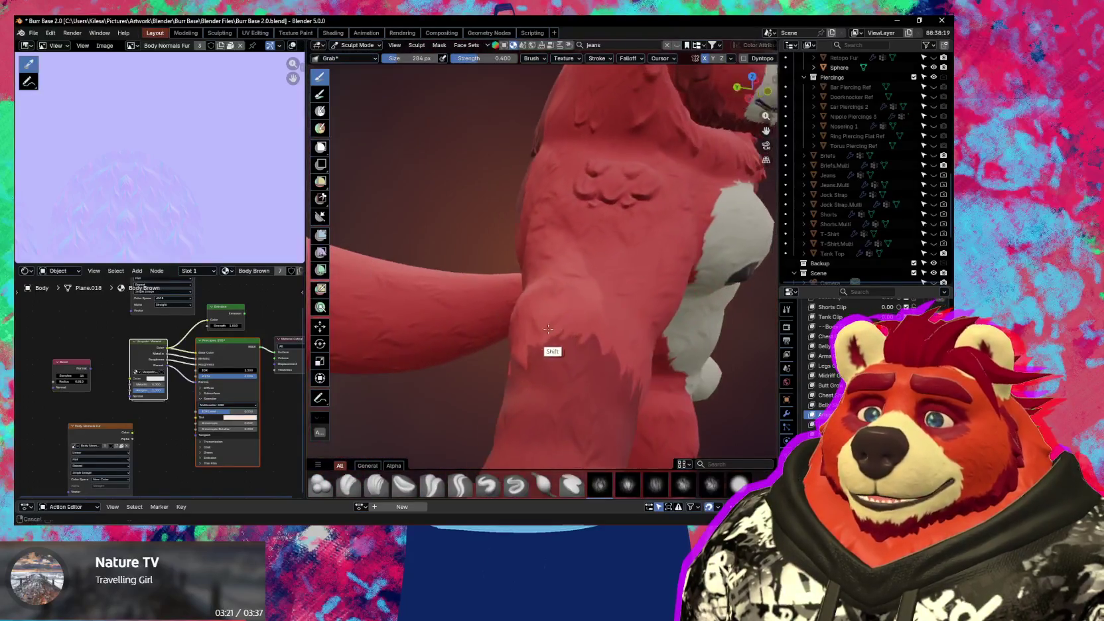
{"action": "mouse_move", "coordinate": [517, 309]}
{"action": "middle_mouse_down"}
{"action": "mouse_move", "coordinate": [648, 317]}
{"action": "mouse_move", "coordinate": [504, 315]}
{"action": "mouse_move", "coordinate": [468, 296]}
{"action": "middle_mouse_up"}
{"action": "mouse_move", "coordinate": [513, 341]}
{"action": "middle_mouse_down"}
{"action": "mouse_move", "coordinate": [530, 276]}
{"action": "mouse_move", "coordinate": [544, 282]}
{"action": "mouse_move", "coordinate": [604, 229]}
{"action": "mouse_move", "coordinate": [546, 308]}
{"action": "mouse_move", "coordinate": [483, 304]}
{"action": "middle_mouse_up"}
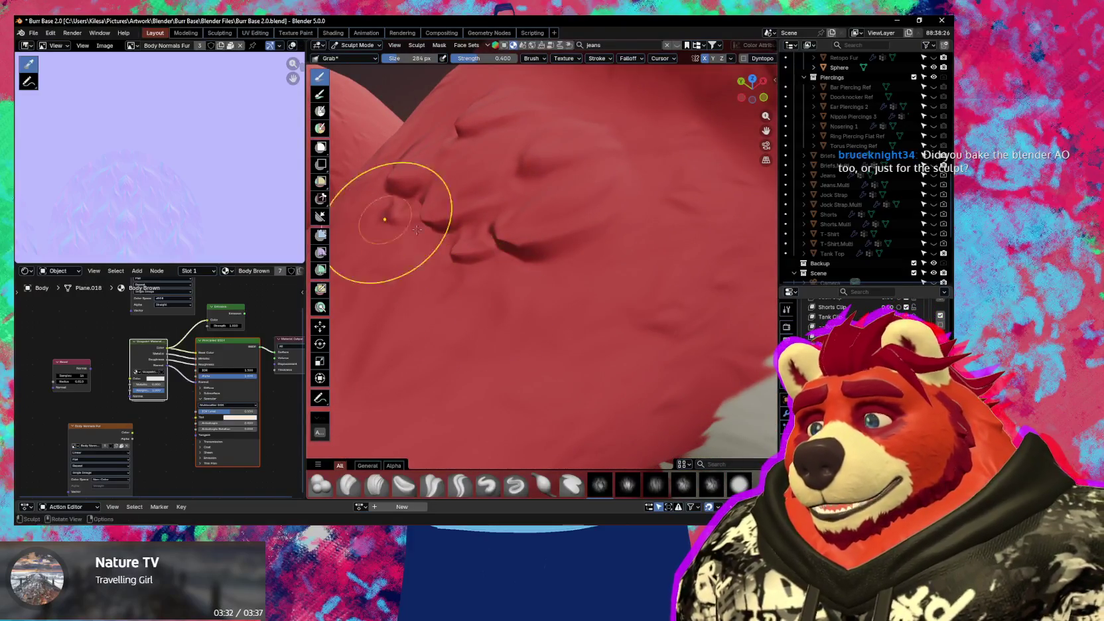
{"action": "mouse_move", "coordinate": [382, 210]}
{"action": "middle_mouse_down"}
{"action": "mouse_move", "coordinate": [530, 222]}
{"action": "mouse_move", "coordinate": [550, 257]}
{"action": "middle_mouse_up"}
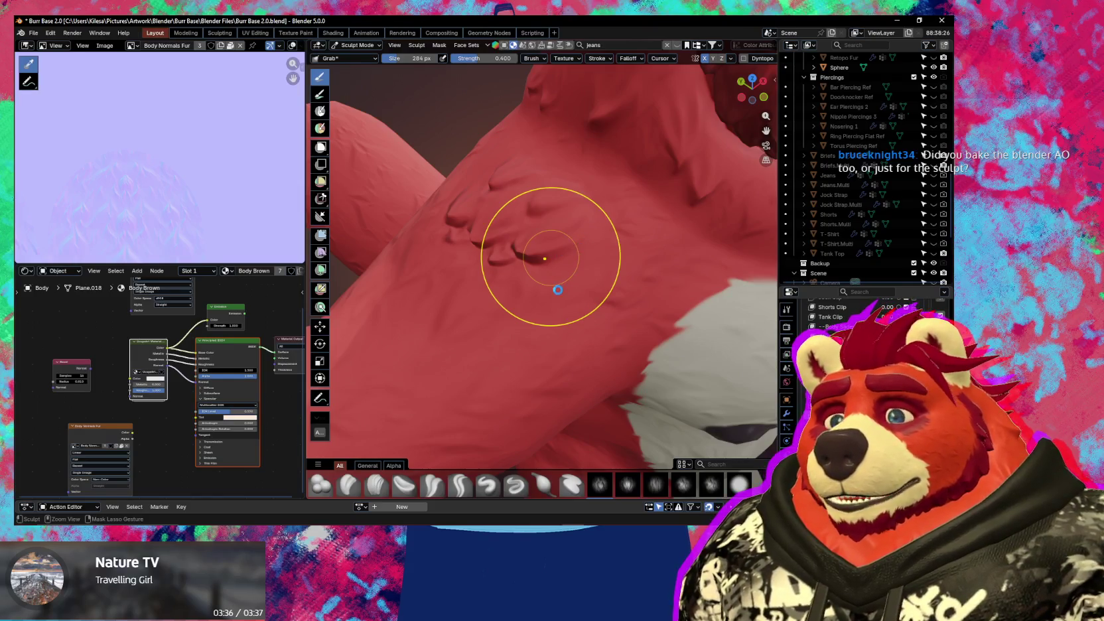
{"action": "key", "text": "ctrl+s"}
{"action": "key", "text": "ctrl+Tab"}
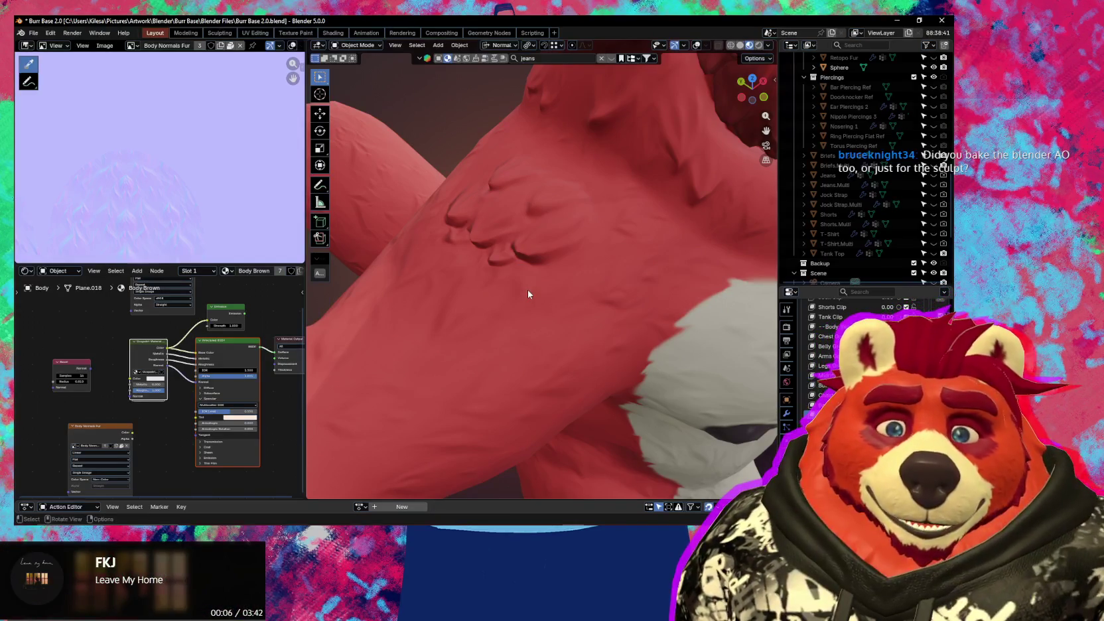
{"action": "key", "text": "n"}
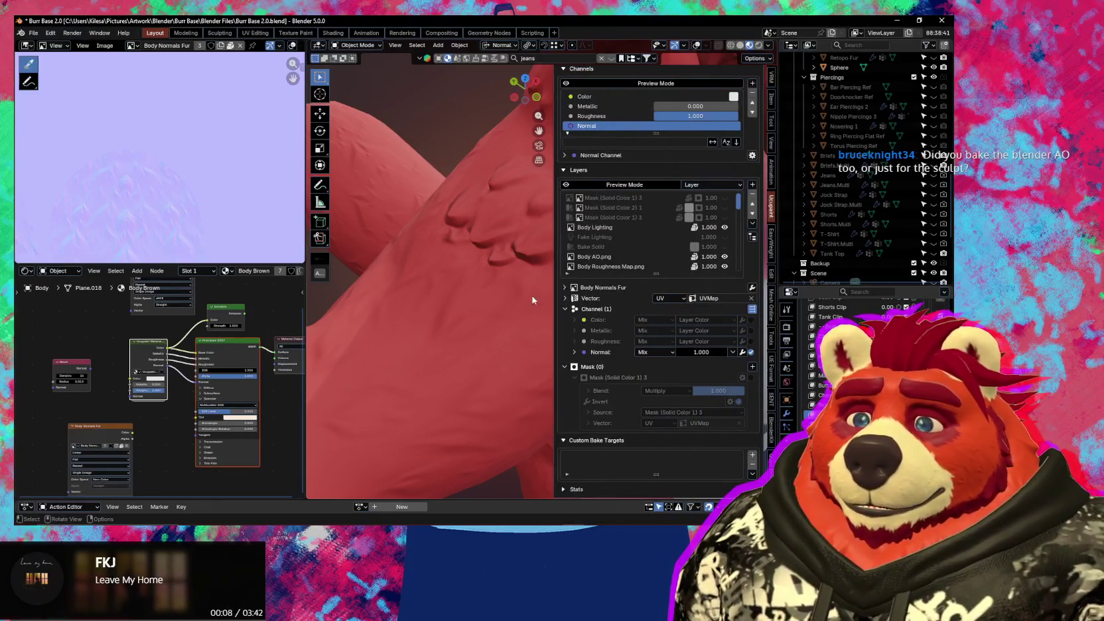
{"action": "key", "text": "alt+Tab"}
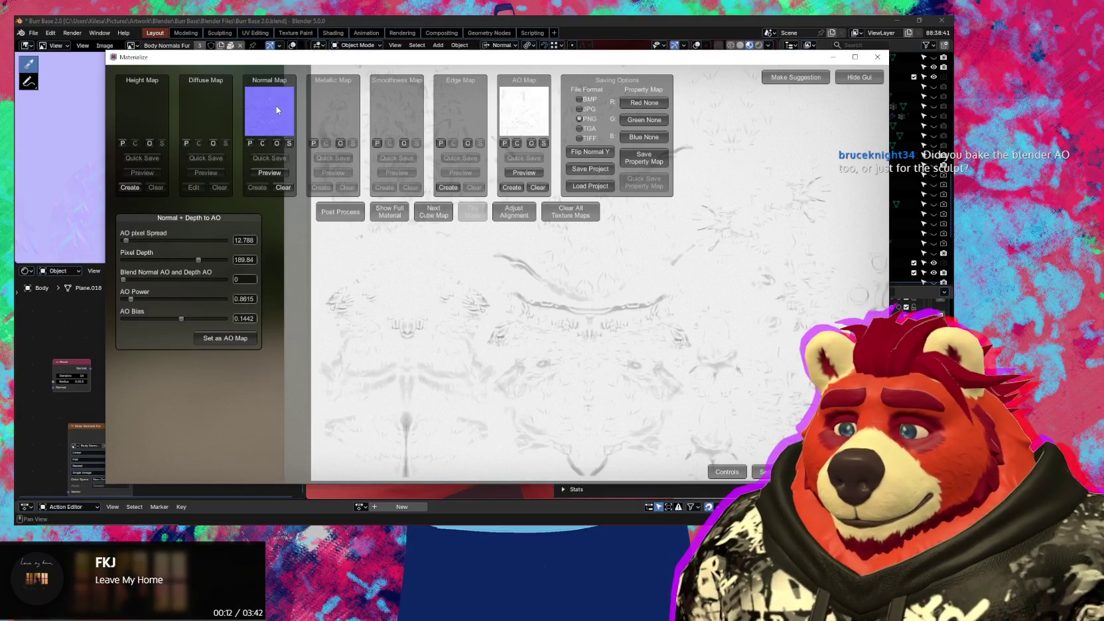
{"action": "left_click_drag", "start_coordinate": [209, 62], "coordinate": [191, 62]}
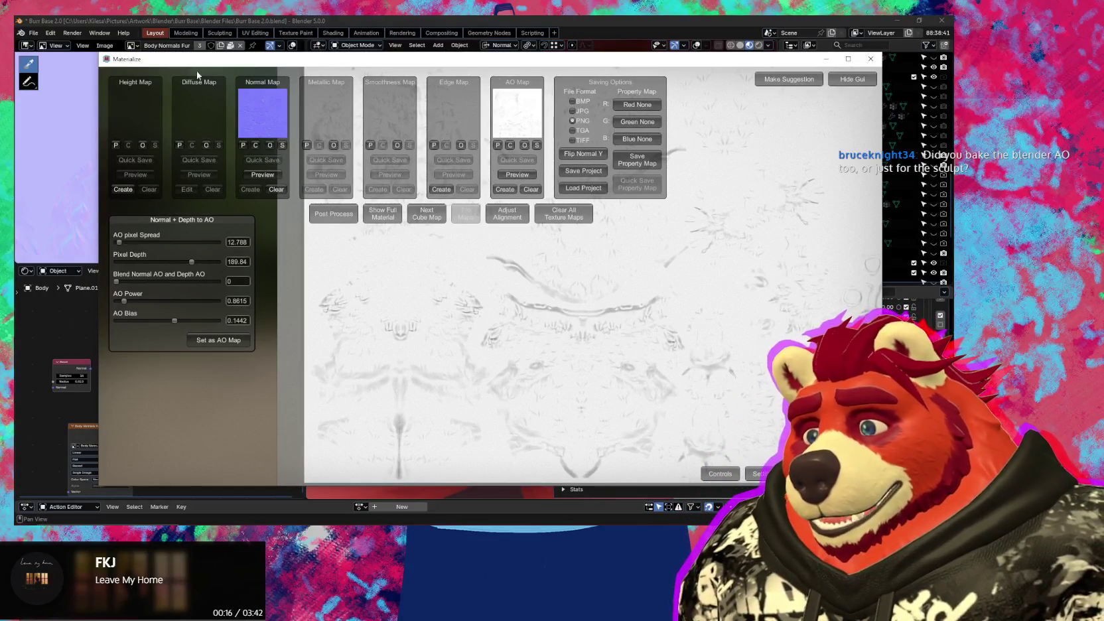
{"action": "left_click", "coordinate": [606, 25]}
{"action": "mouse_move", "coordinate": [504, 266]}
{"action": "middle_mouse_down"}
{"action": "mouse_move", "coordinate": [488, 313]}
{"action": "mouse_move", "coordinate": [539, 364]}
{"action": "mouse_move", "coordinate": [611, 351]}
{"action": "mouse_move", "coordinate": [604, 303]}
{"action": "mouse_move", "coordinate": [592, 306]}
{"action": "mouse_move", "coordinate": [602, 331]}
{"action": "mouse_move", "coordinate": [469, 321]}
{"action": "mouse_move", "coordinate": [462, 331]}
{"action": "mouse_move", "coordinate": [503, 345]}
{"action": "mouse_move", "coordinate": [478, 359]}
{"action": "mouse_move", "coordinate": [513, 383]}
{"action": "middle_mouse_up"}
{"action": "key", "text": "n"}
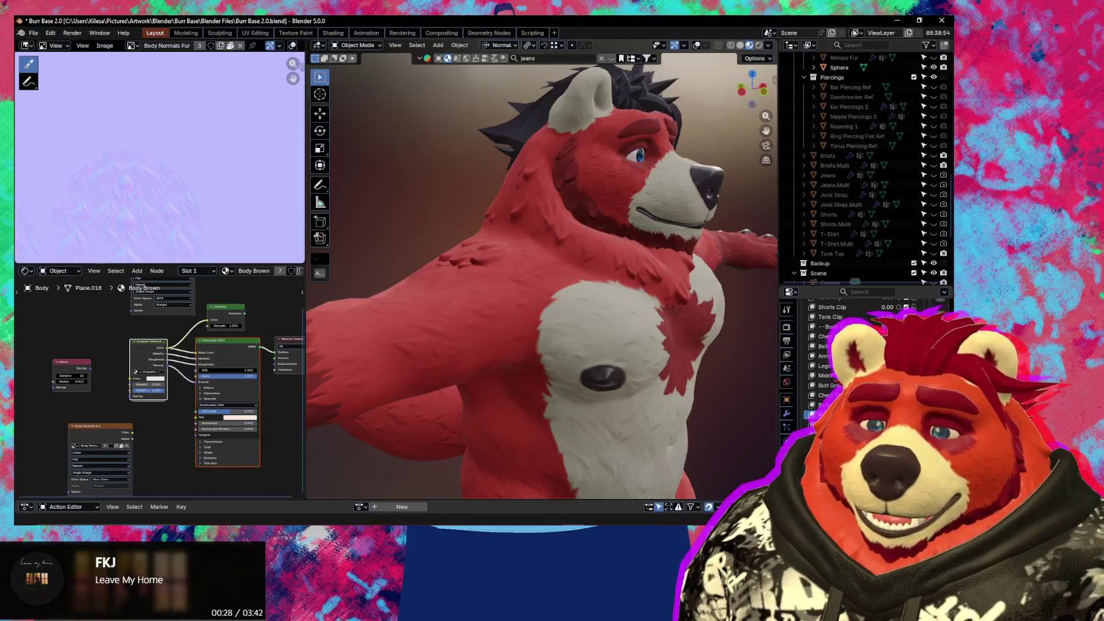
- Frame the arm and shoulder, and switch the body into Sculpt Mode with the Grab brush
{"action": "mouse_move", "coordinate": [491, 396]}
{"action": "middle_mouse_down"}
{"action": "mouse_move", "coordinate": [588, 434]}
{"action": "mouse_move", "coordinate": [512, 367]}
{"action": "mouse_move", "coordinate": [512, 401]}
{"action": "mouse_move", "coordinate": [573, 397]}
{"action": "mouse_move", "coordinate": [532, 394]}
{"action": "mouse_move", "coordinate": [575, 381]}
{"action": "mouse_move", "coordinate": [638, 394]}
{"action": "mouse_move", "coordinate": [576, 376]}
{"action": "mouse_move", "coordinate": [534, 387]}
{"action": "middle_mouse_up"}
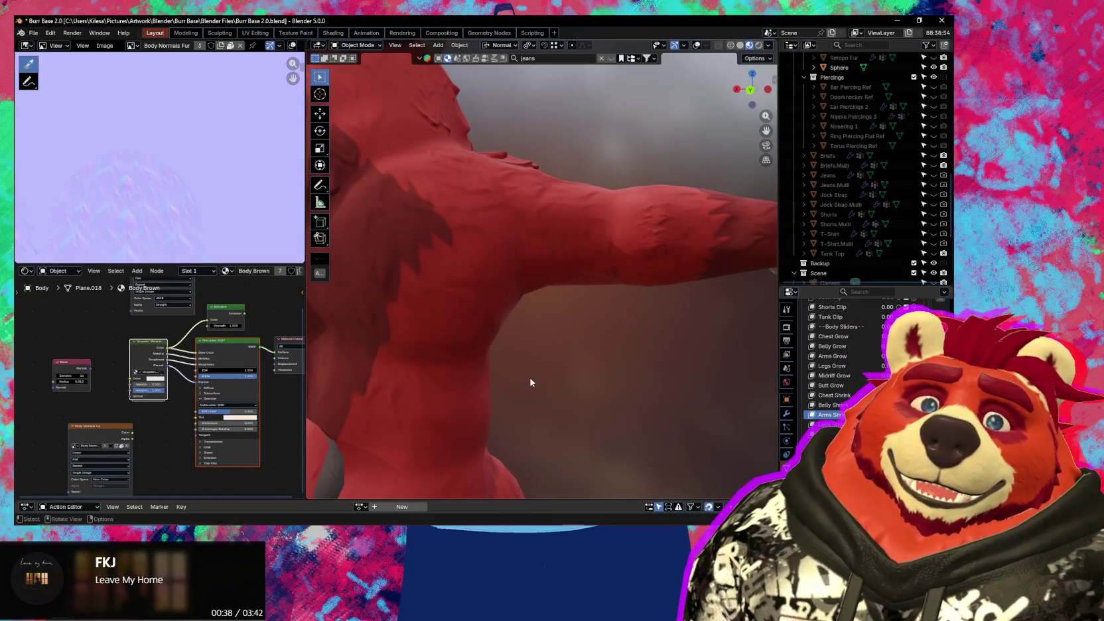
{"action": "mouse_move", "coordinate": [544, 321]}
{"action": "middle_mouse_down"}
{"action": "mouse_move", "coordinate": [564, 320]}
{"action": "mouse_move", "coordinate": [536, 312]}
{"action": "mouse_move", "coordinate": [404, 351]}
{"action": "middle_mouse_up"}
{"action": "scroll", "coordinate": [442, 369], "scroll_direction": "up", "scroll_amount": 2}
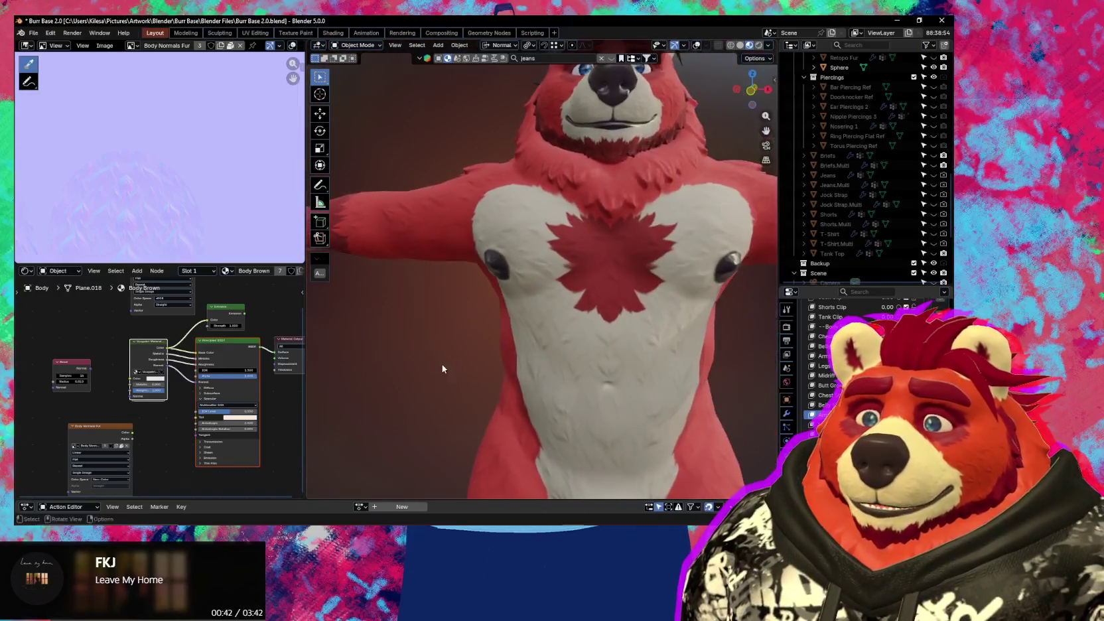
{"action": "scroll", "coordinate": [441, 369], "scroll_direction": "down", "scroll_amount": 3}
{"action": "scroll", "coordinate": [458, 362], "scroll_direction": "down", "scroll_amount": 2}
{"action": "scroll", "coordinate": [523, 373], "scroll_direction": "up", "scroll_amount": 1}
{"action": "mouse_move", "coordinate": [473, 353]}
{"action": "middle_mouse_down"}
{"action": "mouse_move", "coordinate": [523, 373]}
{"action": "mouse_move", "coordinate": [529, 297]}
{"action": "middle_mouse_up"}
{"action": "scroll", "coordinate": [534, 321], "scroll_direction": "up", "scroll_amount": 3}
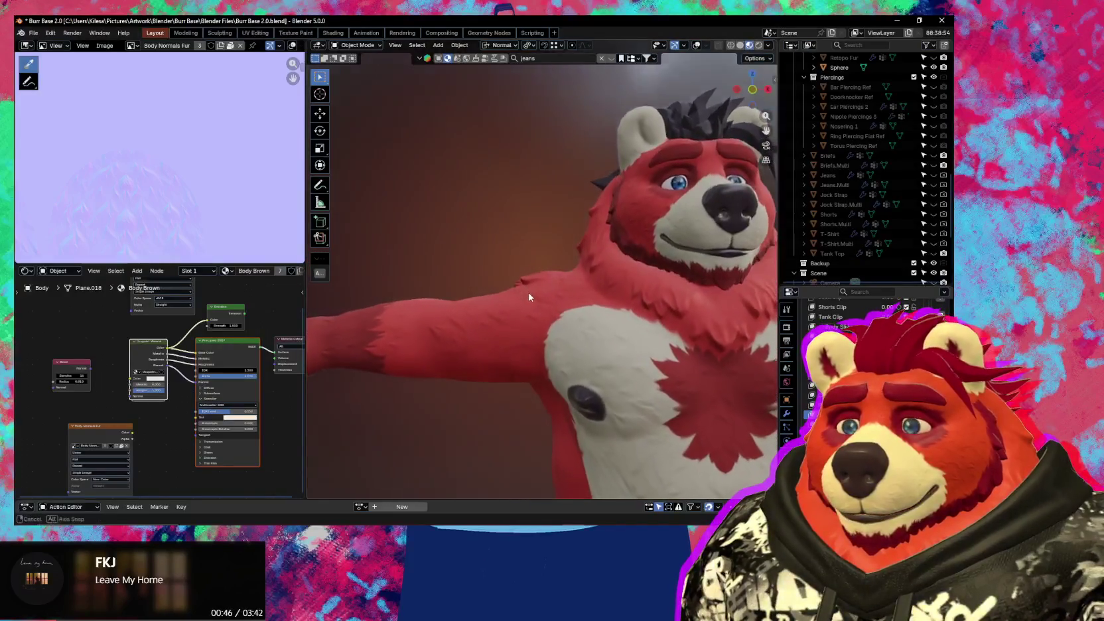
{"action": "key", "text": "ctrl+Tab"}
{"action": "scroll", "coordinate": [518, 312], "scroll_direction": "up", "scroll_amount": 2}
- Enlarge the Grab brush to 298 px with the upper arm in close view
{"action": "scroll", "coordinate": [524, 292], "scroll_direction": "up", "scroll_amount": 2}
{"action": "left_click_drag", "start_coordinate": [514, 295], "coordinate": [524, 287]}
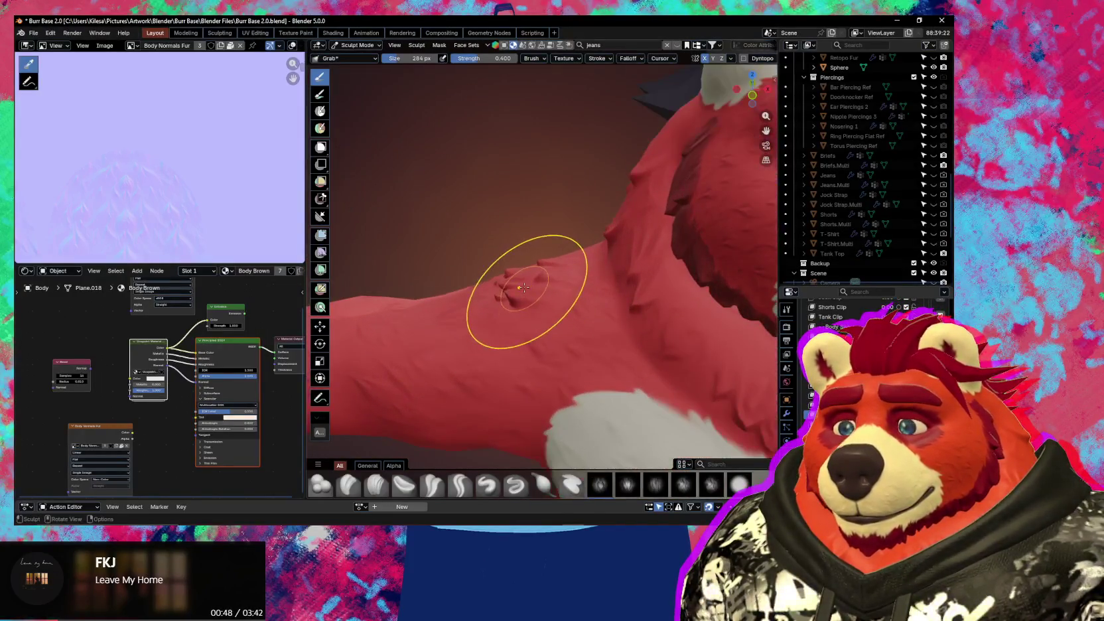
{"action": "middle_click_drag", "start_coordinate": [524, 288], "coordinate": [517, 284]}
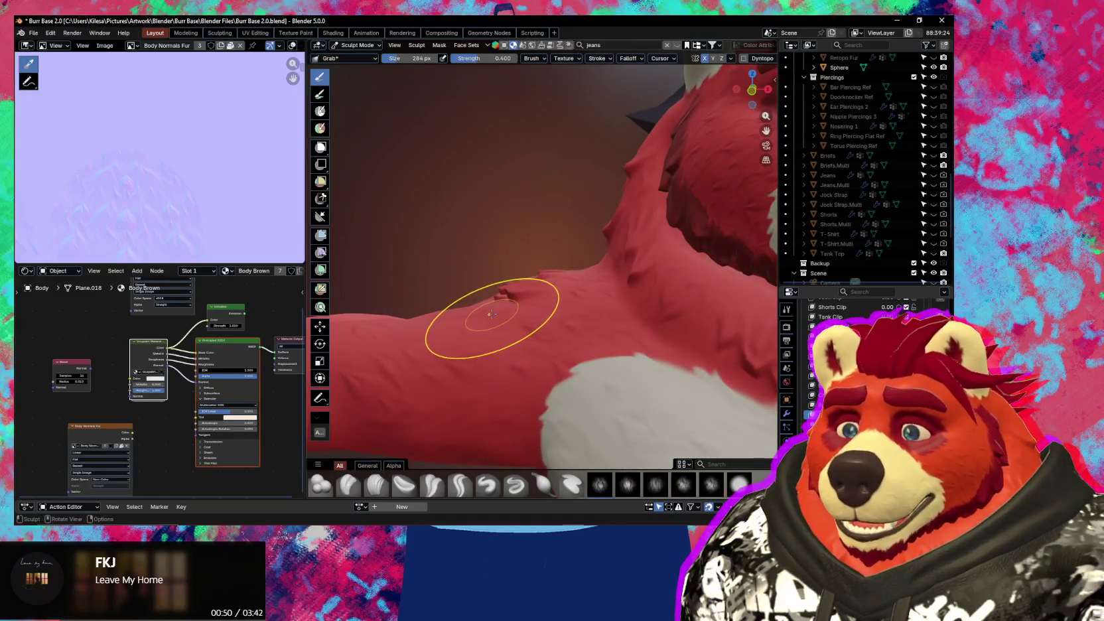
{"action": "mouse_move", "coordinate": [504, 292]}
{"action": "middle_mouse_down"}
{"action": "mouse_move", "coordinate": [620, 309]}
{"action": "mouse_move", "coordinate": [614, 298]}
{"action": "mouse_move", "coordinate": [480, 296]}
{"action": "mouse_move", "coordinate": [493, 306]}
{"action": "middle_mouse_up"}
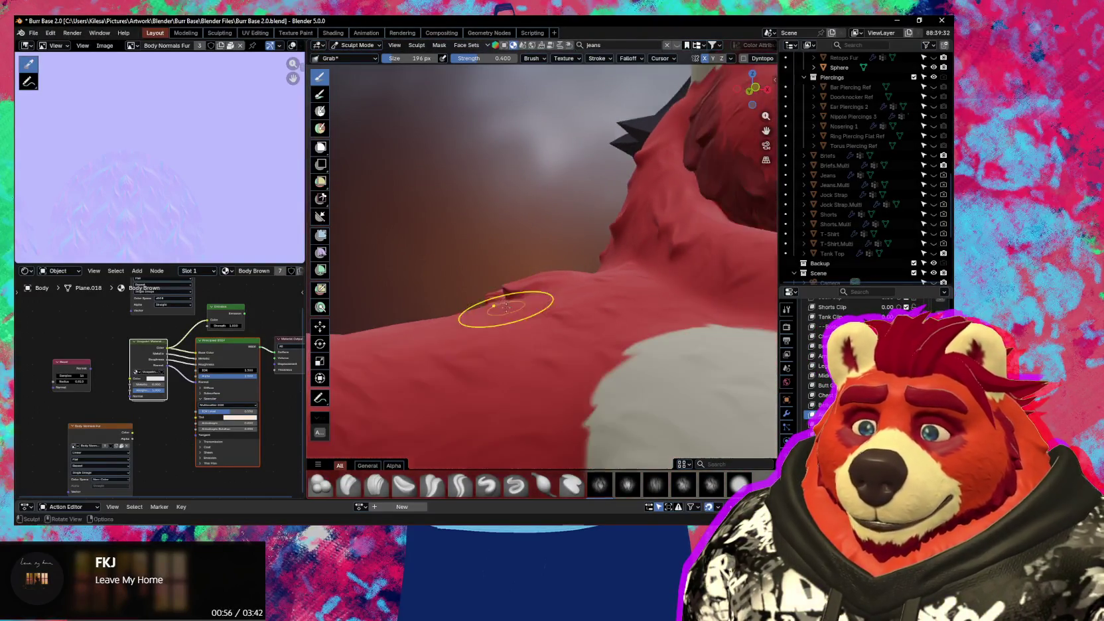
{"action": "key", "text": "f"}
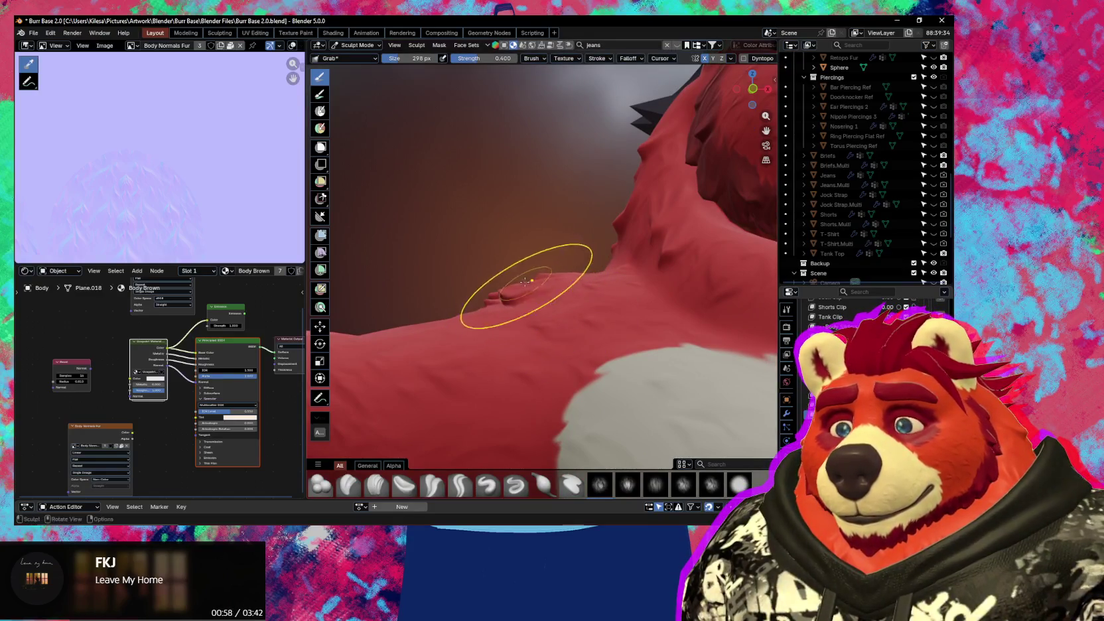
{"action": "left_click", "coordinate": [518, 295]}
{"action": "middle_click_drag", "start_coordinate": [517, 294], "coordinate": [524, 321]}
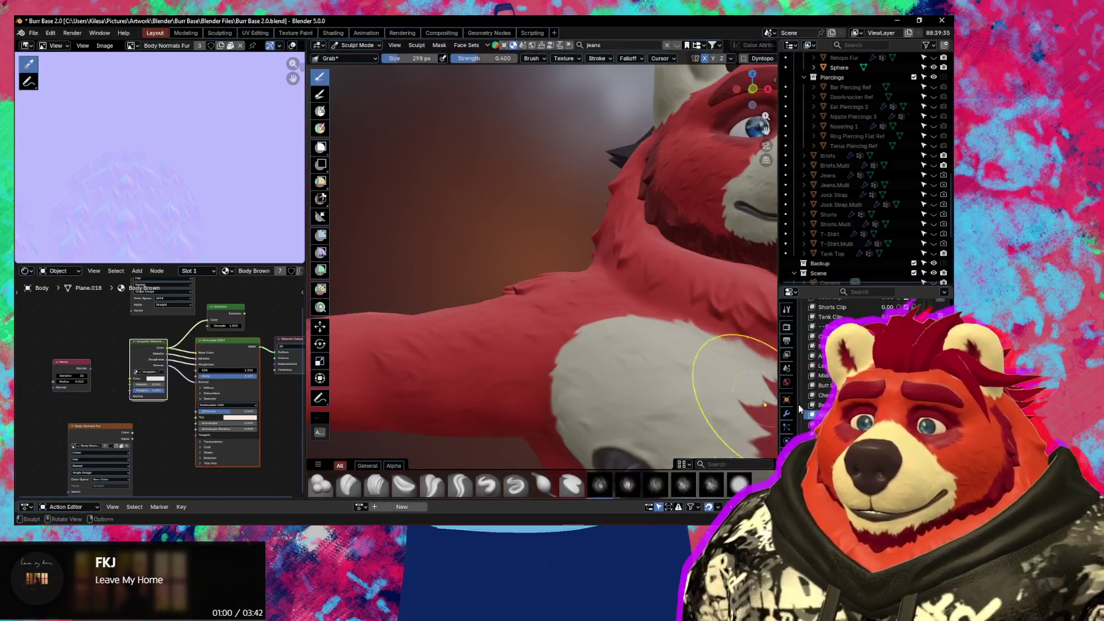
- Drag the top of the upper arm down so its contour flows into the shoulder
{"action": "mouse_move", "coordinate": [425, 312]}
{"action": "left_mouse_down"}
{"action": "mouse_move", "coordinate": [431, 299]}
{"action": "mouse_move", "coordinate": [384, 316]}
{"action": "left_mouse_up"}
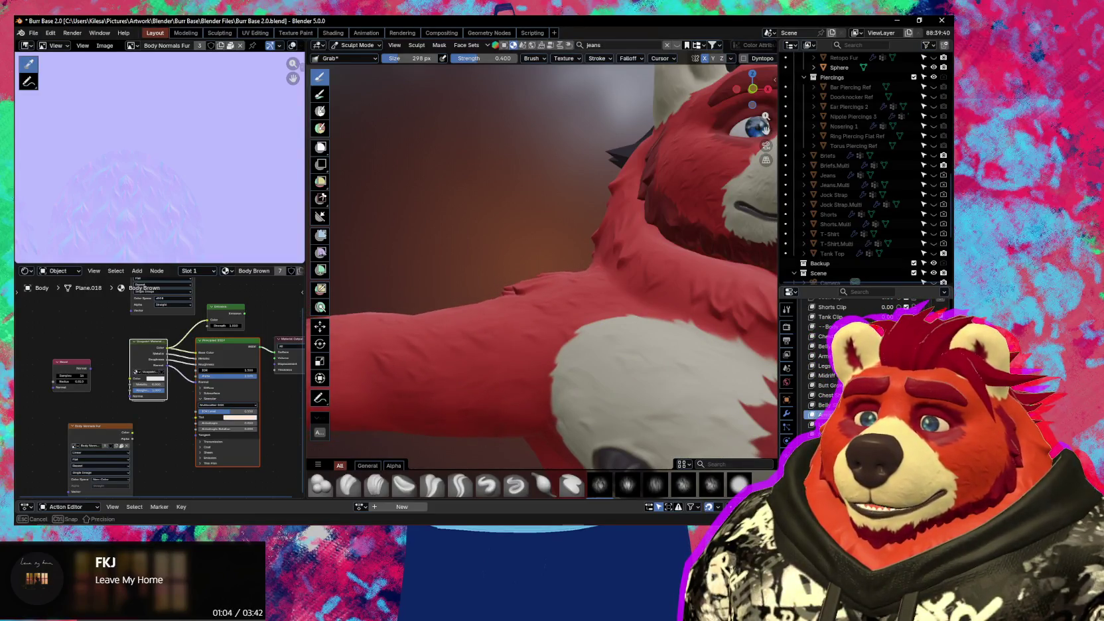
{"action": "scroll", "coordinate": [517, 345], "scroll_direction": "down", "scroll_amount": 3}
{"action": "middle_click_drag", "start_coordinate": [517, 345], "coordinate": [499, 337]}
{"action": "scroll", "coordinate": [512, 337], "scroll_direction": "up", "scroll_amount": 4}
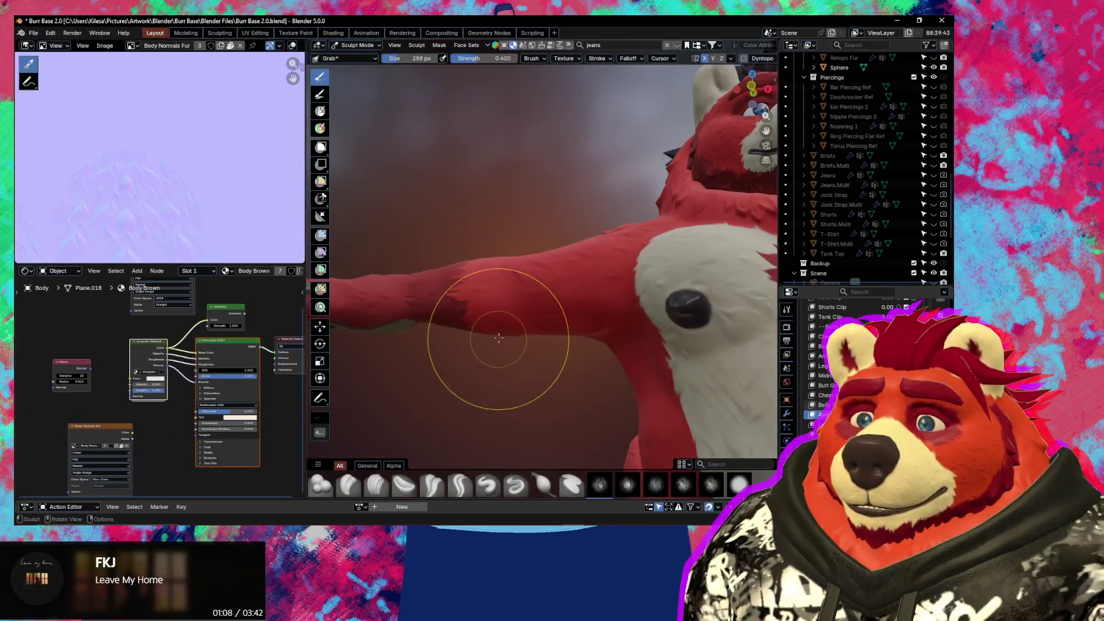
{"action": "middle_click_drag", "start_coordinate": [500, 339], "coordinate": [498, 337]}
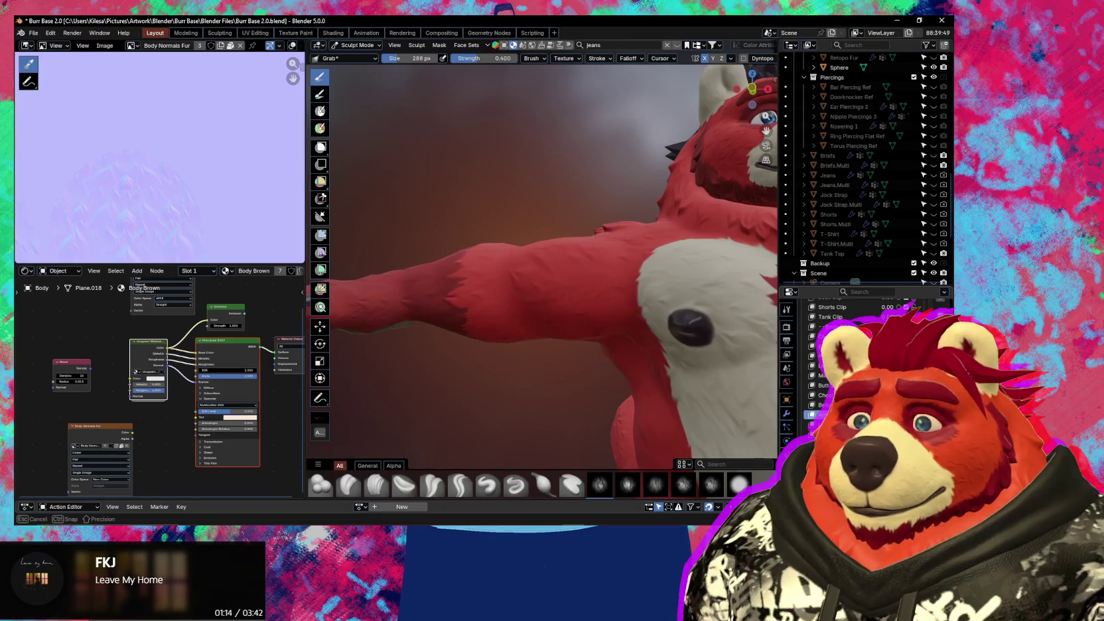
{"action": "left_click_drag", "start_coordinate": [491, 251], "coordinate": [491, 267]}
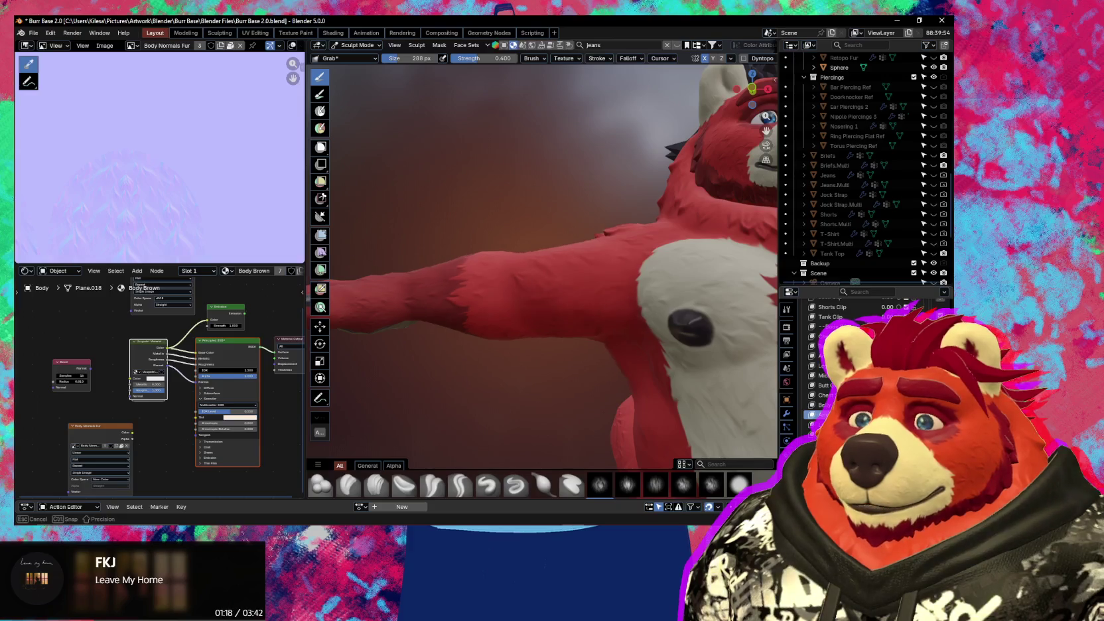
{"action": "scroll", "coordinate": [608, 369], "scroll_direction": "down", "scroll_amount": 3}
{"action": "mouse_move", "coordinate": [607, 369]}
{"action": "middle_mouse_down"}
{"action": "mouse_move", "coordinate": [546, 400]}
{"action": "mouse_move", "coordinate": [509, 307]}
{"action": "mouse_move", "coordinate": [702, 345]}
{"action": "mouse_move", "coordinate": [593, 337]}
{"action": "mouse_move", "coordinate": [574, 458]}
{"action": "mouse_move", "coordinate": [530, 335]}
{"action": "mouse_move", "coordinate": [517, 353]}
{"action": "mouse_move", "coordinate": [587, 352]}
{"action": "mouse_move", "coordinate": [431, 320]}
{"action": "mouse_move", "coordinate": [443, 308]}
{"action": "mouse_move", "coordinate": [496, 348]}
{"action": "middle_mouse_up"}
{"action": "scroll", "coordinate": [509, 306], "scroll_direction": "up", "scroll_amount": 3}
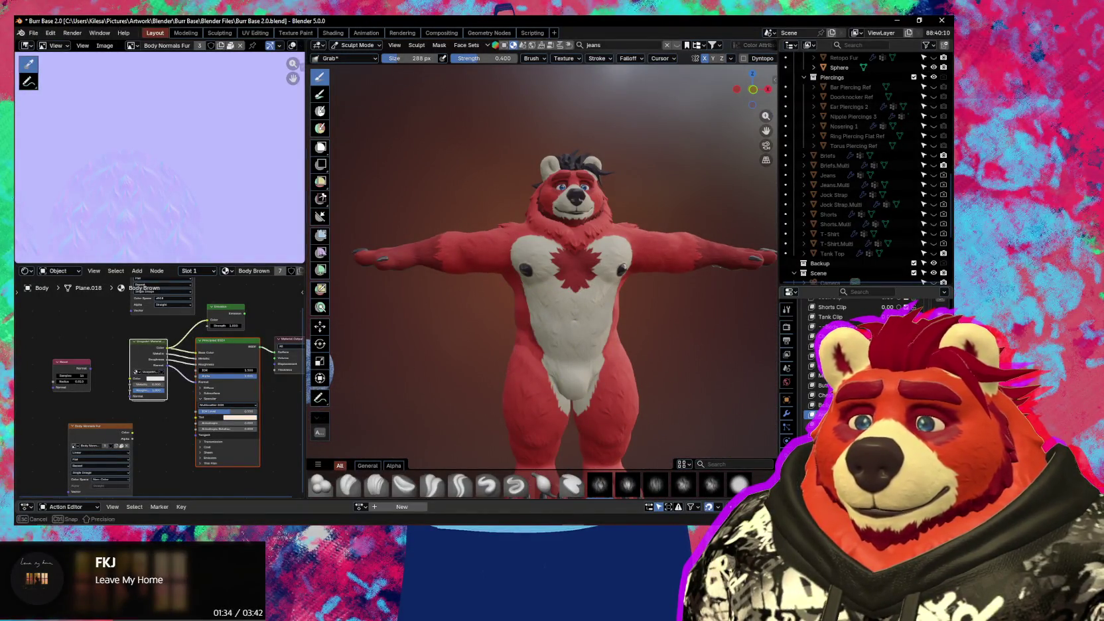
{"action": "scroll", "coordinate": [570, 331], "scroll_direction": "up", "scroll_amount": 2}
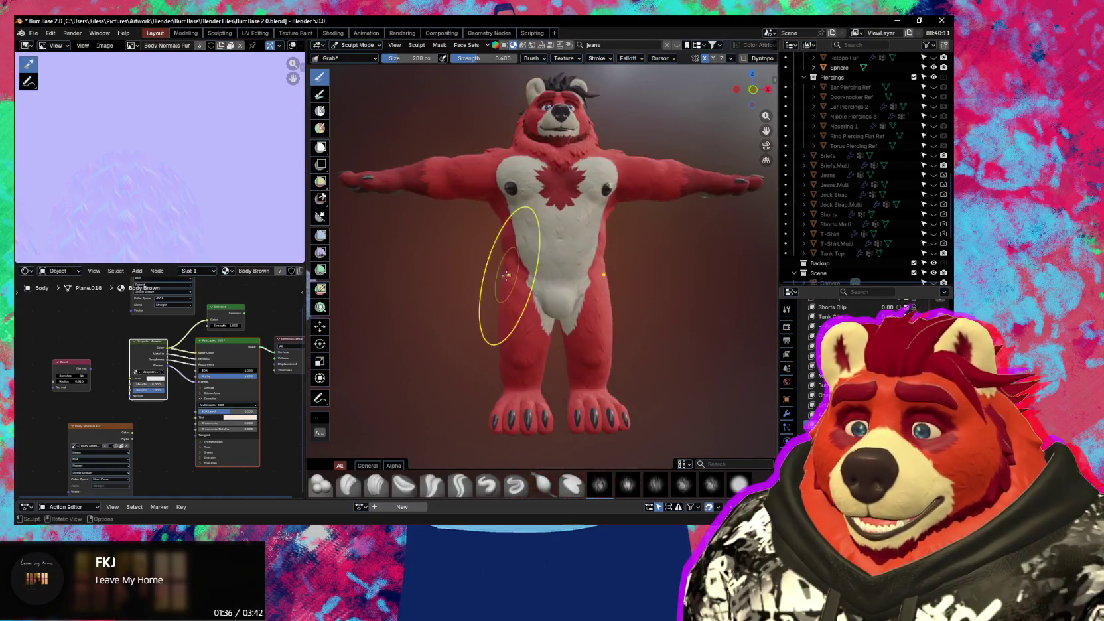
{"action": "scroll", "coordinate": [501, 292], "scroll_direction": "up", "scroll_amount": 3}
{"action": "scroll", "coordinate": [491, 305], "scroll_direction": "up", "scroll_amount": 2}
{"action": "scroll", "coordinate": [486, 325], "scroll_direction": "up", "scroll_amount": 1}
{"action": "scroll", "coordinate": [486, 330], "scroll_direction": "down", "scroll_amount": 2}
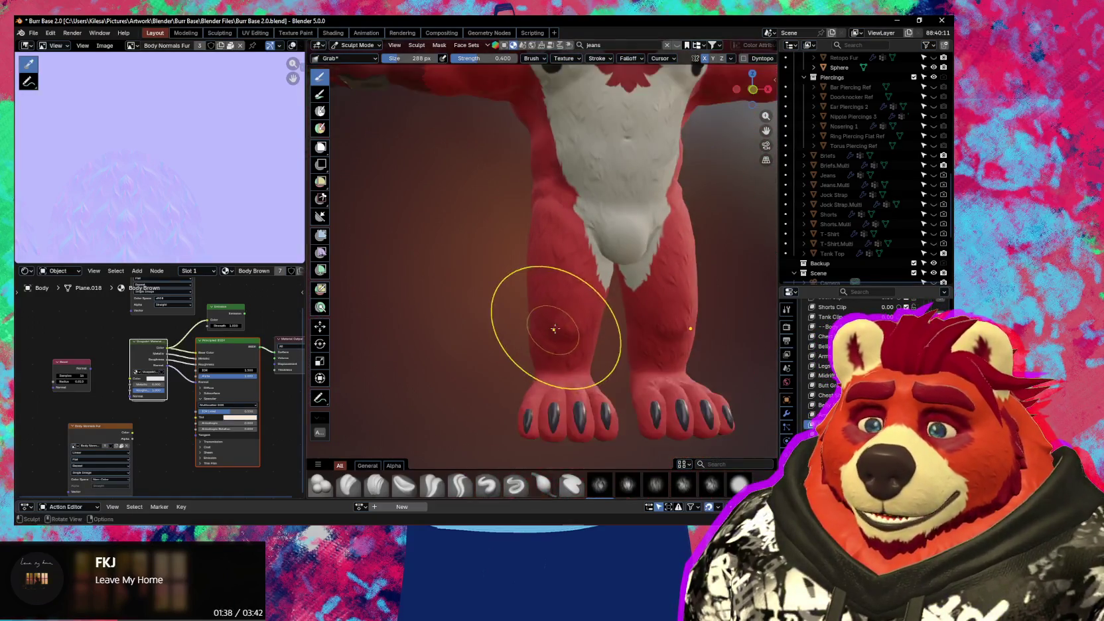
{"action": "scroll", "coordinate": [538, 322], "scroll_direction": "down", "scroll_amount": 1}
{"action": "scroll", "coordinate": [551, 331], "scroll_direction": "down", "scroll_amount": 1}
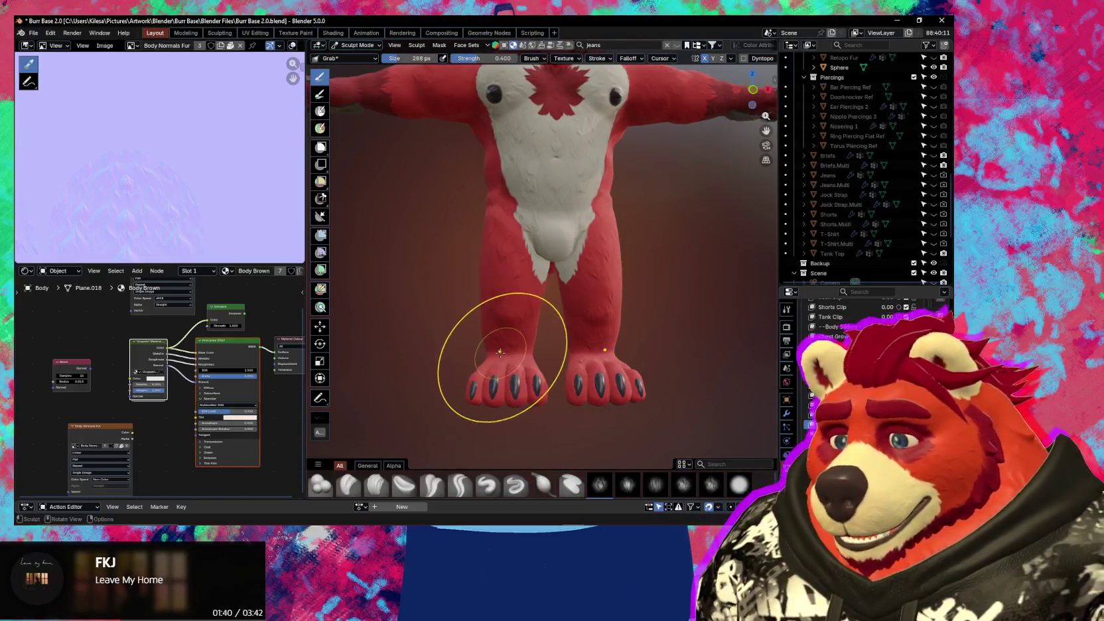
{"action": "scroll", "coordinate": [511, 329], "scroll_direction": "up", "scroll_amount": 1}
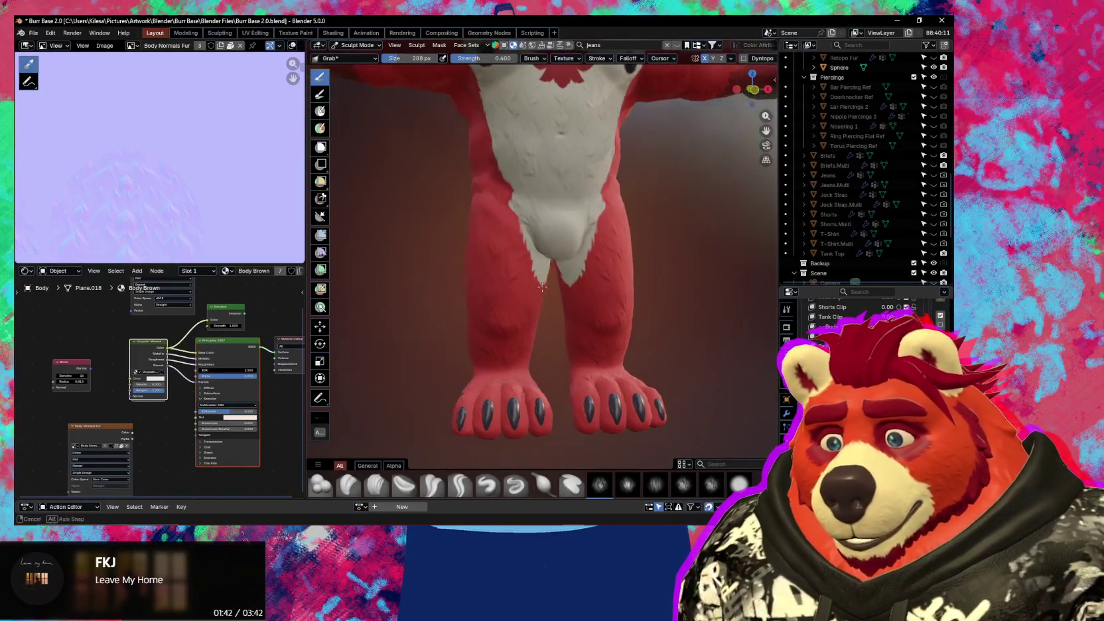
{"action": "middle_click_drag", "start_coordinate": [530, 326], "coordinate": [616, 246]}
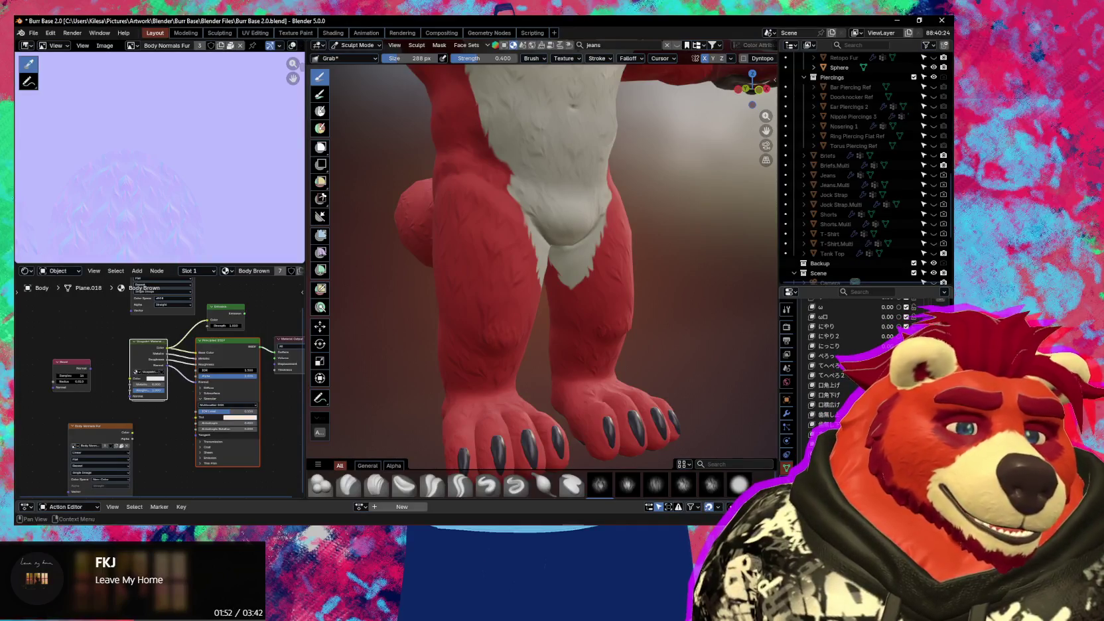
{"action": "middle_click_drag", "start_coordinate": [358, 321], "coordinate": [378, 317]}
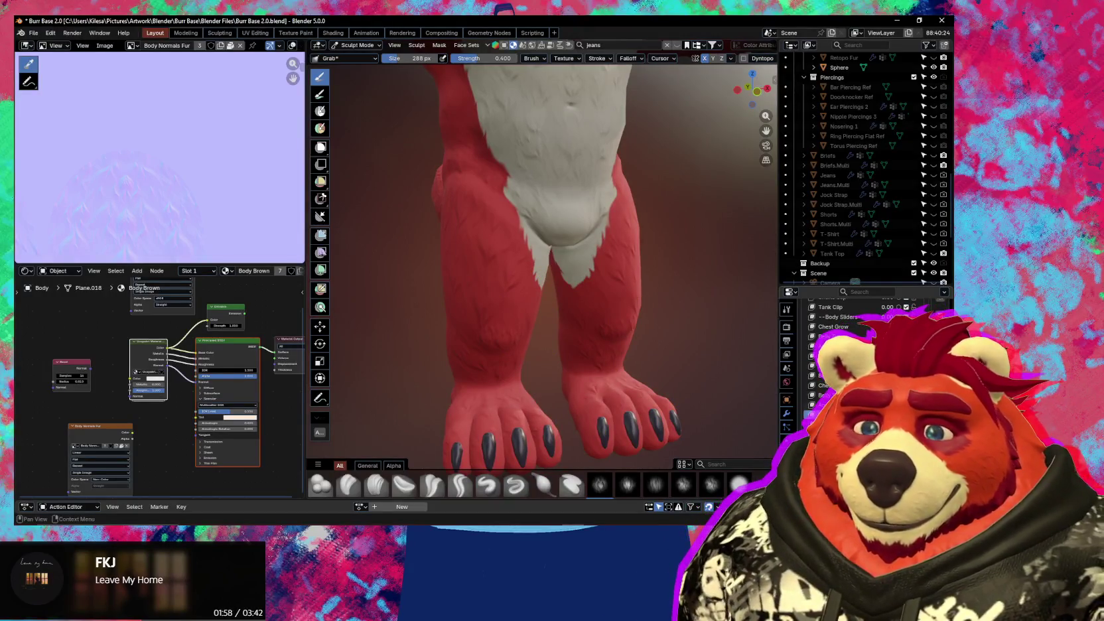
{"action": "mouse_move", "coordinate": [430, 315]}
{"action": "middle_mouse_down"}
{"action": "mouse_move", "coordinate": [419, 291]}
{"action": "mouse_move", "coordinate": [491, 288]}
{"action": "mouse_move", "coordinate": [507, 300]}
{"action": "mouse_move", "coordinate": [492, 298]}
{"action": "mouse_move", "coordinate": [498, 316]}
{"action": "mouse_move", "coordinate": [538, 327]}
{"action": "mouse_move", "coordinate": [538, 298]}
{"action": "middle_mouse_up"}
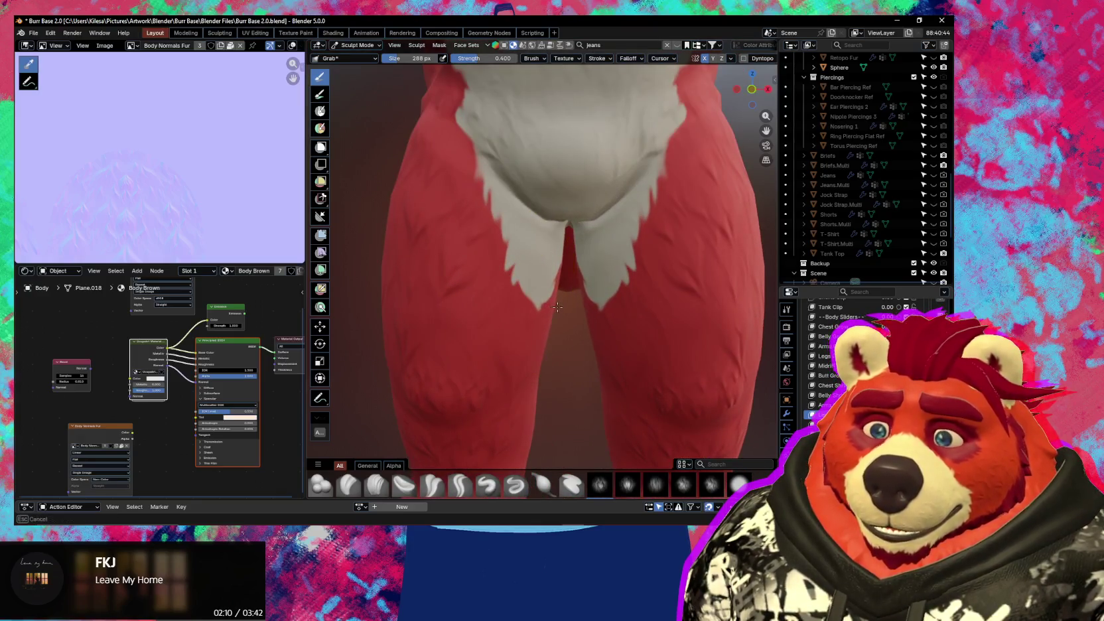
{"action": "mouse_move", "coordinate": [558, 307]}
{"action": "middle_mouse_down"}
{"action": "mouse_move", "coordinate": [554, 282]}
{"action": "mouse_move", "coordinate": [574, 345]}
{"action": "mouse_move", "coordinate": [620, 343]}
{"action": "mouse_move", "coordinate": [654, 296]}
{"action": "mouse_move", "coordinate": [653, 345]}
{"action": "middle_mouse_up"}
{"action": "scroll", "coordinate": [574, 345], "scroll_direction": "up", "scroll_amount": 5}
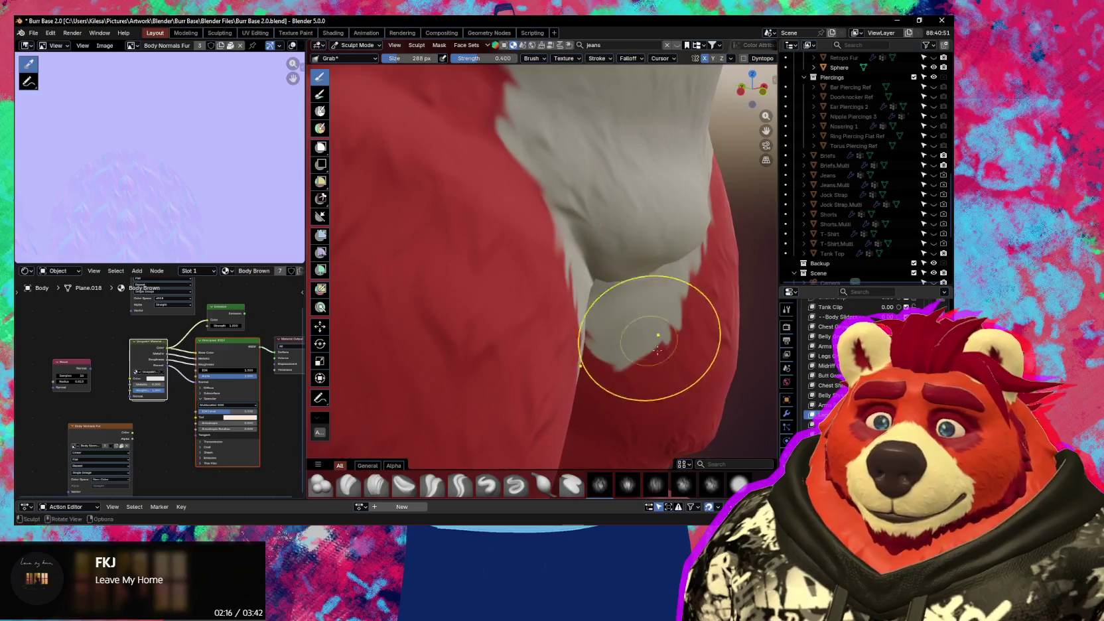
{"action": "middle_click_drag", "start_coordinate": [591, 321], "coordinate": [614, 254]}
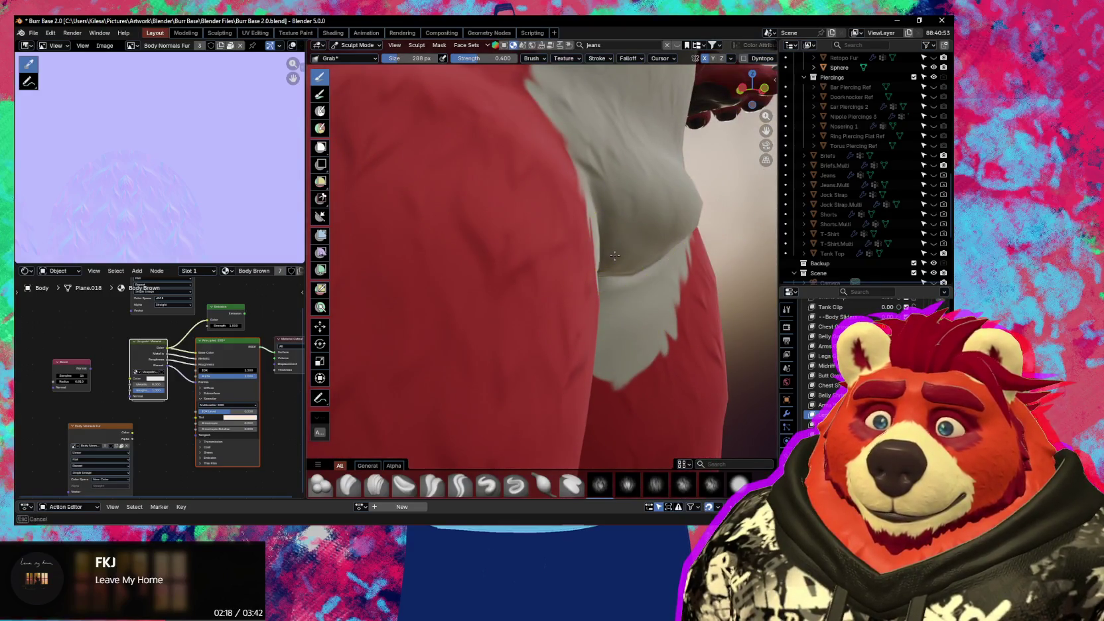
{"action": "mouse_move", "coordinate": [632, 249]}
{"action": "middle_mouse_down", "text": "shift"}
{"action": "mouse_move", "coordinate": [629, 262]}
{"action": "mouse_move", "coordinate": [657, 295]}
{"action": "mouse_move", "coordinate": [641, 261]}
{"action": "mouse_move", "coordinate": [524, 253]}
{"action": "mouse_move", "coordinate": [609, 244]}
{"action": "middle_mouse_up", "text": "shift"}
{"action": "key", "text": "x"}
{"action": "scroll", "coordinate": [647, 231], "scroll_direction": "down", "scroll_amount": 4}
{"action": "scroll", "coordinate": [564, 246], "scroll_direction": "up", "scroll_amount": 3}
{"action": "key", "text": "g"}
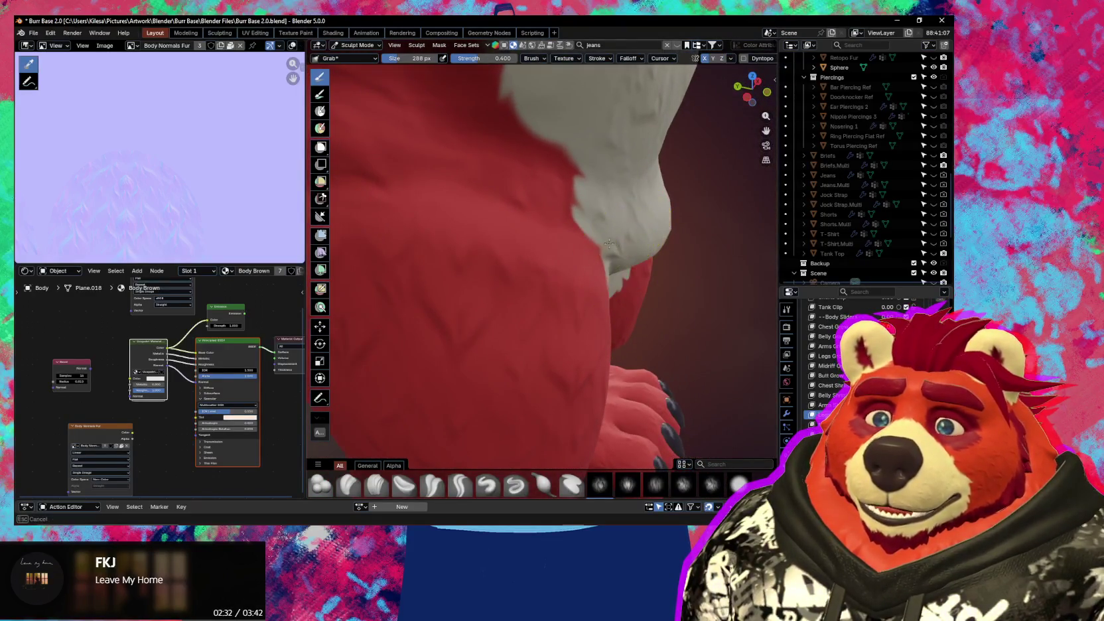
{"action": "middle_click_drag", "start_coordinate": [597, 245], "coordinate": [591, 243]}
{"action": "key", "text": "f"}
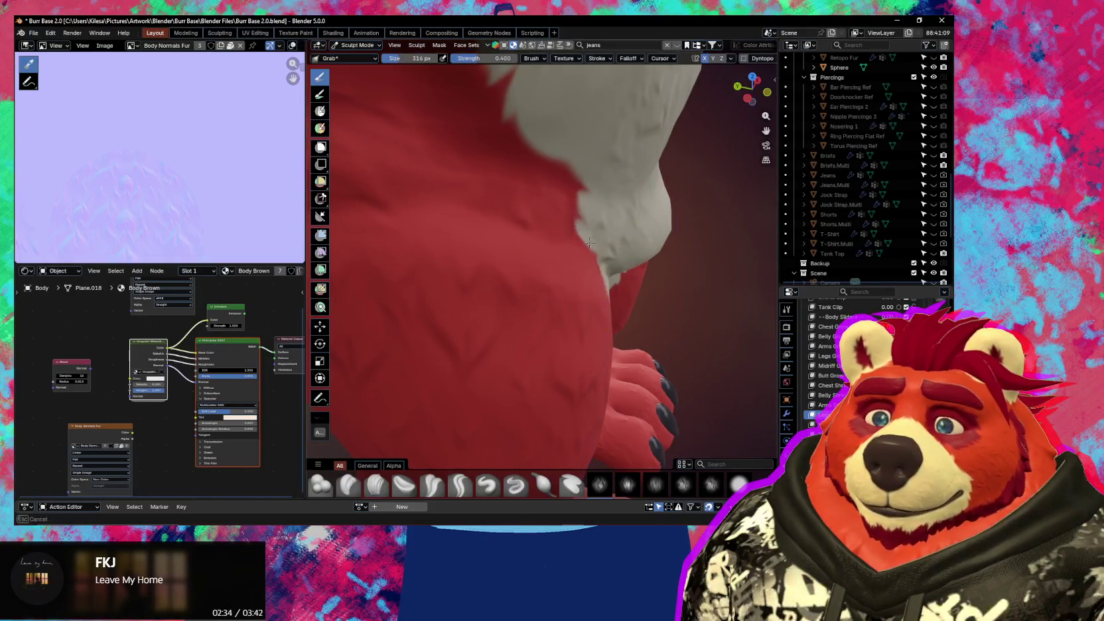
{"action": "left_click_drag", "start_coordinate": [575, 233], "coordinate": [587, 254]}
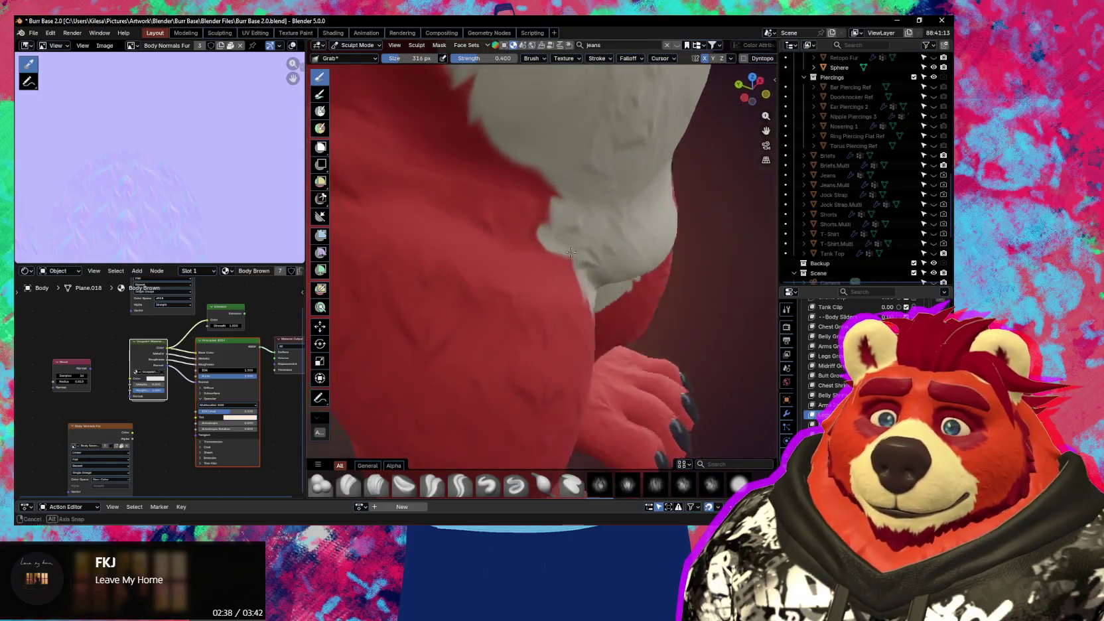
{"action": "middle_click_drag", "start_coordinate": [588, 254], "coordinate": [468, 222]}
{"action": "mouse_move", "coordinate": [469, 222]}
{"action": "left_mouse_down"}
{"action": "mouse_move", "coordinate": [512, 222]}
{"action": "mouse_move", "coordinate": [493, 231]}
{"action": "mouse_move", "coordinate": [534, 266]}
{"action": "left_mouse_up"}
{"action": "key", "text": "f"}
{"action": "scroll", "coordinate": [535, 266], "scroll_direction": "down", "scroll_amount": 2}
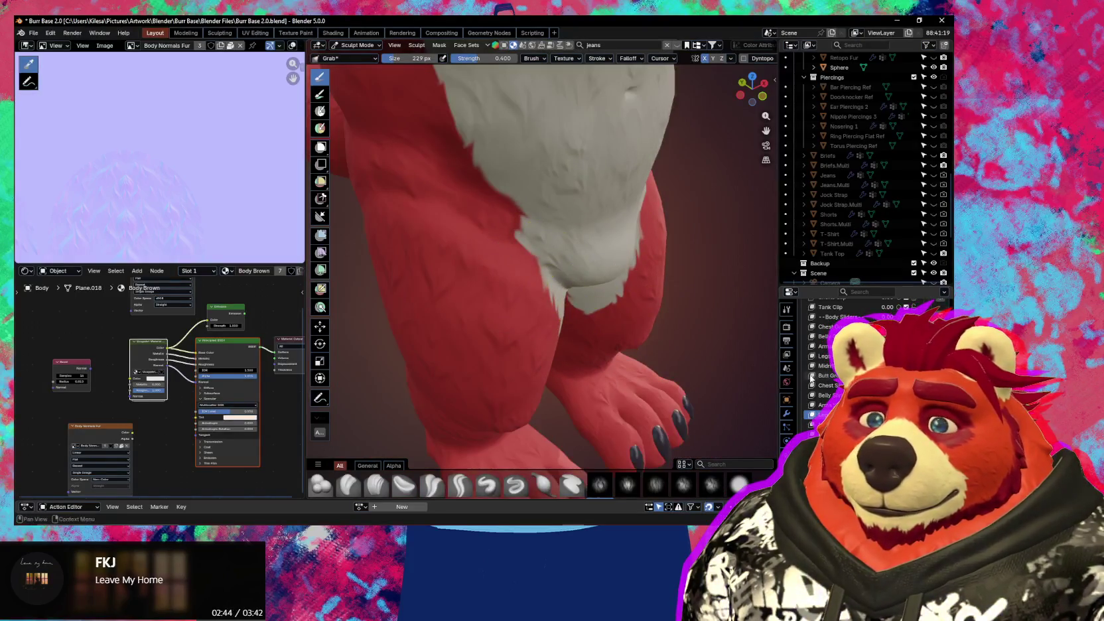
{"action": "mouse_move", "coordinate": [412, 246]}
{"action": "left_mouse_down"}
{"action": "mouse_move", "coordinate": [398, 235]}
{"action": "mouse_move", "coordinate": [412, 239]}
{"action": "left_mouse_up"}
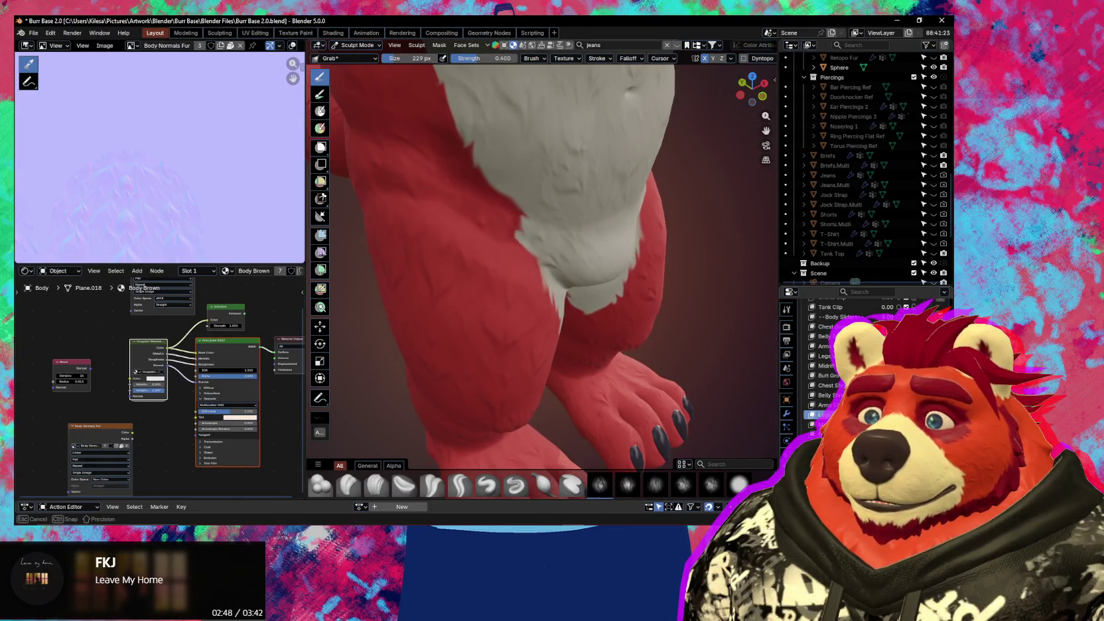
{"action": "scroll", "coordinate": [643, 379], "scroll_direction": "down", "scroll_amount": 2}
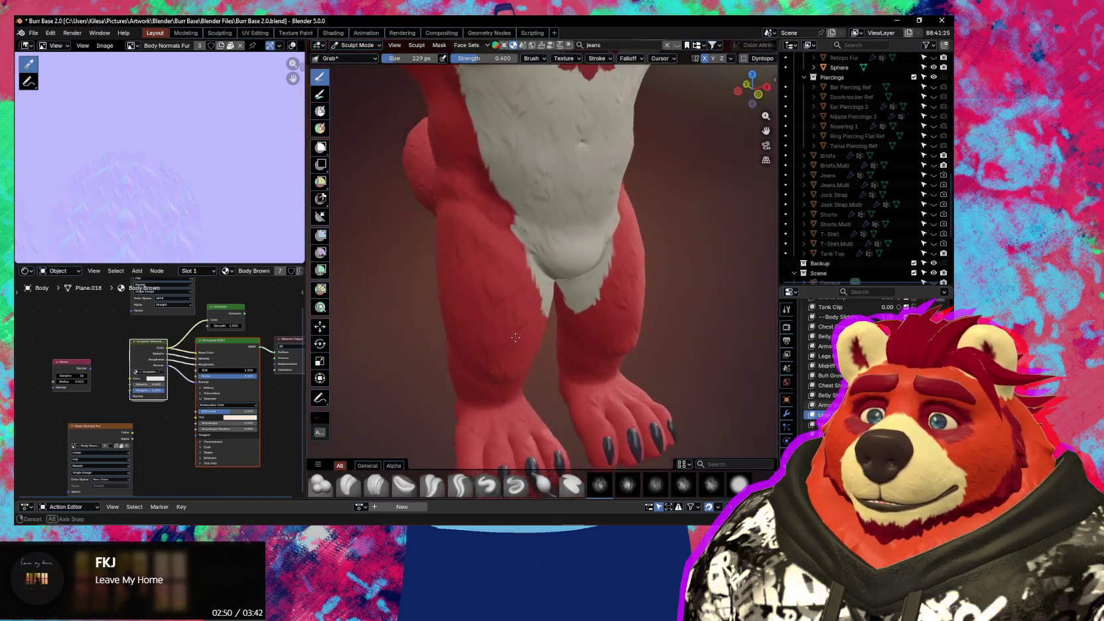
{"action": "scroll", "coordinate": [480, 321], "scroll_direction": "down", "scroll_amount": 3}
{"action": "mouse_move", "coordinate": [480, 321]}
{"action": "middle_mouse_down"}
{"action": "mouse_move", "coordinate": [564, 334]}
{"action": "mouse_move", "coordinate": [550, 317]}
{"action": "mouse_move", "coordinate": [465, 286]}
{"action": "middle_mouse_up"}
{"action": "scroll", "coordinate": [564, 334], "scroll_direction": "up", "scroll_amount": 3}
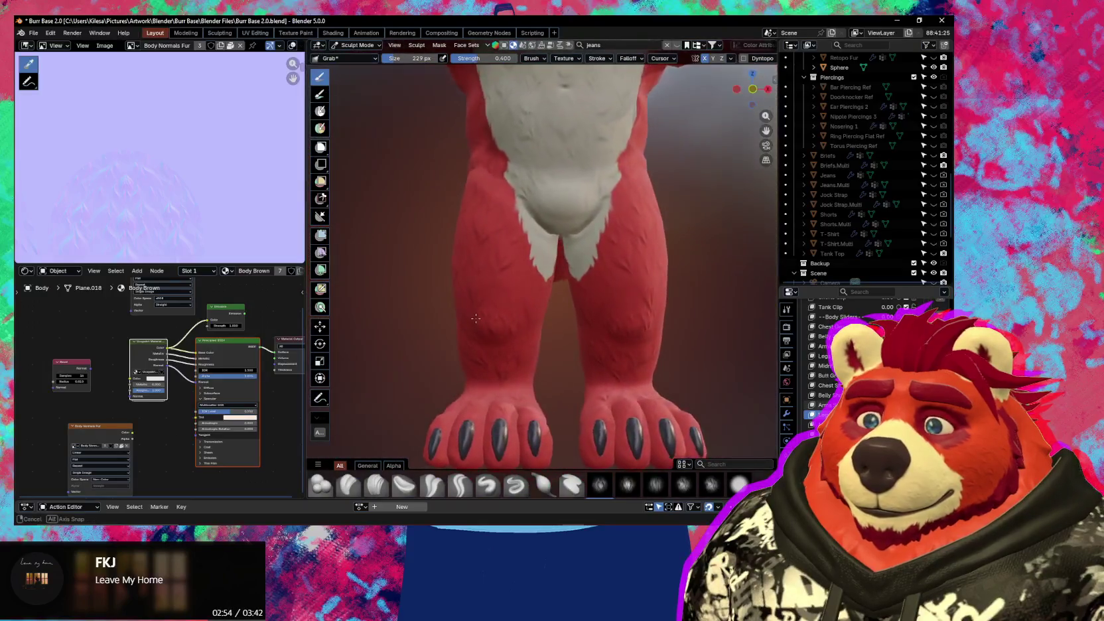
{"action": "scroll", "coordinate": [464, 279], "scroll_direction": "up", "scroll_amount": 2}
{"action": "key", "text": "f"}
{"action": "left_click", "coordinate": [485, 247]}
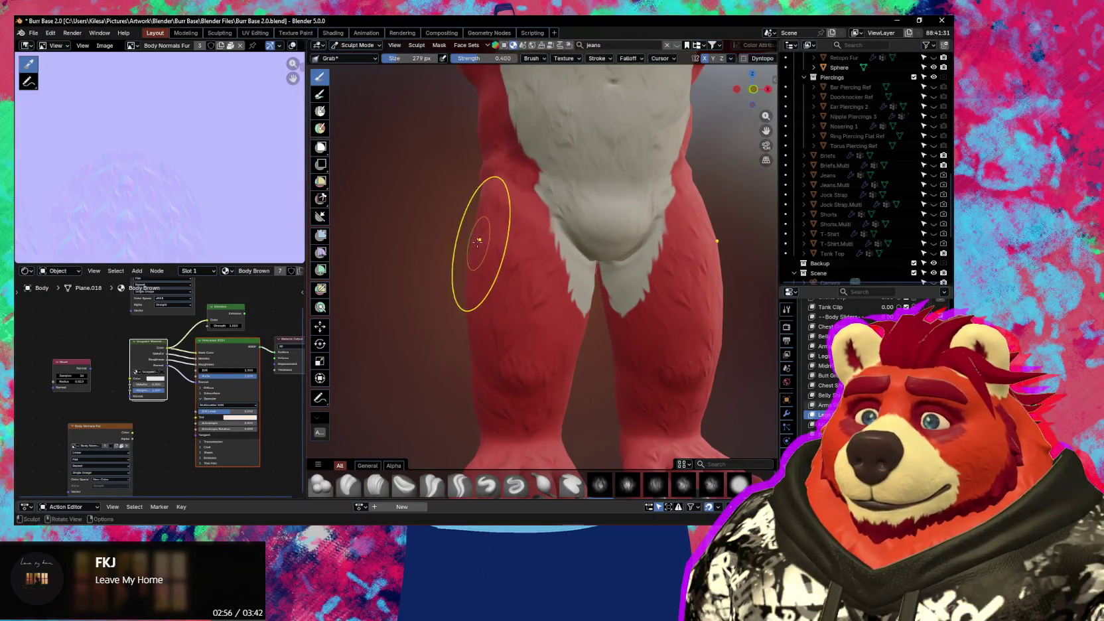
{"action": "middle_click_drag", "start_coordinate": [464, 243], "coordinate": [461, 252]}
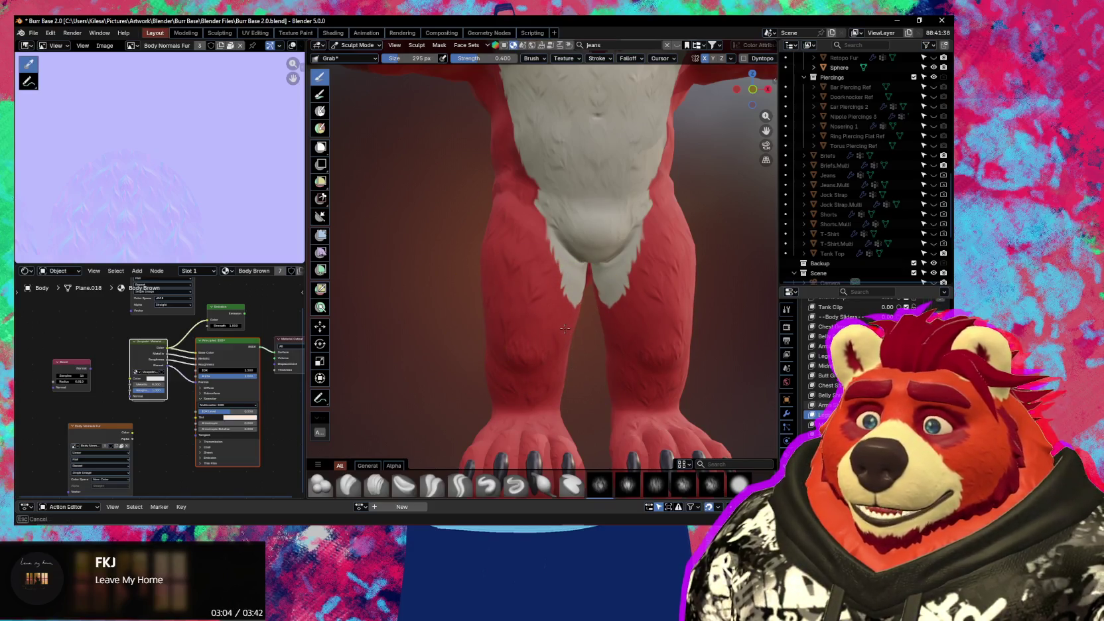
{"action": "mouse_move", "coordinate": [562, 328]}
{"action": "middle_mouse_down"}
{"action": "mouse_move", "coordinate": [592, 320]}
{"action": "mouse_move", "coordinate": [586, 310]}
{"action": "mouse_move", "coordinate": [554, 317]}
{"action": "mouse_move", "coordinate": [592, 332]}
{"action": "mouse_move", "coordinate": [604, 296]}
{"action": "middle_mouse_up"}
{"action": "scroll", "coordinate": [489, 320], "scroll_direction": "up", "scroll_amount": 10}
{"action": "scroll", "coordinate": [486, 320], "scroll_direction": "down", "scroll_amount": 10}
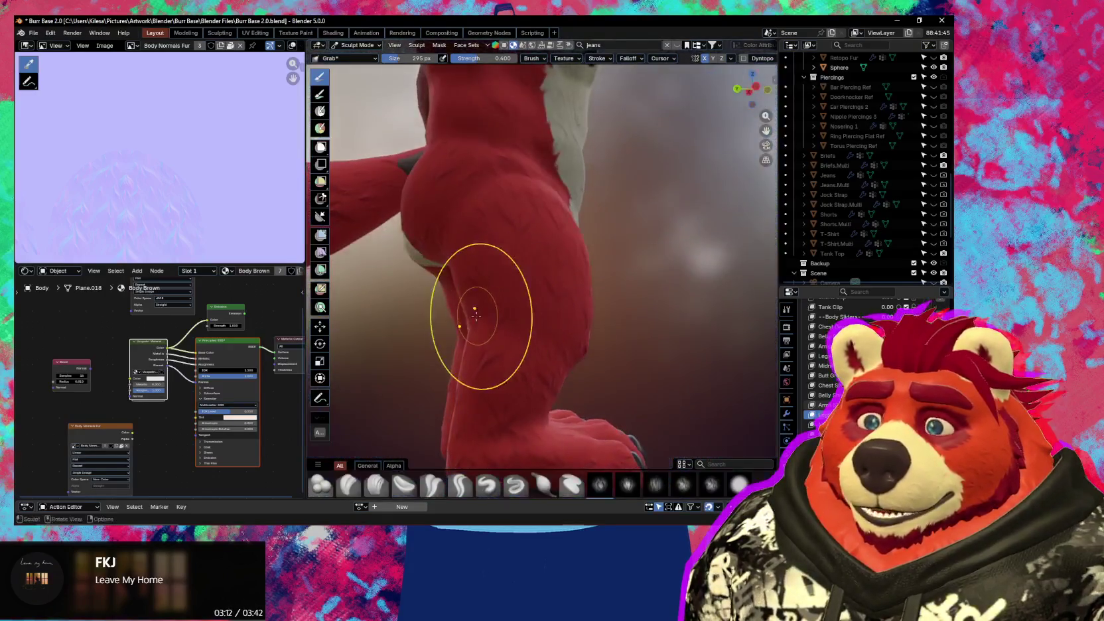
{"action": "mouse_move", "coordinate": [481, 308]}
{"action": "middle_mouse_down"}
{"action": "mouse_move", "coordinate": [475, 316]}
{"action": "mouse_move", "coordinate": [530, 320]}
{"action": "mouse_move", "coordinate": [656, 317]}
{"action": "middle_mouse_up"}
{"action": "scroll", "coordinate": [644, 343], "scroll_direction": "up", "scroll_amount": 2}
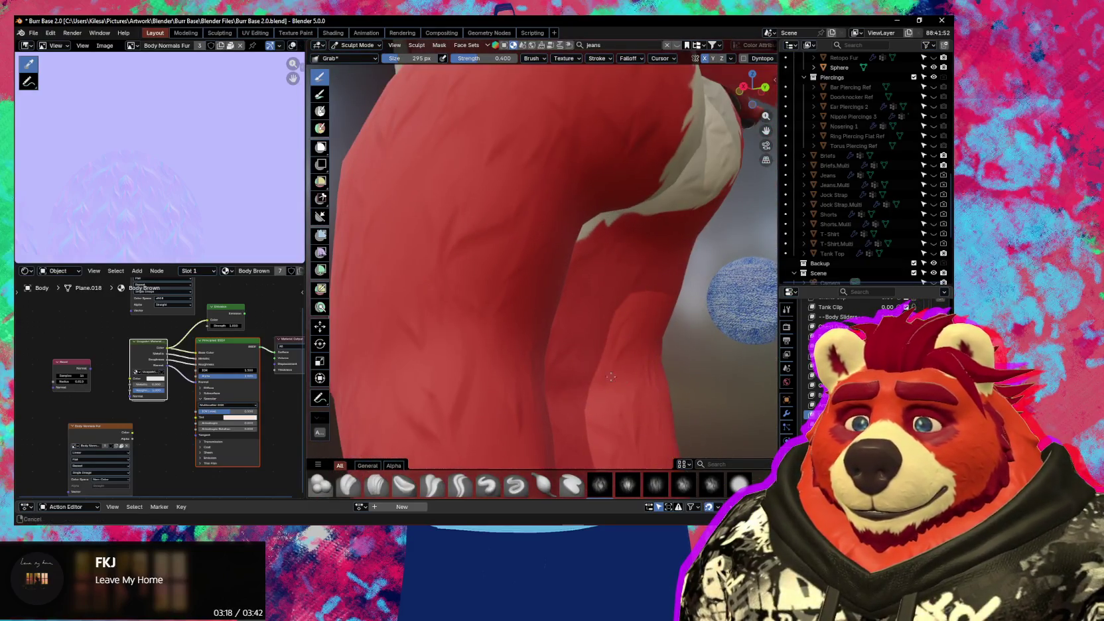
{"action": "middle_click_drag", "start_coordinate": [541, 279], "coordinate": [505, 278]}
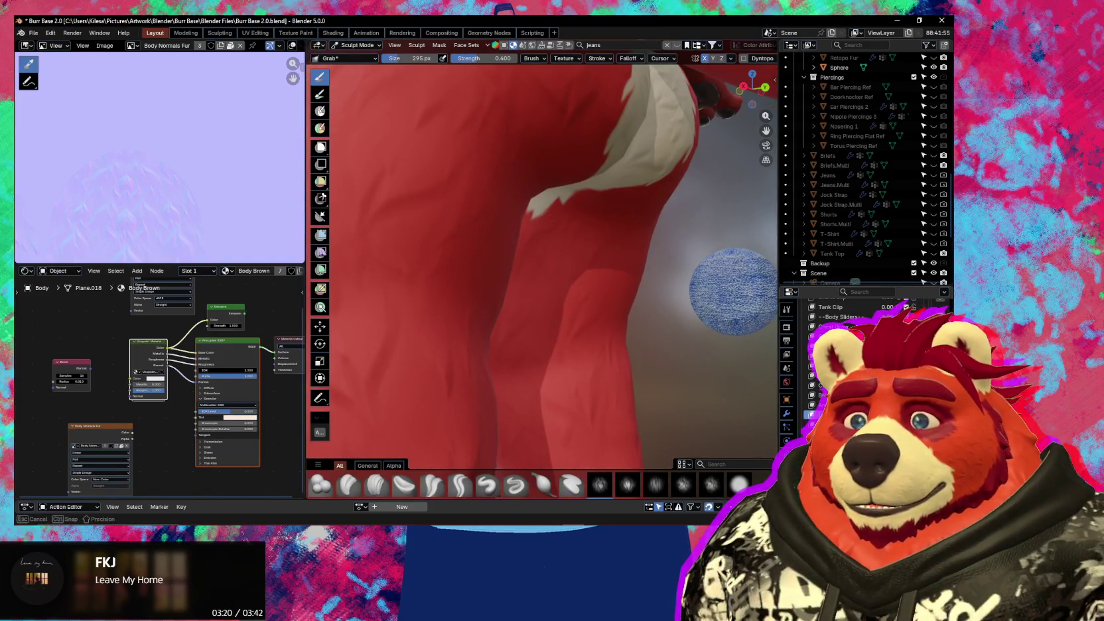
{"action": "scroll", "coordinate": [606, 345], "scroll_direction": "down", "scroll_amount": 4}
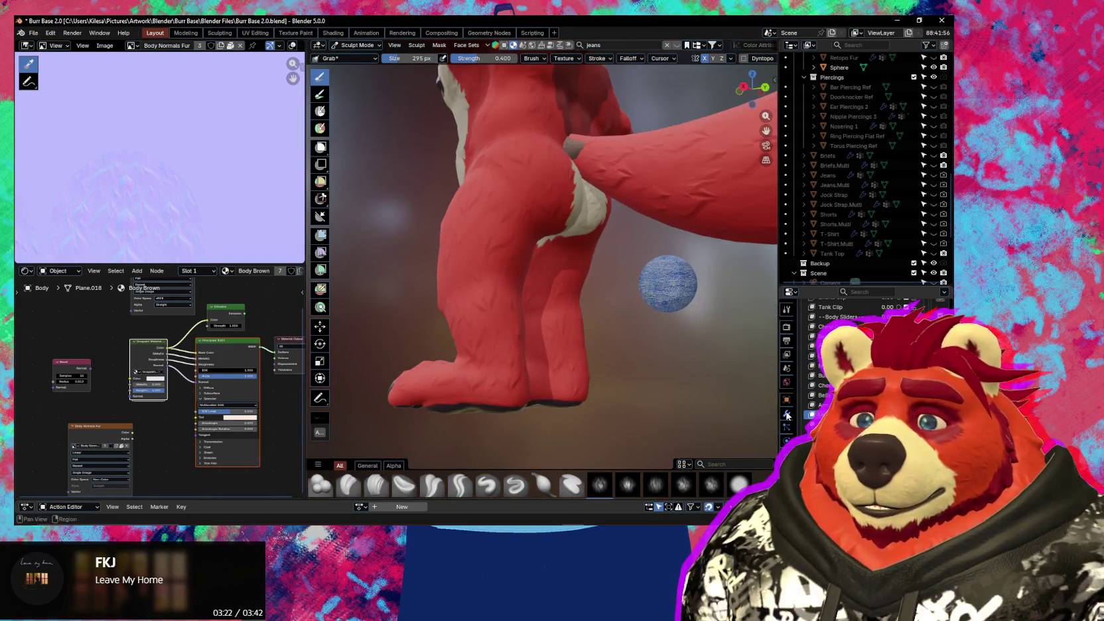
{"action": "scroll", "coordinate": [606, 345], "scroll_direction": "up", "scroll_amount": 1}
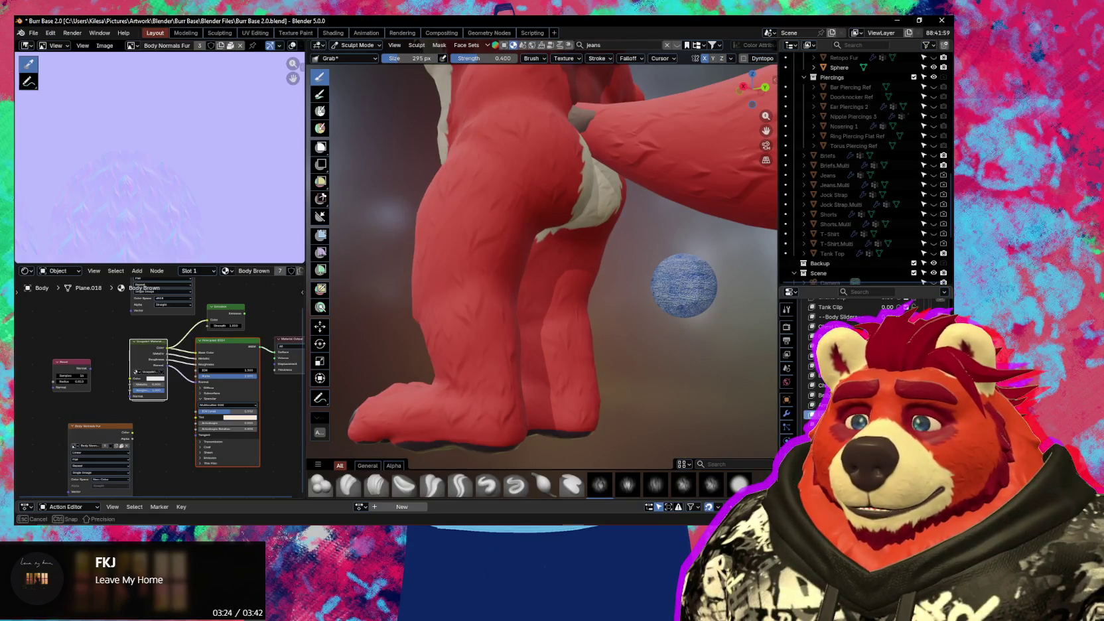
{"action": "mouse_move", "coordinate": [588, 286]}
{"action": "middle_mouse_down"}
{"action": "mouse_move", "coordinate": [588, 326]}
{"action": "mouse_move", "coordinate": [658, 333]}
{"action": "mouse_move", "coordinate": [591, 315]}
{"action": "mouse_move", "coordinate": [588, 333]}
{"action": "middle_mouse_up"}
{"action": "scroll", "coordinate": [589, 326], "scroll_direction": "up", "scroll_amount": 2}
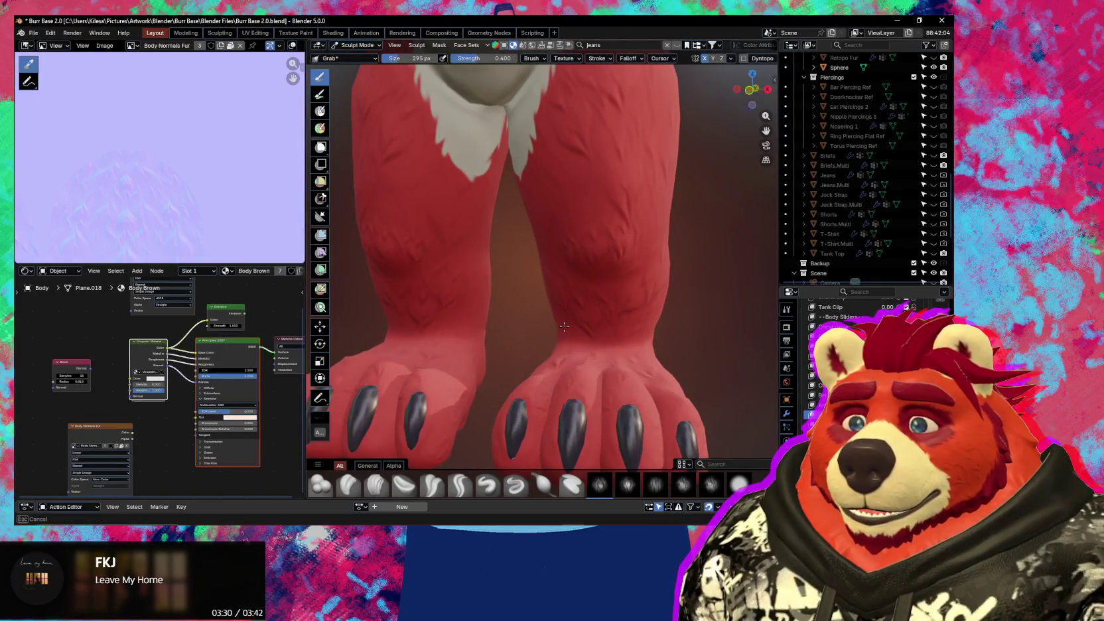
- Pull the left leg's contour inward with the Grab brush
{"action": "mouse_move", "coordinate": [518, 321]}
{"action": "middle_mouse_down"}
{"action": "mouse_move", "coordinate": [534, 321]}
{"action": "mouse_move", "coordinate": [419, 341]}
{"action": "middle_mouse_up"}
{"action": "left_click_drag", "start_coordinate": [420, 341], "coordinate": [492, 342]}
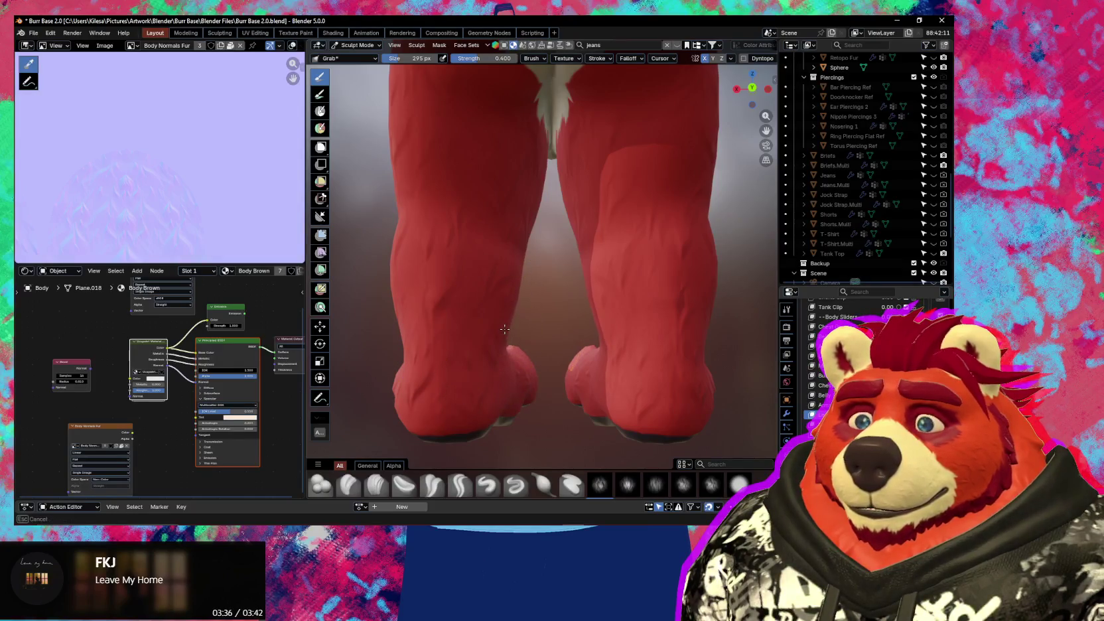
{"action": "mouse_move", "coordinate": [498, 329]}
{"action": "middle_mouse_down"}
{"action": "mouse_move", "coordinate": [458, 345]}
{"action": "mouse_move", "coordinate": [567, 357]}
{"action": "mouse_move", "coordinate": [610, 348]}
{"action": "mouse_move", "coordinate": [590, 298]}
{"action": "mouse_move", "coordinate": [524, 319]}
{"action": "mouse_move", "coordinate": [531, 311]}
{"action": "middle_mouse_up"}
{"action": "scroll", "coordinate": [567, 357], "scroll_direction": "up", "scroll_amount": 1}
{"action": "scroll", "coordinate": [586, 345], "scroll_direction": "up", "scroll_amount": 1}
{"action": "scroll", "coordinate": [590, 296], "scroll_direction": "down", "scroll_amount": 2}
{"action": "scroll", "coordinate": [516, 317], "scroll_direction": "up", "scroll_amount": 2}
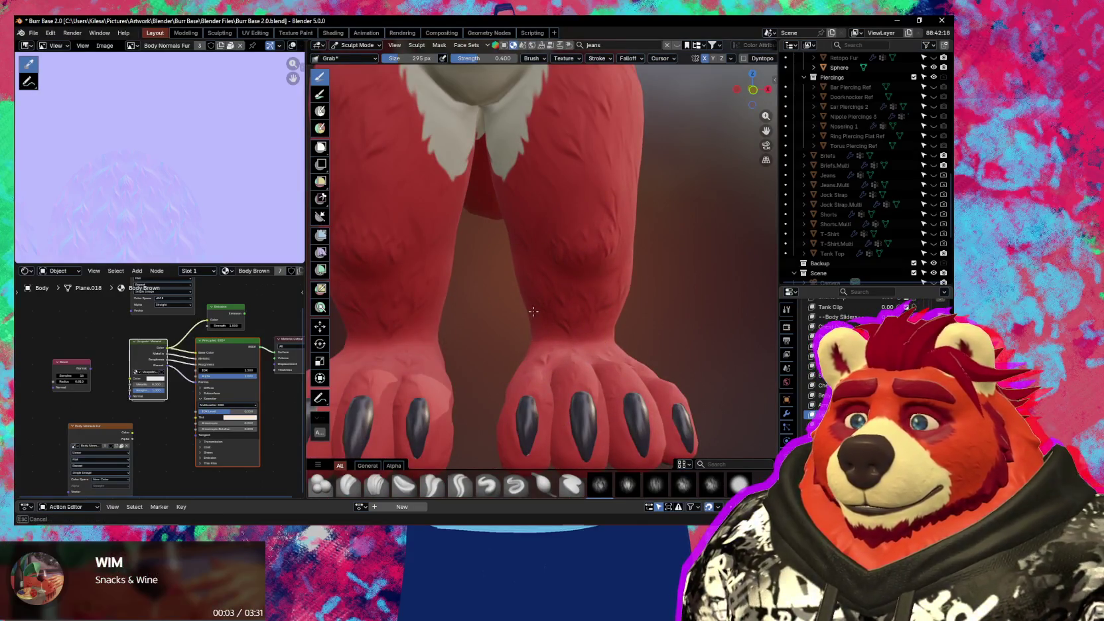
{"action": "scroll", "coordinate": [518, 385], "scroll_direction": "down", "scroll_amount": 2}
{"action": "scroll", "coordinate": [525, 345], "scroll_direction": "up", "scroll_amount": 1}
{"action": "scroll", "coordinate": [528, 292], "scroll_direction": "up", "scroll_amount": 1}
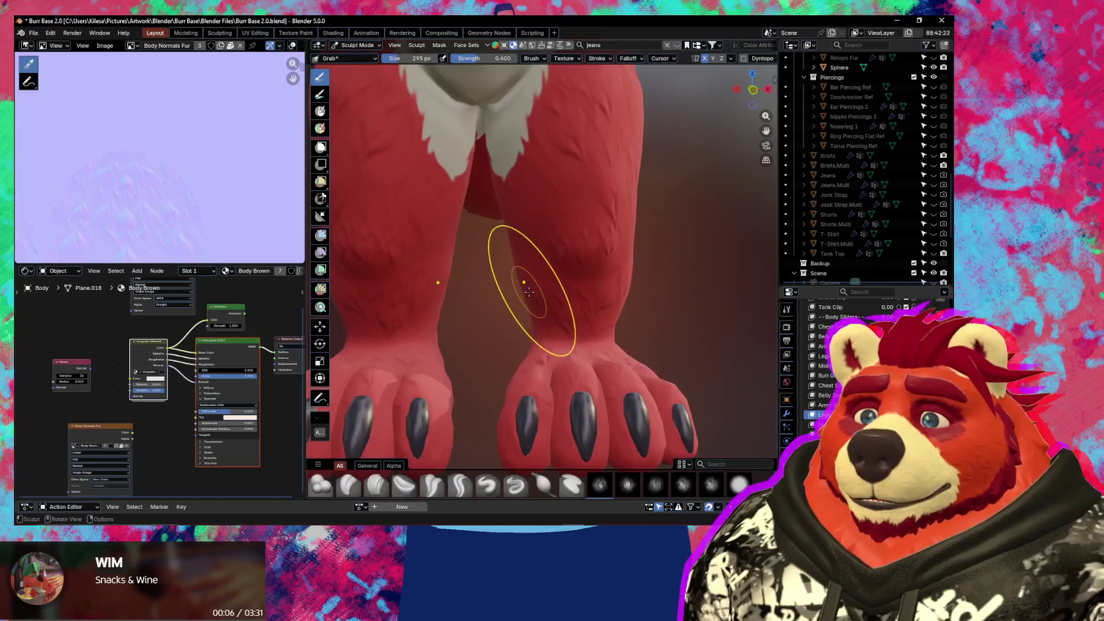
- Shrink the Grab brush radius to 220 px
{"action": "middle_click_drag", "start_coordinate": [528, 291], "coordinate": [528, 350]}
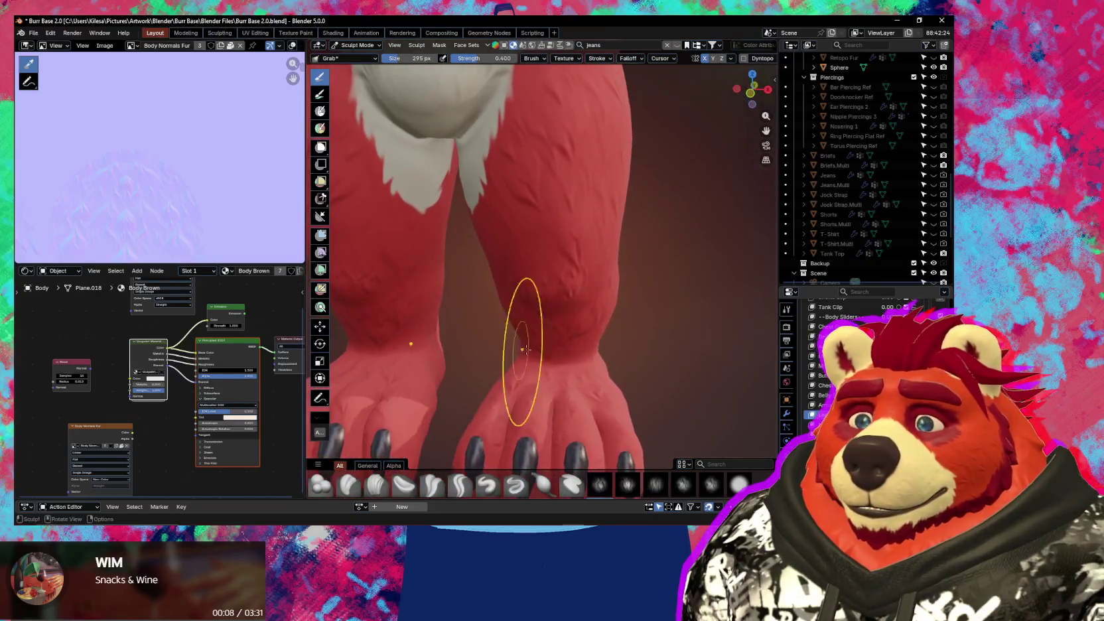
{"action": "middle_click_drag", "start_coordinate": [601, 351], "coordinate": [563, 349]}
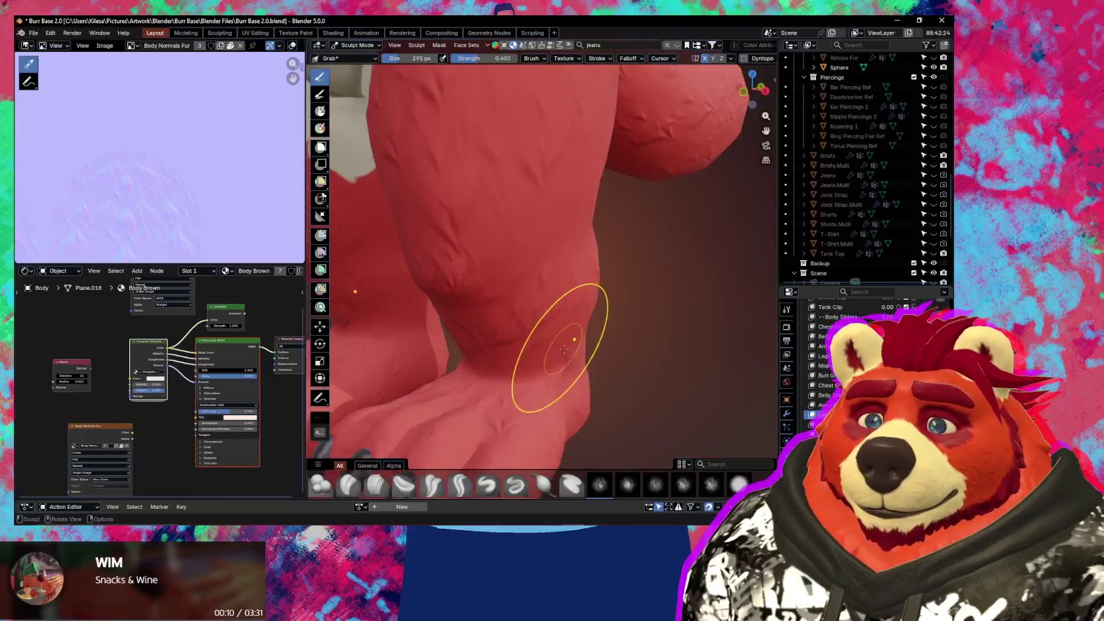
{"action": "key", "text": "f"}
{"action": "left_click", "coordinate": [566, 359]}
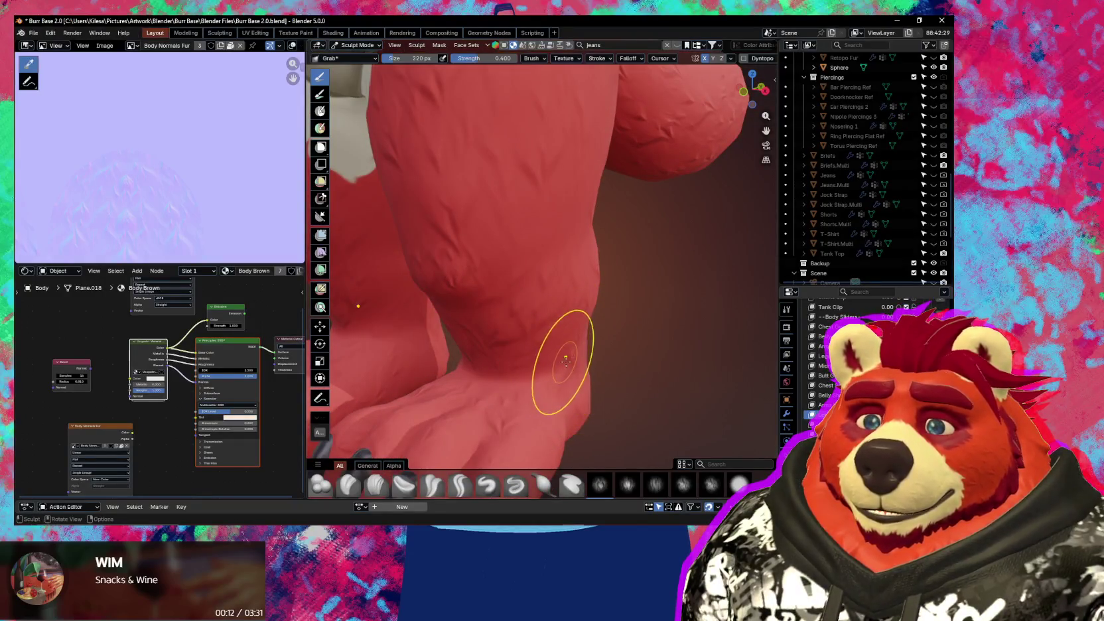
{"action": "middle_click_drag", "start_coordinate": [580, 365], "coordinate": [534, 356]}
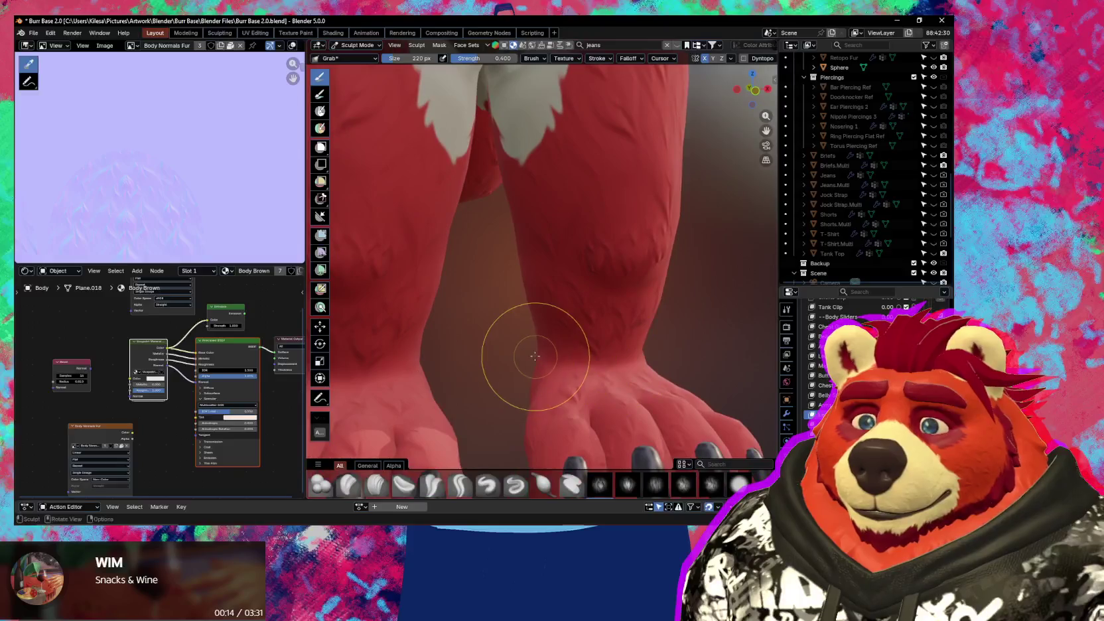
{"action": "scroll", "coordinate": [526, 353], "scroll_direction": "down", "scroll_amount": 2}
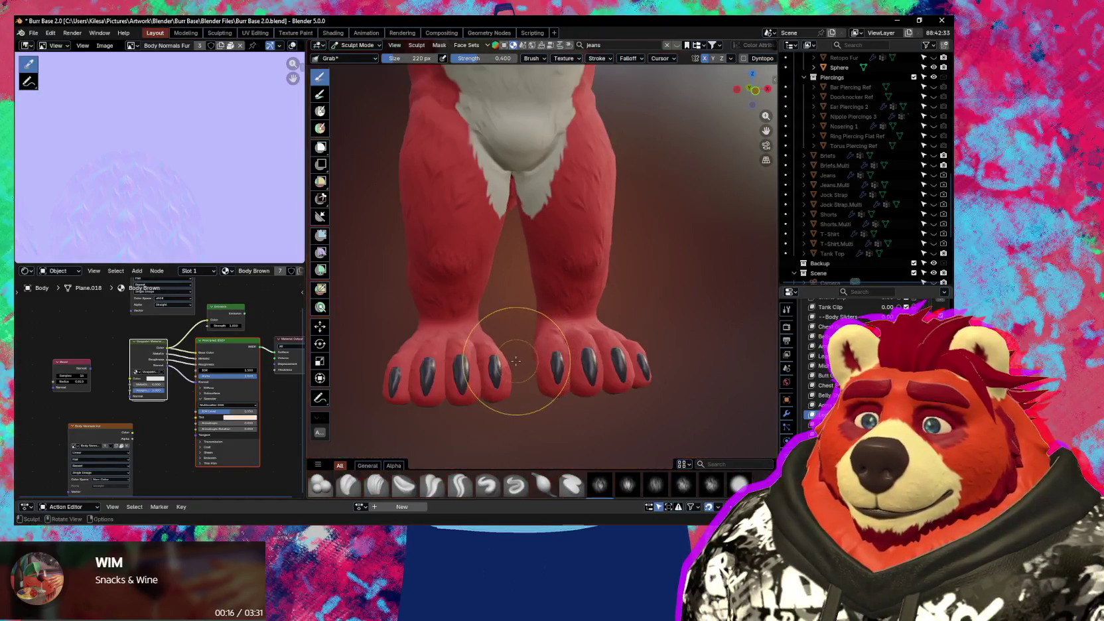
{"action": "scroll", "coordinate": [597, 391], "scroll_direction": "down", "scroll_amount": 3}
{"action": "scroll", "coordinate": [624, 386], "scroll_direction": "up", "scroll_amount": 2}
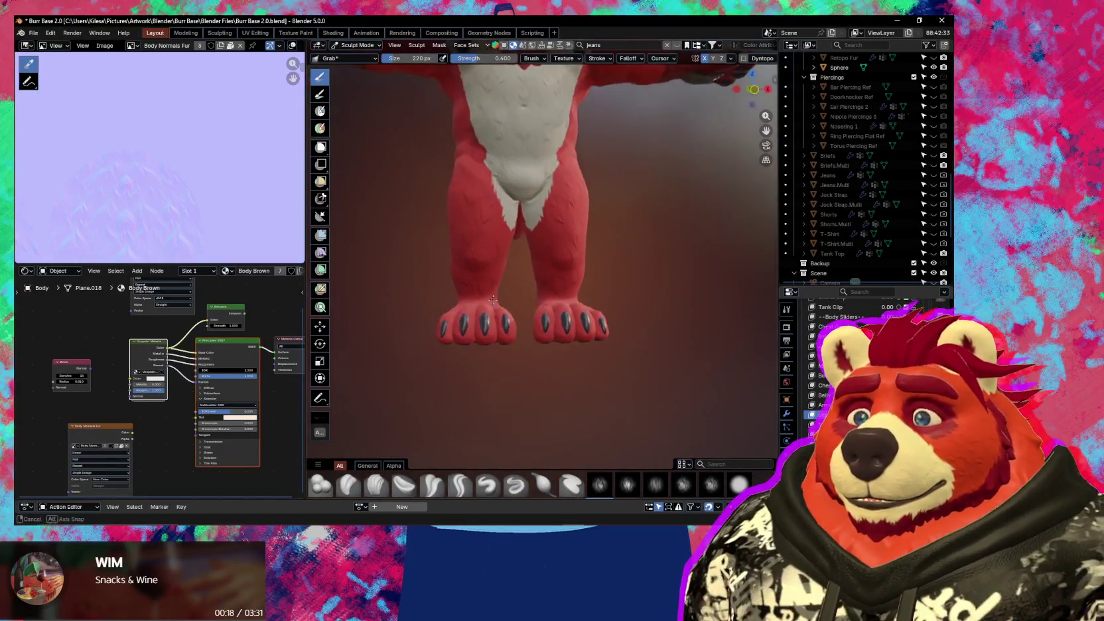
- Widen the right thigh's outer contour, viewing the legs from the front
{"action": "middle_click_drag", "start_coordinate": [456, 283], "coordinate": [422, 247]}
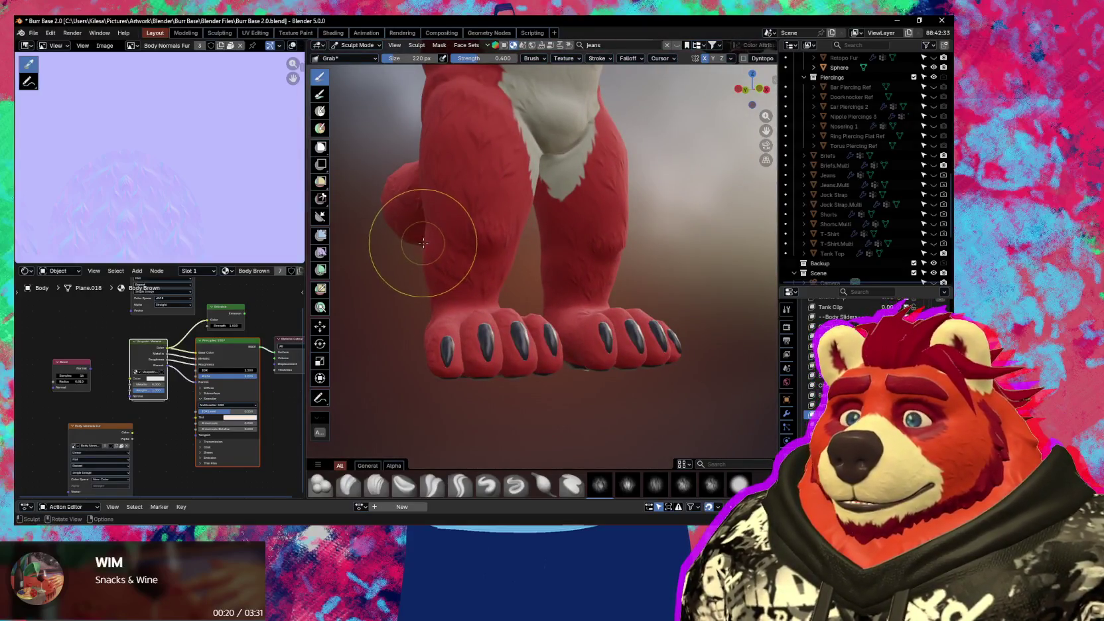
{"action": "middle_click_drag", "start_coordinate": [418, 234], "coordinate": [424, 291]}
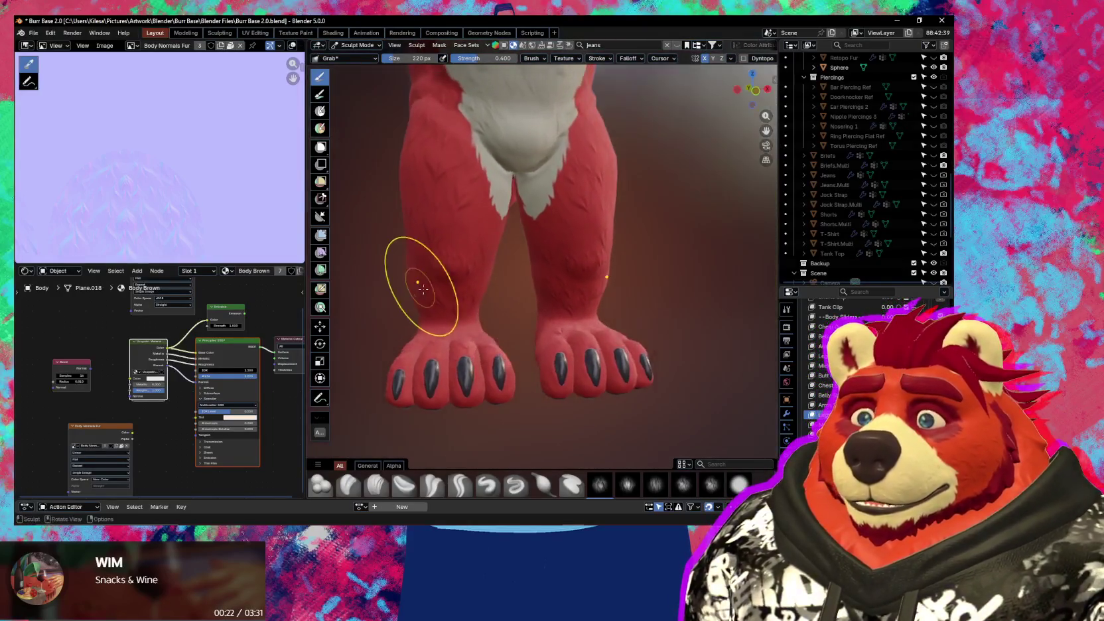
{"action": "scroll", "coordinate": [464, 299], "scroll_direction": "down", "scroll_amount": 2}
{"action": "scroll", "coordinate": [629, 295], "scroll_direction": "up", "scroll_amount": 2}
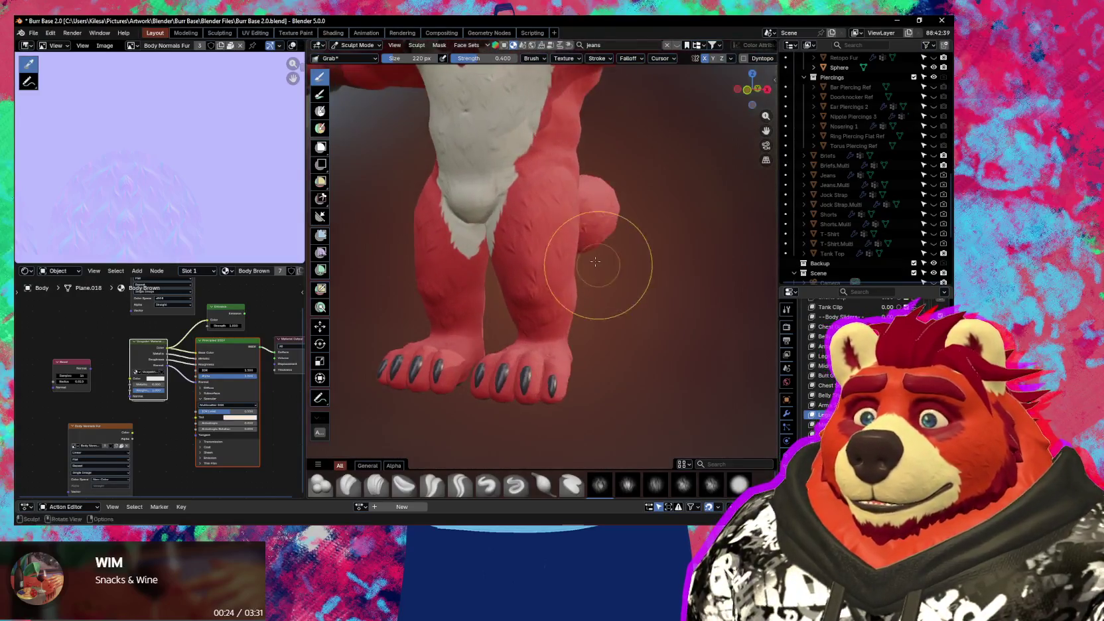
{"action": "middle_click_drag", "start_coordinate": [628, 296], "coordinate": [600, 237]}
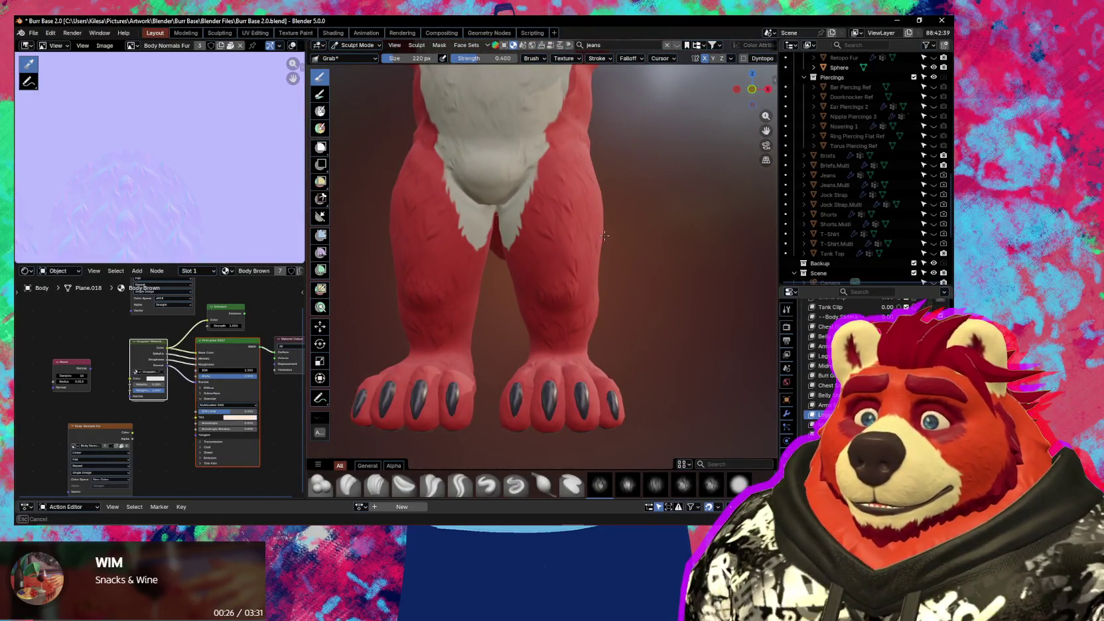
{"action": "mouse_move", "coordinate": [606, 248]}
{"action": "middle_mouse_down"}
{"action": "mouse_move", "coordinate": [623, 288]}
{"action": "mouse_move", "coordinate": [592, 282]}
{"action": "mouse_move", "coordinate": [525, 299]}
{"action": "middle_mouse_up"}
{"action": "scroll", "coordinate": [586, 291], "scroll_direction": "up", "scroll_amount": 2}
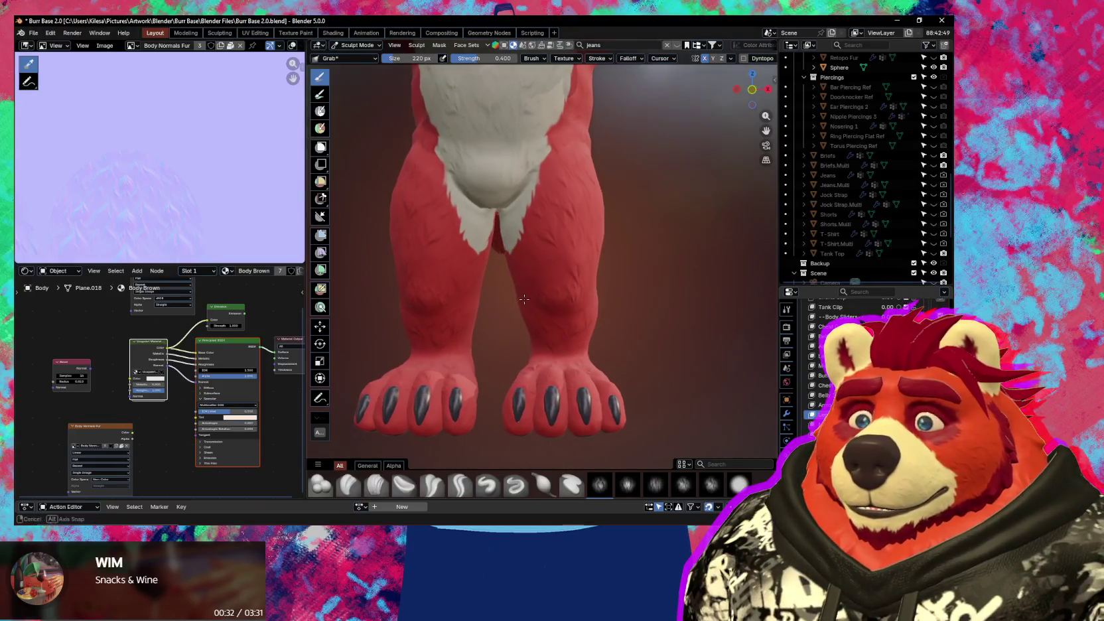
{"action": "left_click_drag", "start_coordinate": [516, 295], "coordinate": [521, 294]}
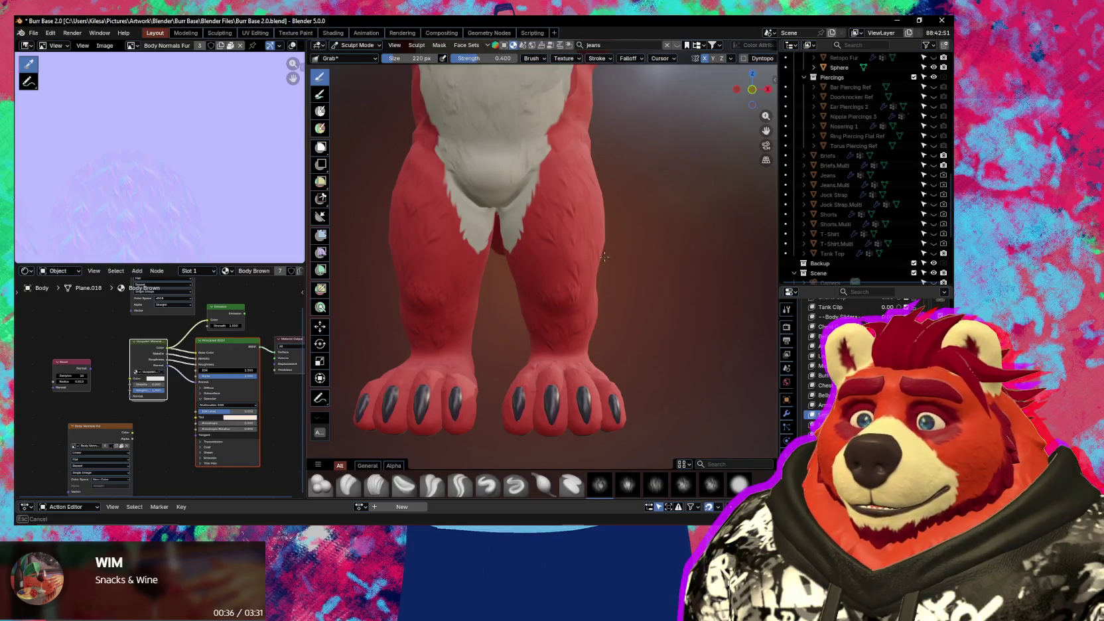
{"action": "left_click_drag", "start_coordinate": [524, 266], "coordinate": [531, 259]}
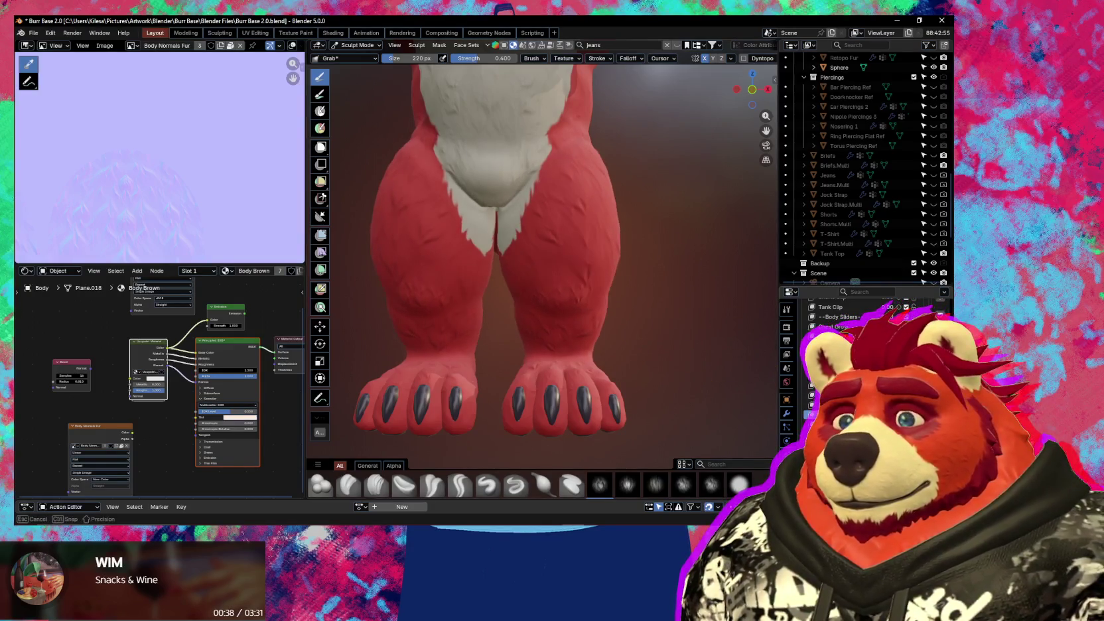
{"action": "mouse_move", "coordinate": [593, 213]}
{"action": "left_mouse_down"}
{"action": "mouse_move", "coordinate": [612, 212]}
{"action": "mouse_move", "coordinate": [595, 212]}
{"action": "left_mouse_up"}
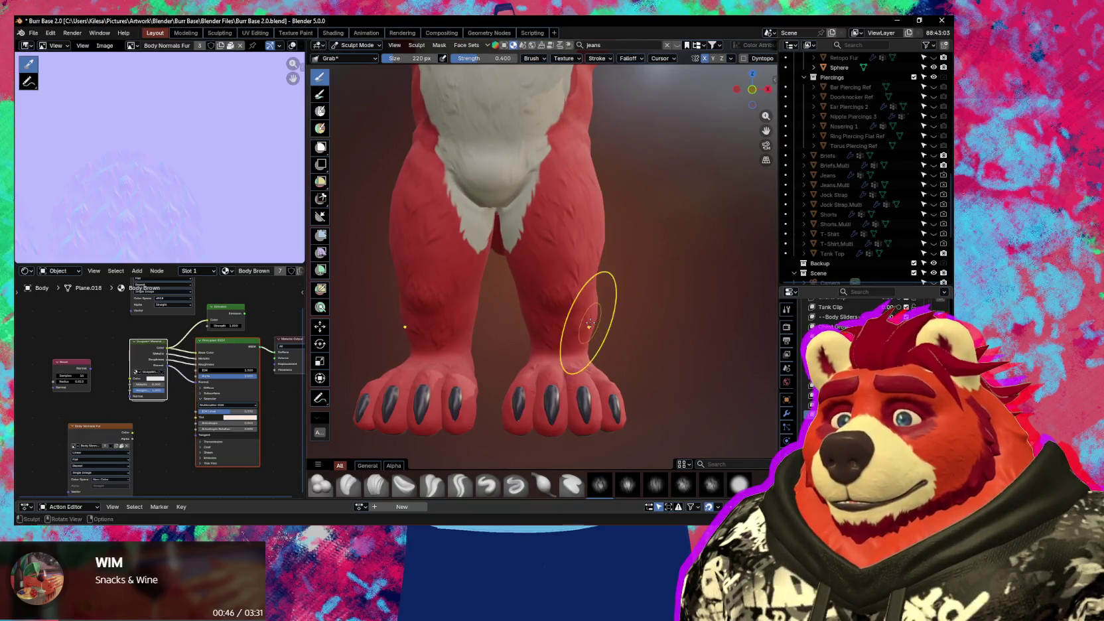
{"action": "scroll", "coordinate": [589, 325], "scroll_direction": "down", "scroll_amount": 5}
{"action": "scroll", "coordinate": [627, 369], "scroll_direction": "up", "scroll_amount": 1}
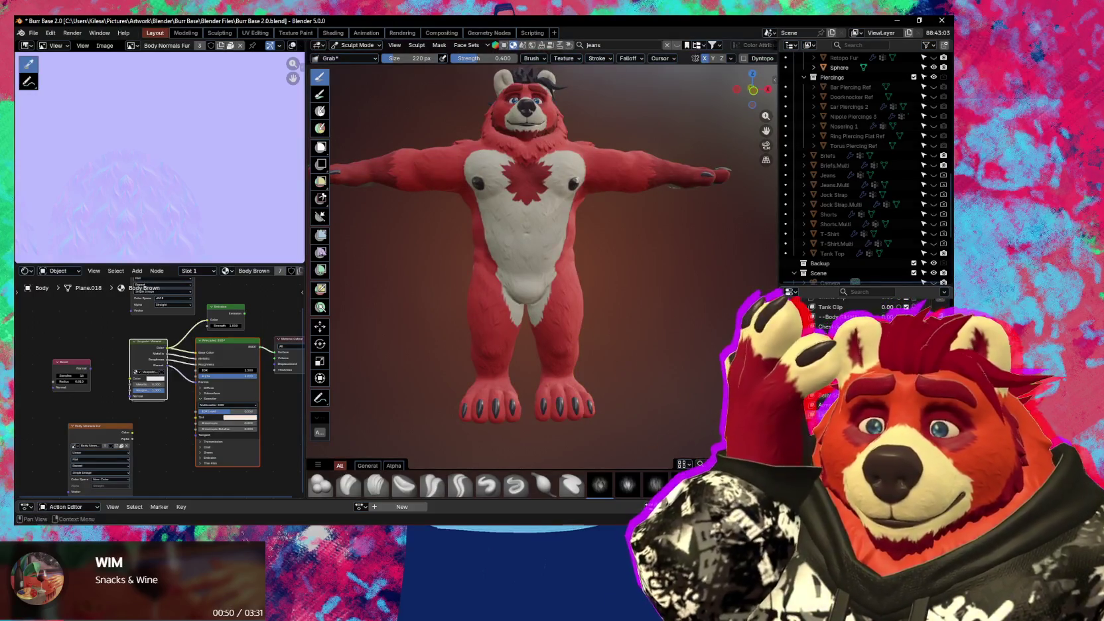
- Orbit around the torso to a close side view of the red-and-white chest
{"action": "mouse_move", "coordinate": [653, 345]}
{"action": "middle_mouse_down"}
{"action": "mouse_move", "coordinate": [662, 350]}
{"action": "mouse_move", "coordinate": [596, 323]}
{"action": "mouse_move", "coordinate": [566, 330]}
{"action": "mouse_move", "coordinate": [597, 345]}
{"action": "mouse_move", "coordinate": [451, 315]}
{"action": "mouse_move", "coordinate": [443, 296]}
{"action": "mouse_move", "coordinate": [635, 337]}
{"action": "mouse_move", "coordinate": [462, 303]}
{"action": "mouse_move", "coordinate": [513, 301]}
{"action": "mouse_move", "coordinate": [489, 302]}
{"action": "mouse_move", "coordinate": [480, 321]}
{"action": "mouse_move", "coordinate": [582, 267]}
{"action": "mouse_move", "coordinate": [488, 280]}
{"action": "middle_mouse_up"}
{"action": "scroll", "coordinate": [462, 303], "scroll_direction": "up", "scroll_amount": 4}
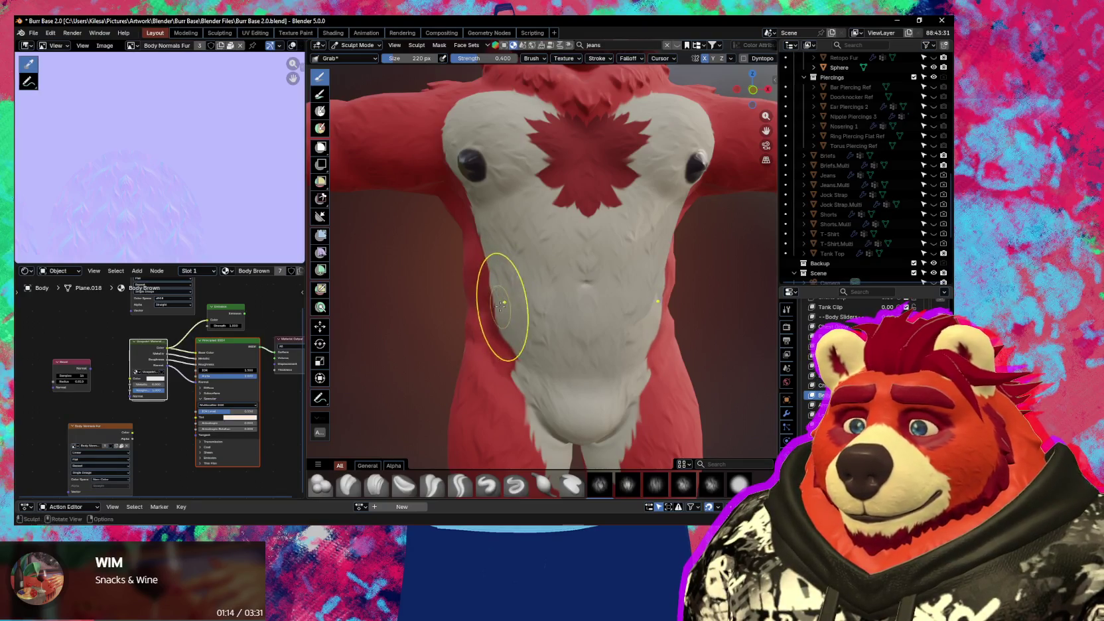
{"action": "mouse_move", "coordinate": [500, 304]}
{"action": "middle_mouse_down"}
{"action": "mouse_move", "coordinate": [399, 300]}
{"action": "mouse_move", "coordinate": [608, 303]}
{"action": "mouse_move", "coordinate": [503, 275]}
{"action": "mouse_move", "coordinate": [574, 288]}
{"action": "mouse_move", "coordinate": [715, 358]}
{"action": "middle_mouse_up"}
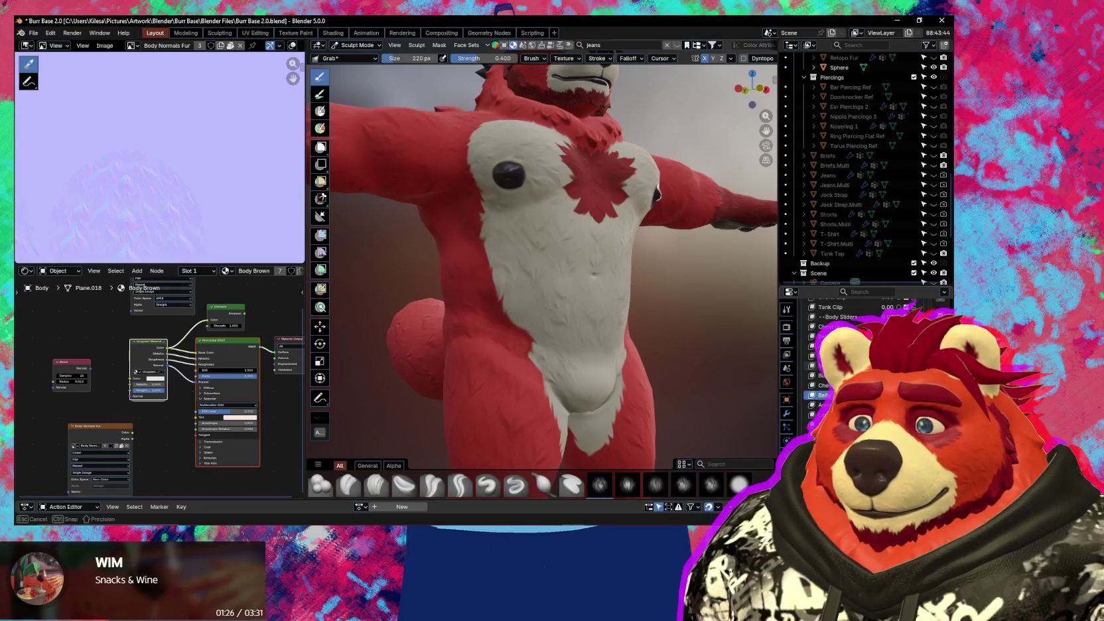
{"action": "middle_click_drag", "start_coordinate": [714, 357], "coordinate": [710, 355]}
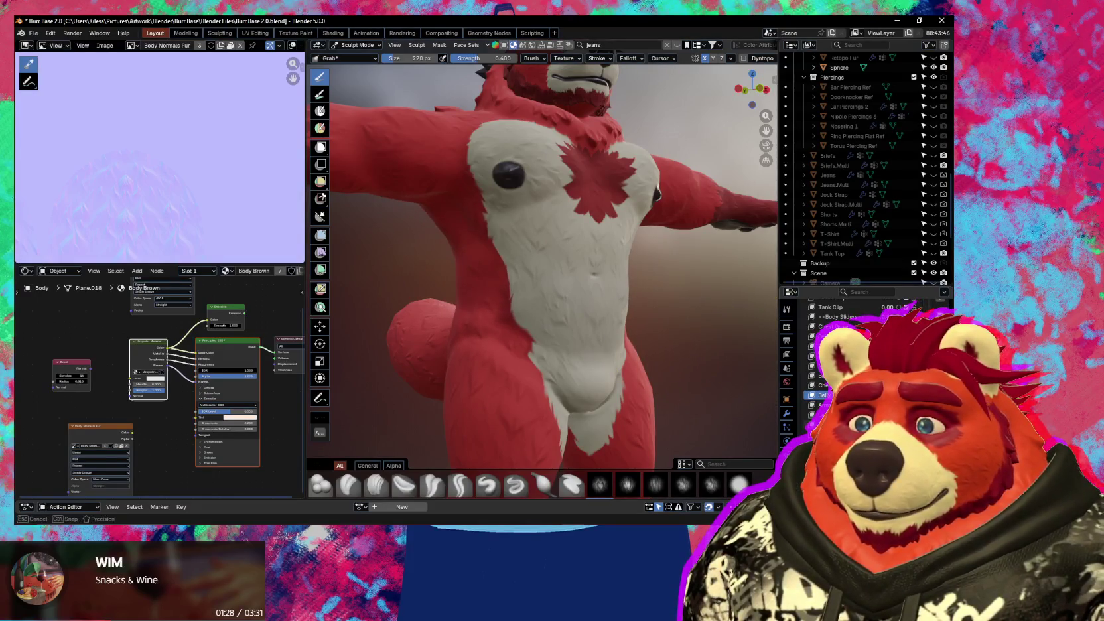
{"action": "middle_click_drag", "start_coordinate": [608, 340], "coordinate": [518, 295]}
{"action": "scroll", "coordinate": [518, 295], "scroll_direction": "up", "scroll_amount": 4}
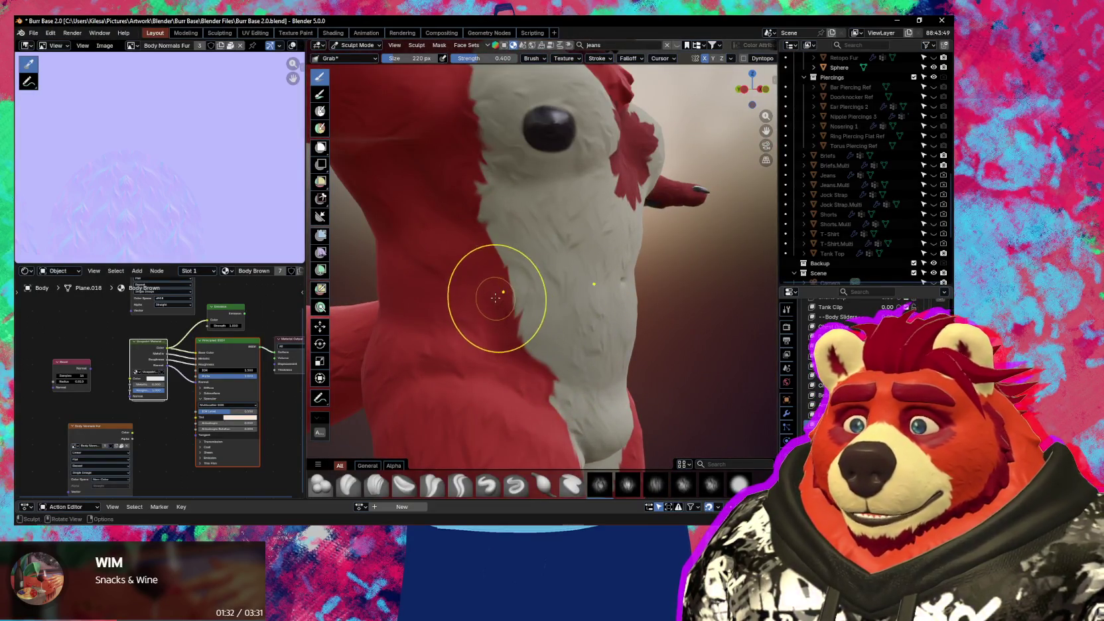
- Switch to the Draw brush and enlarge it to 372 px over the bear's torso
{"action": "key", "text": "x"}
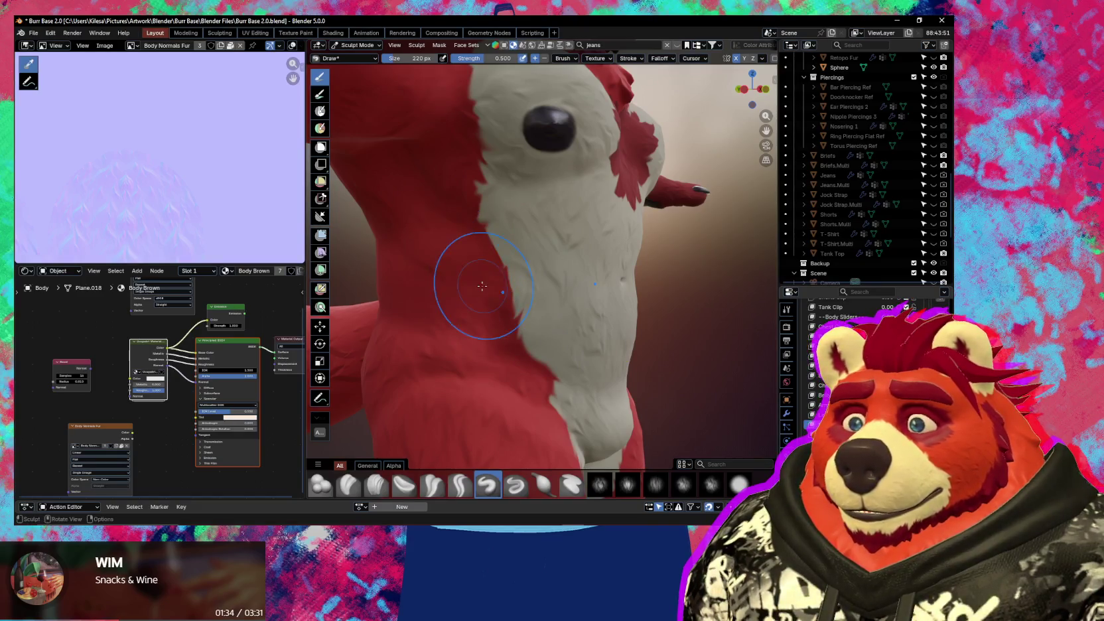
{"action": "middle_click_drag", "start_coordinate": [483, 286], "coordinate": [555, 284]}
{"action": "key", "text": "f"}
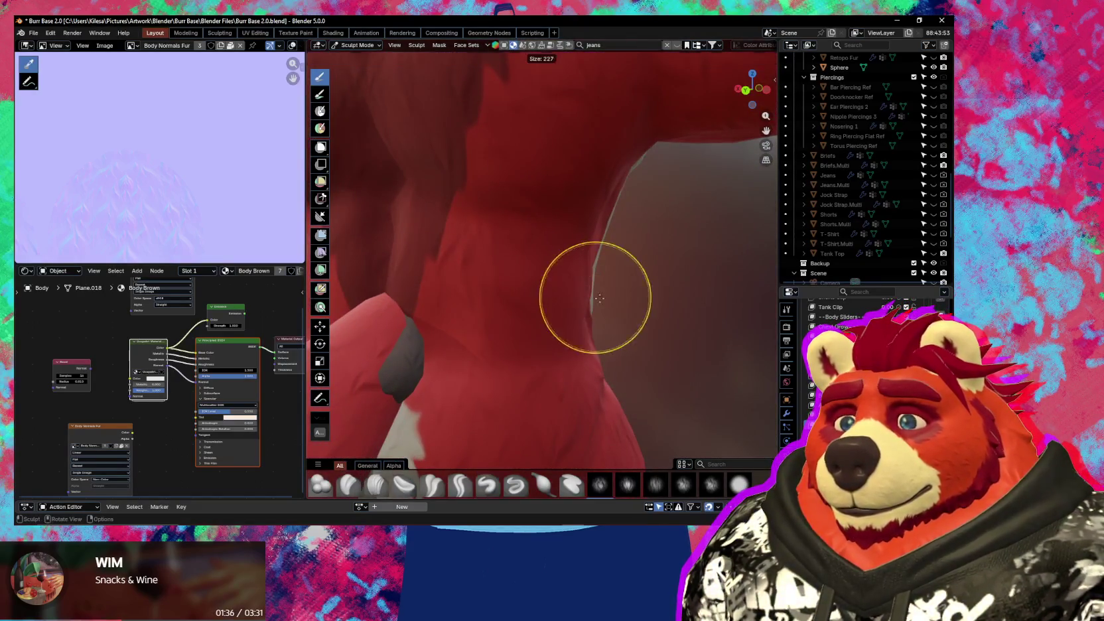
{"action": "left_click", "coordinate": [619, 301]}
{"action": "scroll", "coordinate": [591, 309], "scroll_direction": "down", "scroll_amount": 5}
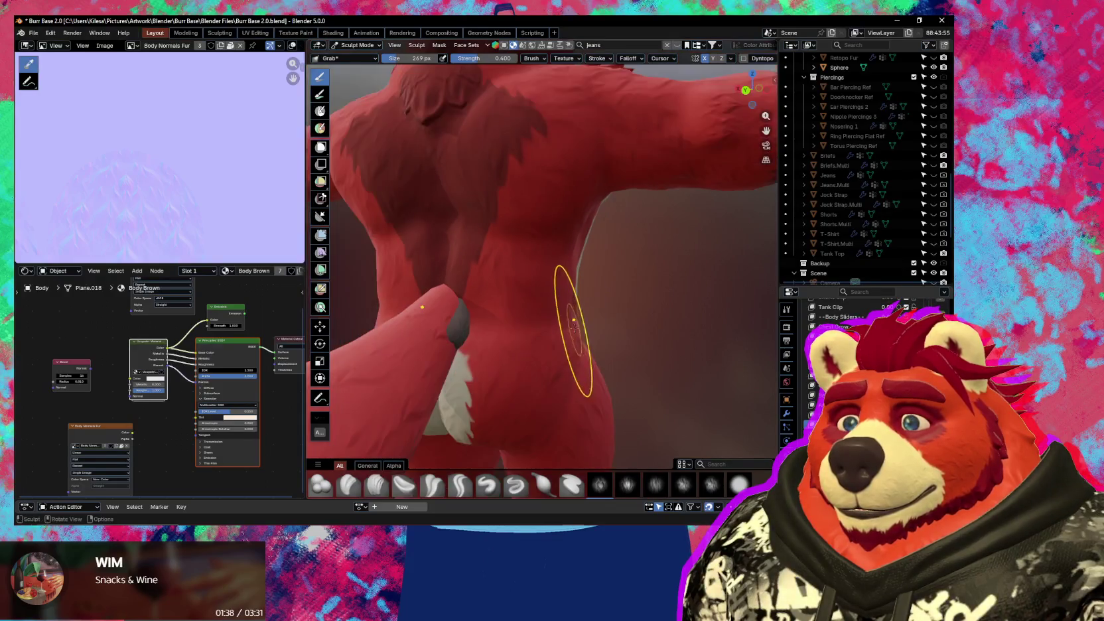
{"action": "middle_click_drag", "start_coordinate": [611, 332], "coordinate": [410, 316]}
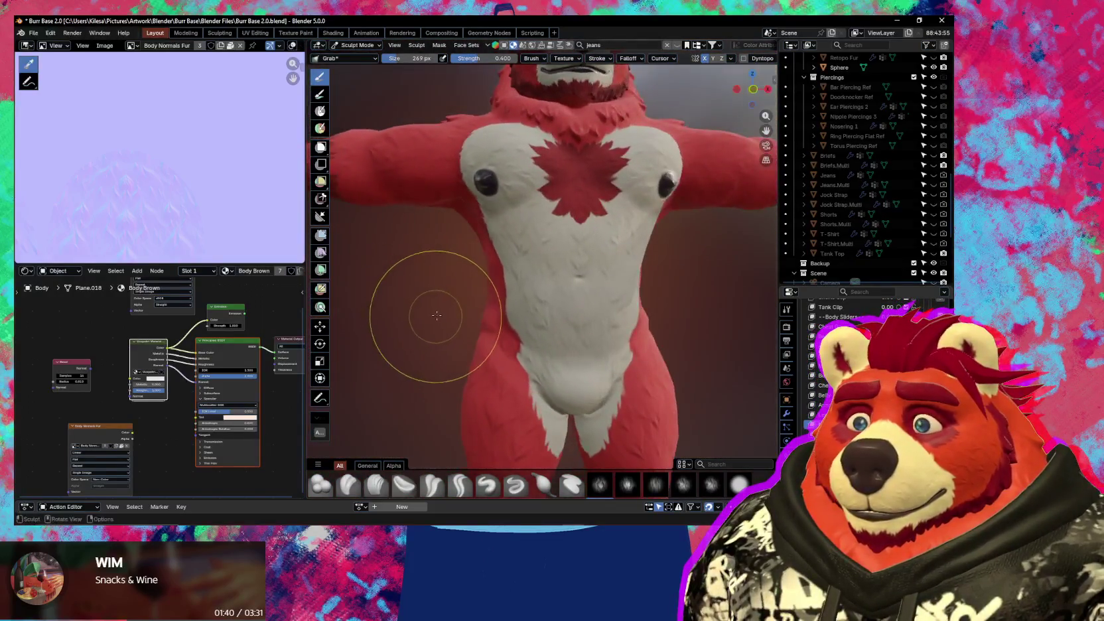
{"action": "scroll", "coordinate": [554, 294], "scroll_direction": "up", "scroll_amount": 8}
{"action": "key", "text": "f"}
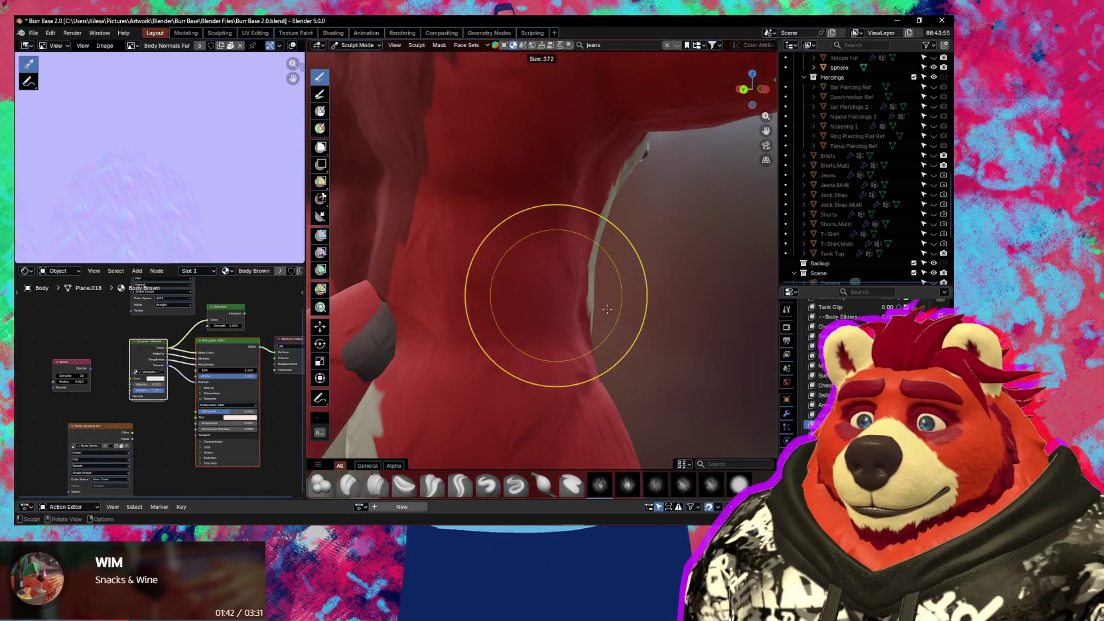
{"action": "left_click", "coordinate": [592, 293]}
- From a side view of the torso, resize the brush from 246 px to 478 px
{"action": "middle_click_drag", "start_coordinate": [591, 293], "coordinate": [391, 281]}
{"action": "middle_click_drag", "start_coordinate": [481, 306], "coordinate": [434, 270]}
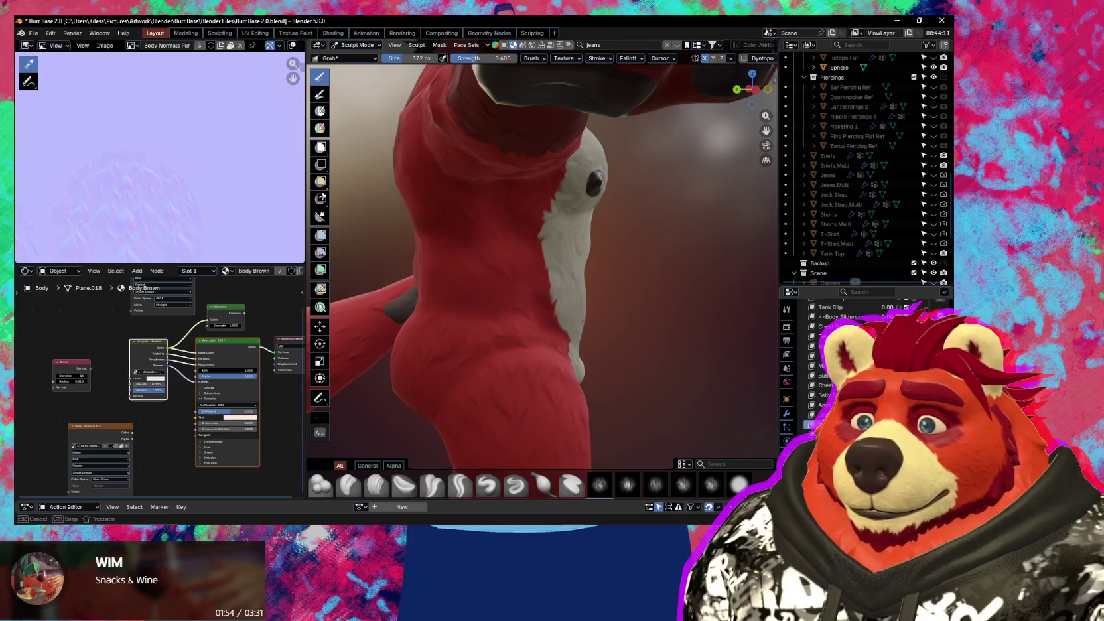
{"action": "mouse_move", "coordinate": [508, 368]}
{"action": "middle_mouse_down"}
{"action": "mouse_move", "coordinate": [524, 332]}
{"action": "mouse_move", "coordinate": [478, 276]}
{"action": "middle_mouse_up"}
{"action": "key", "text": "f"}
{"action": "left_click", "coordinate": [530, 323]}
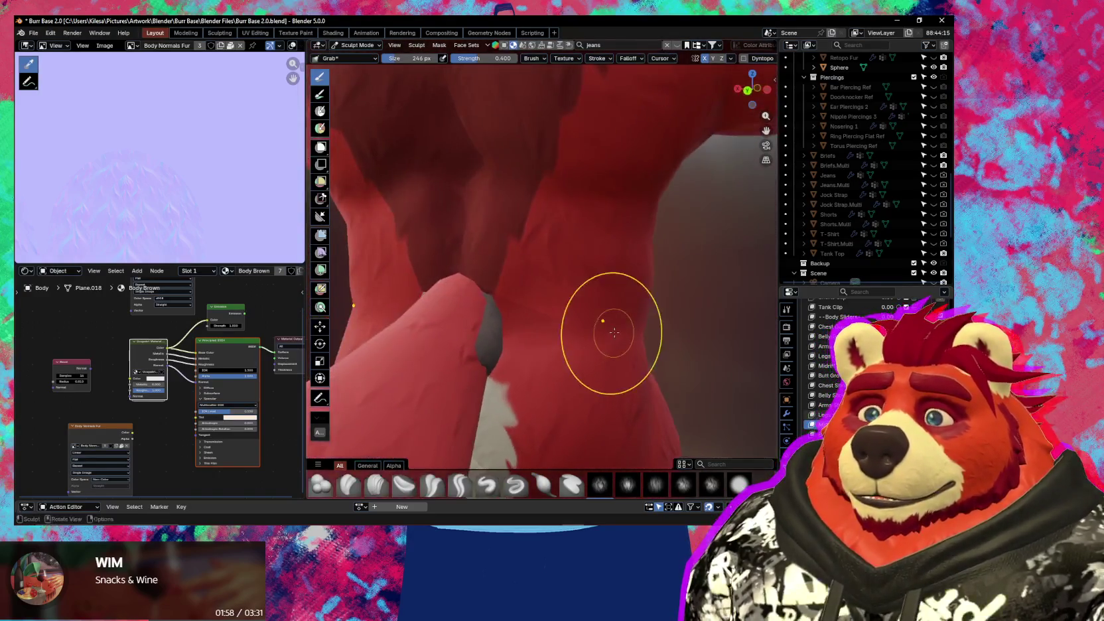
{"action": "key", "text": "f"}
{"action": "left_click", "coordinate": [425, 252]}
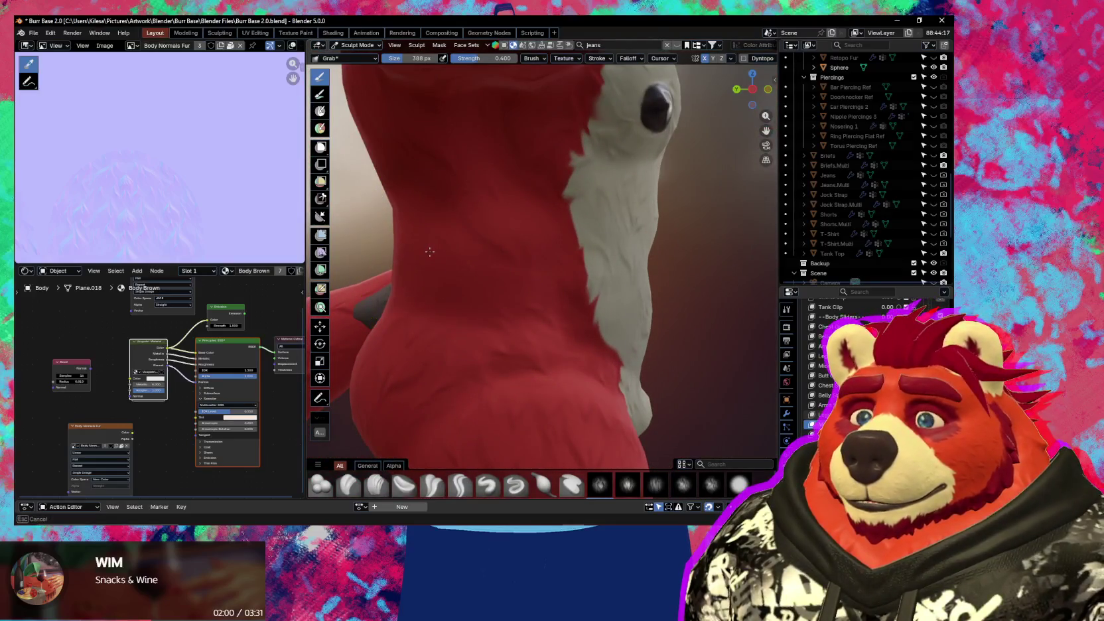
{"action": "key", "text": "f"}
{"action": "left_click", "coordinate": [440, 244]}
- Pull the torso side under the arm into shape with a grab stroke
{"action": "mouse_move", "coordinate": [441, 244]}
{"action": "middle_mouse_down"}
{"action": "mouse_move", "coordinate": [657, 317]}
{"action": "mouse_move", "coordinate": [636, 291]}
{"action": "mouse_move", "coordinate": [620, 301]}
{"action": "middle_mouse_up"}
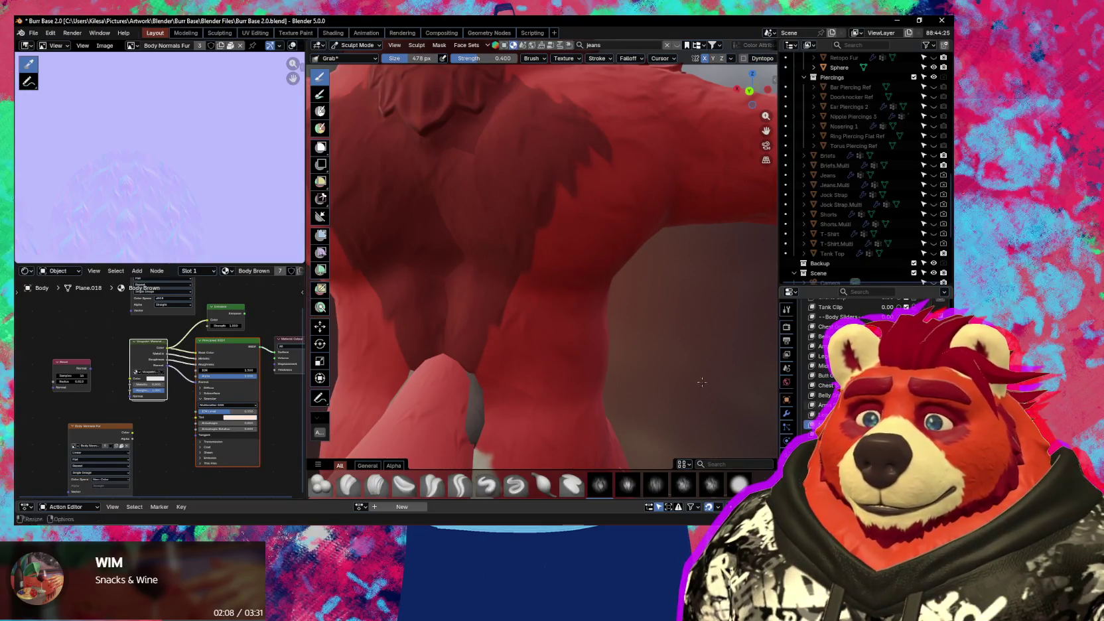
{"action": "mouse_move", "coordinate": [702, 381]}
{"action": "middle_mouse_down"}
{"action": "mouse_move", "coordinate": [490, 326]}
{"action": "mouse_move", "coordinate": [468, 372]}
{"action": "mouse_move", "coordinate": [491, 365]}
{"action": "middle_mouse_up"}
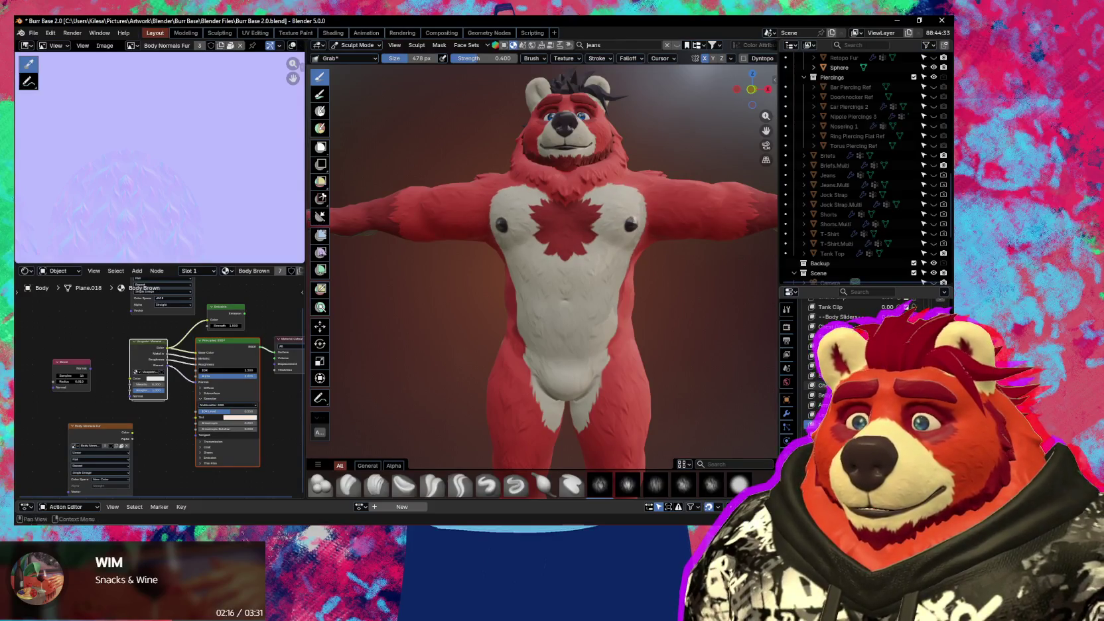
{"action": "scroll", "coordinate": [654, 391], "scroll_direction": "down", "scroll_amount": 3}
{"action": "middle_click_drag", "start_coordinate": [653, 372], "coordinate": [656, 342]}
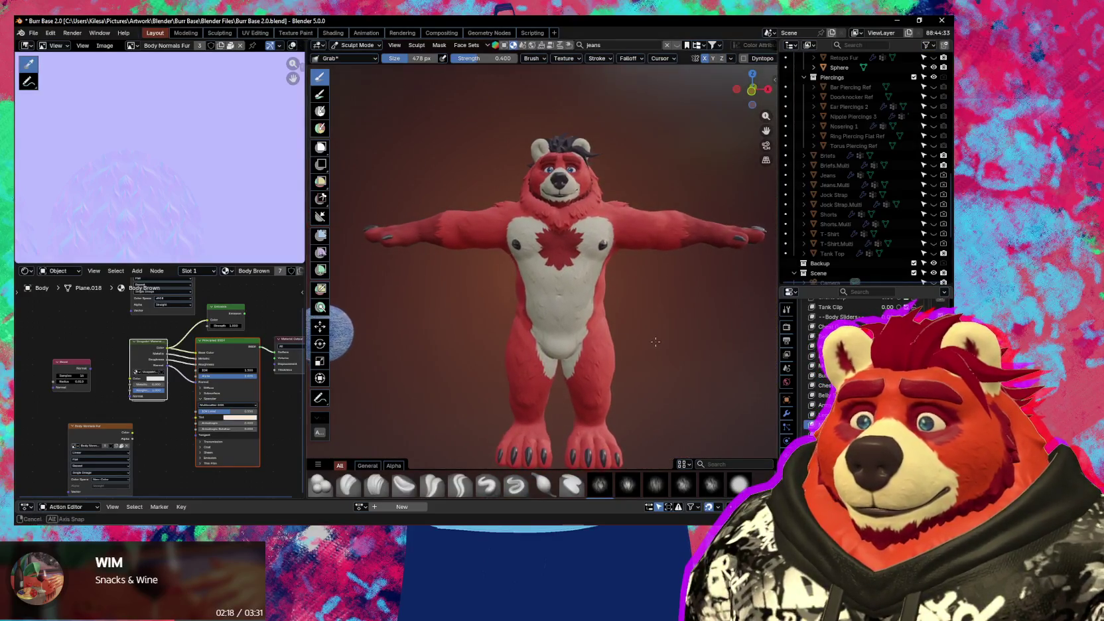
{"action": "scroll", "coordinate": [505, 369], "scroll_direction": "up", "scroll_amount": 3}
{"action": "middle_click_drag", "start_coordinate": [504, 370], "coordinate": [491, 371]}
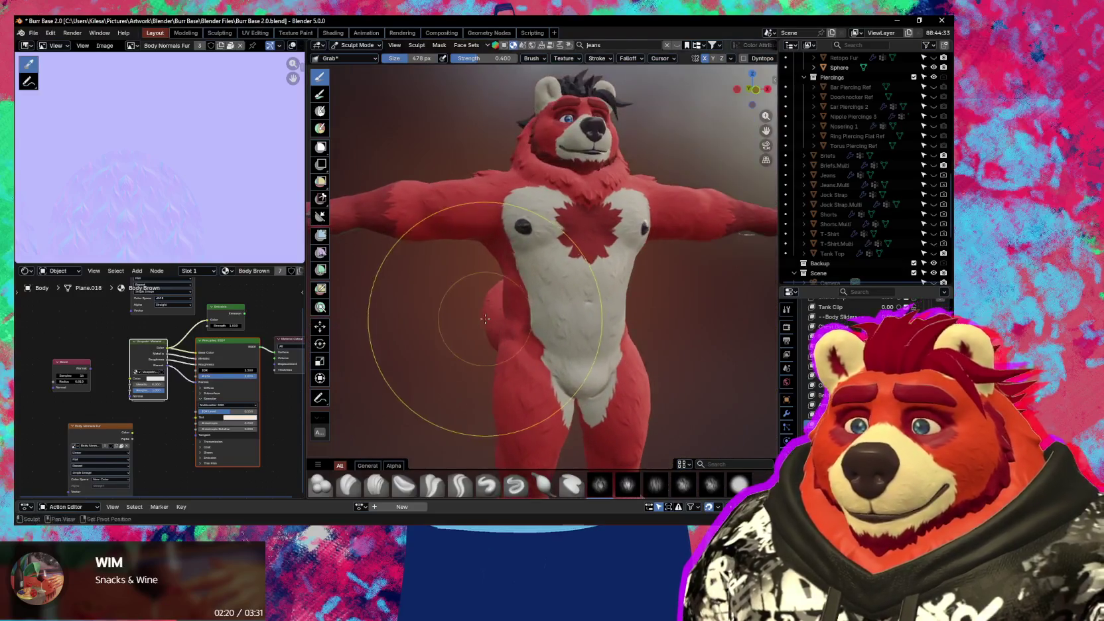
{"action": "scroll", "coordinate": [530, 369], "scroll_direction": "up", "scroll_amount": 2}
{"action": "scroll", "coordinate": [515, 314], "scroll_direction": "up", "scroll_amount": 3}
{"action": "left_click_drag", "start_coordinate": [515, 314], "coordinate": [490, 325]}
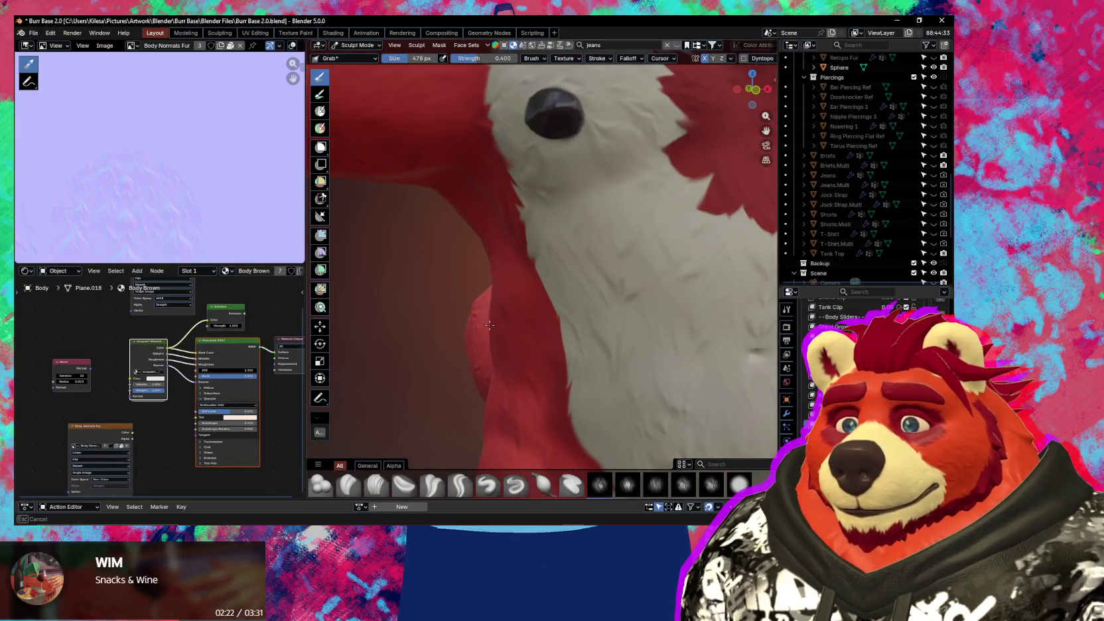
- Nudge the torso side again with a grab stroke from a side angle
{"action": "scroll", "coordinate": [485, 325], "scroll_direction": "down", "scroll_amount": 4}
{"action": "mouse_move", "coordinate": [485, 325]}
{"action": "middle_mouse_down"}
{"action": "mouse_move", "coordinate": [590, 296]}
{"action": "mouse_move", "coordinate": [453, 312]}
{"action": "mouse_move", "coordinate": [432, 296]}
{"action": "mouse_move", "coordinate": [641, 296]}
{"action": "mouse_move", "coordinate": [610, 192]}
{"action": "middle_mouse_up"}
{"action": "scroll", "coordinate": [533, 306], "scroll_direction": "up", "scroll_amount": 2}
{"action": "scroll", "coordinate": [571, 312], "scroll_direction": "up", "scroll_amount": 2}
{"action": "scroll", "coordinate": [443, 308], "scroll_direction": "up", "scroll_amount": 2}
{"action": "scroll", "coordinate": [444, 307], "scroll_direction": "down", "scroll_amount": 2}
{"action": "scroll", "coordinate": [431, 296], "scroll_direction": "up", "scroll_amount": 2}
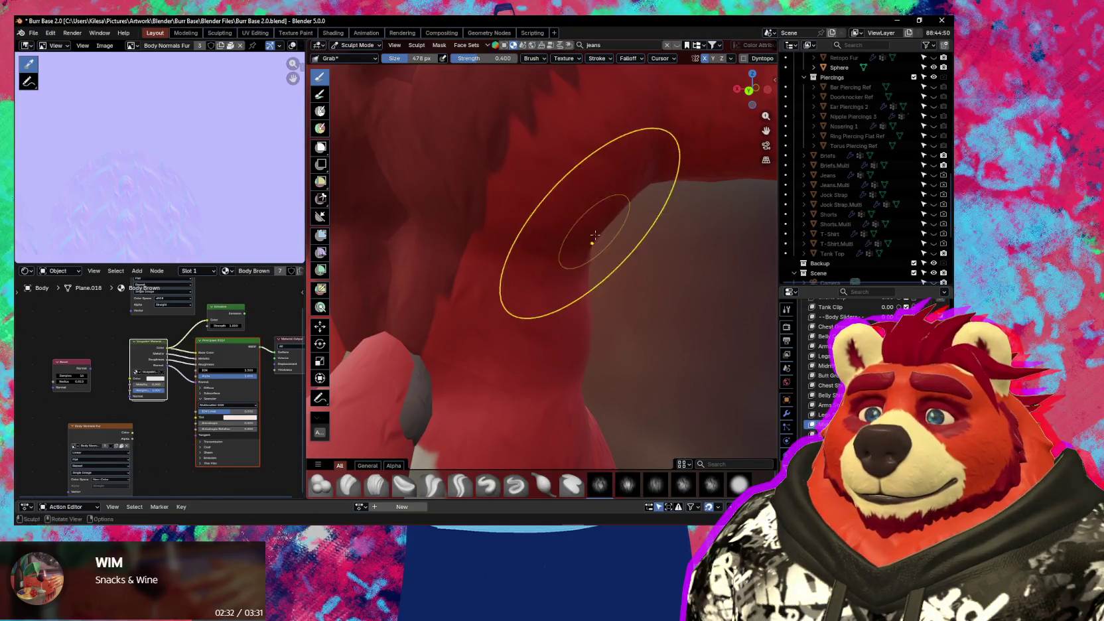
{"action": "left_click_drag", "start_coordinate": [491, 278], "coordinate": [677, 283]}
{"action": "scroll", "coordinate": [677, 284], "scroll_direction": "down", "scroll_amount": 3}
- Orbit and zoom around the full body to review the reshaped torso sides
{"action": "mouse_move", "coordinate": [676, 284]}
{"action": "middle_mouse_down"}
{"action": "mouse_move", "coordinate": [456, 456]}
{"action": "mouse_move", "coordinate": [469, 323]}
{"action": "mouse_move", "coordinate": [458, 345]}
{"action": "middle_mouse_up"}
{"action": "scroll", "coordinate": [456, 455], "scroll_direction": "down", "scroll_amount": 2}
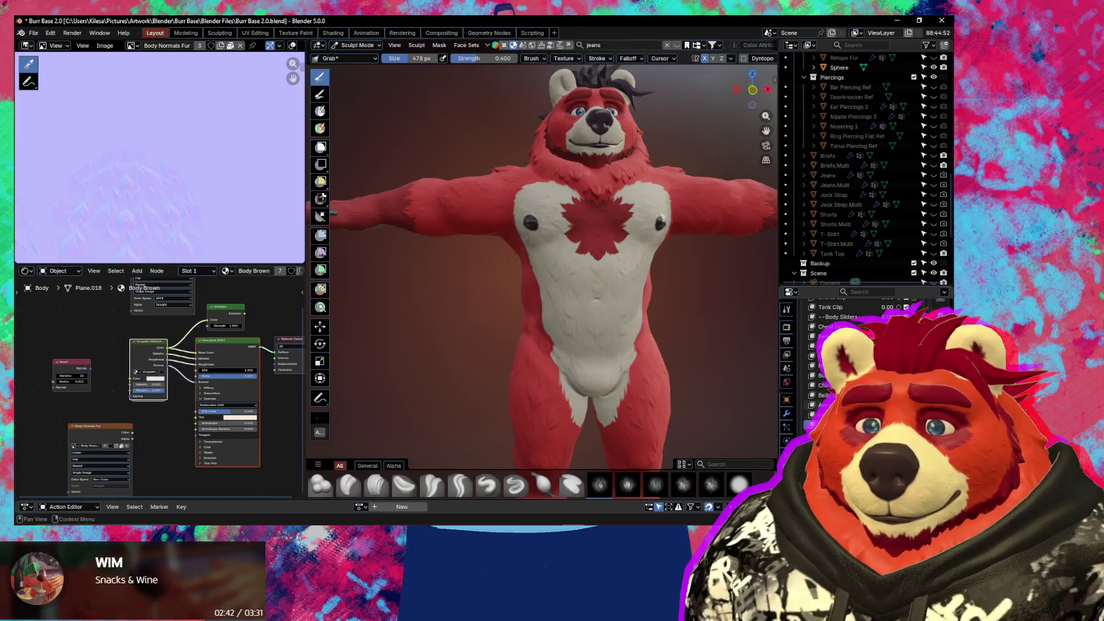
{"action": "scroll", "coordinate": [670, 432], "scroll_direction": "down", "scroll_amount": 4}
{"action": "mouse_move", "coordinate": [670, 432]}
{"action": "middle_mouse_down"}
{"action": "mouse_move", "coordinate": [631, 325]}
{"action": "mouse_move", "coordinate": [608, 334]}
{"action": "middle_mouse_up"}
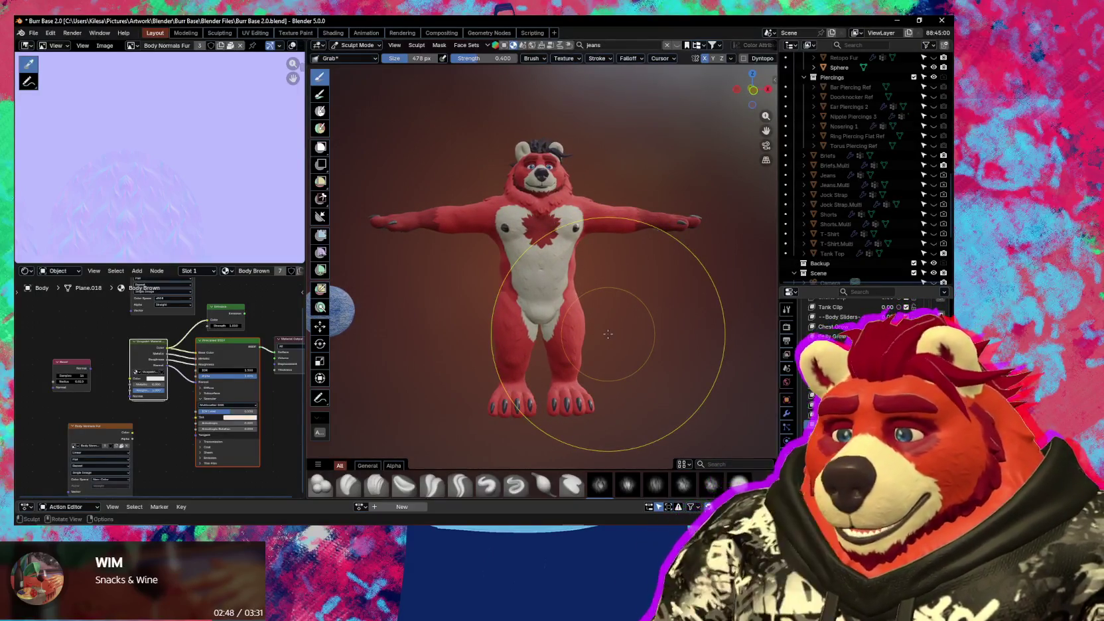
{"action": "scroll", "coordinate": [533, 318], "scroll_direction": "up", "scroll_amount": 2}
{"action": "scroll", "coordinate": [532, 318], "scroll_direction": "up", "scroll_amount": 3}
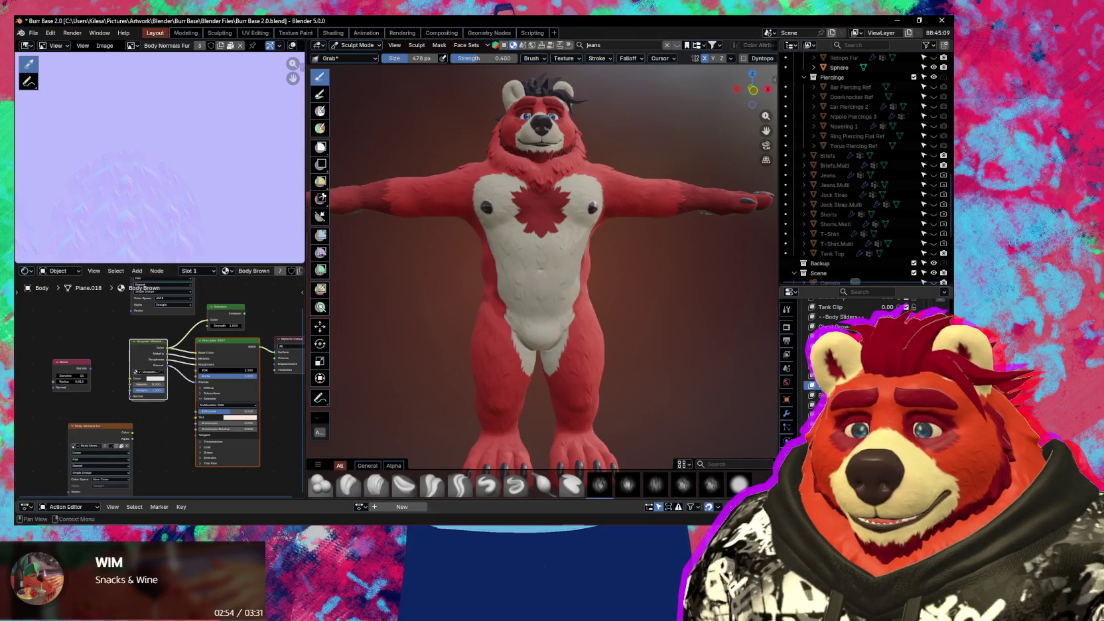
{"action": "middle_click_drag", "start_coordinate": [517, 321], "coordinate": [566, 345]}
{"action": "scroll", "coordinate": [570, 312], "scroll_direction": "up", "scroll_amount": 4}
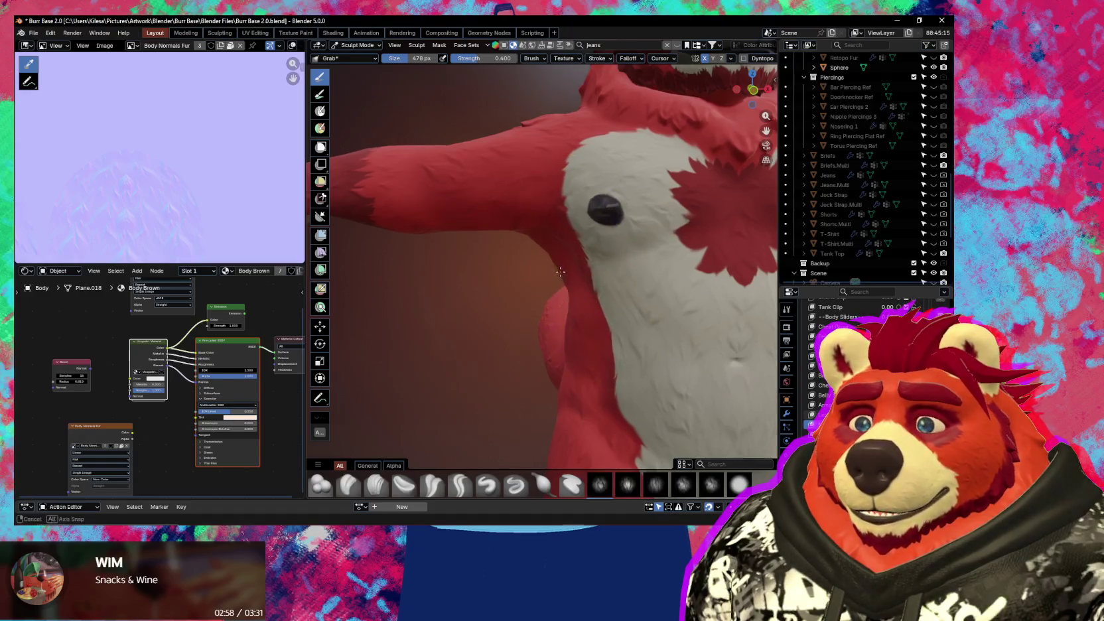
{"action": "scroll", "coordinate": [587, 274], "scroll_direction": "down", "scroll_amount": 2}
{"action": "scroll", "coordinate": [582, 292], "scroll_direction": "down", "scroll_amount": 3}
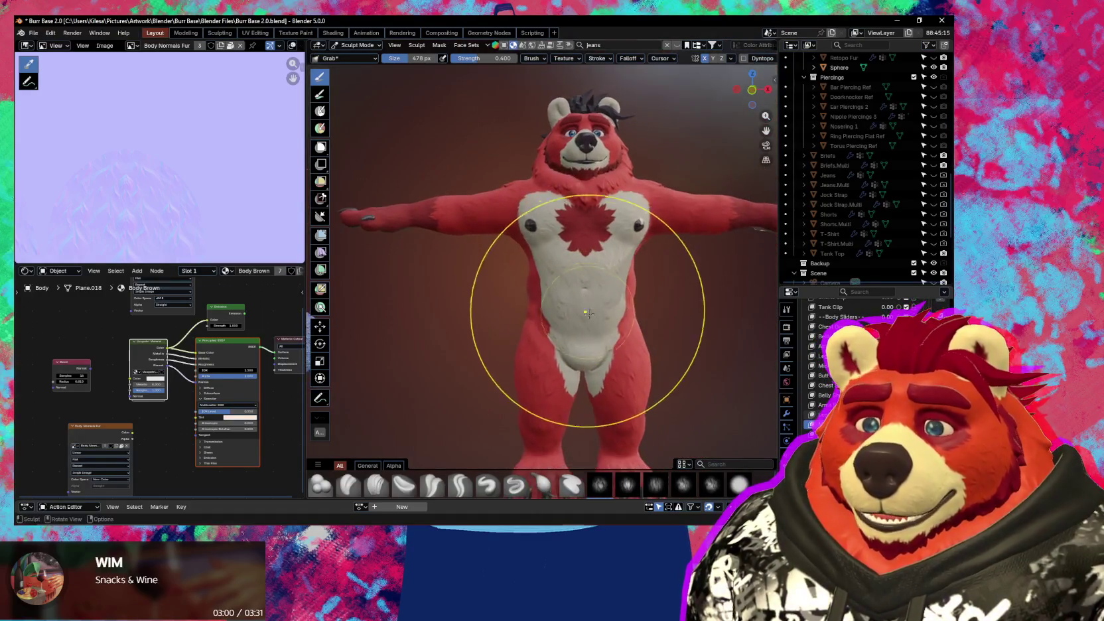
{"action": "scroll", "coordinate": [579, 303], "scroll_direction": "up", "scroll_amount": 2}
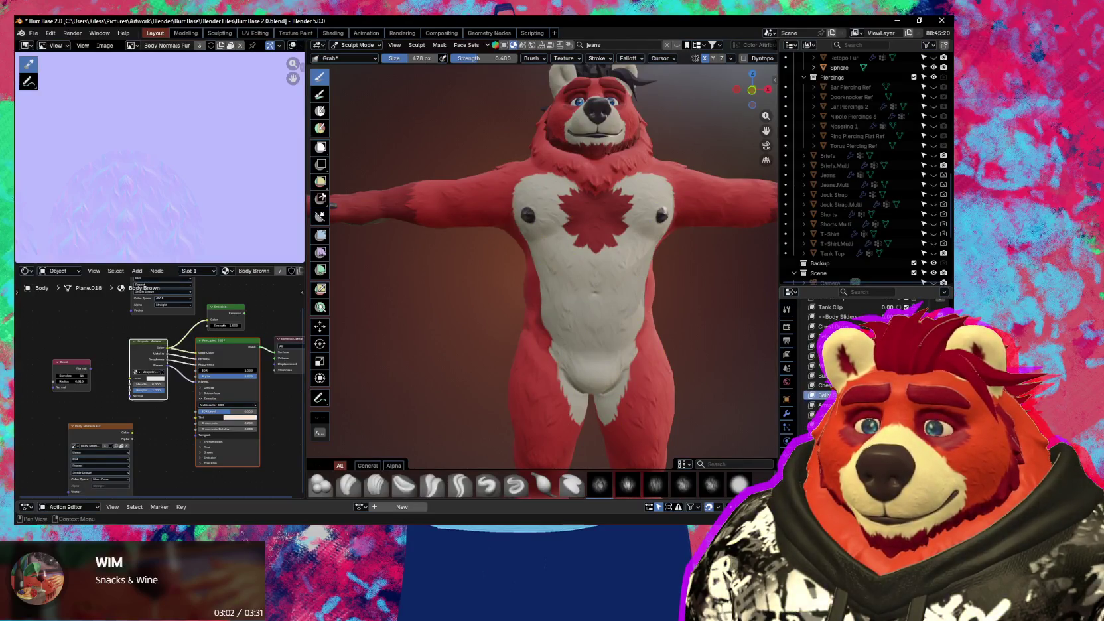
{"action": "scroll", "coordinate": [542, 272], "scroll_direction": "up", "scroll_amount": 2}
- Shrink the Grab brush from 375 to 299 to 187 px, then orbit to the torso side
{"action": "key", "text": "f"}
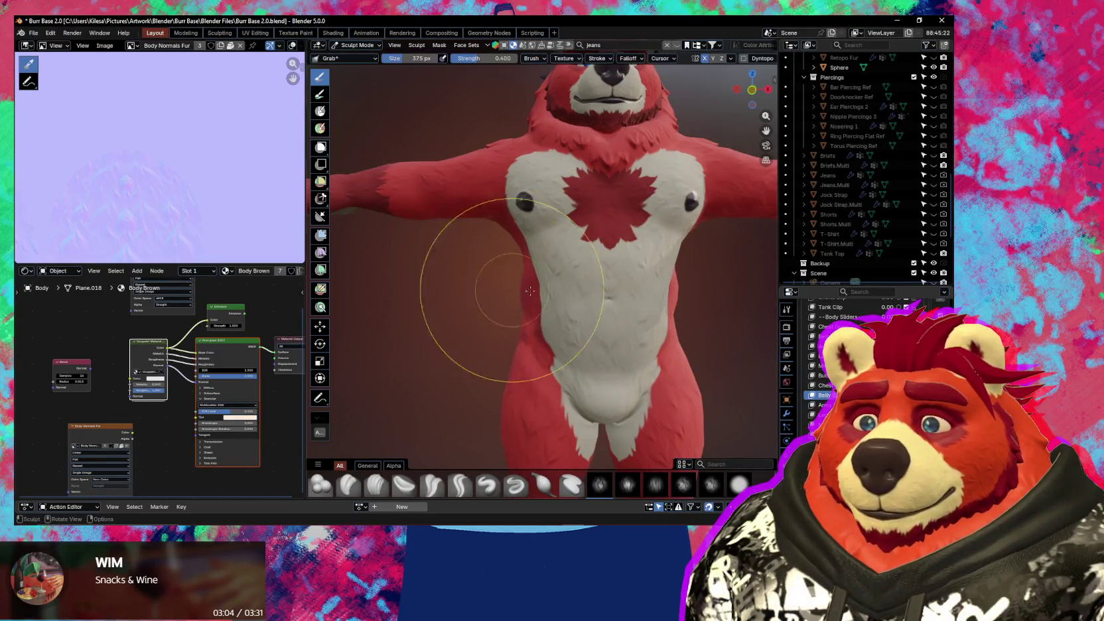
{"action": "left_click", "coordinate": [530, 291]}
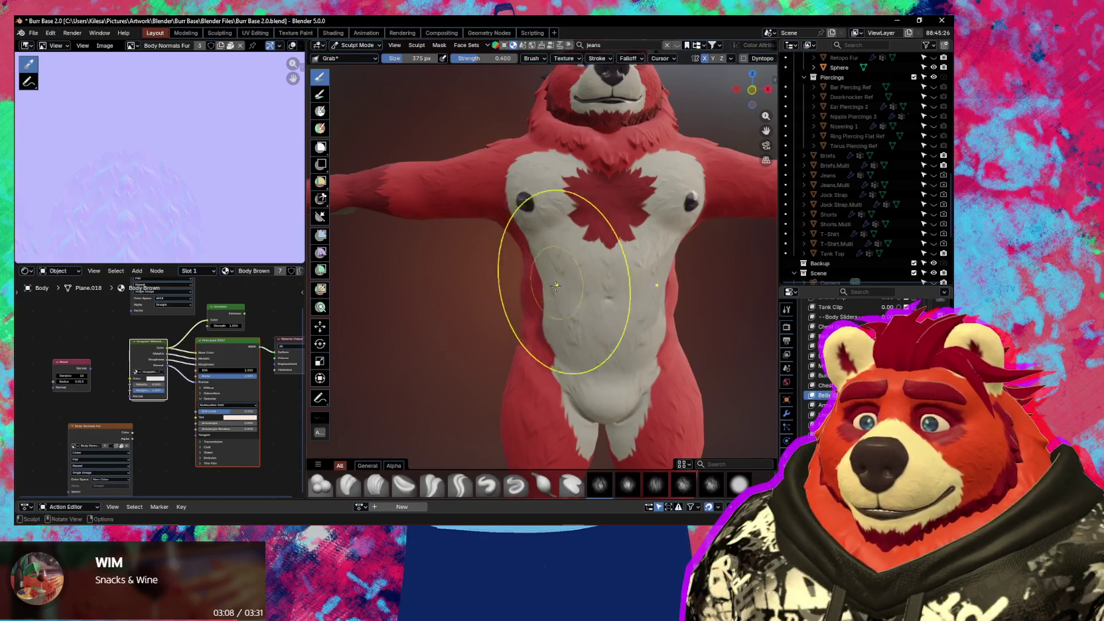
{"action": "key", "text": "f"}
{"action": "left_click", "coordinate": [524, 329]}
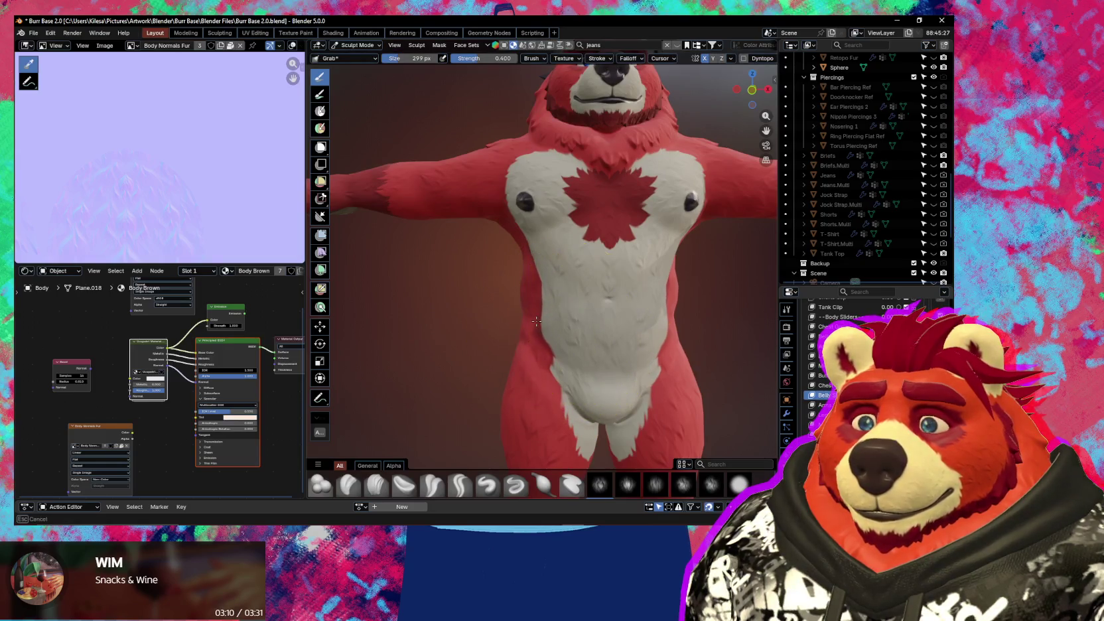
{"action": "key", "text": "f"}
{"action": "left_click", "coordinate": [554, 326]}
{"action": "scroll", "coordinate": [555, 326], "scroll_direction": "up", "scroll_amount": 2}
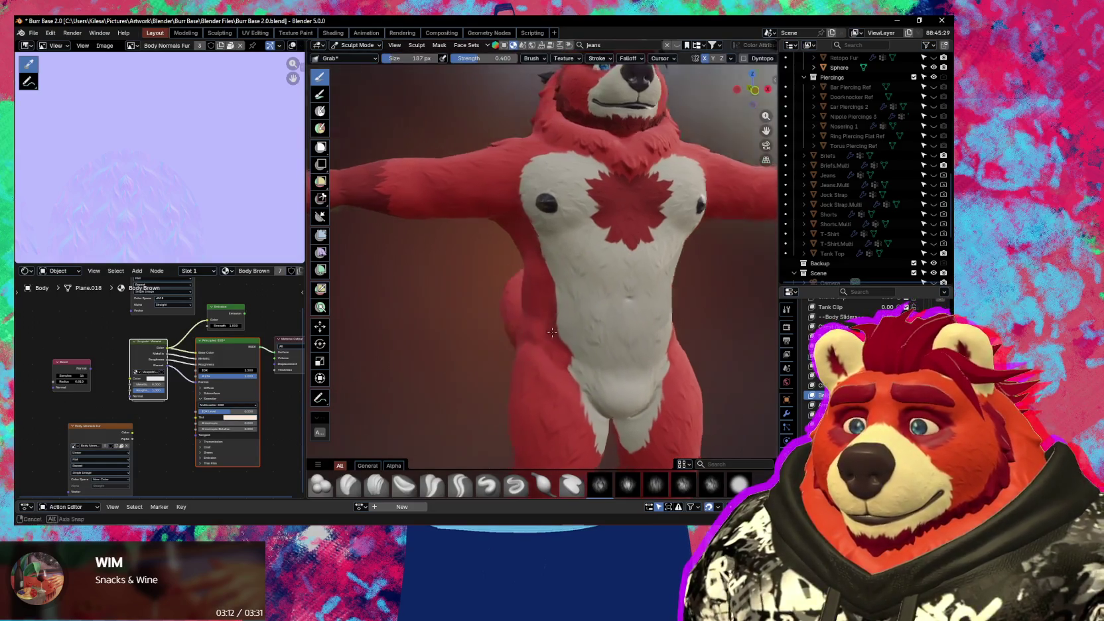
{"action": "mouse_move", "coordinate": [554, 326]}
{"action": "middle_mouse_down"}
{"action": "mouse_move", "coordinate": [595, 320]}
{"action": "mouse_move", "coordinate": [551, 328]}
{"action": "mouse_move", "coordinate": [580, 329]}
{"action": "middle_mouse_up"}
{"action": "scroll", "coordinate": [596, 325], "scroll_direction": "down", "scroll_amount": 5}
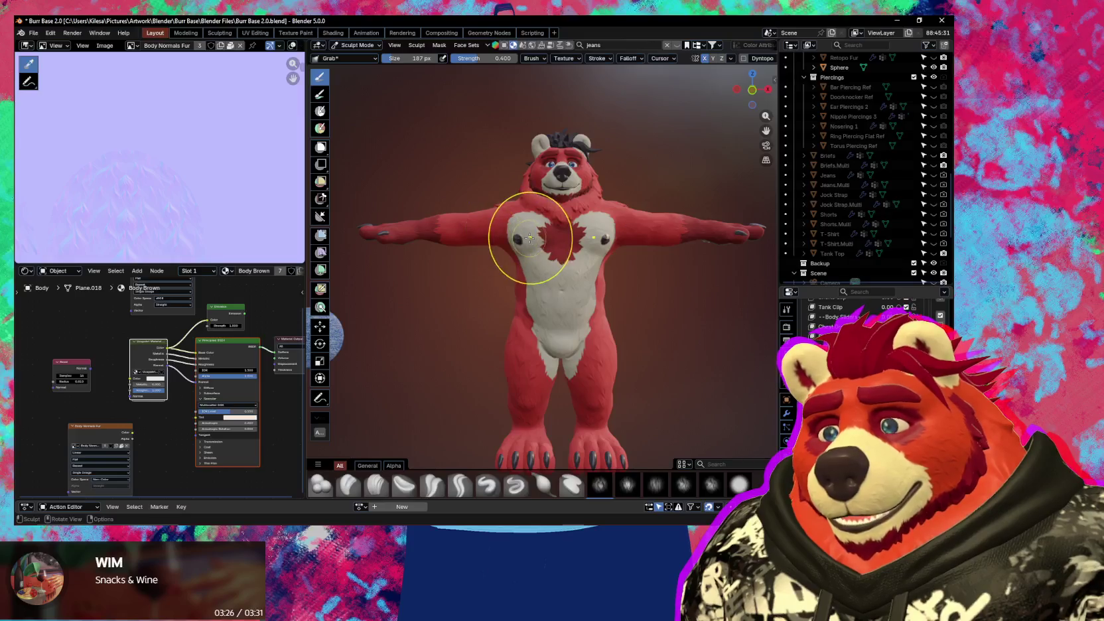
{"action": "mouse_move", "coordinate": [512, 229]}
{"action": "middle_mouse_down"}
{"action": "mouse_move", "coordinate": [663, 232]}
{"action": "mouse_move", "coordinate": [370, 259]}
{"action": "middle_mouse_up"}
{"action": "scroll", "coordinate": [369, 258], "scroll_direction": "down", "scroll_amount": 3}
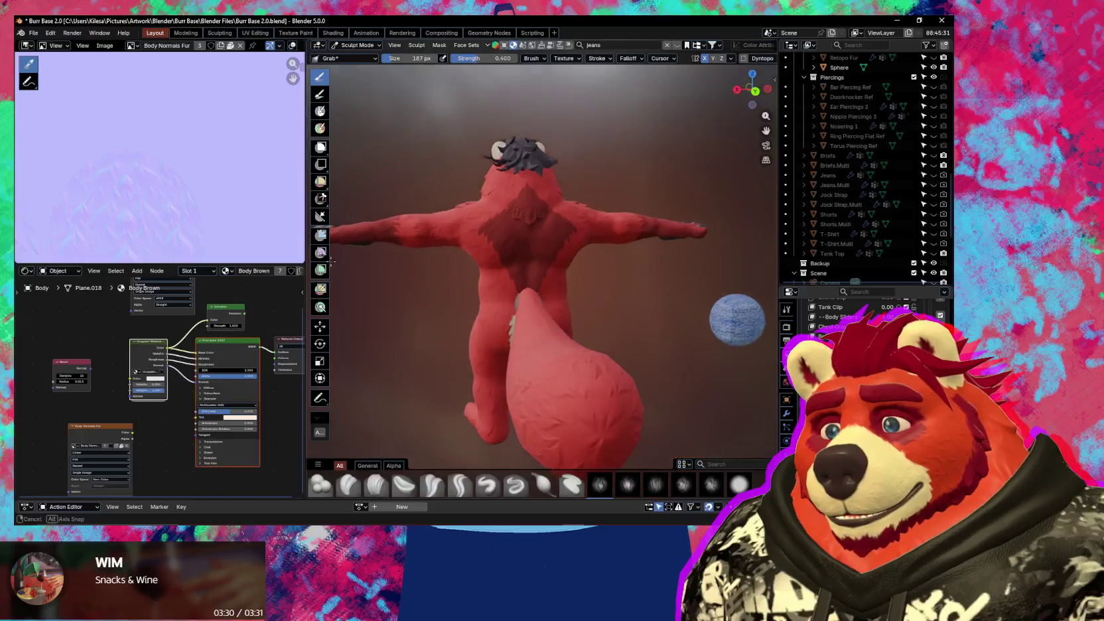
{"action": "middle_click_drag", "start_coordinate": [545, 299], "coordinate": [578, 318]}
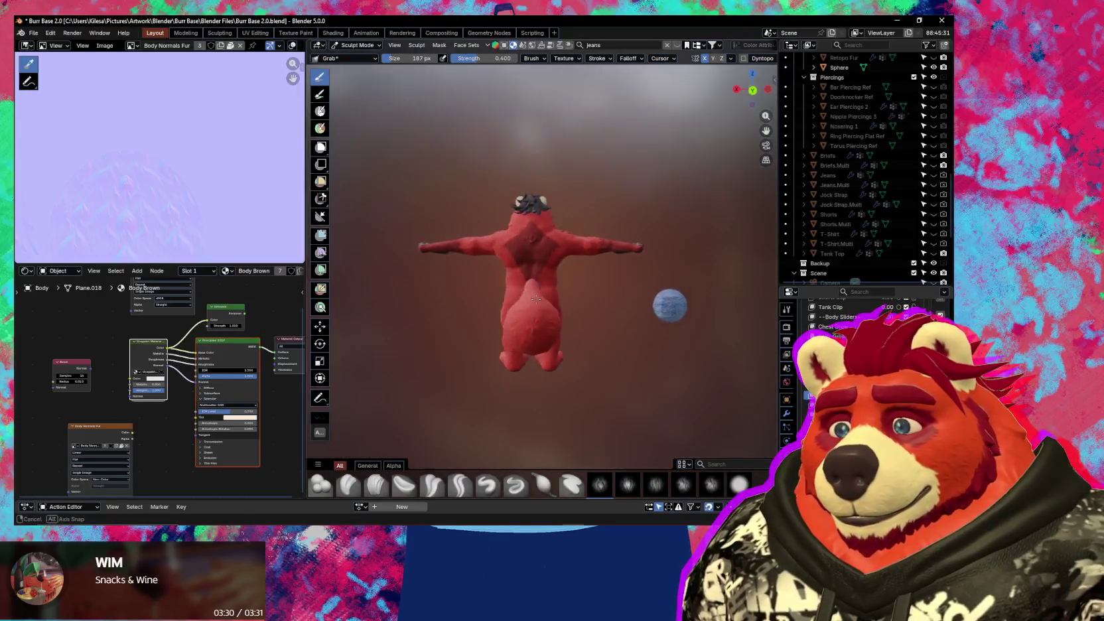
{"action": "scroll", "coordinate": [584, 322], "scroll_direction": "up", "scroll_amount": 3}
{"action": "scroll", "coordinate": [585, 322], "scroll_direction": "up", "scroll_amount": 3}
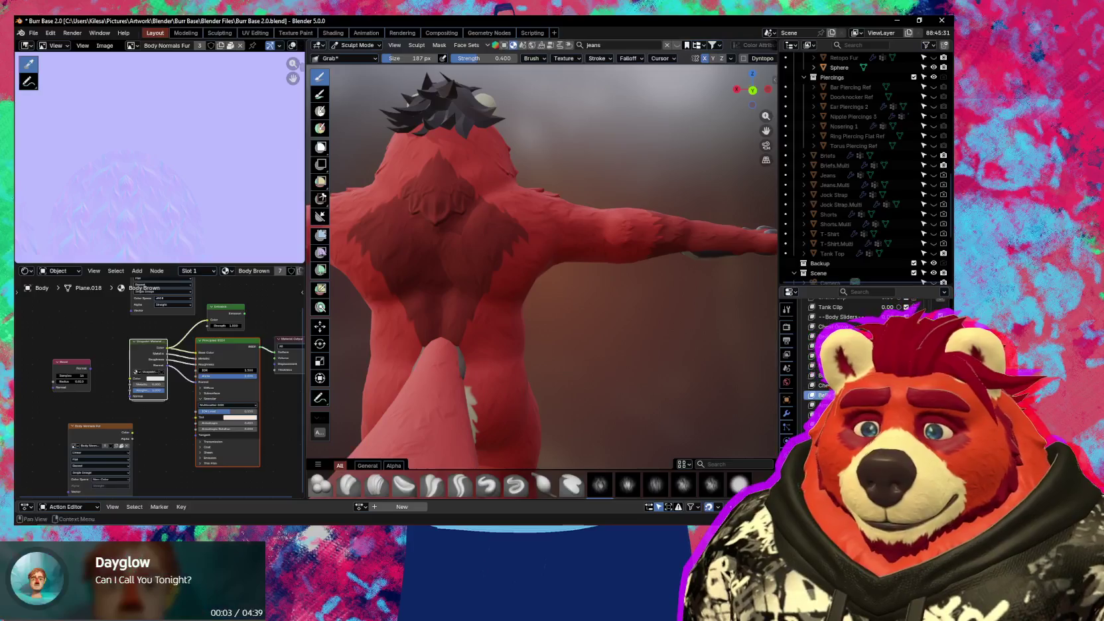
{"action": "key", "text": "f"}
{"action": "left_click", "coordinate": [552, 288]}
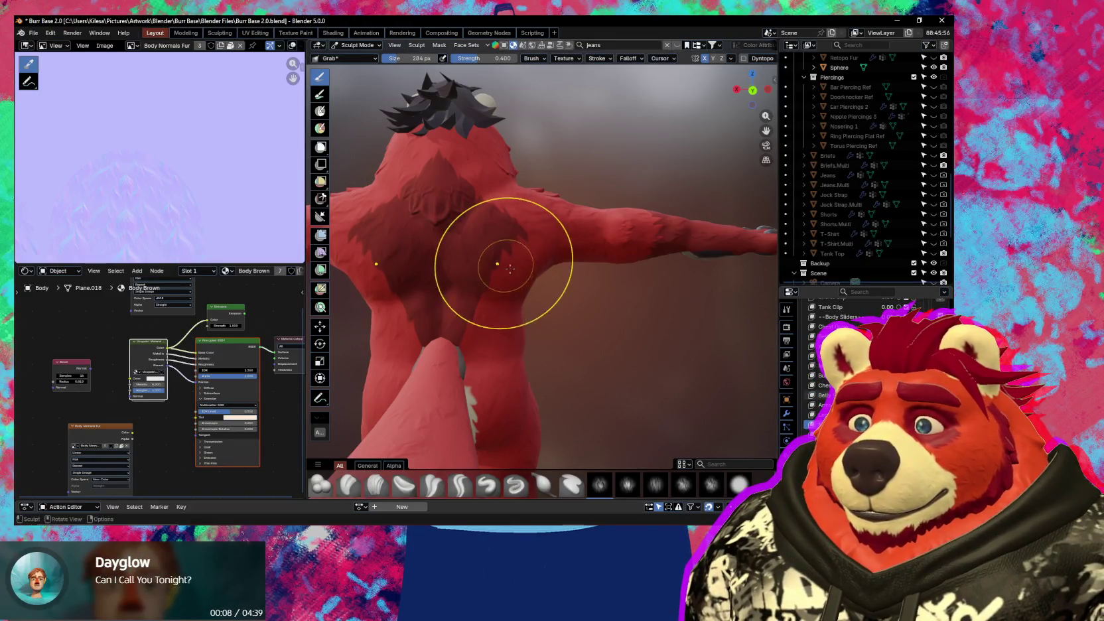
{"action": "left_click", "coordinate": [536, 285]}
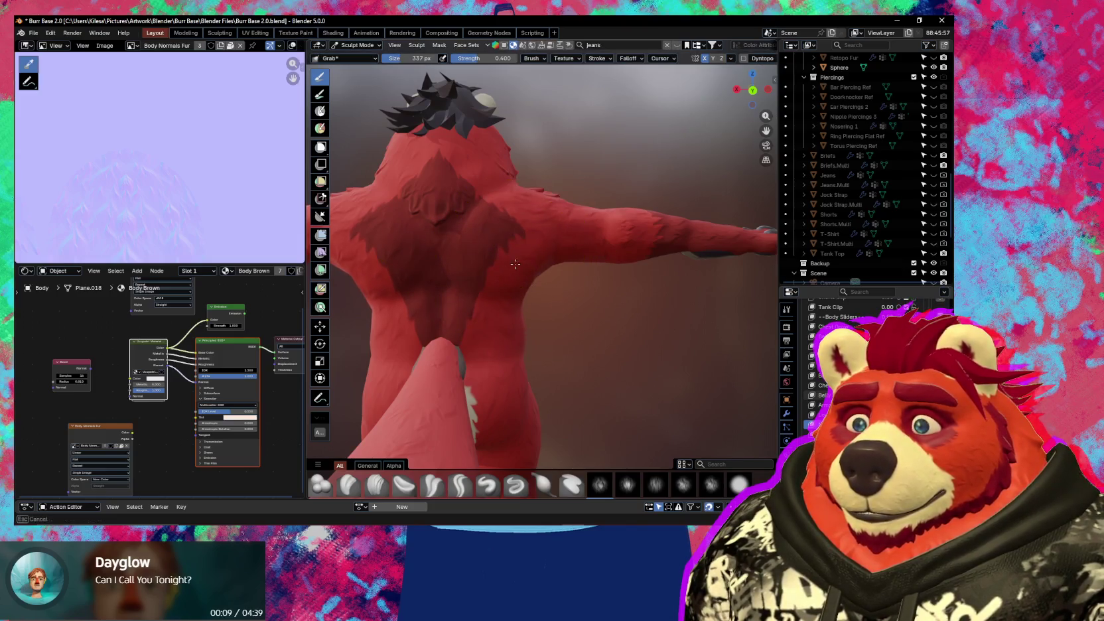
{"action": "mouse_move", "coordinate": [509, 288]}
{"action": "middle_mouse_down"}
{"action": "mouse_move", "coordinate": [431, 295]}
{"action": "mouse_move", "coordinate": [541, 370]}
{"action": "mouse_move", "coordinate": [499, 383]}
{"action": "mouse_move", "coordinate": [704, 345]}
{"action": "middle_mouse_up"}
{"action": "middle_click_drag", "start_coordinate": [589, 327], "coordinate": [566, 326]}
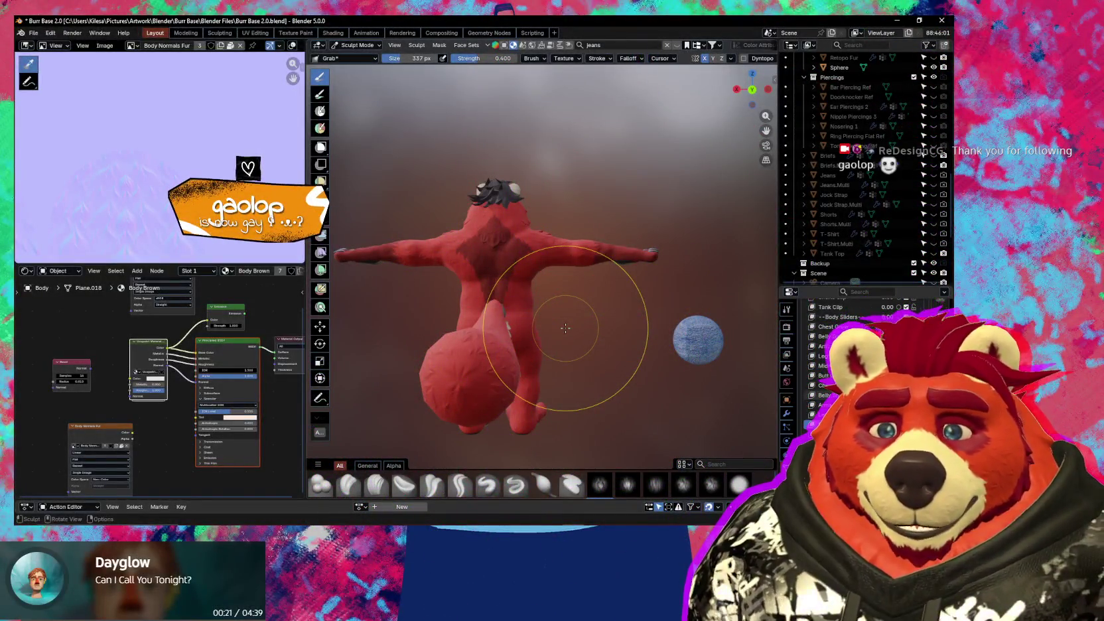
{"action": "mouse_move", "coordinate": [565, 328]}
{"action": "middle_mouse_down"}
{"action": "mouse_move", "coordinate": [505, 359]}
{"action": "mouse_move", "coordinate": [467, 352]}
{"action": "middle_mouse_up"}
{"action": "scroll", "coordinate": [541, 367], "scroll_direction": "up", "scroll_amount": 2}
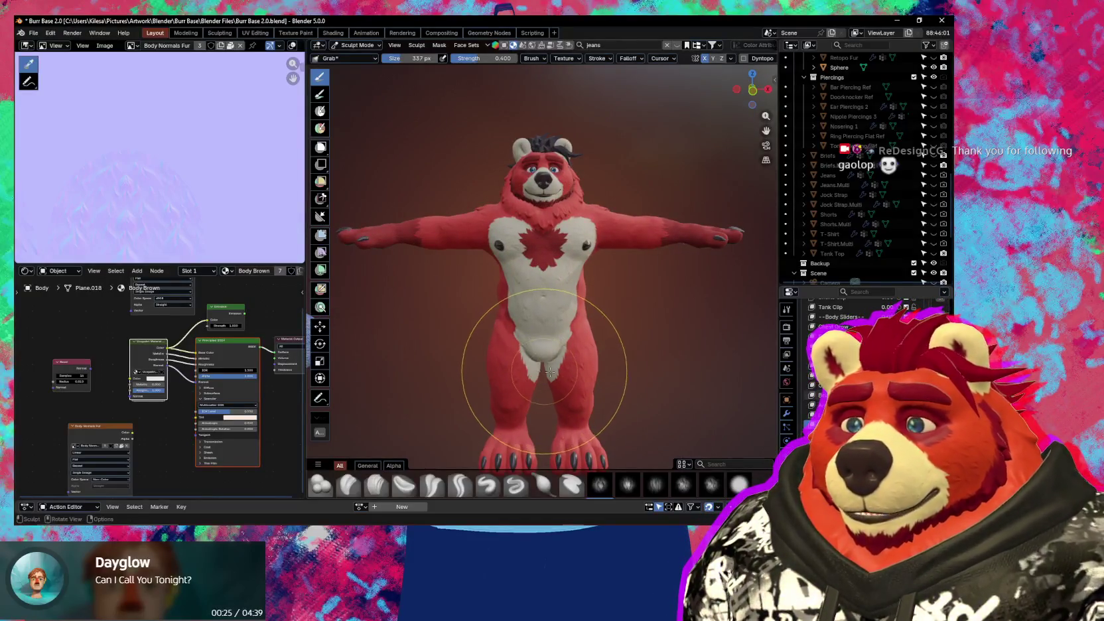
{"action": "right_click", "coordinate": [641, 360]}
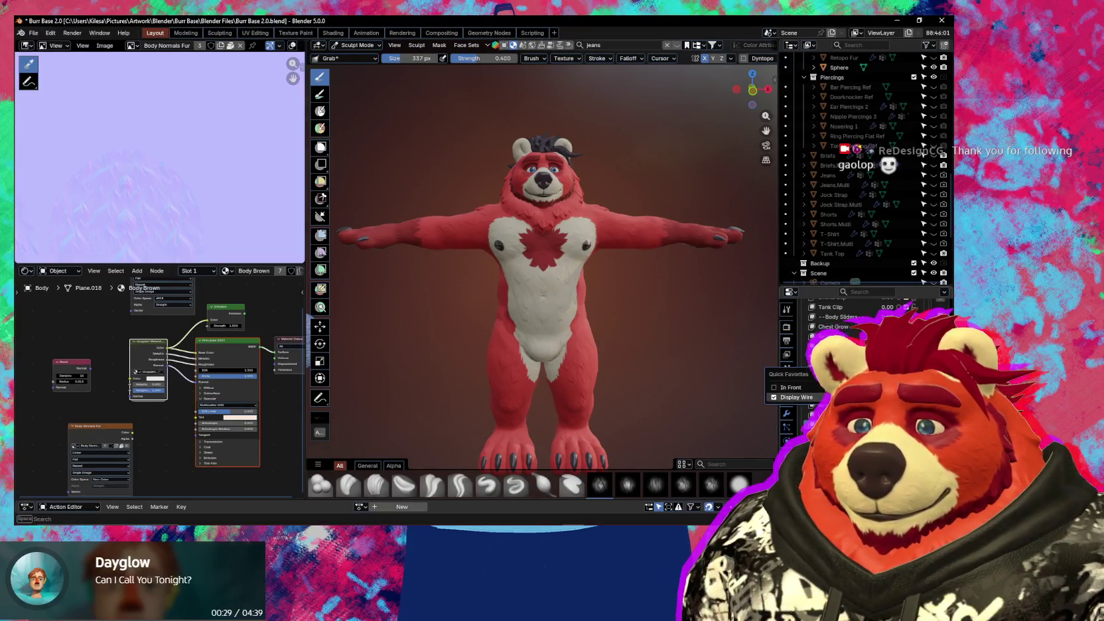
{"action": "key", "text": "ctrl+z"}
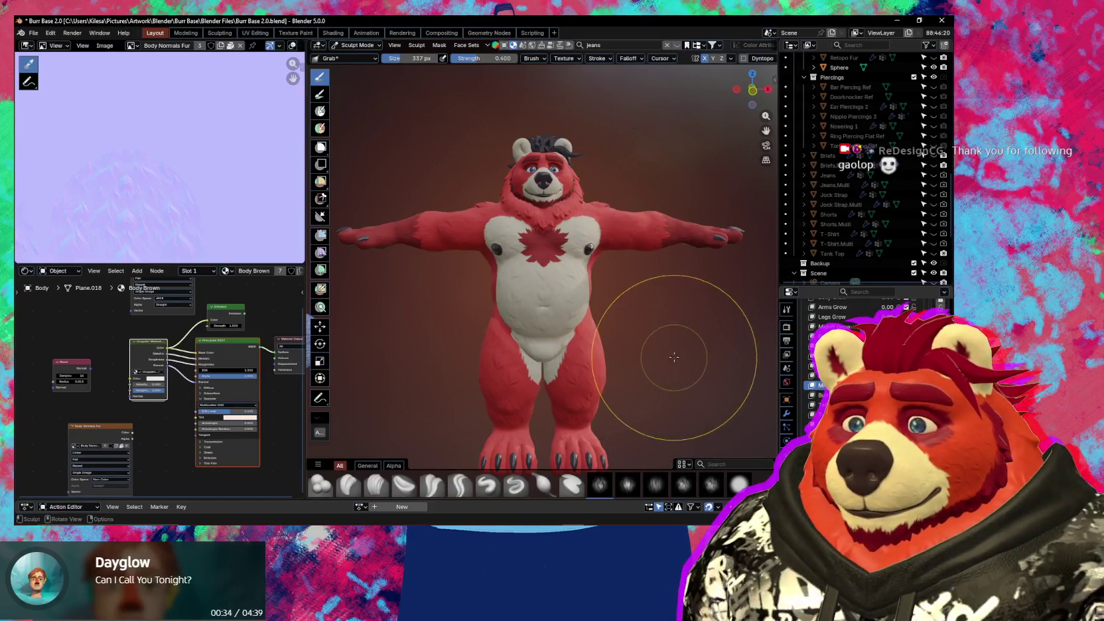
{"action": "middle_click_drag", "start_coordinate": [670, 371], "coordinate": [570, 339]}
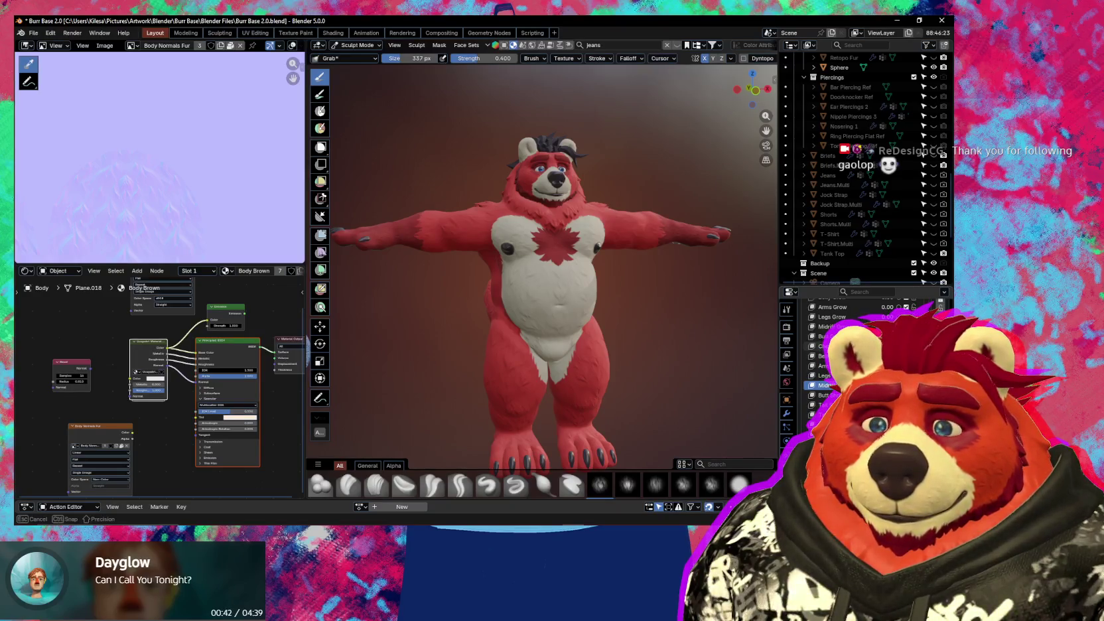
{"action": "middle_click_drag", "start_coordinate": [564, 338], "coordinate": [577, 338]}
{"action": "mouse_move", "coordinate": [609, 294]}
{"action": "middle_mouse_down"}
{"action": "mouse_move", "coordinate": [448, 302]}
{"action": "mouse_move", "coordinate": [574, 321]}
{"action": "middle_mouse_up"}
{"action": "scroll", "coordinate": [545, 319], "scroll_direction": "down", "scroll_amount": 3}
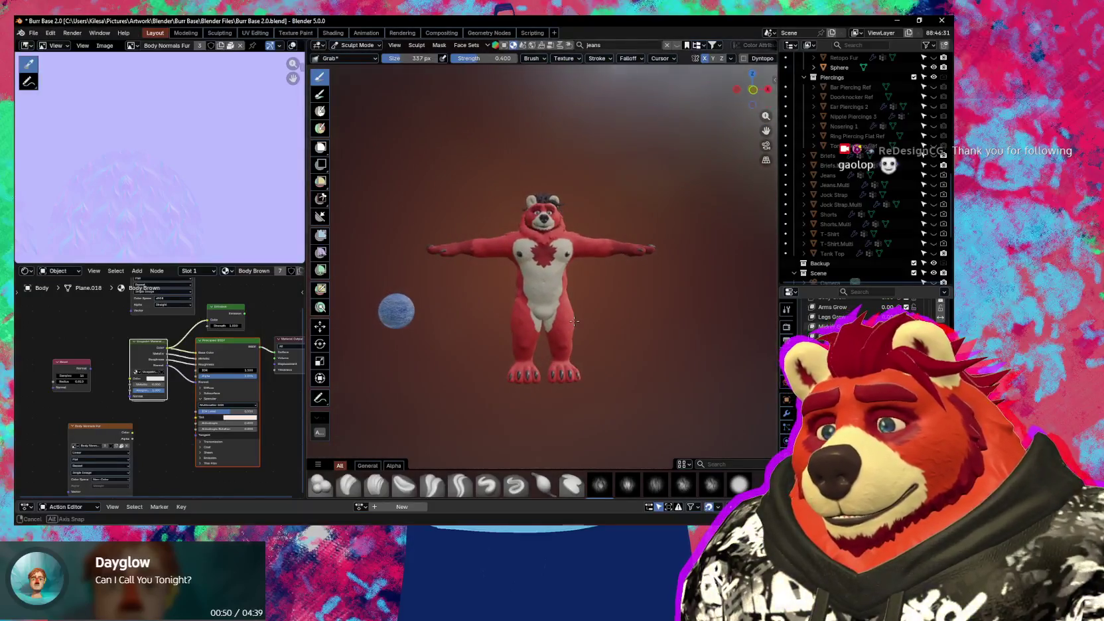
{"action": "scroll", "coordinate": [554, 319], "scroll_direction": "up", "scroll_amount": 2}
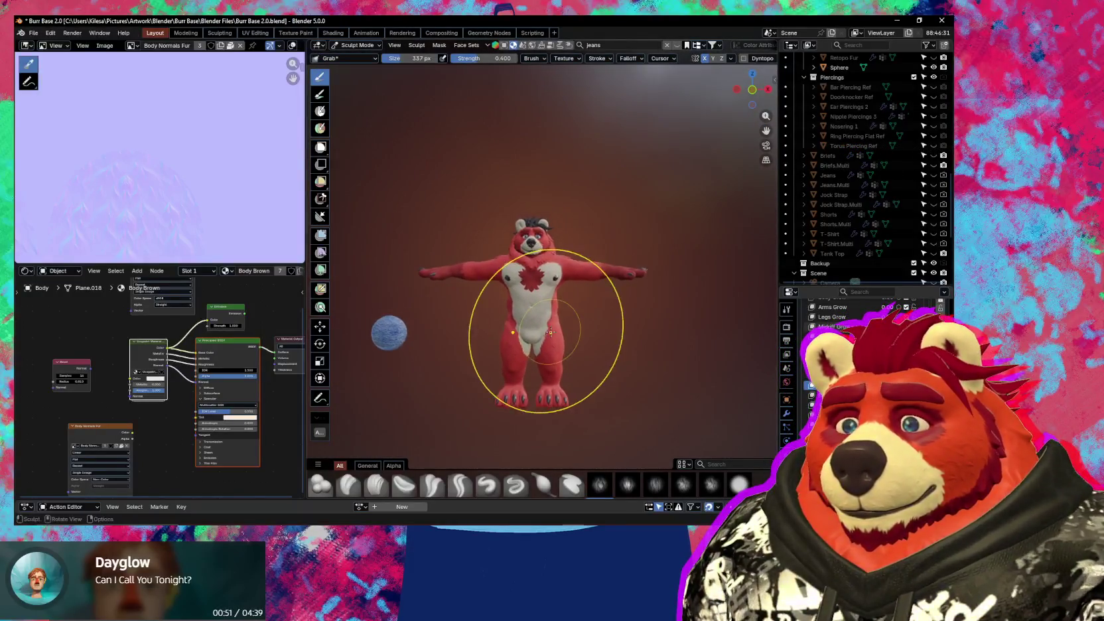
{"action": "scroll", "coordinate": [550, 334], "scroll_direction": "up", "scroll_amount": 3}
{"action": "mouse_move", "coordinate": [550, 334]}
{"action": "middle_mouse_down"}
{"action": "mouse_move", "coordinate": [594, 333]}
{"action": "mouse_move", "coordinate": [564, 352]}
{"action": "mouse_move", "coordinate": [707, 361]}
{"action": "mouse_move", "coordinate": [553, 354]}
{"action": "middle_mouse_up"}
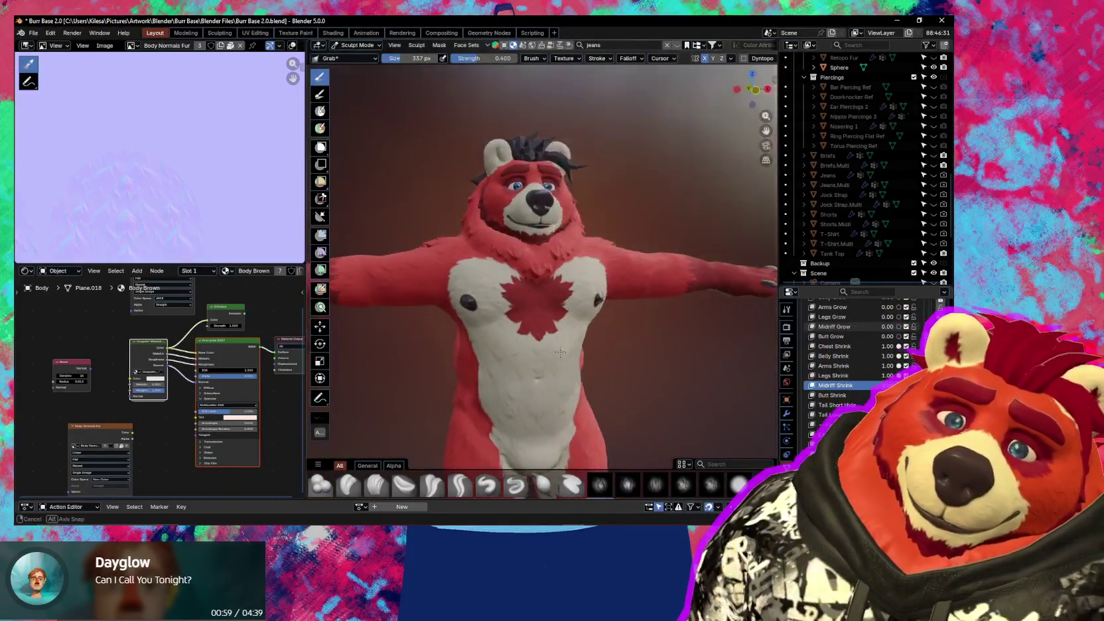
{"action": "scroll", "coordinate": [552, 354], "scroll_direction": "down", "scroll_amount": 1}
{"action": "scroll", "coordinate": [553, 351], "scroll_direction": "down", "scroll_amount": 1}
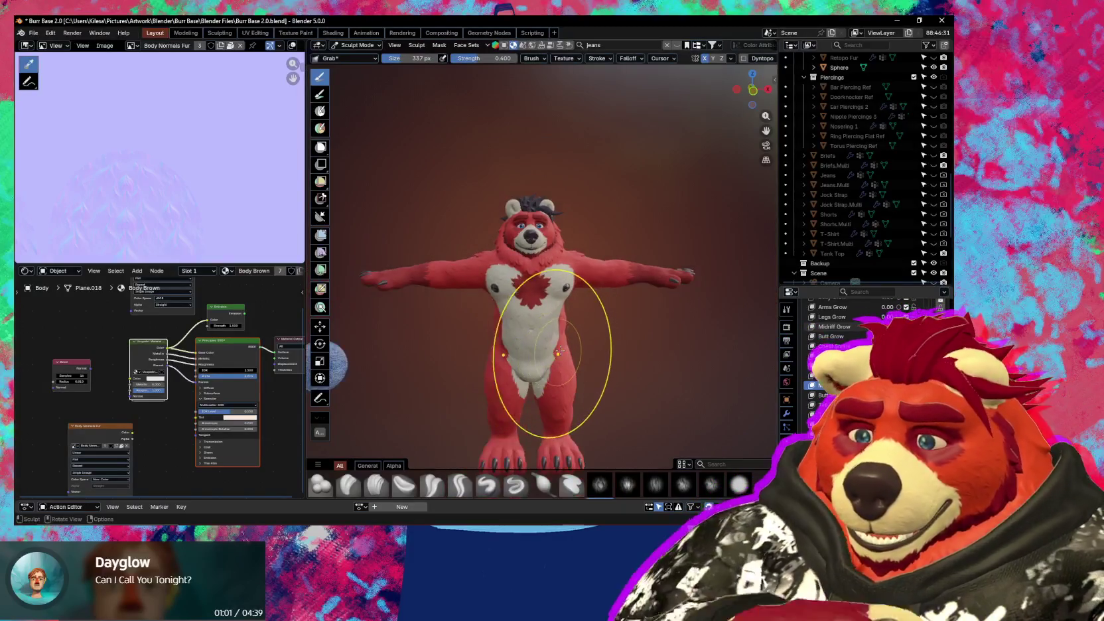
{"action": "scroll", "coordinate": [554, 345], "scroll_direction": "down", "scroll_amount": 2}
{"action": "scroll", "coordinate": [556, 333], "scroll_direction": "up", "scroll_amount": 2}
{"action": "middle_click_drag", "start_coordinate": [556, 334], "coordinate": [622, 335]}
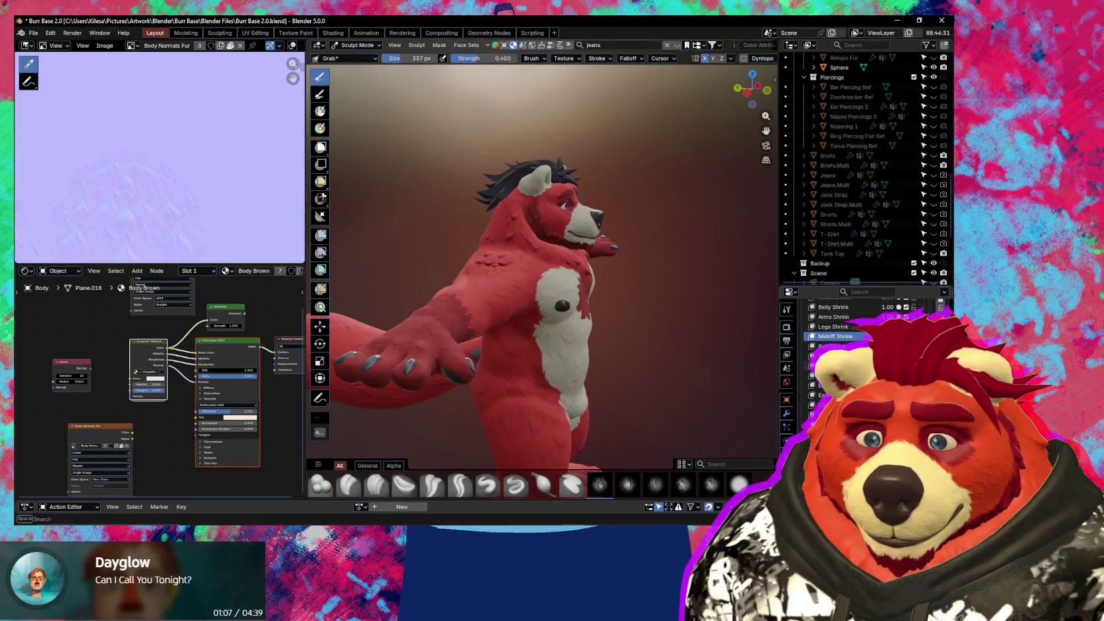
- Switch the bear to Object Mode, orbit to a front view, and show wireframe and statistics overlays
{"action": "key", "text": "ctrl+Tab"}
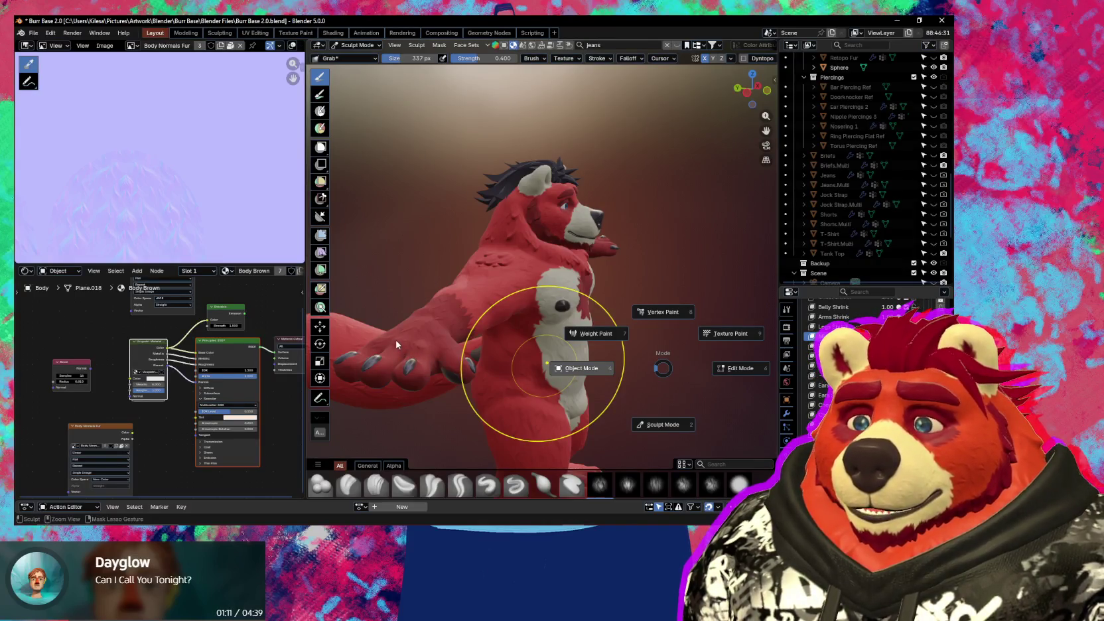
{"action": "left_click", "coordinate": [397, 345]}
{"action": "middle_click_drag", "start_coordinate": [399, 338], "coordinate": [535, 349]}
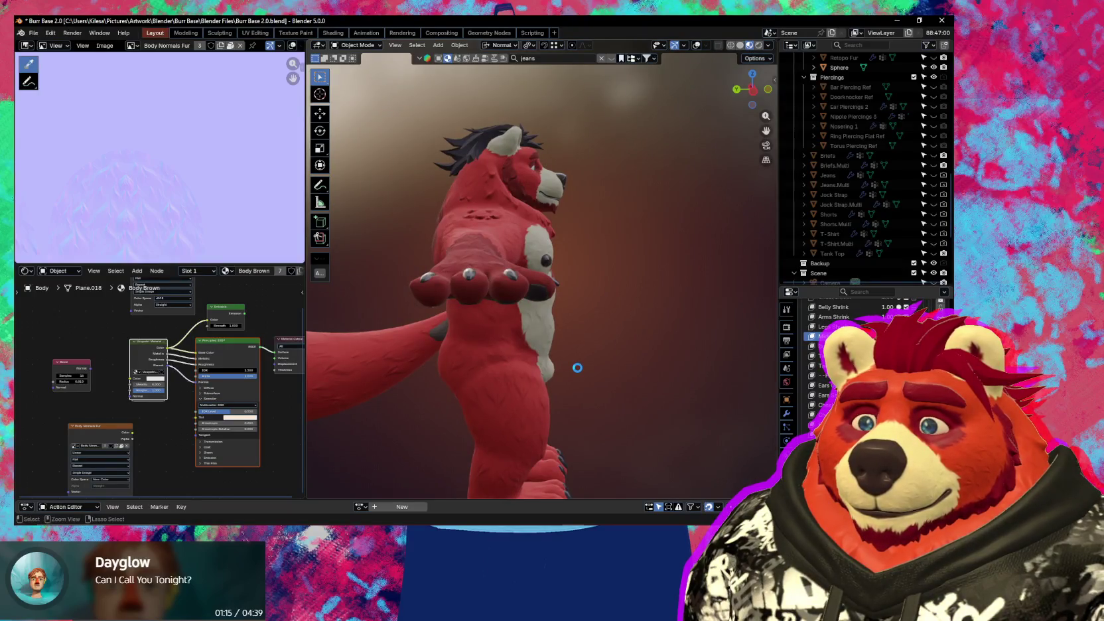
{"action": "middle_click_drag", "start_coordinate": [576, 371], "coordinate": [536, 369]}
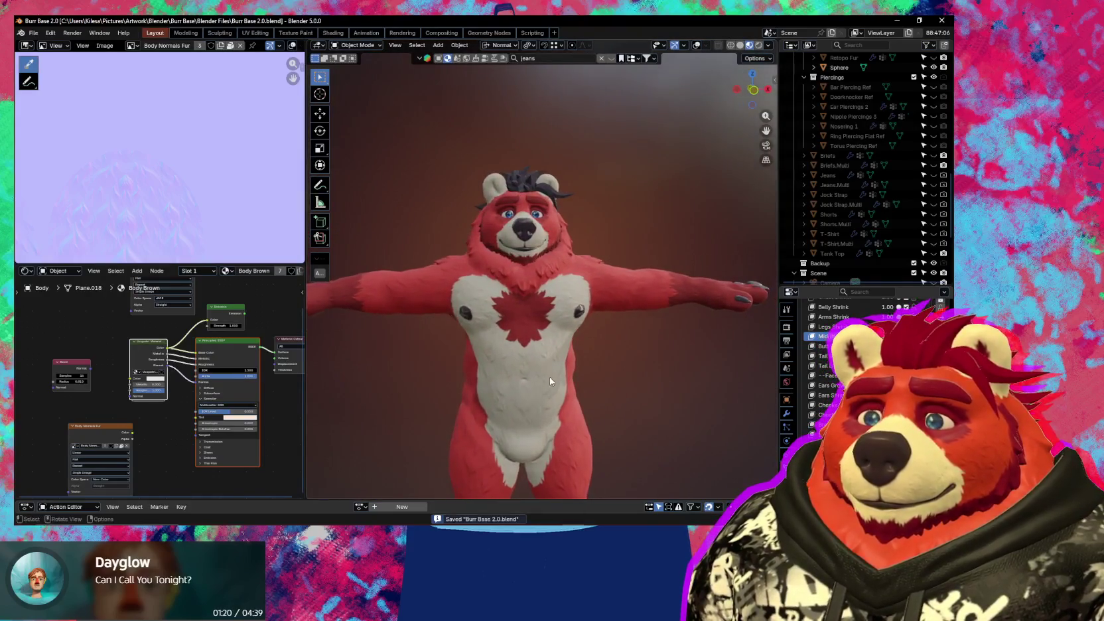
{"action": "scroll", "coordinate": [549, 377], "scroll_direction": "down", "scroll_amount": 3}
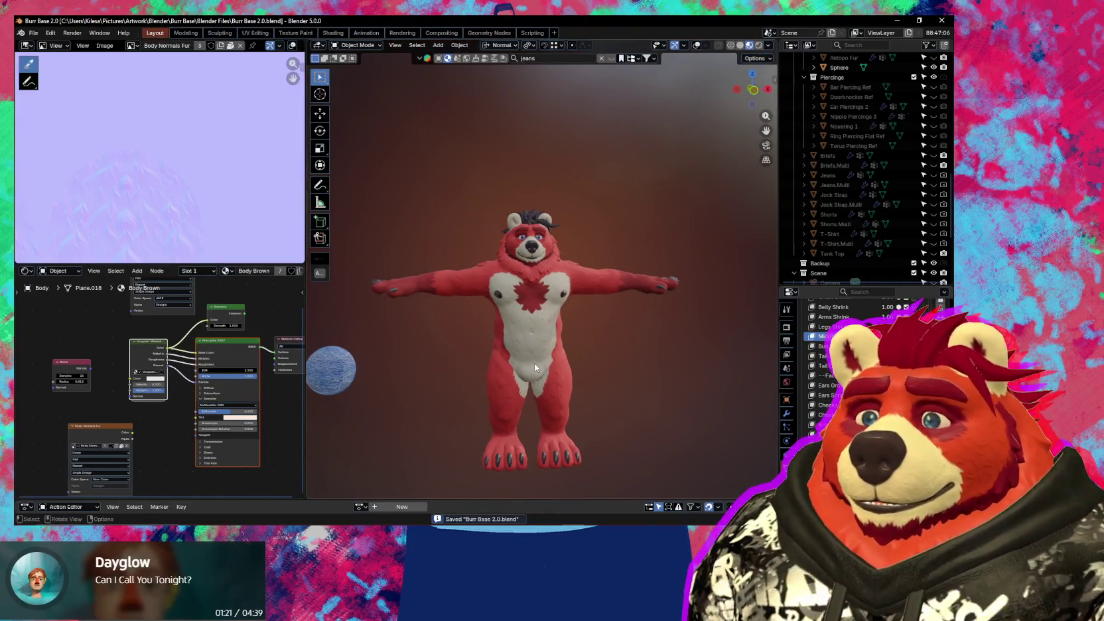
{"action": "scroll", "coordinate": [538, 349], "scroll_direction": "up", "scroll_amount": 3}
{"action": "key", "text": "shift+alt+z"}
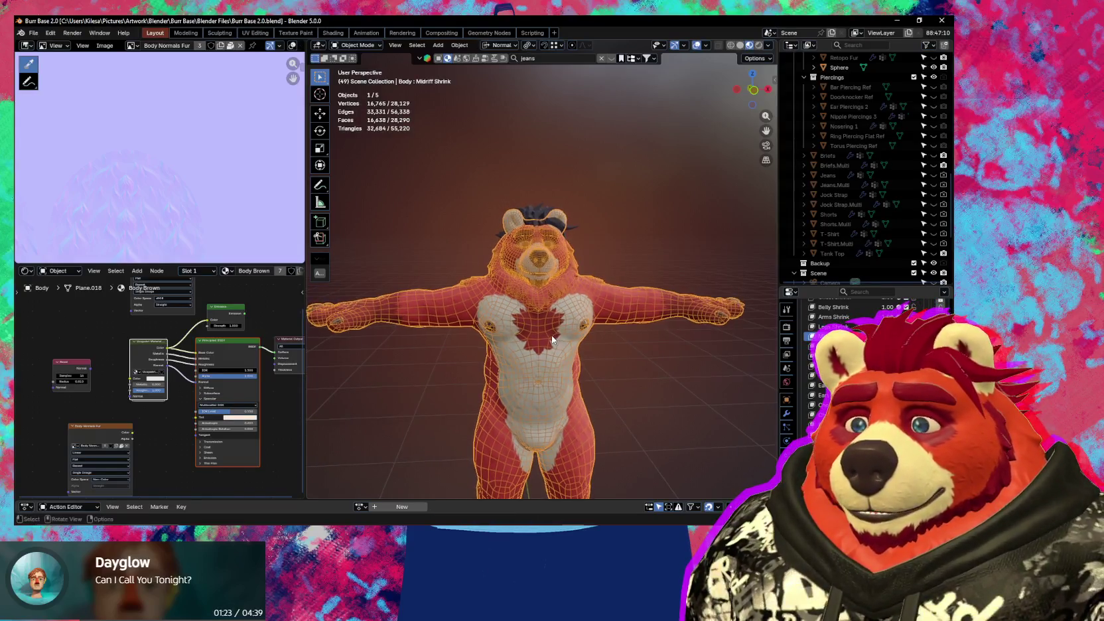
- Isolate the bear body in local view and toggle the wireframe overlays off and on
{"action": "scroll", "coordinate": [551, 336], "scroll_direction": "up", "scroll_amount": 3}
{"action": "mouse_move", "coordinate": [552, 335]}
{"action": "middle_mouse_down"}
{"action": "mouse_move", "coordinate": [598, 348]}
{"action": "mouse_move", "coordinate": [554, 348]}
{"action": "middle_mouse_up"}
{"action": "key", "text": "KP_Divide"}
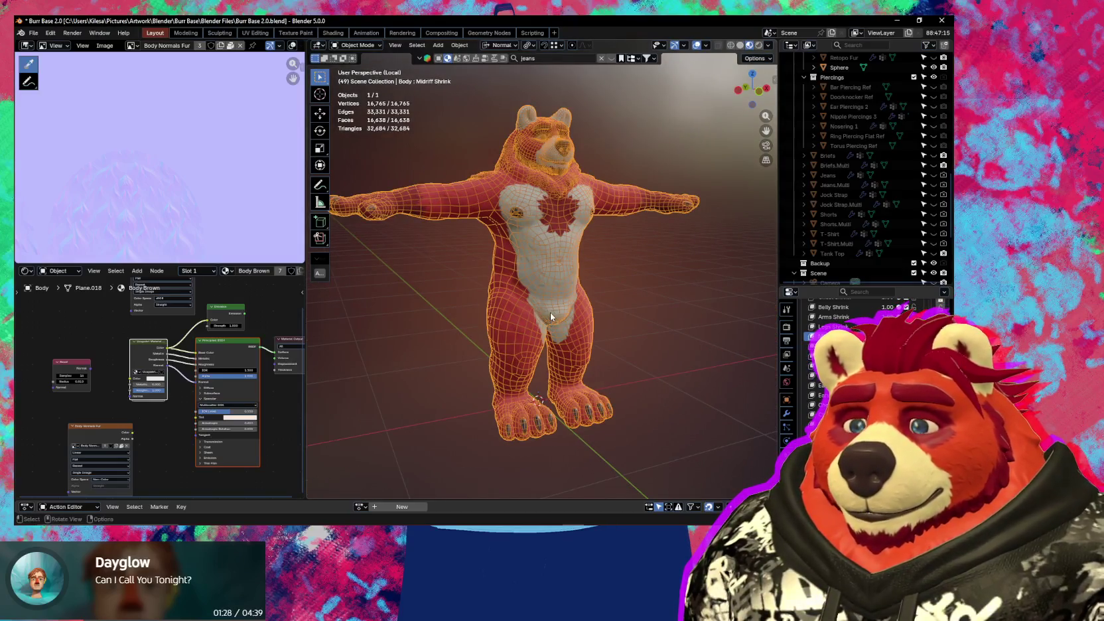
{"action": "scroll", "coordinate": [550, 312], "scroll_direction": "up", "scroll_amount": 5}
{"action": "key", "text": "shift+alt+z"}
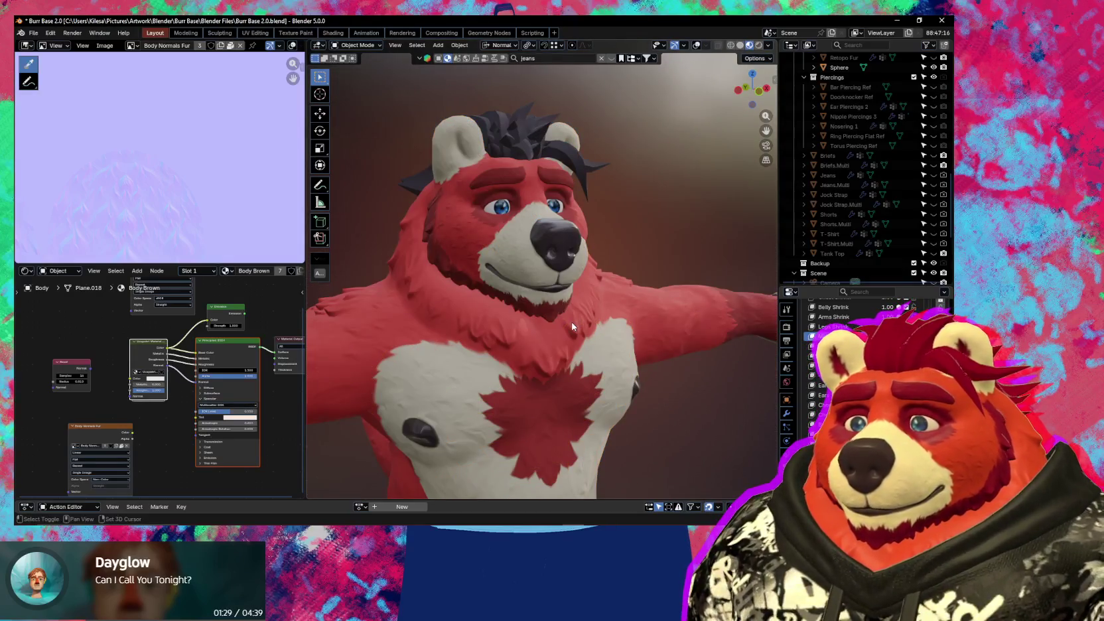
{"action": "key", "text": "shift+alt+z"}
{"action": "scroll", "coordinate": [659, 395], "scroll_direction": "down", "scroll_amount": 4}
{"action": "middle_click_drag", "start_coordinate": [651, 391], "coordinate": [659, 395]}
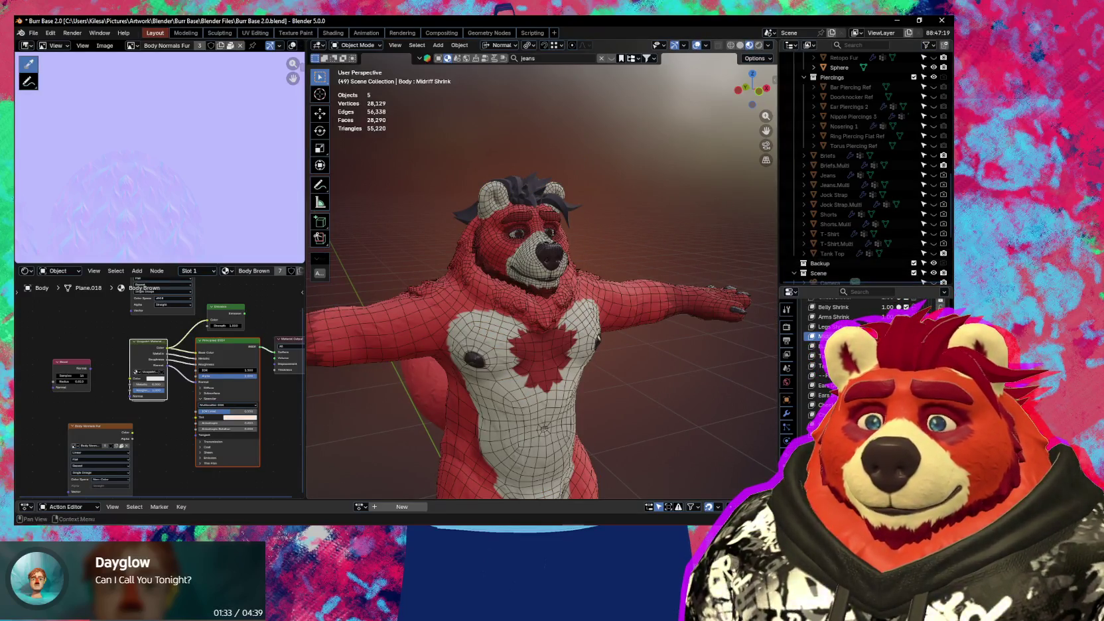
- Set Belly Shrink to 0 and make the armature visible in the Outliner
{"action": "key", "text": "BackSpace"}
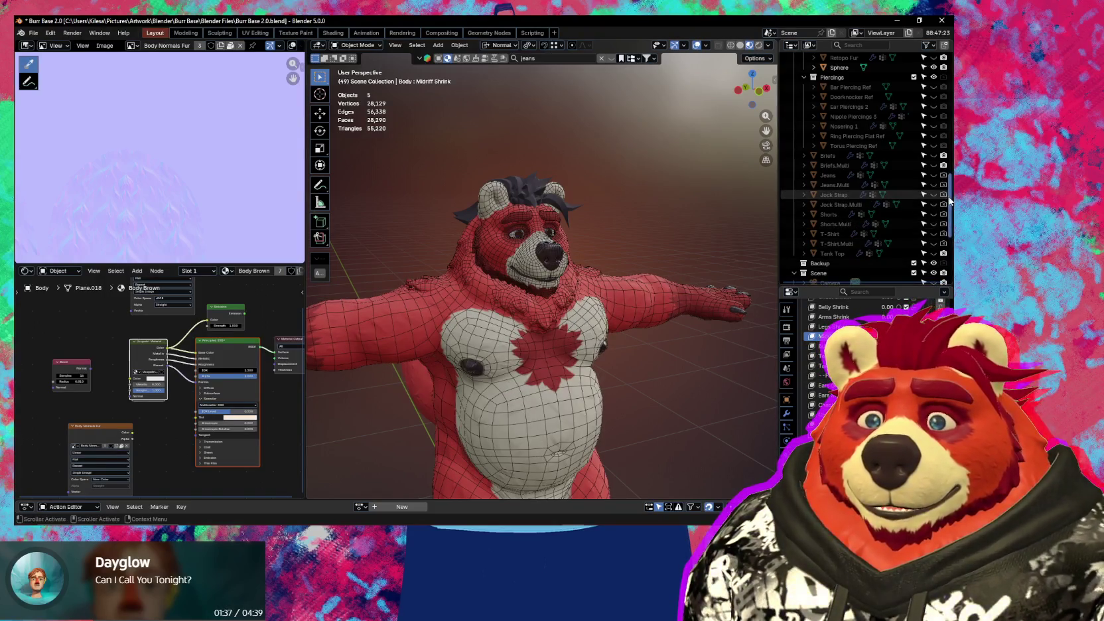
{"action": "left_click_drag", "start_coordinate": [950, 201], "coordinate": [950, 79]}
{"action": "left_click", "coordinate": [933, 77]}
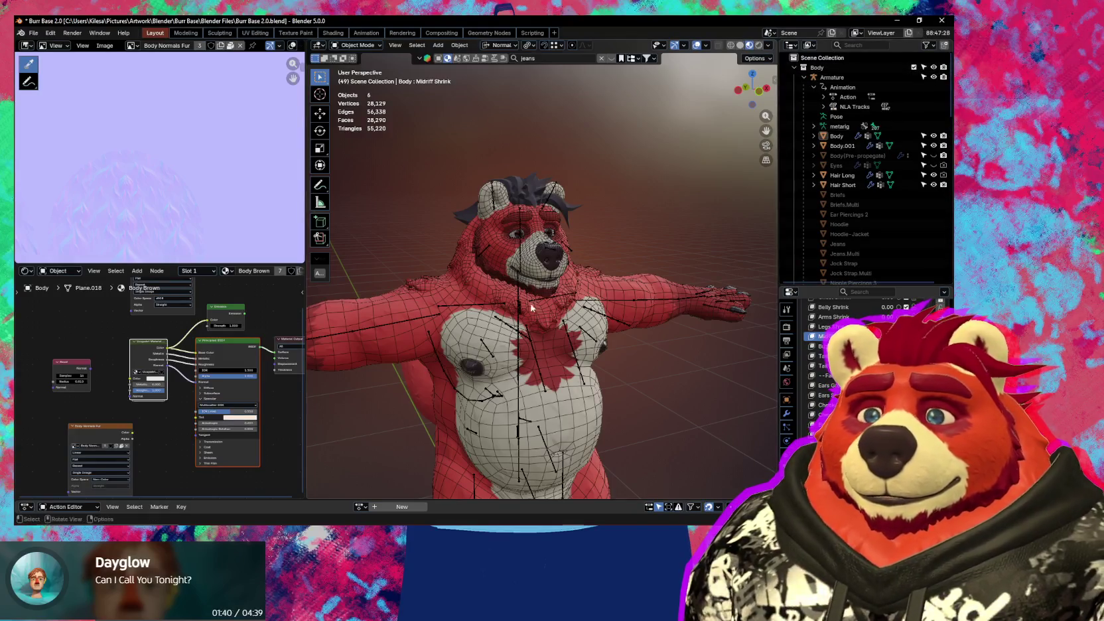
{"action": "mouse_move", "coordinate": [531, 307]}
{"action": "middle_mouse_down"}
{"action": "mouse_move", "coordinate": [508, 283]}
{"action": "mouse_move", "coordinate": [523, 318]}
{"action": "mouse_move", "coordinate": [564, 252]}
{"action": "middle_mouse_up"}
- Test-scale the Head bone in Pose Mode, cancel it, and return to Object Mode
{"action": "left_click", "coordinate": [500, 266]}
{"action": "key", "text": "ctrl+Tab"}
{"action": "left_click", "coordinate": [543, 229]}
{"action": "key", "text": "s"}
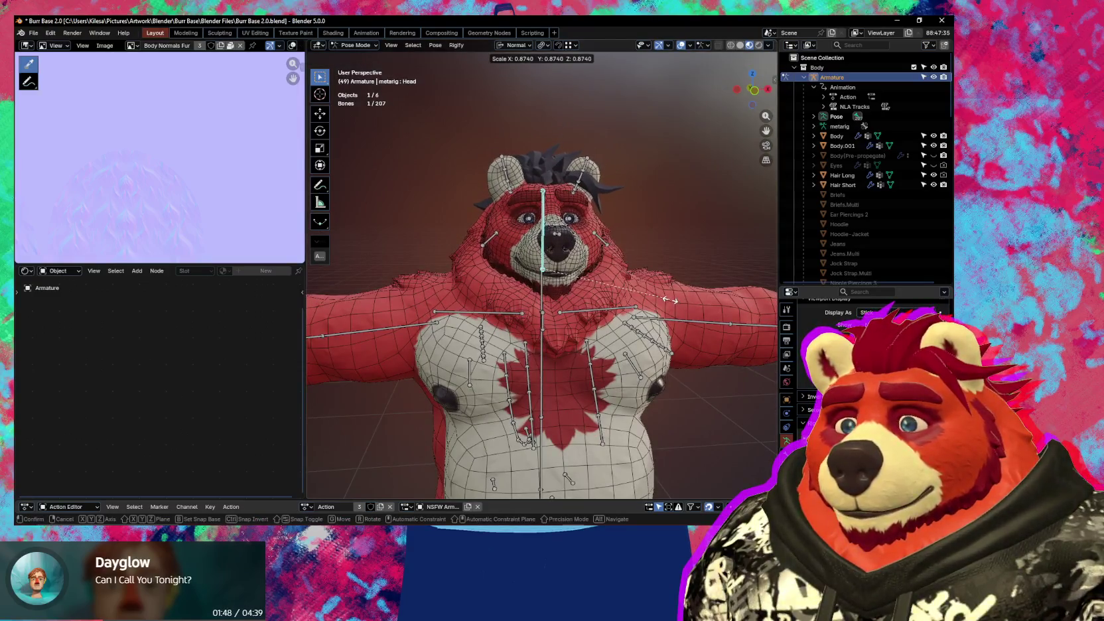
{"action": "key", "text": "Escape"}
{"action": "key", "text": "ctrl+Tab"}
- Select the Body mesh and raise the Midriff Shrink shape key to slim the midsection
{"action": "left_click", "coordinate": [670, 311]}
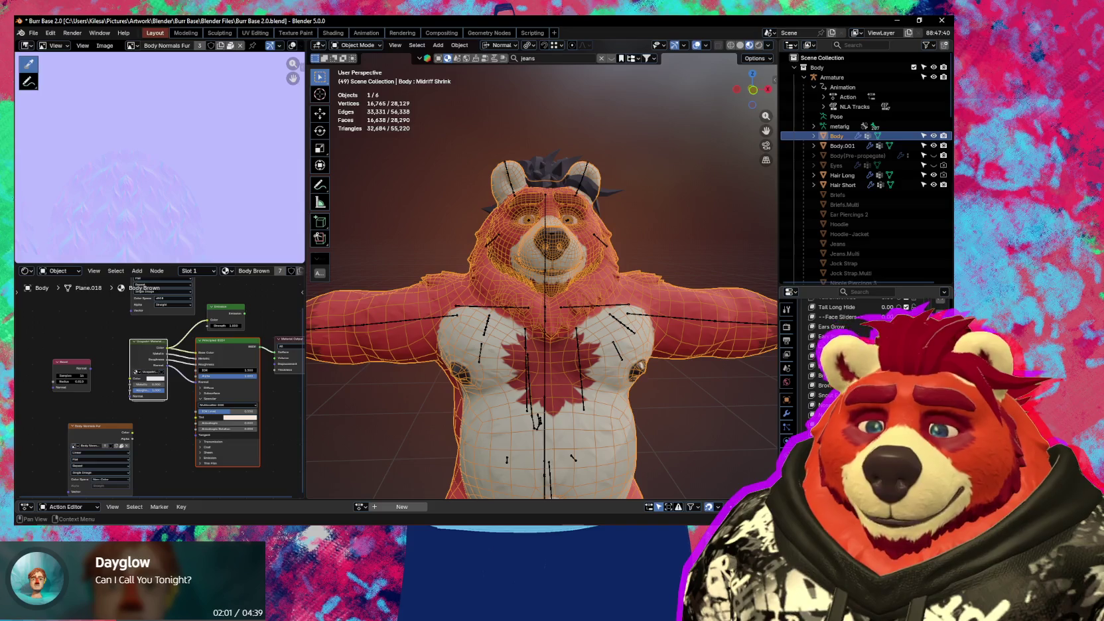
{"action": "mouse_move", "coordinate": [643, 312]}
{"action": "middle_mouse_down"}
{"action": "mouse_move", "coordinate": [532, 306]}
{"action": "mouse_move", "coordinate": [603, 314]}
{"action": "middle_mouse_up"}
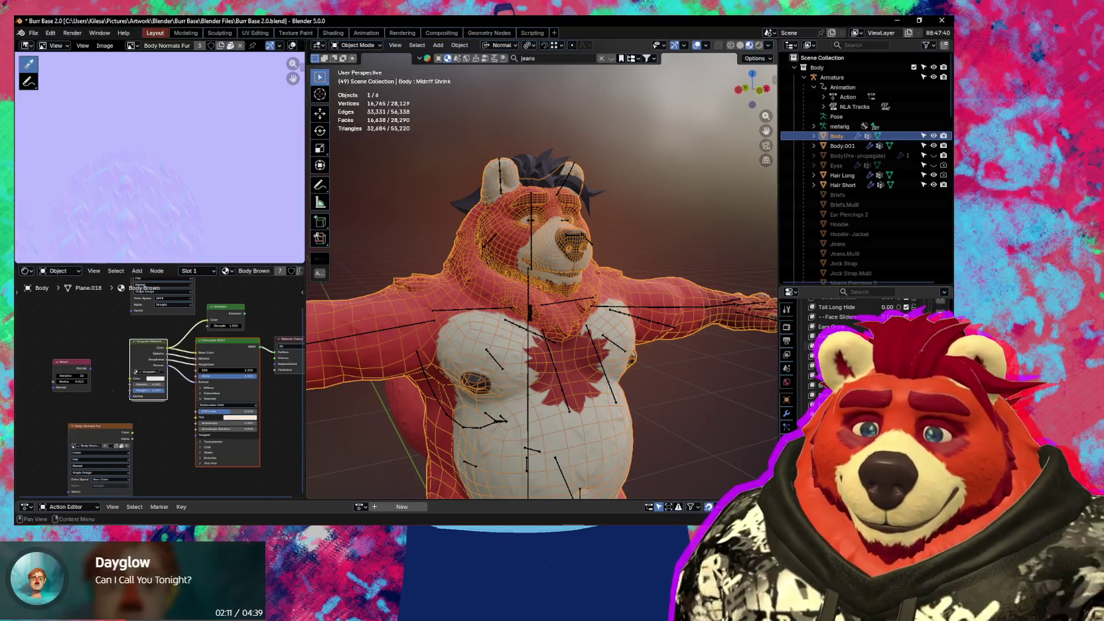
{"action": "scroll", "coordinate": [862, 345], "scroll_direction": "up", "scroll_amount": 3}
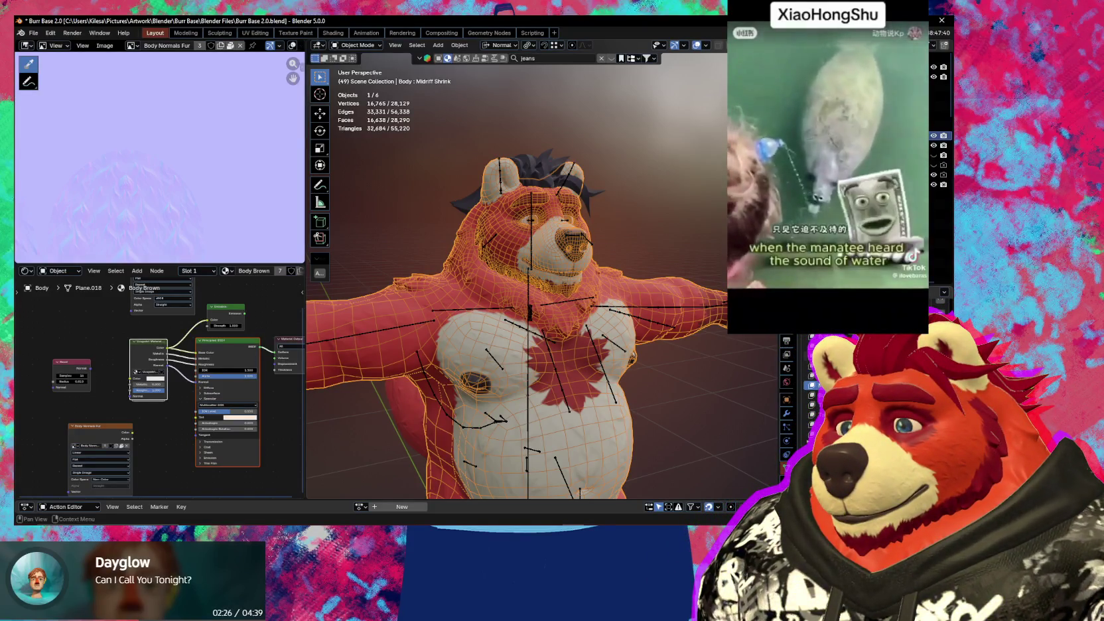
{"action": "left_click_drag", "start_coordinate": [916, 385], "coordinate": [962, 386]}
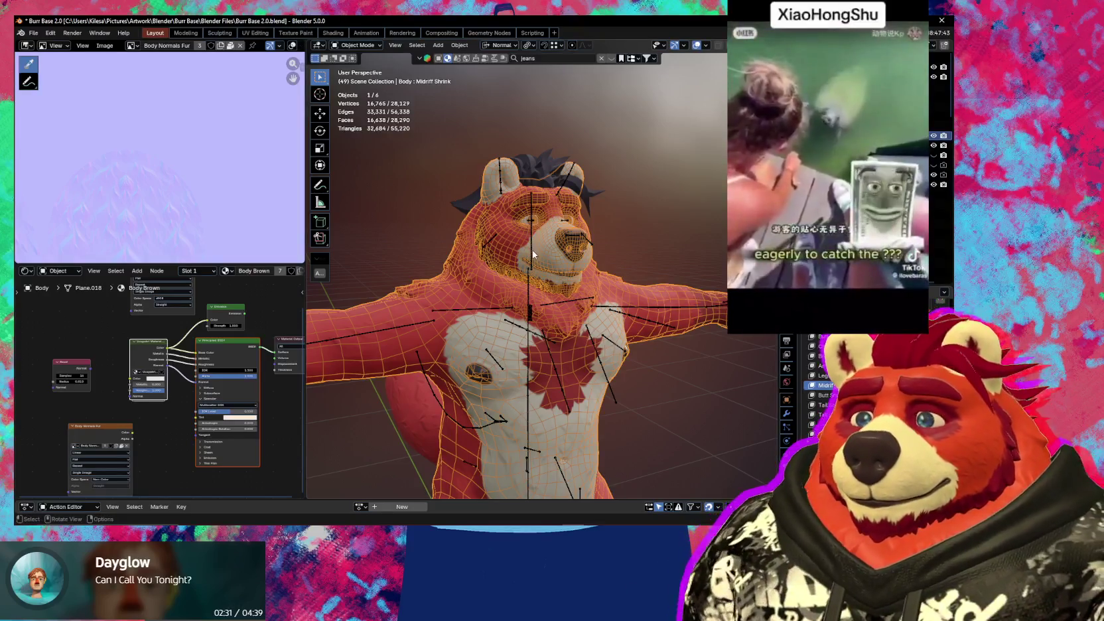
- In Pose Mode, scale a bone to 0.875 as a rig test, then undo it
{"action": "left_click", "coordinate": [533, 254]}
{"action": "key", "text": "ctrl+Tab"}
{"action": "key", "text": "shift+alt+z"}
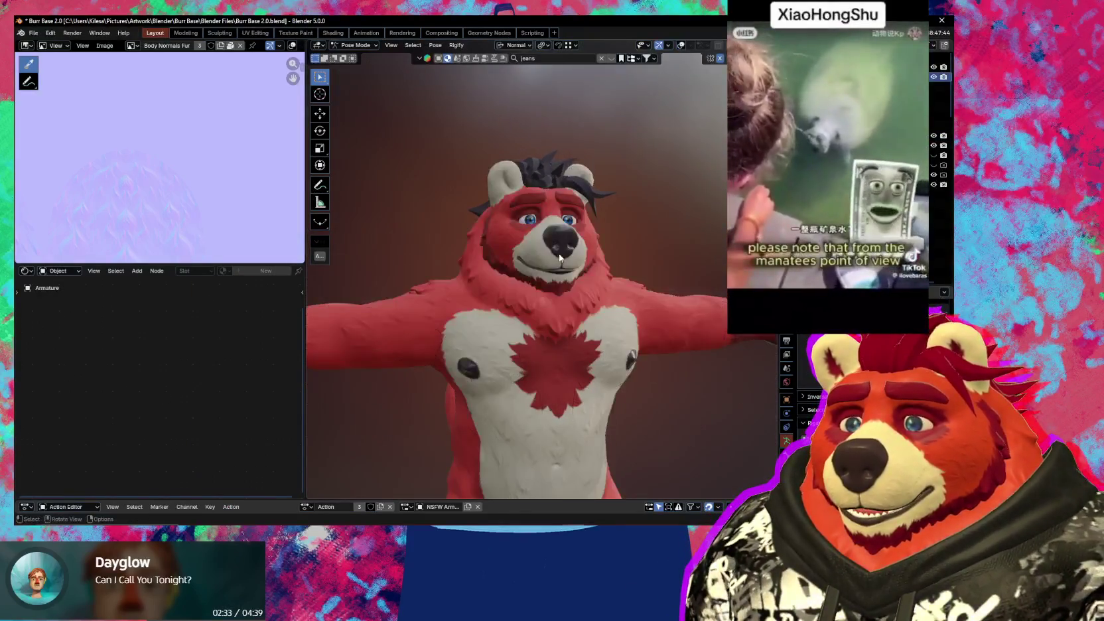
{"action": "key", "text": "s"}
{"action": "left_click", "coordinate": [629, 304]}
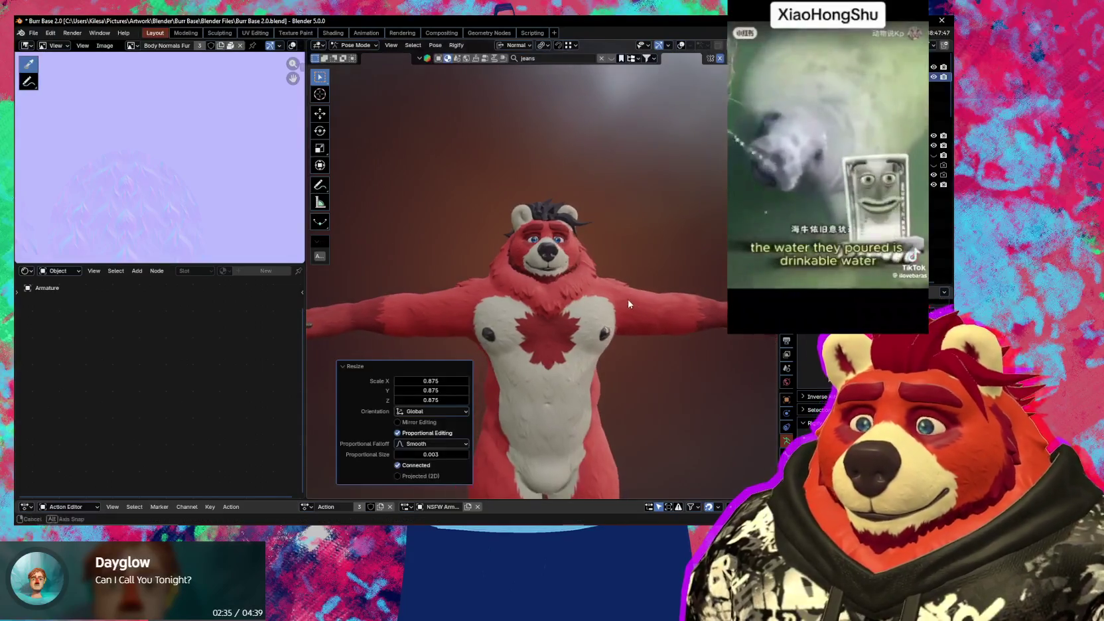
{"action": "scroll", "coordinate": [629, 305], "scroll_direction": "down", "scroll_amount": 2}
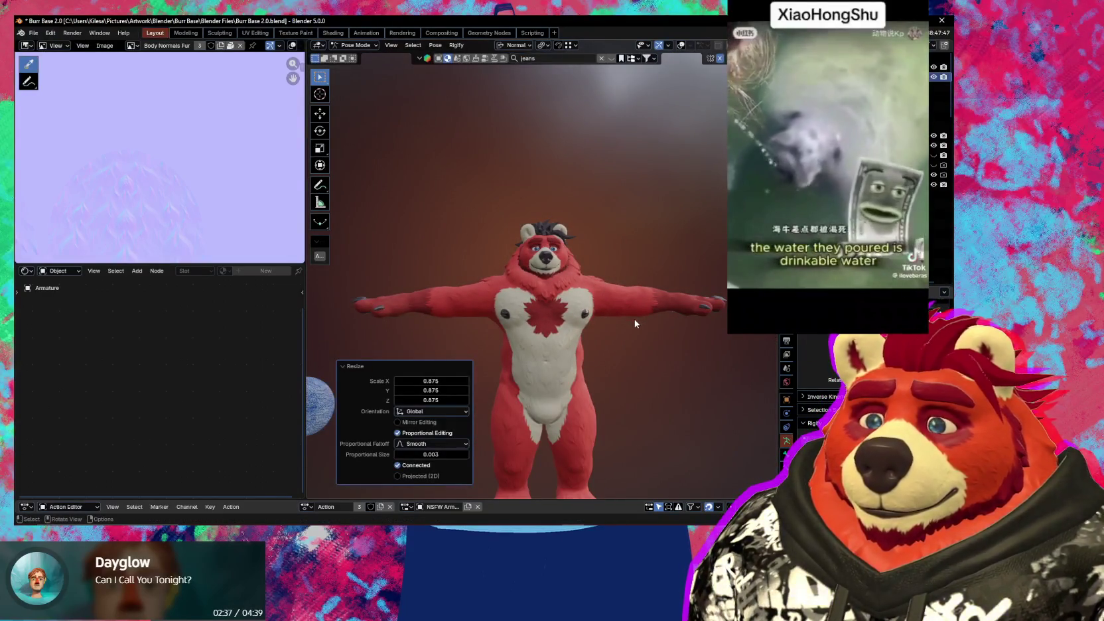
{"action": "scroll", "coordinate": [634, 319], "scroll_direction": "down", "scroll_amount": 2}
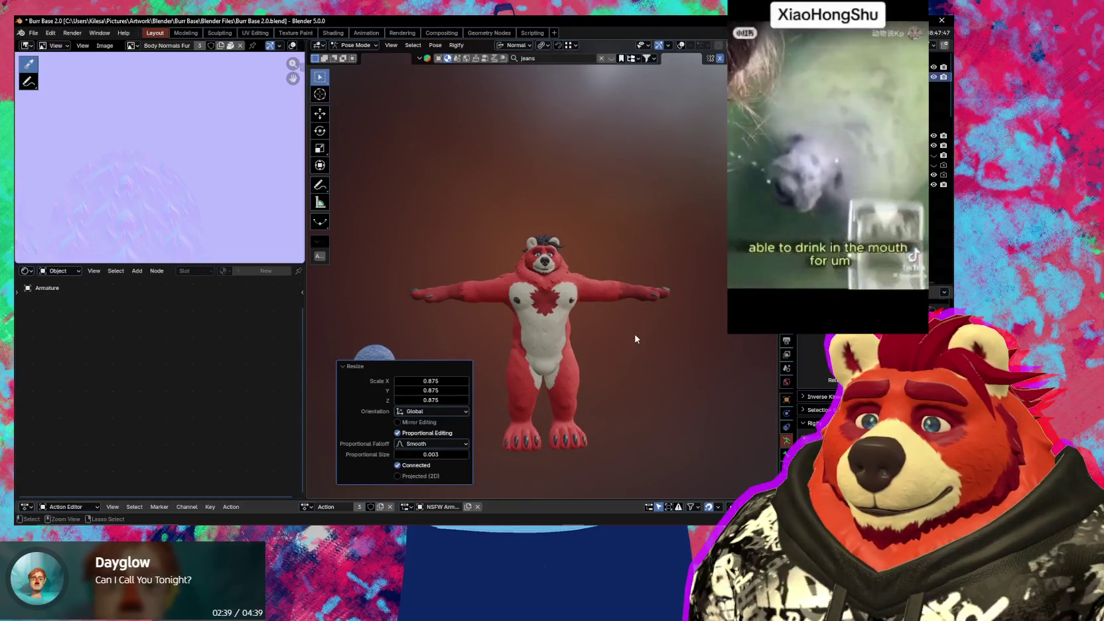
{"action": "key", "text": "ctrl+z"}
- Try scaling the neck bone with a local-axis constraint, then cancel it
{"action": "scroll", "coordinate": [657, 347], "scroll_direction": "up", "scroll_amount": 1}
{"action": "scroll", "coordinate": [664, 349], "scroll_direction": "up", "scroll_amount": 1}
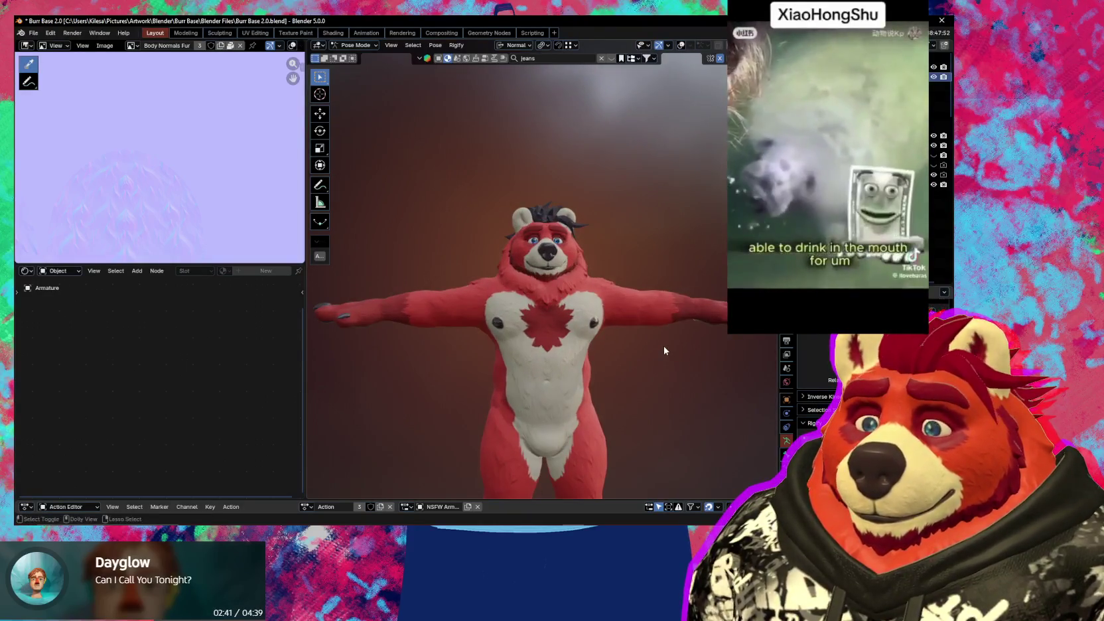
{"action": "scroll", "coordinate": [664, 350], "scroll_direction": "up", "scroll_amount": 1}
{"action": "middle_click_drag", "start_coordinate": [652, 342], "coordinate": [660, 355]}
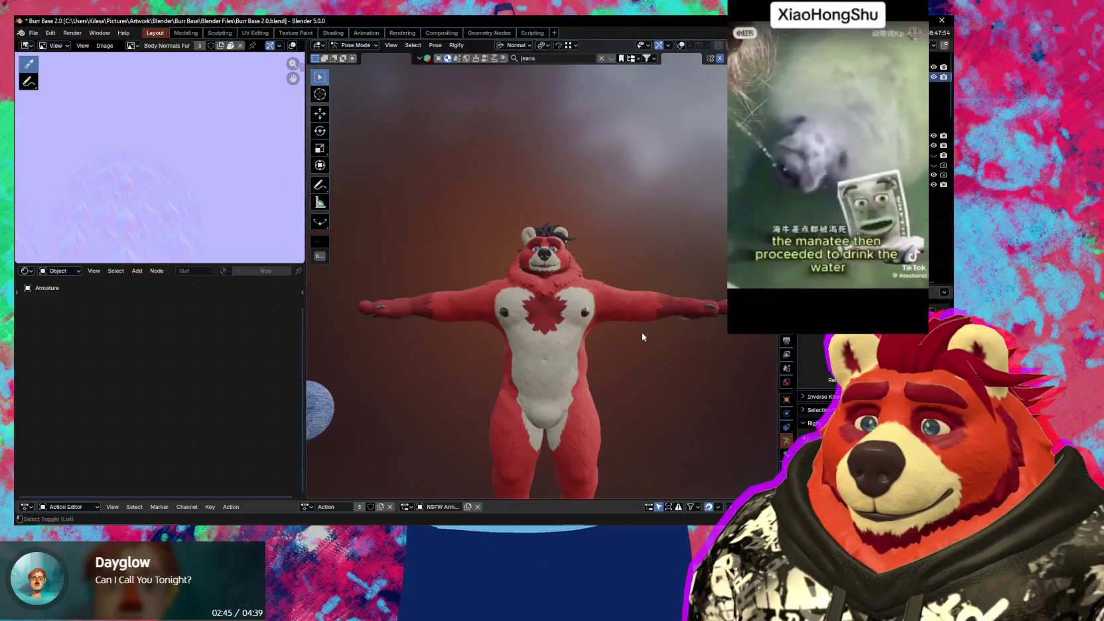
{"action": "key", "text": "shift+alt+z"}
{"action": "scroll", "coordinate": [568, 321], "scroll_direction": "up", "scroll_amount": 3}
{"action": "scroll", "coordinate": [567, 321], "scroll_direction": "up", "scroll_amount": 2}
{"action": "left_click", "coordinate": [547, 292]}
{"action": "key", "text": "s"}
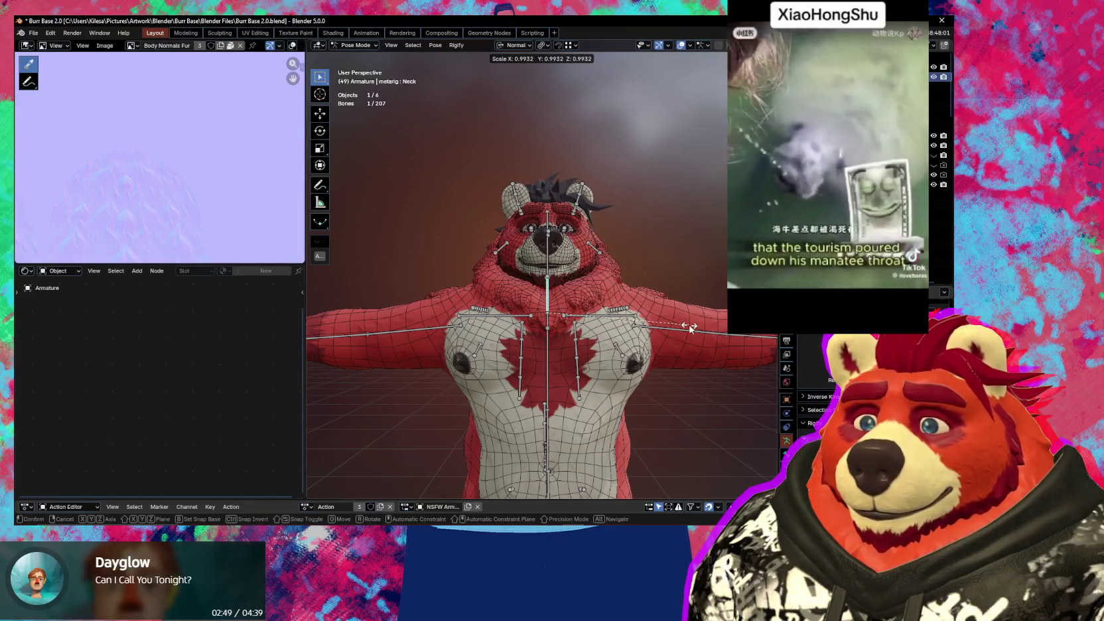
{"action": "key", "text": "shift+z"}
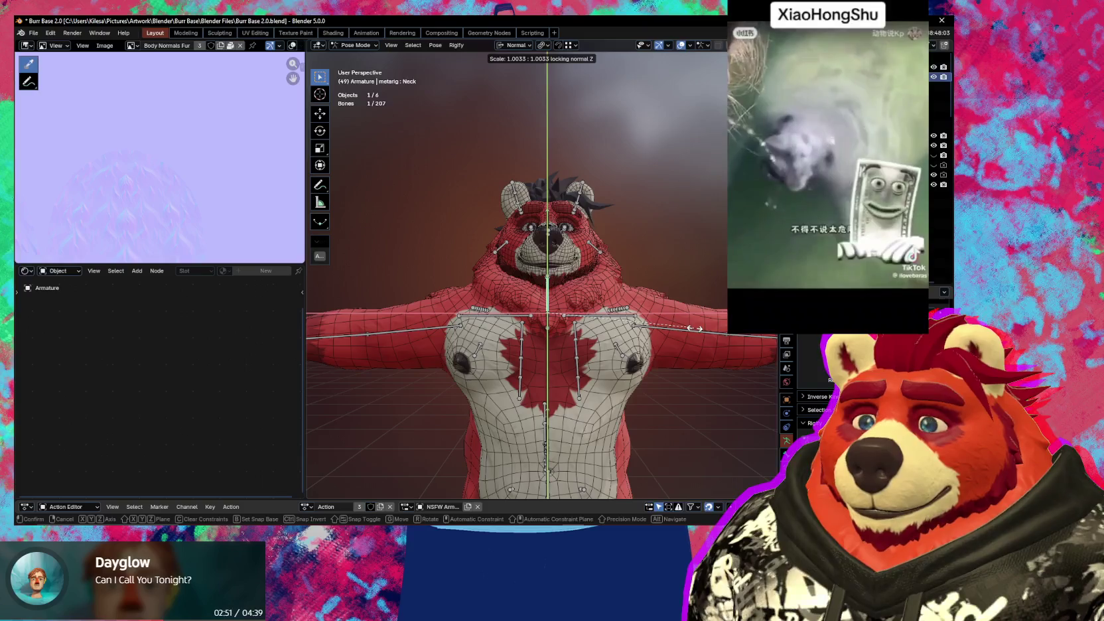
{"action": "key", "text": "shift+z"}
{"action": "right_click", "coordinate": [707, 342]}
- Narrow the neck bone along X and widen the head bone to 1.040 along X
{"action": "mouse_move", "coordinate": [707, 343]}
{"action": "middle_mouse_down"}
{"action": "mouse_move", "coordinate": [744, 351]}
{"action": "mouse_move", "coordinate": [667, 342]}
{"action": "middle_mouse_up"}
{"action": "key", "text": "s"}
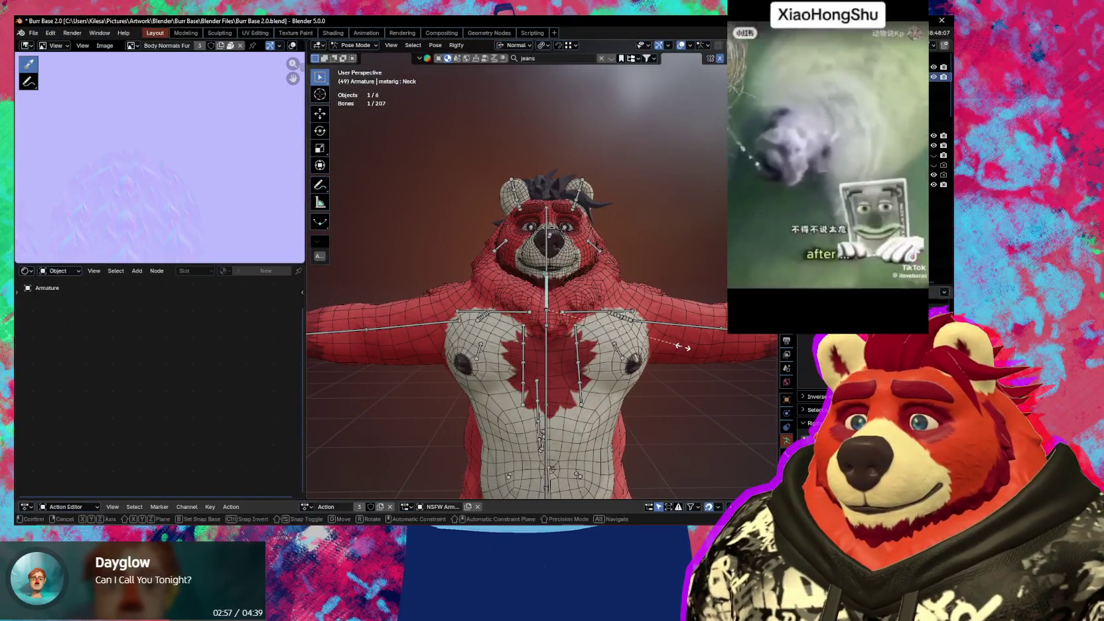
{"action": "key", "text": "x"}
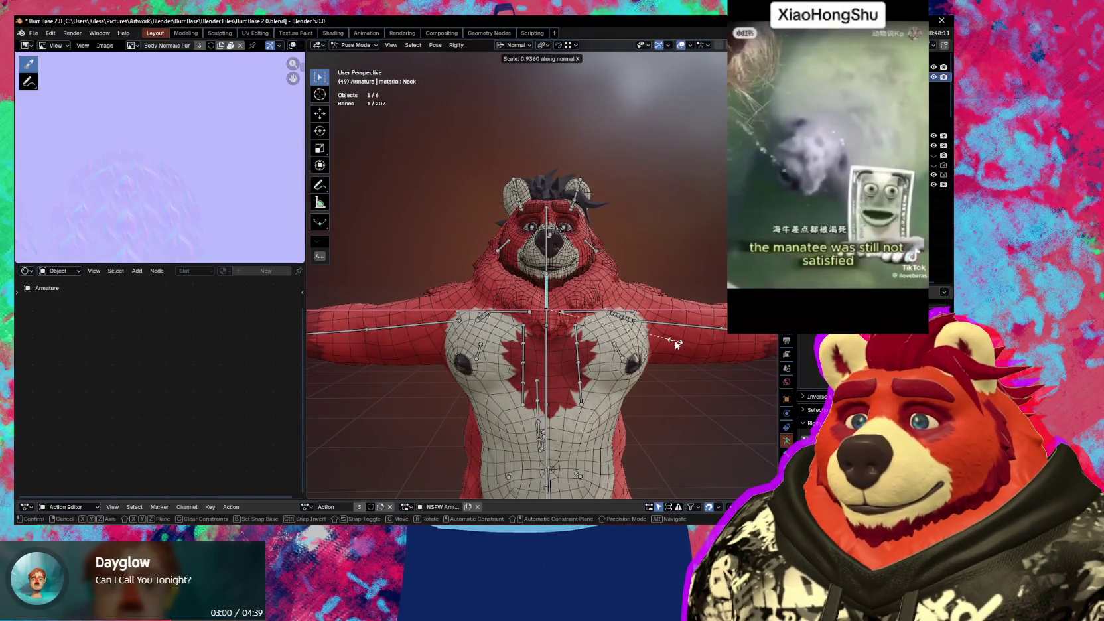
{"action": "left_click", "coordinate": [676, 343]}
{"action": "left_click", "coordinate": [547, 239]}
{"action": "key", "text": "s"}
{"action": "key", "text": "x"}
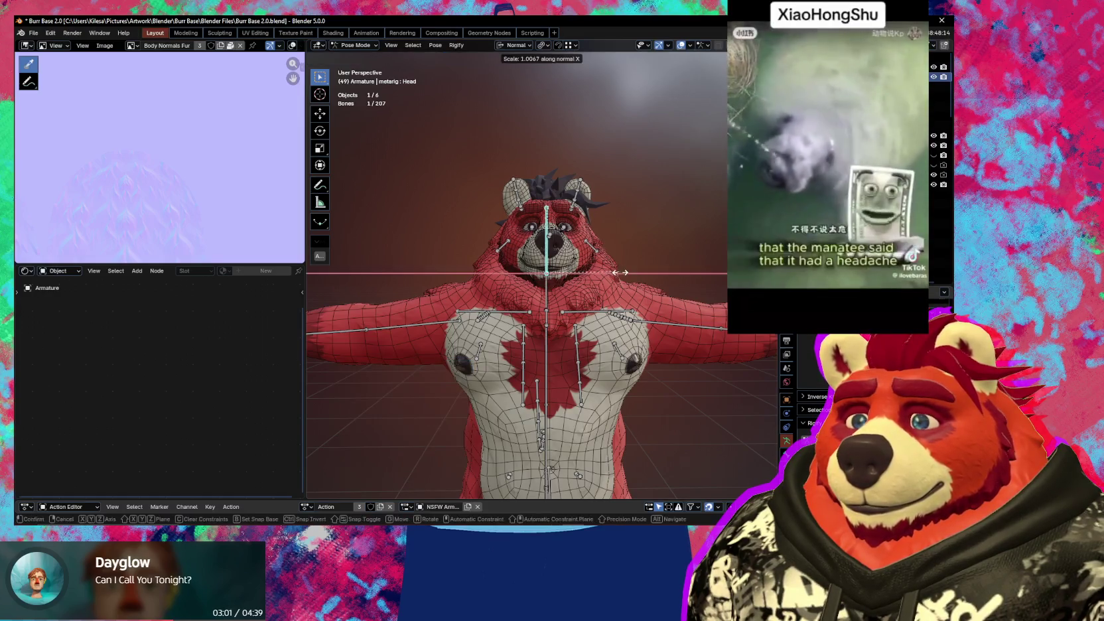
{"action": "left_click", "coordinate": [621, 273]}
- Check the bear from a three-quarter view, then return to Object Mode with overlays shown
{"action": "scroll", "coordinate": [623, 285], "scroll_direction": "down", "scroll_amount": 3}
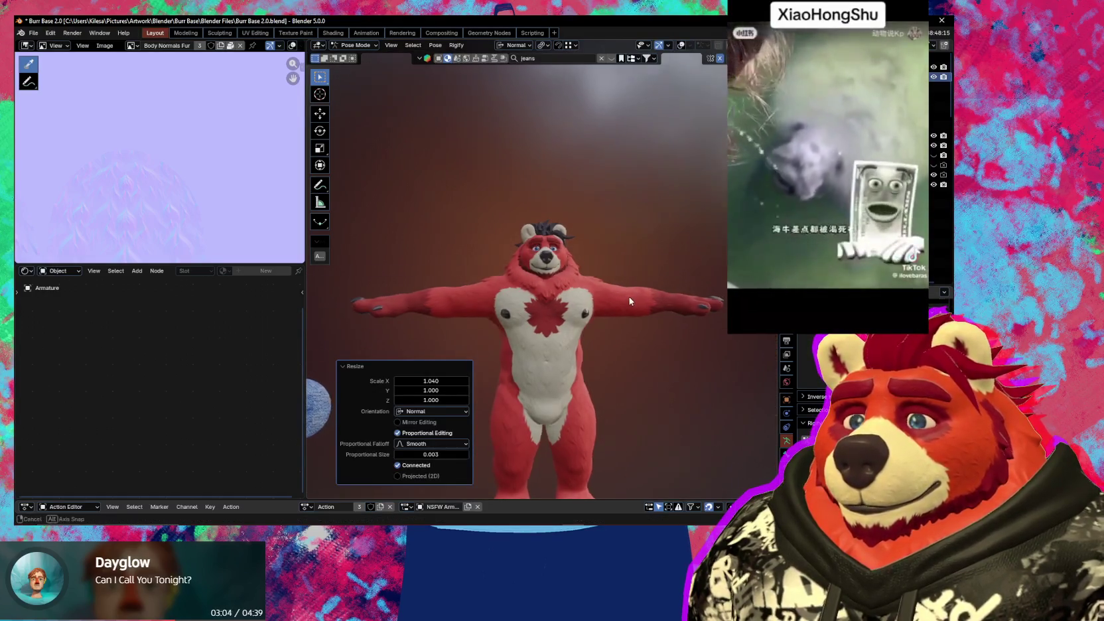
{"action": "mouse_move", "coordinate": [629, 296]}
{"action": "middle_mouse_down"}
{"action": "mouse_move", "coordinate": [658, 324]}
{"action": "mouse_move", "coordinate": [706, 334]}
{"action": "mouse_move", "coordinate": [687, 353]}
{"action": "middle_mouse_up"}
{"action": "scroll", "coordinate": [687, 353], "scroll_direction": "up", "scroll_amount": 2}
{"action": "key", "text": "ctrl+Tab"}
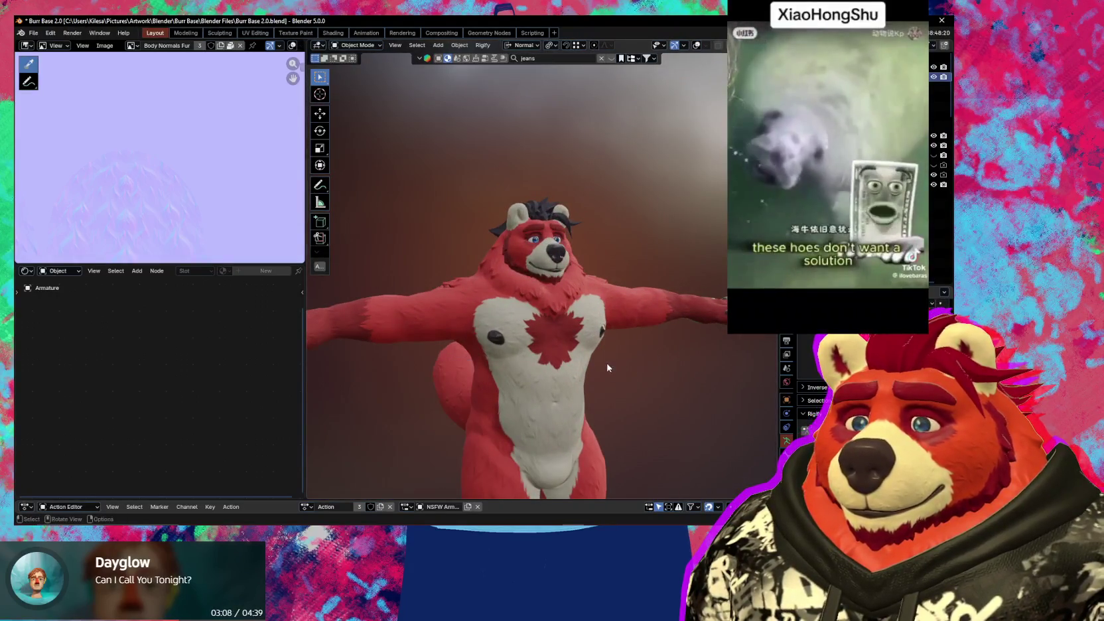
{"action": "key", "text": "shift+alt+z"}
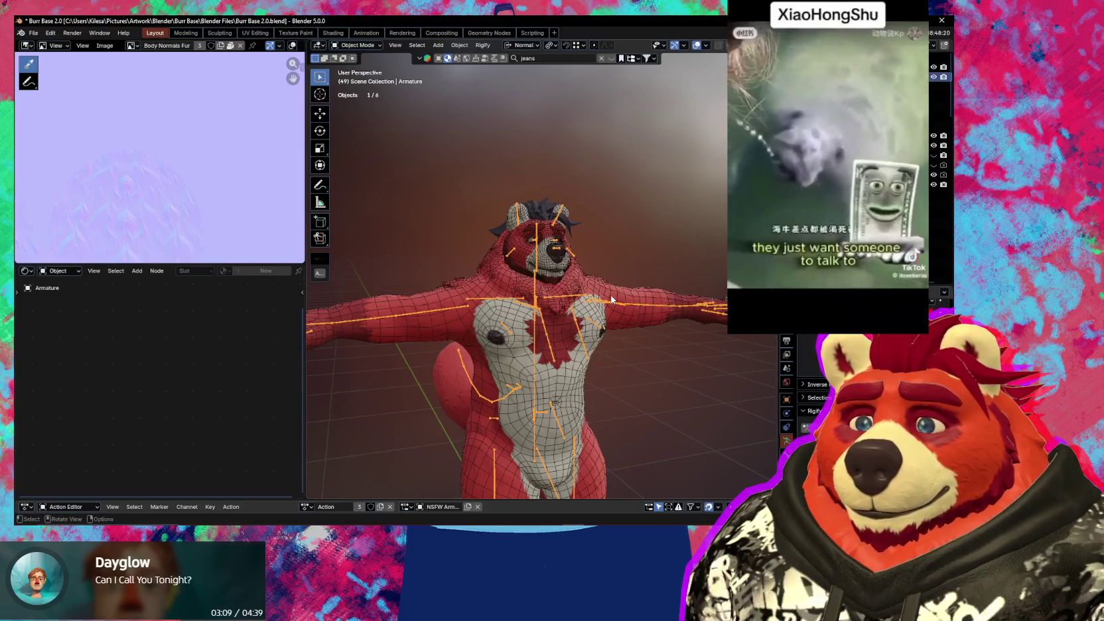
- Enter Pose Mode on the armature and clear the Head bone's transforms
{"action": "left_click", "coordinate": [613, 305]}
{"action": "left_click", "coordinate": [788, 414]}
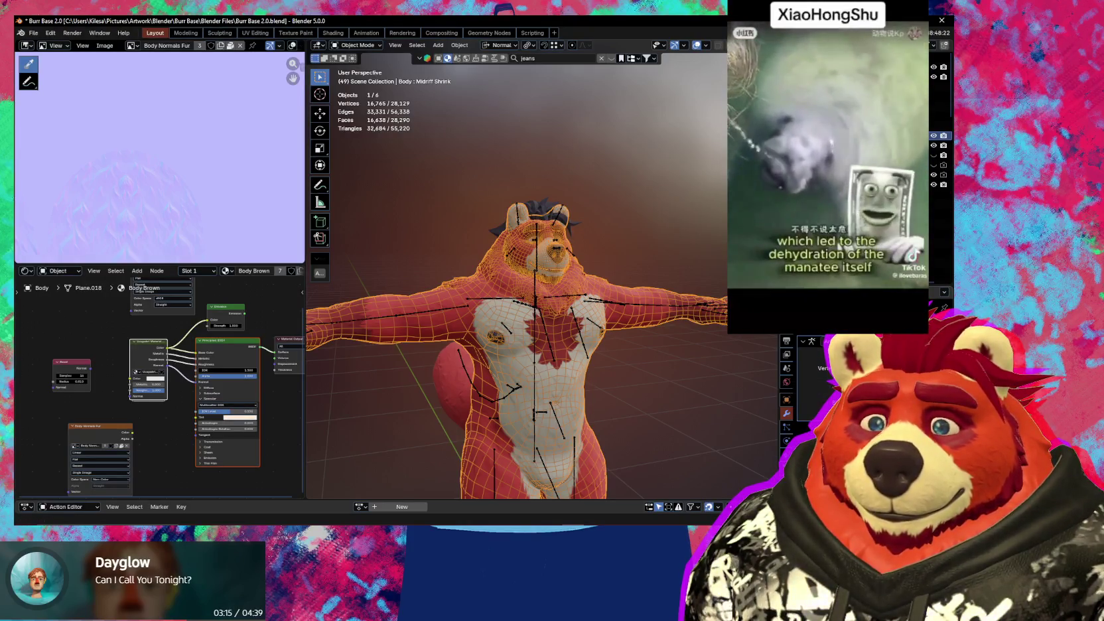
{"action": "left_click", "coordinate": [534, 282]}
{"action": "key", "text": "ctrl+Tab"}
{"action": "key", "text": "q"}
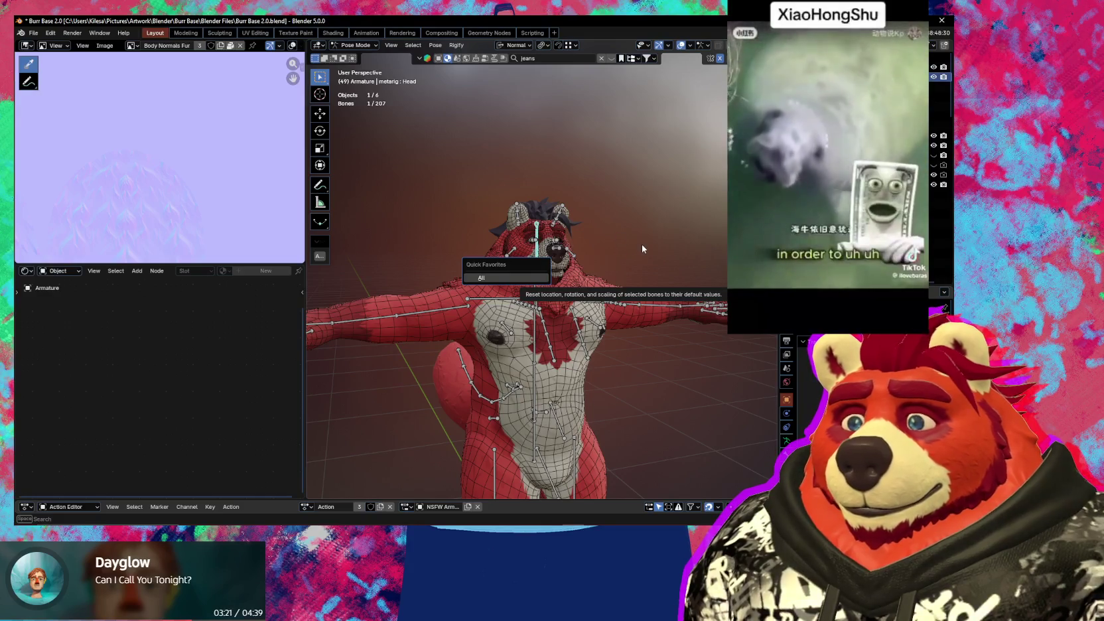
{"action": "key", "text": "Return"}
- Select all bones, clear their transforms via Quick Favourites, then reselect Body in Object Mode
{"action": "key", "text": "a"}
{"action": "key", "text": "q"}
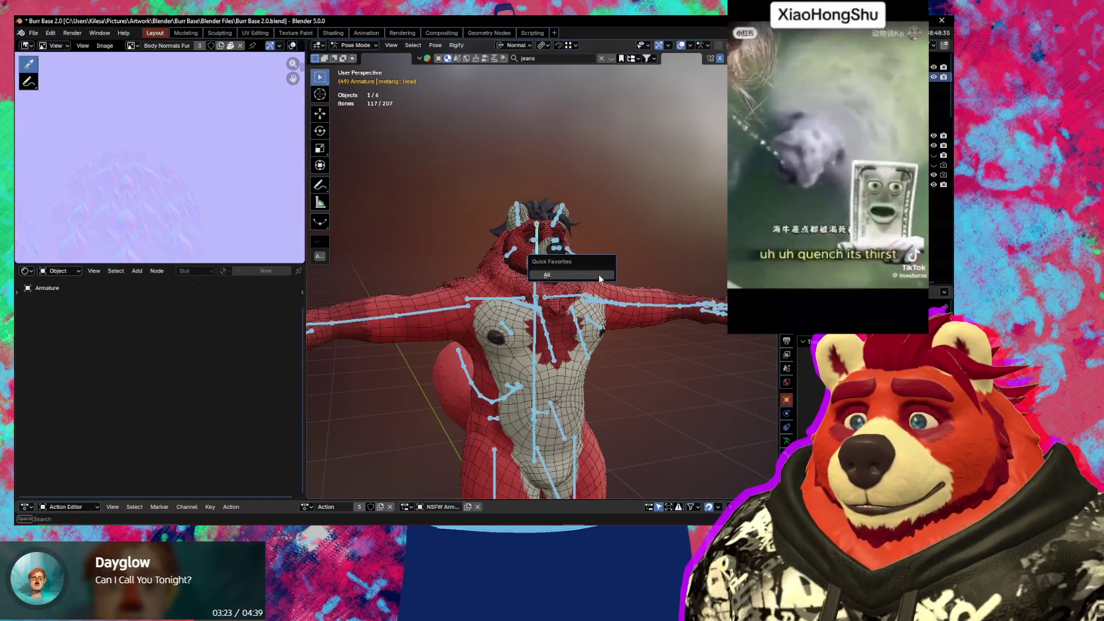
{"action": "key", "text": "Return"}
{"action": "key", "text": "ctrl+Tab"}
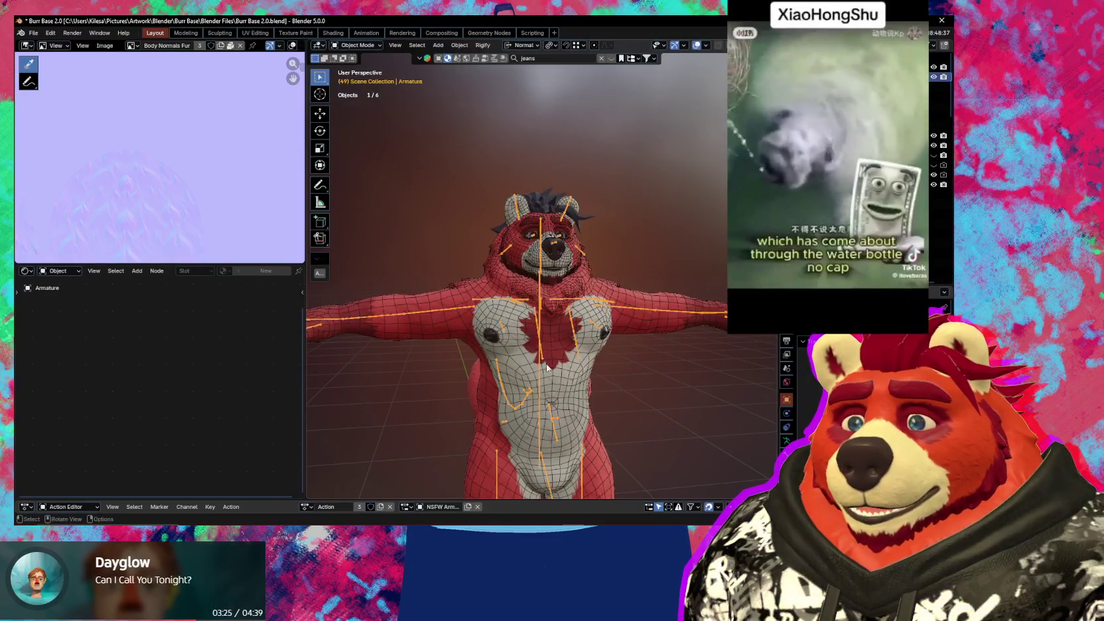
{"action": "left_click", "coordinate": [632, 294]}
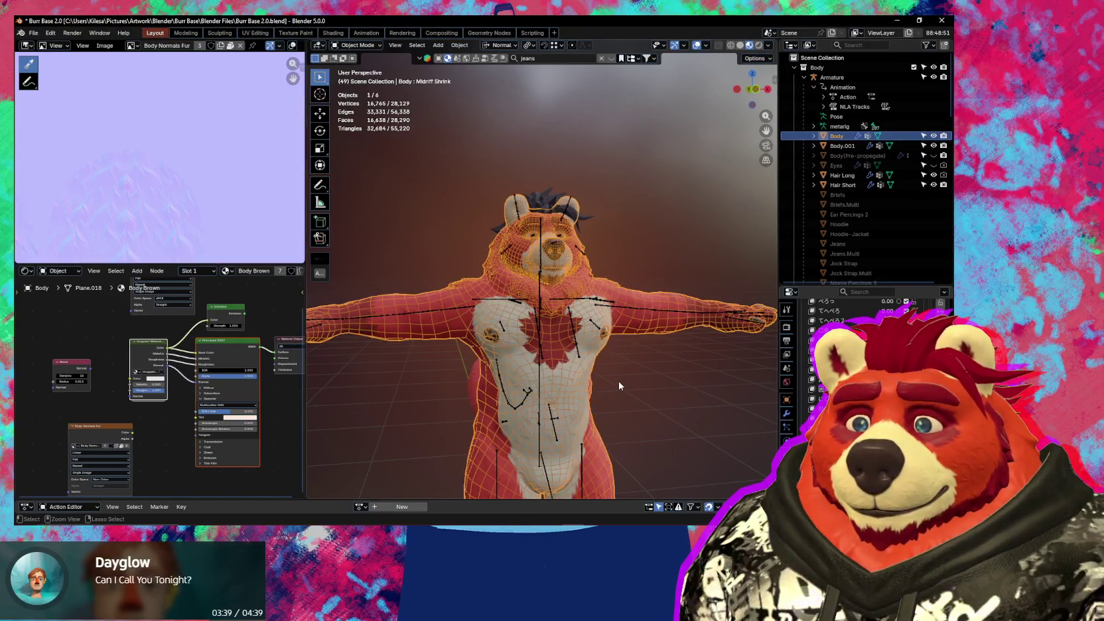
- Deselect all the armature's bones in Pose Mode, then return to Object Mode
{"action": "key", "text": "bracketleft"}
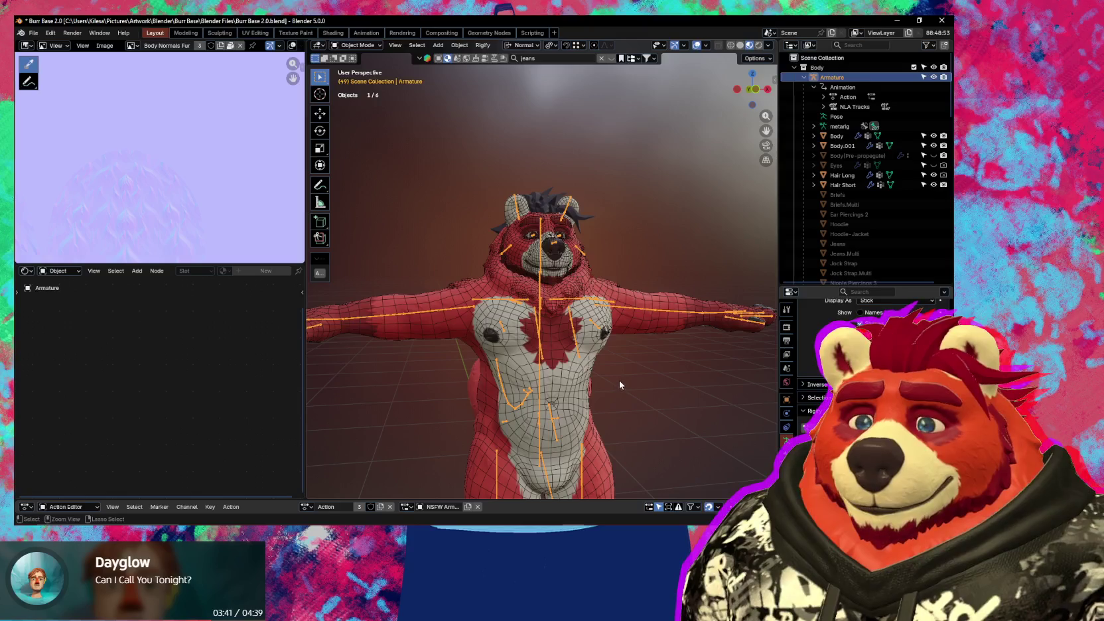
{"action": "key", "text": "ctrl+Tab"}
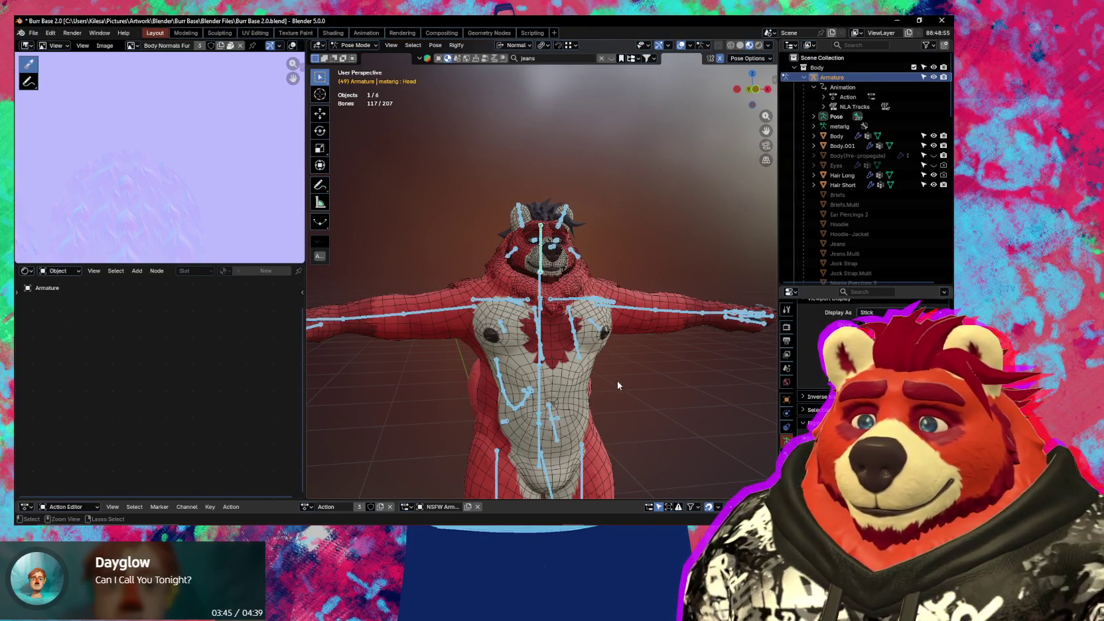
{"action": "key", "text": "alt+a"}
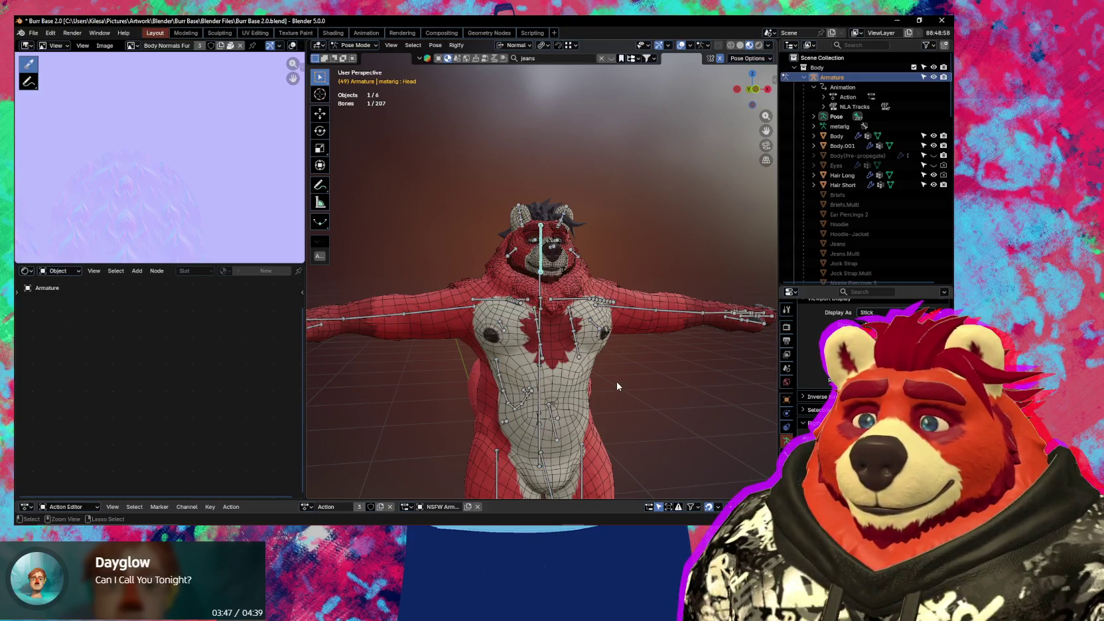
{"action": "key", "text": "ctrl+Tab"}
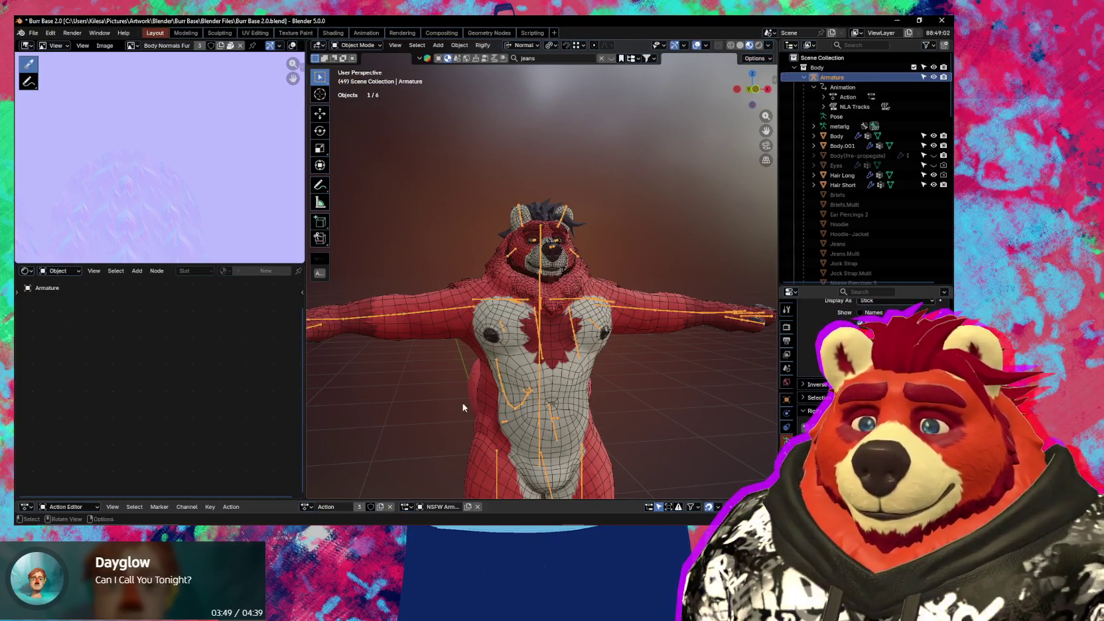
- Select the Body mesh and adjust one of its shape key values
{"action": "left_click", "coordinate": [610, 325]}
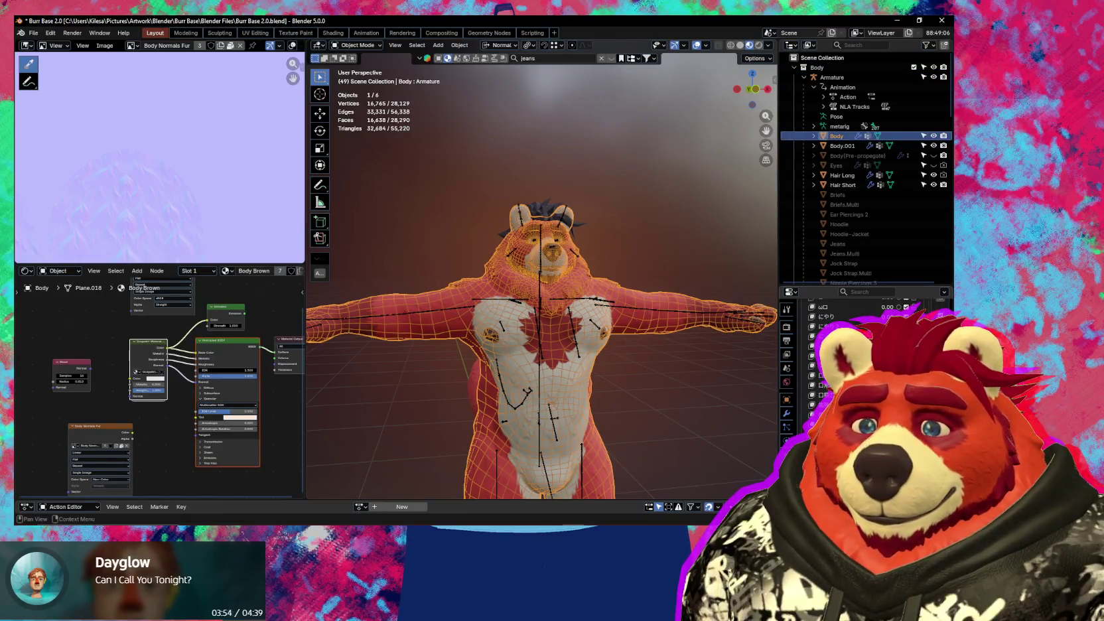
{"action": "scroll", "coordinate": [856, 359], "scroll_direction": "down", "scroll_amount": 3}
{"action": "scroll", "coordinate": [856, 358], "scroll_direction": "down", "scroll_amount": 3}
{"action": "scroll", "coordinate": [856, 358], "scroll_direction": "down", "scroll_amount": 3}
{"action": "scroll", "coordinate": [856, 359], "scroll_direction": "down", "scroll_amount": 3}
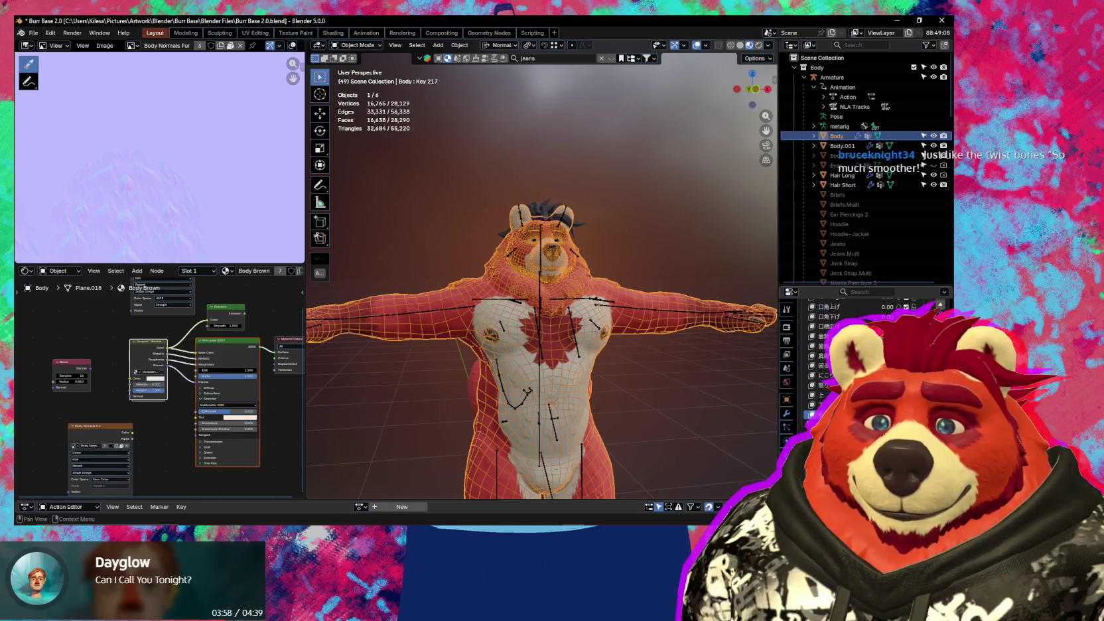
{"action": "scroll", "coordinate": [856, 358], "scroll_direction": "up", "scroll_amount": 5}
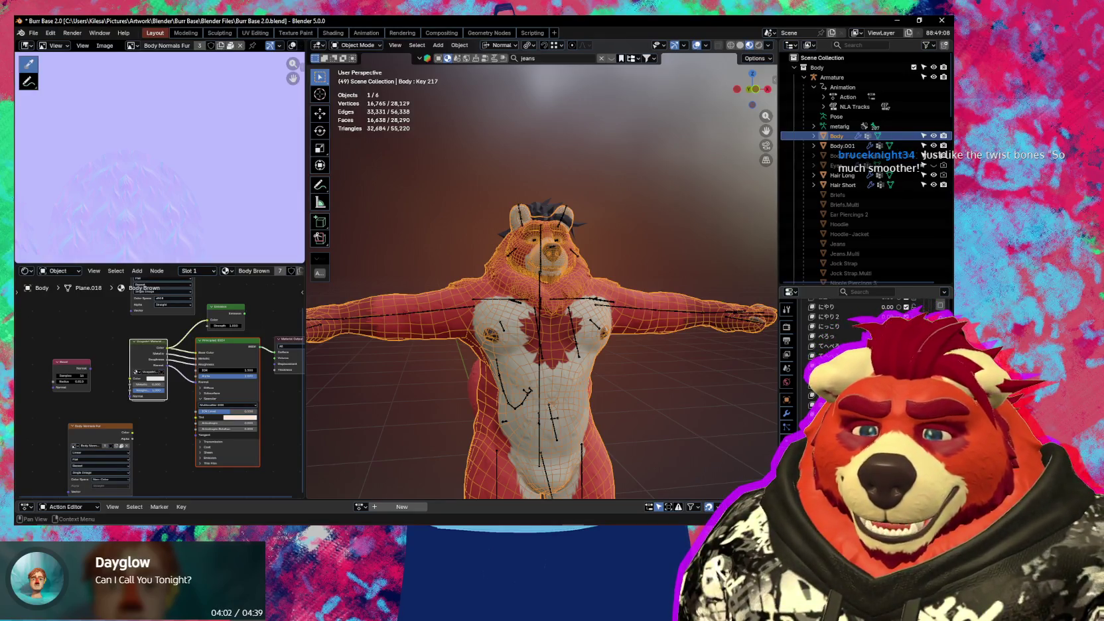
{"action": "left_click_drag", "start_coordinate": [889, 365], "coordinate": [902, 365]}
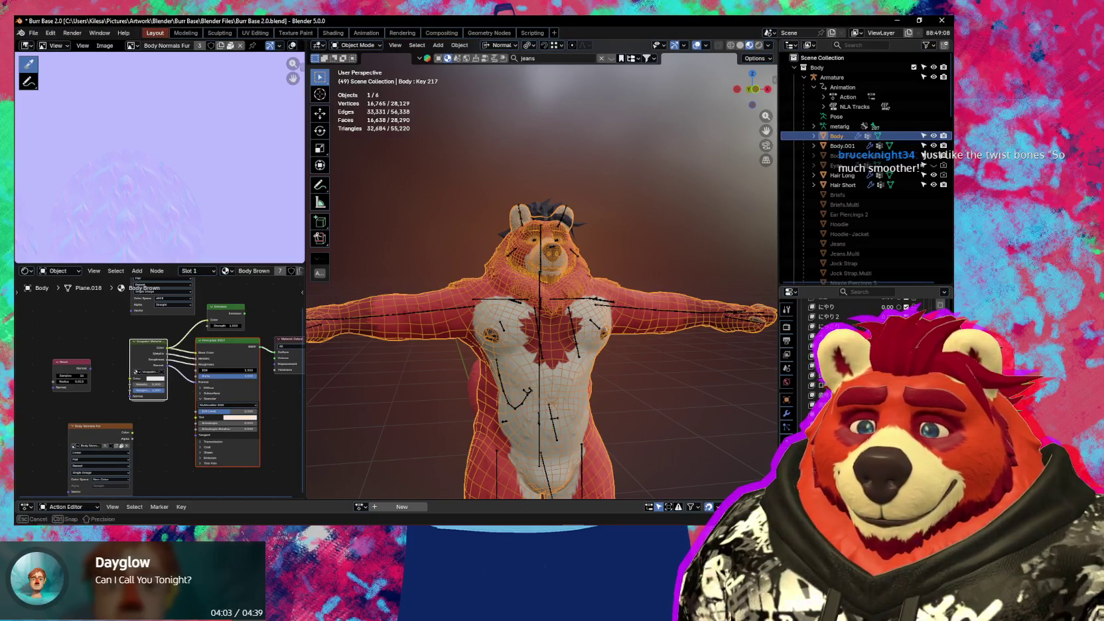
{"action": "mouse_move", "coordinate": [597, 414]}
{"action": "middle_mouse_down"}
{"action": "mouse_move", "coordinate": [656, 418]}
{"action": "mouse_move", "coordinate": [592, 399]}
{"action": "middle_mouse_up"}
- Clear the Body's shape keys from Quick Favourites, then bring up the Body's modifier stack
{"action": "key", "text": "q"}
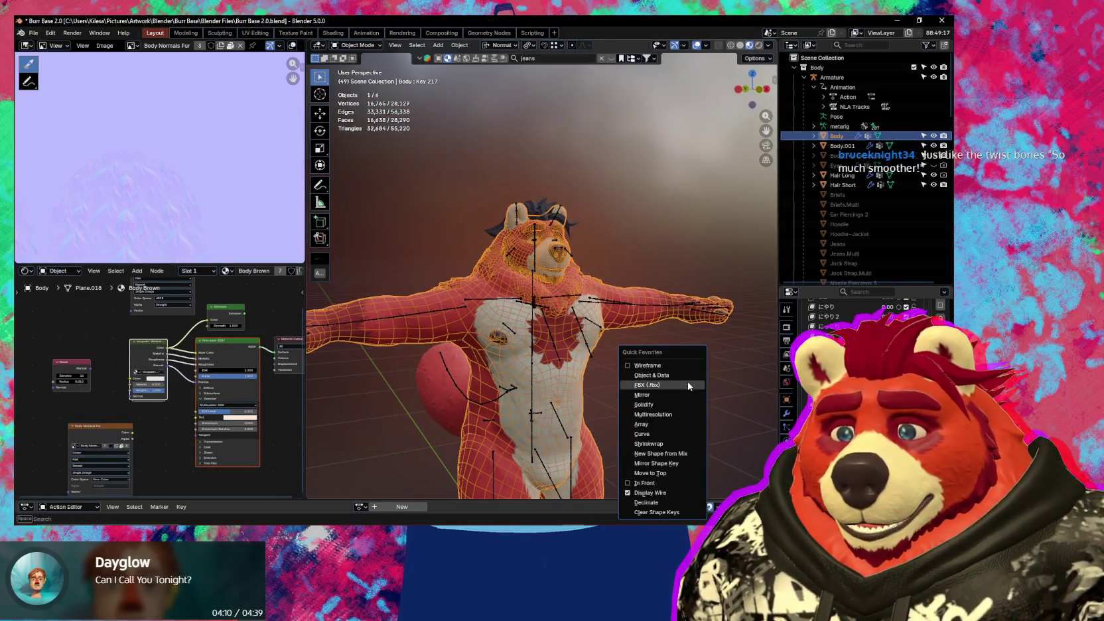
{"action": "left_click", "coordinate": [670, 519]}
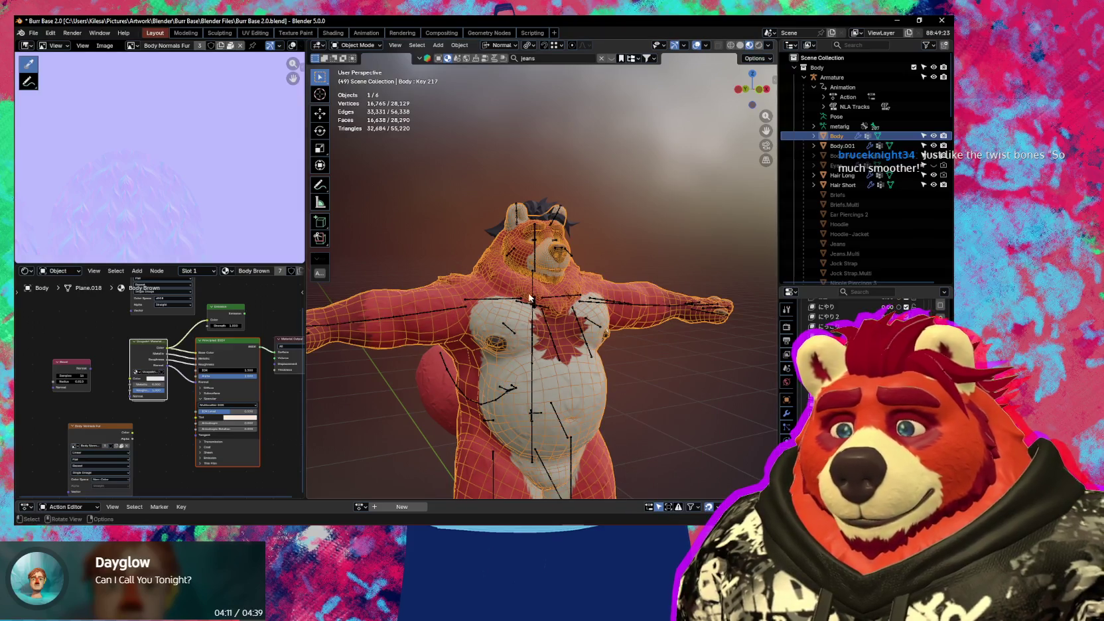
{"action": "left_click", "coordinate": [576, 297]}
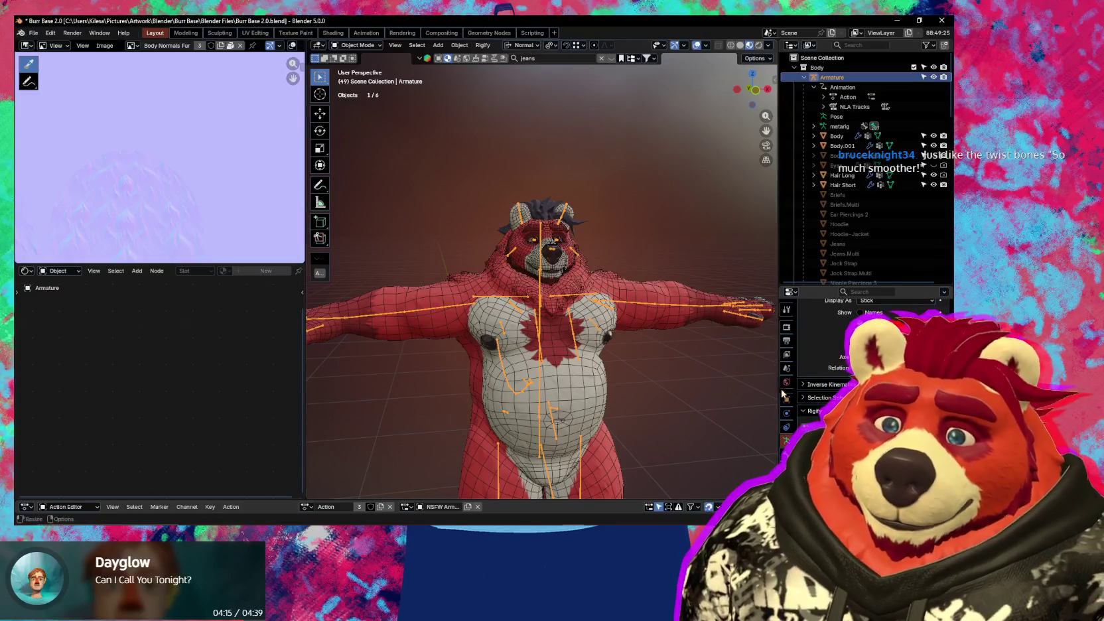
{"action": "left_click", "coordinate": [837, 135]}
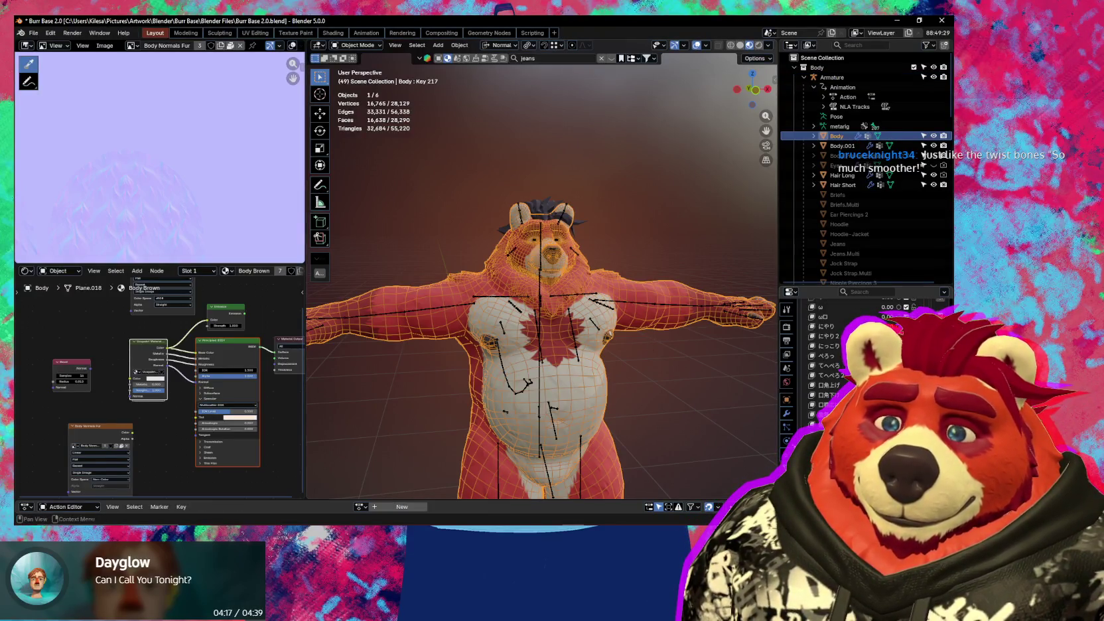
{"action": "left_click", "coordinate": [787, 412]}
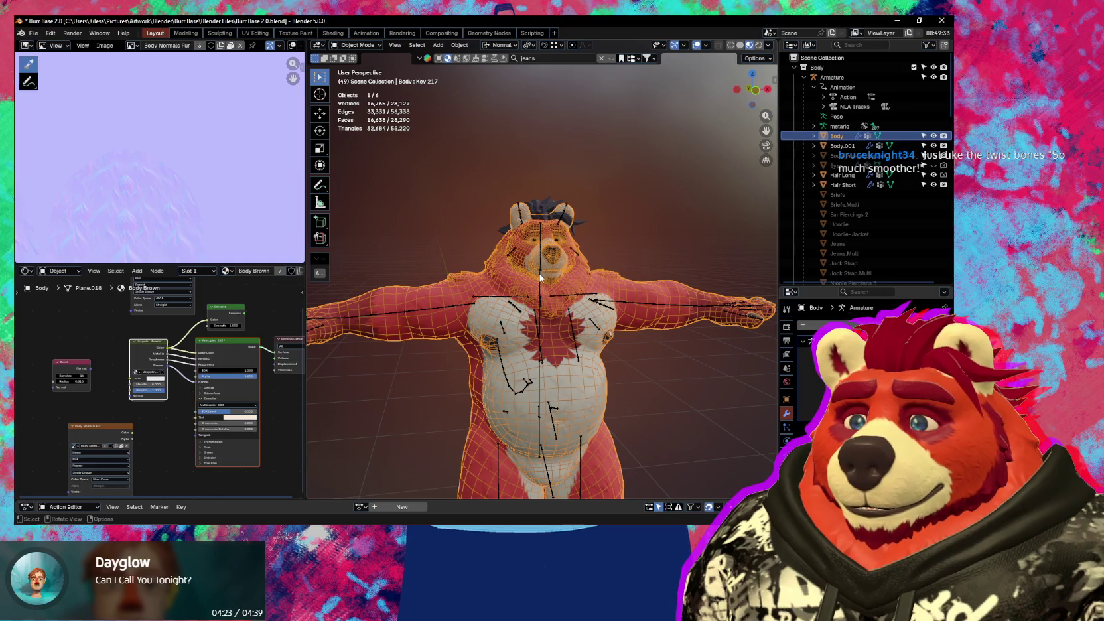
- Select all the rig's bones in Pose Mode, then leave to Object Mode with Body active
{"action": "left_click", "coordinate": [563, 289]}
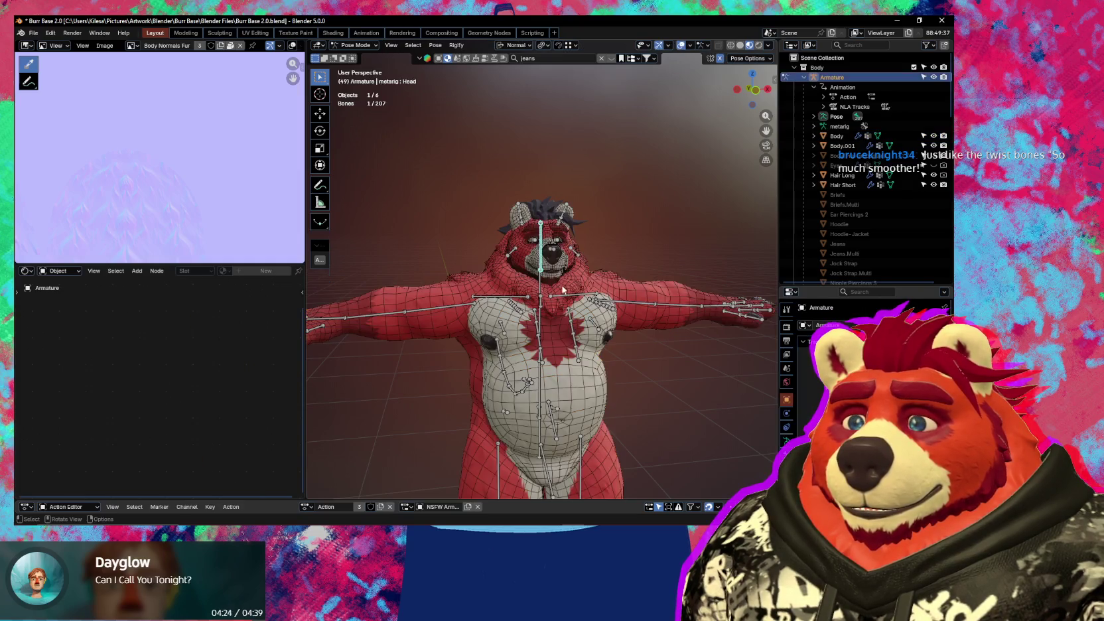
{"action": "key", "text": "a"}
{"action": "key", "text": "q"}
{"action": "left_click", "coordinate": [645, 321]}
{"action": "left_click", "coordinate": [644, 331]}
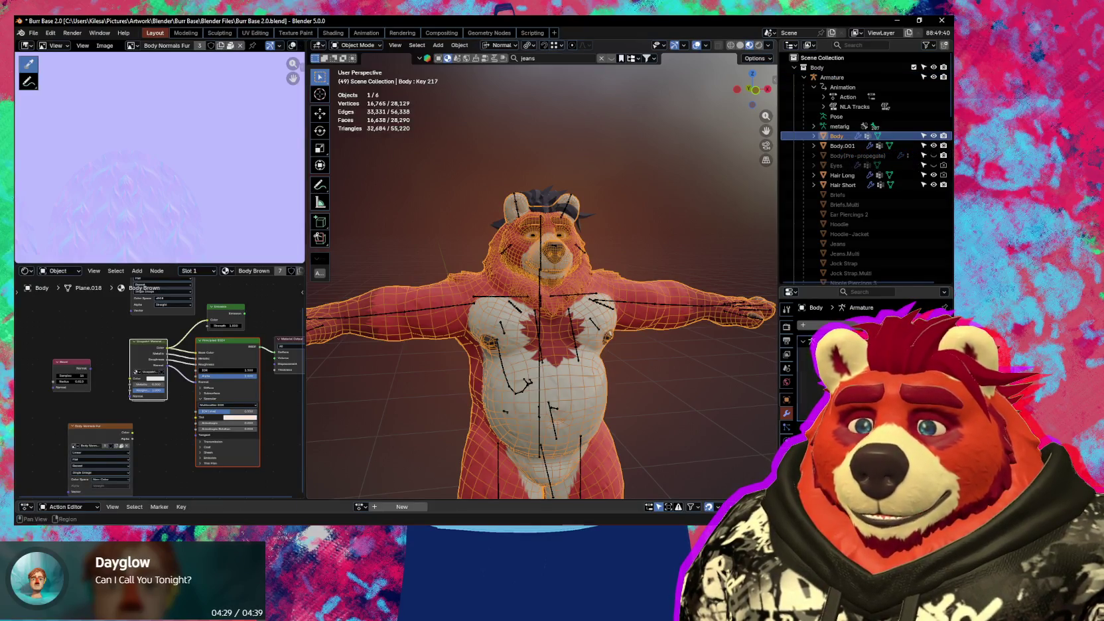
{"action": "scroll", "coordinate": [862, 398], "scroll_direction": "down", "scroll_amount": 5}
{"action": "scroll", "coordinate": [863, 365], "scroll_direction": "down", "scroll_amount": 2}
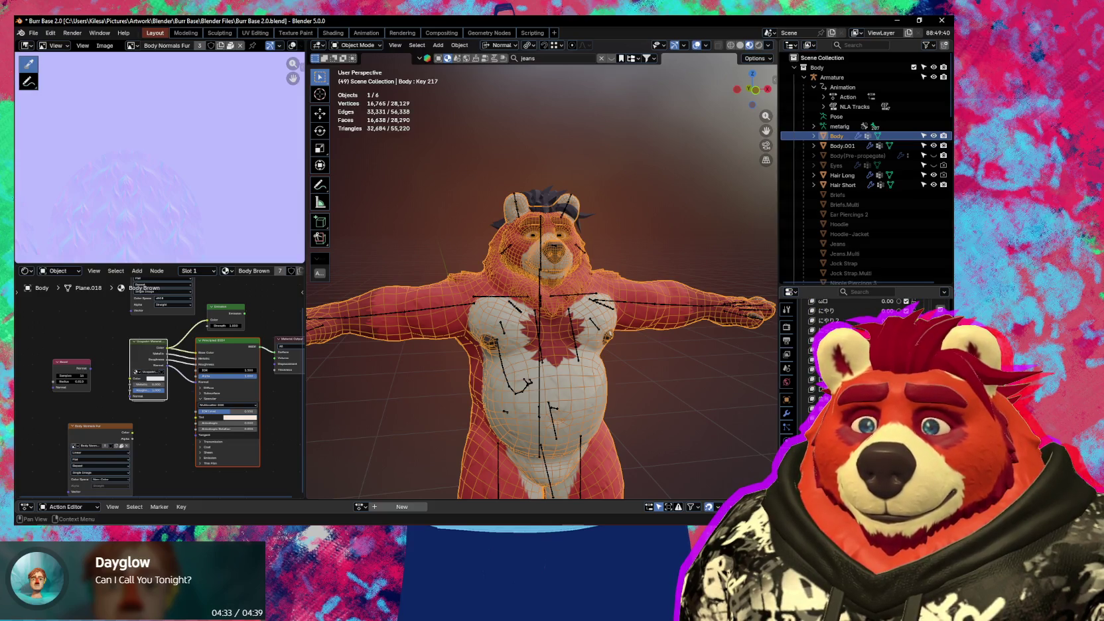
{"action": "scroll", "coordinate": [676, 383], "scroll_direction": "up", "scroll_amount": 2}
{"action": "scroll", "coordinate": [676, 382], "scroll_direction": "up", "scroll_amount": 2}
{"action": "key", "text": "shift+alt+z"}
{"action": "mouse_move", "coordinate": [636, 378]}
{"action": "middle_mouse_down"}
{"action": "mouse_move", "coordinate": [714, 387]}
{"action": "mouse_move", "coordinate": [608, 384]}
{"action": "mouse_move", "coordinate": [670, 378]}
{"action": "mouse_move", "coordinate": [589, 370]}
{"action": "middle_mouse_up"}
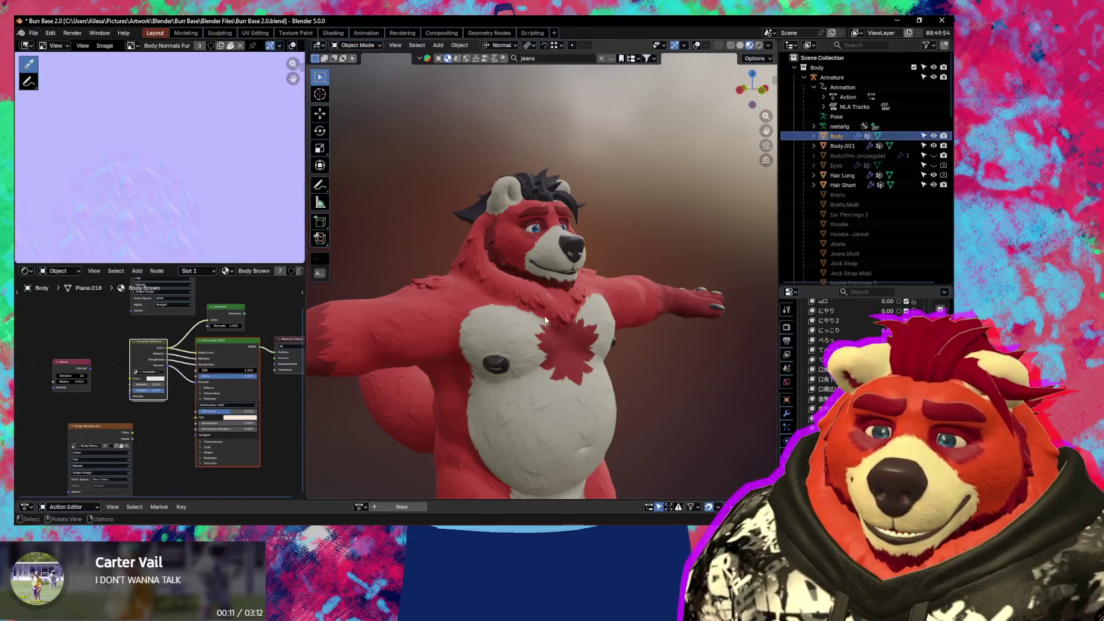
{"action": "scroll", "coordinate": [615, 342], "scroll_direction": "down", "scroll_amount": 4}
{"action": "mouse_move", "coordinate": [614, 343]}
{"action": "middle_mouse_down"}
{"action": "mouse_move", "coordinate": [548, 353]}
{"action": "mouse_move", "coordinate": [604, 322]}
{"action": "middle_mouse_up"}
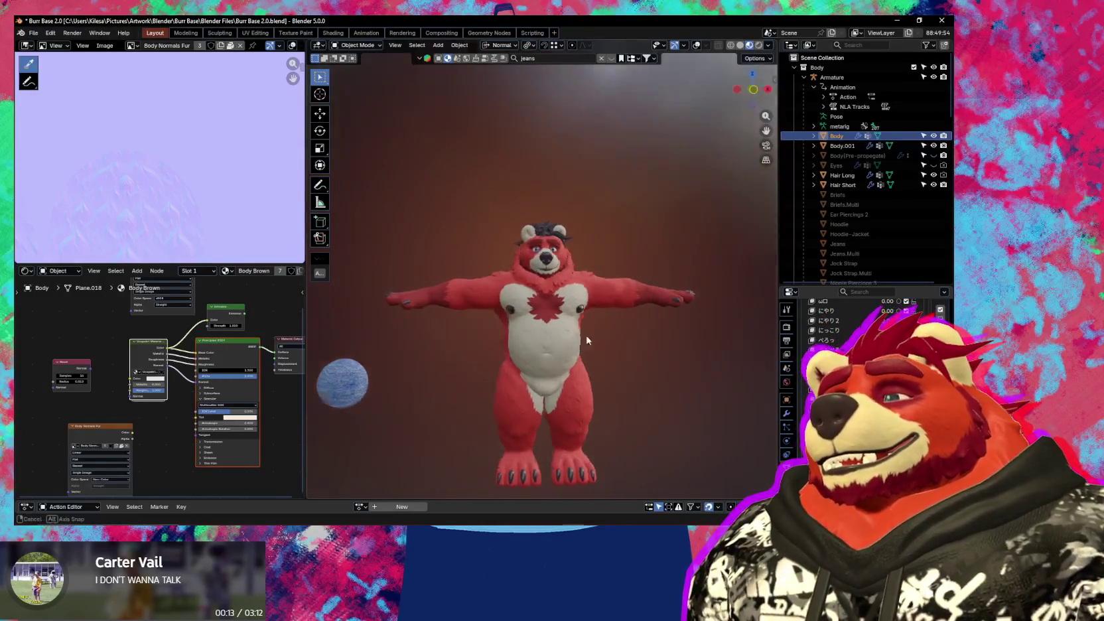
{"action": "scroll", "coordinate": [604, 322], "scroll_direction": "up", "scroll_amount": 4}
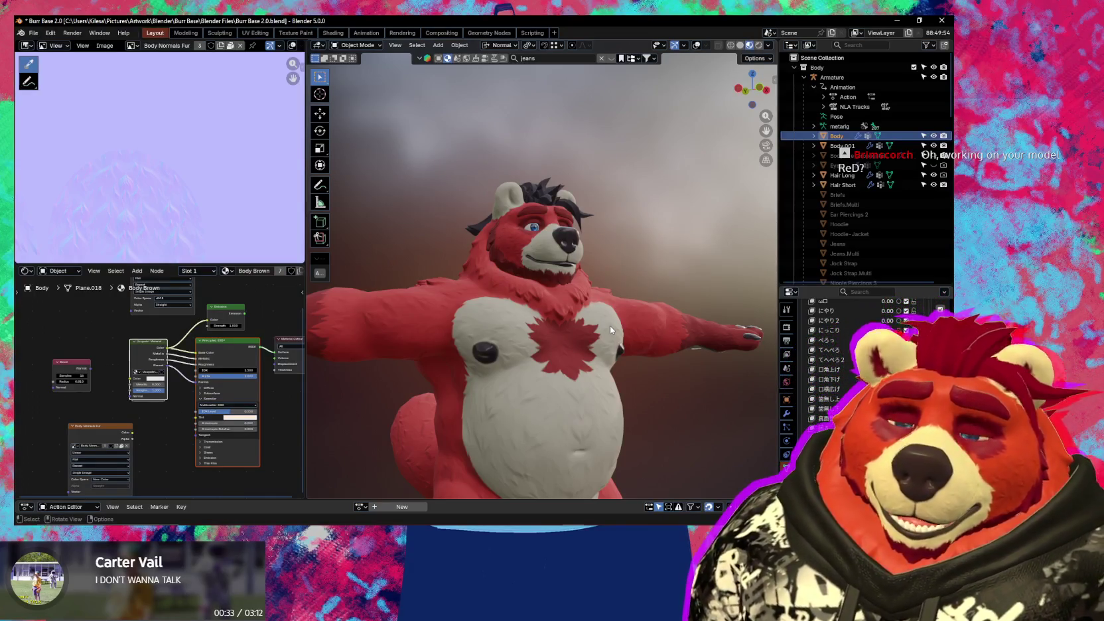
{"action": "mouse_move", "coordinate": [512, 219]}
{"action": "middle_mouse_down"}
{"action": "mouse_move", "coordinate": [473, 257]}
{"action": "mouse_move", "coordinate": [510, 252]}
{"action": "mouse_move", "coordinate": [480, 248]}
{"action": "middle_mouse_up"}
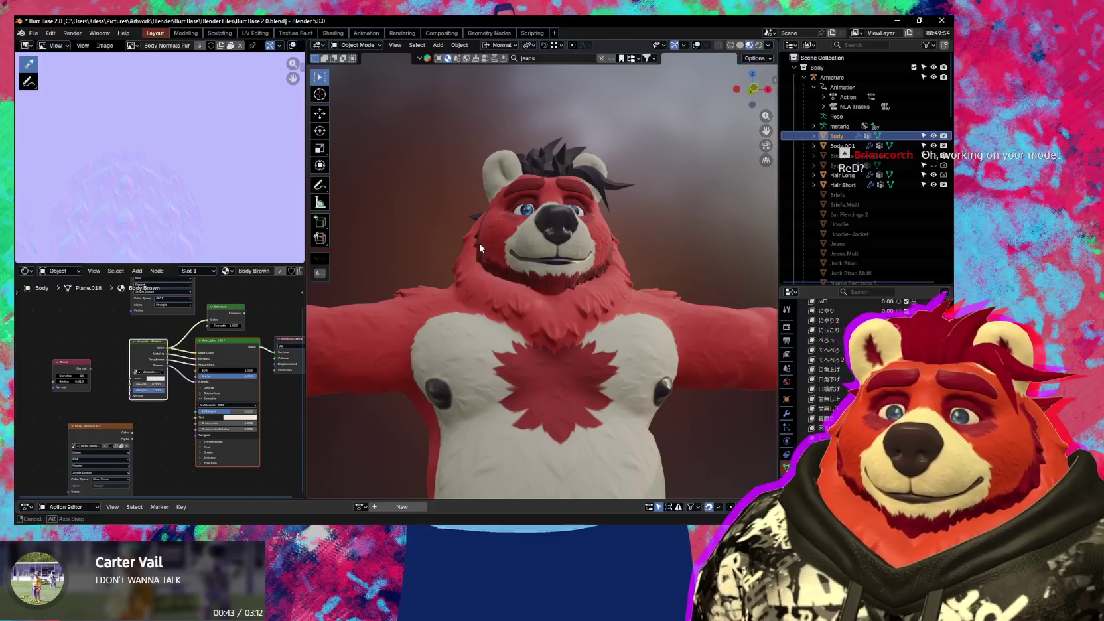
{"action": "middle_click_drag", "start_coordinate": [480, 249], "coordinate": [535, 273]}
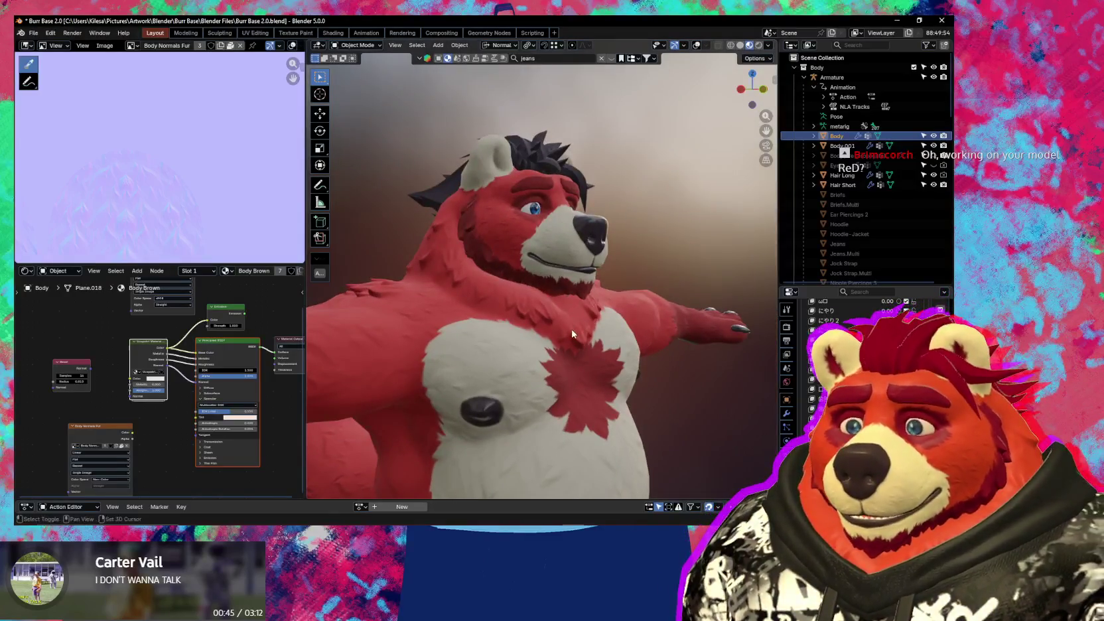
{"action": "middle_click_drag", "start_coordinate": [572, 334], "coordinate": [591, 224], "text": "shift"}
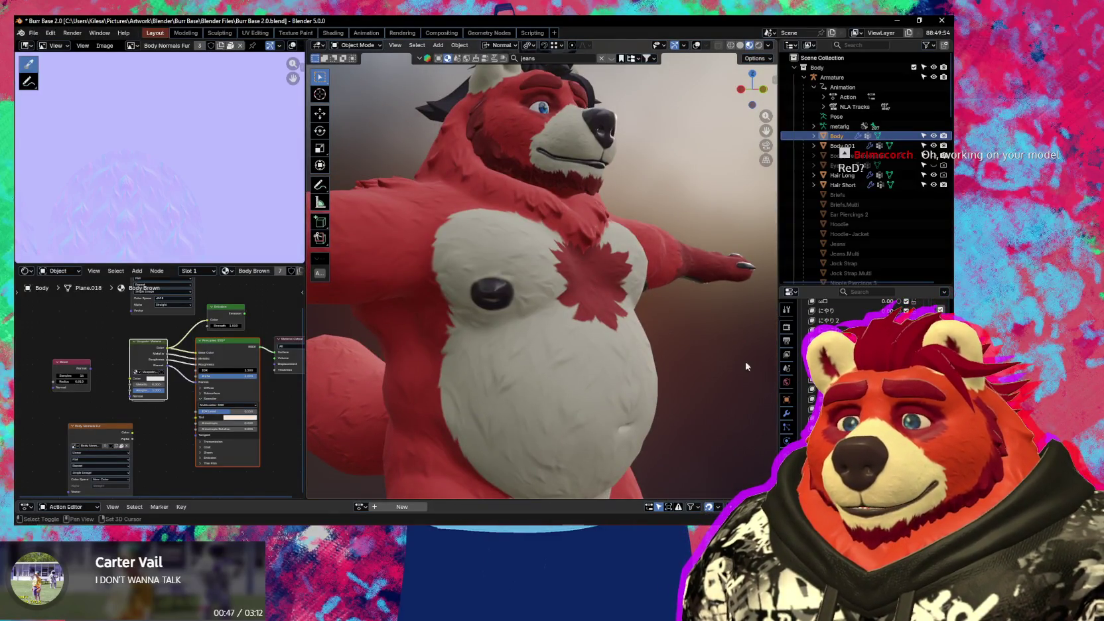
{"action": "scroll", "coordinate": [619, 332], "scroll_direction": "down", "scroll_amount": 3}
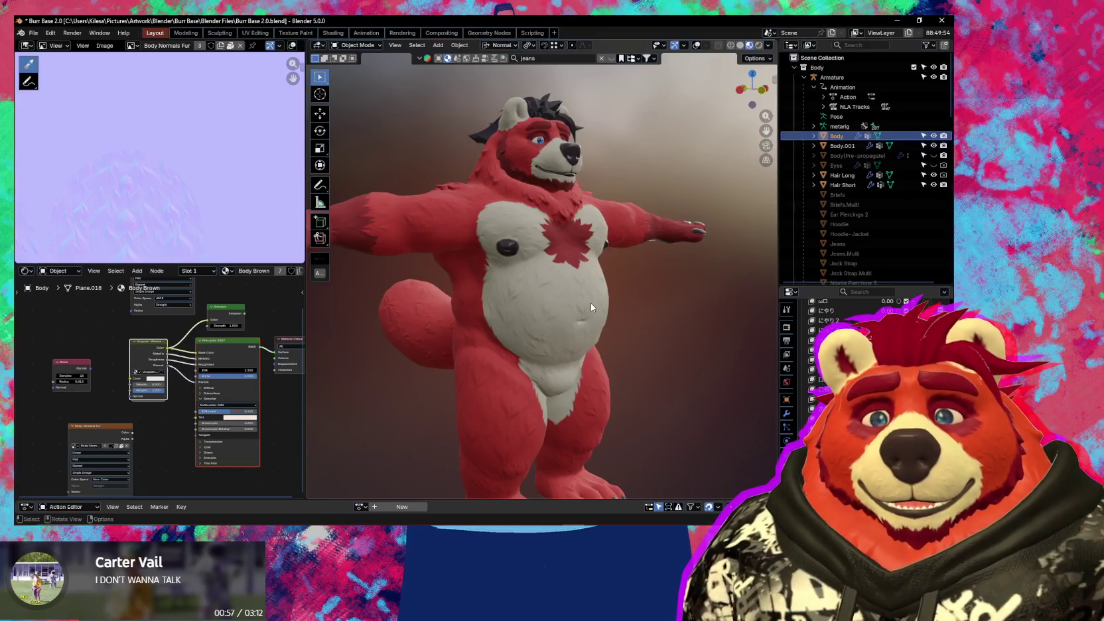
{"action": "middle_click_drag", "start_coordinate": [568, 300], "coordinate": [651, 265]}
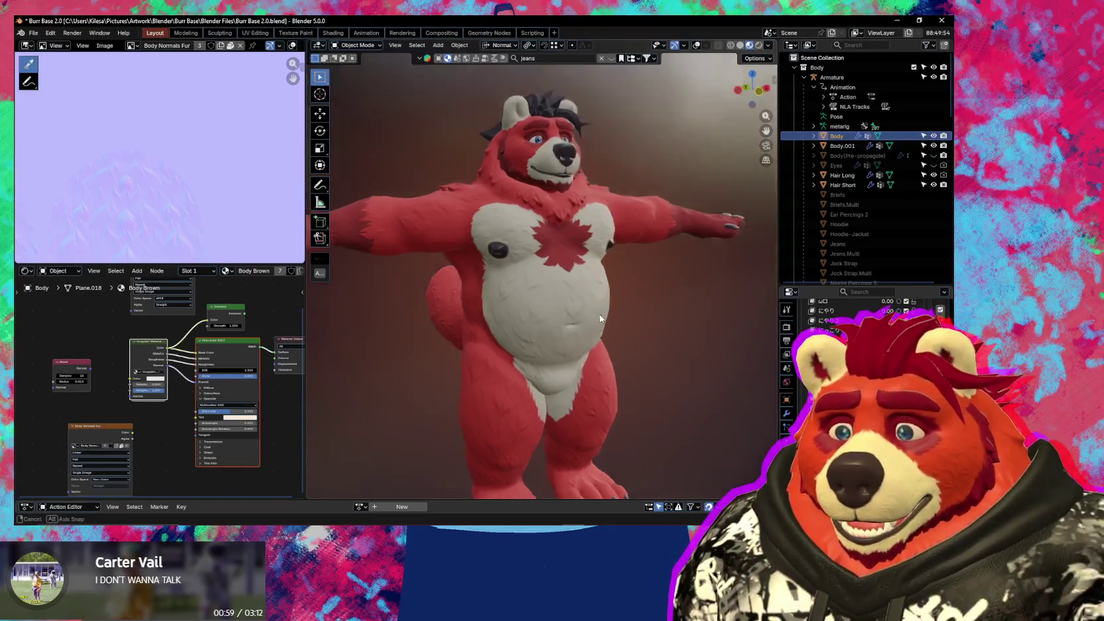
{"action": "scroll", "coordinate": [890, 221], "scroll_direction": "down", "scroll_amount": 4}
{"action": "scroll", "coordinate": [891, 220], "scroll_direction": "down", "scroll_amount": 3}
{"action": "scroll", "coordinate": [887, 215], "scroll_direction": "down", "scroll_amount": 3}
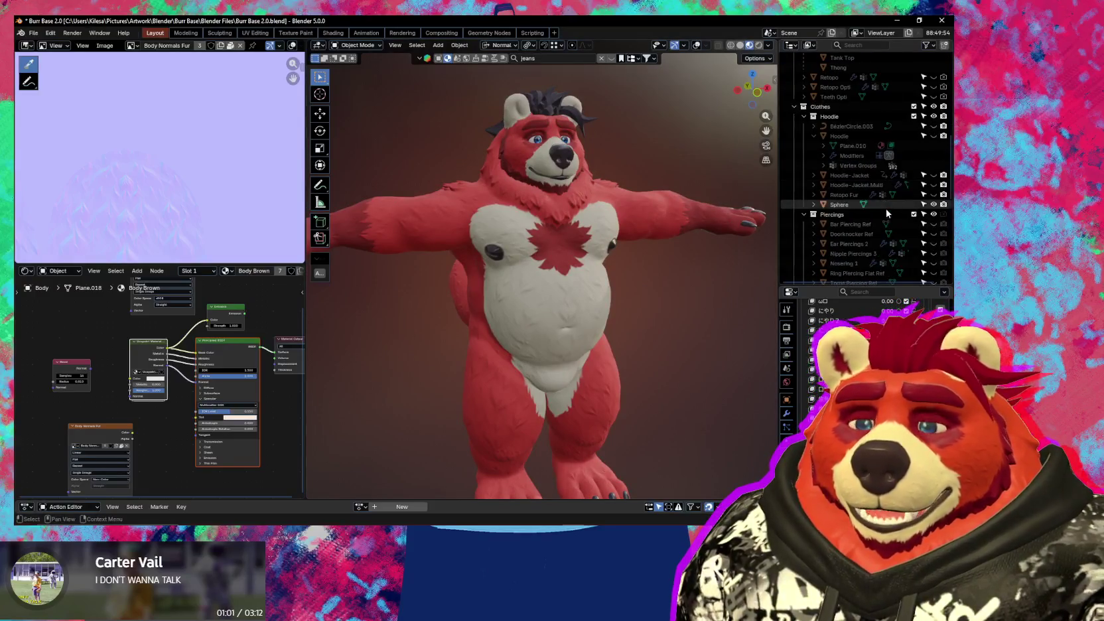
{"action": "scroll", "coordinate": [882, 173], "scroll_direction": "down", "scroll_amount": 2}
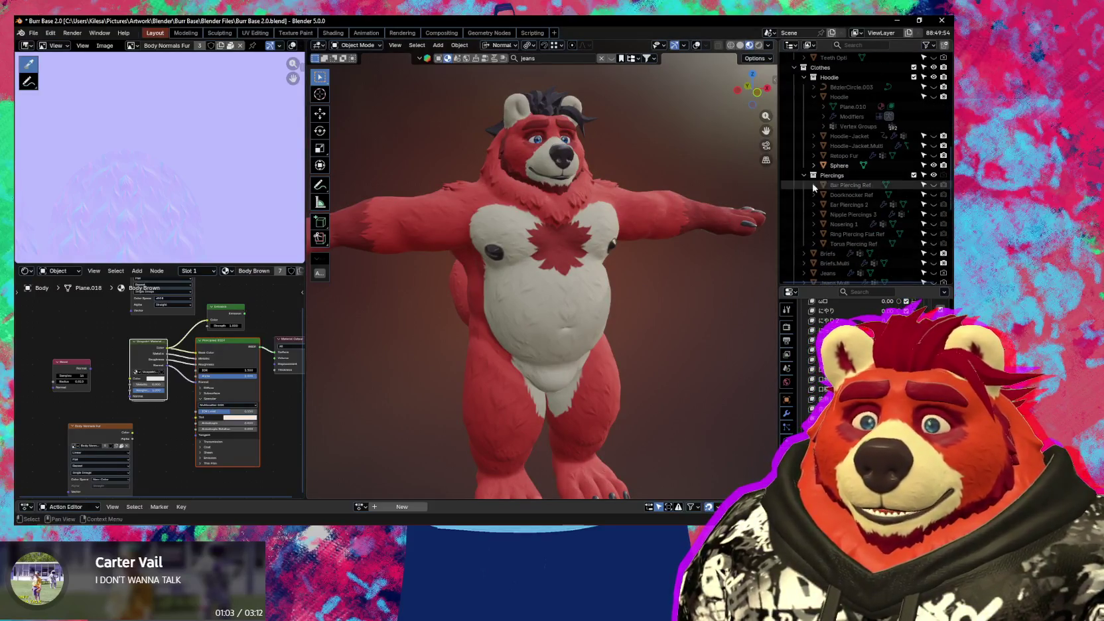
{"action": "key", "text": "shift+alt+z"}
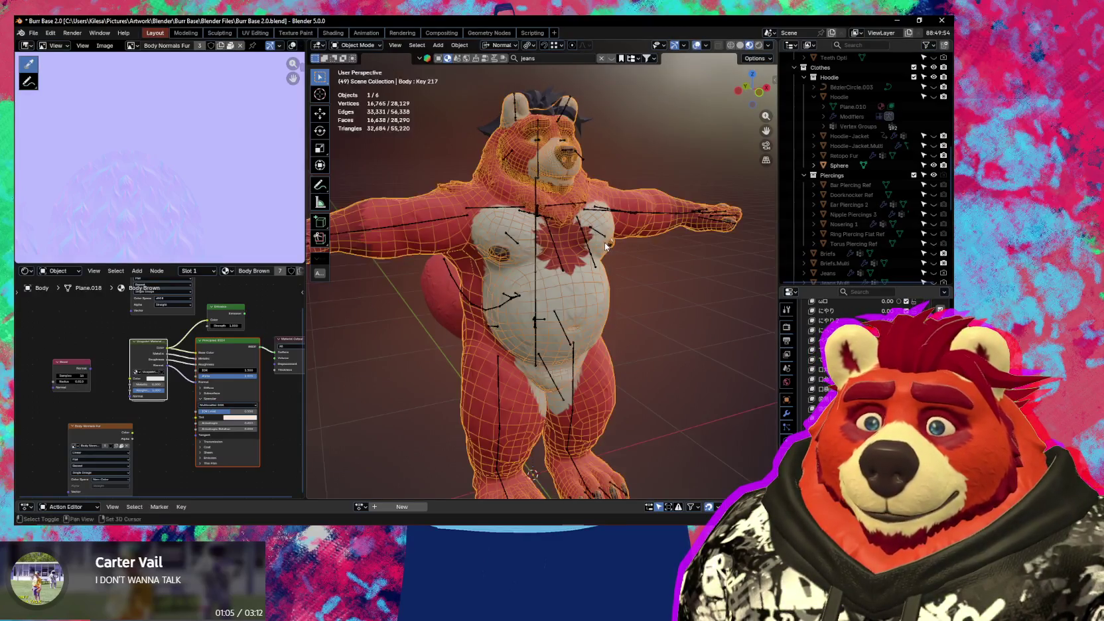
- Unhide the blue Hoodie-Jacket on the bear and make it the active object
{"action": "middle_click_drag", "start_coordinate": [633, 247], "coordinate": [678, 219]}
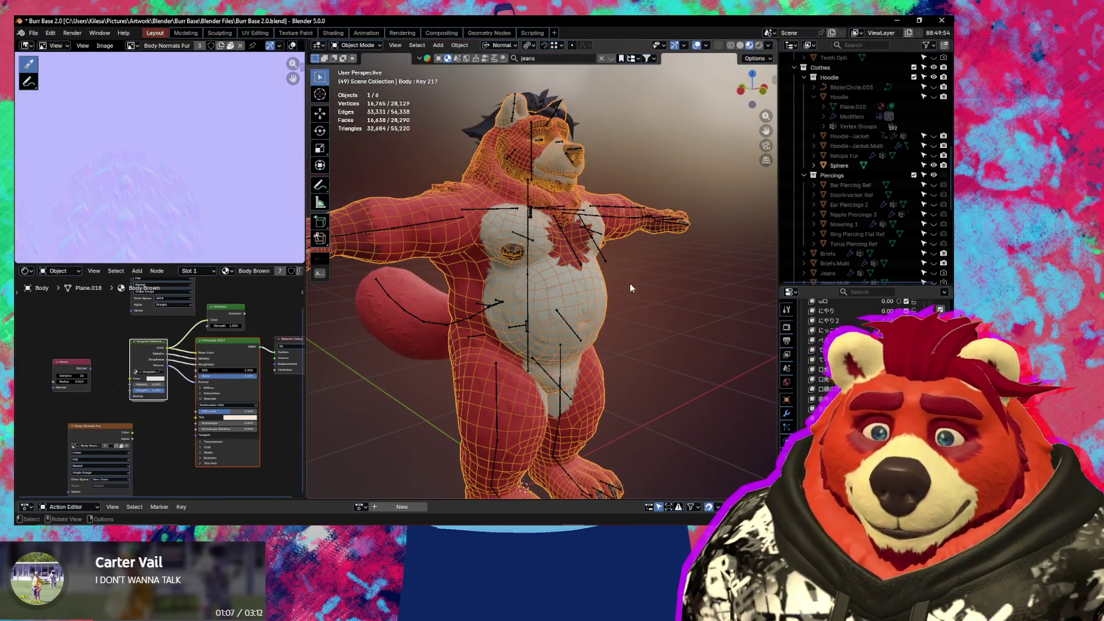
{"action": "key", "text": "z"}
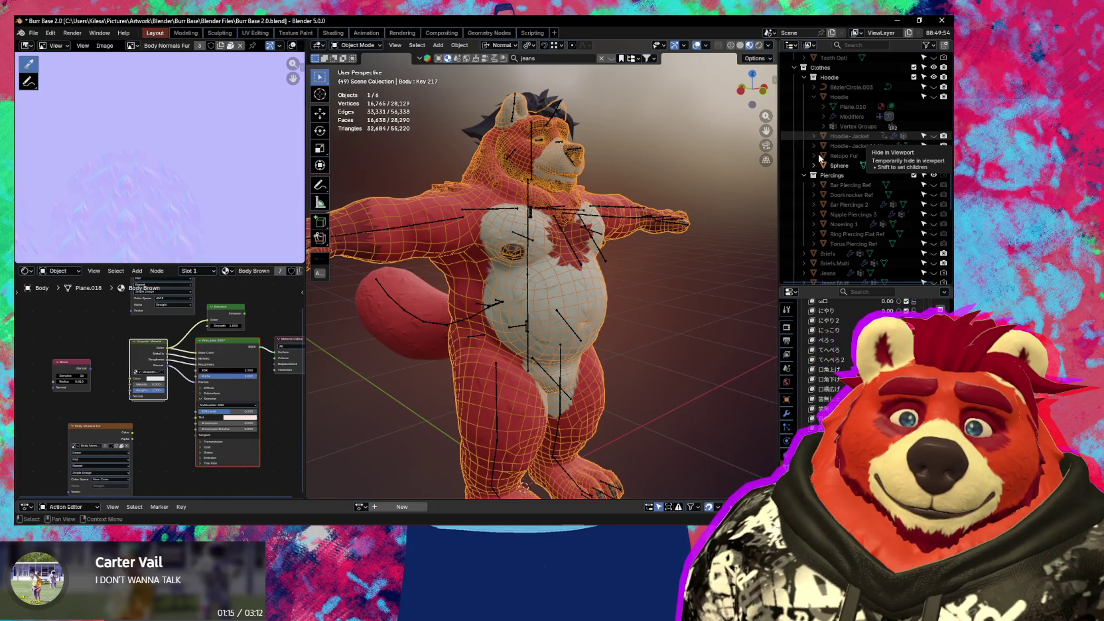
{"action": "left_click", "coordinate": [933, 136]}
{"action": "middle_click_drag", "start_coordinate": [544, 266], "coordinate": [595, 254]}
{"action": "left_click", "coordinate": [593, 252]}
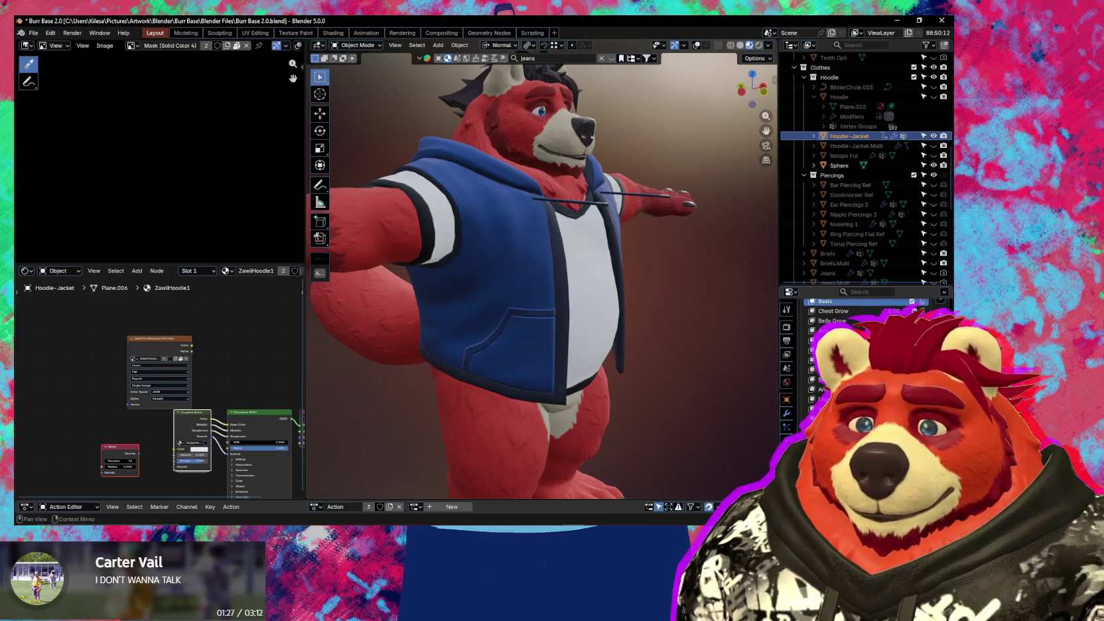
- Hide the blue Hoodie-Jacket and show the red Hoodie with drawstrings instead
{"action": "middle_click_drag", "start_coordinate": [478, 319], "coordinate": [557, 331]}
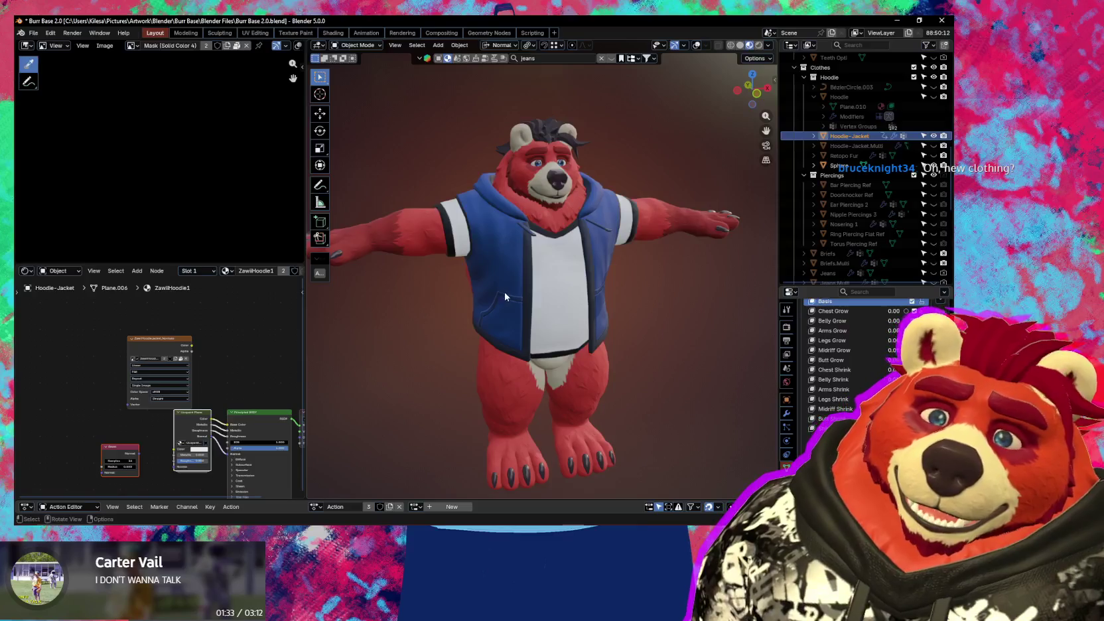
{"action": "scroll", "coordinate": [507, 292], "scroll_direction": "up", "scroll_amount": 2}
{"action": "mouse_move", "coordinate": [515, 280]}
{"action": "middle_mouse_down"}
{"action": "mouse_move", "coordinate": [532, 301]}
{"action": "mouse_move", "coordinate": [524, 339]}
{"action": "mouse_move", "coordinate": [523, 320]}
{"action": "mouse_move", "coordinate": [645, 325]}
{"action": "mouse_move", "coordinate": [552, 321]}
{"action": "mouse_move", "coordinate": [616, 315]}
{"action": "mouse_move", "coordinate": [581, 315]}
{"action": "middle_mouse_up"}
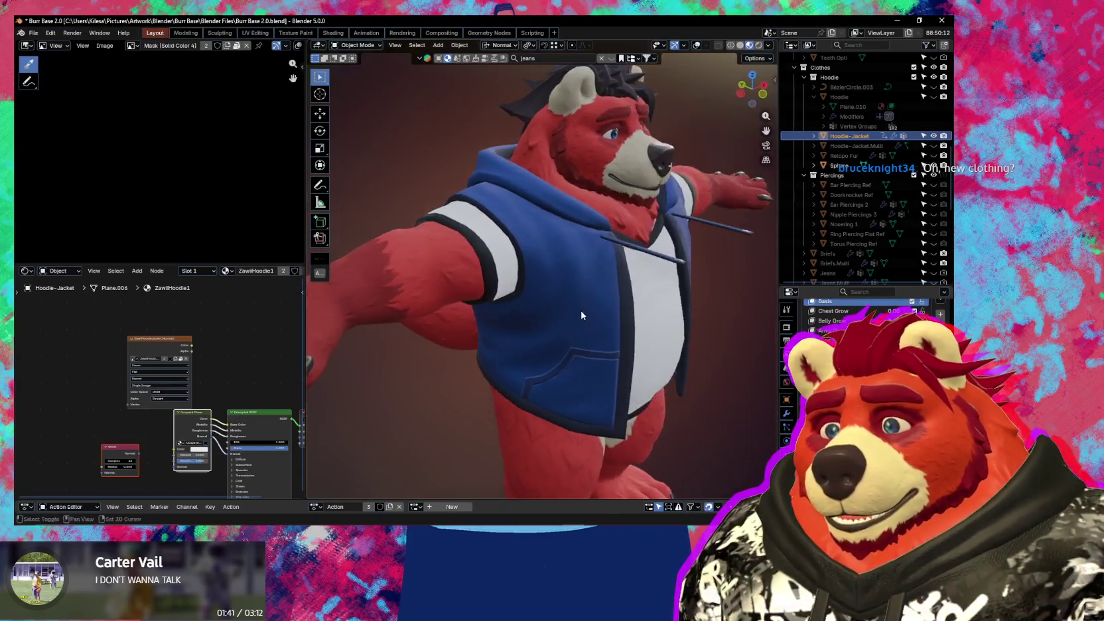
{"action": "left_click", "coordinate": [933, 136]}
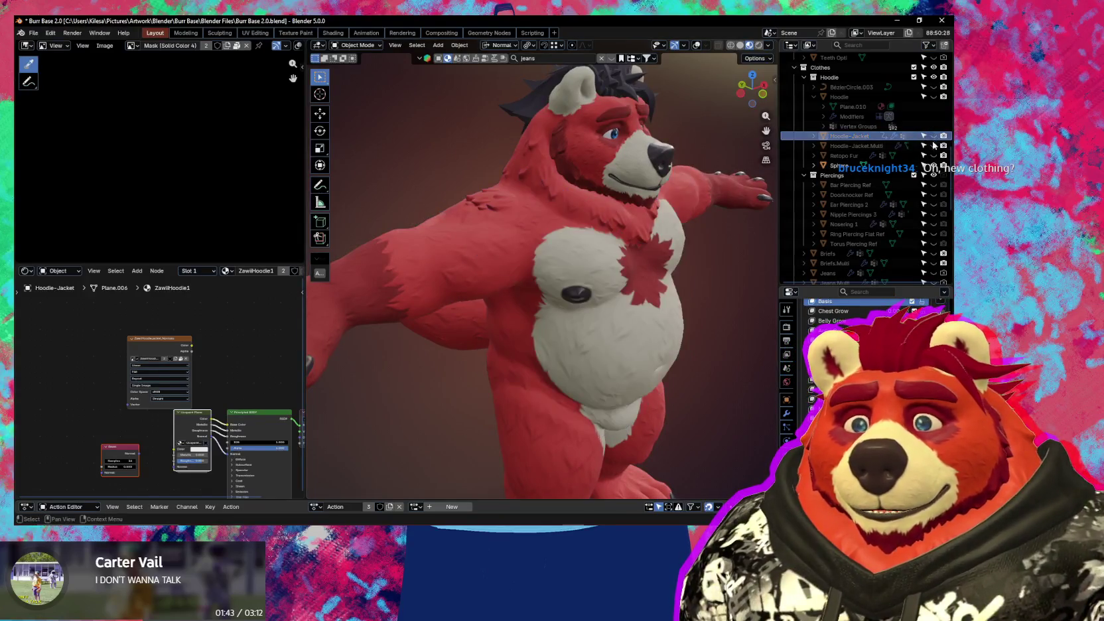
{"action": "left_click", "coordinate": [933, 166]}
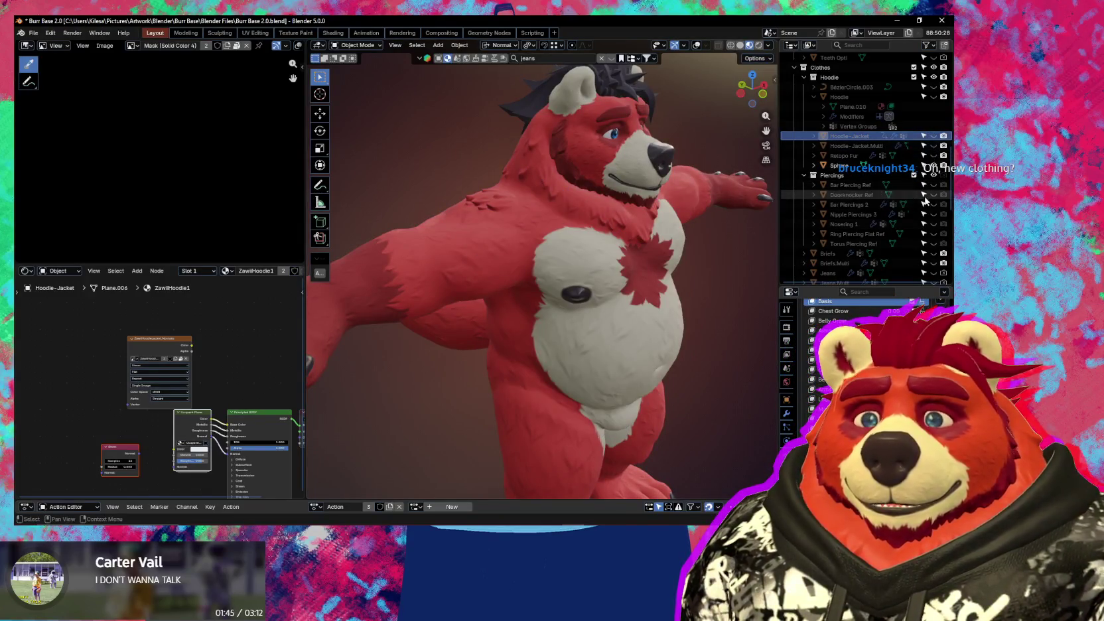
{"action": "scroll", "coordinate": [923, 203], "scroll_direction": "down", "scroll_amount": 3}
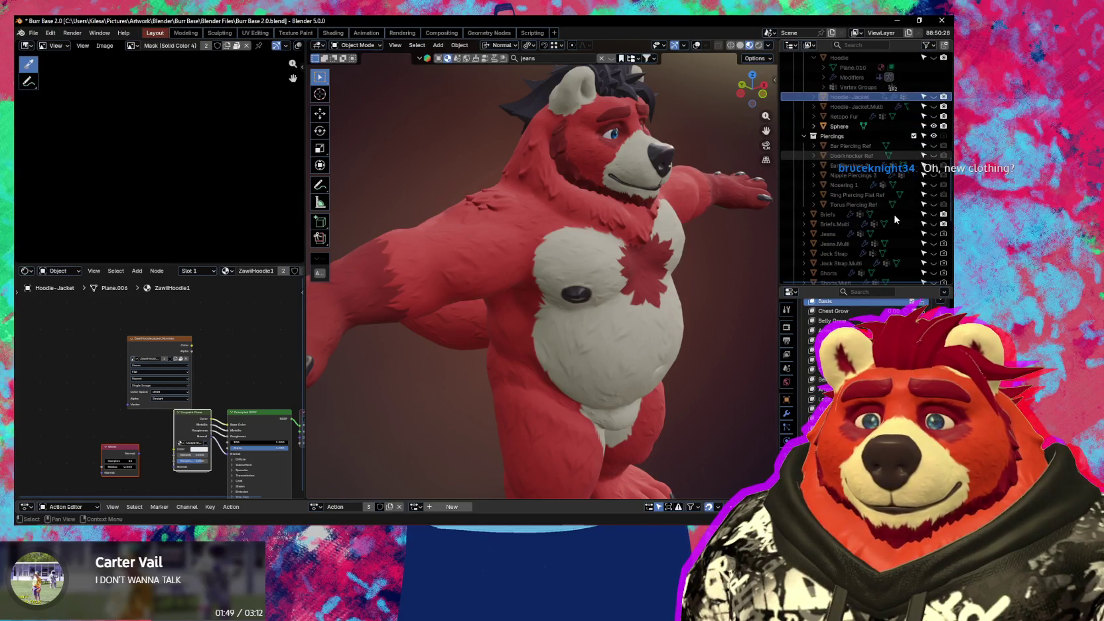
{"action": "scroll", "coordinate": [923, 236], "scroll_direction": "down", "scroll_amount": 3}
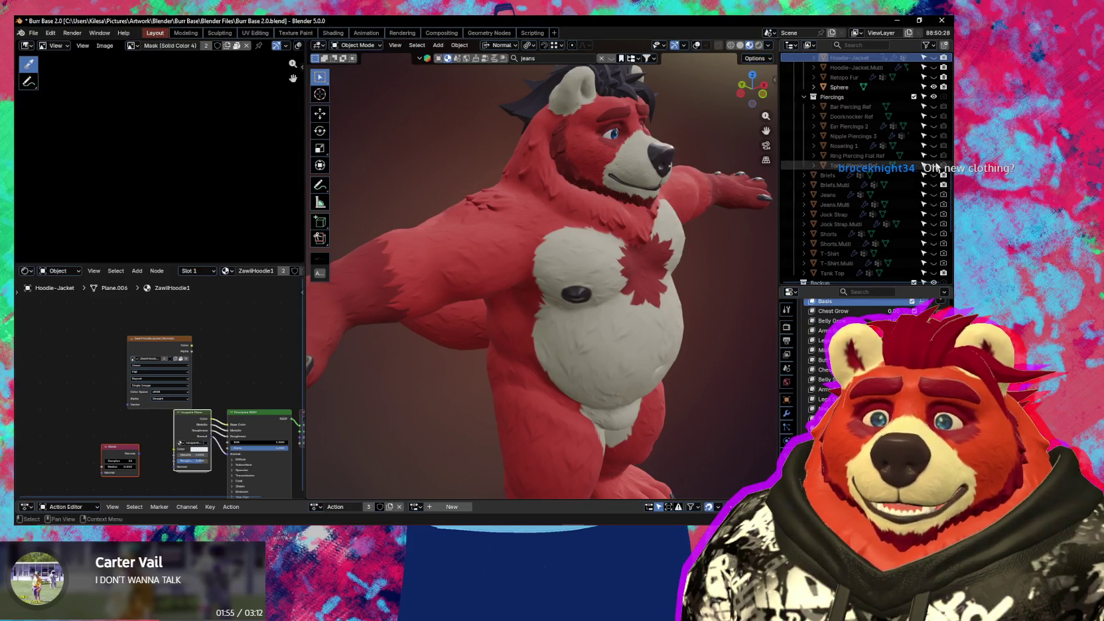
{"action": "scroll", "coordinate": [925, 165], "scroll_direction": "up", "scroll_amount": 3}
{"action": "scroll", "coordinate": [924, 101], "scroll_direction": "up", "scroll_amount": 1}
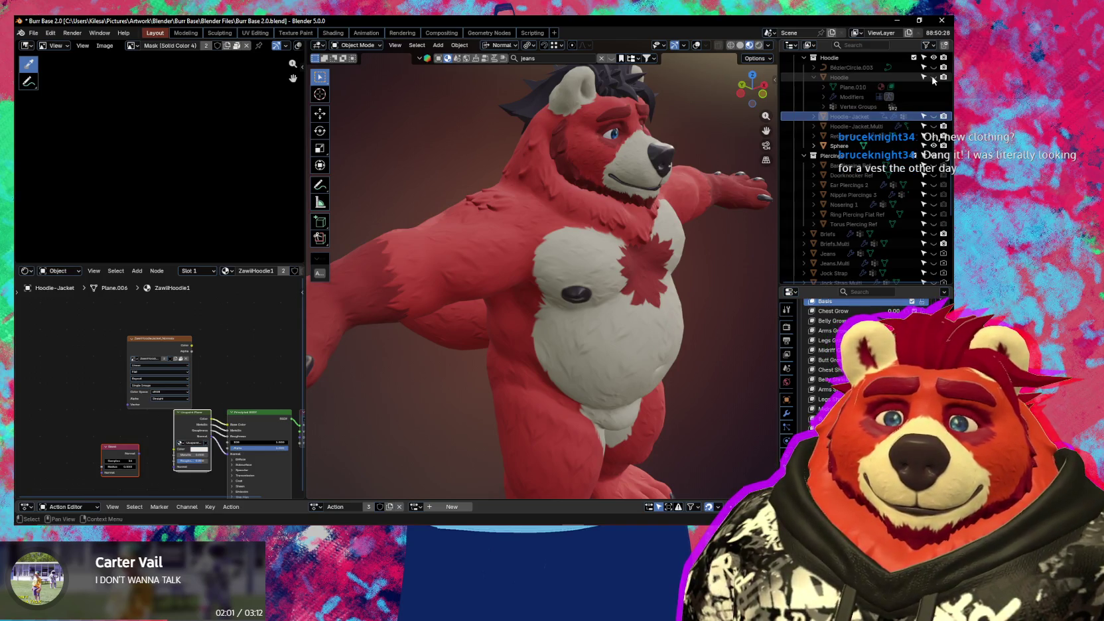
{"action": "left_click", "coordinate": [933, 78]}
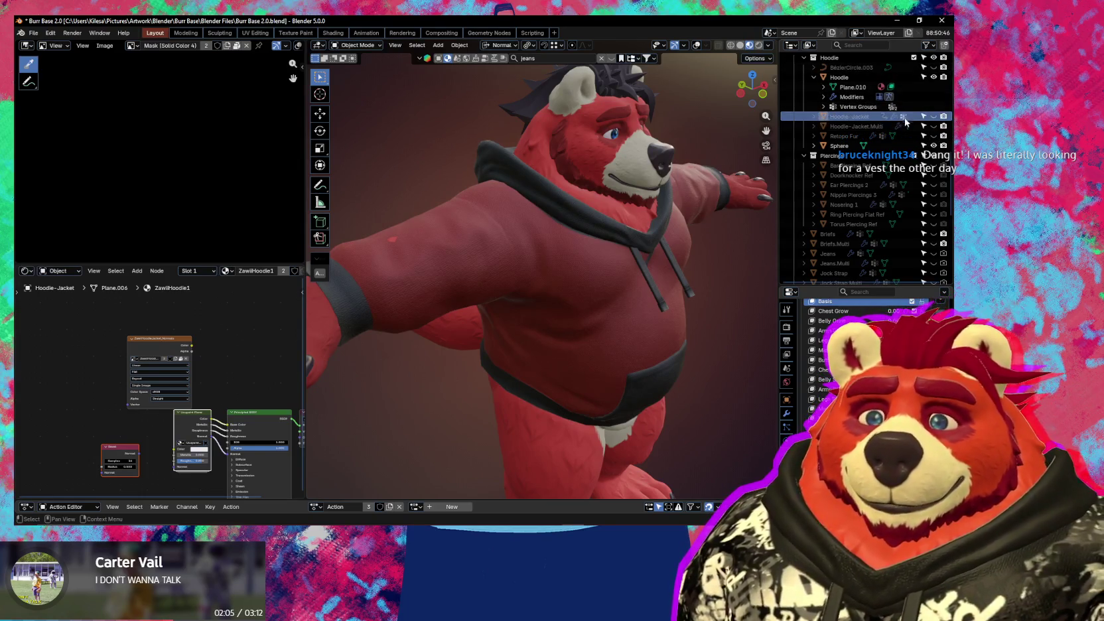
- Make the red Hoodie active and peek at its mesh in Edit Mode
{"action": "scroll", "coordinate": [889, 126], "scroll_direction": "up", "scroll_amount": 3}
{"action": "left_click", "coordinate": [869, 136]}
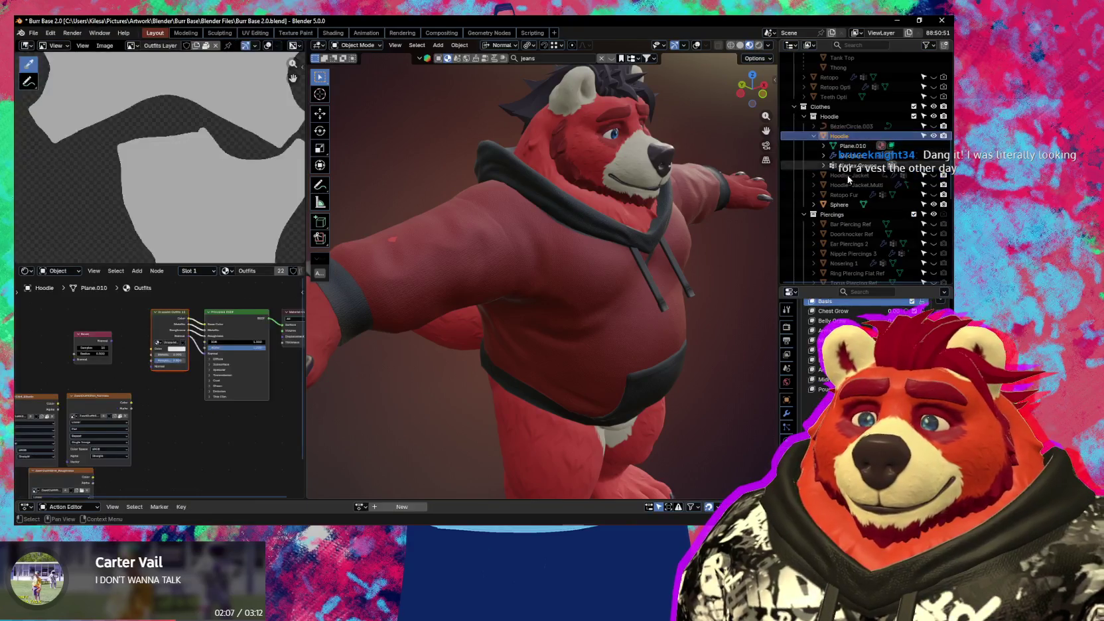
{"action": "middle_click_drag", "start_coordinate": [584, 269], "coordinate": [531, 254]}
{"action": "key", "text": "Tab"}
{"action": "key", "text": "Tab"}
{"action": "mouse_move", "coordinate": [531, 256]}
{"action": "middle_mouse_down"}
{"action": "mouse_move", "coordinate": [574, 278]}
{"action": "mouse_move", "coordinate": [561, 316]}
{"action": "mouse_move", "coordinate": [567, 286]}
{"action": "mouse_move", "coordinate": [530, 305]}
{"action": "mouse_move", "coordinate": [622, 321]}
{"action": "mouse_move", "coordinate": [539, 312]}
{"action": "middle_mouse_up"}
{"action": "scroll", "coordinate": [530, 305], "scroll_direction": "up", "scroll_amount": 3}
{"action": "scroll", "coordinate": [562, 301], "scroll_direction": "up", "scroll_amount": 2}
{"action": "scroll", "coordinate": [518, 279], "scroll_direction": "up", "scroll_amount": 2}
{"action": "scroll", "coordinate": [482, 275], "scroll_direction": "down", "scroll_amount": 3}
{"action": "scroll", "coordinate": [551, 318], "scroll_direction": "up", "scroll_amount": 3}
{"action": "scroll", "coordinate": [644, 285], "scroll_direction": "down", "scroll_amount": 3}
{"action": "scroll", "coordinate": [619, 292], "scroll_direction": "up", "scroll_amount": 2}
{"action": "scroll", "coordinate": [608, 302], "scroll_direction": "up", "scroll_amount": 2}
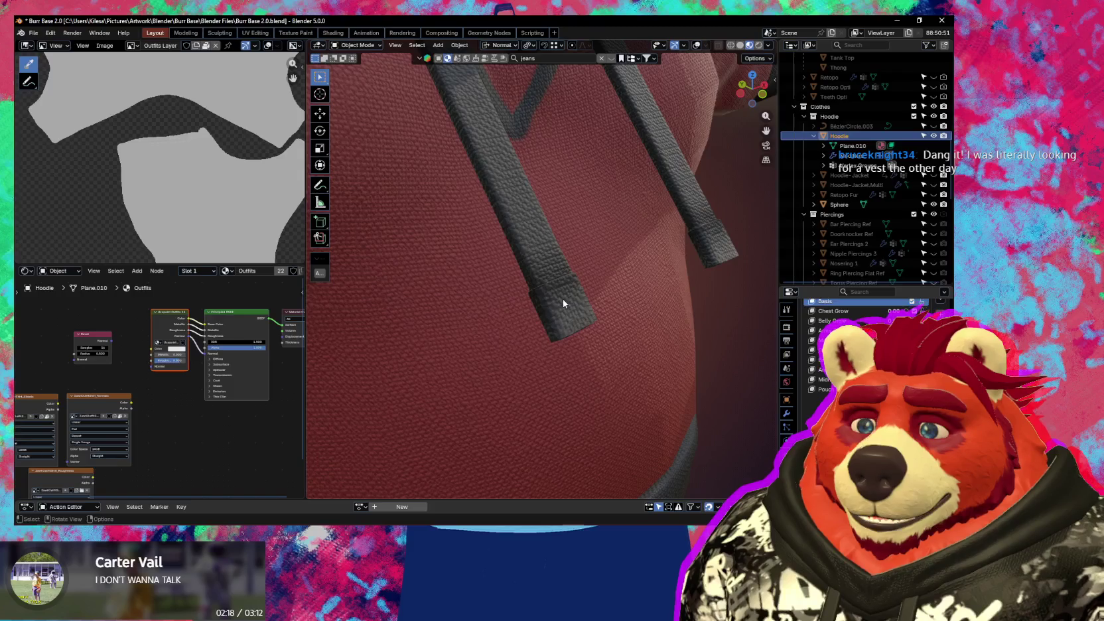
{"action": "scroll", "coordinate": [563, 304], "scroll_direction": "down", "scroll_amount": 1}
{"action": "scroll", "coordinate": [551, 302], "scroll_direction": "down", "scroll_amount": 2}
{"action": "scroll", "coordinate": [551, 302], "scroll_direction": "down", "scroll_amount": 2}
- Close in on the drawstrings, turn the overlays back on, and enter Sculpt Mode with Grab
{"action": "mouse_move", "coordinate": [550, 301]}
{"action": "middle_mouse_down"}
{"action": "mouse_move", "coordinate": [520, 290]}
{"action": "mouse_move", "coordinate": [591, 334]}
{"action": "mouse_move", "coordinate": [574, 328]}
{"action": "mouse_move", "coordinate": [591, 341]}
{"action": "mouse_move", "coordinate": [558, 390]}
{"action": "mouse_move", "coordinate": [602, 372]}
{"action": "mouse_move", "coordinate": [752, 384]}
{"action": "middle_mouse_up"}
{"action": "scroll", "coordinate": [568, 331], "scroll_direction": "down", "scroll_amount": 5}
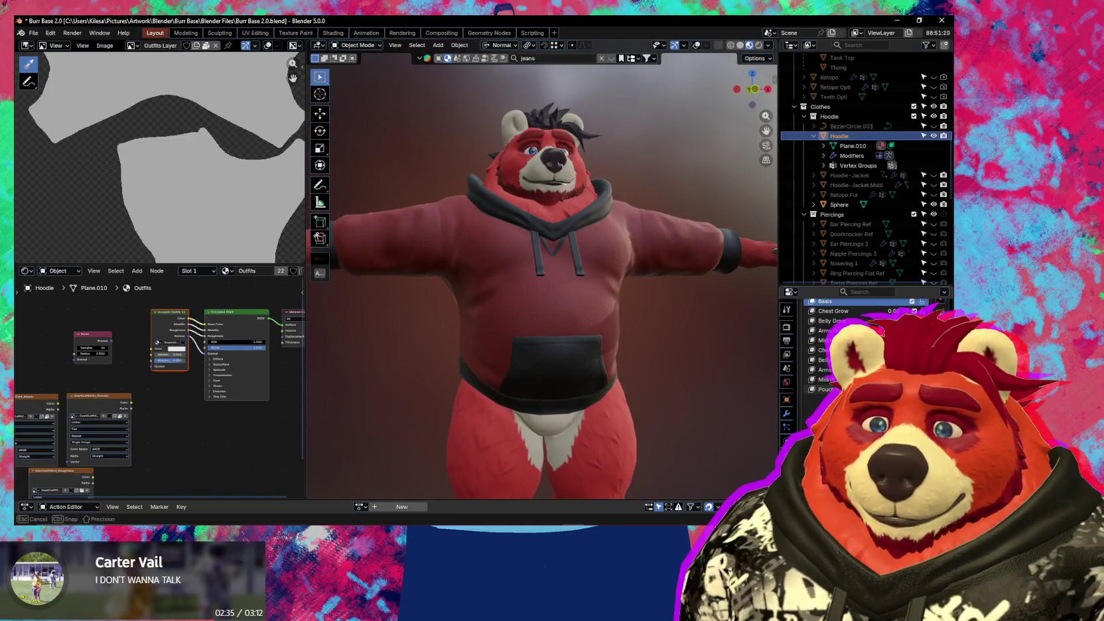
{"action": "scroll", "coordinate": [564, 316], "scroll_direction": "up", "scroll_amount": 3}
{"action": "mouse_move", "coordinate": [564, 316]}
{"action": "middle_mouse_down"}
{"action": "mouse_move", "coordinate": [558, 362]}
{"action": "mouse_move", "coordinate": [604, 287]}
{"action": "mouse_move", "coordinate": [647, 292]}
{"action": "mouse_move", "coordinate": [619, 305]}
{"action": "mouse_move", "coordinate": [524, 266]}
{"action": "middle_mouse_up"}
{"action": "key", "text": "shift+alt+z"}
{"action": "key", "text": "shift+alt+z"}
{"action": "scroll", "coordinate": [639, 291], "scroll_direction": "down", "scroll_amount": 2}
{"action": "scroll", "coordinate": [605, 302], "scroll_direction": "down", "scroll_amount": 2}
{"action": "scroll", "coordinate": [564, 279], "scroll_direction": "up", "scroll_amount": 3}
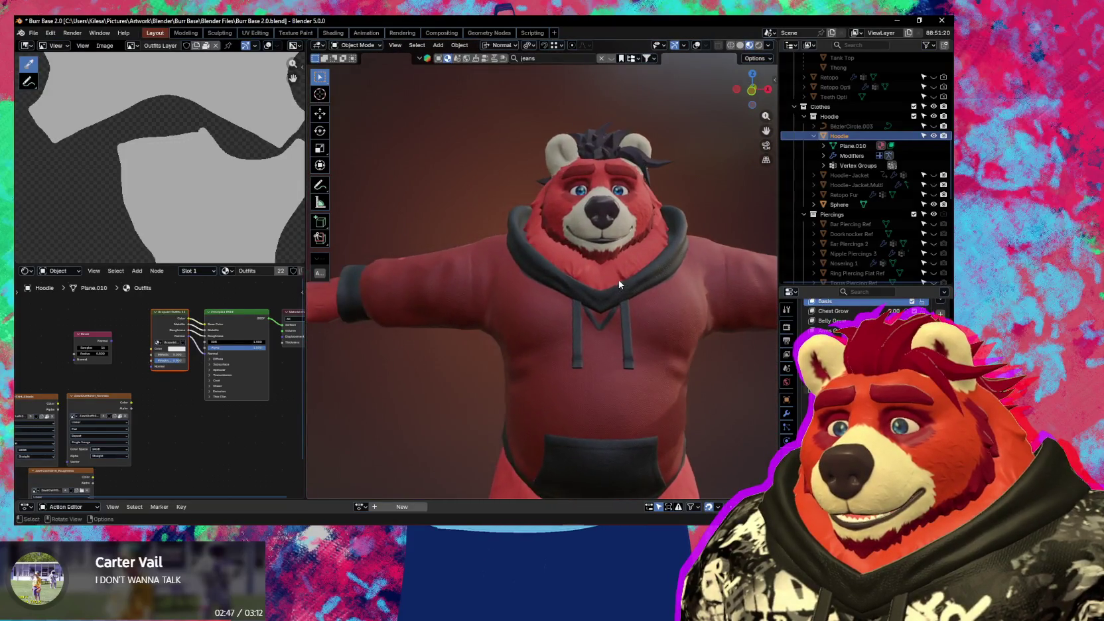
{"action": "key", "text": "ctrl+Tab"}
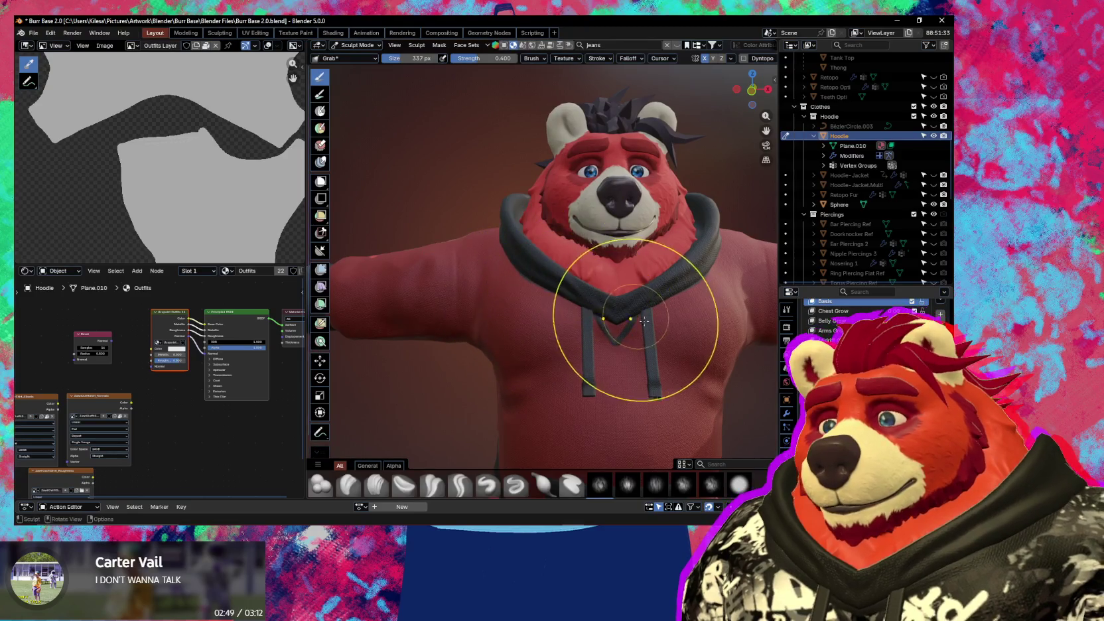
- Resize the Grab brush and pull the hood collar down over the drawstrings
{"action": "scroll", "coordinate": [617, 308], "scroll_direction": "up", "scroll_amount": 4}
{"action": "key", "text": "f"}
{"action": "left_click", "coordinate": [634, 342]}
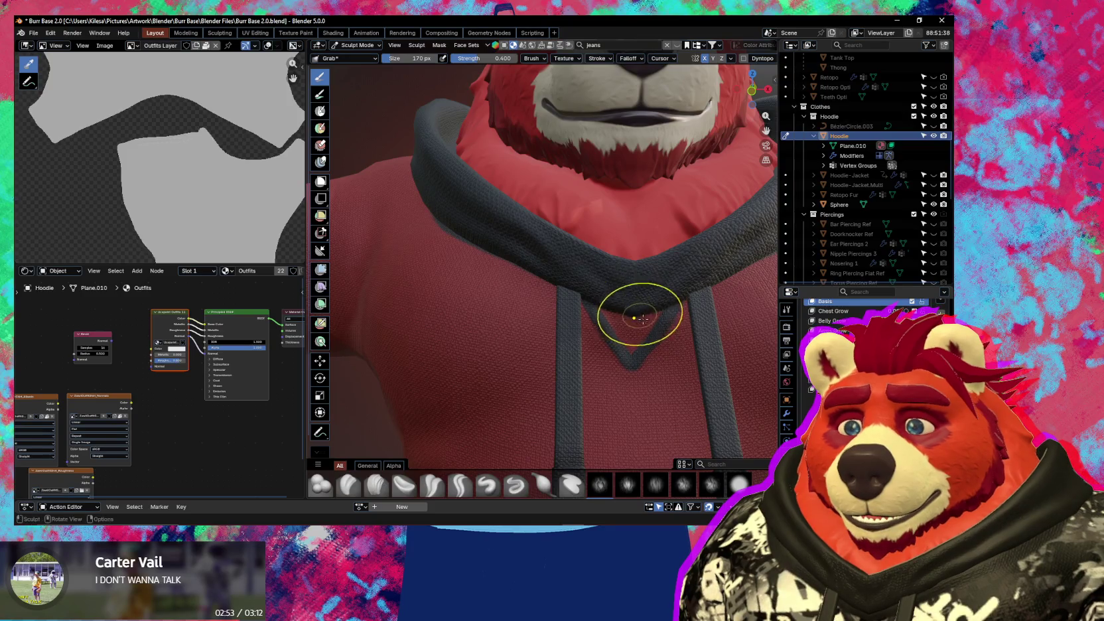
{"action": "scroll", "coordinate": [697, 358], "scroll_direction": "down", "scroll_amount": 4}
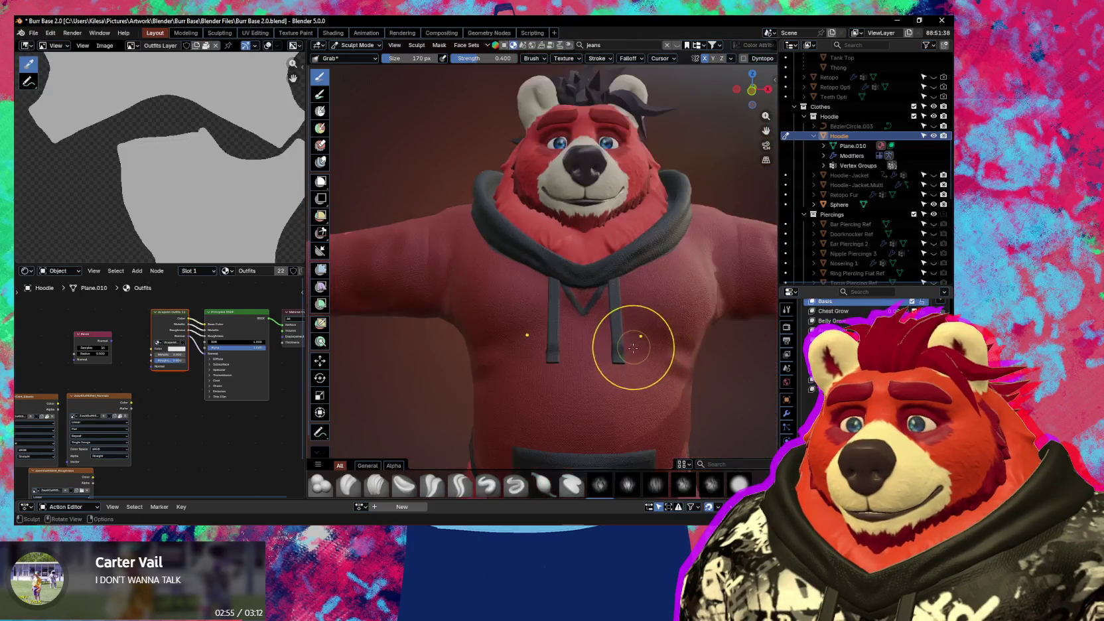
{"action": "scroll", "coordinate": [616, 326], "scroll_direction": "down", "scroll_amount": 2}
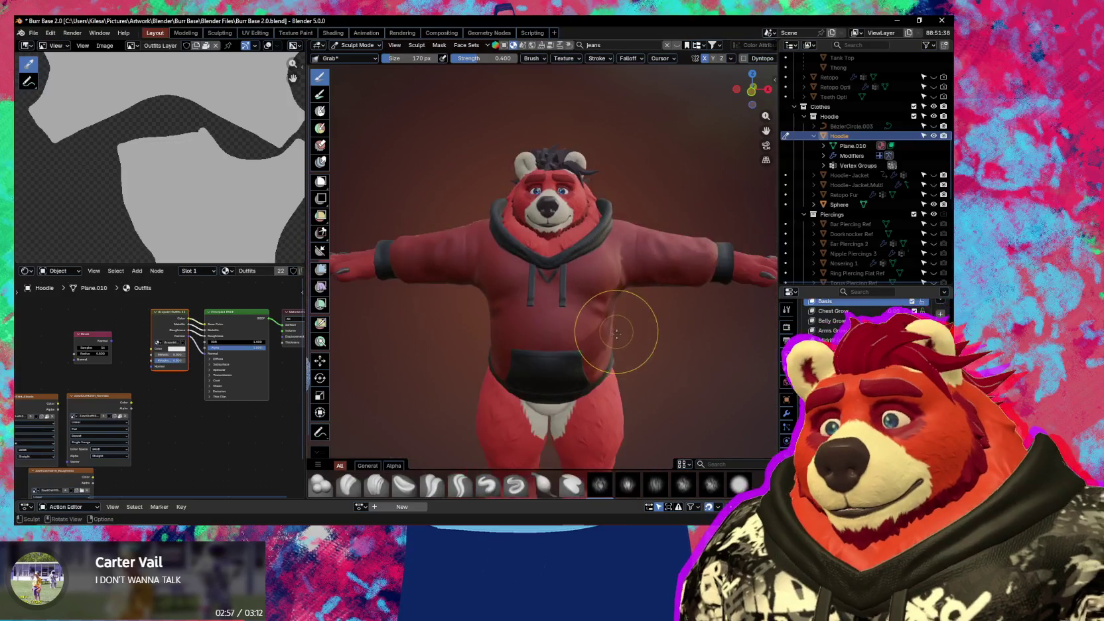
{"action": "scroll", "coordinate": [604, 315], "scroll_direction": "up", "scroll_amount": 3}
{"action": "scroll", "coordinate": [611, 306], "scroll_direction": "up", "scroll_amount": 2}
{"action": "key", "text": "f"}
{"action": "left_click", "coordinate": [615, 299]}
{"action": "left_click_drag", "start_coordinate": [597, 258], "coordinate": [599, 283]}
- Show the wireframe and statistics overlays and switch the Hoodie back to Object Mode
{"action": "scroll", "coordinate": [637, 302], "scroll_direction": "down", "scroll_amount": 2}
{"action": "scroll", "coordinate": [653, 322], "scroll_direction": "down", "scroll_amount": 2}
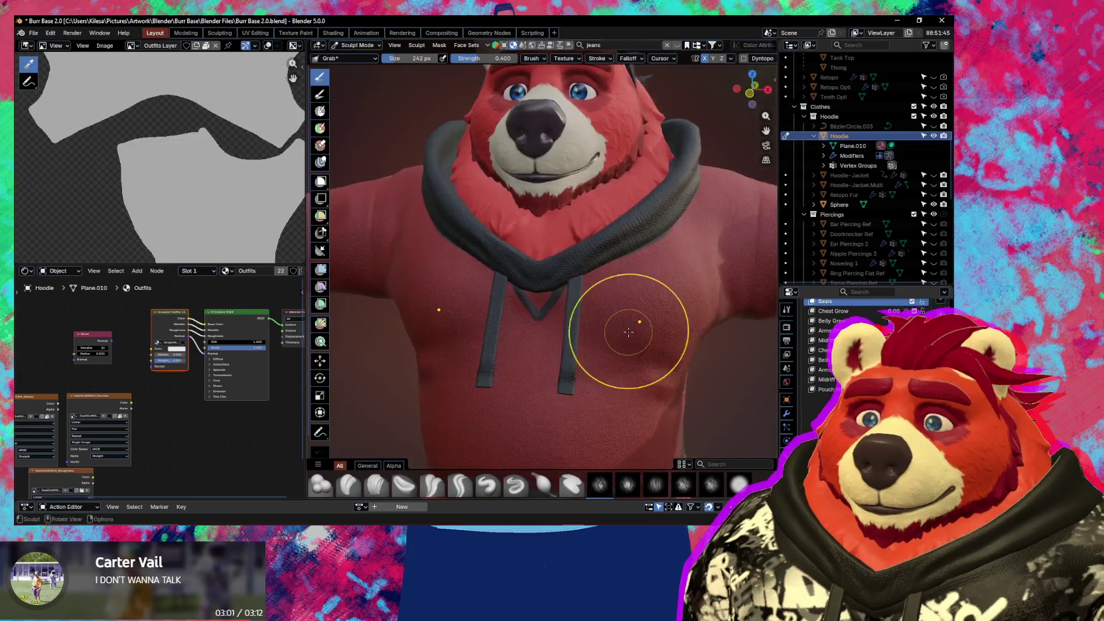
{"action": "scroll", "coordinate": [584, 318], "scroll_direction": "down", "scroll_amount": 3}
{"action": "middle_click_drag", "start_coordinate": [522, 314], "coordinate": [658, 320]}
{"action": "scroll", "coordinate": [657, 321], "scroll_direction": "up", "scroll_amount": 2}
{"action": "key", "text": "shift+alt+z"}
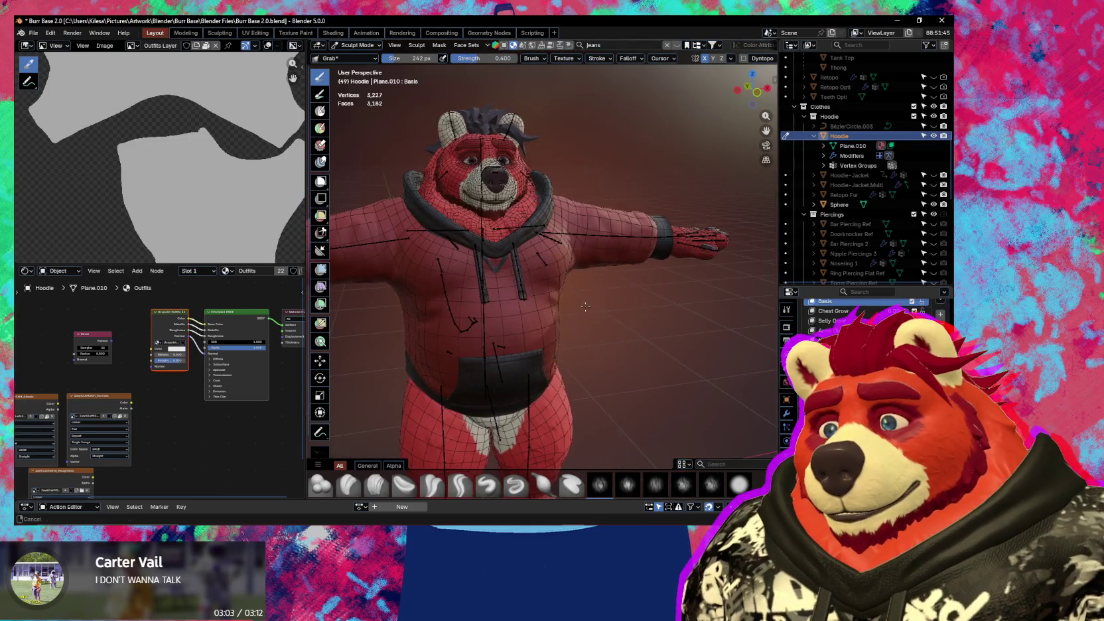
{"action": "scroll", "coordinate": [650, 323], "scroll_direction": "up", "scroll_amount": 2}
{"action": "scroll", "coordinate": [645, 325], "scroll_direction": "up", "scroll_amount": 1}
{"action": "key", "text": "ctrl+Tab"}
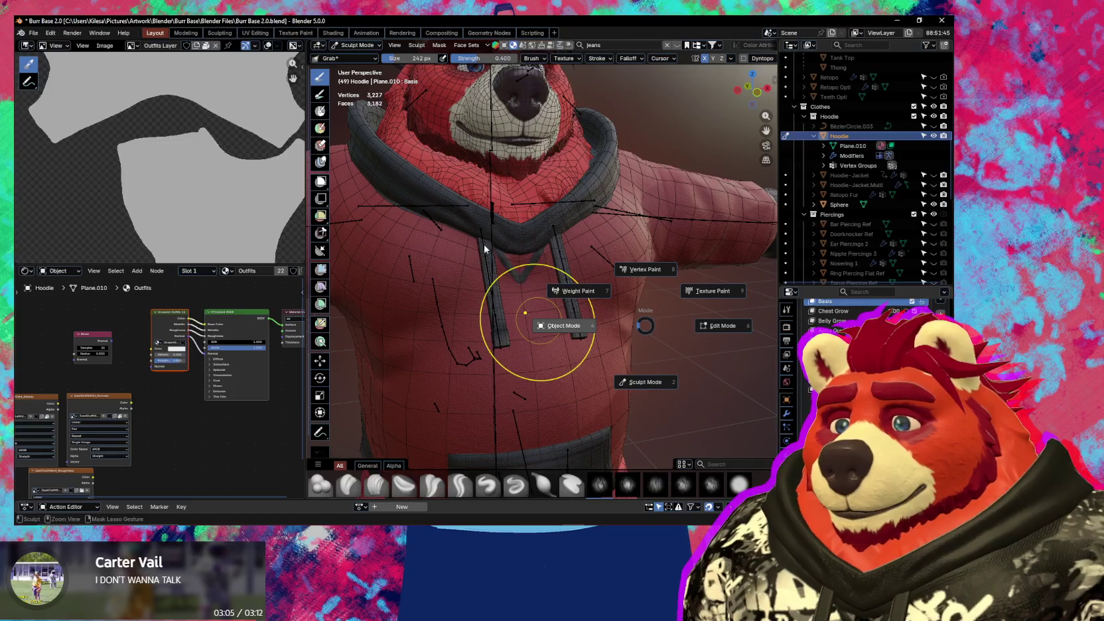
{"action": "left_click", "coordinate": [484, 248]}
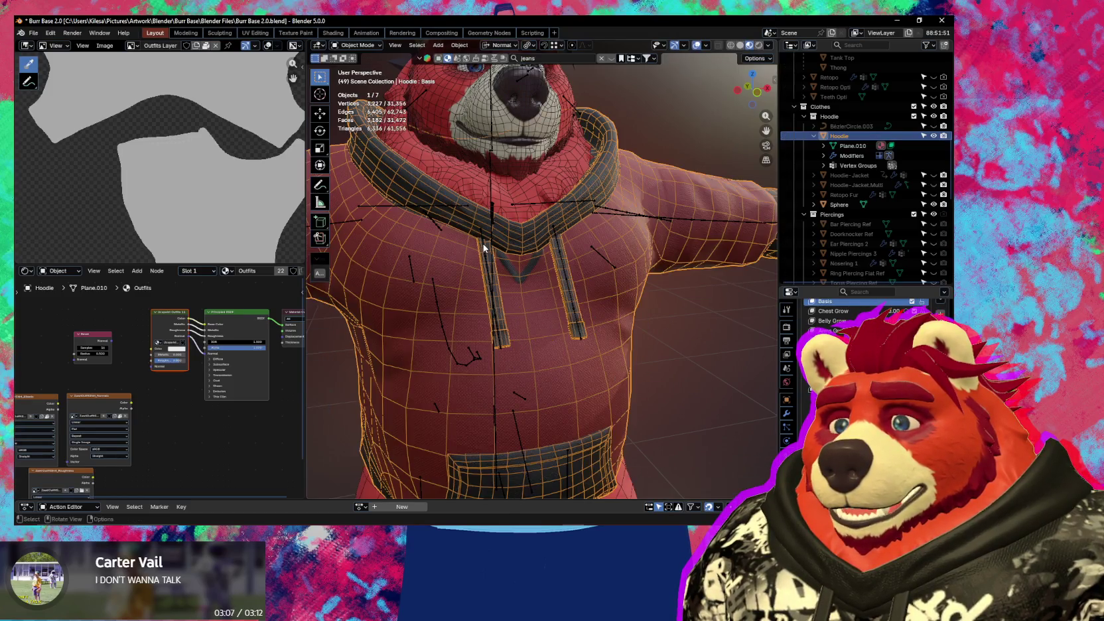
- Put the armature in Pose Mode and rotate Drawstring.R.001 on its normal X axis
{"action": "left_click", "coordinate": [518, 265]}
{"action": "scroll", "coordinate": [531, 279], "scroll_direction": "up", "scroll_amount": 2}
{"action": "mouse_move", "coordinate": [531, 279]}
{"action": "middle_mouse_down"}
{"action": "mouse_move", "coordinate": [639, 266]}
{"action": "mouse_move", "coordinate": [524, 265]}
{"action": "middle_mouse_up"}
{"action": "key", "text": "ctrl+Tab"}
{"action": "scroll", "coordinate": [515, 265], "scroll_direction": "up", "scroll_amount": 2}
{"action": "left_click", "coordinate": [507, 267]}
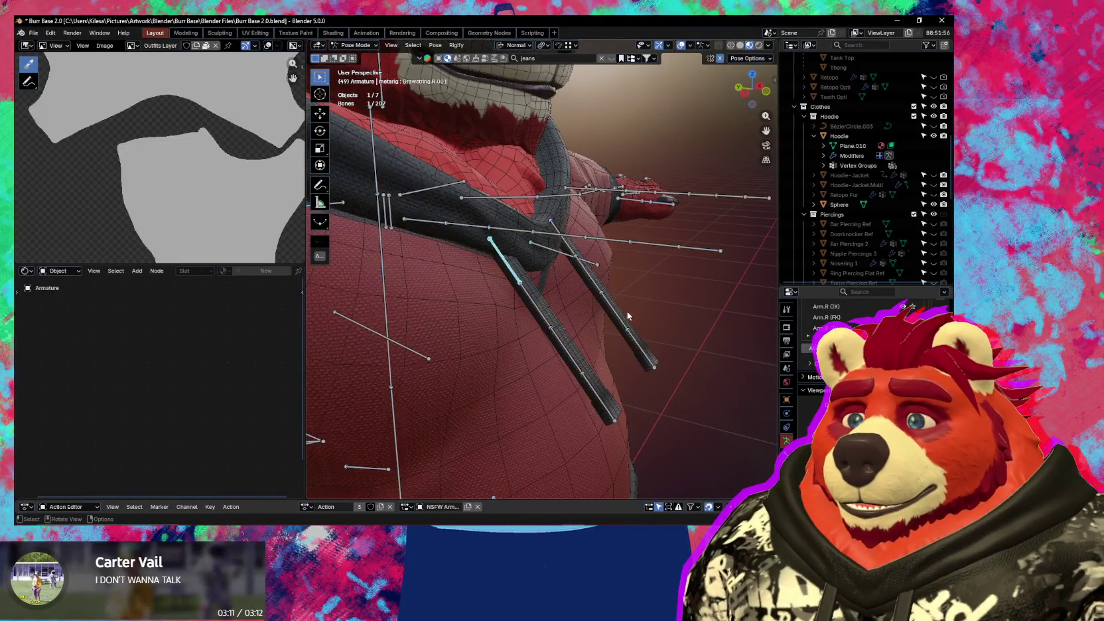
{"action": "key", "text": "r"}
{"action": "key", "text": "x"}
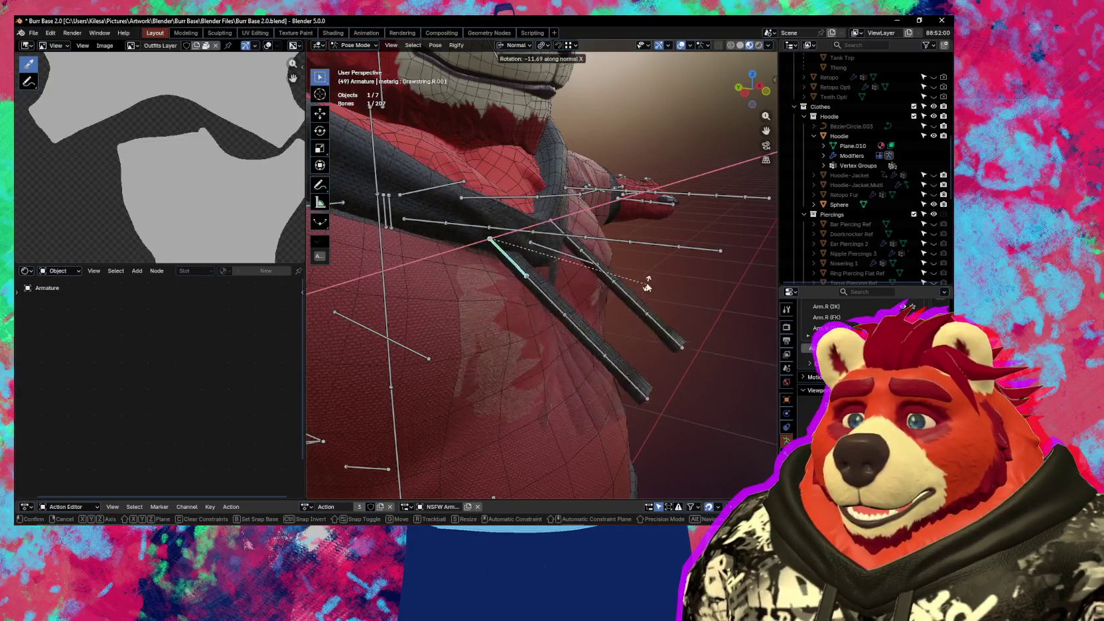
{"action": "left_click", "coordinate": [530, 360]}
- Rotate Drawstring.R.002 on normal X, then return to Object Mode and add the Hoodie
{"action": "left_click", "coordinate": [544, 292]}
{"action": "key", "text": "r"}
{"action": "key", "text": "x"}
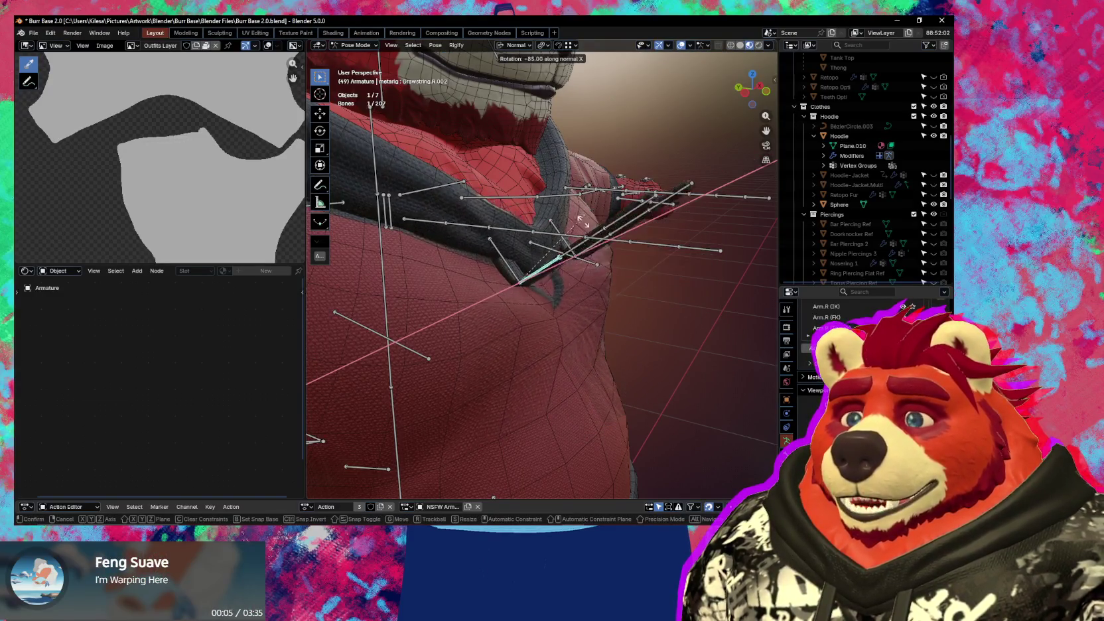
{"action": "left_click", "coordinate": [583, 312]}
{"action": "middle_click_drag", "start_coordinate": [584, 312], "coordinate": [547, 356]}
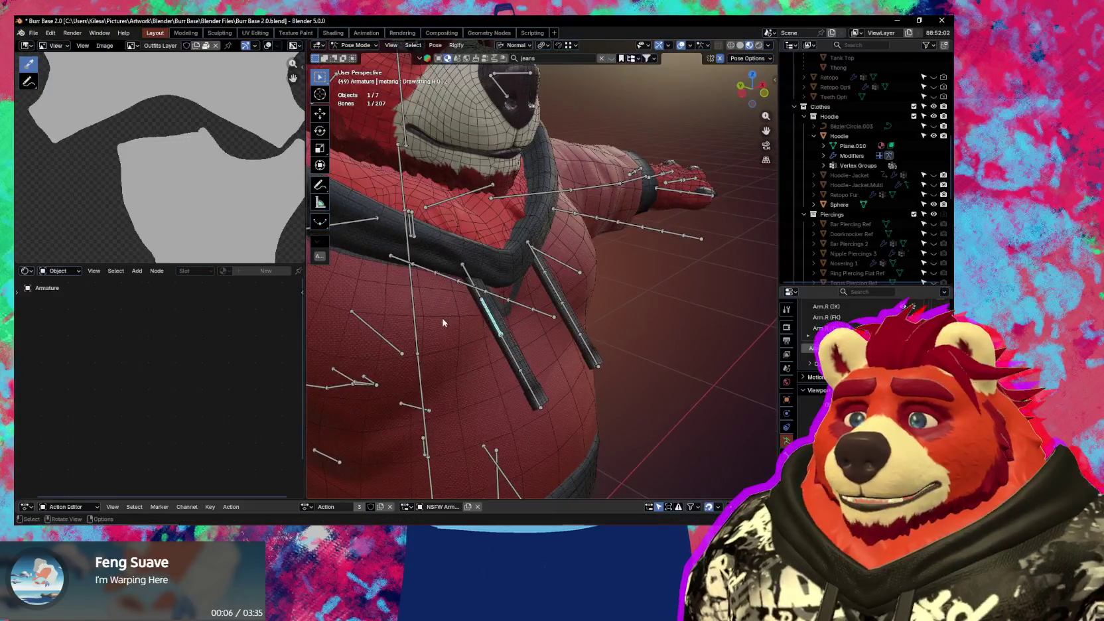
{"action": "middle_click_drag", "start_coordinate": [455, 317], "coordinate": [360, 334]}
{"action": "key", "text": "ctrl+Tab"}
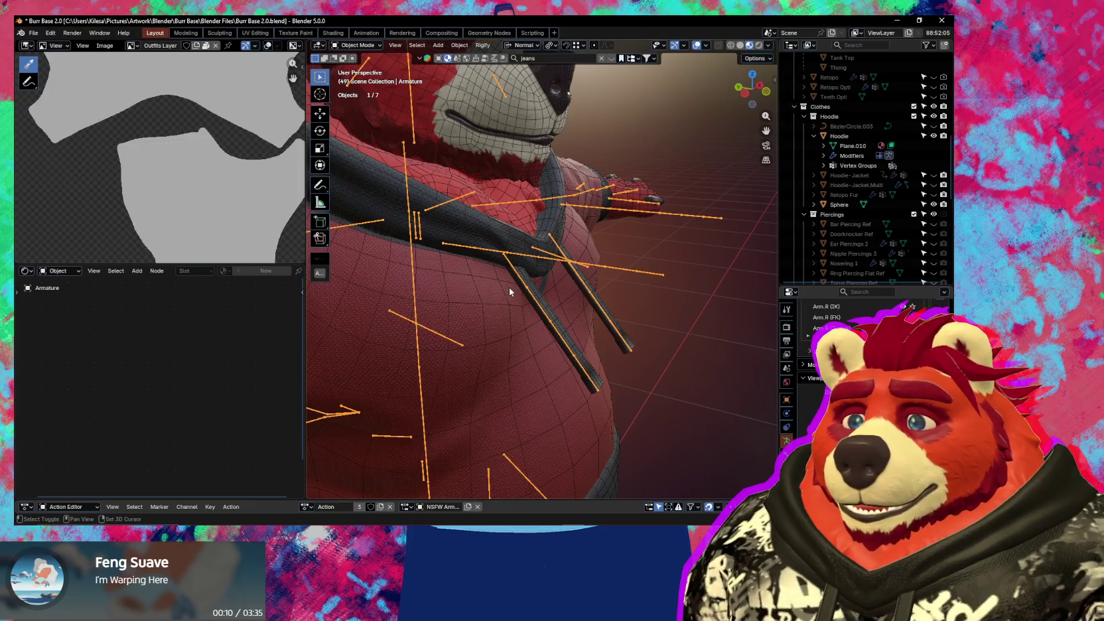
{"action": "left_click", "coordinate": [509, 287], "text": "shift"}
- Switch the Hoodie to Weight Paint with TailShort.002 active and view the drawstrings closely
{"action": "key", "text": "ctrl+Tab"}
{"action": "left_click", "coordinate": [481, 278]}
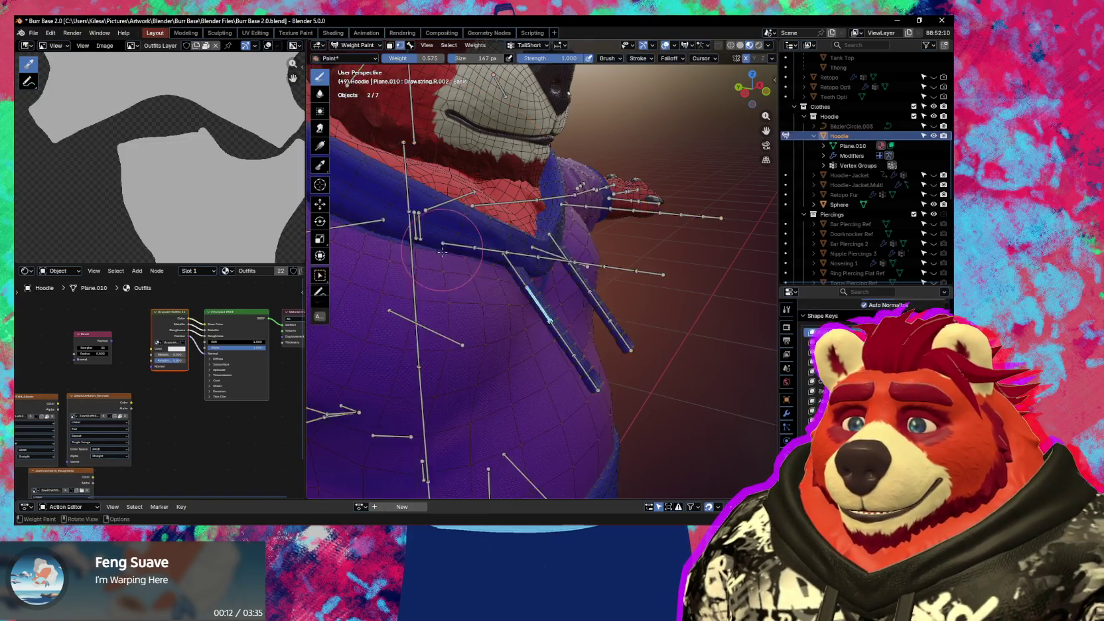
{"action": "left_click", "coordinate": [836, 372]}
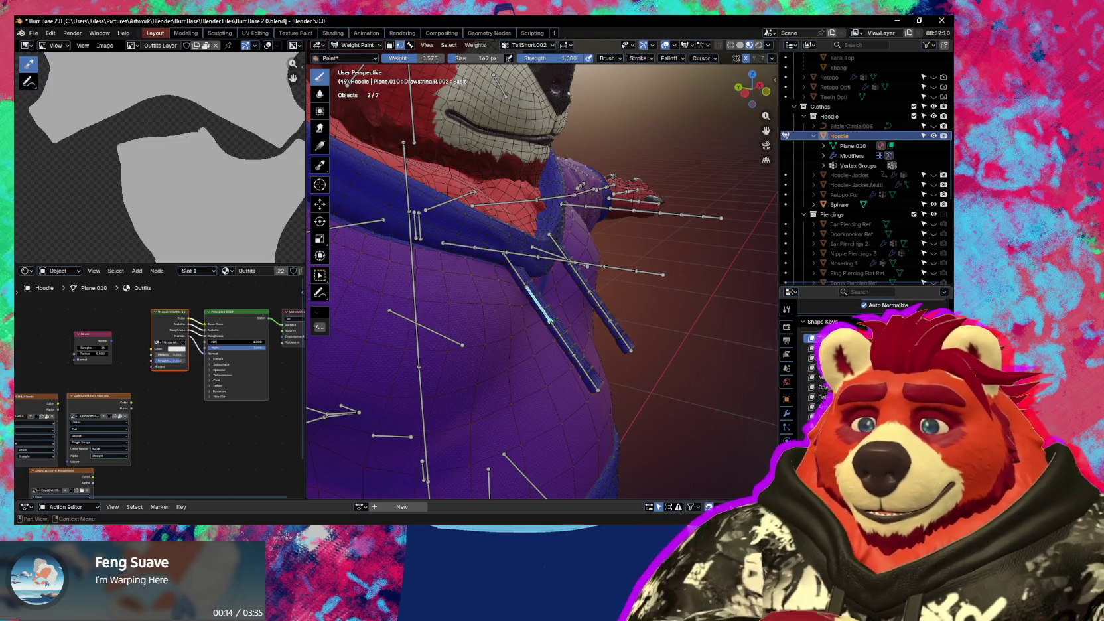
{"action": "scroll", "coordinate": [836, 372], "scroll_direction": "up", "scroll_amount": 5}
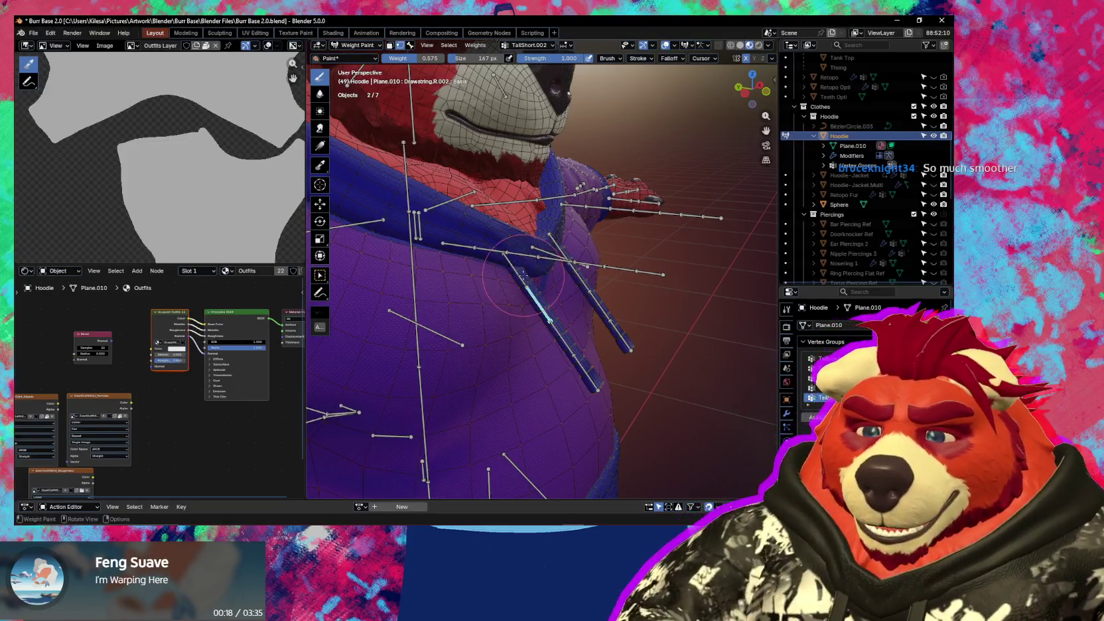
{"action": "scroll", "coordinate": [524, 302], "scroll_direction": "up", "scroll_amount": 3}
{"action": "scroll", "coordinate": [465, 325], "scroll_direction": "up", "scroll_amount": 3}
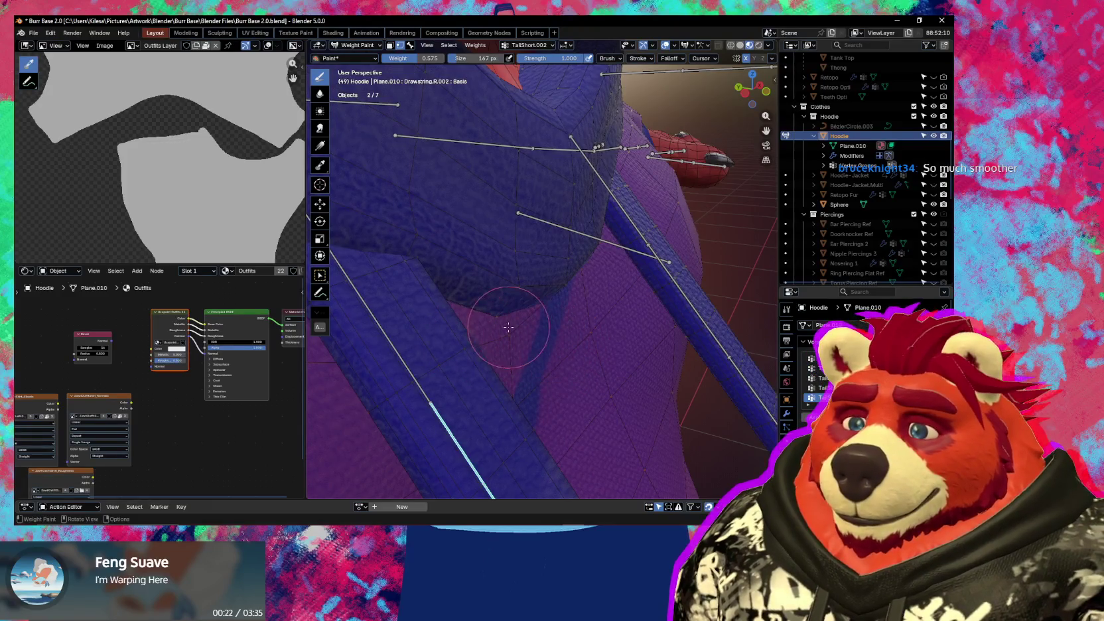
{"action": "middle_click_drag", "start_coordinate": [508, 327], "coordinate": [562, 308]}
{"action": "scroll", "coordinate": [566, 309], "scroll_direction": "down", "scroll_amount": 2}
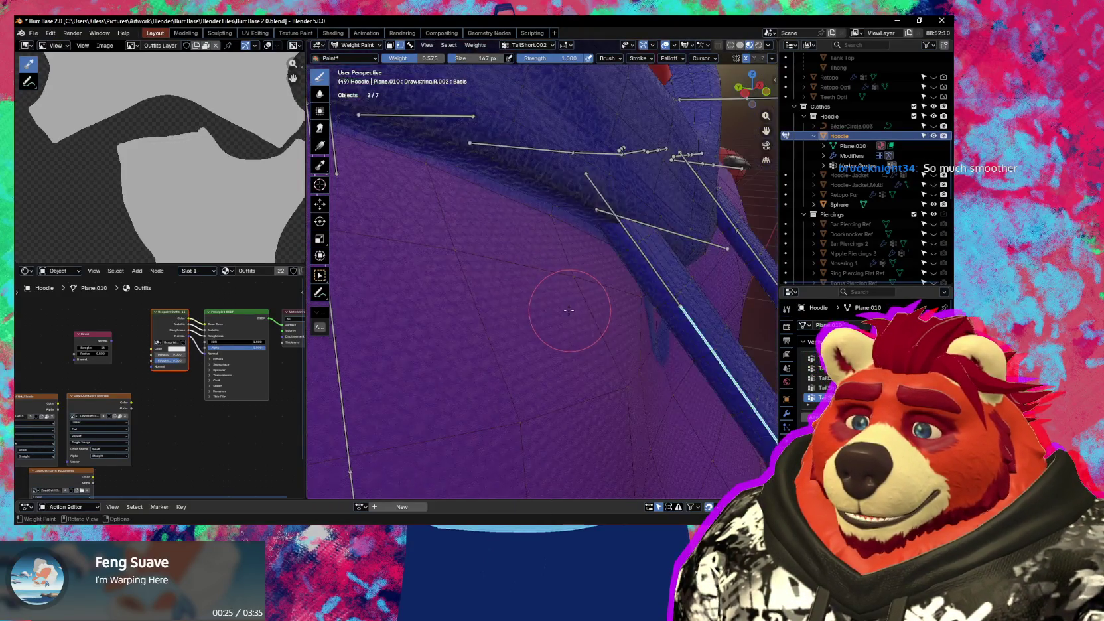
{"action": "scroll", "coordinate": [567, 311], "scroll_direction": "down", "scroll_amount": 2}
{"action": "middle_click_drag", "start_coordinate": [494, 319], "coordinate": [430, 306]}
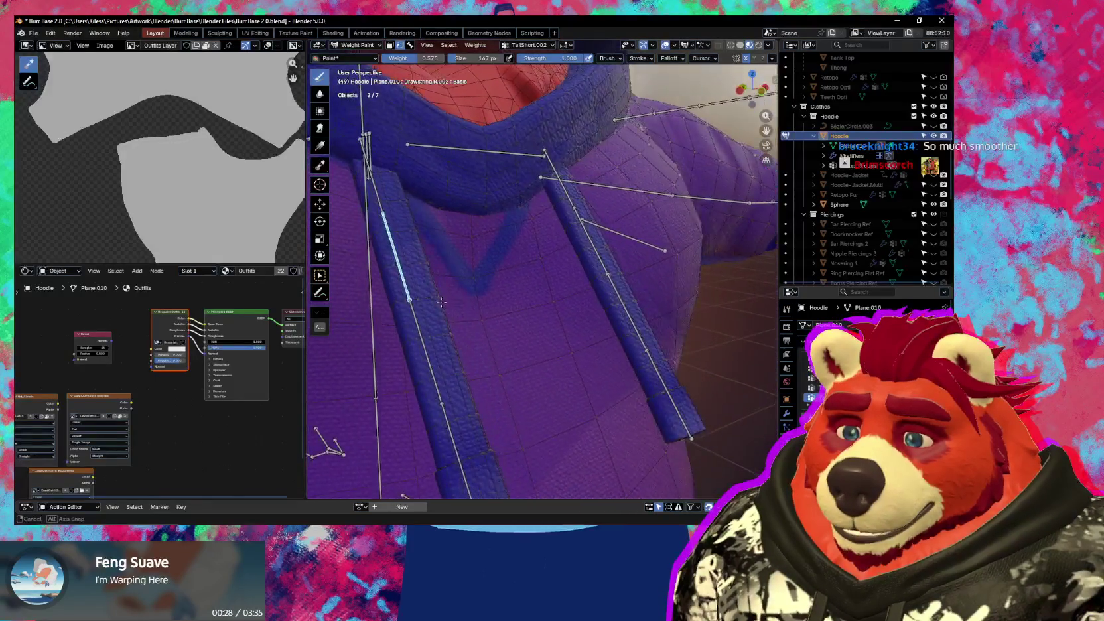
{"action": "middle_click_drag", "start_coordinate": [430, 306], "coordinate": [465, 312]}
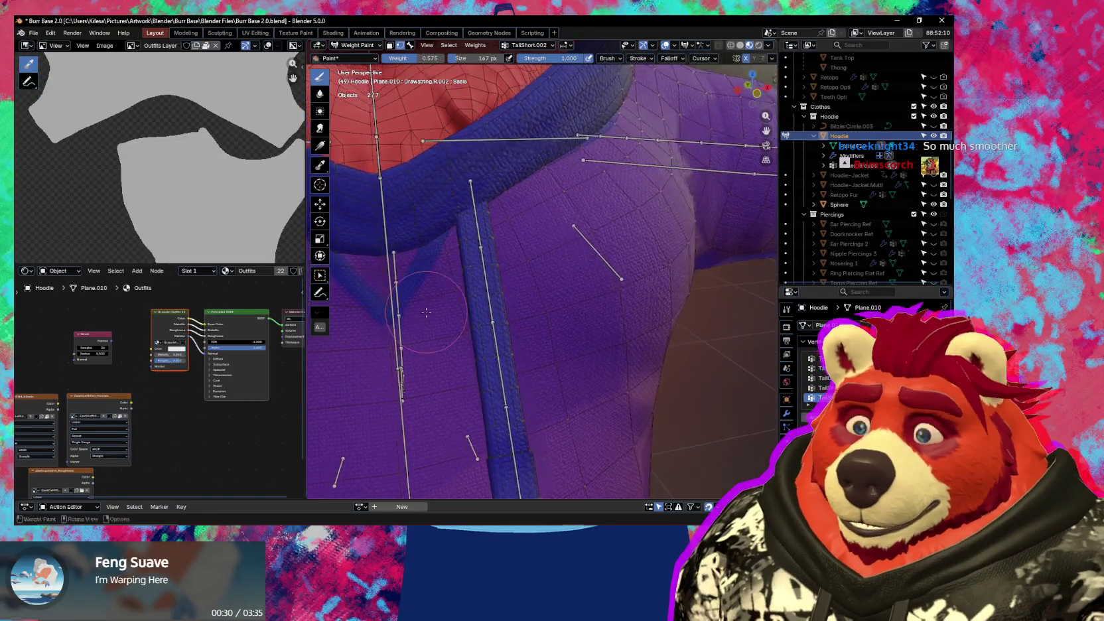
- Orbit around the hoodie's chest and head to examine the weights
{"action": "scroll", "coordinate": [488, 322], "scroll_direction": "down", "scroll_amount": 5}
{"action": "scroll", "coordinate": [487, 321], "scroll_direction": "down", "scroll_amount": 3}
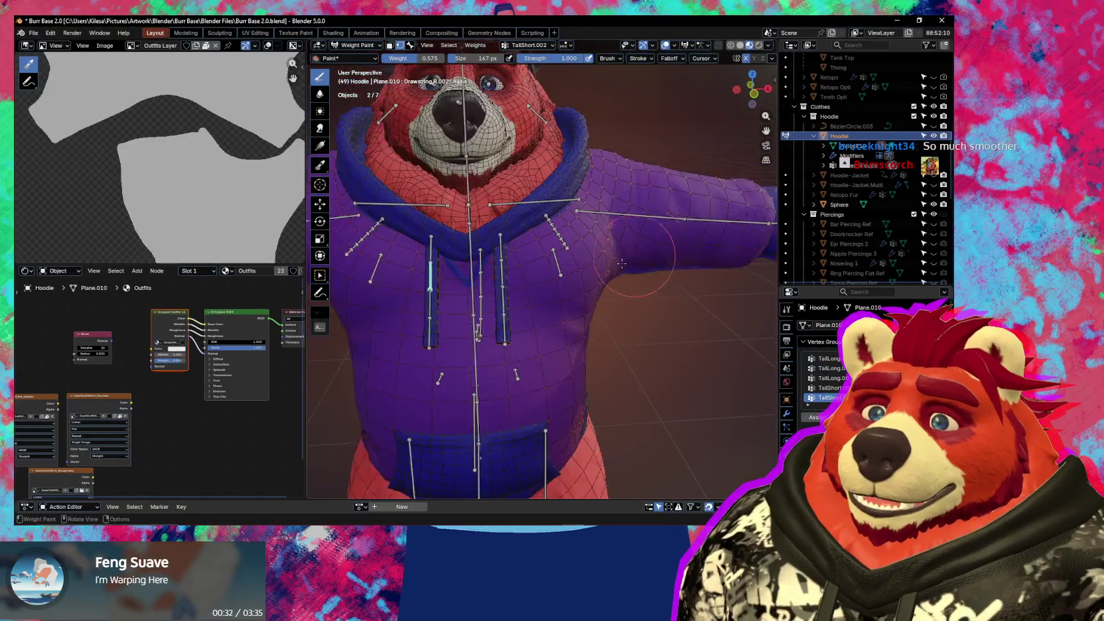
{"action": "scroll", "coordinate": [487, 321], "scroll_direction": "down", "scroll_amount": 3}
{"action": "middle_click_drag", "start_coordinate": [488, 321], "coordinate": [544, 325]}
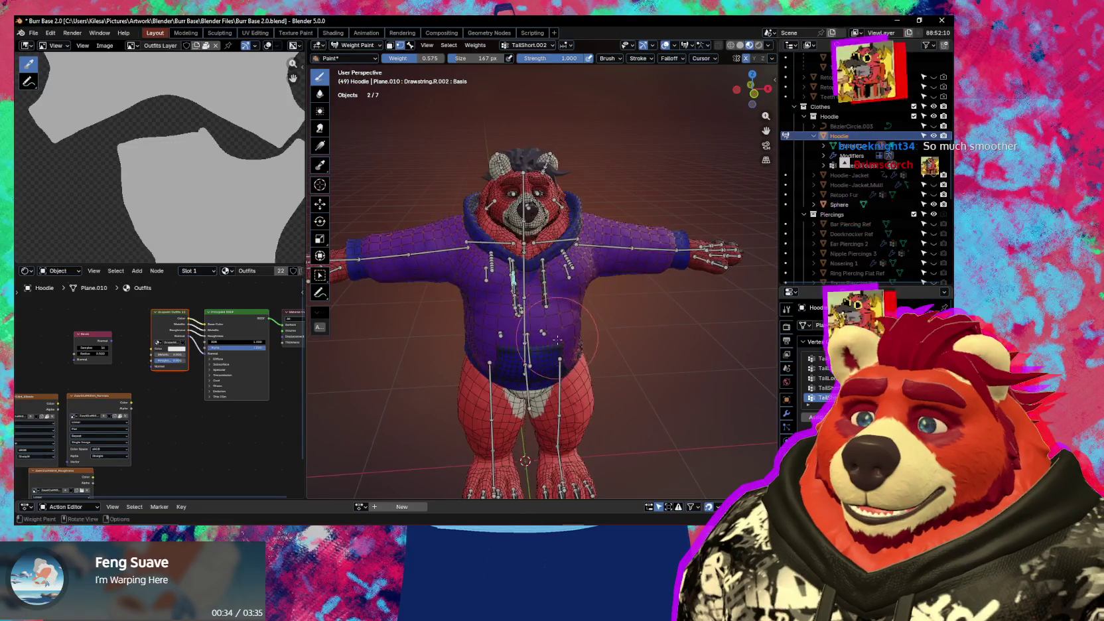
{"action": "scroll", "coordinate": [564, 336], "scroll_direction": "up", "scroll_amount": 5}
{"action": "mouse_move", "coordinate": [581, 346]}
{"action": "middle_mouse_down"}
{"action": "mouse_move", "coordinate": [629, 336]}
{"action": "mouse_move", "coordinate": [737, 355]}
{"action": "middle_mouse_up"}
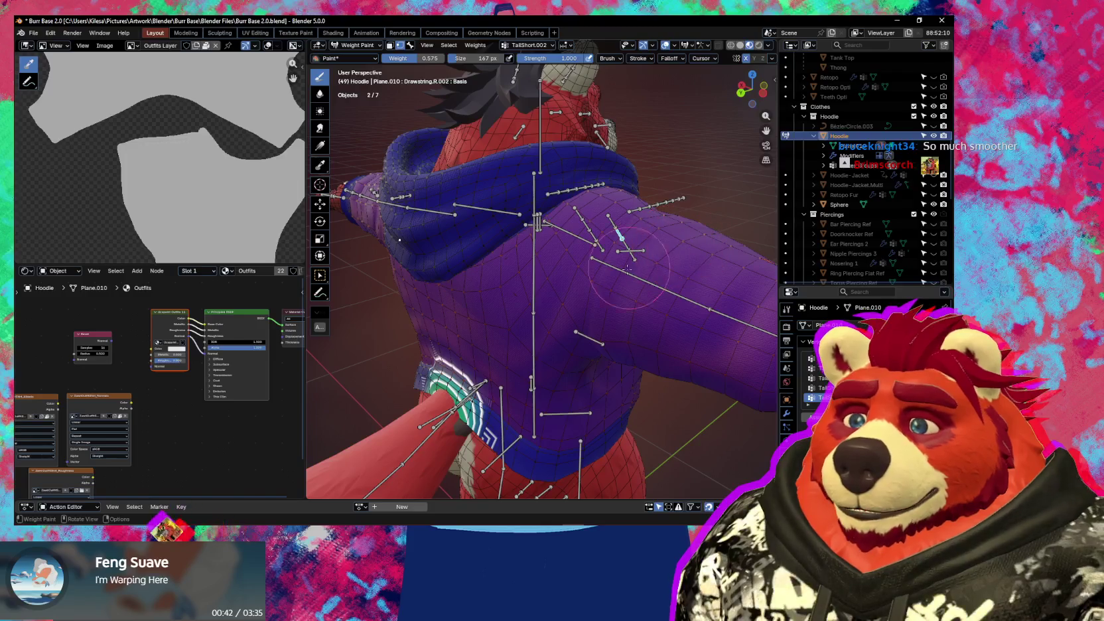
{"action": "mouse_move", "coordinate": [604, 248]}
{"action": "middle_mouse_down"}
{"action": "mouse_move", "coordinate": [533, 281]}
{"action": "mouse_move", "coordinate": [524, 274]}
{"action": "middle_mouse_up"}
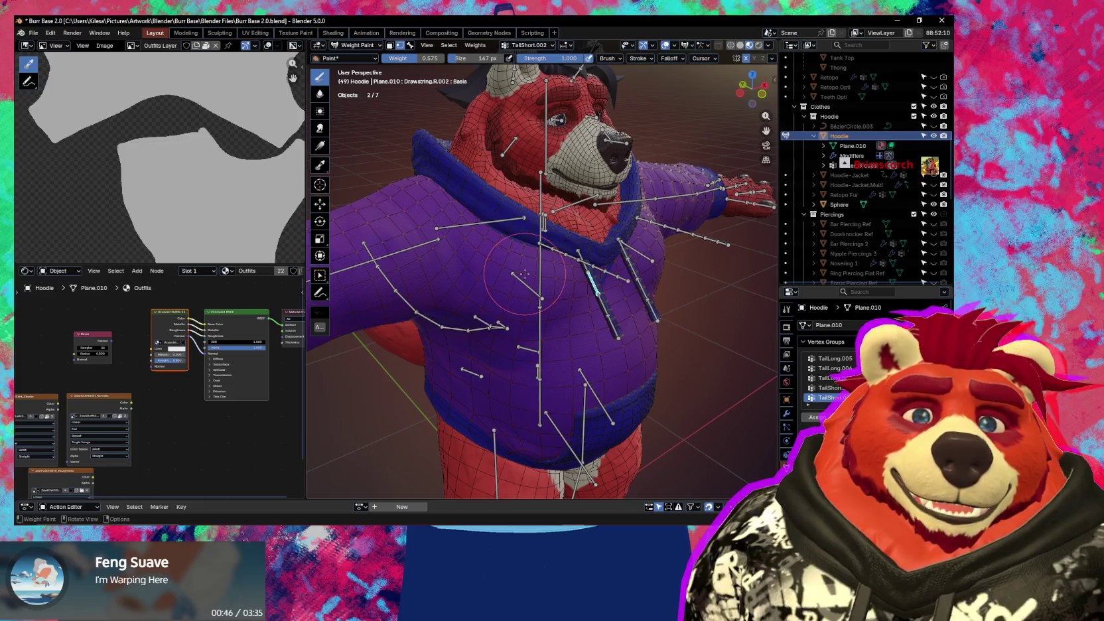
{"action": "scroll", "coordinate": [525, 274], "scroll_direction": "up", "scroll_amount": 2}
{"action": "scroll", "coordinate": [523, 292], "scroll_direction": "up", "scroll_amount": 1}
{"action": "scroll", "coordinate": [523, 307], "scroll_direction": "up", "scroll_amount": 2}
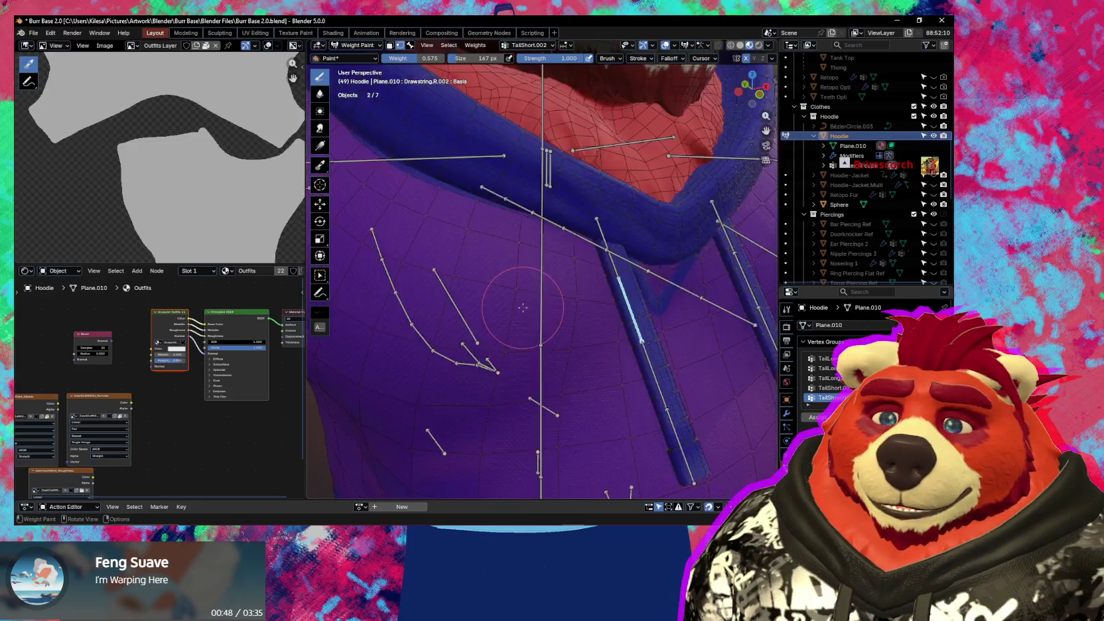
{"action": "mouse_move", "coordinate": [523, 307]}
{"action": "middle_mouse_down"}
{"action": "mouse_move", "coordinate": [509, 298]}
{"action": "mouse_move", "coordinate": [561, 316]}
{"action": "middle_mouse_up"}
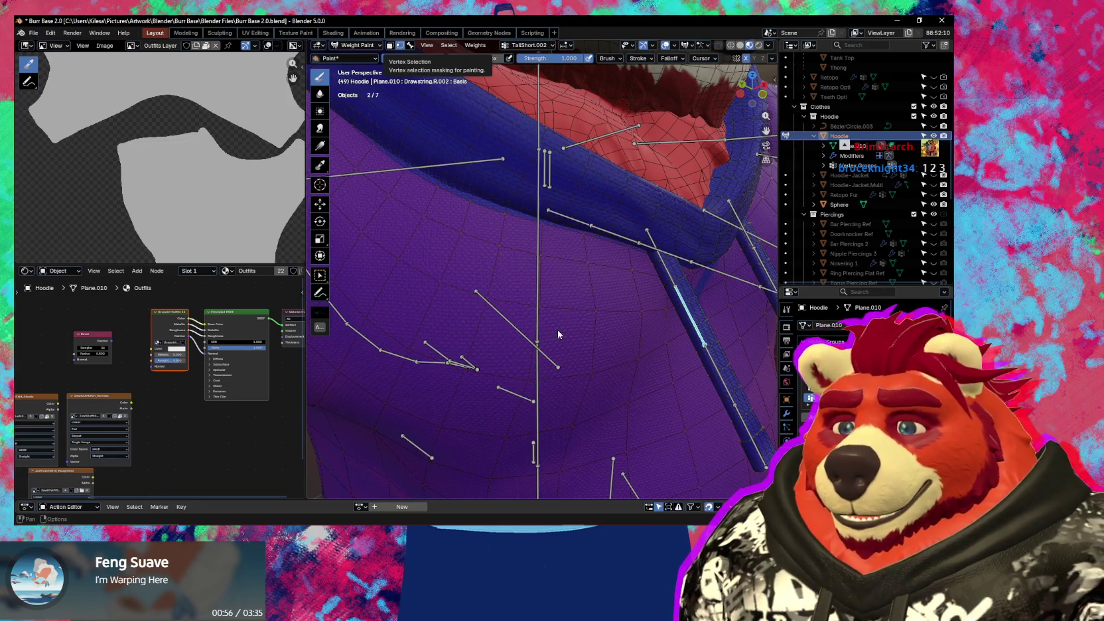
{"action": "middle_click_drag", "start_coordinate": [665, 318], "coordinate": [647, 315]}
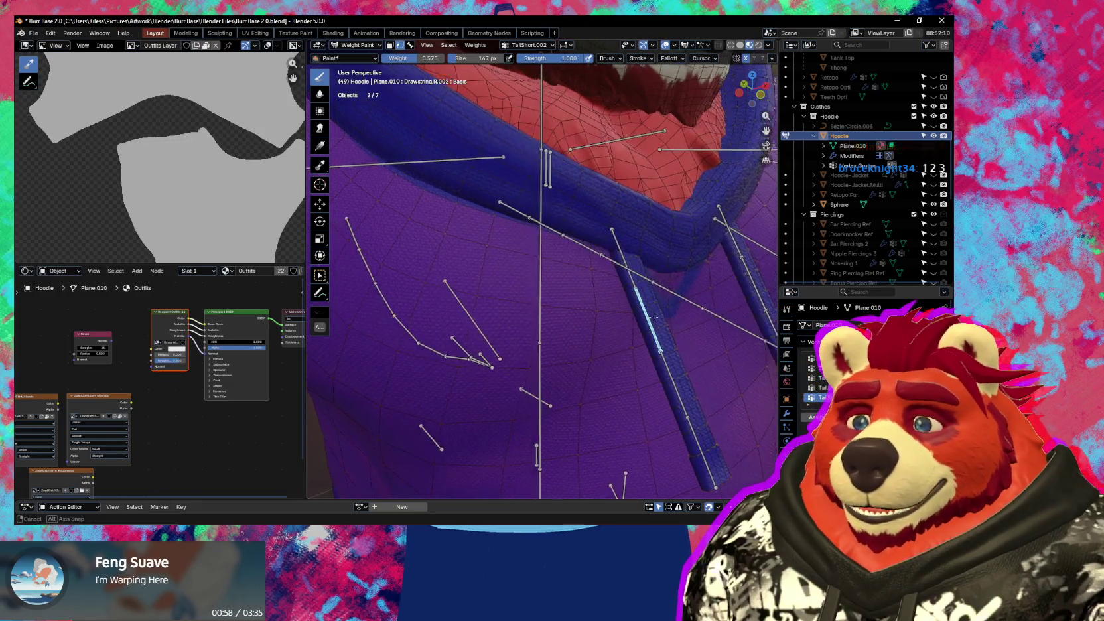
- Turn off the selection paint mask, display the Drawstring.R.001 weights, then enter Edit Mode
{"action": "key", "text": "m"}
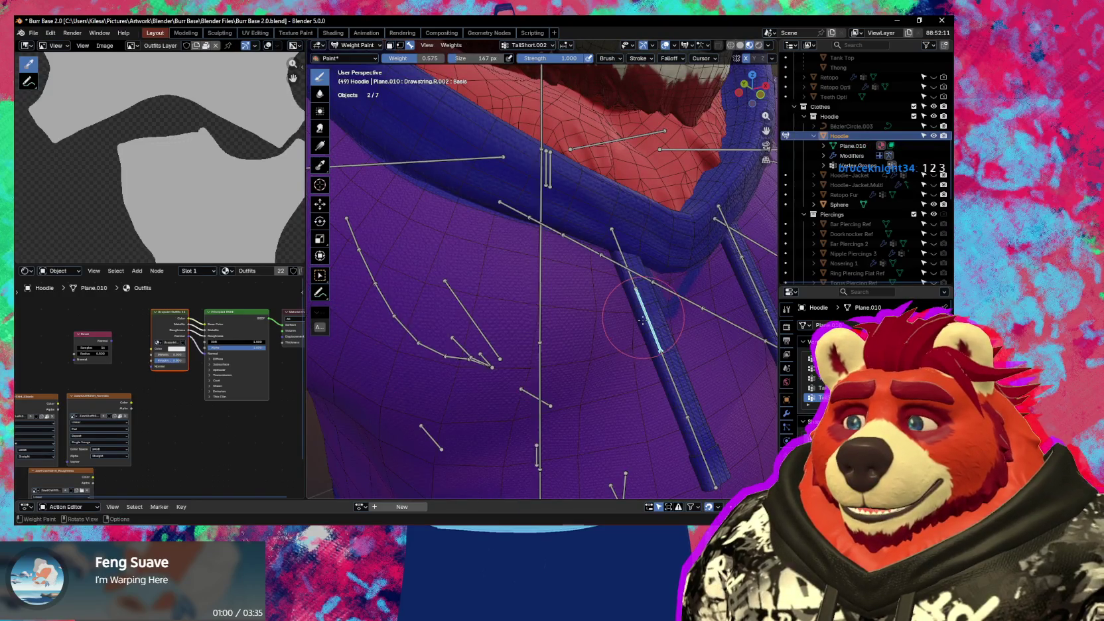
{"action": "scroll", "coordinate": [643, 321], "scroll_direction": "down", "scroll_amount": 1}
{"action": "scroll", "coordinate": [637, 320], "scroll_direction": "down", "scroll_amount": 2}
{"action": "scroll", "coordinate": [630, 319], "scroll_direction": "up", "scroll_amount": 1}
{"action": "scroll", "coordinate": [623, 319], "scroll_direction": "up", "scroll_amount": 1}
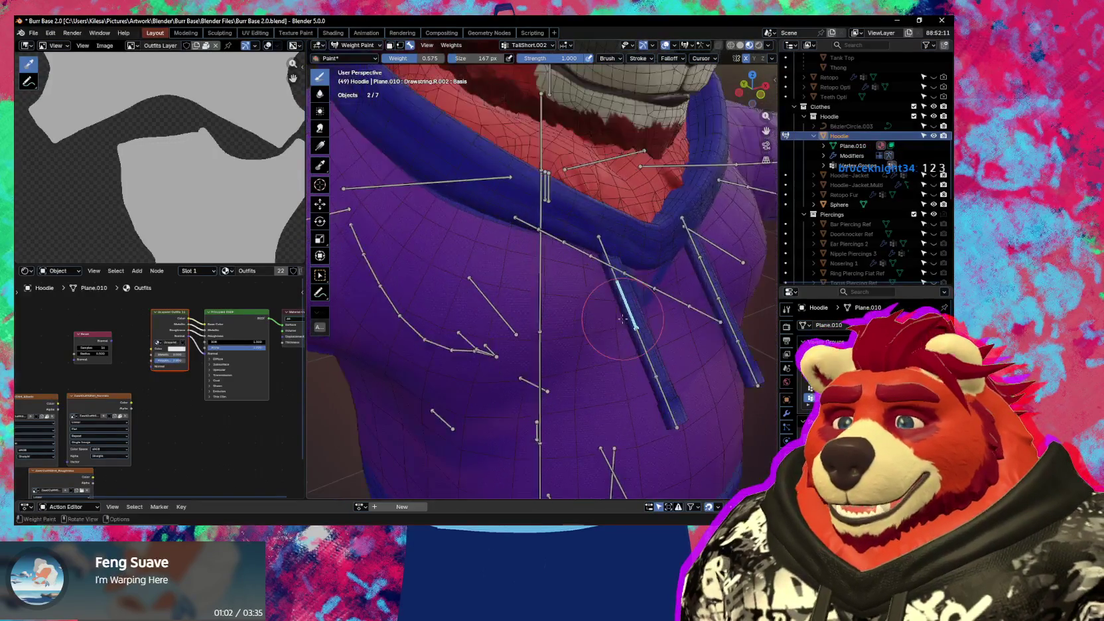
{"action": "scroll", "coordinate": [617, 320], "scroll_direction": "down", "scroll_amount": 2}
{"action": "scroll", "coordinate": [587, 327], "scroll_direction": "up", "scroll_amount": 2}
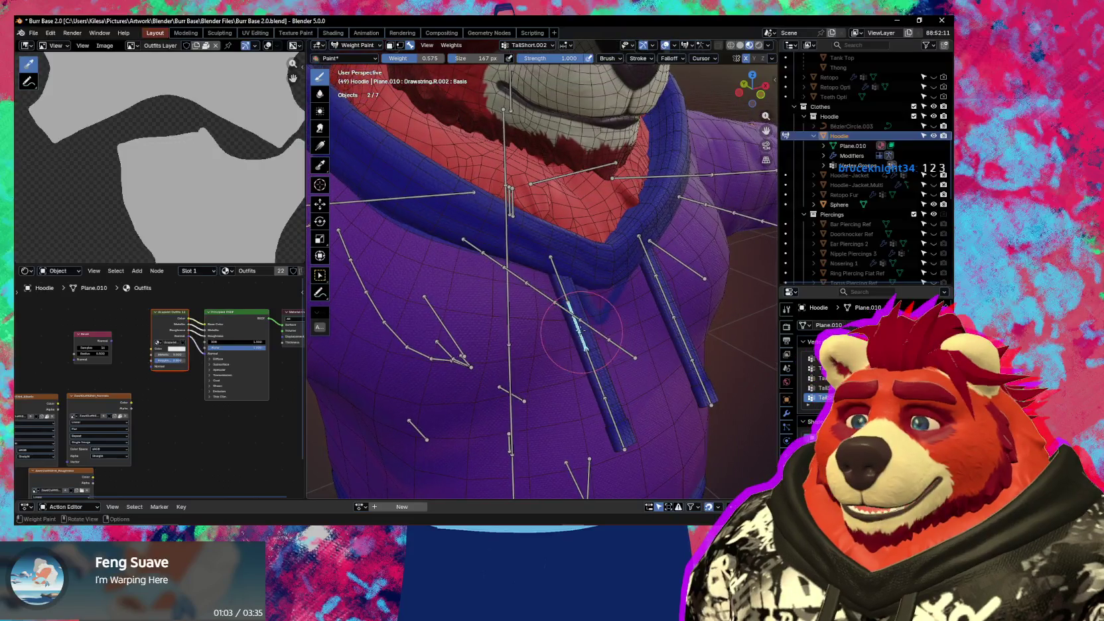
{"action": "left_click", "coordinate": [556, 278], "text": "ctrl"}
{"action": "middle_click_drag", "start_coordinate": [551, 279], "coordinate": [535, 276]}
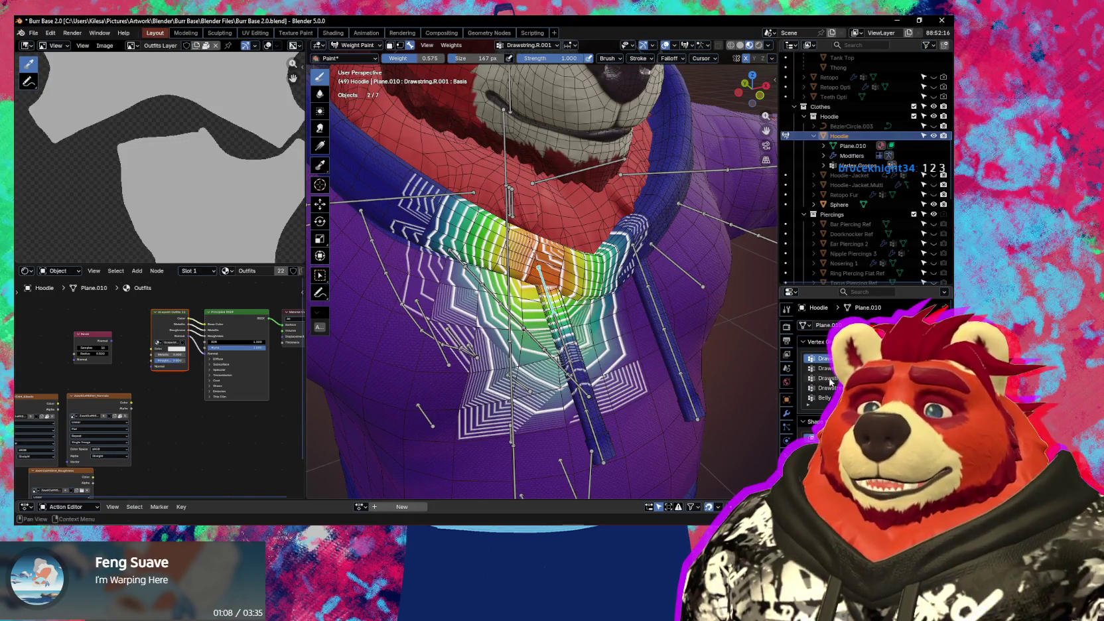
{"action": "key", "text": "Tab"}
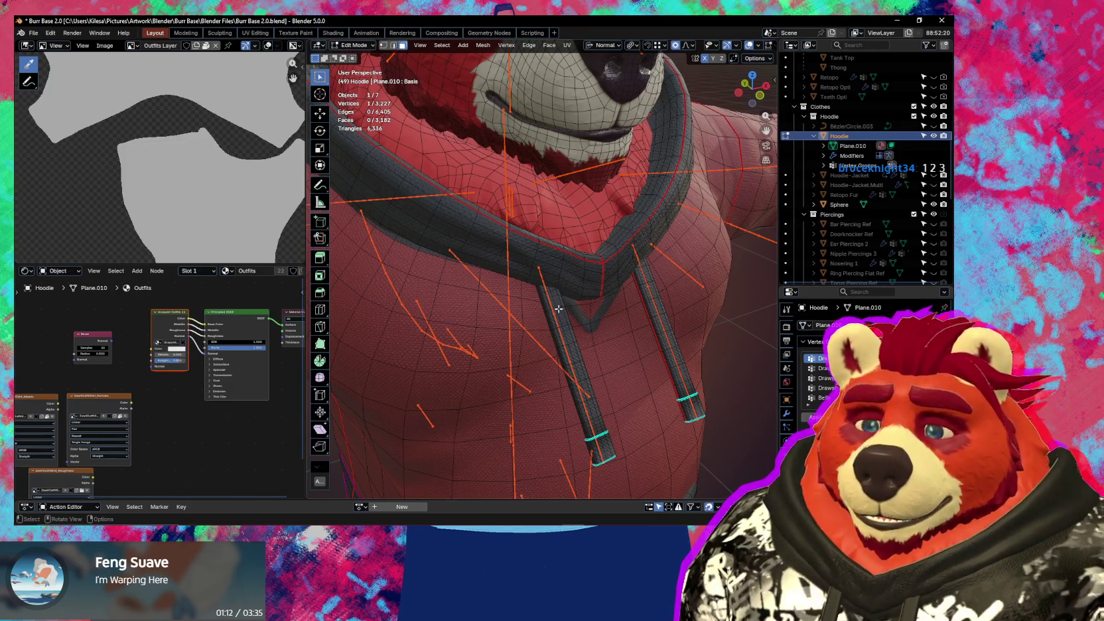
- Select Linked the left drawstring, collar and right drawstring, then activate the next drawstring vertex group
{"action": "key", "text": "l"}
{"action": "key", "text": "l"}
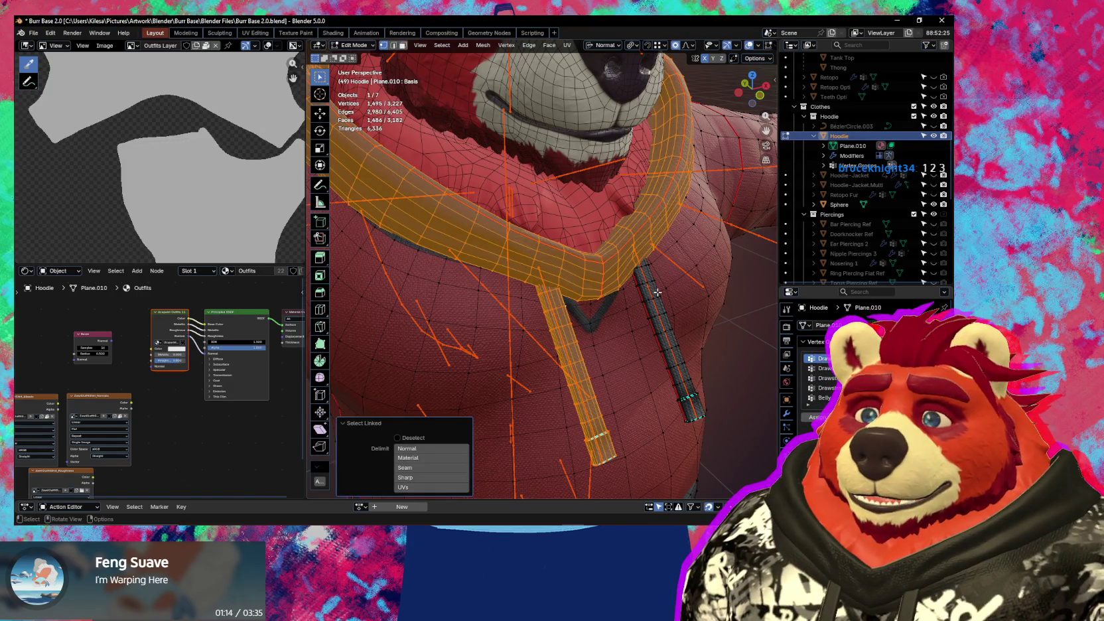
{"action": "key", "text": "l"}
{"action": "key", "text": "l"}
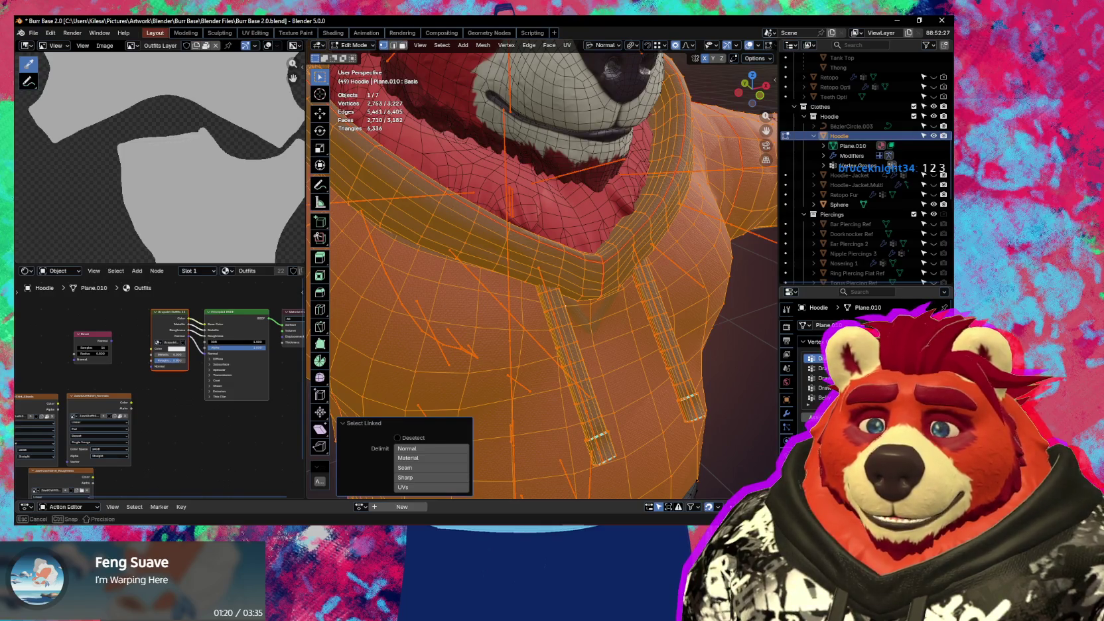
{"action": "left_click", "coordinate": [811, 418]}
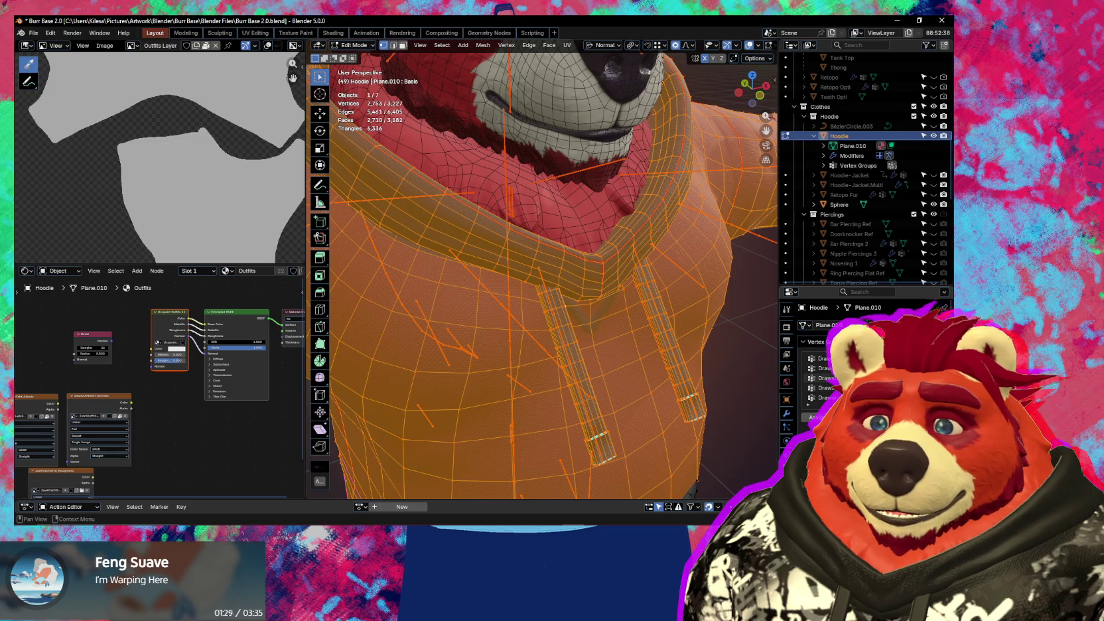
{"action": "left_click", "coordinate": [820, 378]}
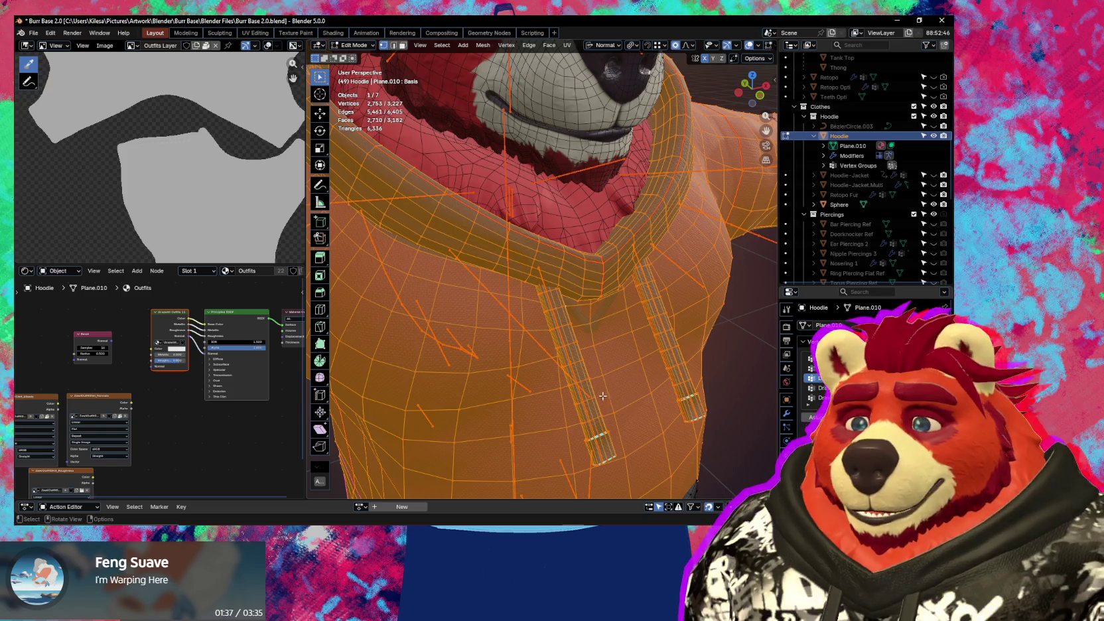
- Orbit and zoom to a higher front view of the hoodie, ready to change modes
{"action": "middle_click_drag", "start_coordinate": [603, 396], "coordinate": [615, 370]}
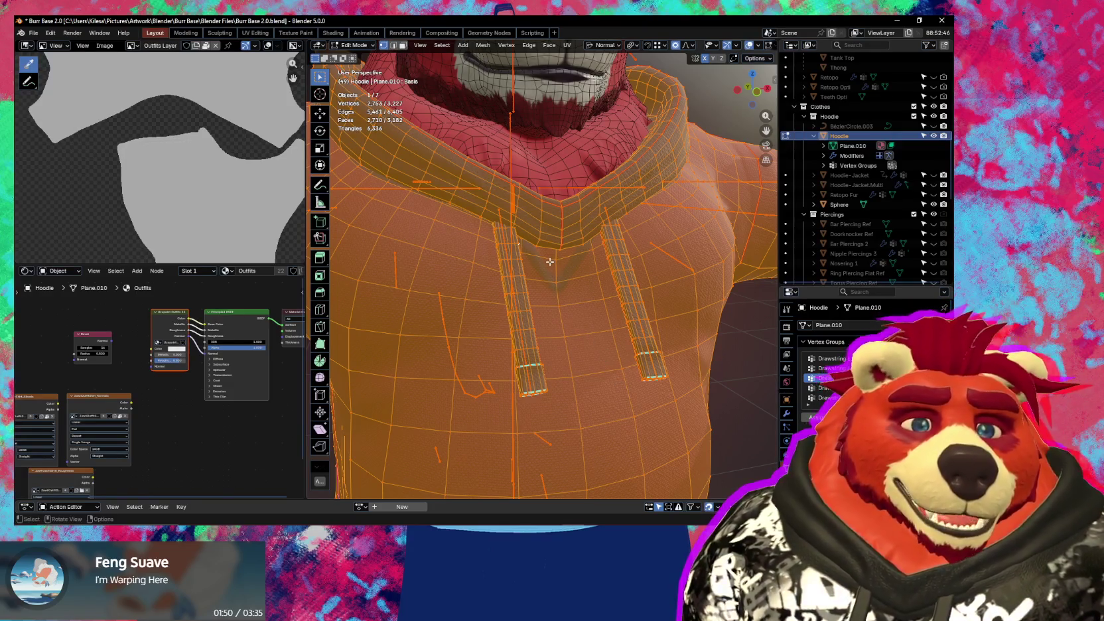
{"action": "mouse_move", "coordinate": [475, 295]}
{"action": "middle_mouse_down"}
{"action": "mouse_move", "coordinate": [582, 334]}
{"action": "mouse_move", "coordinate": [587, 357]}
{"action": "mouse_move", "coordinate": [660, 362]}
{"action": "mouse_move", "coordinate": [571, 242]}
{"action": "middle_mouse_up"}
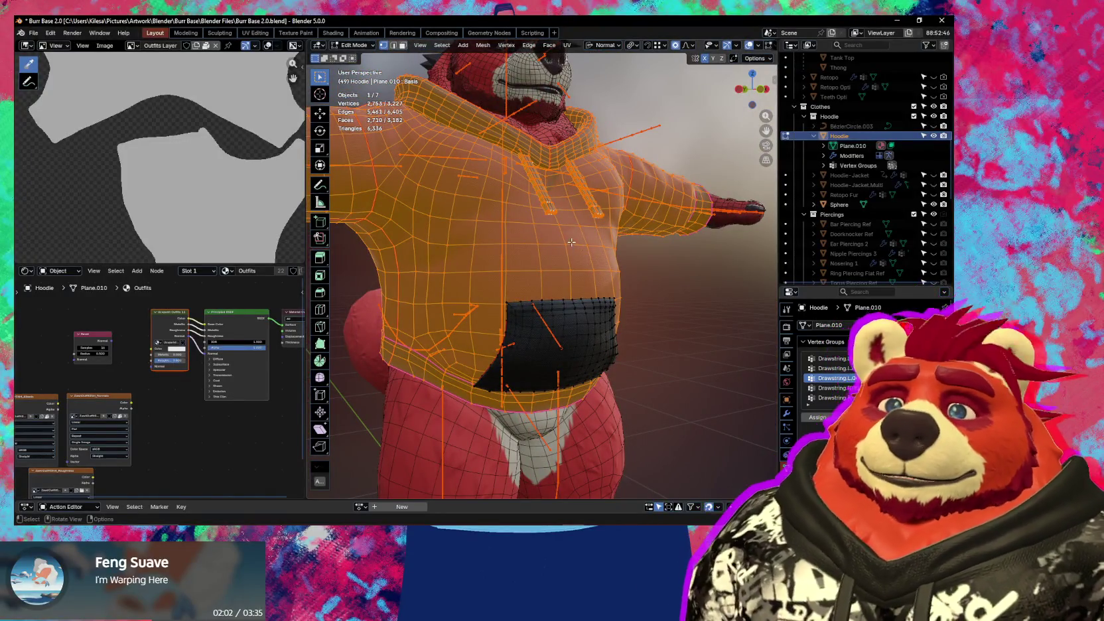
{"action": "scroll", "coordinate": [572, 243], "scroll_direction": "up", "scroll_amount": 2}
{"action": "scroll", "coordinate": [590, 279], "scroll_direction": "up", "scroll_amount": 2}
{"action": "scroll", "coordinate": [611, 318], "scroll_direction": "up", "scroll_amount": 2}
{"action": "key", "text": "ctrl+Tab"}
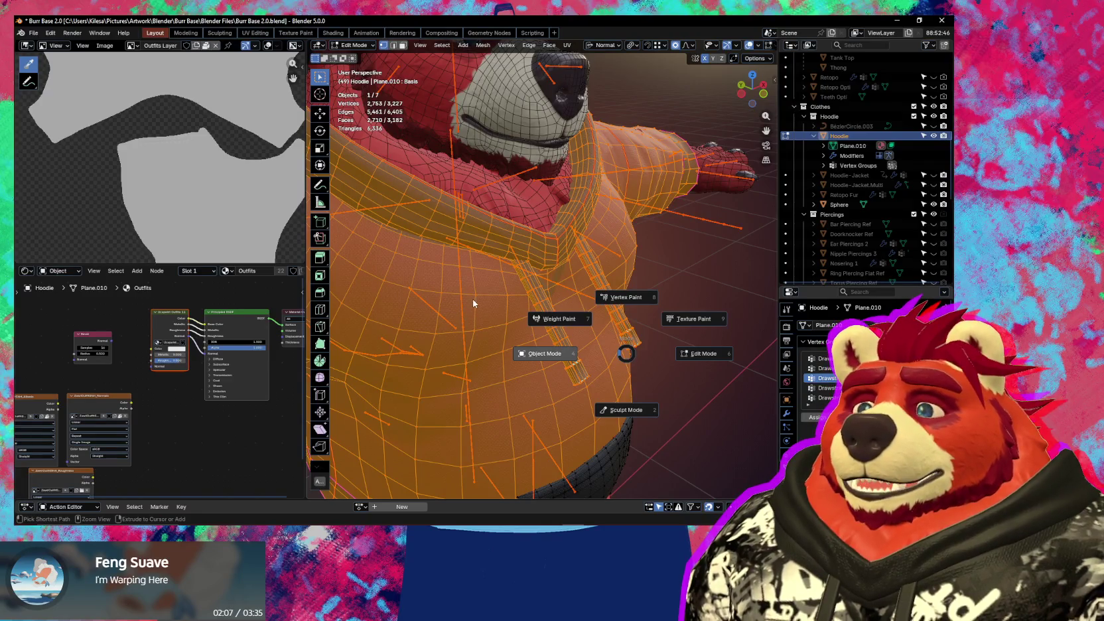
- Put the hoodie in Object Mode, select the Drawstring.R.001 bone and enter Pose Mode
{"action": "left_click", "coordinate": [459, 264]}
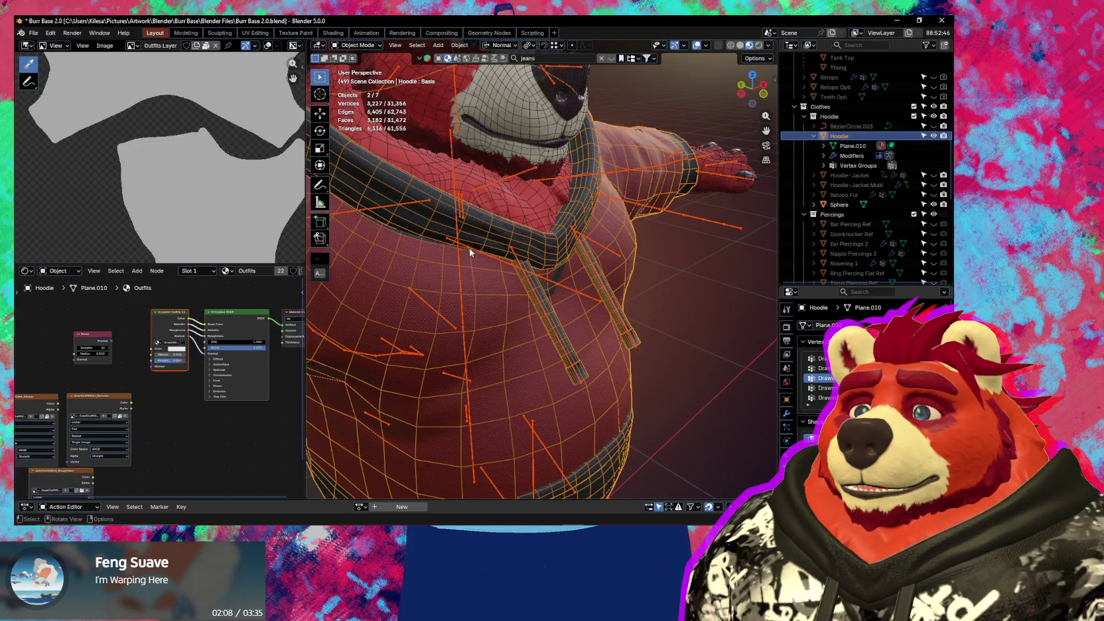
{"action": "scroll", "coordinate": [469, 248], "scroll_direction": "up", "scroll_amount": 2}
{"action": "middle_click_drag", "start_coordinate": [471, 252], "coordinate": [475, 260]}
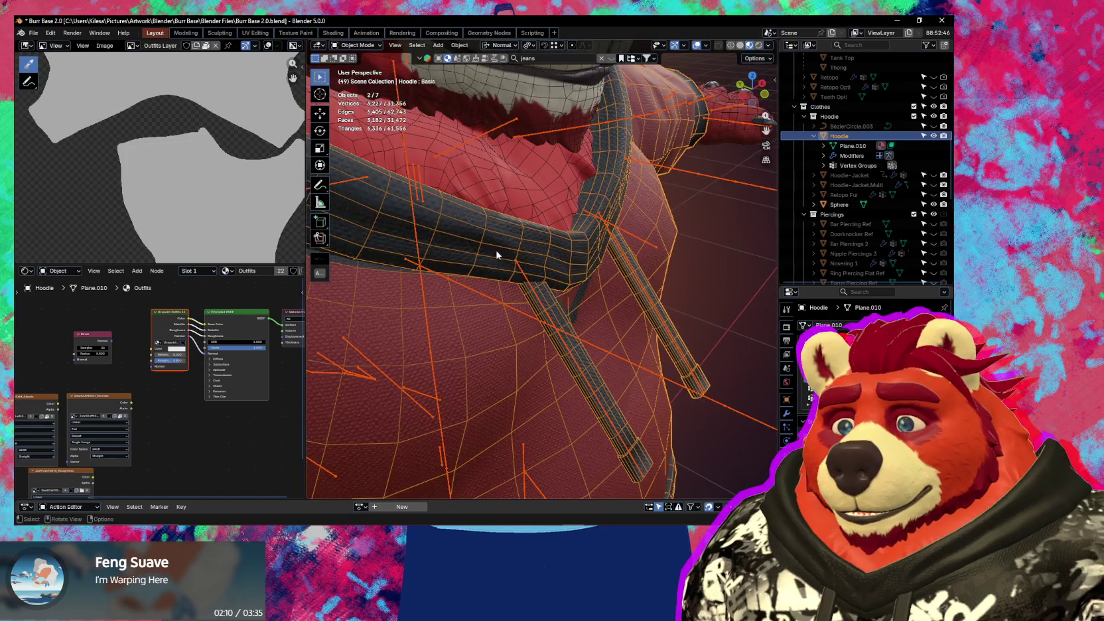
{"action": "left_click", "coordinate": [497, 254]}
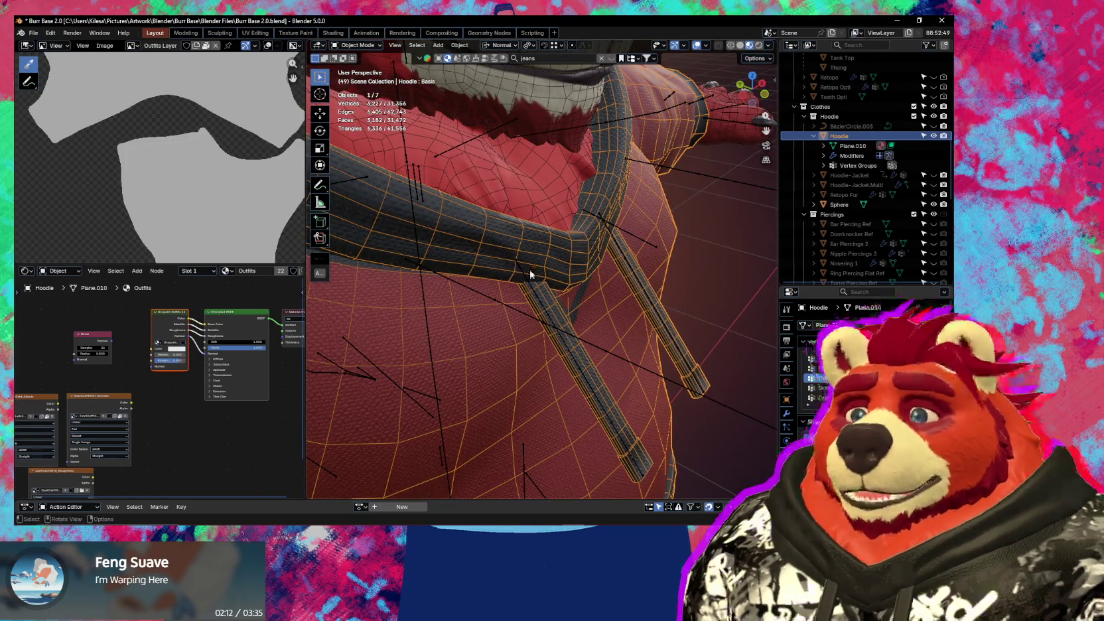
{"action": "left_click", "coordinate": [528, 282], "text": "shift"}
{"action": "key", "text": "ctrl+Tab"}
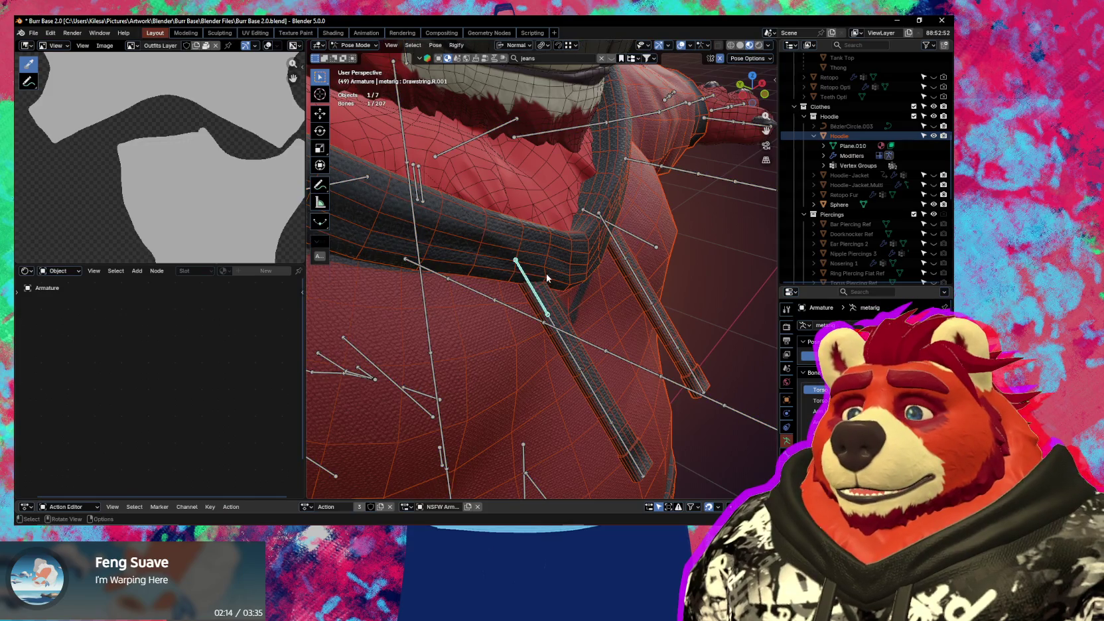
- Rotate the Drawstring.R.001 bone, then trackball-rotate it so the drawstrings hang straighter
{"action": "key", "text": "r"}
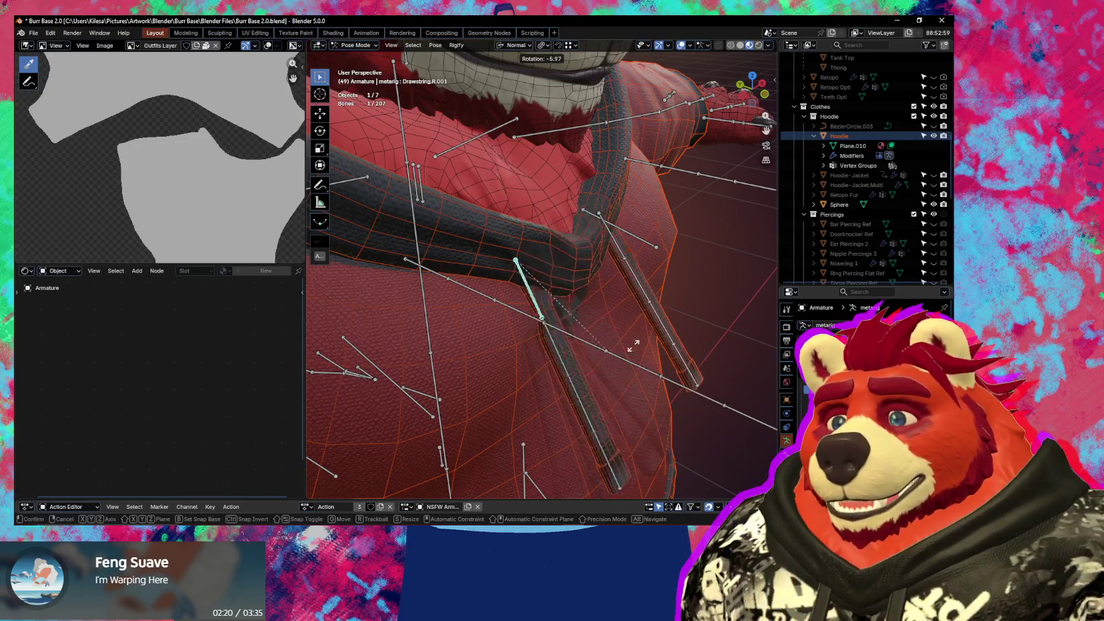
{"action": "left_click", "coordinate": [611, 332]}
{"action": "middle_click_drag", "start_coordinate": [611, 333], "coordinate": [564, 321]}
{"action": "key", "text": "r"}
{"action": "key", "text": "r"}
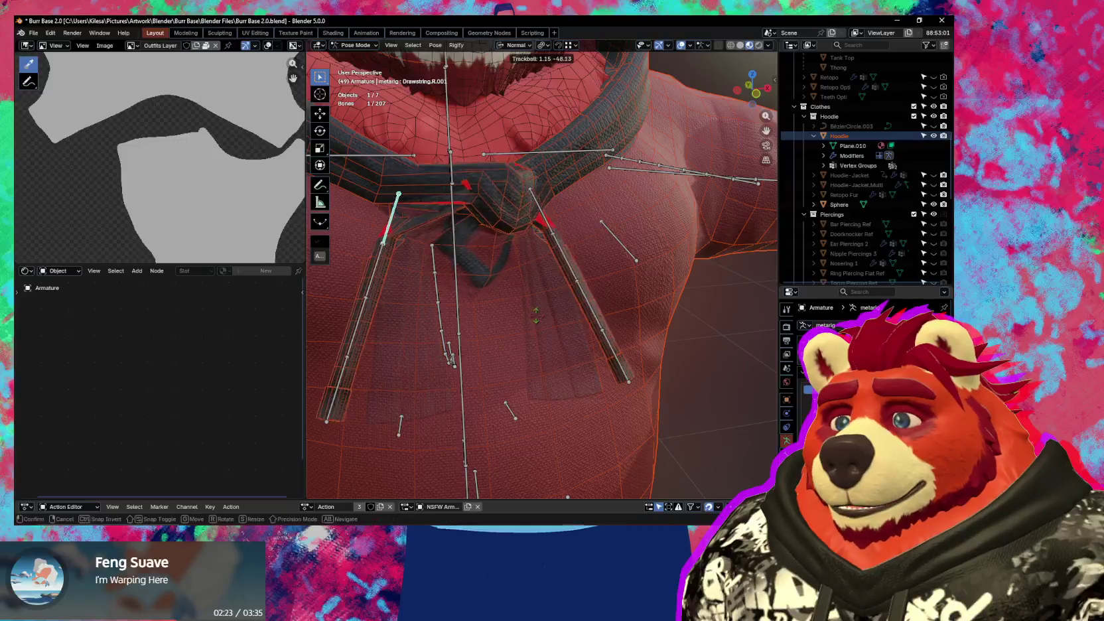
{"action": "left_click", "coordinate": [530, 318]}
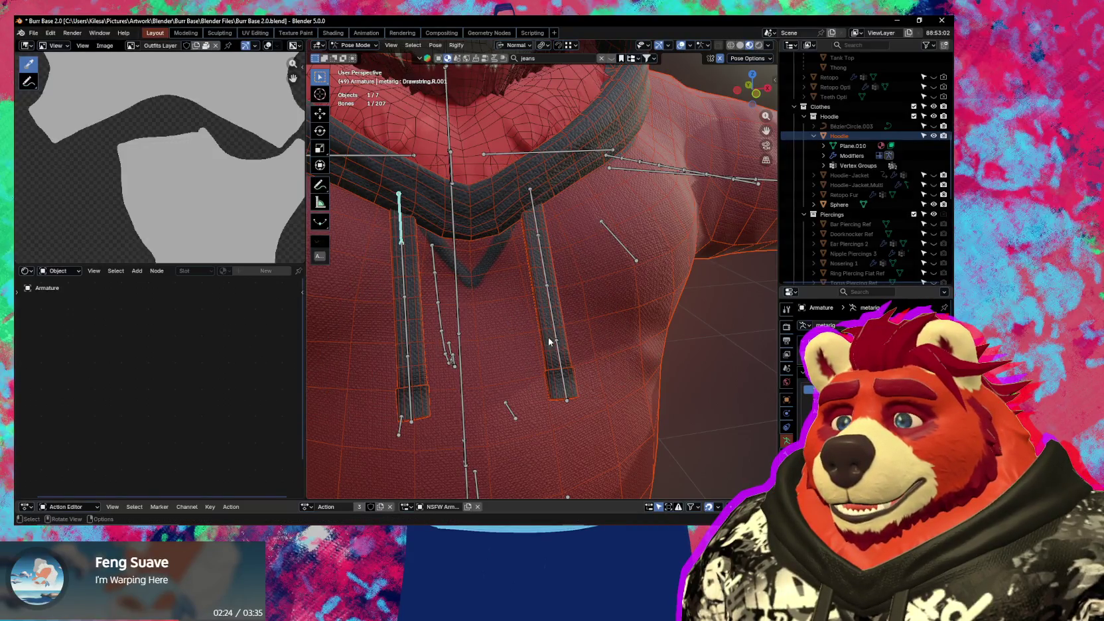
- Return the armature to Object Mode, then put the hoodie mesh into Weight Paint mode
{"action": "key", "text": "Tab"}
{"action": "scroll", "coordinate": [551, 345], "scroll_direction": "down", "scroll_amount": 2}
{"action": "key", "text": "ctrl+Tab"}
{"action": "left_click", "coordinate": [404, 349]}
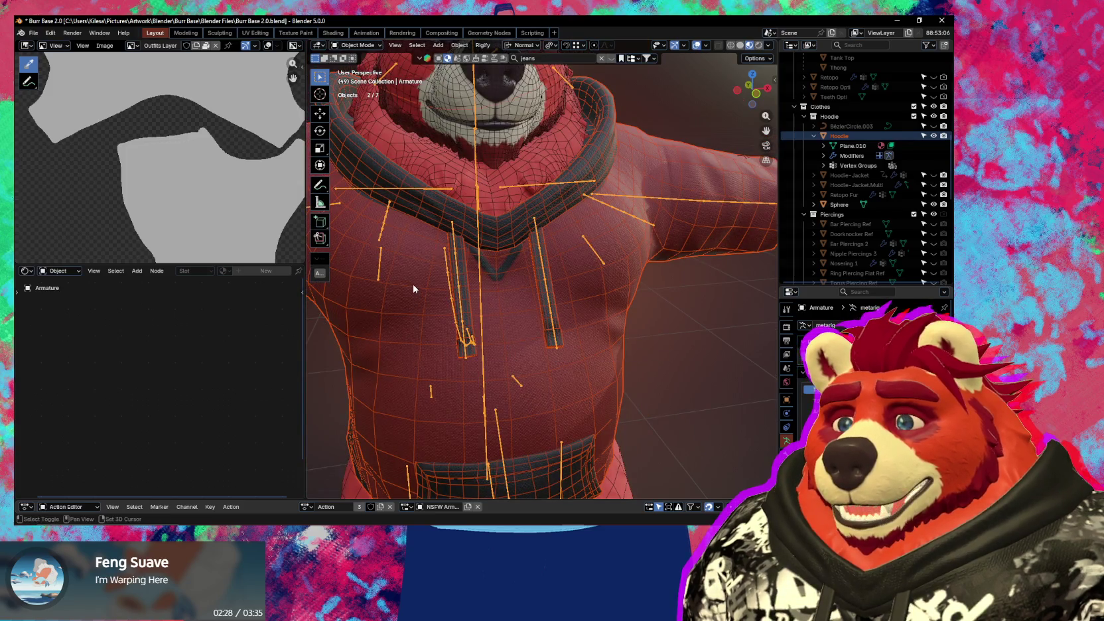
{"action": "left_click", "coordinate": [413, 289], "text": "shift"}
{"action": "key", "text": "ctrl+Tab"}
{"action": "left_click", "coordinate": [435, 296]}
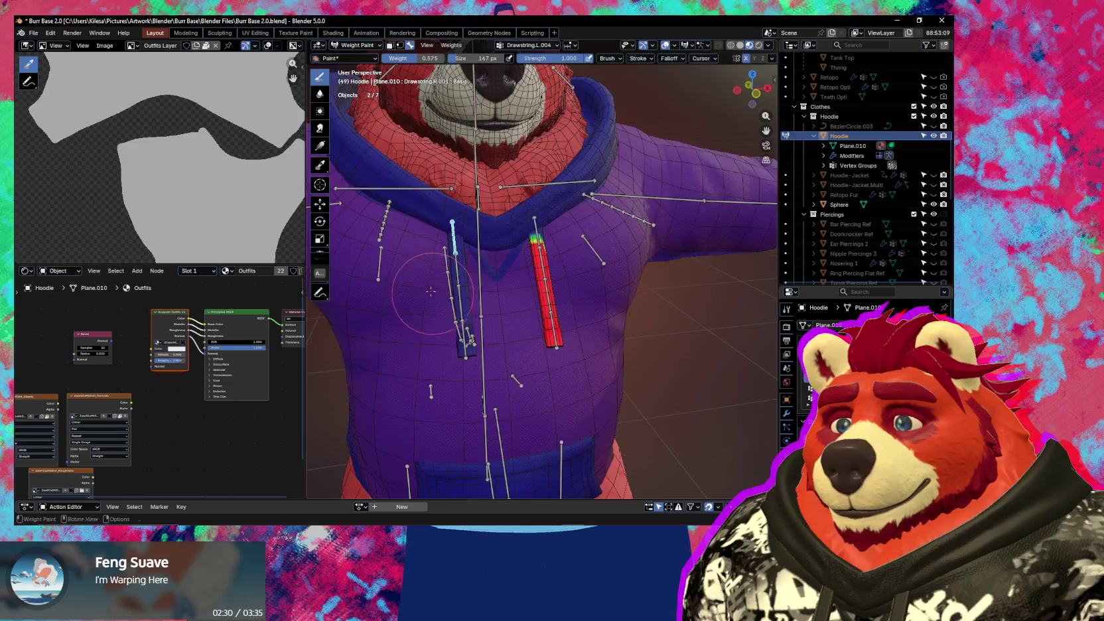
- Enter Edit Mode on the hoodie and step through the drawstring vertex groups
{"action": "middle_click_drag", "start_coordinate": [541, 323], "coordinate": [534, 327]}
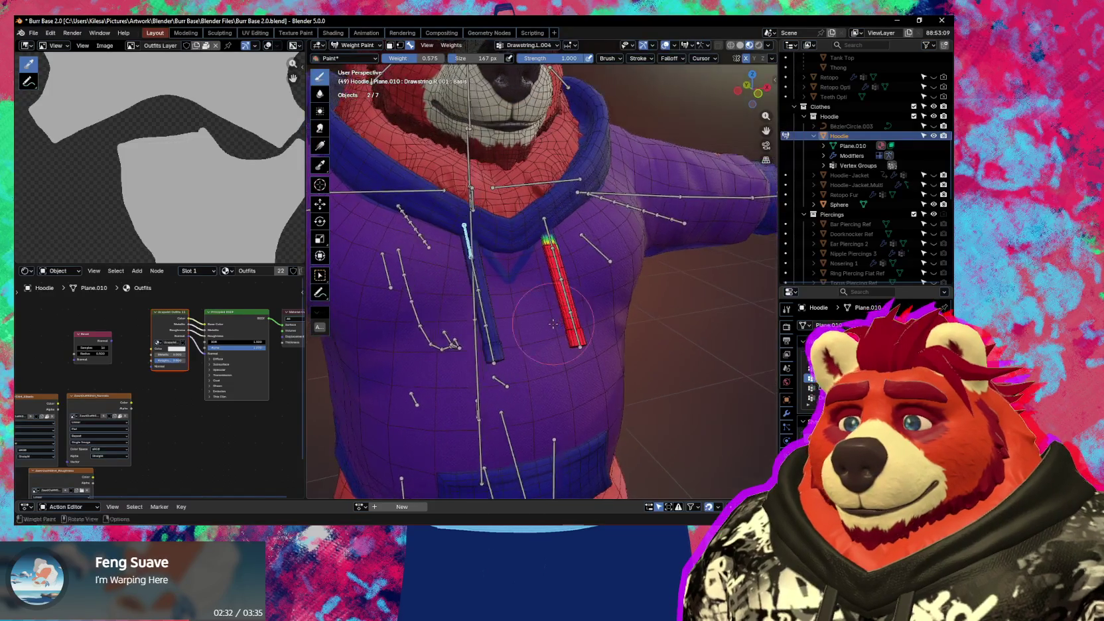
{"action": "key", "text": "Tab"}
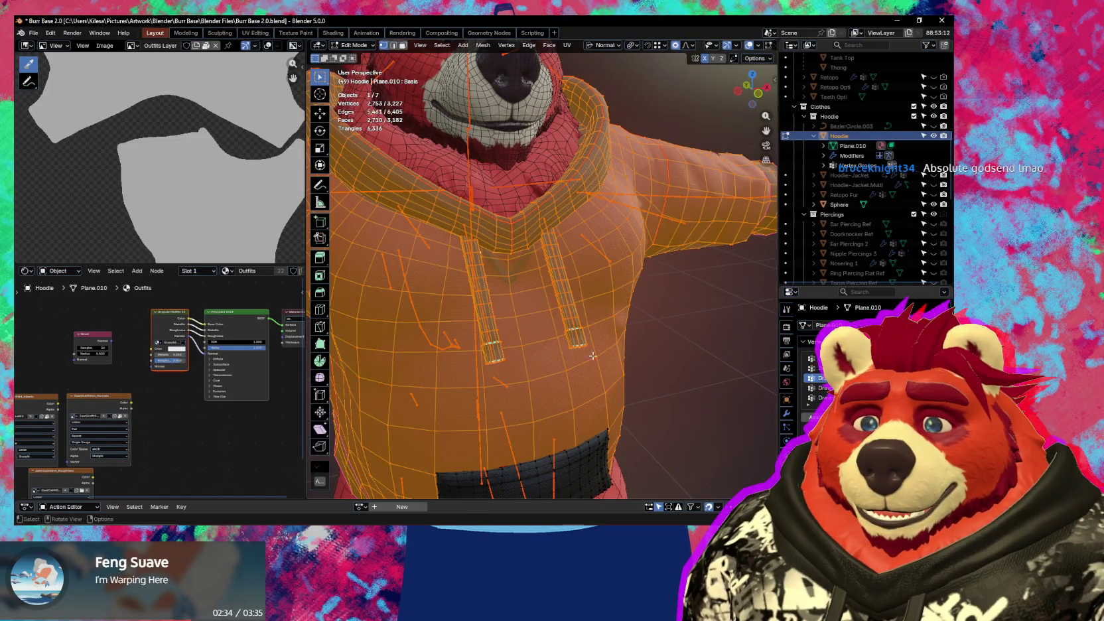
{"action": "left_click", "coordinate": [823, 397]}
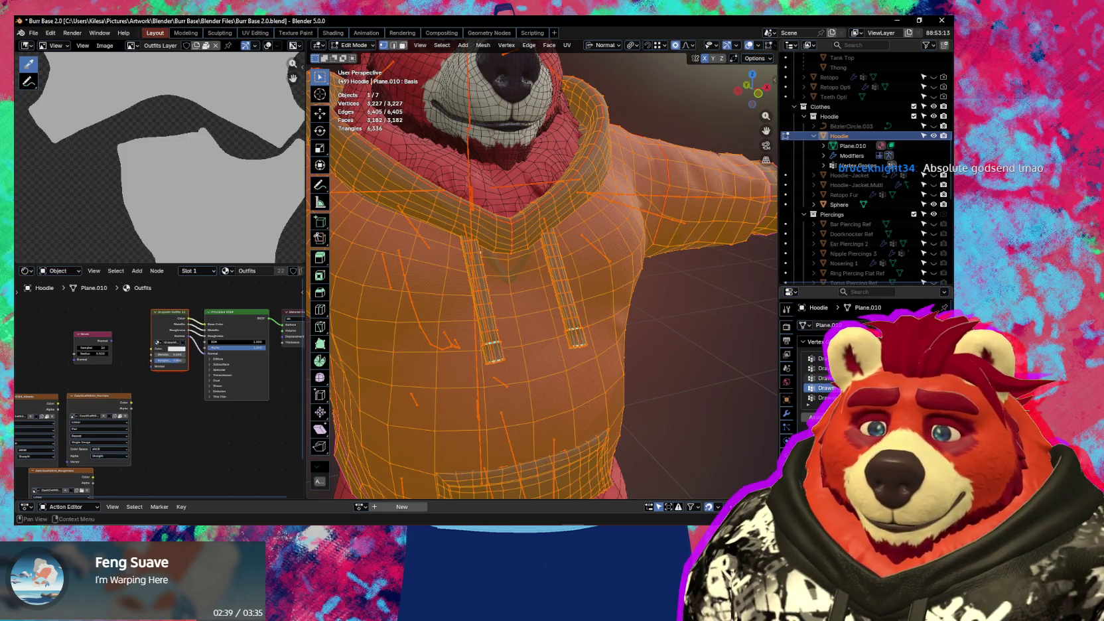
{"action": "left_click", "coordinate": [821, 368]}
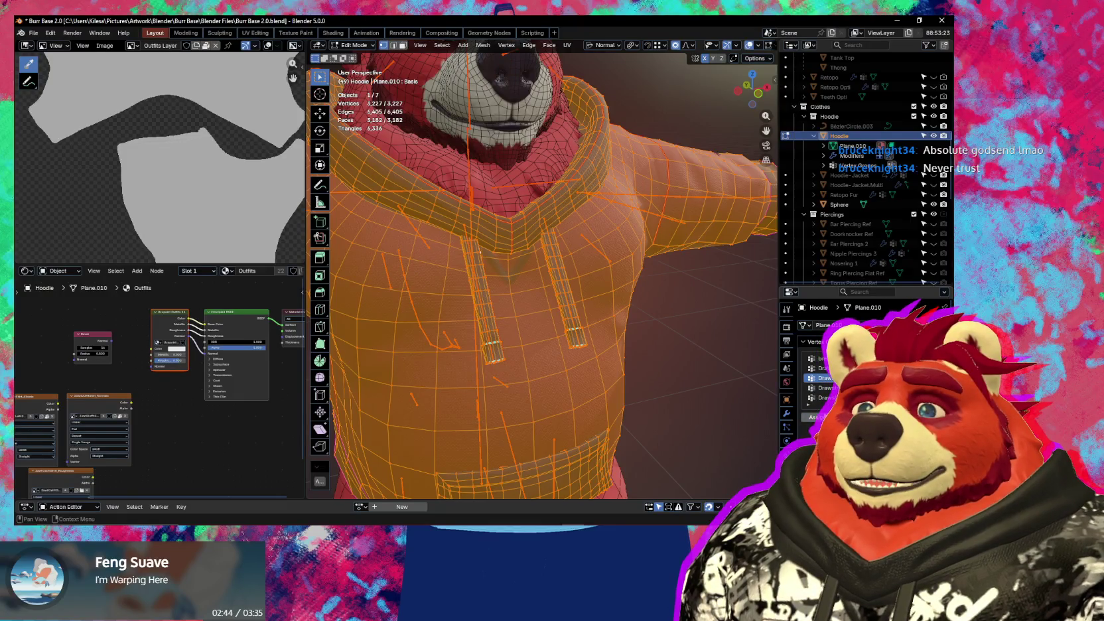
{"action": "left_click", "coordinate": [821, 397]}
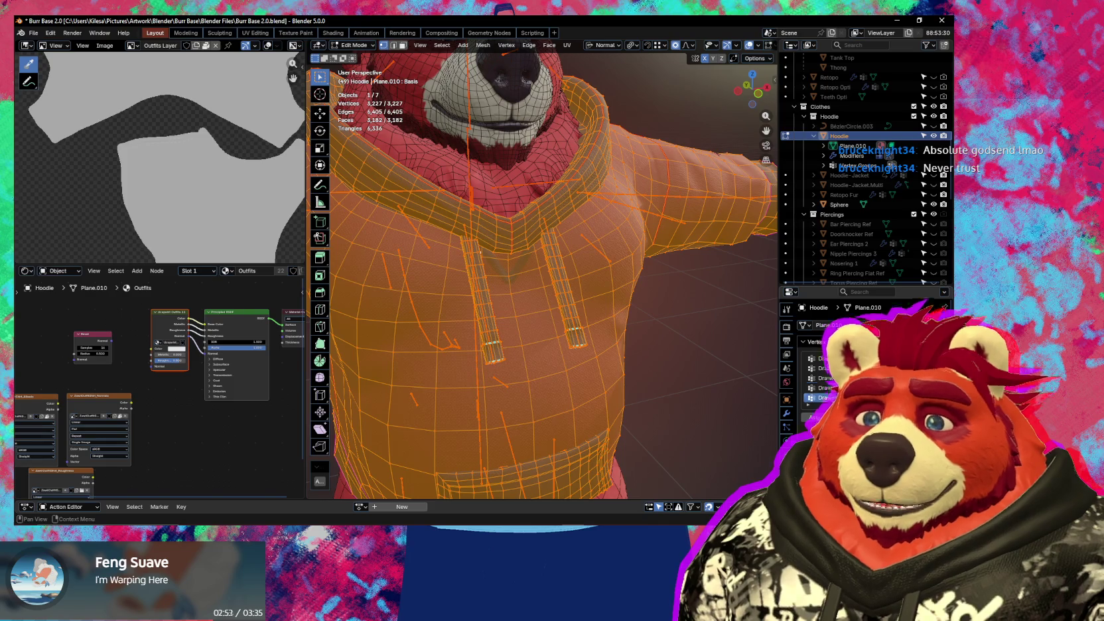
- In Weight Paint, test a drawstring bone rotation, cancel it, and return to Edit Mode
{"action": "middle_click_drag", "start_coordinate": [629, 348], "coordinate": [575, 338]}
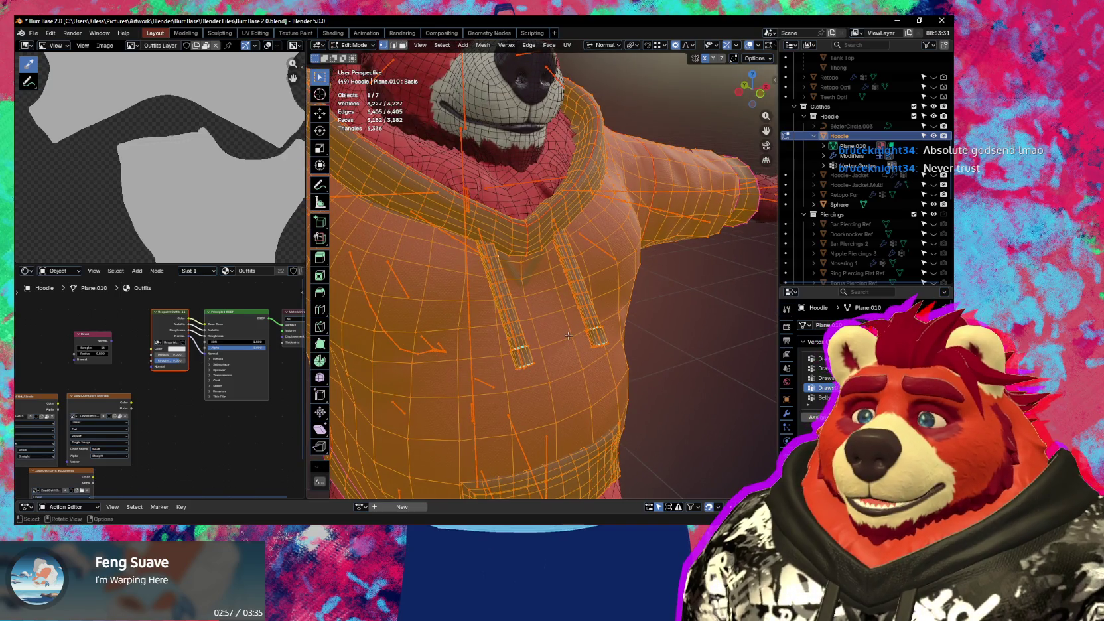
{"action": "key", "text": "ctrl+Tab"}
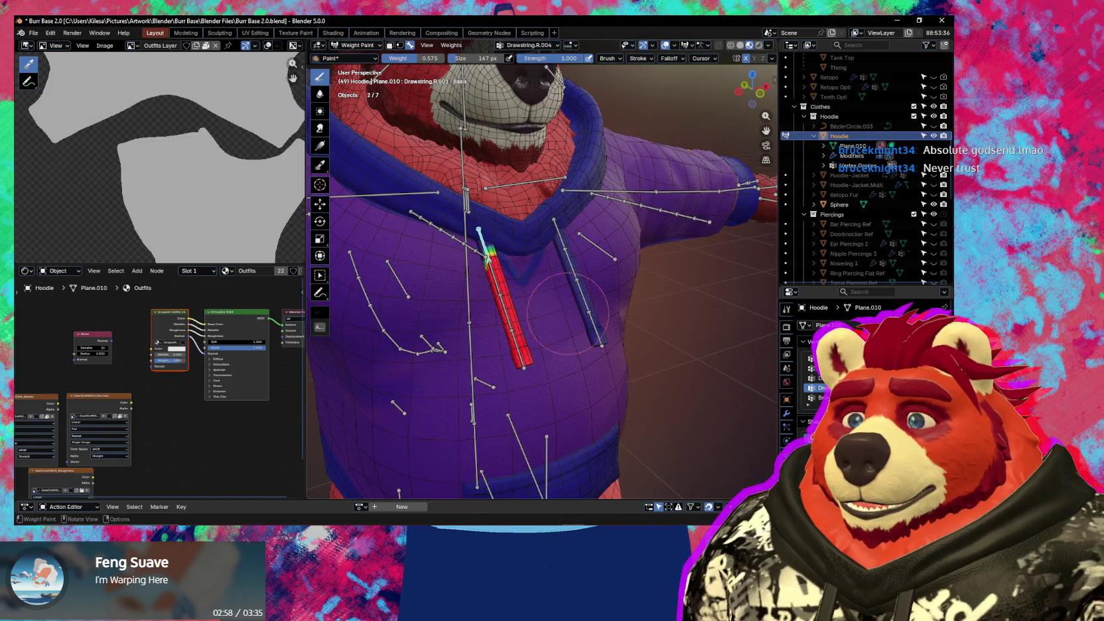
{"action": "key", "text": "r"}
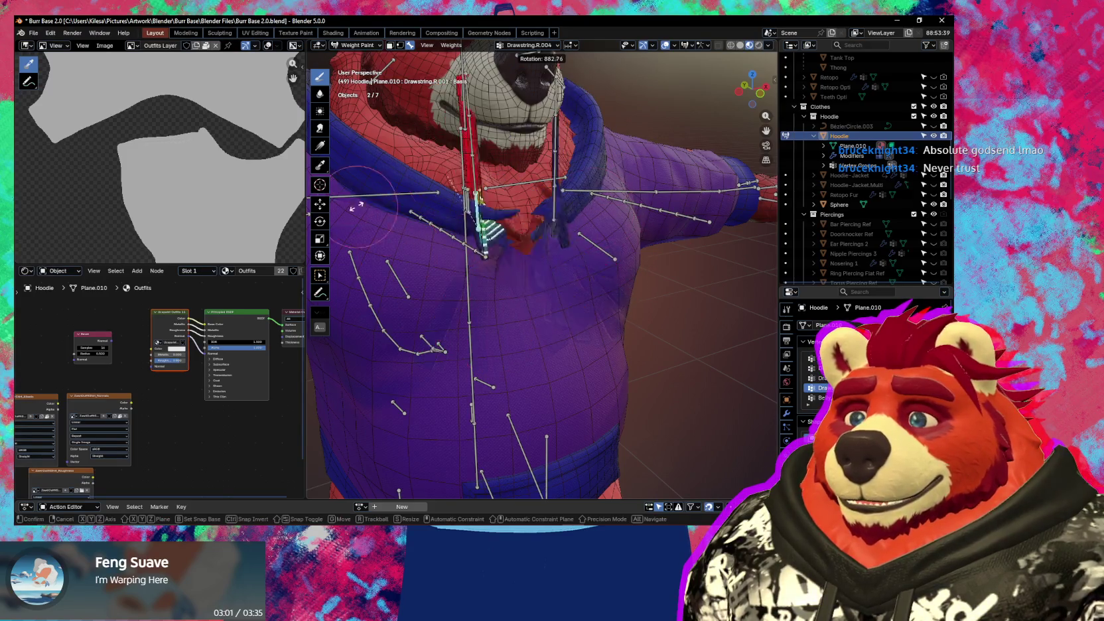
{"action": "right_click", "coordinate": [636, 322]}
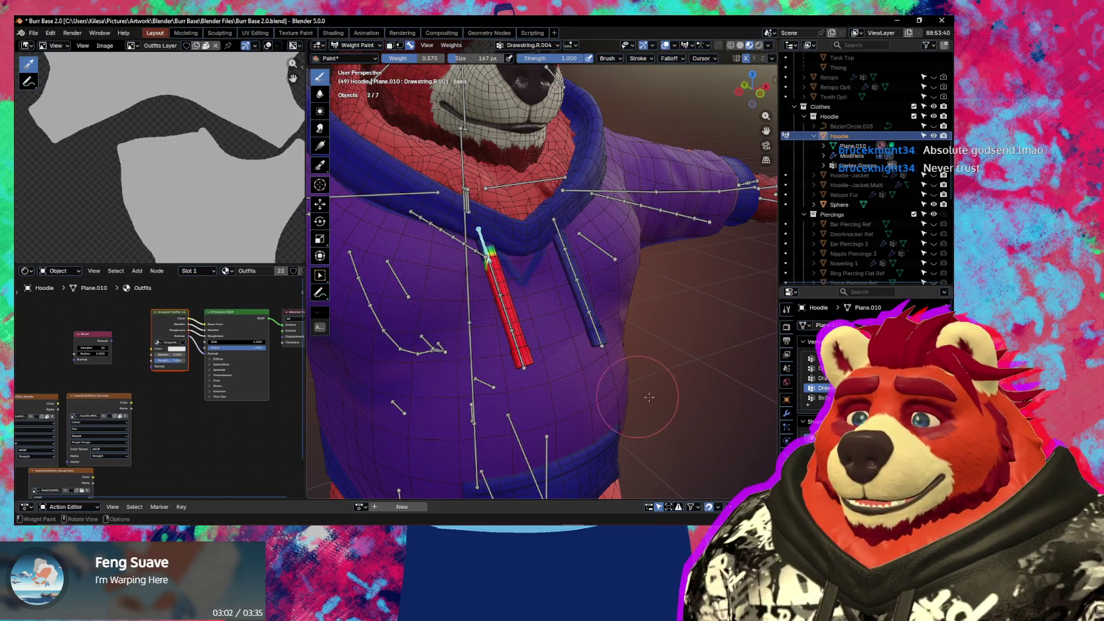
{"action": "key", "text": "Tab"}
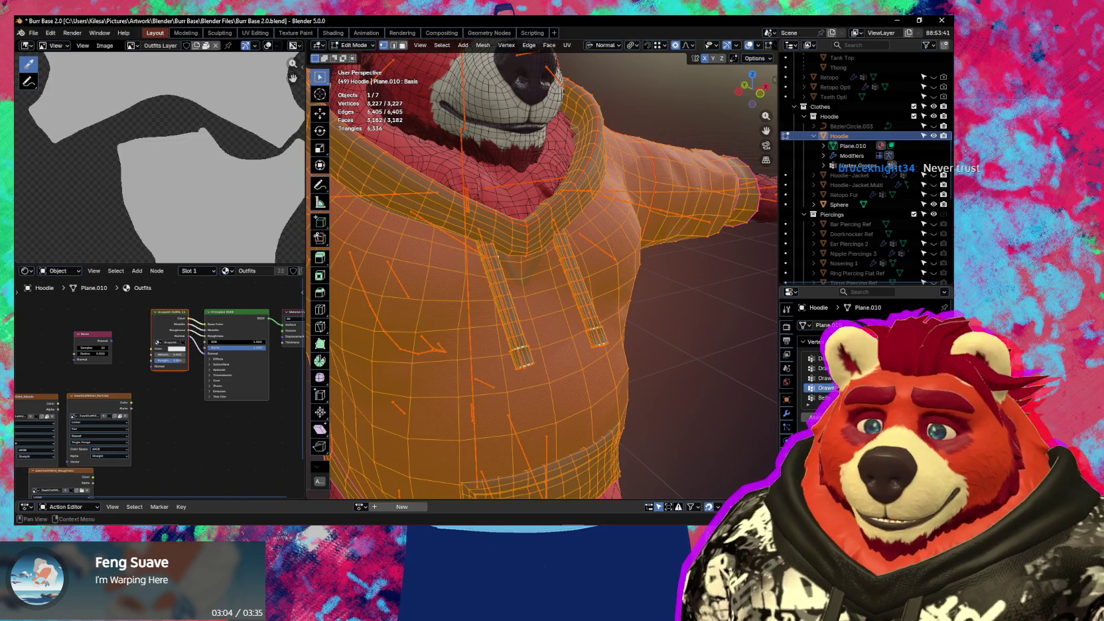
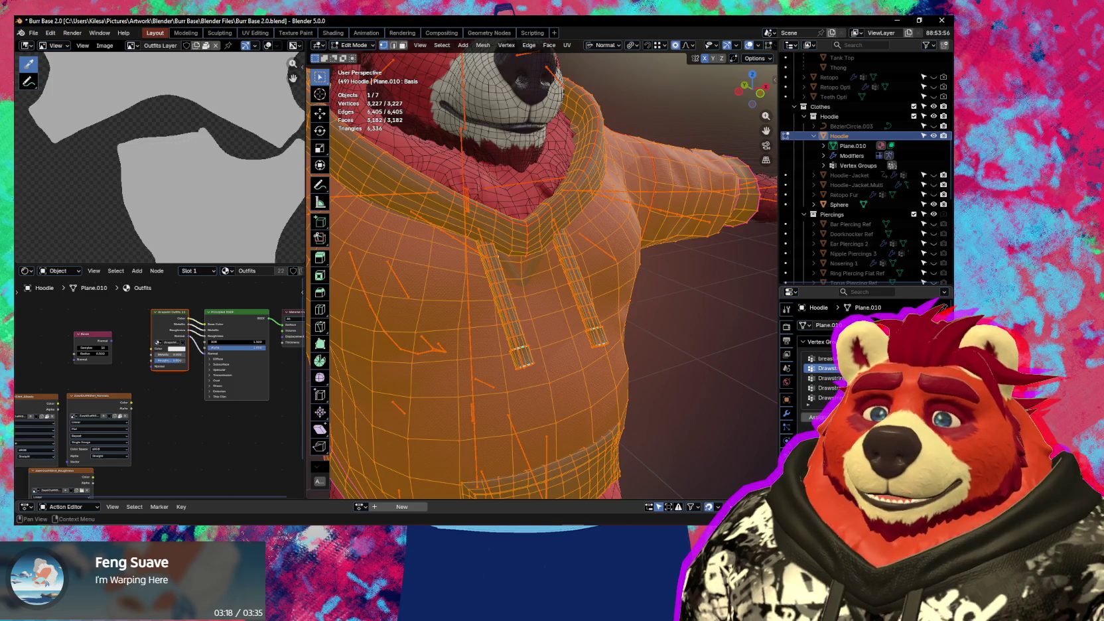
- Zoom in on the hoodie collar and switch the hoodie into Weight Paint mode
{"action": "middle_click_drag", "start_coordinate": [547, 328], "coordinate": [536, 330]}
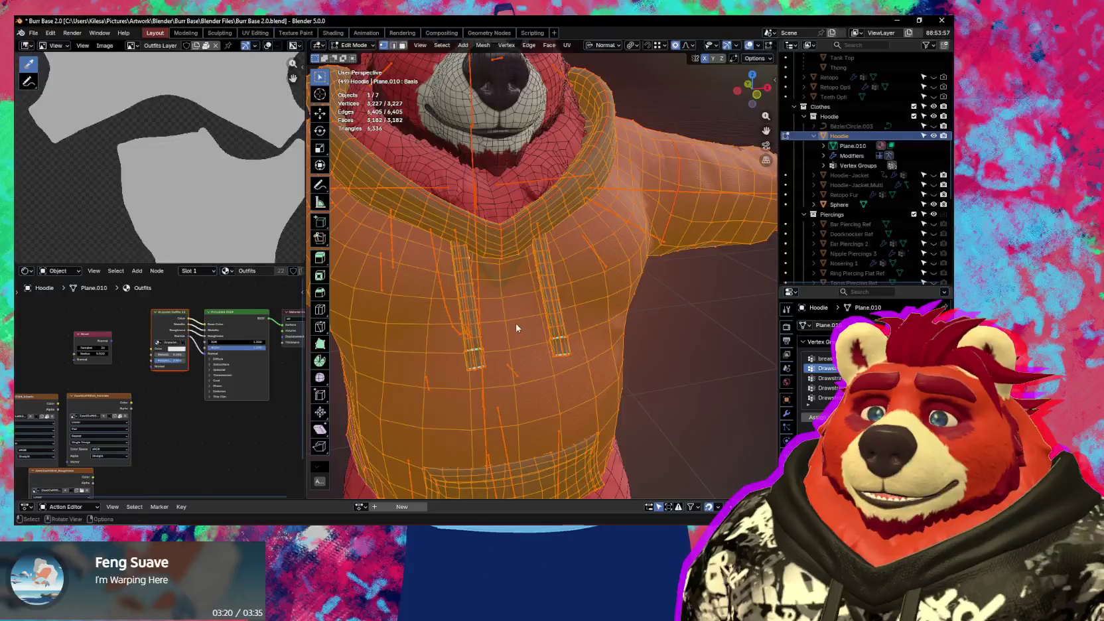
{"action": "scroll", "coordinate": [575, 342], "scroll_direction": "up", "scroll_amount": 2}
{"action": "scroll", "coordinate": [578, 342], "scroll_direction": "up", "scroll_amount": 2}
{"action": "scroll", "coordinate": [578, 342], "scroll_direction": "up", "scroll_amount": 2}
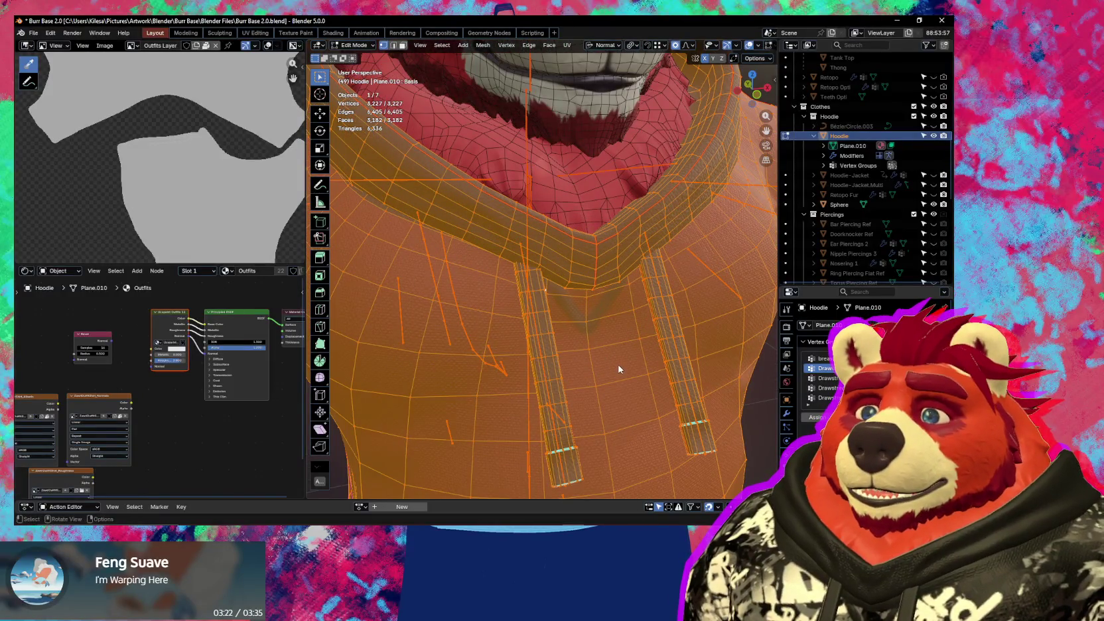
{"action": "key", "text": "ctrl+Tab"}
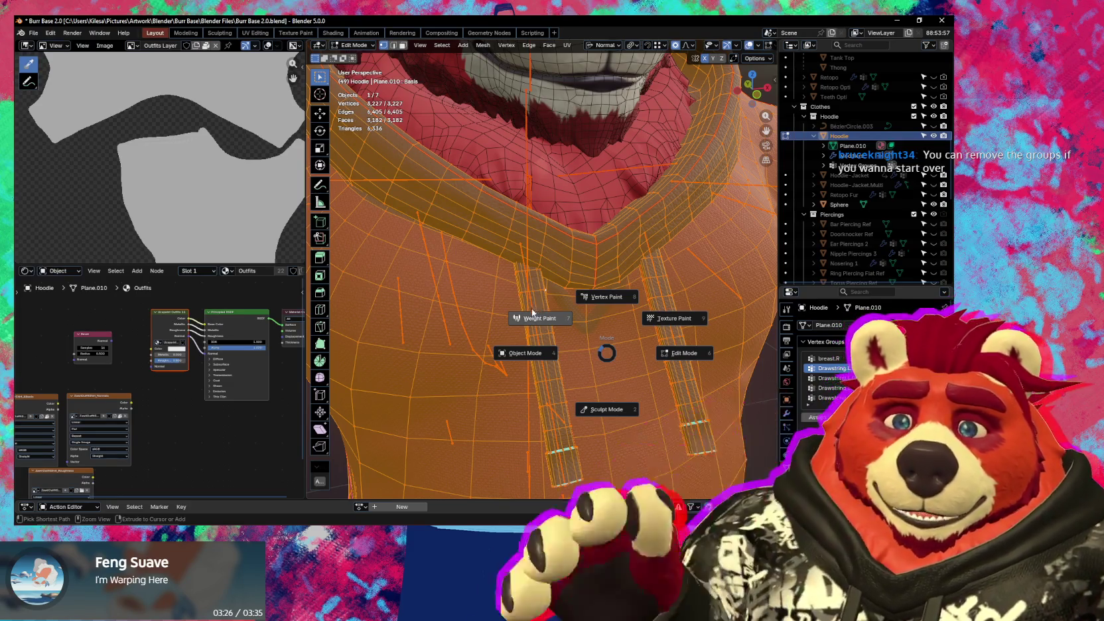
{"action": "left_click", "coordinate": [531, 309]}
- Test-rotate a drawstring bone to check how the drawstrings deform
{"action": "middle_click_drag", "start_coordinate": [531, 306], "coordinate": [597, 305]}
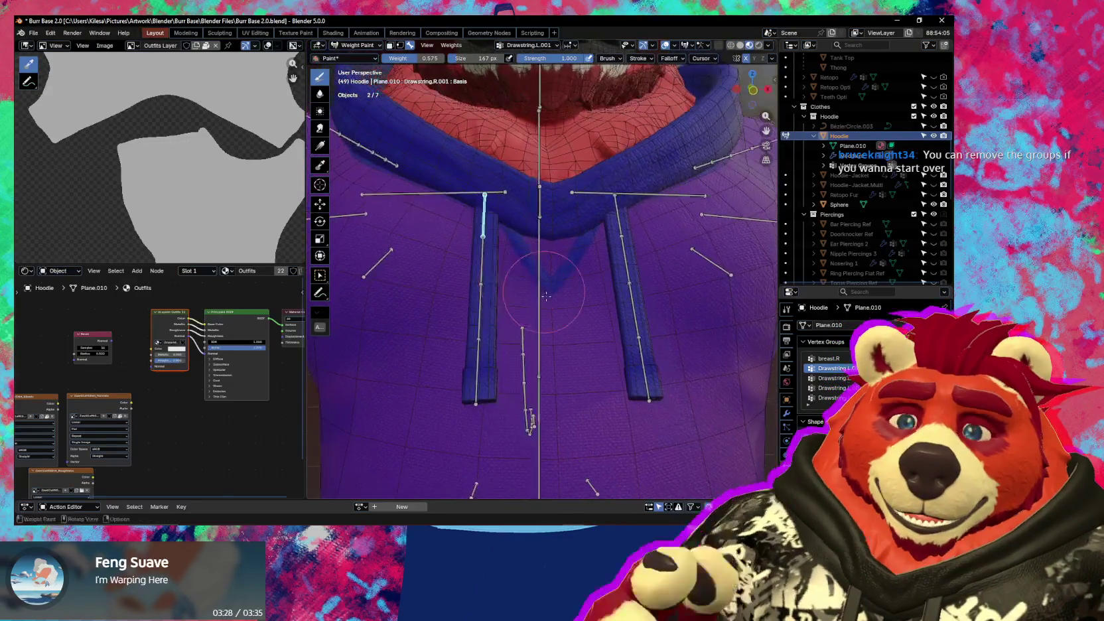
{"action": "key", "text": "r"}
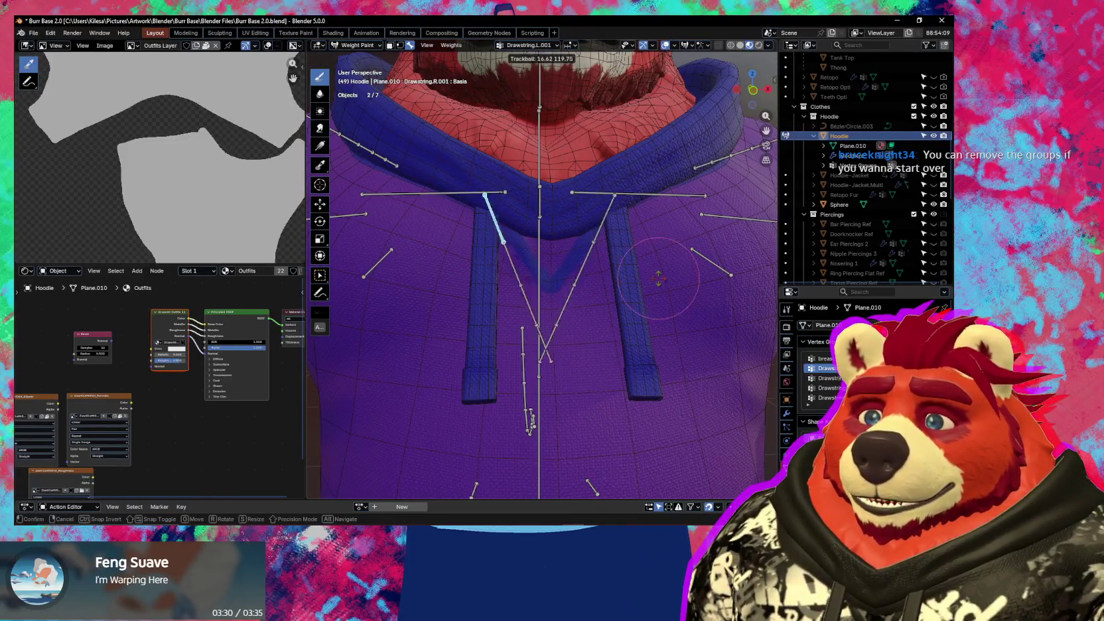
{"action": "left_click", "coordinate": [524, 262]}
{"action": "mouse_move", "coordinate": [524, 262]}
{"action": "middle_mouse_down"}
{"action": "mouse_move", "coordinate": [552, 262]}
{"action": "mouse_move", "coordinate": [511, 285]}
{"action": "middle_mouse_up"}
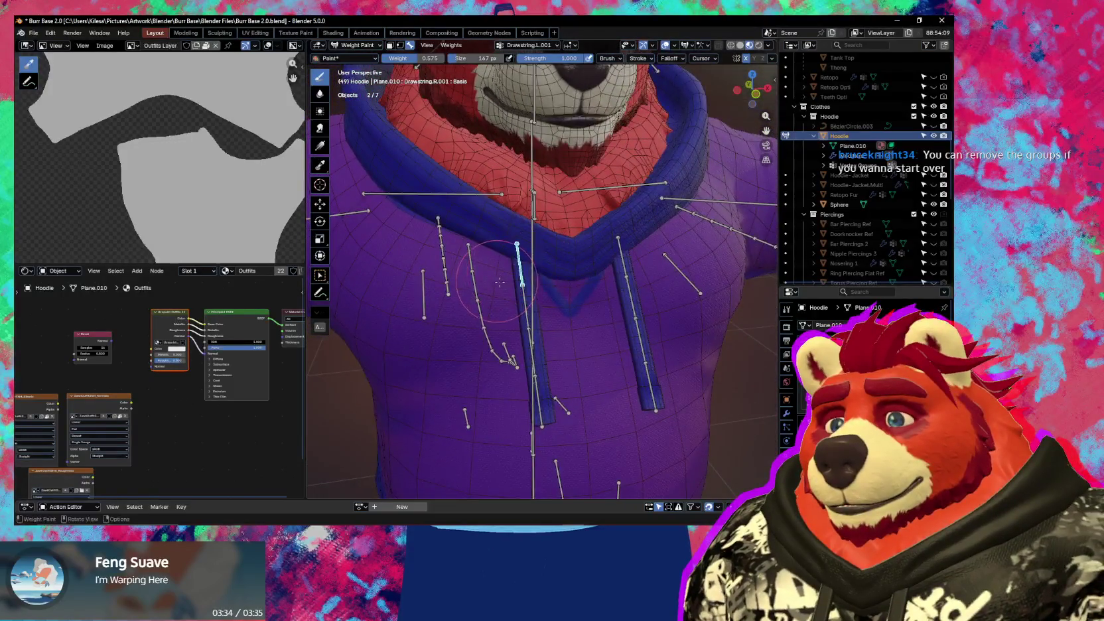
- Select the chest bone to show its Chest weights, trial-rotate it, then cancel back to rest pose
{"action": "left_click", "coordinate": [529, 248], "text": "ctrl"}
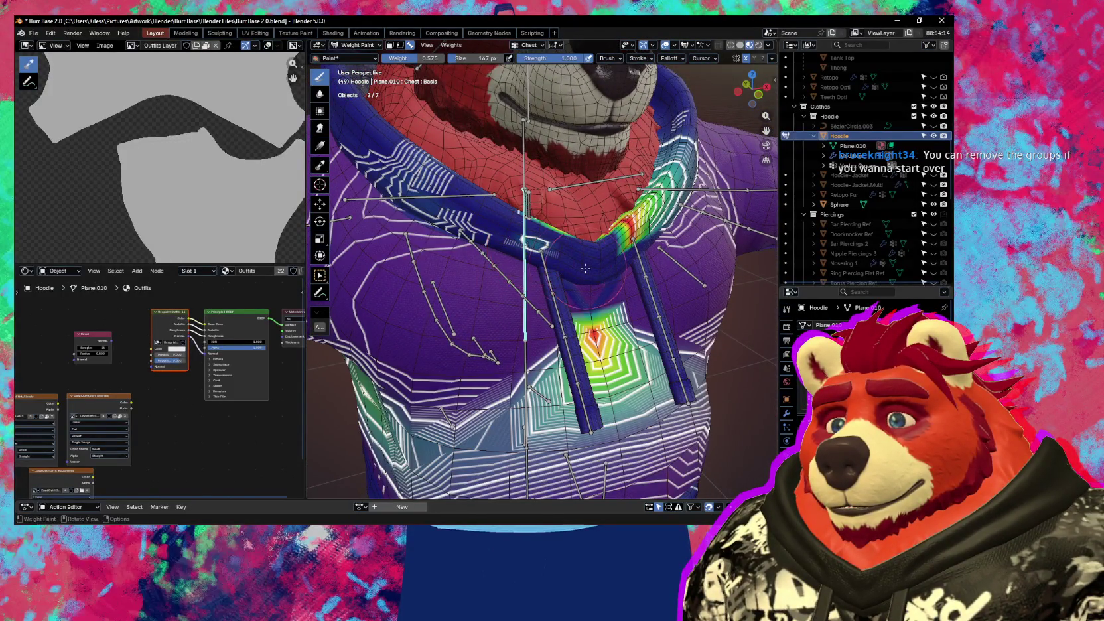
{"action": "key", "text": "r"}
{"action": "key", "text": "r"}
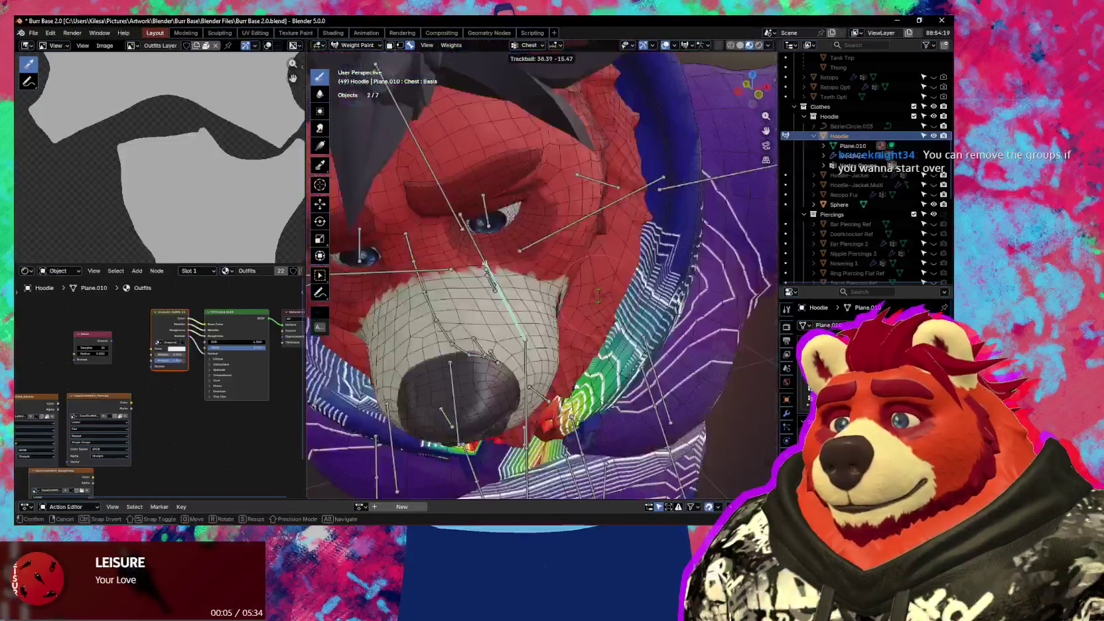
{"action": "key", "text": "Escape"}
{"action": "middle_click_drag", "start_coordinate": [585, 263], "coordinate": [550, 266]}
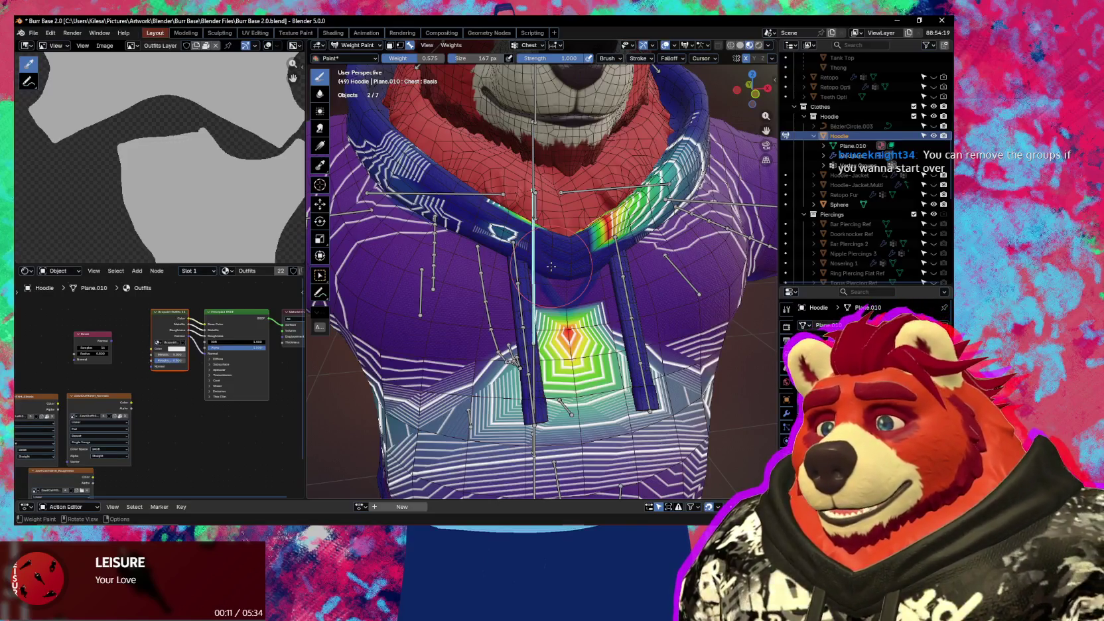
{"action": "mouse_move", "coordinate": [551, 266]}
{"action": "middle_mouse_down"}
{"action": "mouse_move", "coordinate": [578, 262]}
{"action": "mouse_move", "coordinate": [549, 260]}
{"action": "middle_mouse_up"}
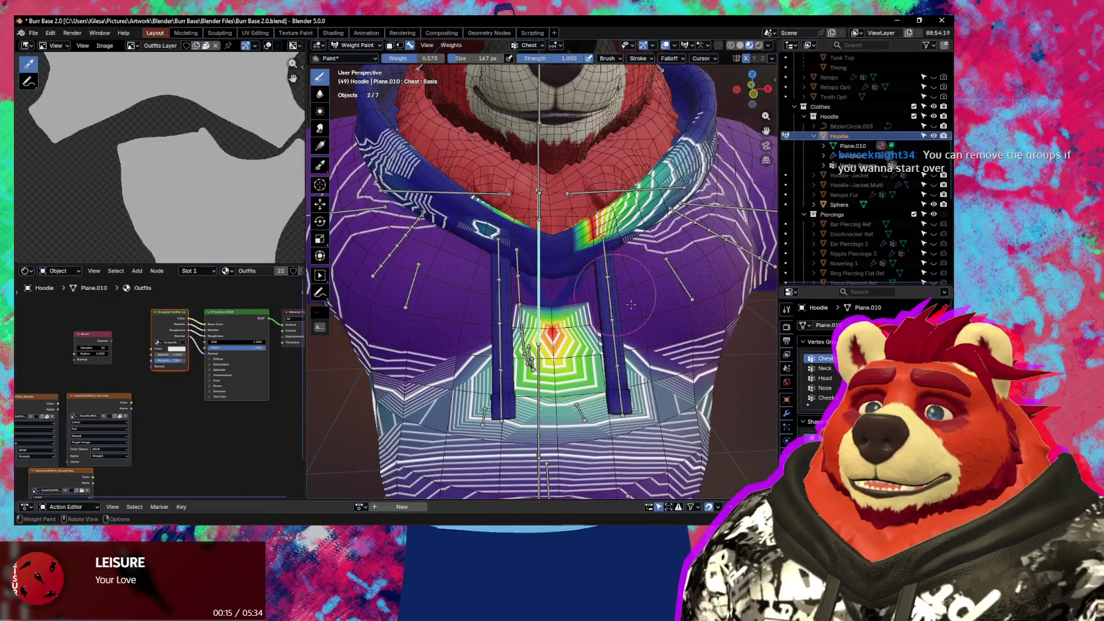
{"action": "mouse_move", "coordinate": [632, 306]}
{"action": "middle_mouse_down"}
{"action": "mouse_move", "coordinate": [504, 286]}
{"action": "mouse_move", "coordinate": [521, 289]}
{"action": "middle_mouse_up"}
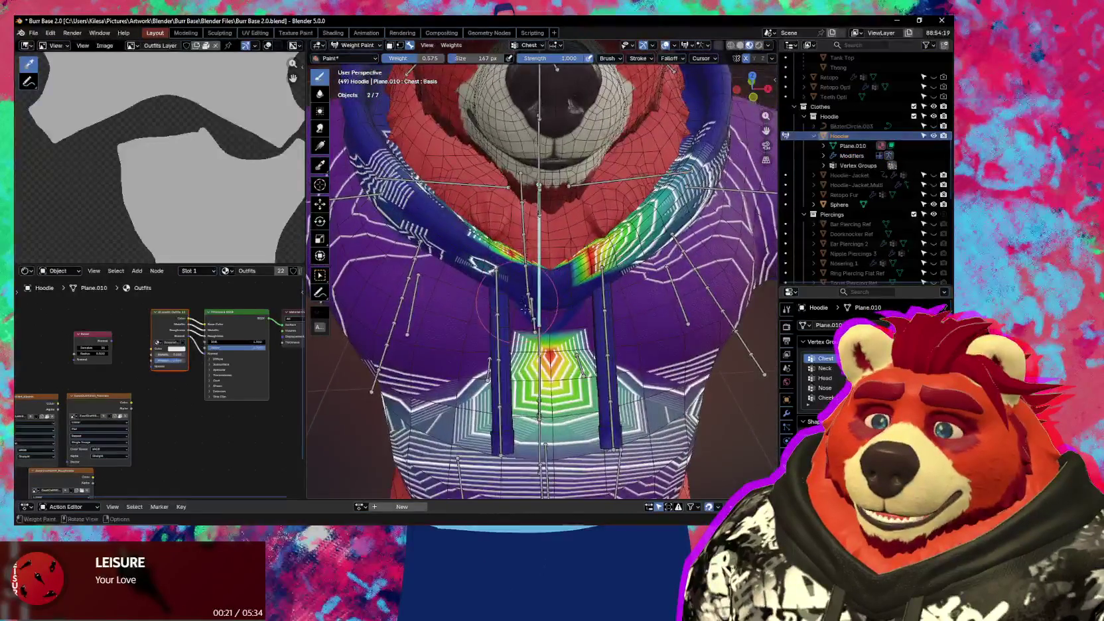
{"action": "middle_click_drag", "start_coordinate": [521, 290], "coordinate": [562, 248]}
- Run Symmetrize Selected Bones' Groups from Quick Favorites, mirroring left to right
{"action": "key", "text": "q"}
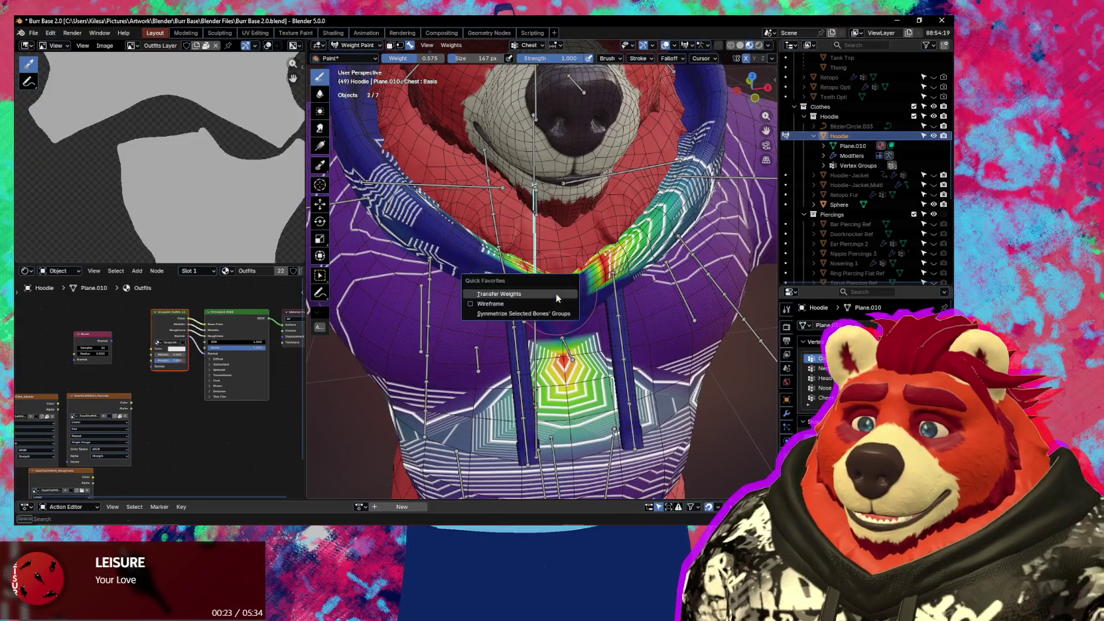
{"action": "left_click", "coordinate": [555, 313]}
{"action": "mouse_move", "coordinate": [554, 318]}
{"action": "middle_mouse_down"}
{"action": "mouse_move", "coordinate": [520, 280]}
{"action": "mouse_move", "coordinate": [563, 307]}
{"action": "mouse_move", "coordinate": [522, 237]}
{"action": "mouse_move", "coordinate": [502, 311]}
{"action": "mouse_move", "coordinate": [637, 310]}
{"action": "mouse_move", "coordinate": [474, 296]}
{"action": "mouse_move", "coordinate": [585, 267]}
{"action": "middle_mouse_up"}
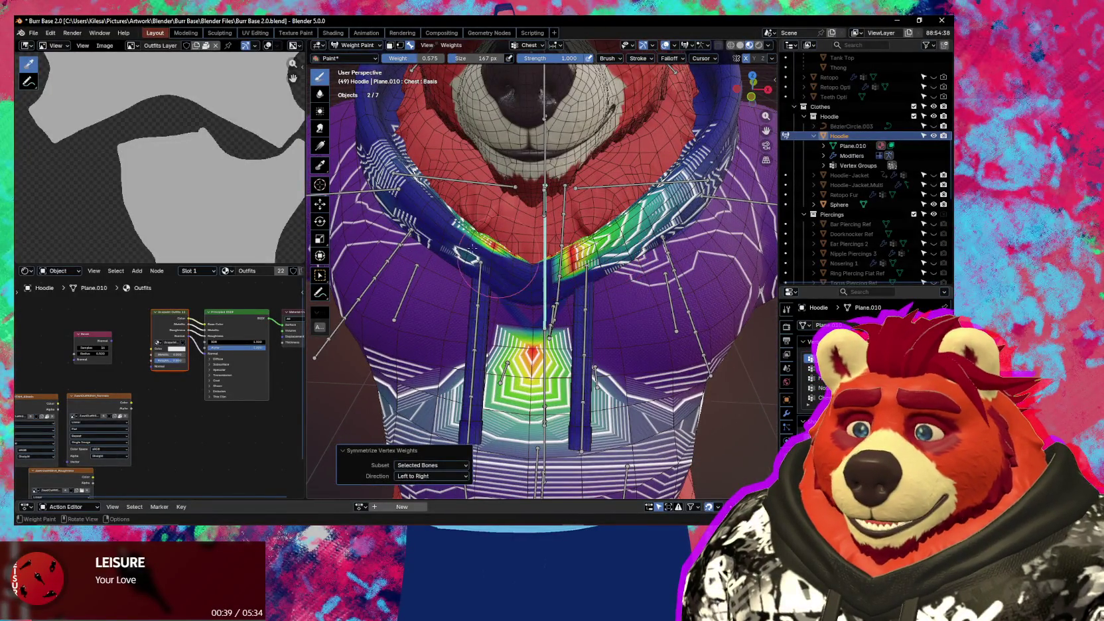
- Strengthen the Chest weights on the collar and drawstrings, checking them from several angles
{"action": "key", "text": "ctrl+z"}
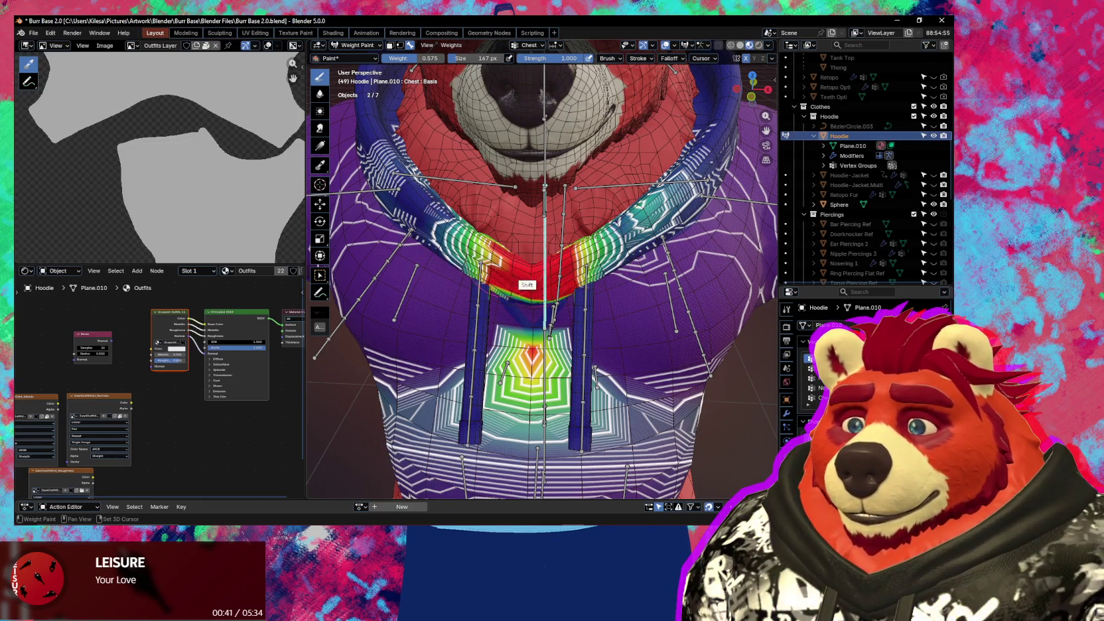
{"action": "middle_click_drag", "start_coordinate": [476, 269], "coordinate": [561, 292]}
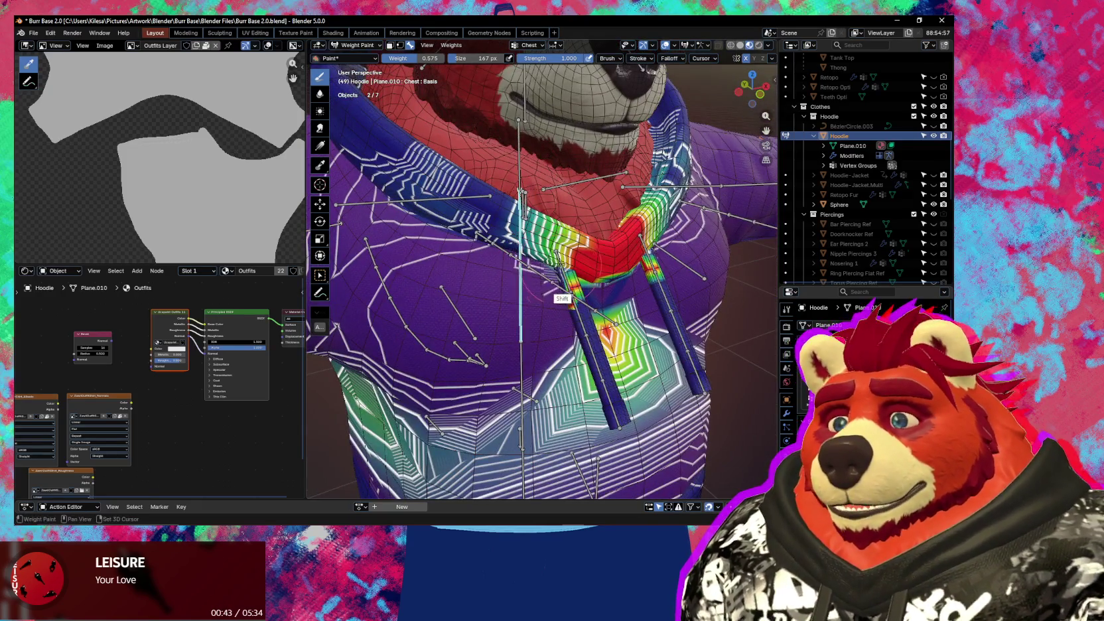
{"action": "middle_click_drag", "start_coordinate": [564, 325], "coordinate": [545, 413]}
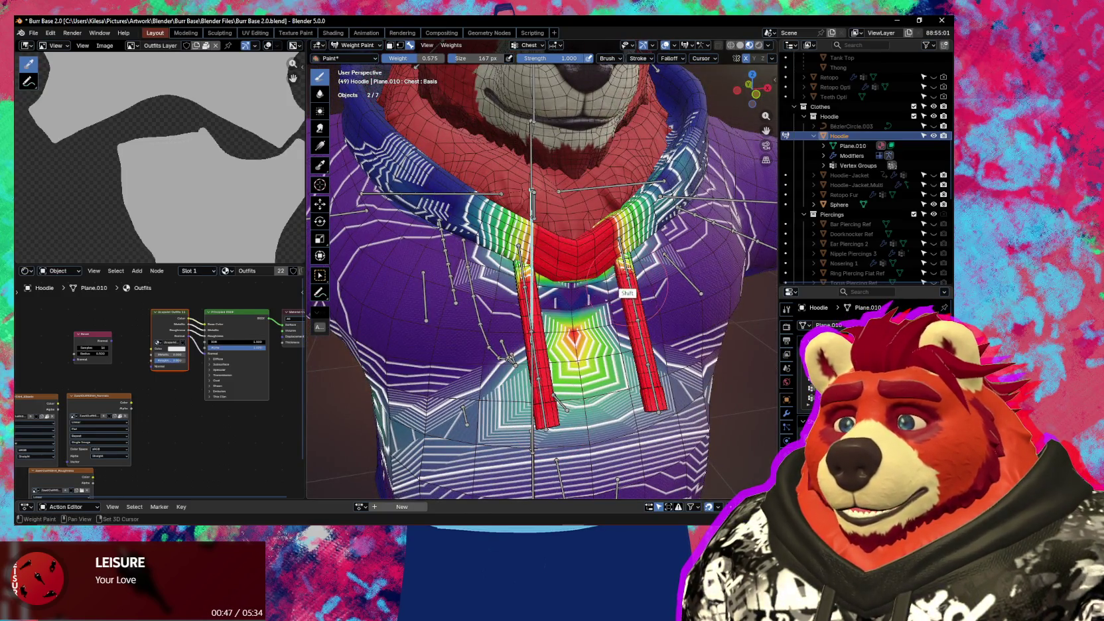
{"action": "middle_click_drag", "start_coordinate": [624, 289], "coordinate": [583, 233]}
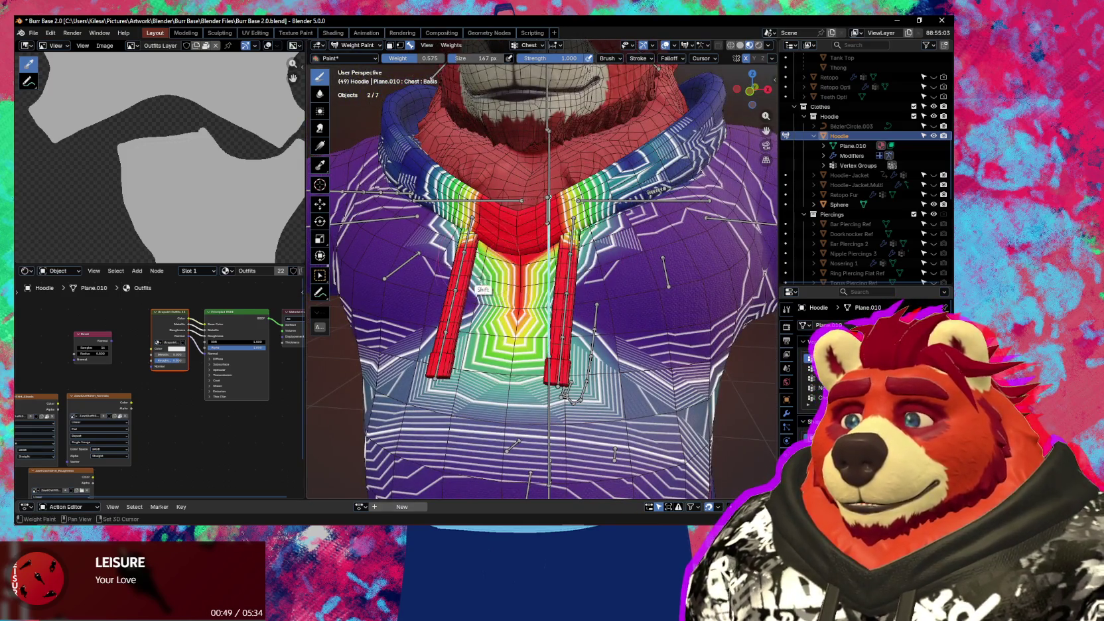
{"action": "middle_click_drag", "start_coordinate": [507, 259], "coordinate": [528, 456]}
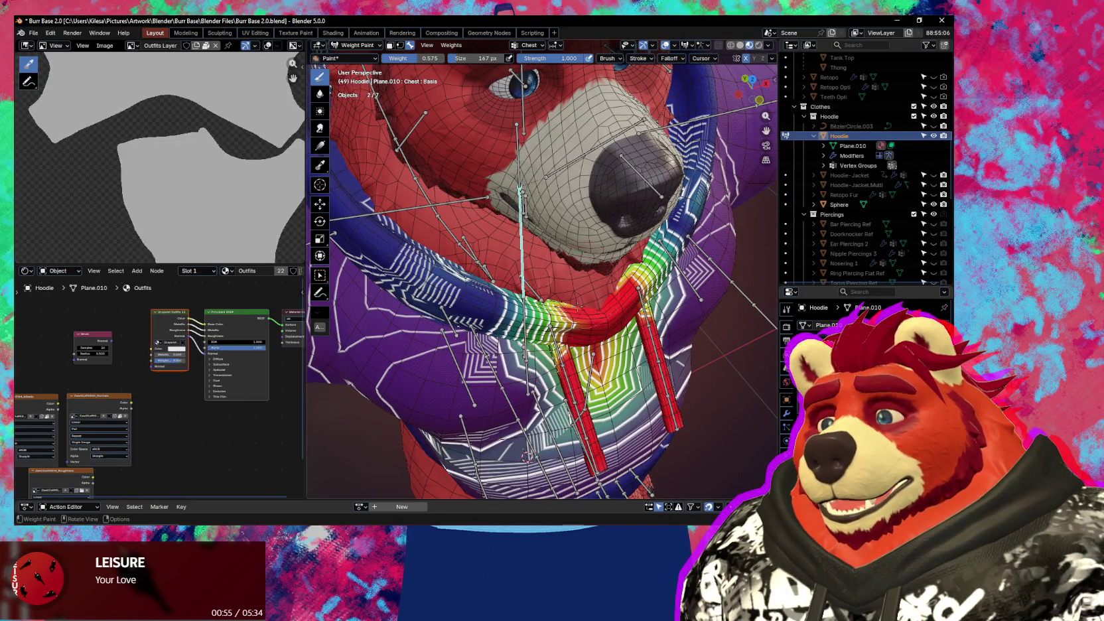
- Test the chest bone with a trackball rotation and an X-axis rotation, then cancel
{"action": "key", "text": "r"}
{"action": "key", "text": "r"}
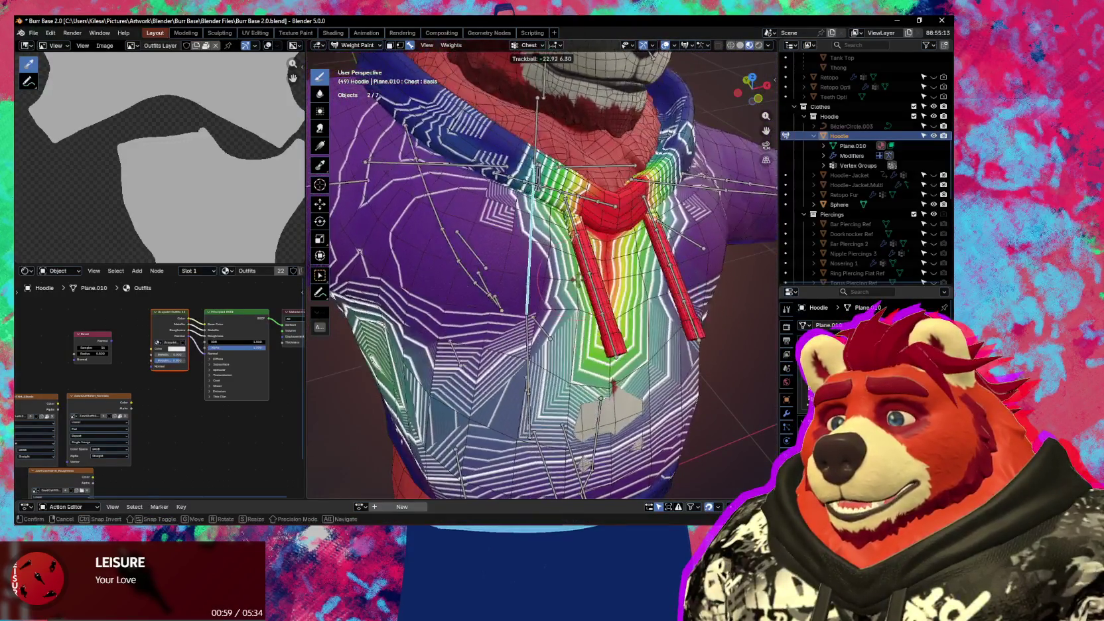
{"action": "key", "text": "Return"}
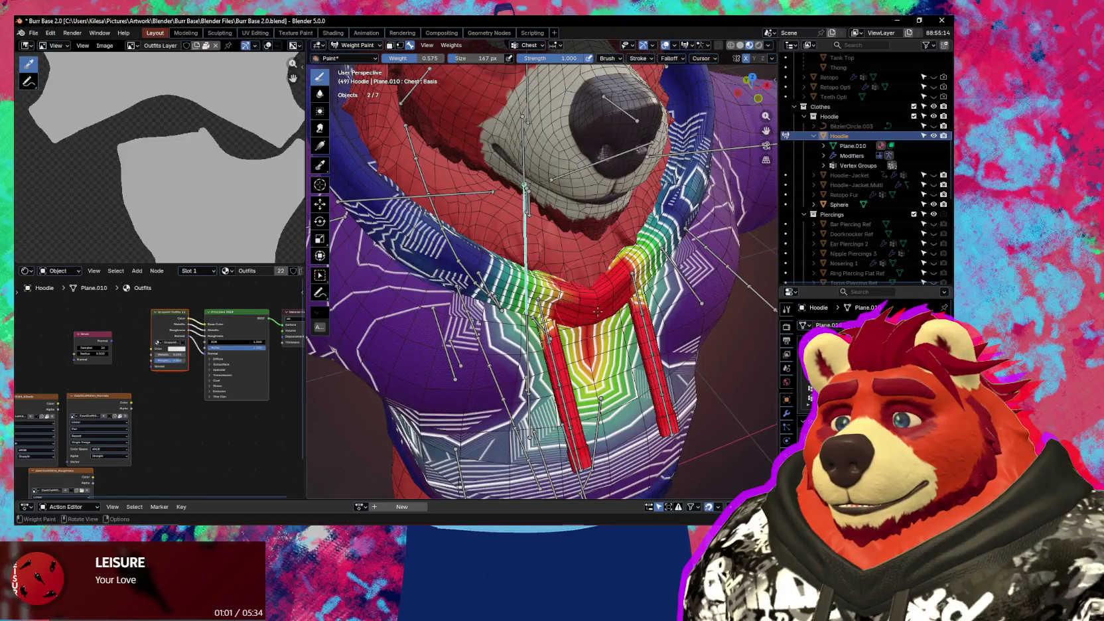
{"action": "middle_click_drag", "start_coordinate": [597, 311], "coordinate": [614, 286], "text": "shift"}
{"action": "key", "text": "r"}
{"action": "key", "text": "x"}
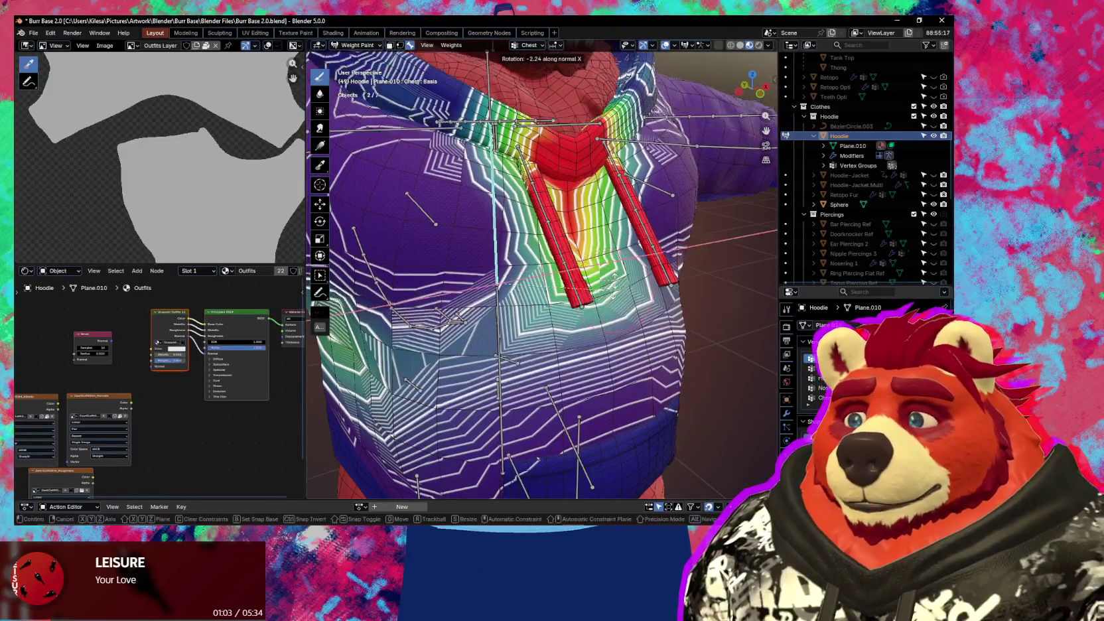
{"action": "right_click", "coordinate": [602, 222]}
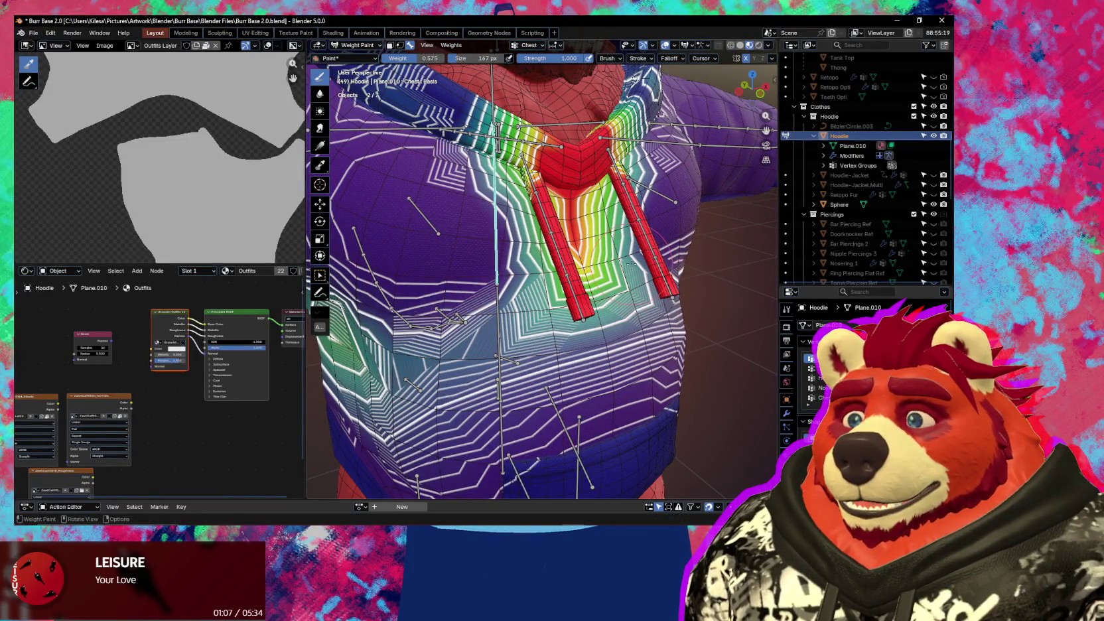
{"action": "middle_click_drag", "start_coordinate": [627, 264], "coordinate": [627, 286], "text": "ctrl"}
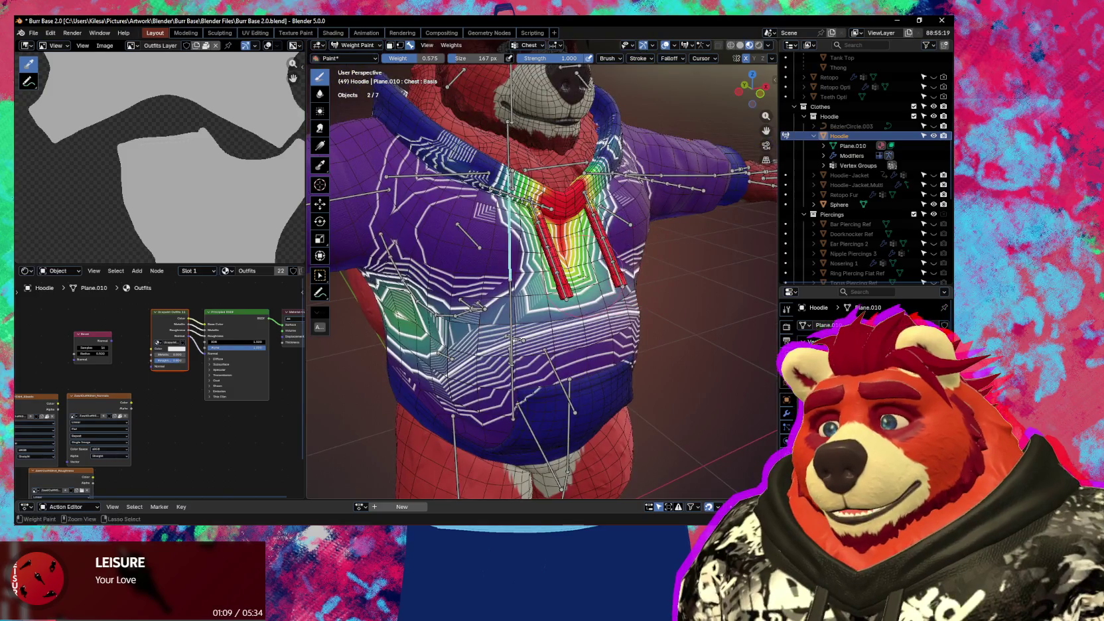
- Return the hoodie to Object Mode
{"action": "key", "text": "ctrl+Tab"}
{"action": "left_click", "coordinate": [468, 279]}
{"action": "left_click", "coordinate": [462, 129]}
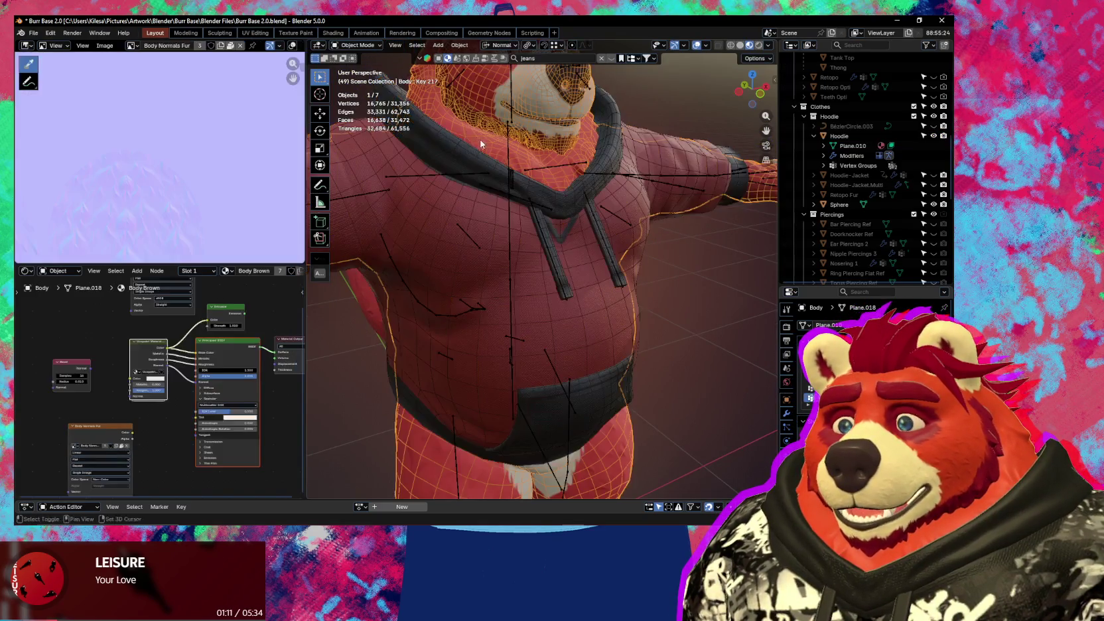
- Select the hoodie and show Robust Weight Transfer in the SENT sidebar tab, with Body as source
{"action": "left_click", "coordinate": [482, 144]}
{"action": "scroll", "coordinate": [531, 233], "scroll_direction": "up", "scroll_amount": 2}
{"action": "key", "text": "n"}
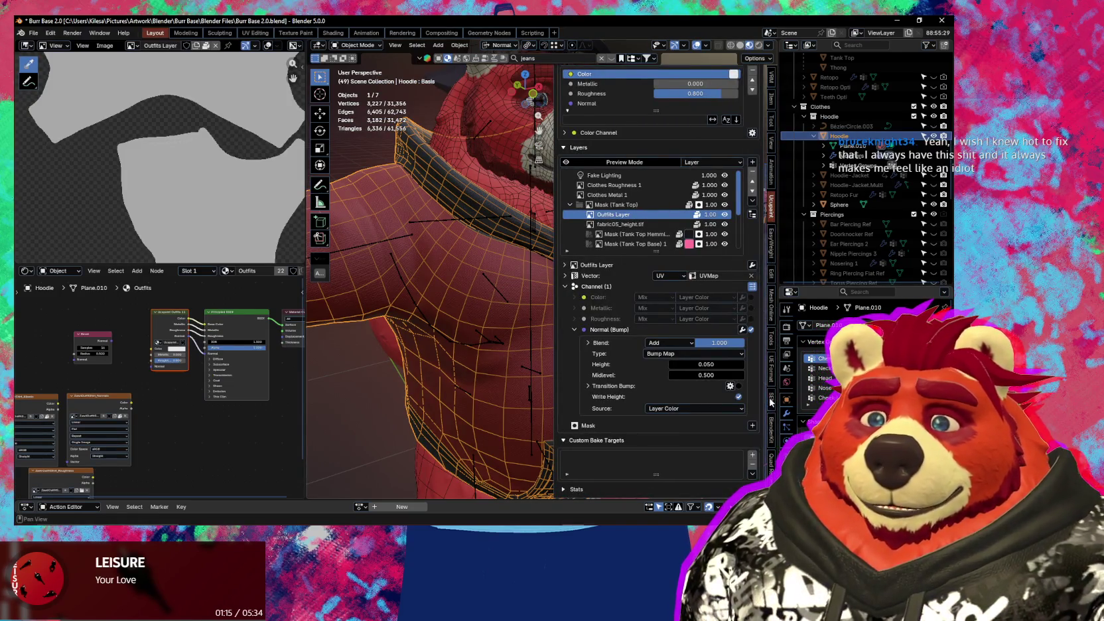
{"action": "left_click", "coordinate": [771, 400]}
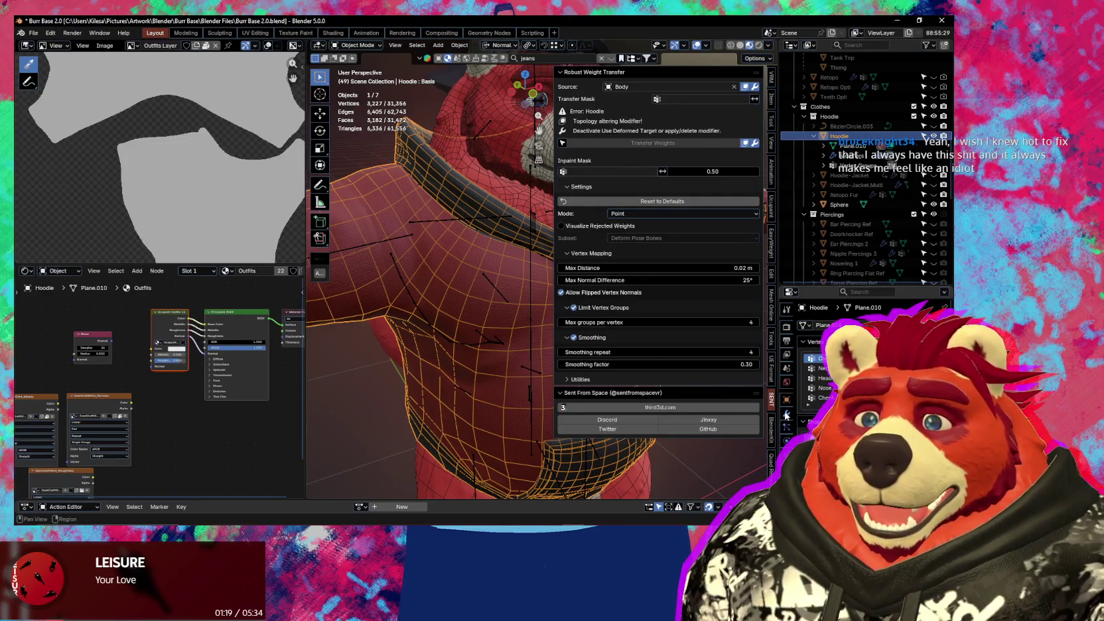
{"action": "middle_click_drag", "start_coordinate": [510, 317], "coordinate": [501, 310]}
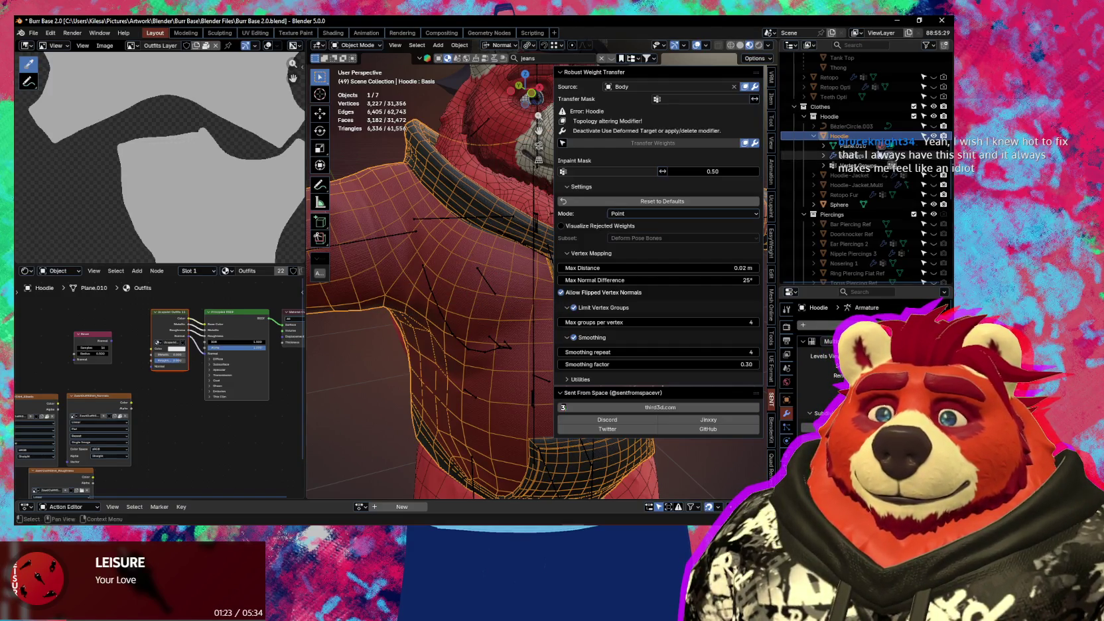
{"action": "left_click", "coordinate": [816, 136]}
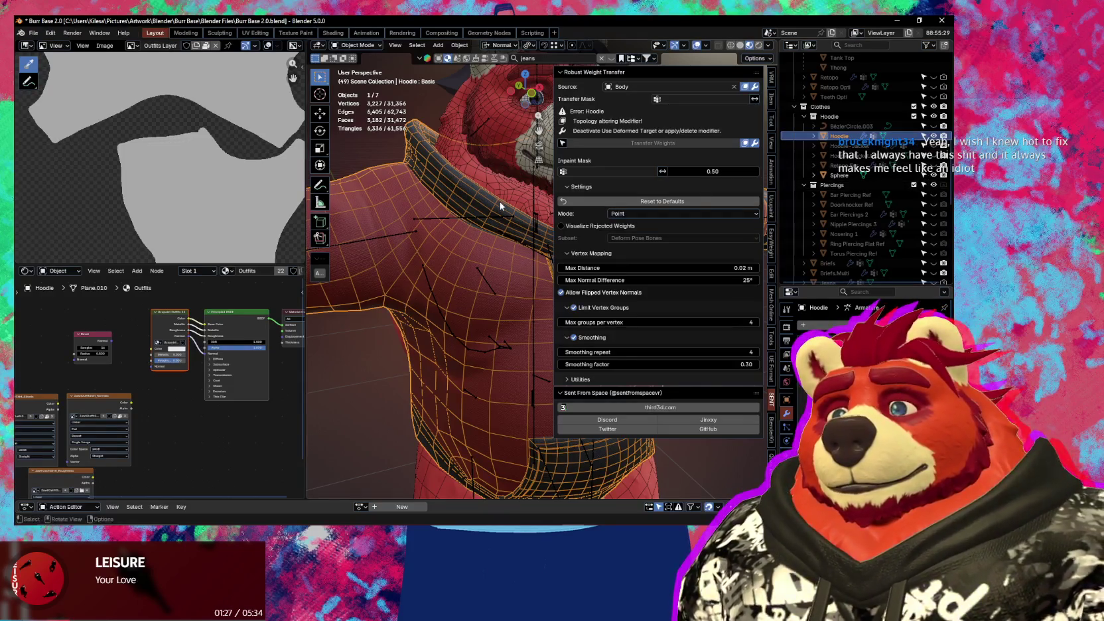
{"action": "middle_click_drag", "start_coordinate": [500, 201], "coordinate": [444, 231]}
- Duplicate the hoodie in place, rename the copy Hoodie.Multi, and reselect the original Hoodie
{"action": "key", "text": "shift+d"}
{"action": "key", "text": "Escape"}
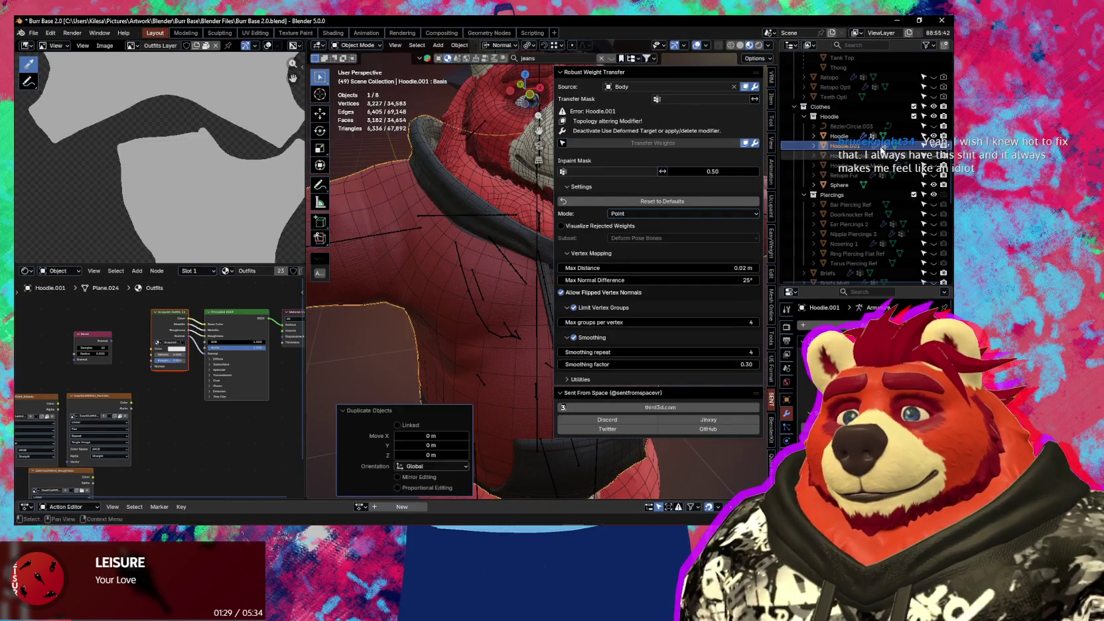
{"action": "double_click", "coordinate": [857, 148]}
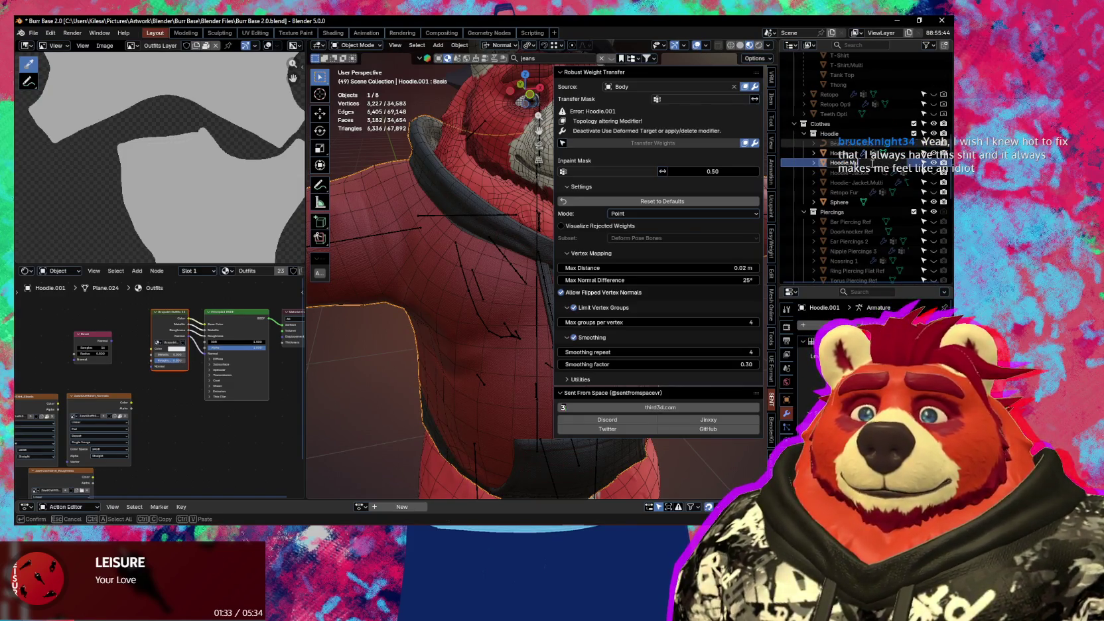
{"action": "key", "text": "Return"}
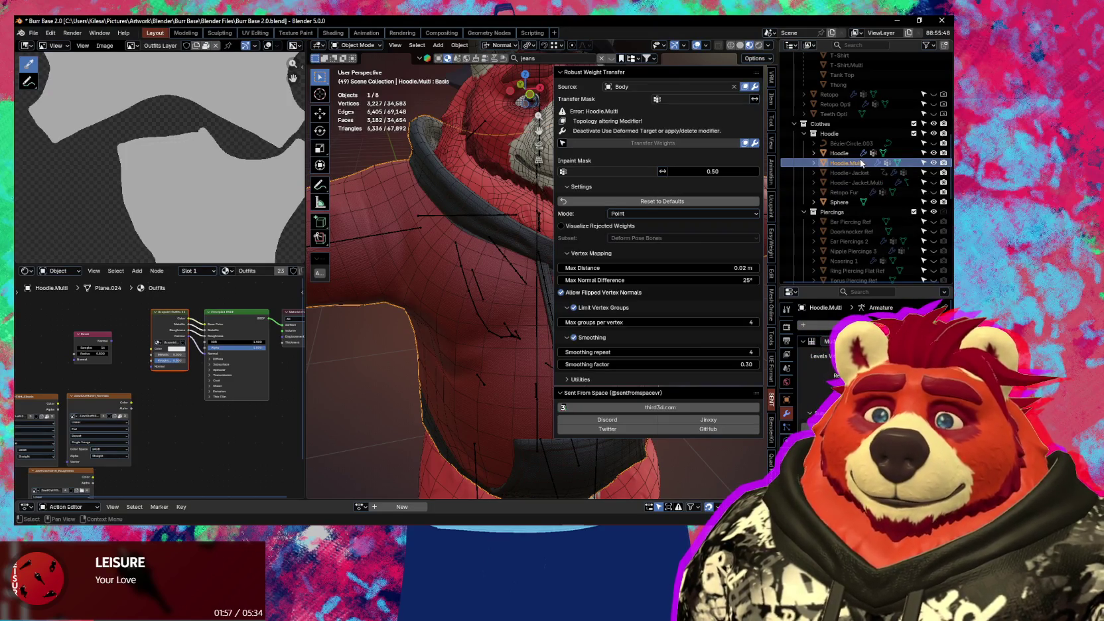
{"action": "left_click", "coordinate": [850, 153]}
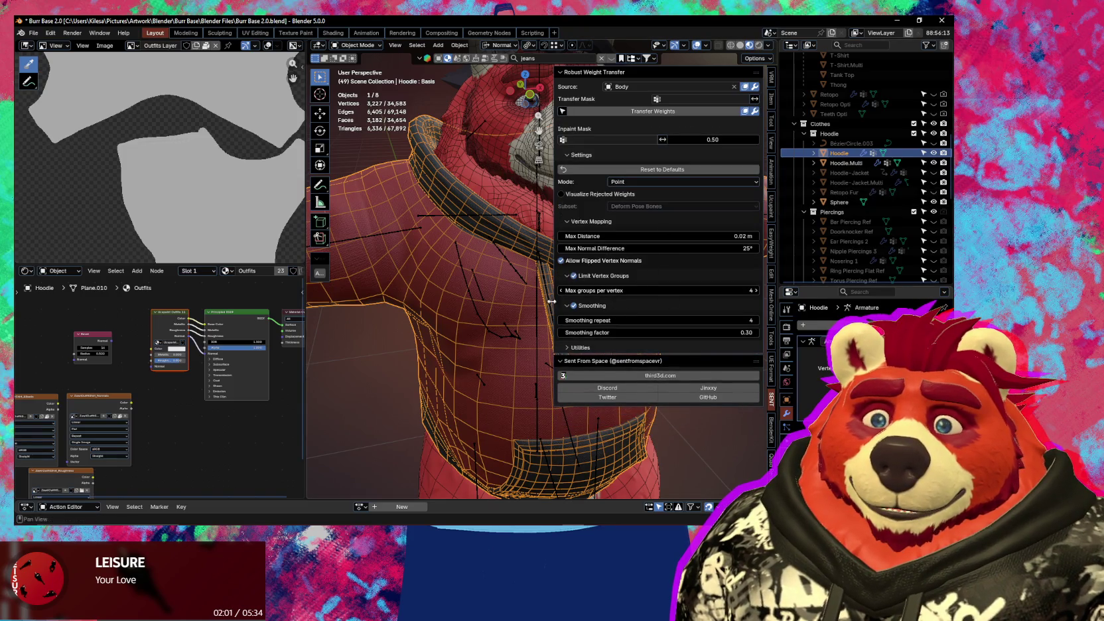
- Transfer skin weights from Body onto the Hoodie, then hide the sidebar
{"action": "left_click", "coordinate": [638, 112]}
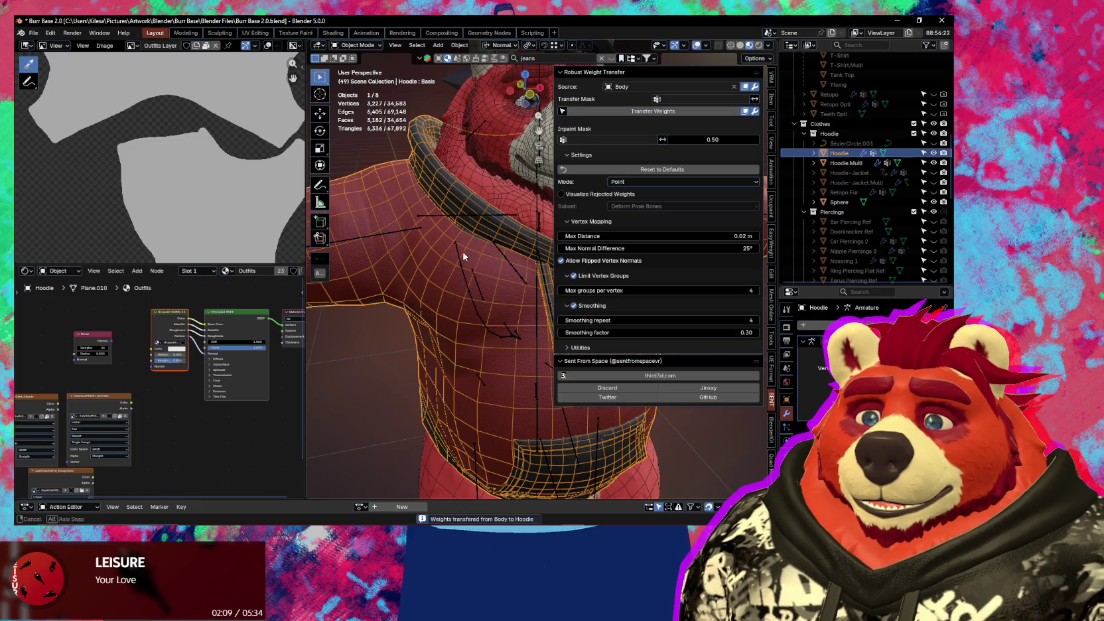
{"action": "middle_click_drag", "start_coordinate": [515, 165], "coordinate": [528, 288]}
{"action": "key", "text": "n"}
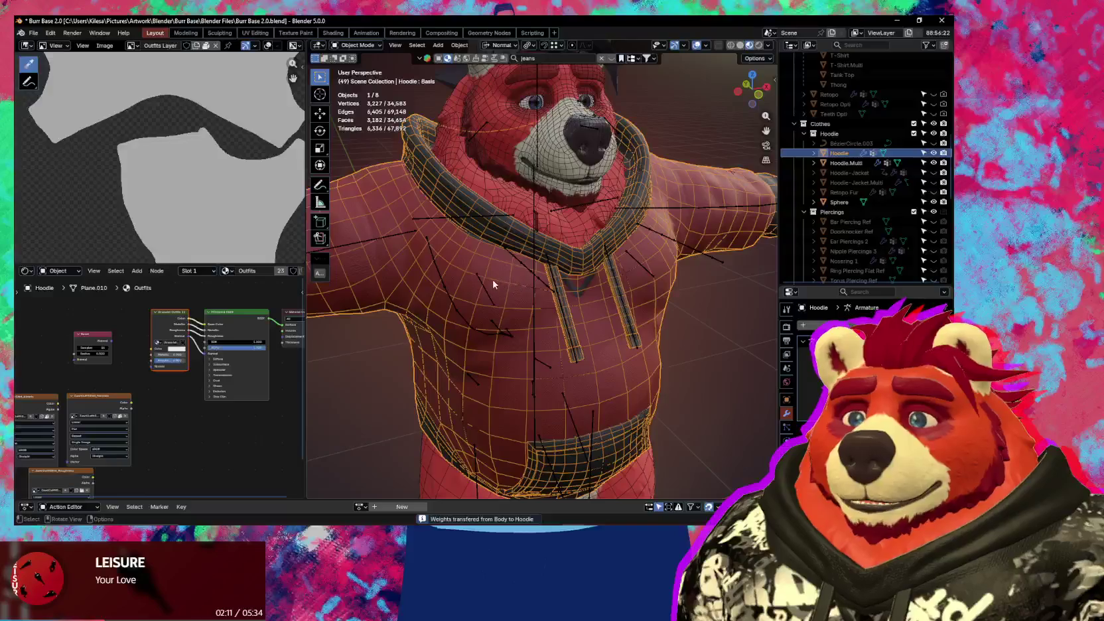
- Select the armature, then Shift-add the Hoodie as the active object
{"action": "left_click", "coordinate": [535, 220]}
{"action": "left_click", "coordinate": [533, 221]}
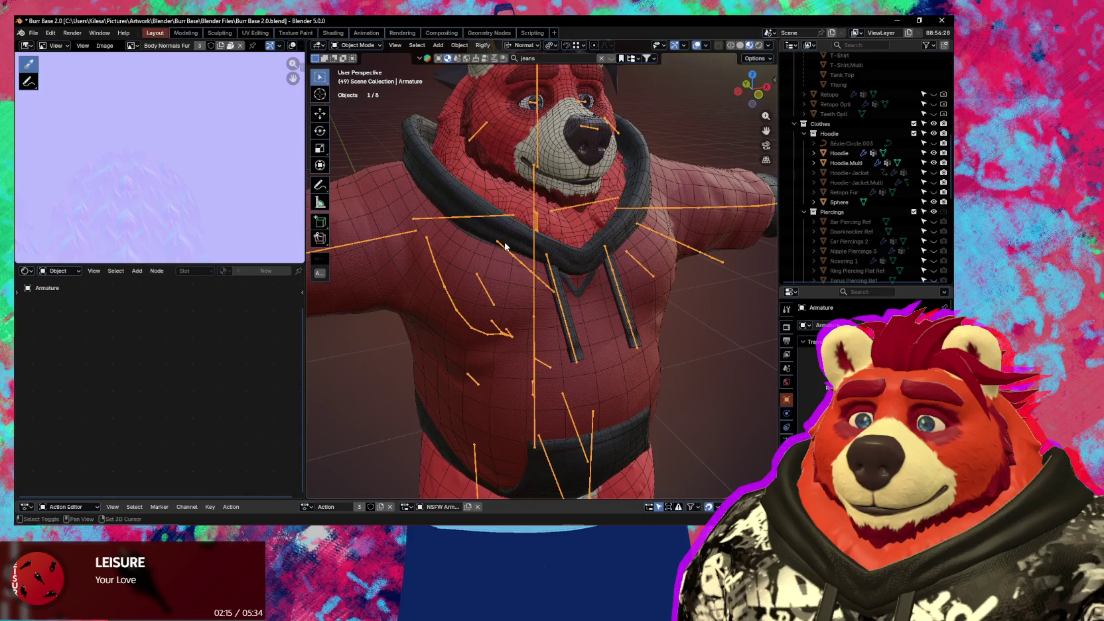
{"action": "left_click", "coordinate": [557, 267], "text": "shift"}
{"action": "key", "text": "ctrl+Tab"}
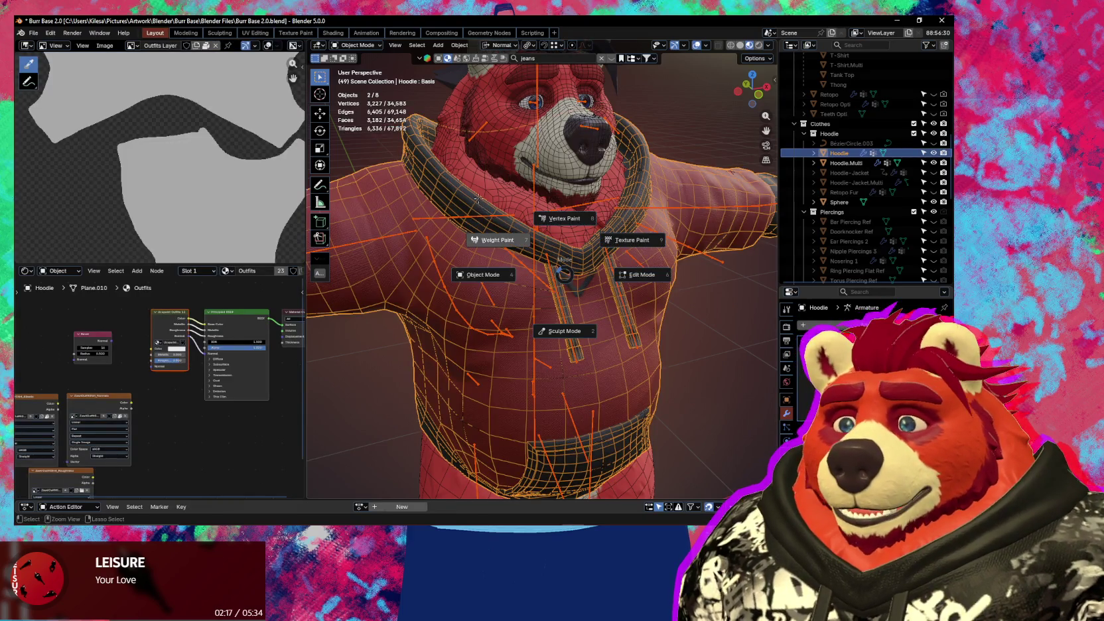
- Put the Hoodie in Weight Paint mode and test a free trackball rotation of the chest bone
{"action": "left_click", "coordinate": [477, 198]}
{"action": "scroll", "coordinate": [478, 198], "scroll_direction": "up", "scroll_amount": 2}
{"action": "scroll", "coordinate": [478, 198], "scroll_direction": "up", "scroll_amount": 2}
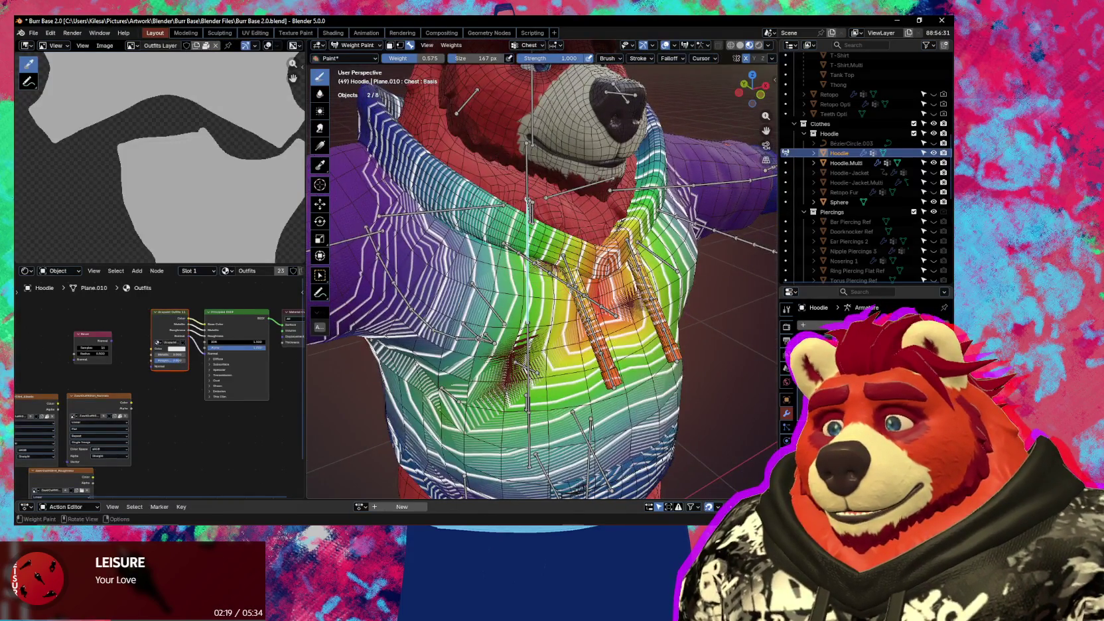
{"action": "key", "text": "r"}
{"action": "key", "text": "r"}
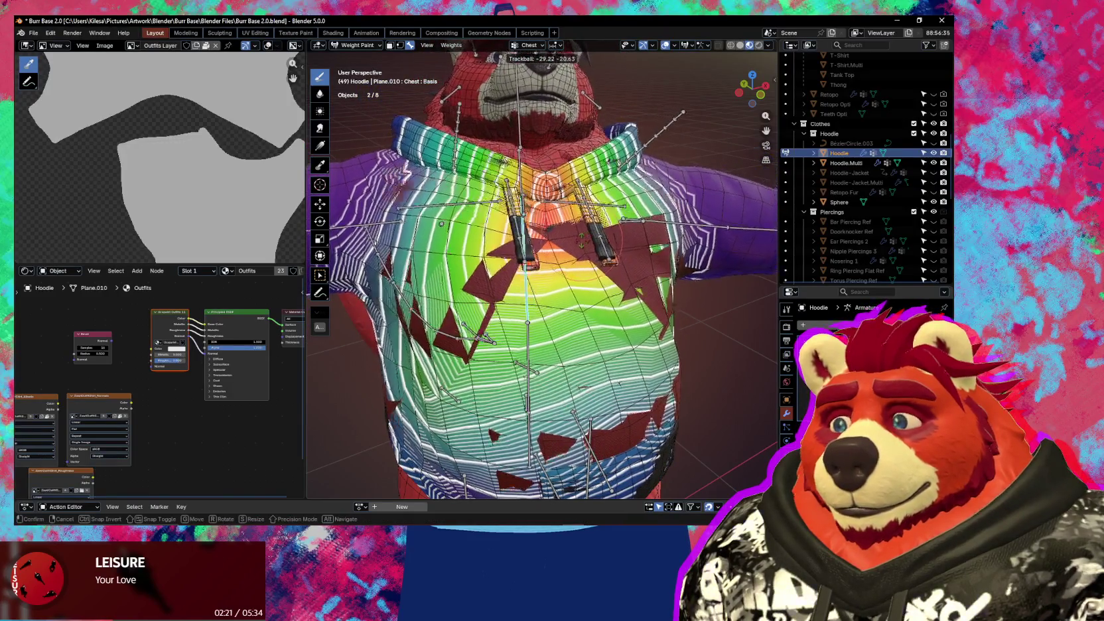
{"action": "key", "text": "Return"}
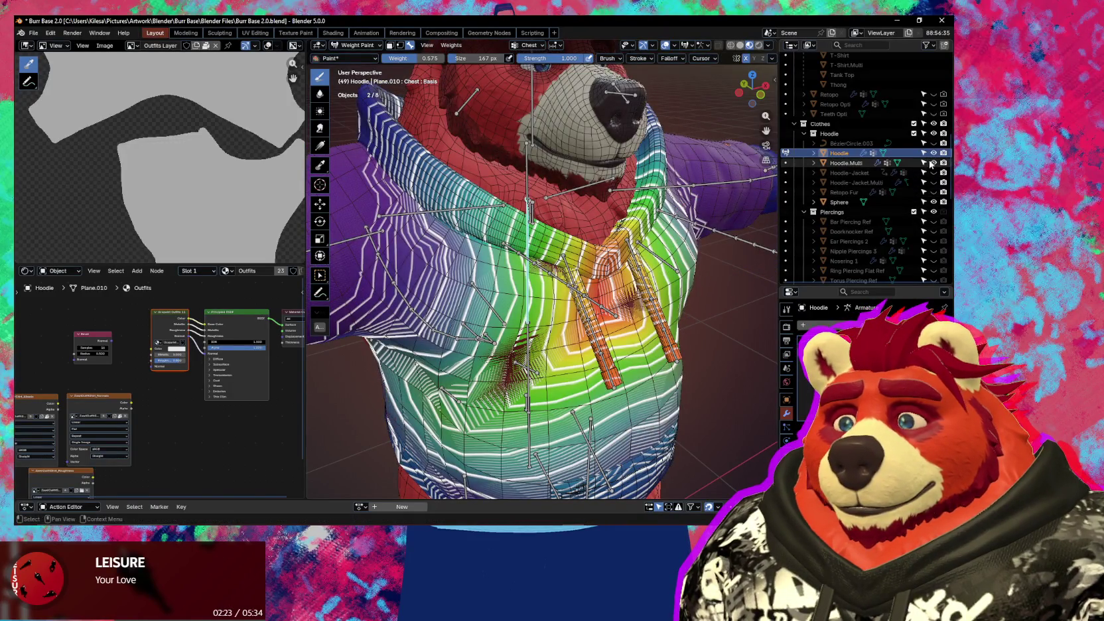
- Hide Hoodie.Multi, bend the chest bone on X, and hide the viewport overlays
{"action": "left_click", "coordinate": [933, 163]}
{"action": "key", "text": "r"}
{"action": "key", "text": "x"}
{"action": "key", "text": "Return"}
{"action": "middle_click_drag", "start_coordinate": [542, 279], "coordinate": [504, 266]}
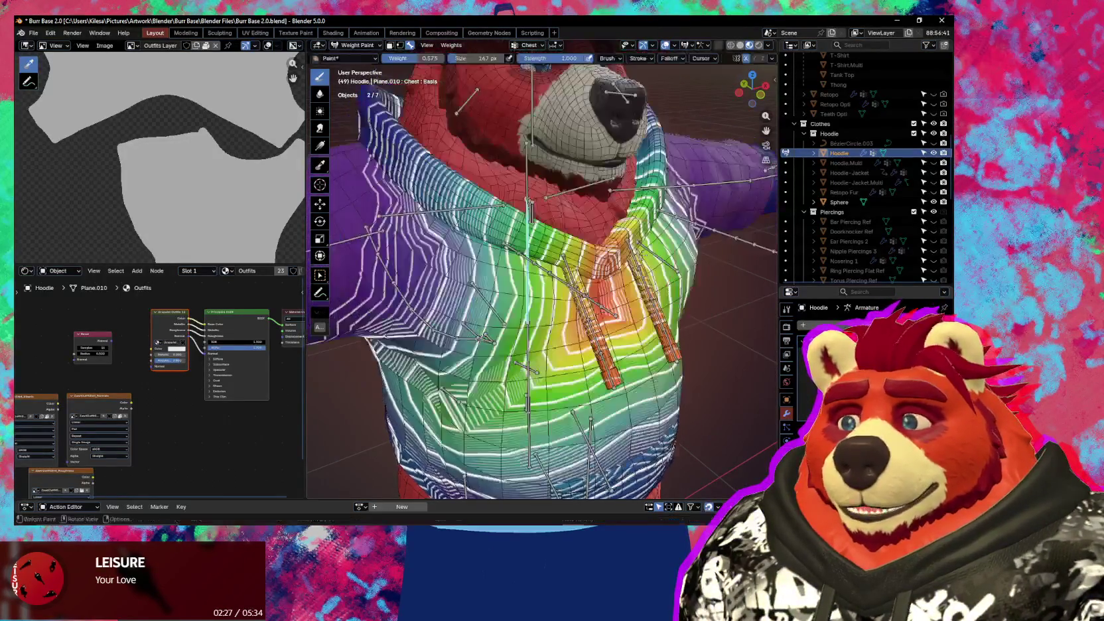
{"action": "key", "text": "shift+alt+z"}
- Bend the chest bone again, reset it to the upright T-pose, and restore the overlays
{"action": "key", "text": "r"}
{"action": "key", "text": "x"}
{"action": "key", "text": "x"}
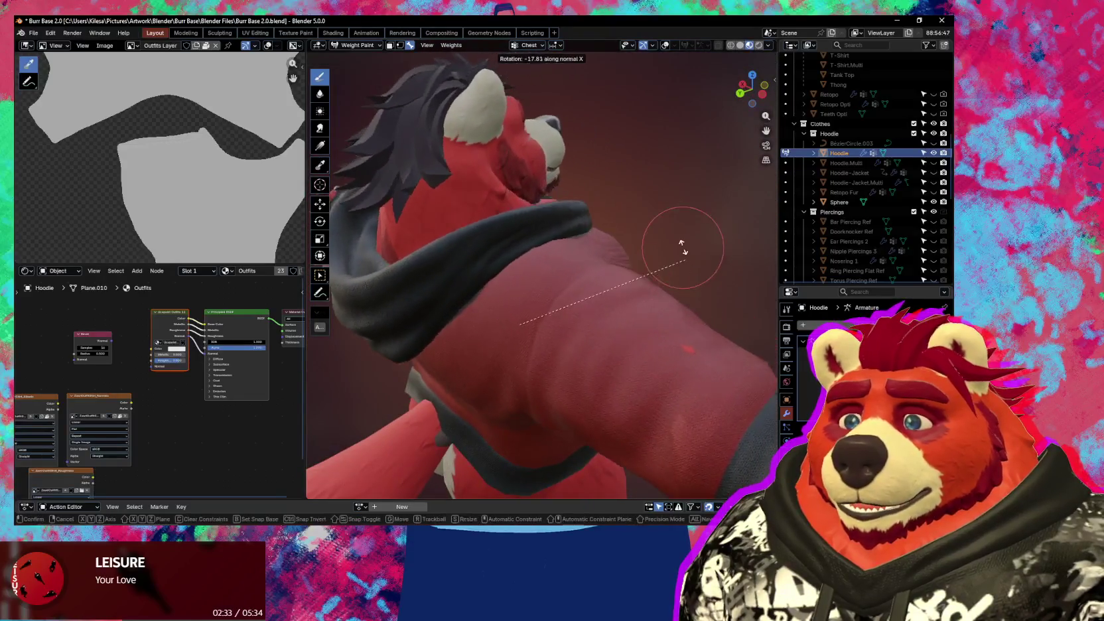
{"action": "left_click", "coordinate": [640, 310]}
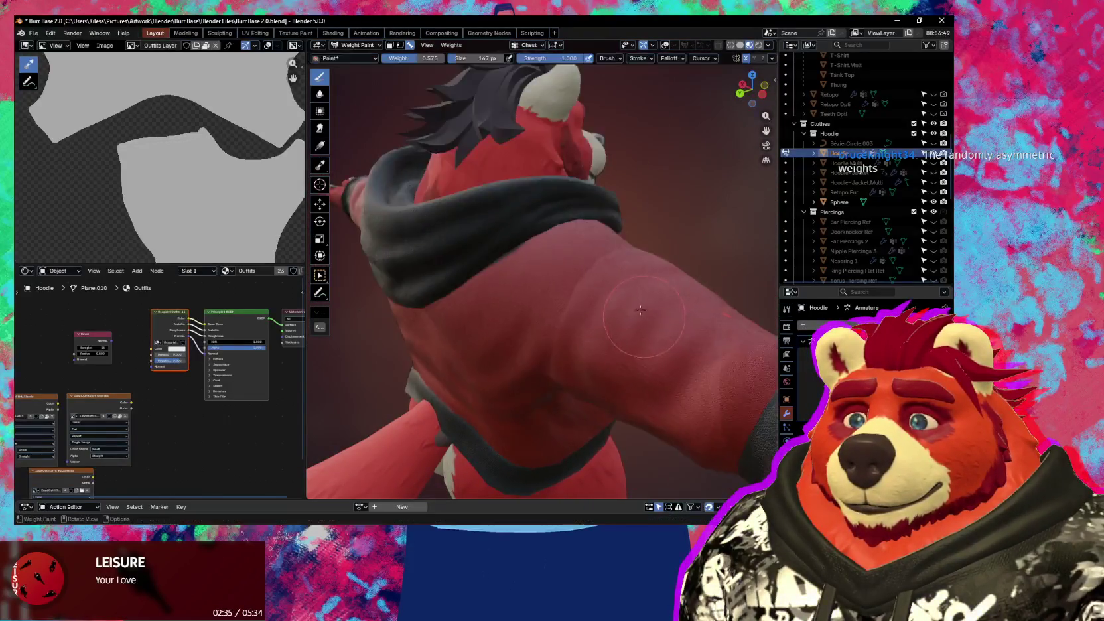
{"action": "key", "text": "ctrl+z"}
{"action": "key", "text": "r"}
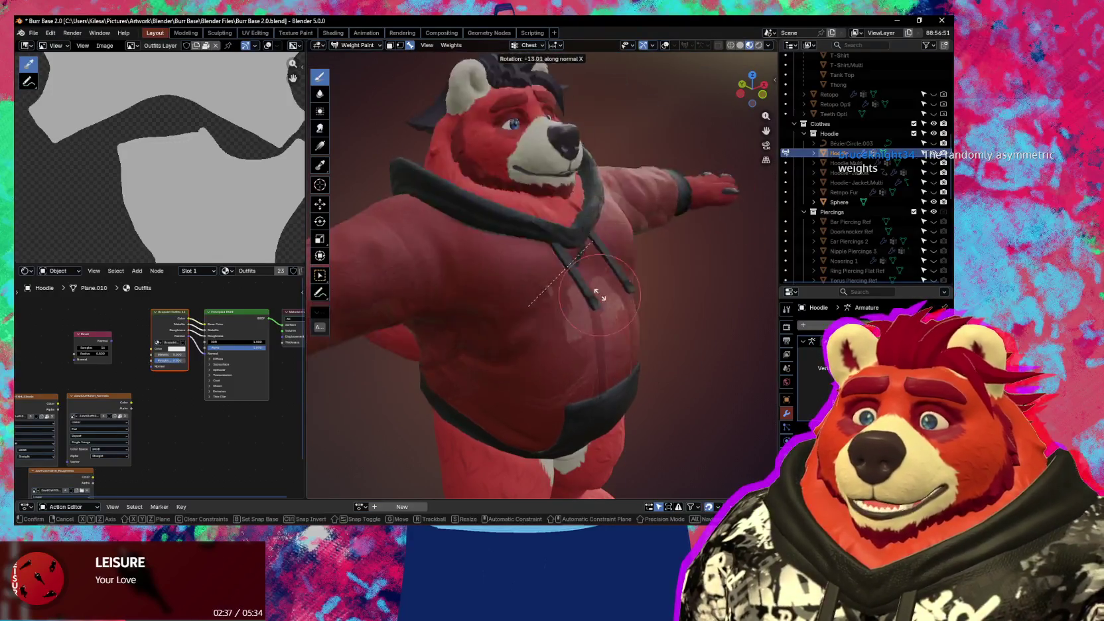
{"action": "key", "text": "Escape"}
{"action": "mouse_move", "coordinate": [584, 286]}
{"action": "middle_mouse_down"}
{"action": "mouse_move", "coordinate": [520, 275]}
{"action": "mouse_move", "coordinate": [538, 266]}
{"action": "mouse_move", "coordinate": [531, 252]}
{"action": "mouse_move", "coordinate": [524, 265]}
{"action": "mouse_move", "coordinate": [597, 252]}
{"action": "middle_mouse_up"}
{"action": "scroll", "coordinate": [520, 275], "scroll_direction": "up", "scroll_amount": 3}
{"action": "key", "text": "shift+alt+z"}
- Select a drawstring bone and test-rotate it a few times to check its weights
{"action": "left_click", "coordinate": [524, 265], "text": "ctrl"}
{"action": "key", "text": "r"}
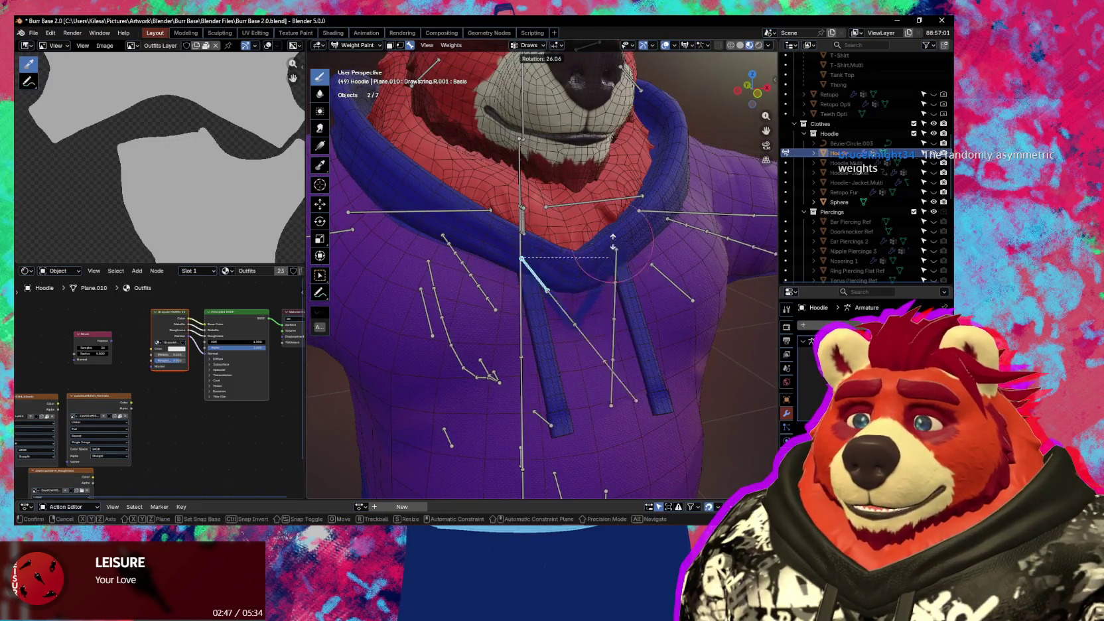
{"action": "left_click", "coordinate": [521, 335]}
{"action": "middle_click_drag", "start_coordinate": [522, 335], "coordinate": [557, 288]}
{"action": "key", "text": "r"}
{"action": "key", "text": "Escape"}
{"action": "key", "text": "r"}
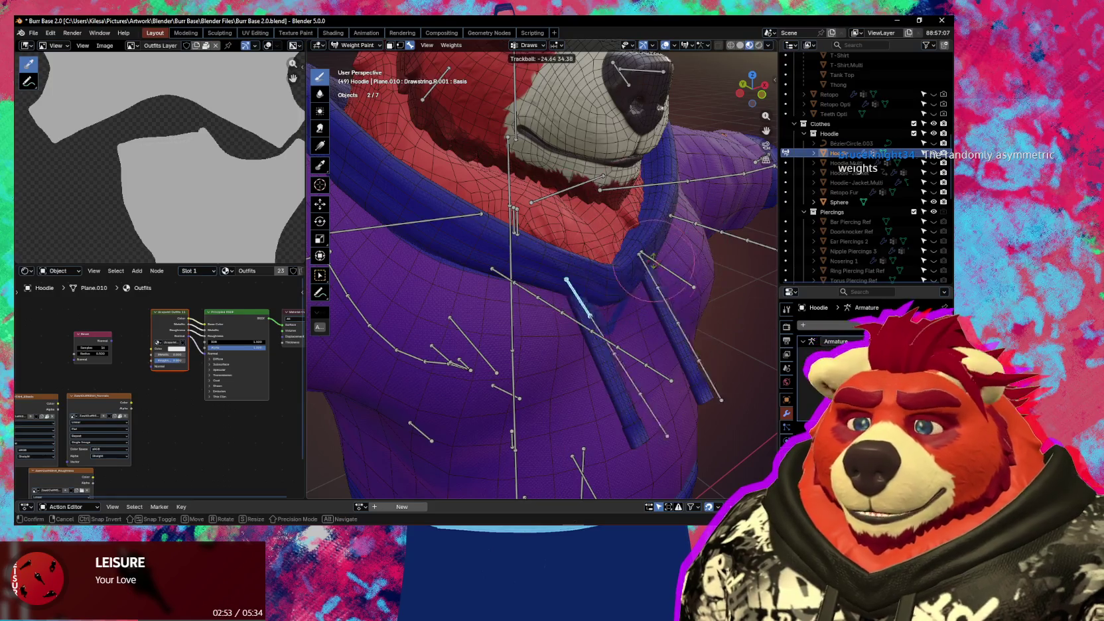
{"action": "left_click", "coordinate": [663, 305]}
- Rotate the drawstring bone once more, inspect it from the front, and show the weight transfer sidebar
{"action": "middle_click_drag", "start_coordinate": [663, 305], "coordinate": [574, 226]}
{"action": "key", "text": "r"}
{"action": "key", "text": "r"}
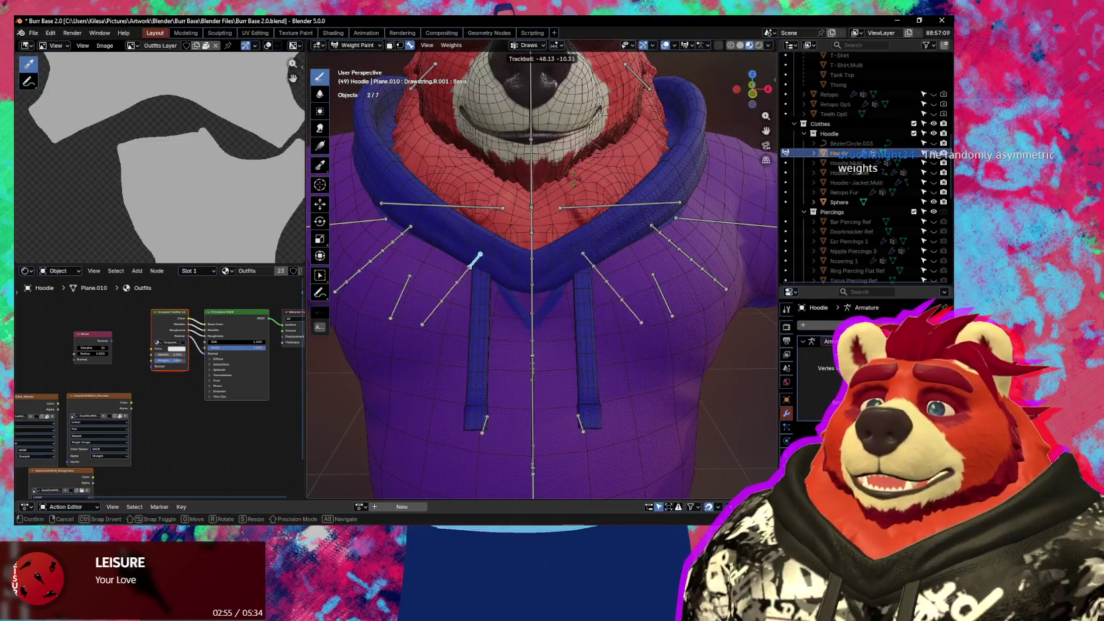
{"action": "left_click", "coordinate": [556, 224]}
{"action": "middle_click_drag", "start_coordinate": [556, 224], "coordinate": [549, 221]}
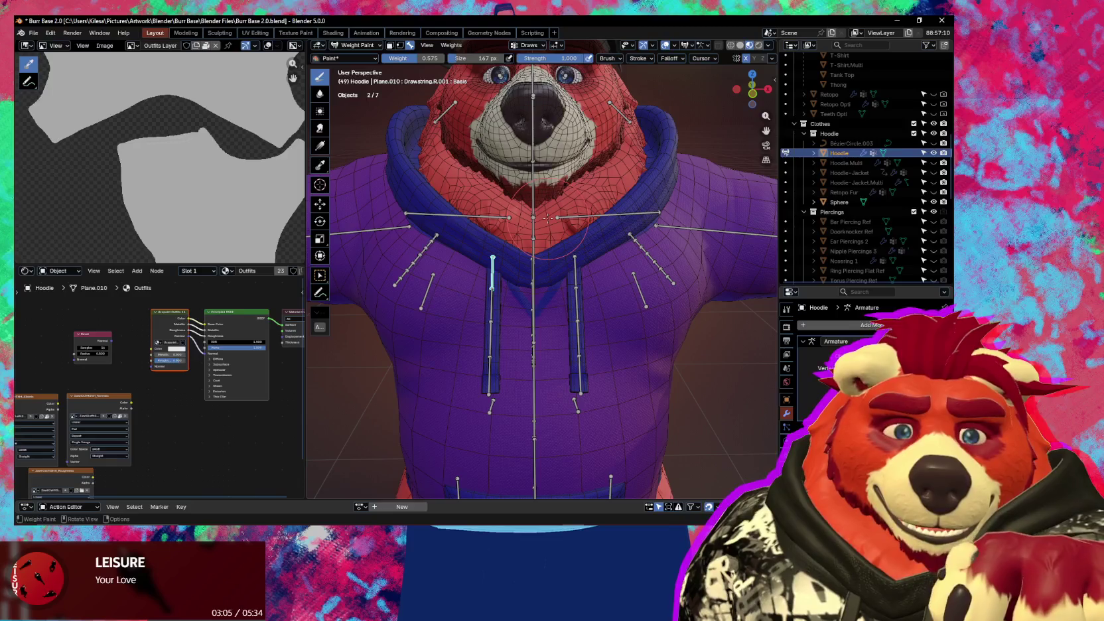
{"action": "mouse_move", "coordinate": [547, 217]}
{"action": "middle_mouse_down"}
{"action": "mouse_move", "coordinate": [579, 235]}
{"action": "mouse_move", "coordinate": [710, 250]}
{"action": "mouse_move", "coordinate": [536, 253]}
{"action": "middle_mouse_up"}
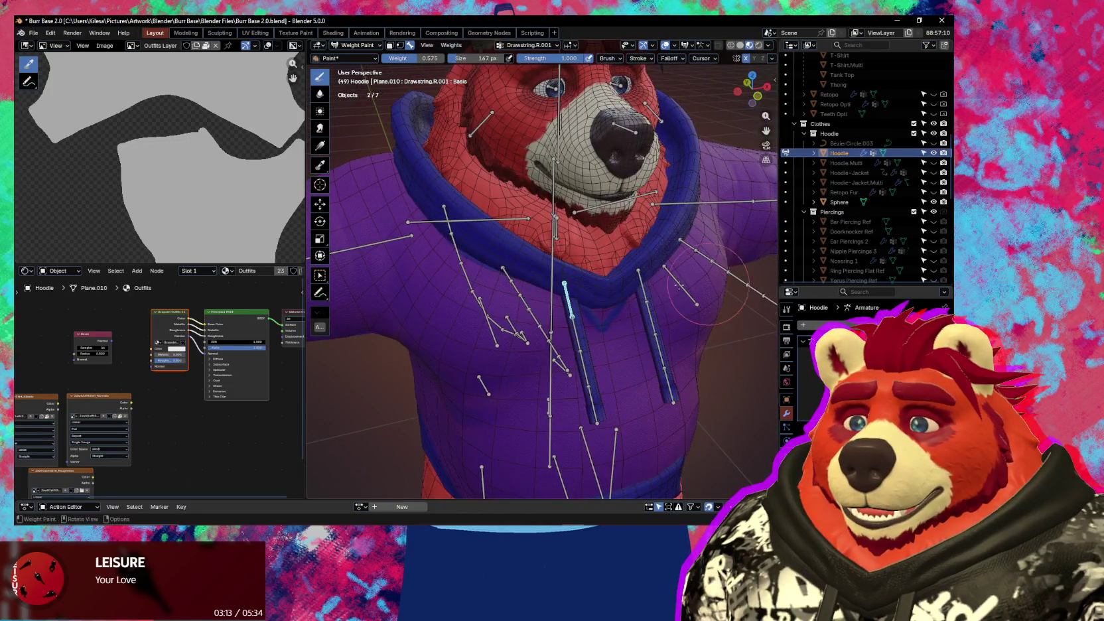
{"action": "key", "text": "n"}
{"action": "middle_click_drag", "start_coordinate": [678, 285], "coordinate": [729, 370]}
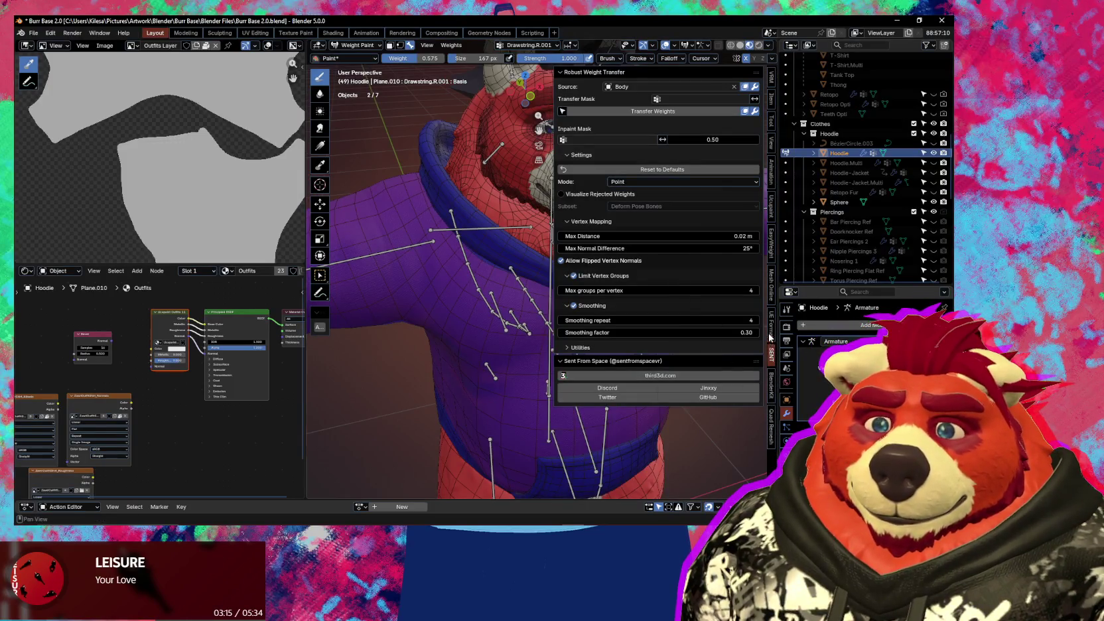
- Switch the sidebar to the Mesh Online tab and scroll through its heat diffuse skinning settings
{"action": "left_click", "coordinate": [772, 284]}
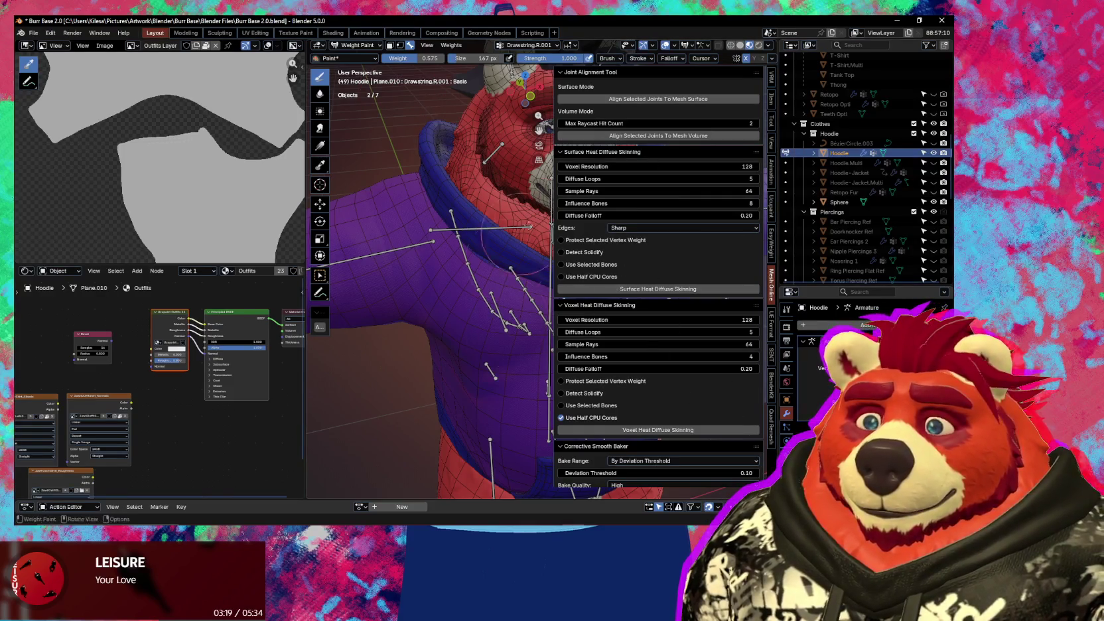
{"action": "scroll", "coordinate": [561, 170], "scroll_direction": "down", "scroll_amount": 3}
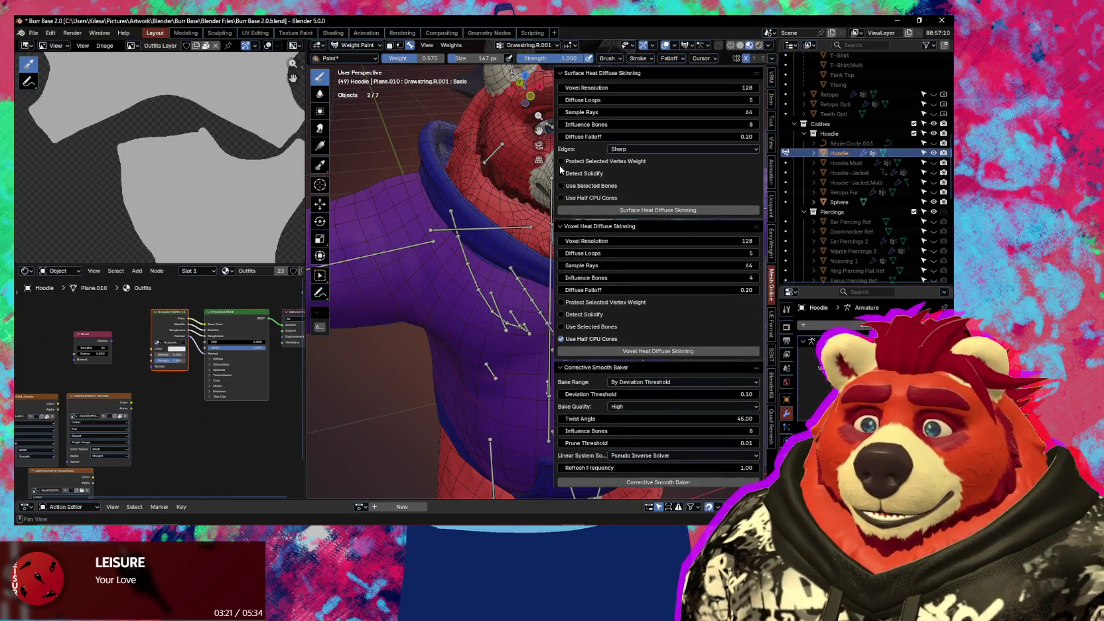
{"action": "scroll", "coordinate": [616, 187], "scroll_direction": "up", "scroll_amount": 2}
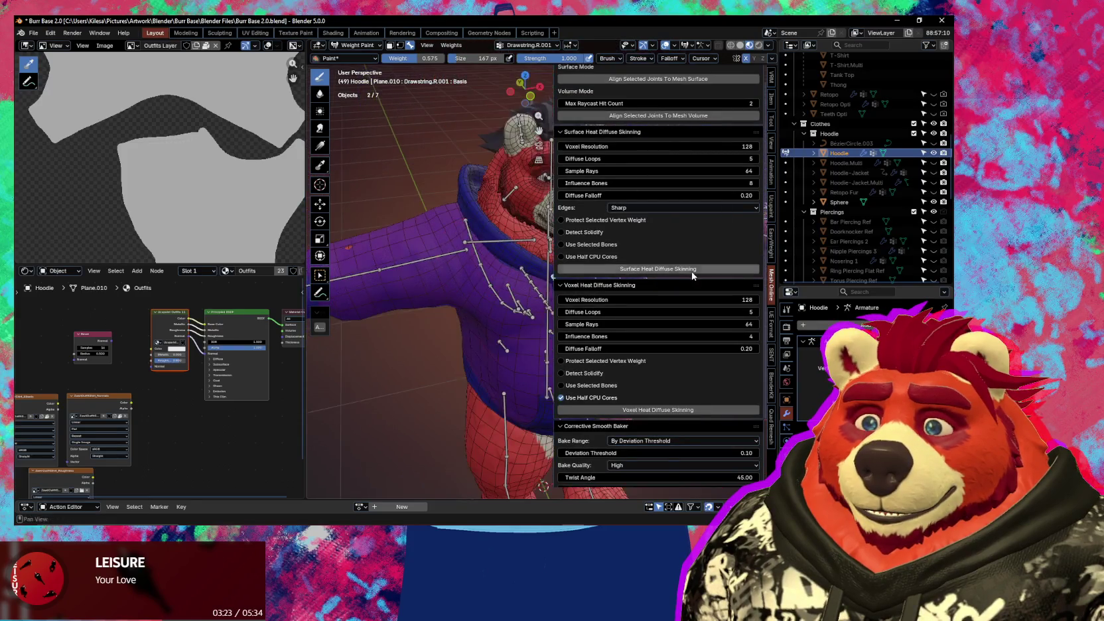
{"action": "scroll", "coordinate": [652, 313], "scroll_direction": "down", "scroll_amount": 3}
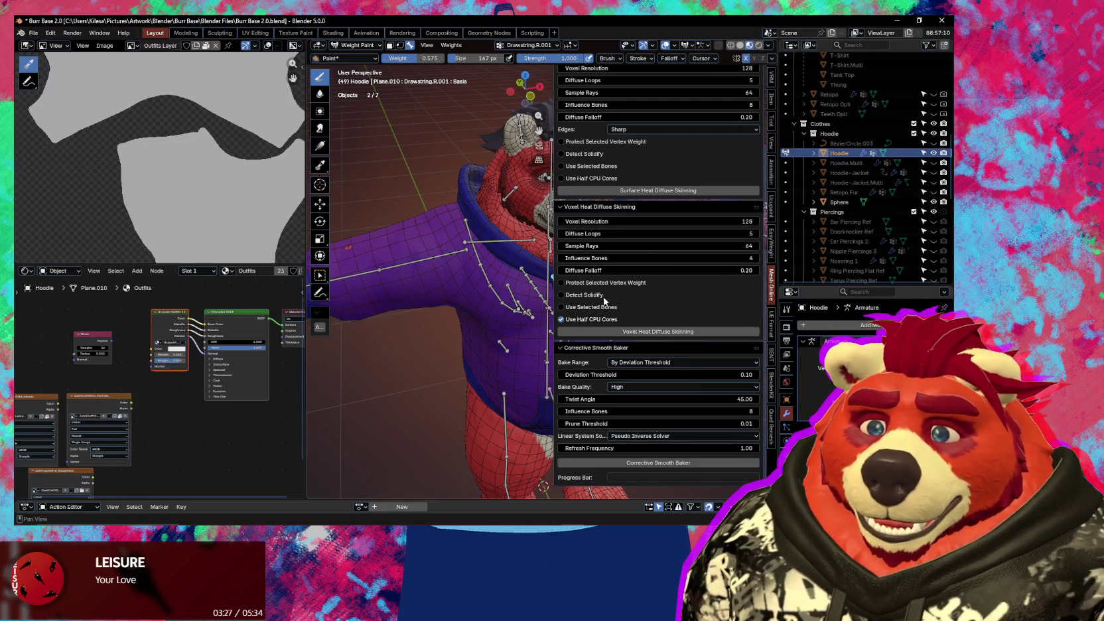
- Show the Neck and Chest weights, then test-rotate the Chest bone and cancel
{"action": "key", "text": "n"}
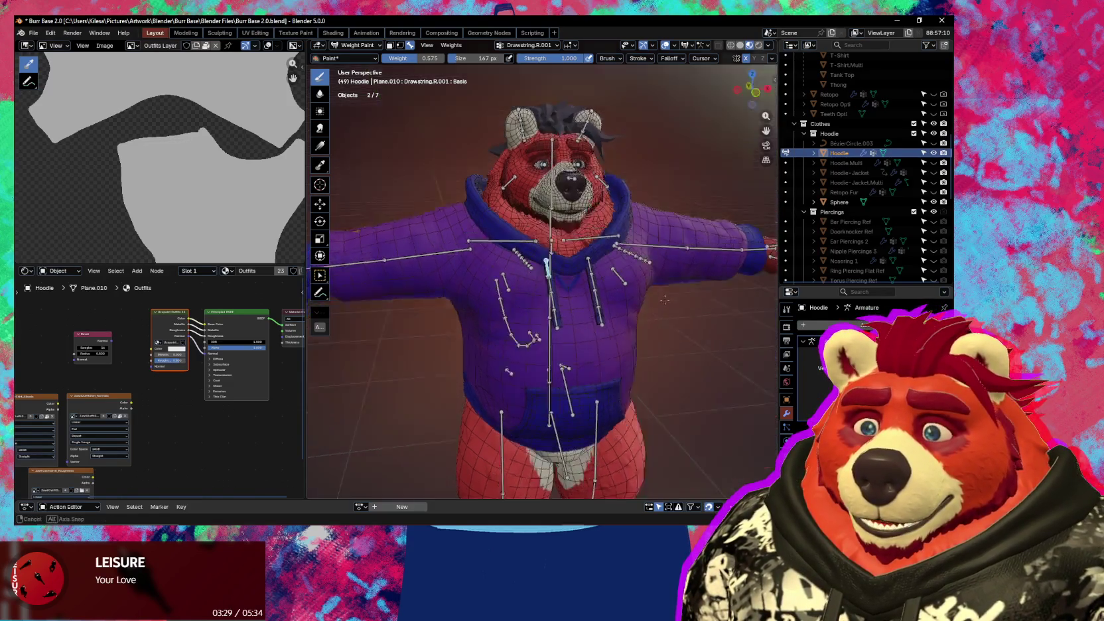
{"action": "scroll", "coordinate": [535, 306], "scroll_direction": "up", "scroll_amount": 2}
{"action": "scroll", "coordinate": [535, 306], "scroll_direction": "up", "scroll_amount": 2}
{"action": "scroll", "coordinate": [536, 305], "scroll_direction": "up", "scroll_amount": 2}
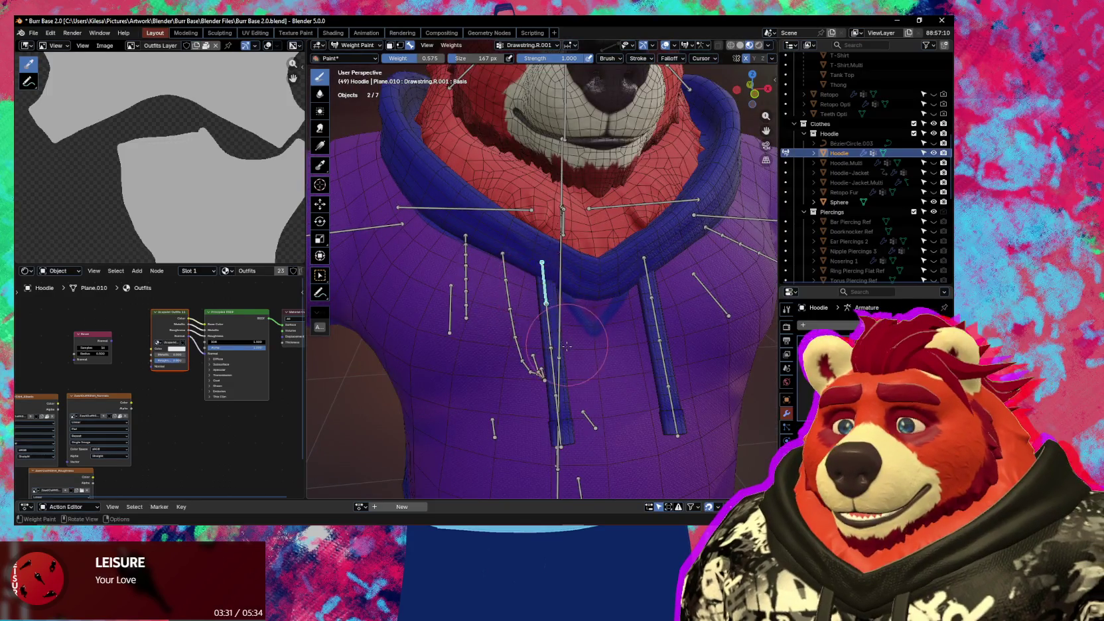
{"action": "scroll", "coordinate": [561, 303], "scroll_direction": "up", "scroll_amount": 2}
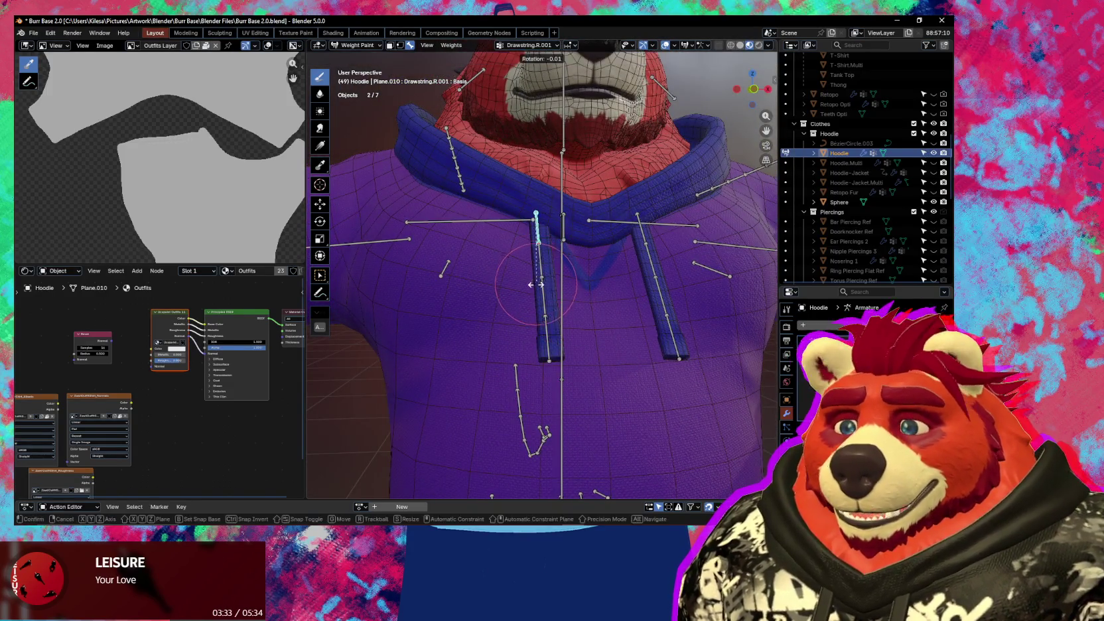
{"action": "left_click", "coordinate": [563, 179], "text": "ctrl"}
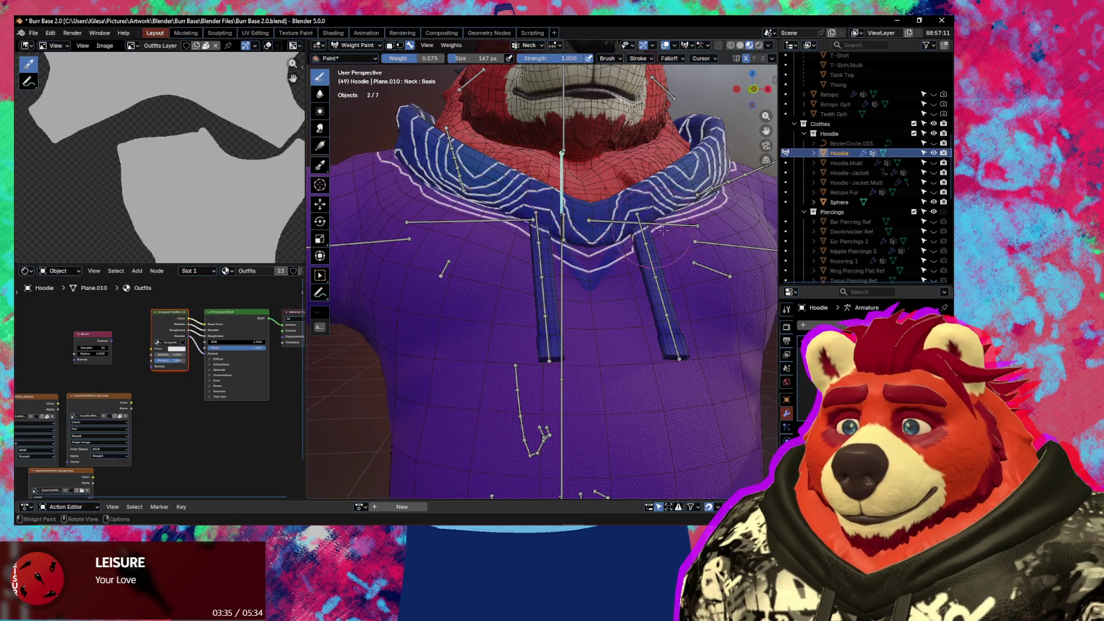
{"action": "left_click", "coordinate": [561, 263], "text": "ctrl"}
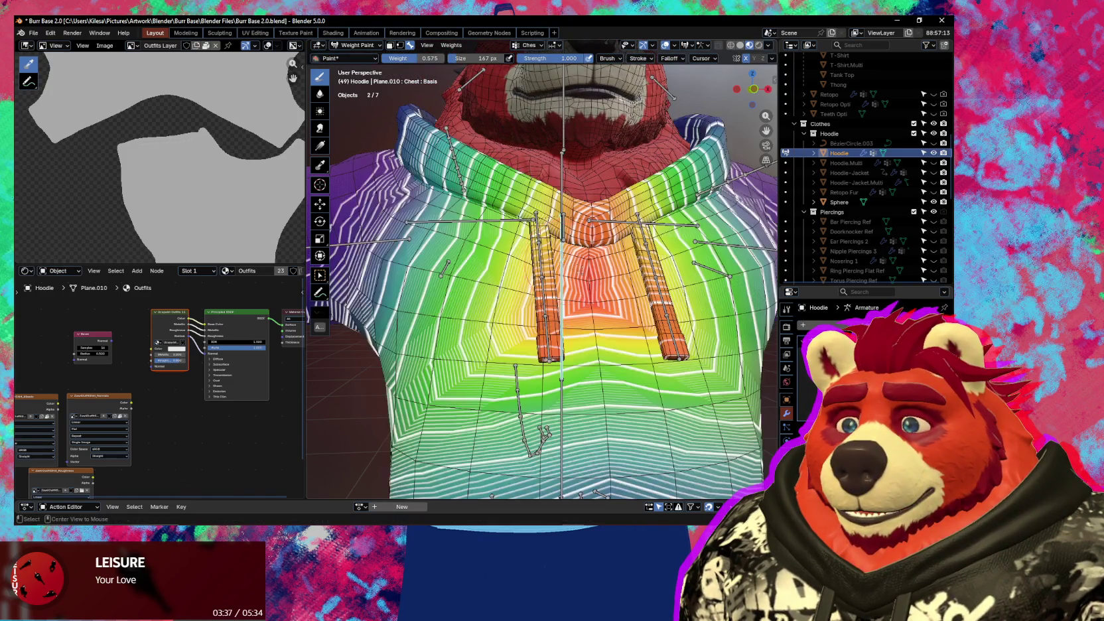
{"action": "key", "text": "r"}
{"action": "scroll", "coordinate": [632, 273], "scroll_direction": "down", "scroll_amount": 2}
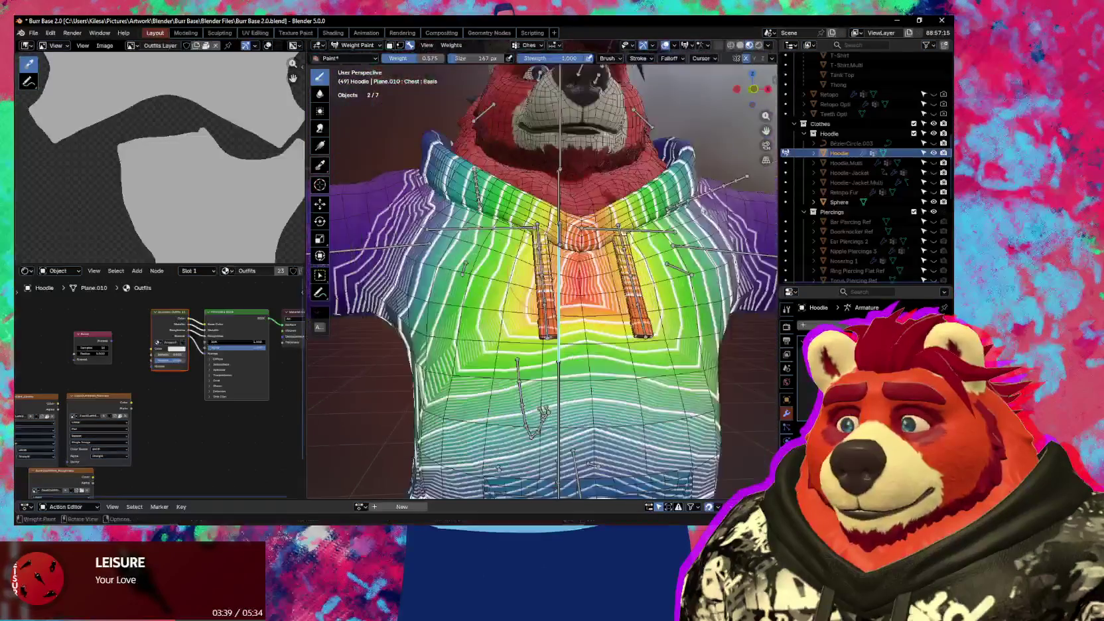
{"action": "scroll", "coordinate": [630, 275], "scroll_direction": "down", "scroll_amount": 2}
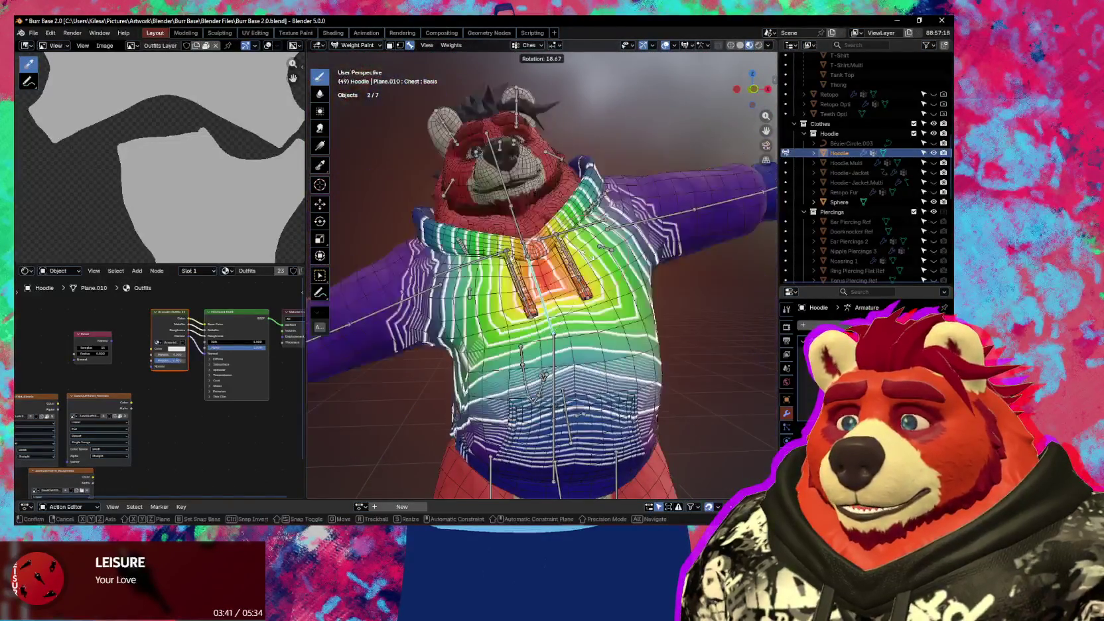
{"action": "key", "text": "Escape"}
- Display the Head and Cheek.R weights on the hoodie from frontal and side views
{"action": "scroll", "coordinate": [579, 225], "scroll_direction": "up", "scroll_amount": 2}
{"action": "scroll", "coordinate": [578, 225], "scroll_direction": "up", "scroll_amount": 1}
{"action": "left_click", "coordinate": [562, 159], "text": "ctrl"}
{"action": "middle_click_drag", "start_coordinate": [653, 274], "coordinate": [485, 165]}
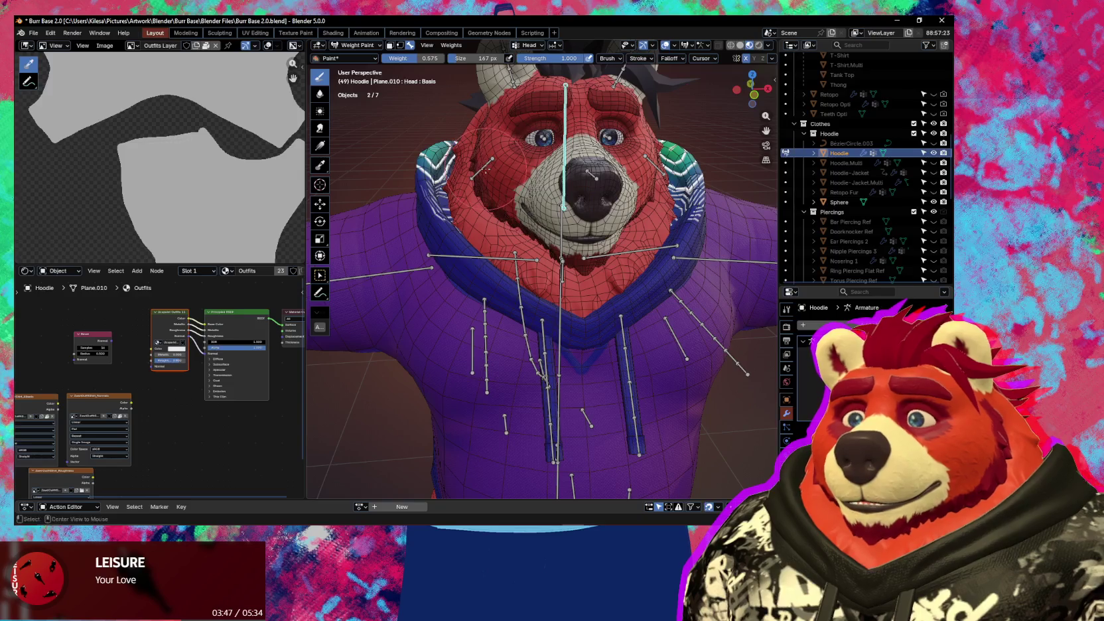
{"action": "left_click", "coordinate": [482, 169], "text": "ctrl"}
{"action": "mouse_move", "coordinate": [487, 167]}
{"action": "middle_mouse_down"}
{"action": "mouse_move", "coordinate": [546, 302]}
{"action": "mouse_move", "coordinate": [443, 220]}
{"action": "middle_mouse_up"}
- Set the weight brush radius to 223 px and the paint weight to 1.000
{"action": "key", "text": "f"}
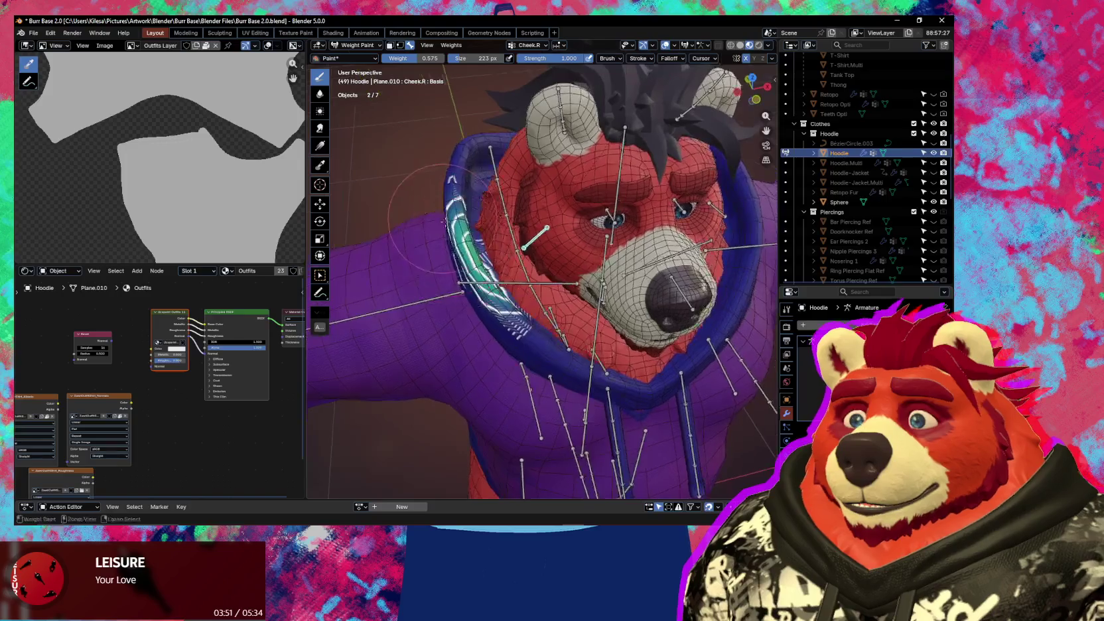
{"action": "key", "text": "ctrl+f"}
{"action": "left_click", "coordinate": [468, 236]}
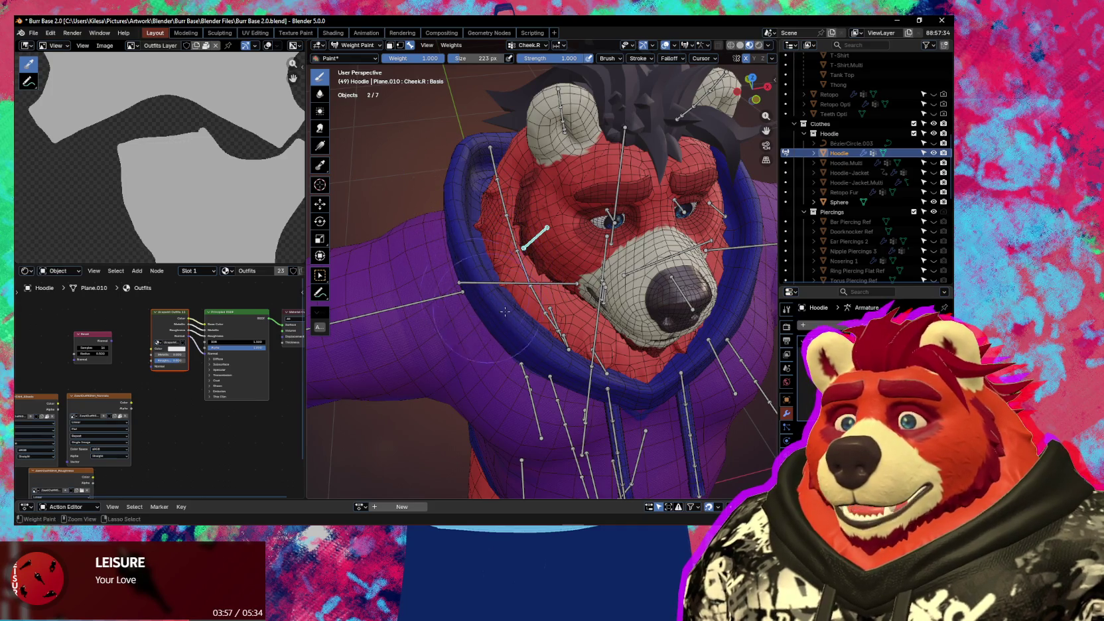
- Check the eye and shoulder.L weights, then show Neck weights and start a neck test rotation
{"action": "middle_click_drag", "start_coordinate": [506, 287], "coordinate": [770, 286]}
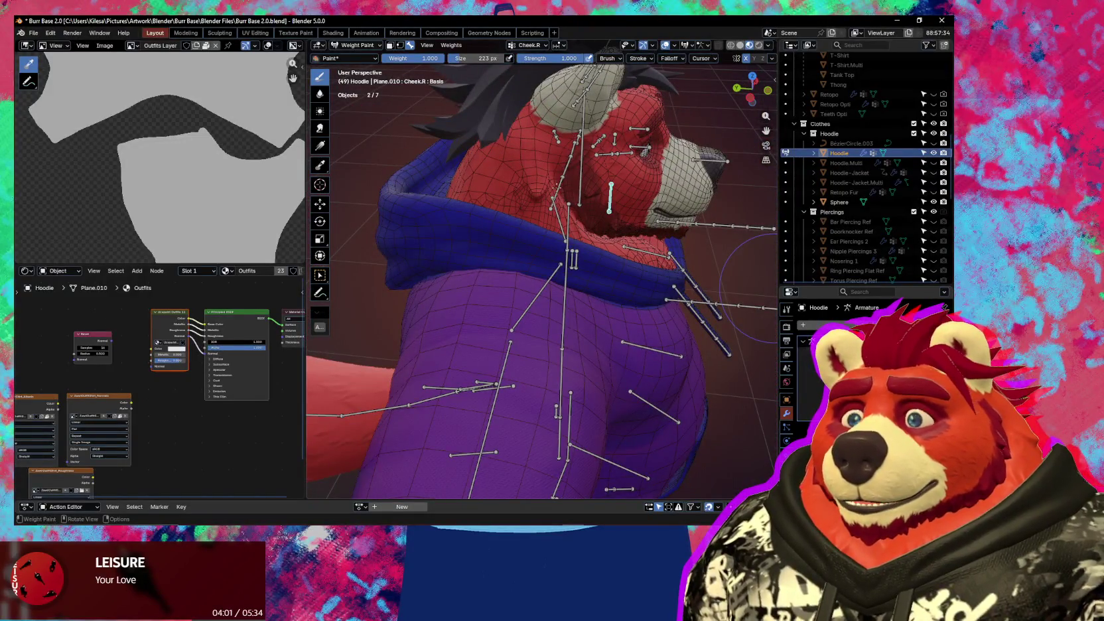
{"action": "mouse_move", "coordinate": [551, 191]}
{"action": "middle_mouse_down"}
{"action": "mouse_move", "coordinate": [544, 246]}
{"action": "mouse_move", "coordinate": [597, 239]}
{"action": "middle_mouse_up"}
{"action": "left_click", "coordinate": [578, 245], "text": "ctrl"}
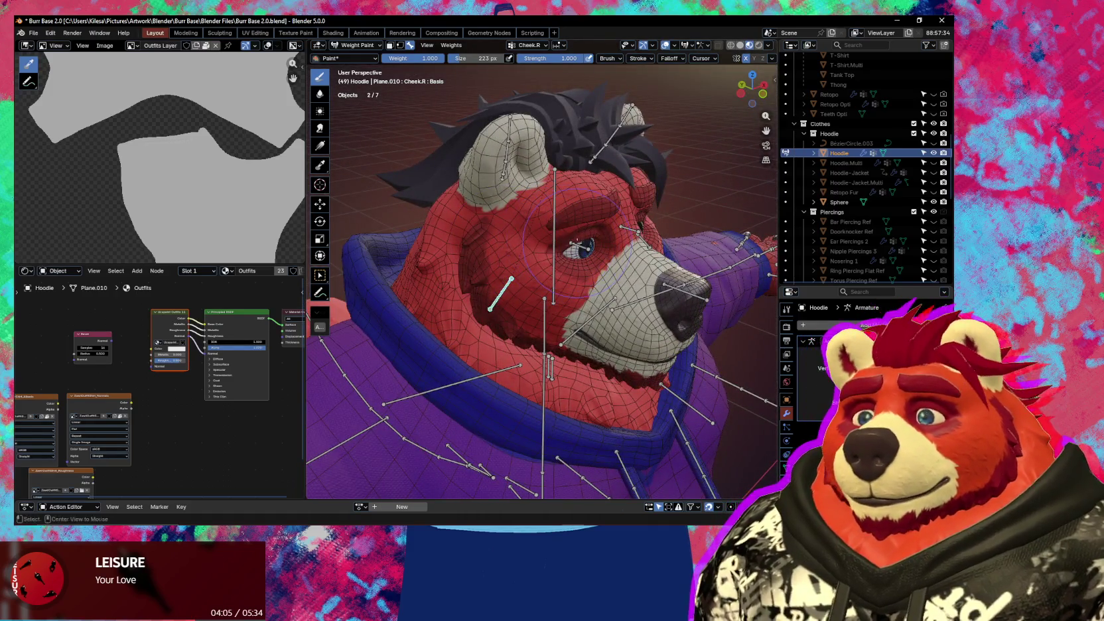
{"action": "left_click", "coordinate": [599, 312], "text": "ctrl"}
{"action": "mouse_move", "coordinate": [599, 311]}
{"action": "middle_mouse_down"}
{"action": "mouse_move", "coordinate": [438, 325]}
{"action": "mouse_move", "coordinate": [561, 282]}
{"action": "mouse_move", "coordinate": [545, 338]}
{"action": "mouse_move", "coordinate": [670, 351]}
{"action": "middle_mouse_up"}
{"action": "left_click", "coordinate": [537, 300], "text": "ctrl"}
{"action": "key", "text": "r"}
{"action": "key", "text": "r"}
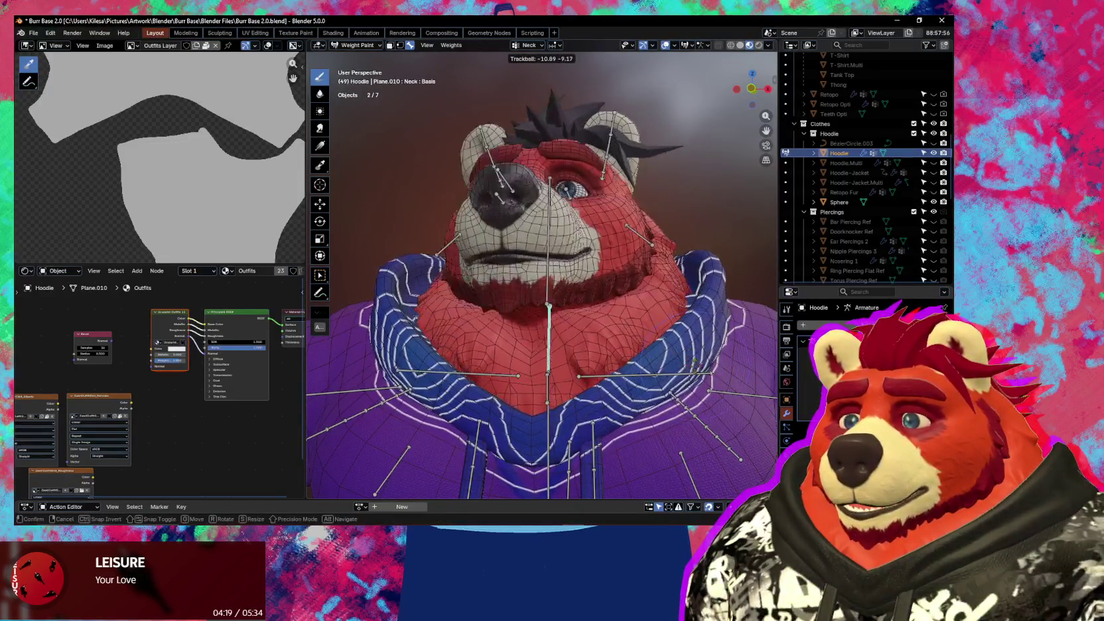
- Test-rotate the neck and head several times to check the collar, restoring the pose
{"action": "right_click", "coordinate": [569, 396]}
{"action": "middle_click_drag", "start_coordinate": [569, 396], "coordinate": [556, 355]}
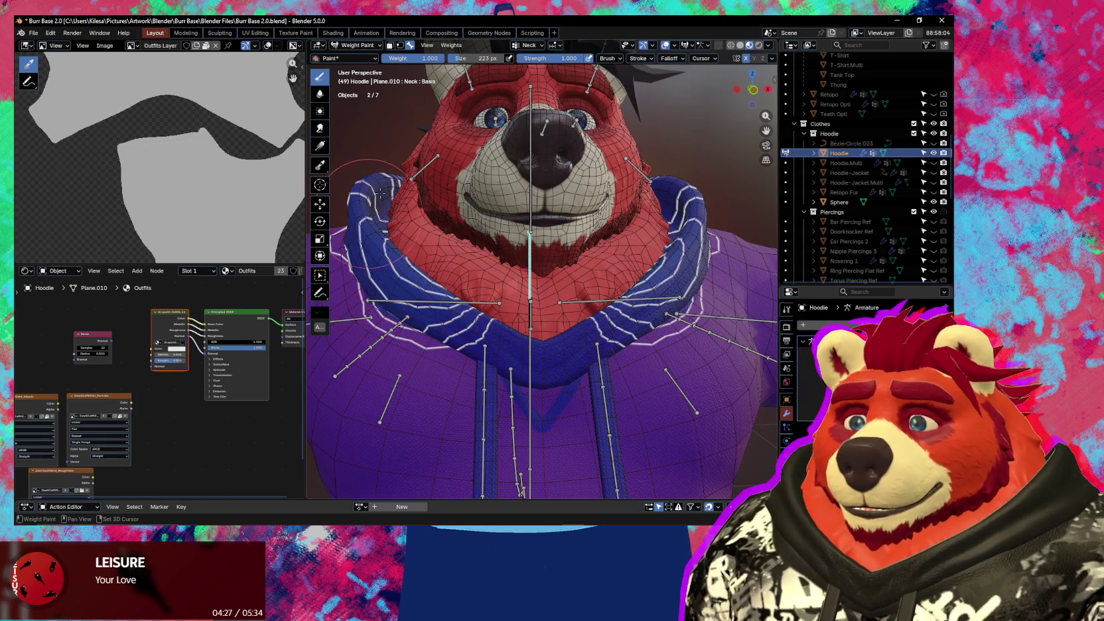
{"action": "key", "text": "r"}
{"action": "key", "text": "r"}
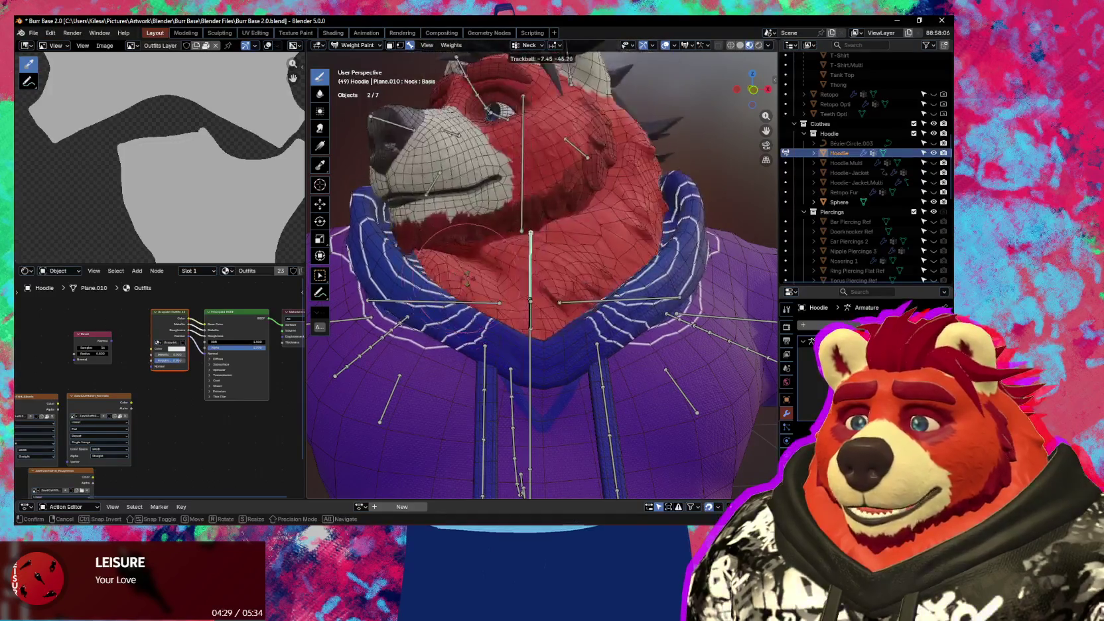
{"action": "right_click", "coordinate": [464, 332]}
{"action": "key", "text": "r"}
{"action": "key", "text": "r"}
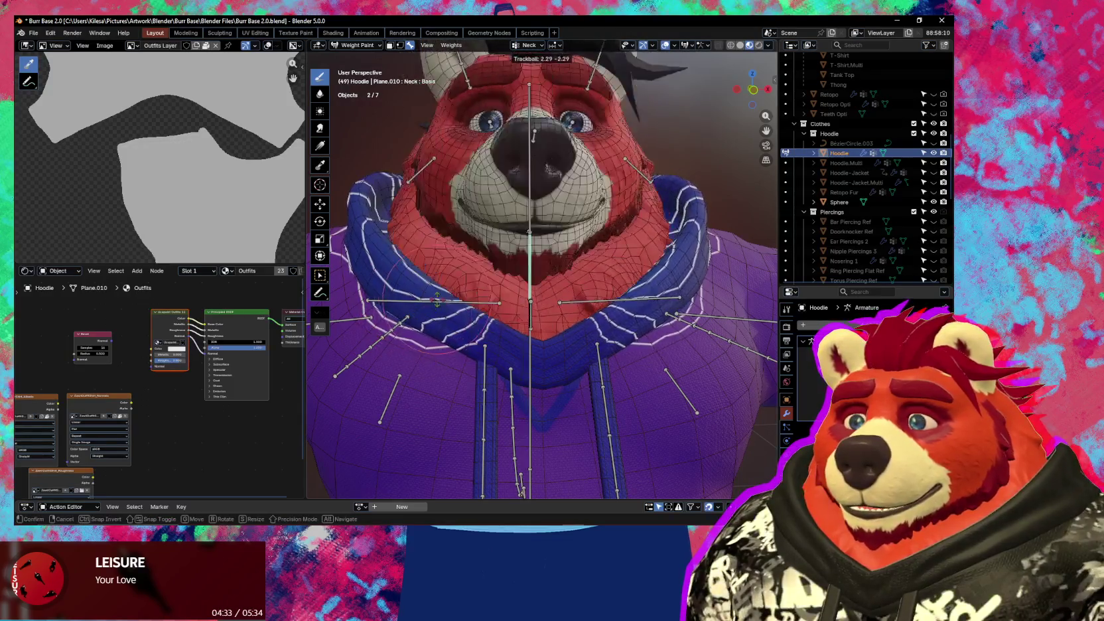
{"action": "right_click", "coordinate": [553, 339]}
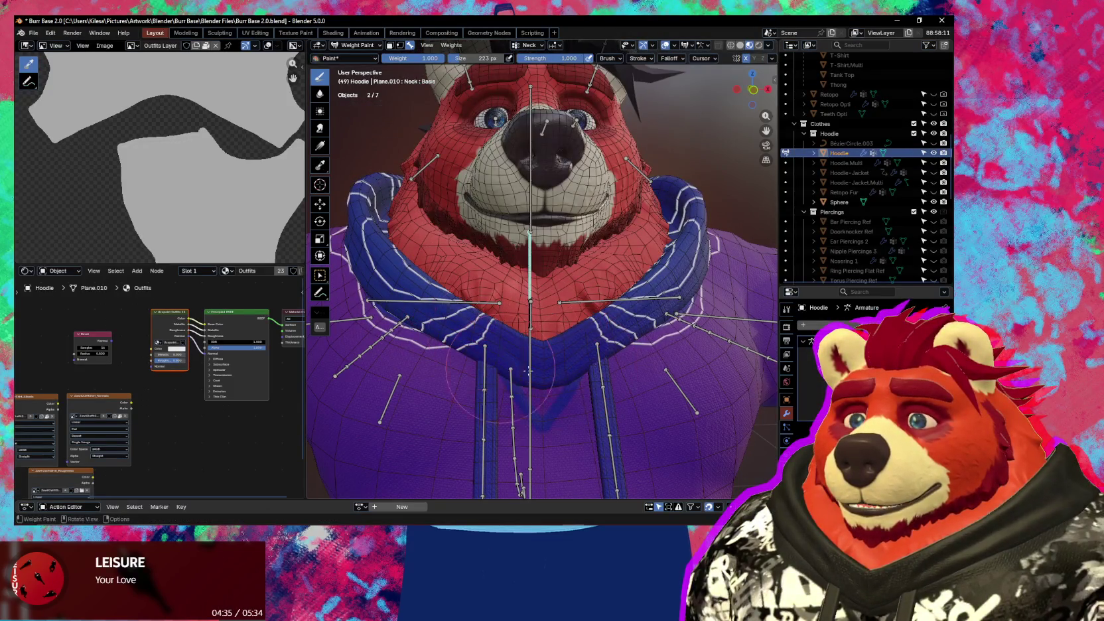
{"action": "mouse_move", "coordinate": [528, 370]}
{"action": "middle_mouse_down"}
{"action": "mouse_move", "coordinate": [560, 361]}
{"action": "mouse_move", "coordinate": [512, 362]}
{"action": "mouse_move", "coordinate": [551, 195]}
{"action": "middle_mouse_up"}
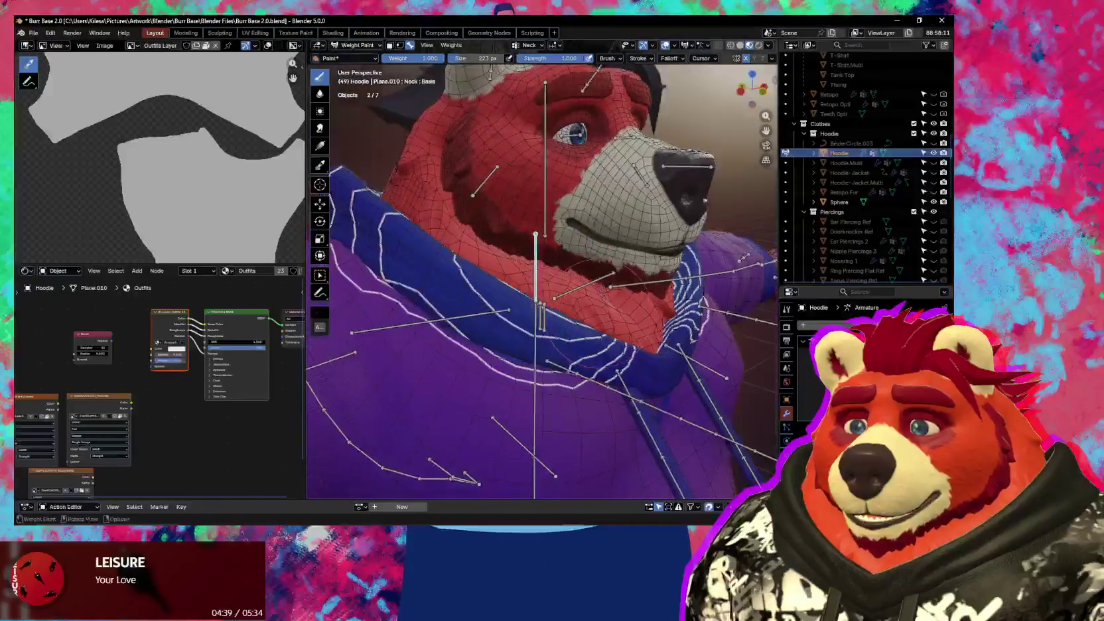
{"action": "left_click", "coordinate": [545, 195], "text": "alt"}
{"action": "key", "text": "r"}
{"action": "key", "text": "r"}
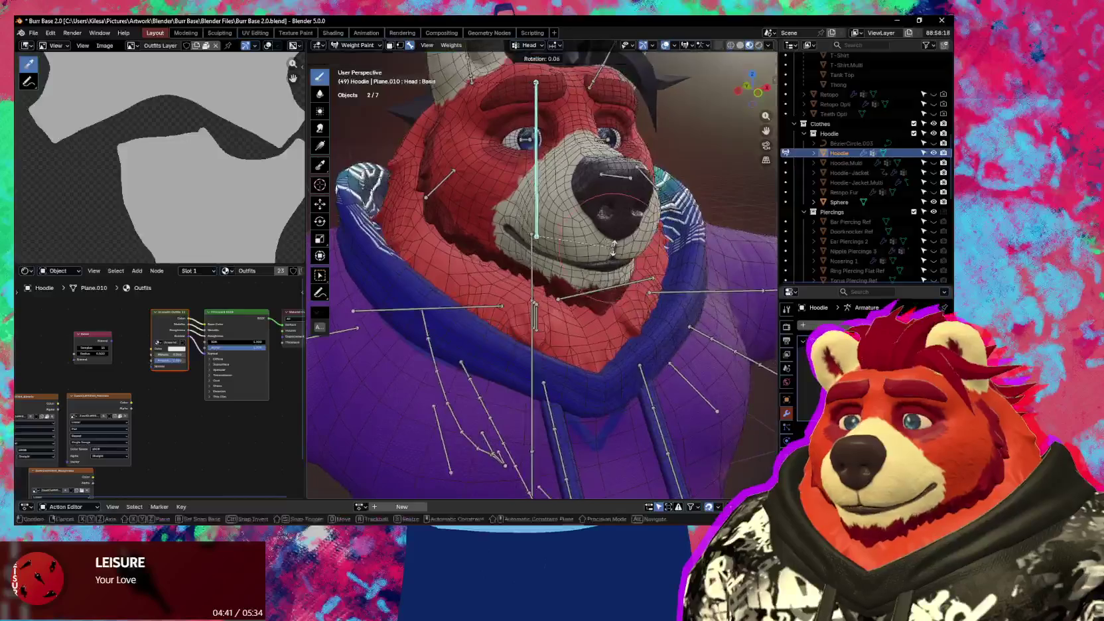
{"action": "left_click", "coordinate": [591, 250]}
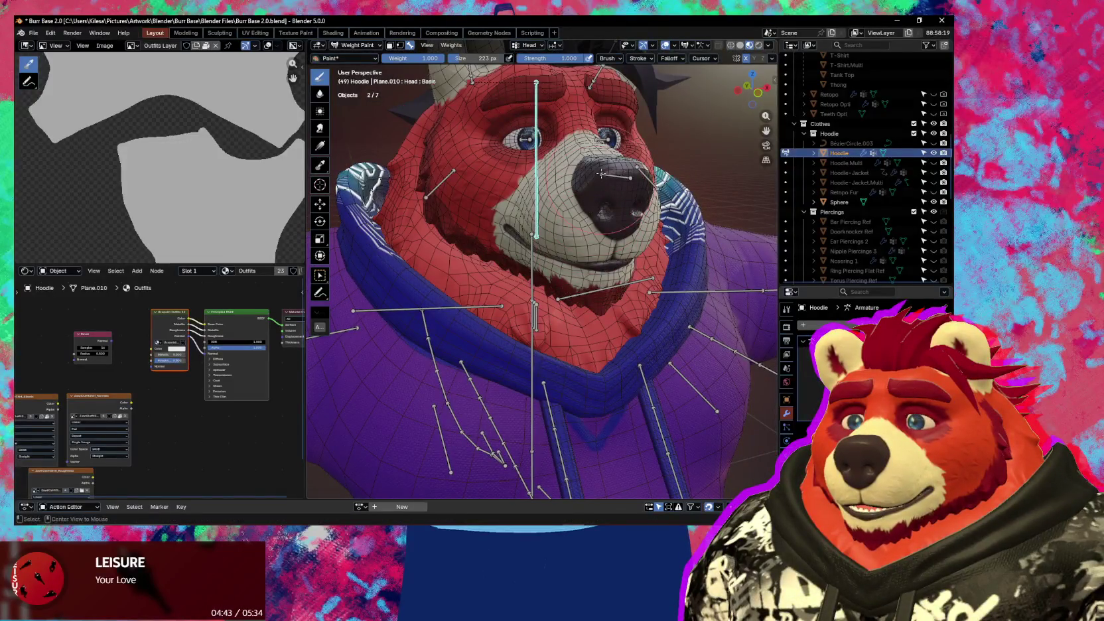
- Orbit down to the drawstrings, viewing the Chest and then Drawstring.R.004 weights
{"action": "middle_click_drag", "start_coordinate": [597, 198], "coordinate": [553, 298]}
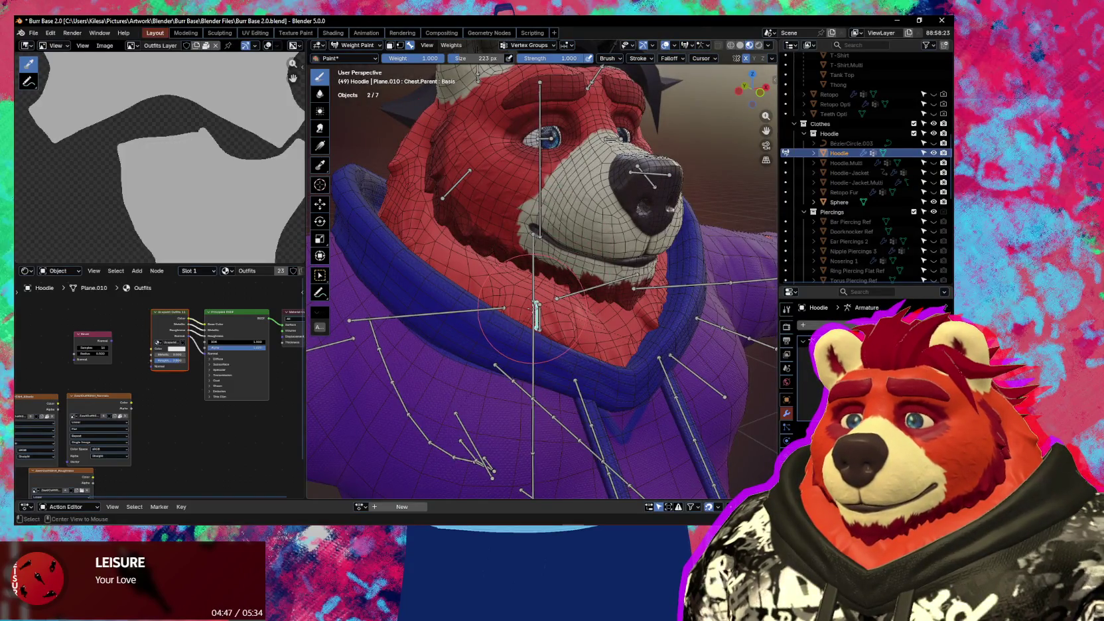
{"action": "left_click", "coordinate": [535, 310], "text": "ctrl"}
{"action": "mouse_move", "coordinate": [534, 310]}
{"action": "middle_mouse_down"}
{"action": "mouse_move", "coordinate": [540, 289]}
{"action": "mouse_move", "coordinate": [524, 292]}
{"action": "mouse_move", "coordinate": [617, 405]}
{"action": "middle_mouse_up"}
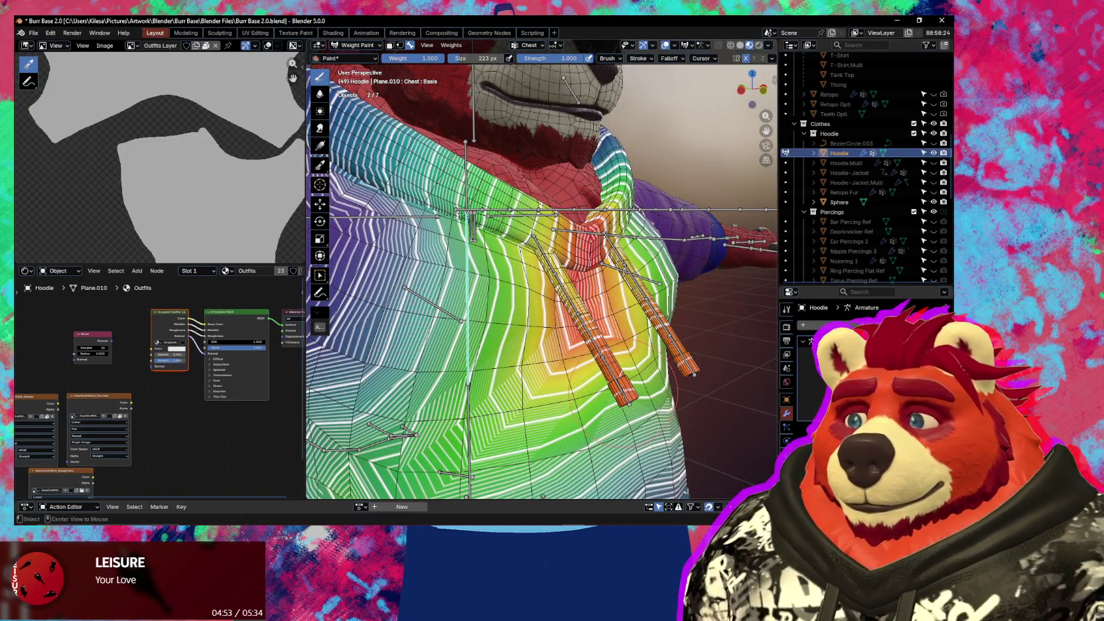
{"action": "left_click", "coordinate": [610, 389], "text": "ctrl"}
{"action": "mouse_move", "coordinate": [604, 382]}
{"action": "middle_mouse_down"}
{"action": "mouse_move", "coordinate": [524, 375]}
{"action": "mouse_move", "coordinate": [532, 341]}
{"action": "middle_mouse_up"}
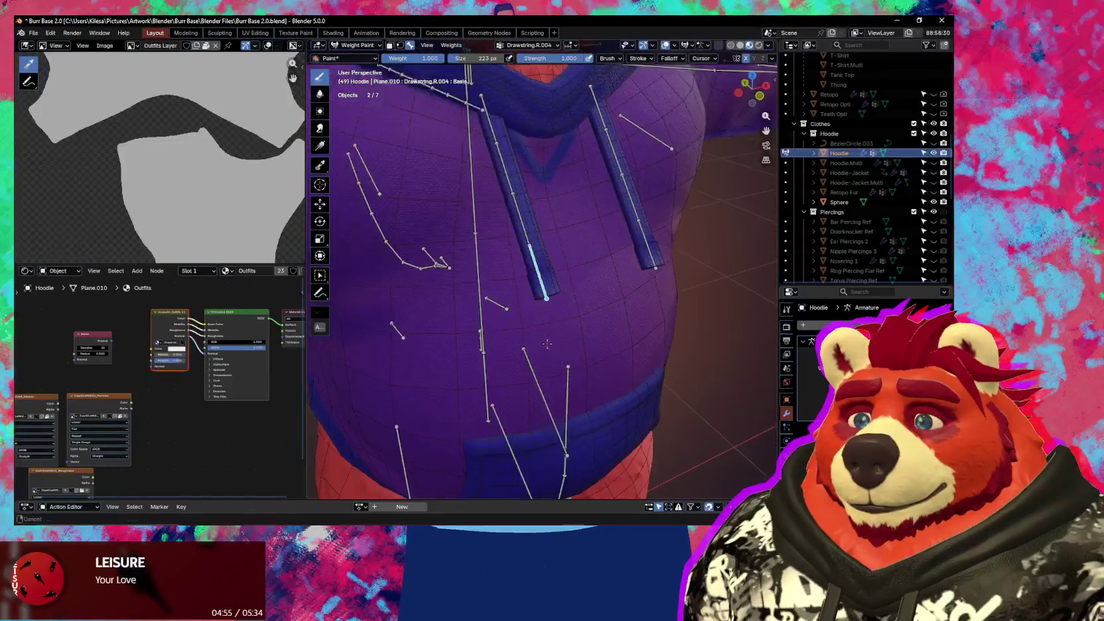
- Select both linked drawstring pieces in Edit Mode, then paint Drawstring.R.004 weight onto the tube's lower tip
{"action": "key", "text": "Tab"}
{"action": "key", "text": "alt+a"}
{"action": "key", "text": "l"}
{"action": "key", "text": "l"}
{"action": "key", "text": "ctrl+Tab"}
{"action": "left_click", "coordinate": [451, 320]}
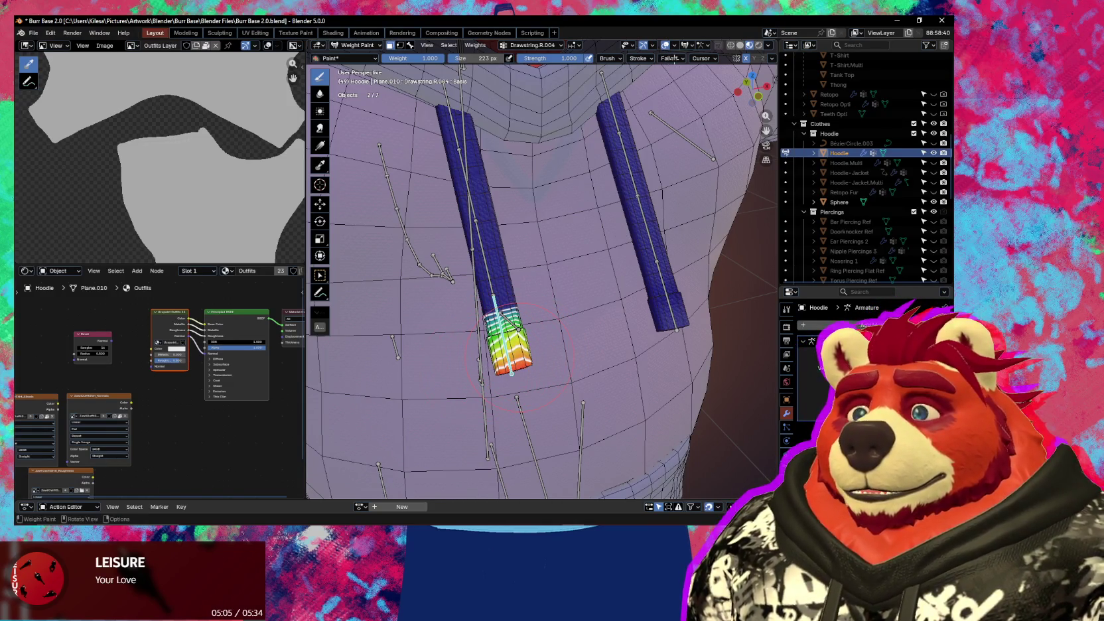
{"action": "left_click", "coordinate": [675, 59]}
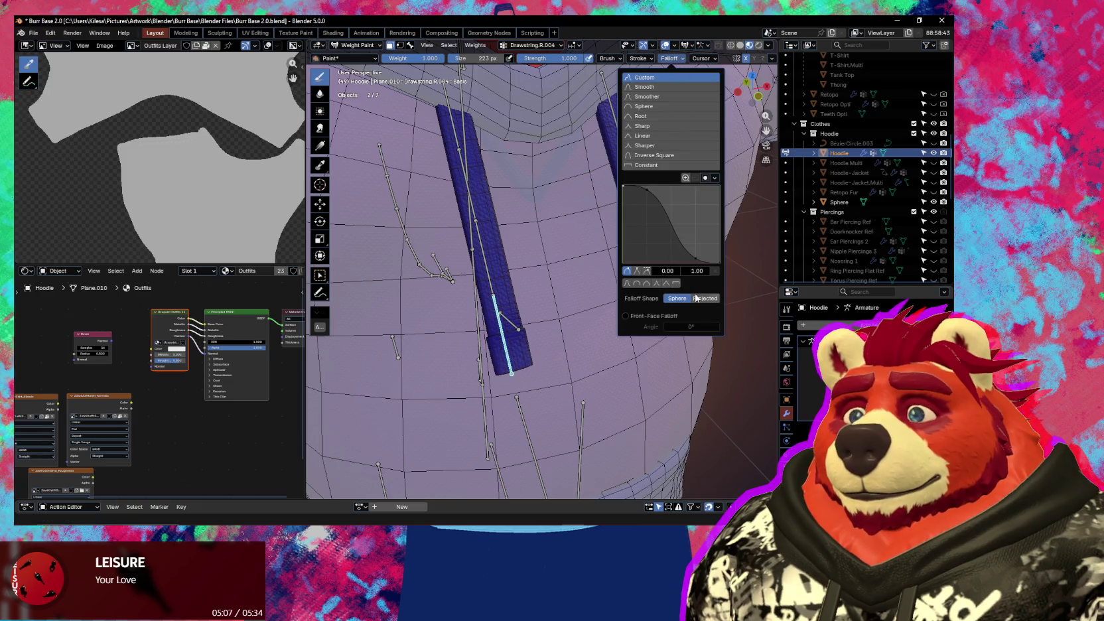
{"action": "middle_click_drag", "start_coordinate": [528, 303], "coordinate": [541, 328]}
{"action": "left_click_drag", "start_coordinate": [540, 328], "coordinate": [545, 334]}
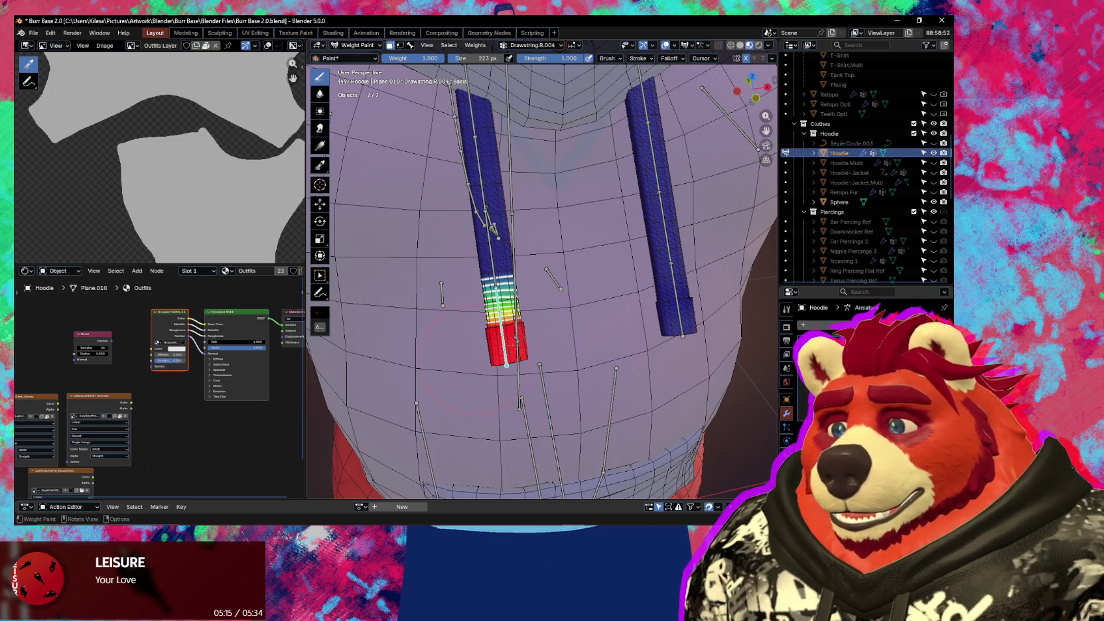
- Paint Drawstring.R.003 weight onto the middle of the left drawstring tube
{"action": "mouse_move", "coordinate": [498, 286]}
{"action": "middle_mouse_down"}
{"action": "mouse_move", "coordinate": [526, 326]}
{"action": "mouse_move", "coordinate": [520, 297]}
{"action": "middle_mouse_up"}
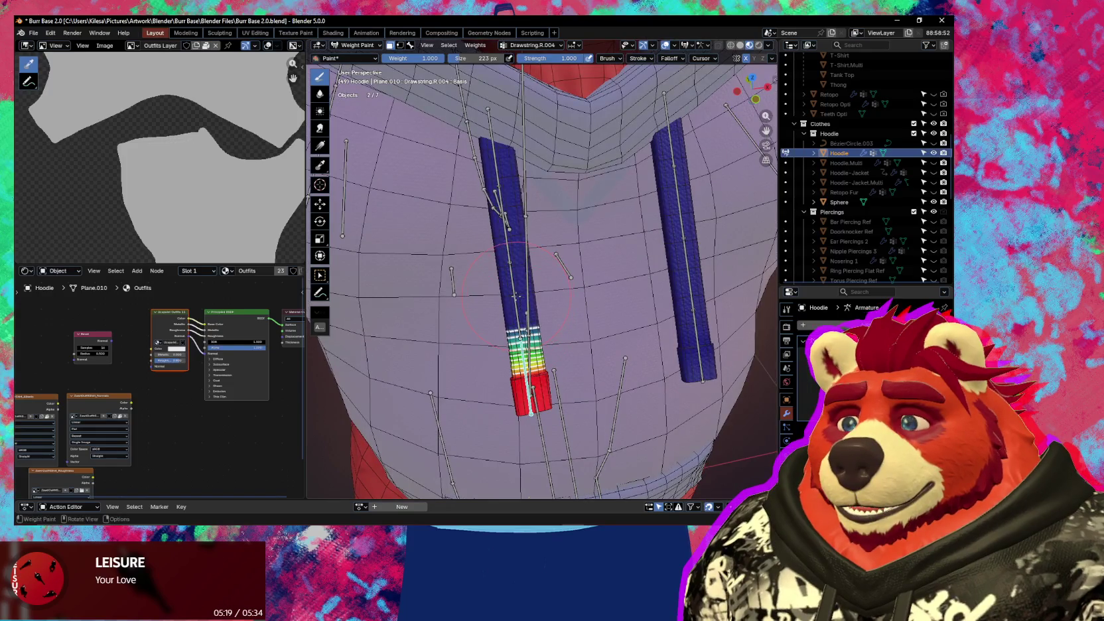
{"action": "left_click", "coordinate": [514, 296]}
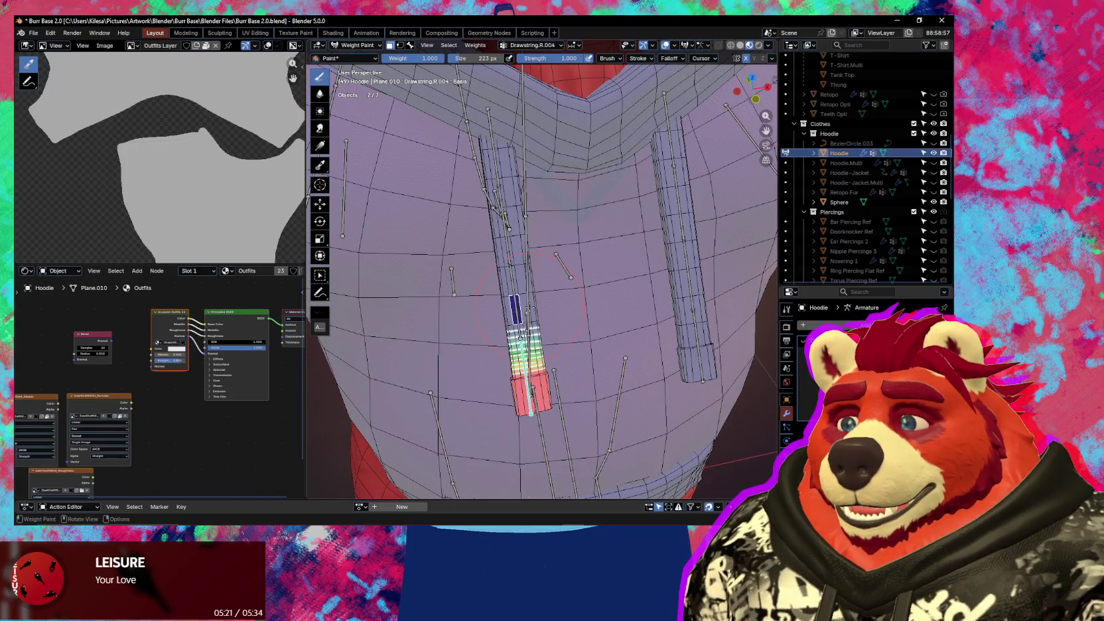
{"action": "key", "text": "a"}
{"action": "key", "text": "m"}
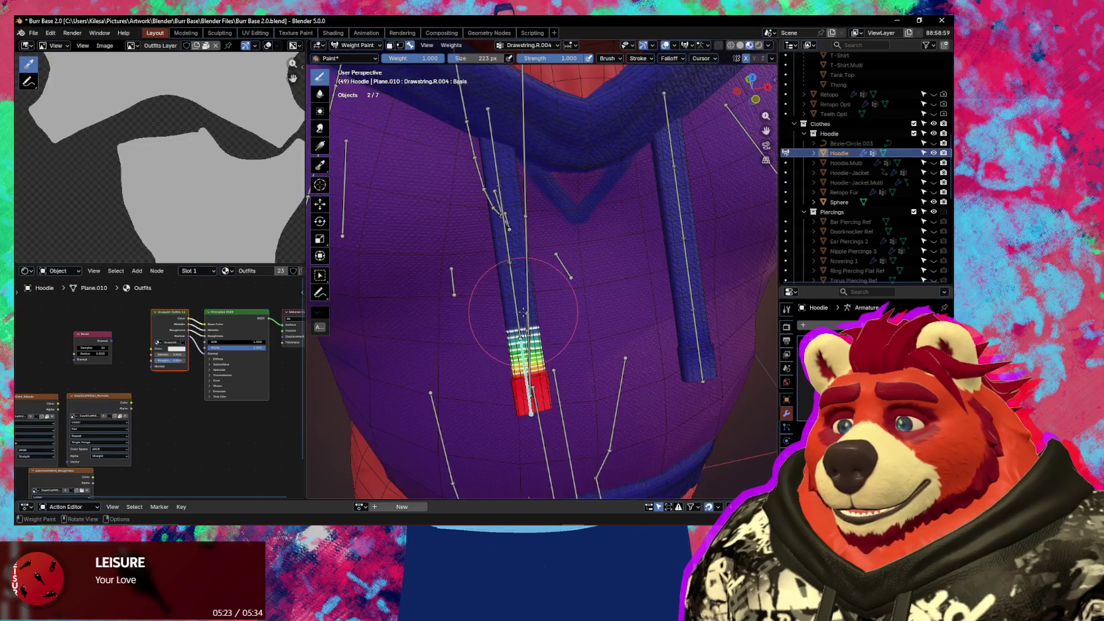
{"action": "key", "text": "m"}
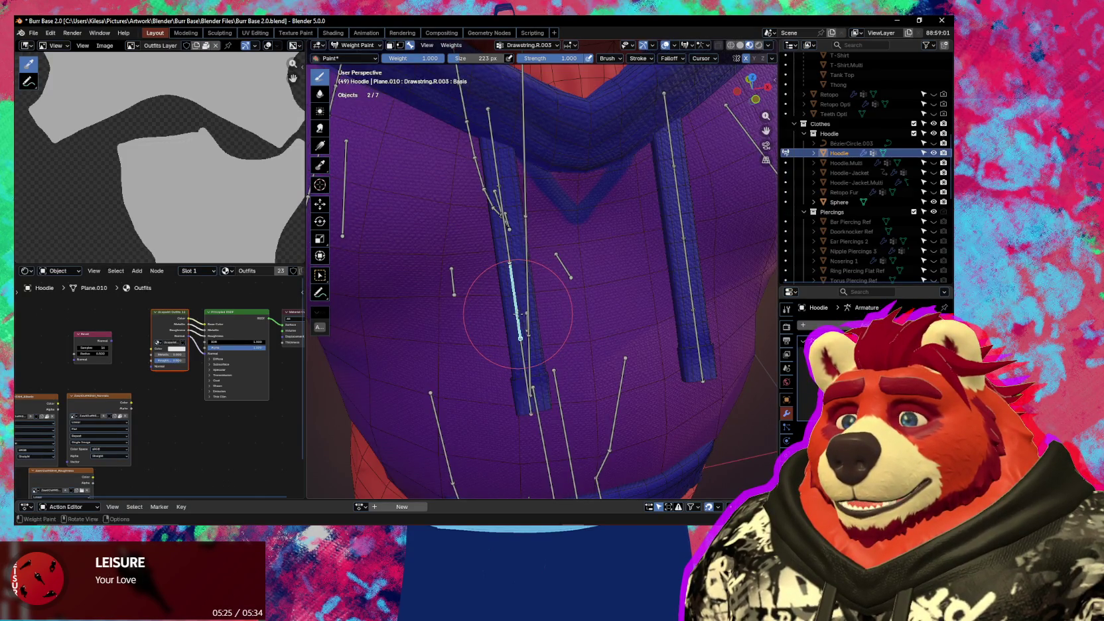
{"action": "key", "text": "alt+q"}
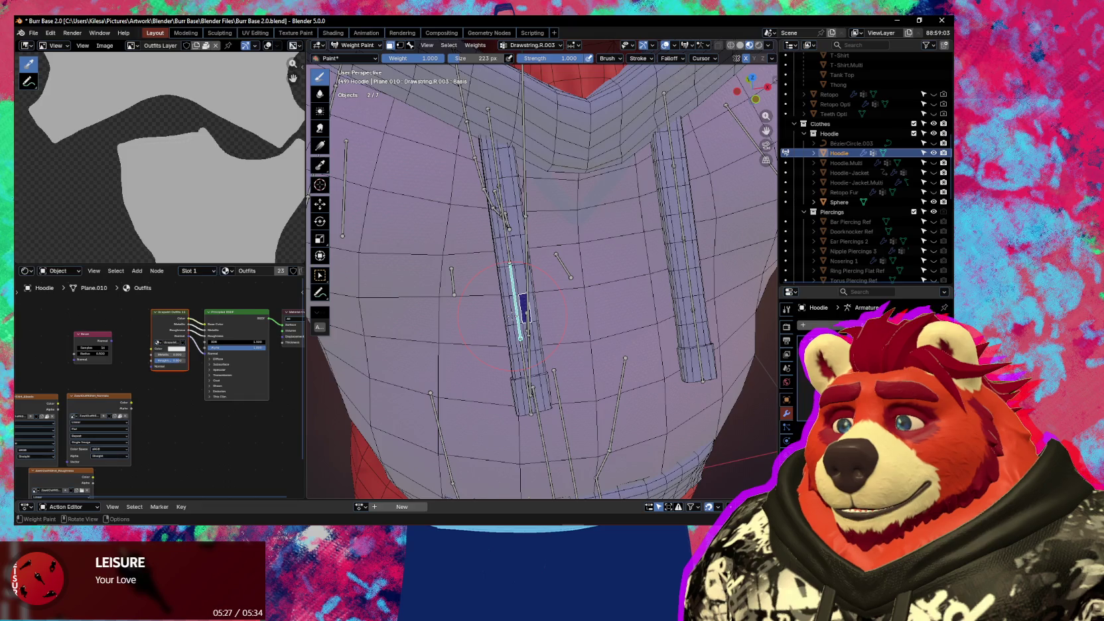
{"action": "left_click_drag", "start_coordinate": [514, 312], "coordinate": [489, 308]}
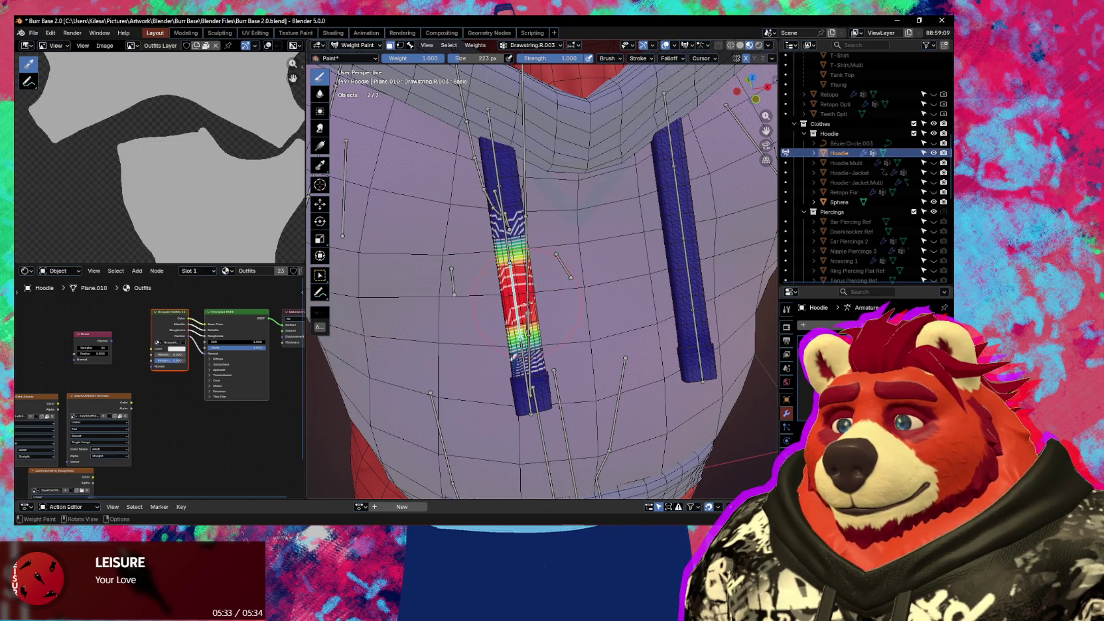
{"action": "middle_click_drag", "start_coordinate": [527, 302], "coordinate": [531, 295]}
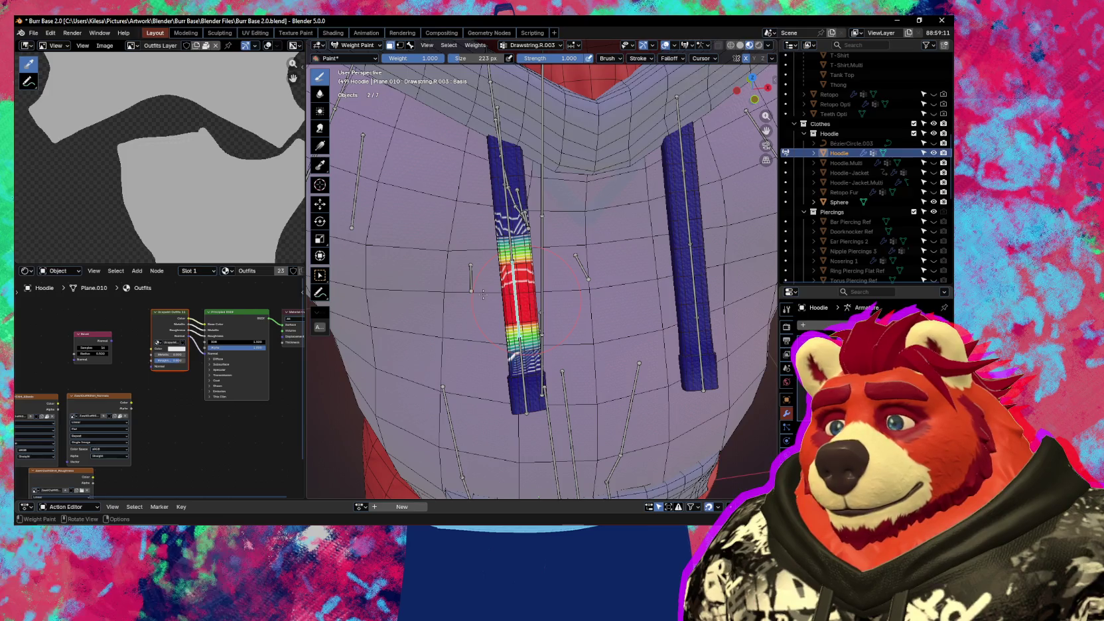
- Make Drawstring.R.002 active with face masking off, then paint its gradient on the upper drawstring
{"action": "middle_click_drag", "start_coordinate": [540, 284], "coordinate": [508, 244]}
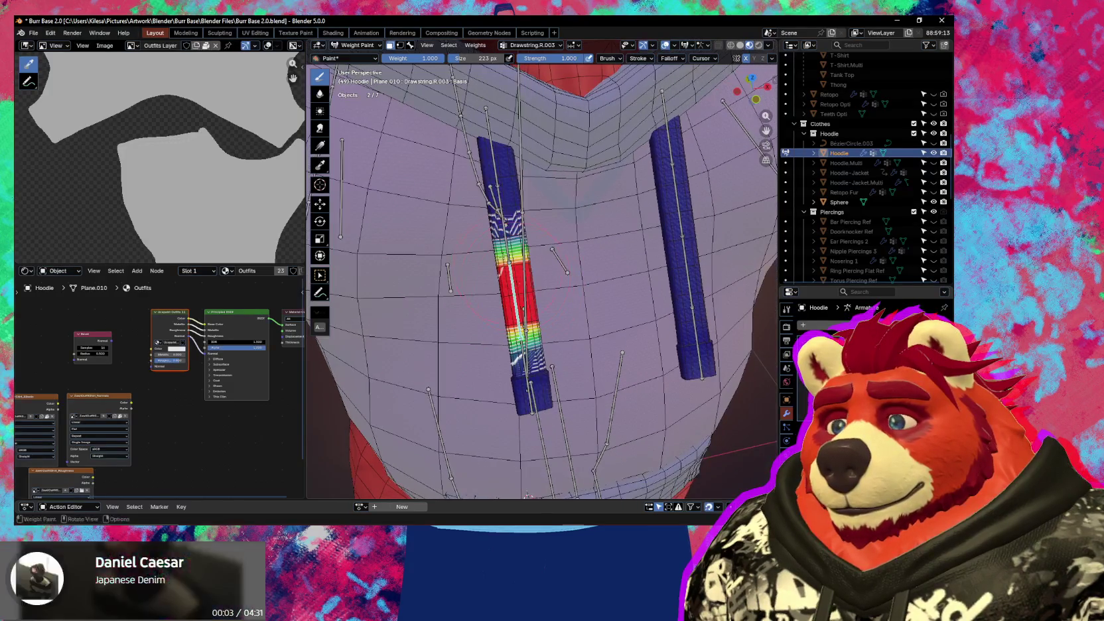
{"action": "key", "text": "3"}
{"action": "left_click", "coordinate": [505, 252], "text": "ctrl"}
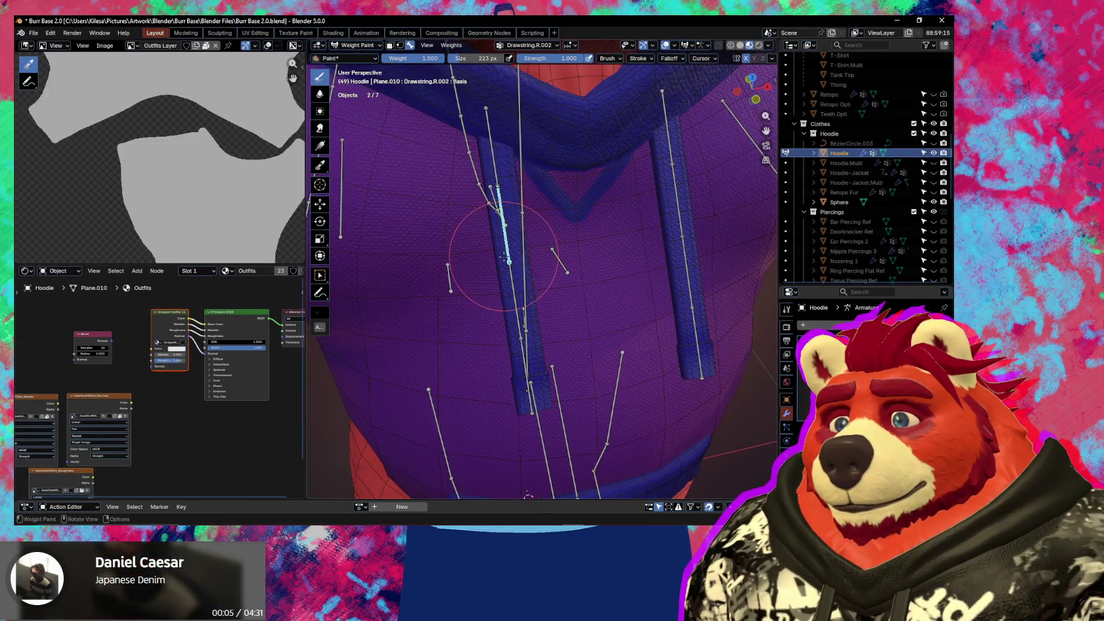
{"action": "key", "text": "2"}
{"action": "middle_click_drag", "start_coordinate": [513, 226], "coordinate": [523, 252]}
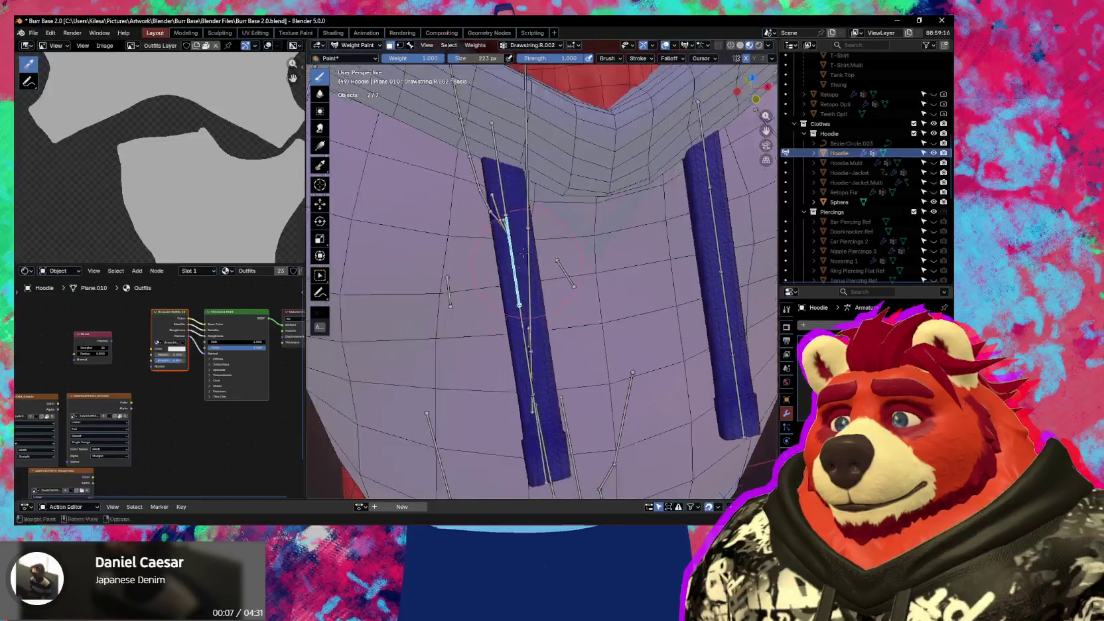
{"action": "mouse_move", "coordinate": [526, 242]}
{"action": "left_mouse_down"}
{"action": "mouse_move", "coordinate": [481, 258]}
{"action": "mouse_move", "coordinate": [510, 219]}
{"action": "mouse_move", "coordinate": [483, 248]}
{"action": "mouse_move", "coordinate": [490, 199]}
{"action": "left_mouse_up"}
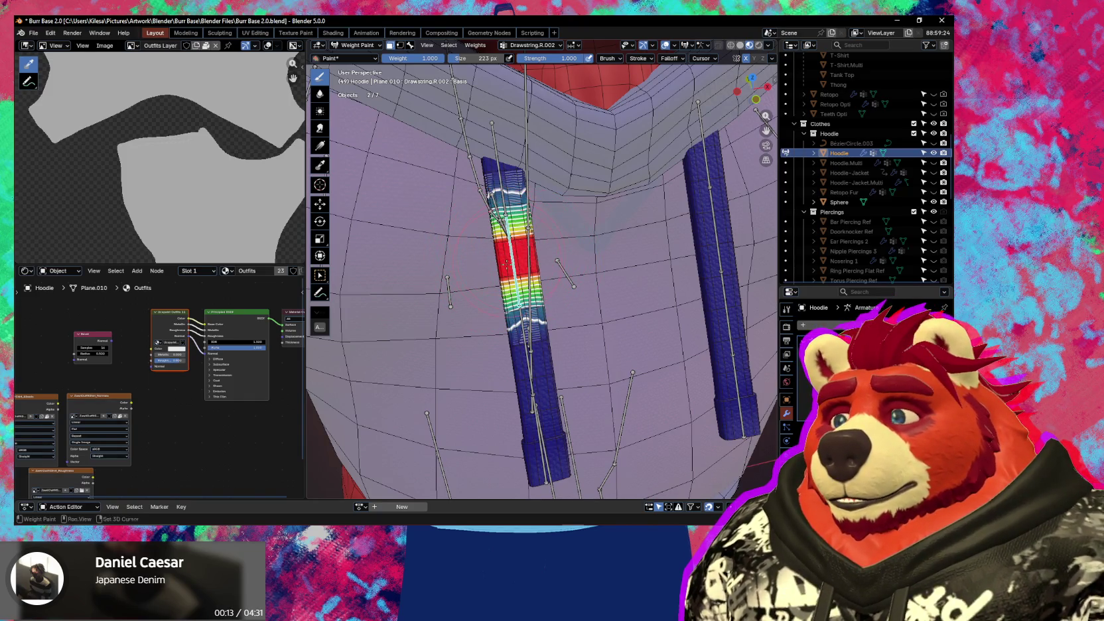
{"action": "mouse_move", "coordinate": [506, 262]}
{"action": "middle_mouse_down"}
{"action": "mouse_move", "coordinate": [529, 274]}
{"action": "mouse_move", "coordinate": [531, 244]}
{"action": "middle_mouse_up"}
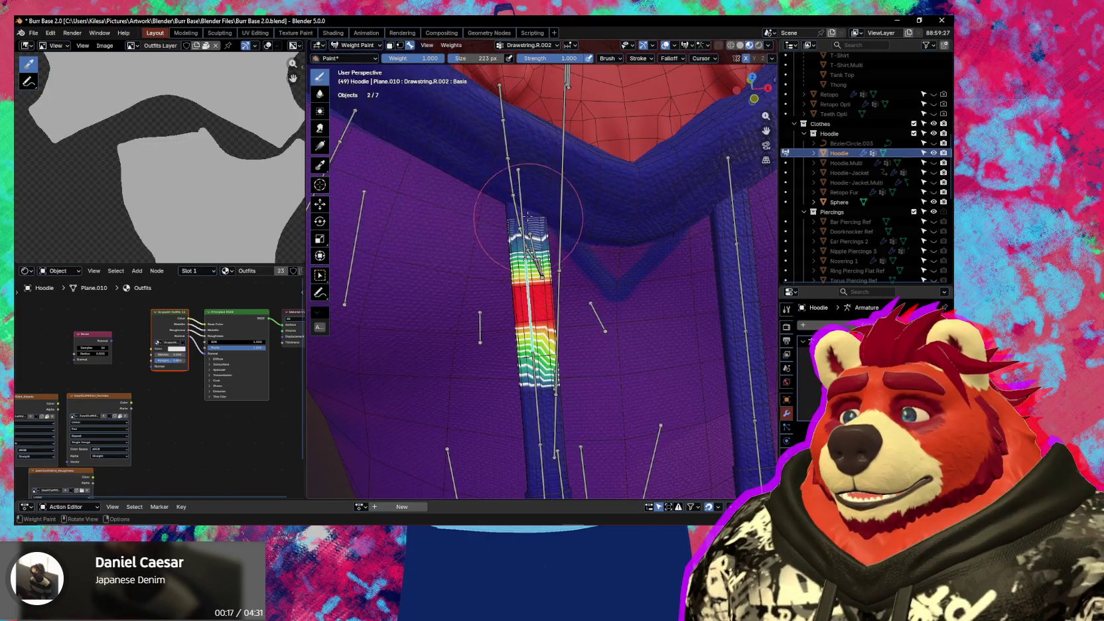
- Paint a Drawstring.R.001 weight gradient onto the drawstring's top segment and check the brush falloff
{"action": "left_click", "coordinate": [522, 201], "text": "alt"}
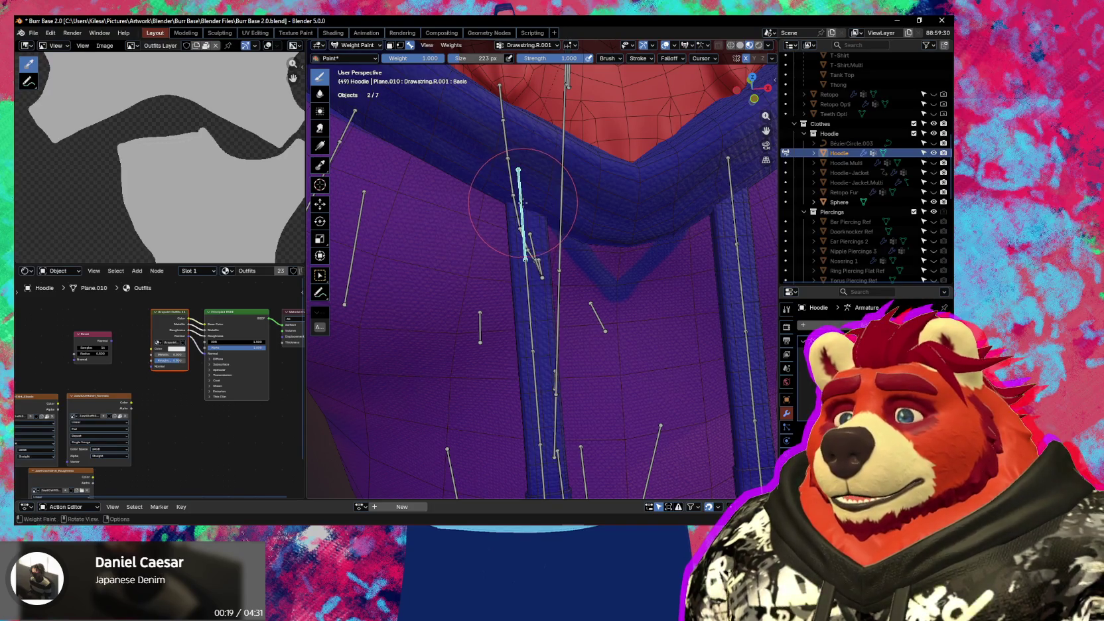
{"action": "key", "text": "m"}
{"action": "mouse_move", "coordinate": [524, 239]}
{"action": "middle_mouse_down"}
{"action": "mouse_move", "coordinate": [497, 240]}
{"action": "mouse_move", "coordinate": [534, 255]}
{"action": "middle_mouse_up"}
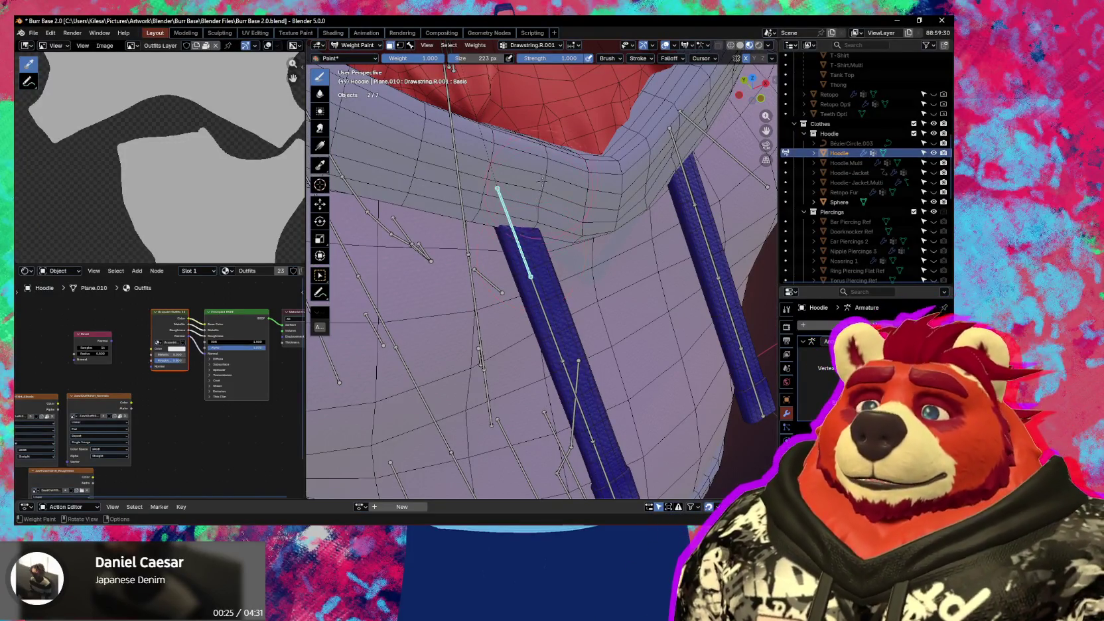
{"action": "middle_click_drag", "start_coordinate": [534, 260], "coordinate": [562, 270]}
{"action": "left_click_drag", "start_coordinate": [548, 302], "coordinate": [548, 302]}
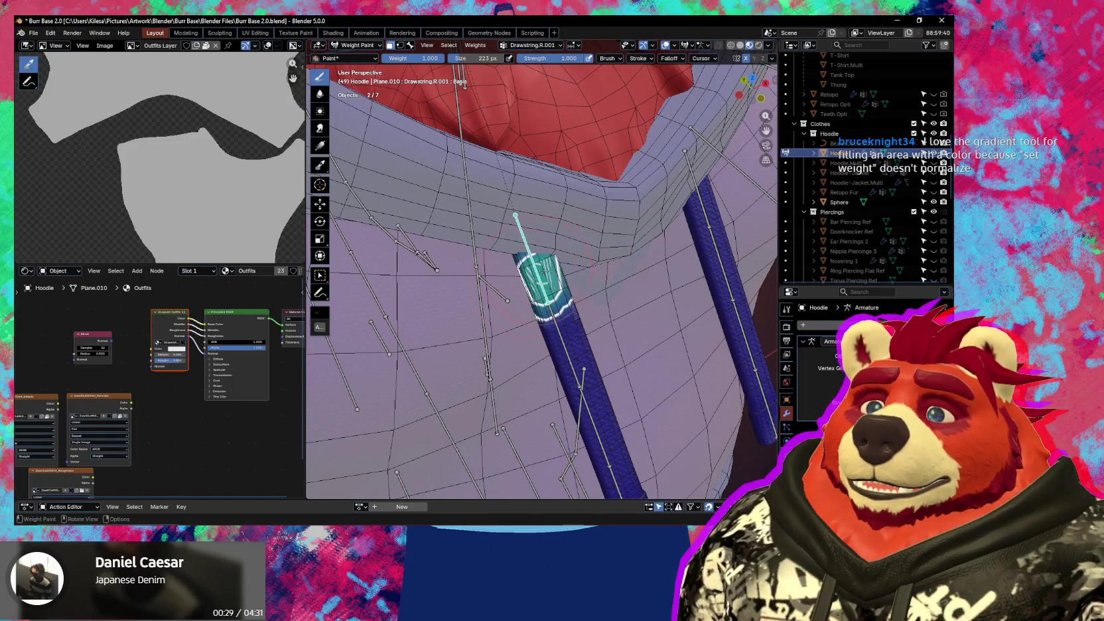
{"action": "mouse_move", "coordinate": [548, 303]}
{"action": "middle_mouse_down"}
{"action": "mouse_move", "coordinate": [542, 494]}
{"action": "mouse_move", "coordinate": [573, 493]}
{"action": "middle_mouse_up"}
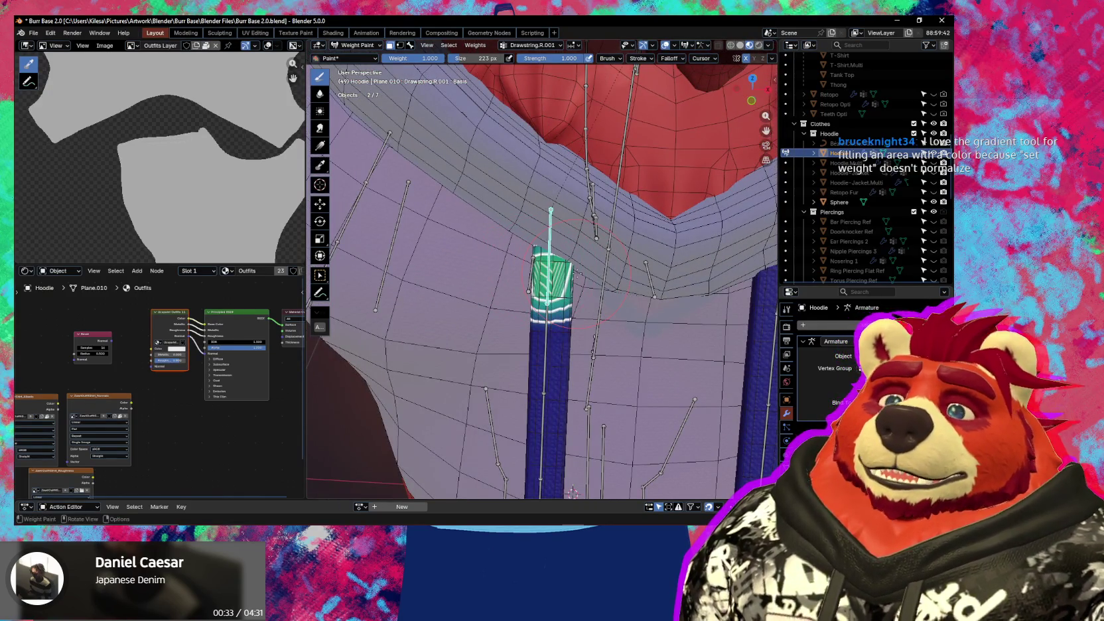
{"action": "left_click_drag", "start_coordinate": [576, 272], "coordinate": [569, 296]}
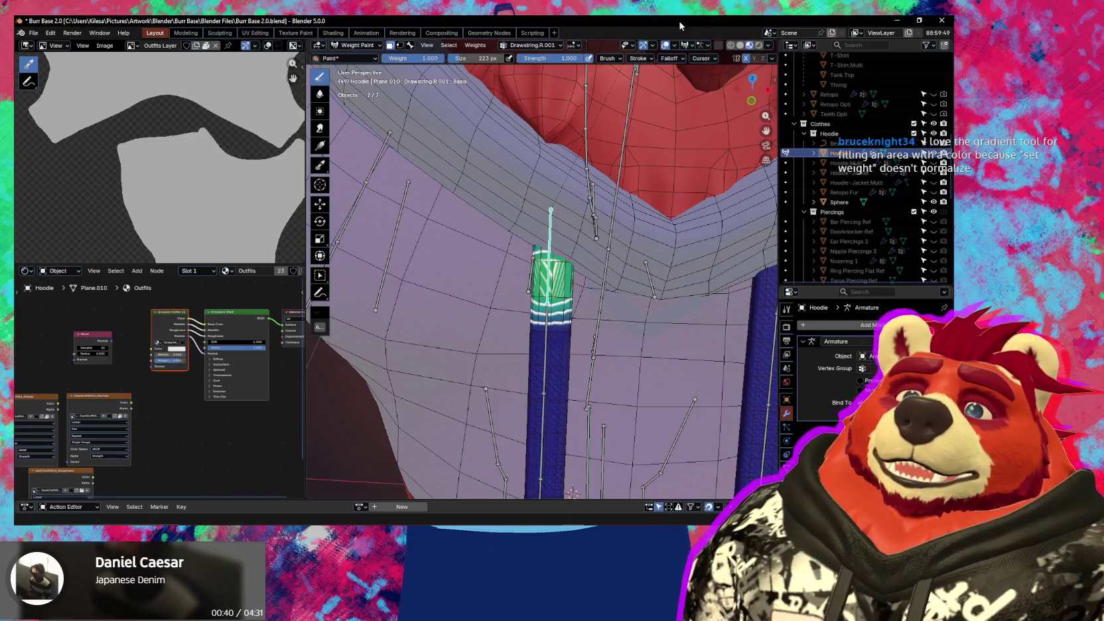
{"action": "left_click", "coordinate": [661, 60]}
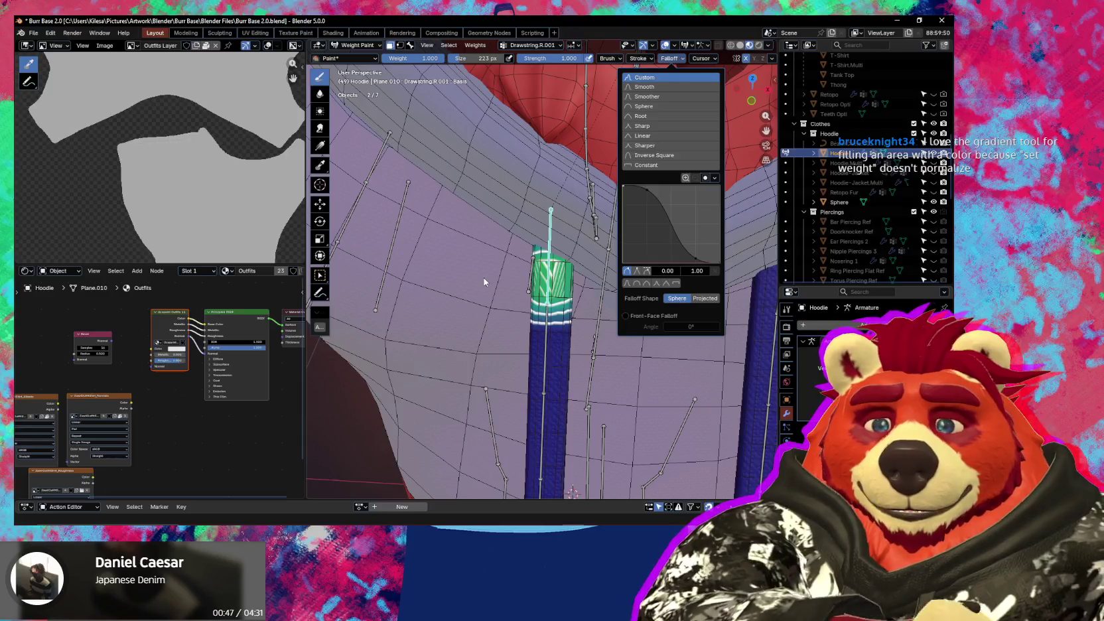
- Spread more Drawstring.R.002 weight along the drawstring below the top segment
{"action": "middle_click_drag", "start_coordinate": [595, 284], "coordinate": [510, 268]}
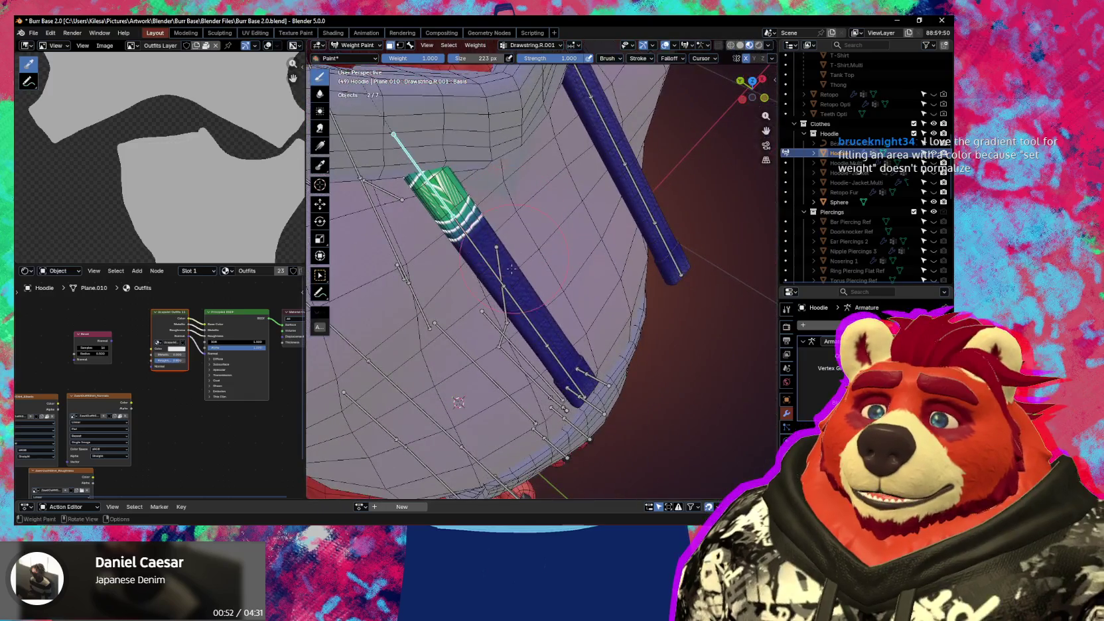
{"action": "left_click", "coordinate": [470, 240], "text": "ctrl"}
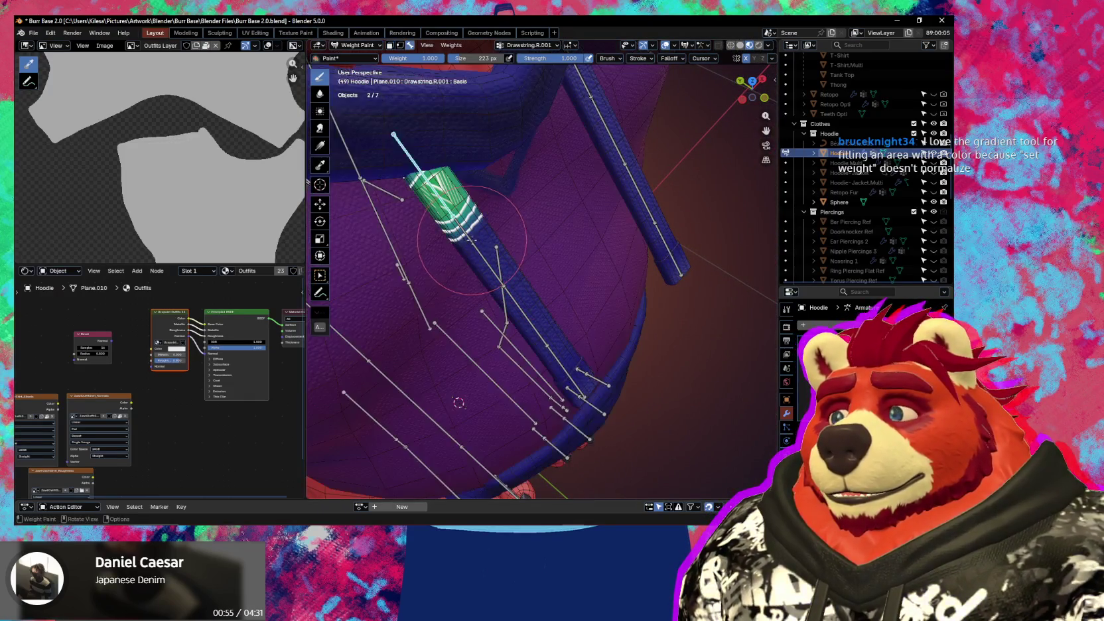
{"action": "left_click_drag", "start_coordinate": [468, 242], "coordinate": [496, 246]}
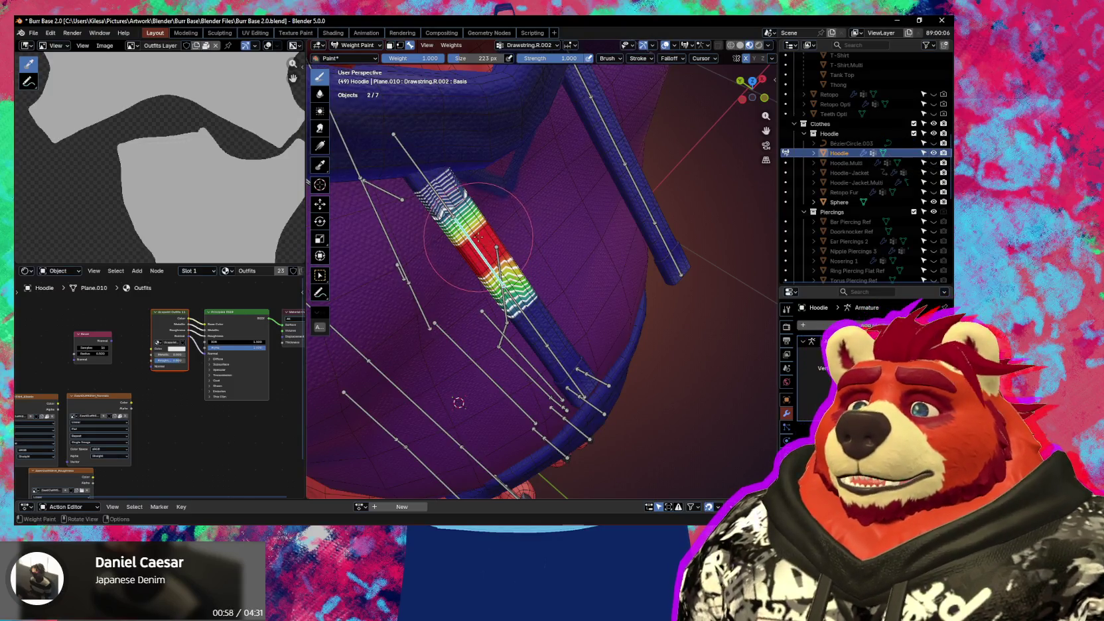
{"action": "middle_click_drag", "start_coordinate": [491, 246], "coordinate": [489, 244]}
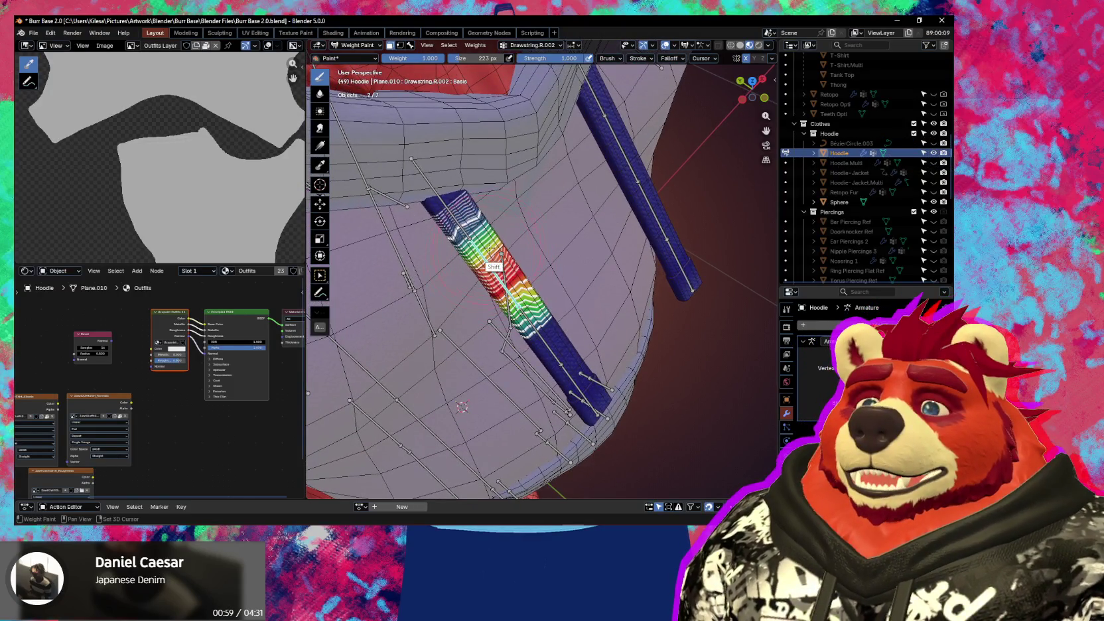
{"action": "middle_click_drag", "start_coordinate": [490, 247], "coordinate": [483, 240]}
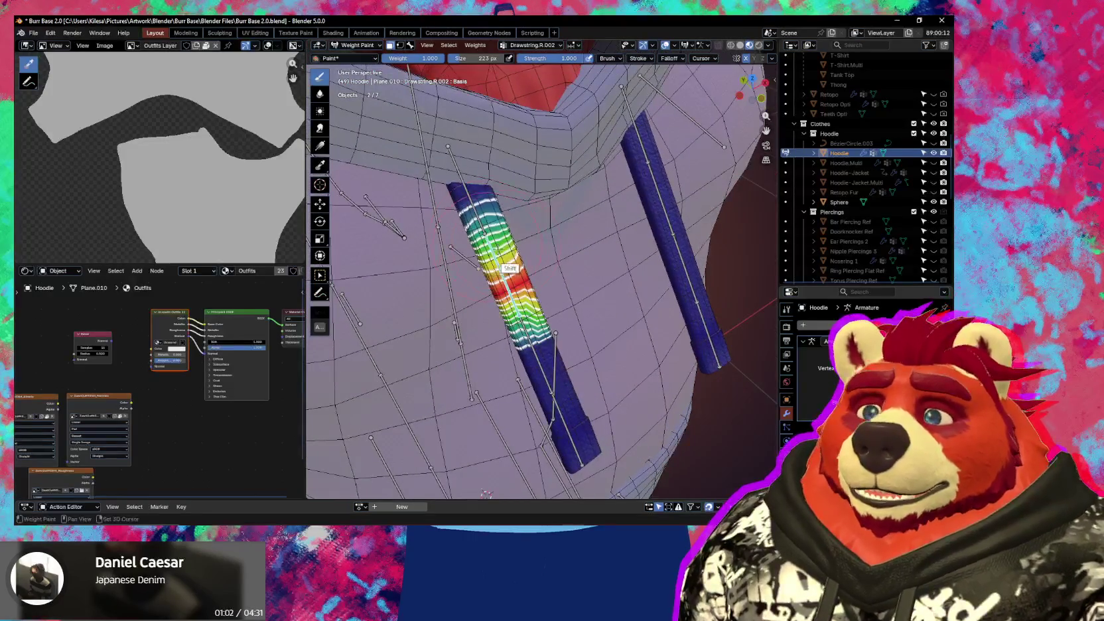
{"action": "left_click_drag", "start_coordinate": [483, 240], "coordinate": [529, 306], "text": "shift"}
{"action": "middle_click_drag", "start_coordinate": [529, 307], "coordinate": [584, 302]}
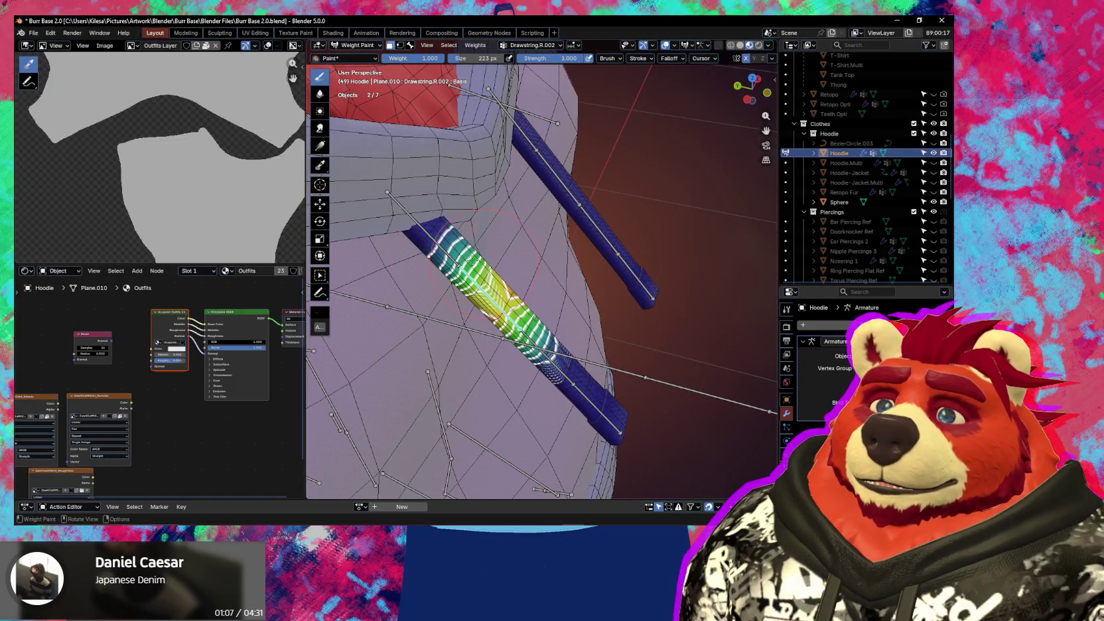
- Test-rotate the Drawstring.R.001 bone about X by -0.514° and inspect the deformation
{"action": "left_click", "coordinate": [453, 279], "text": "ctrl"}
{"action": "middle_click_drag", "start_coordinate": [453, 279], "coordinate": [549, 307]}
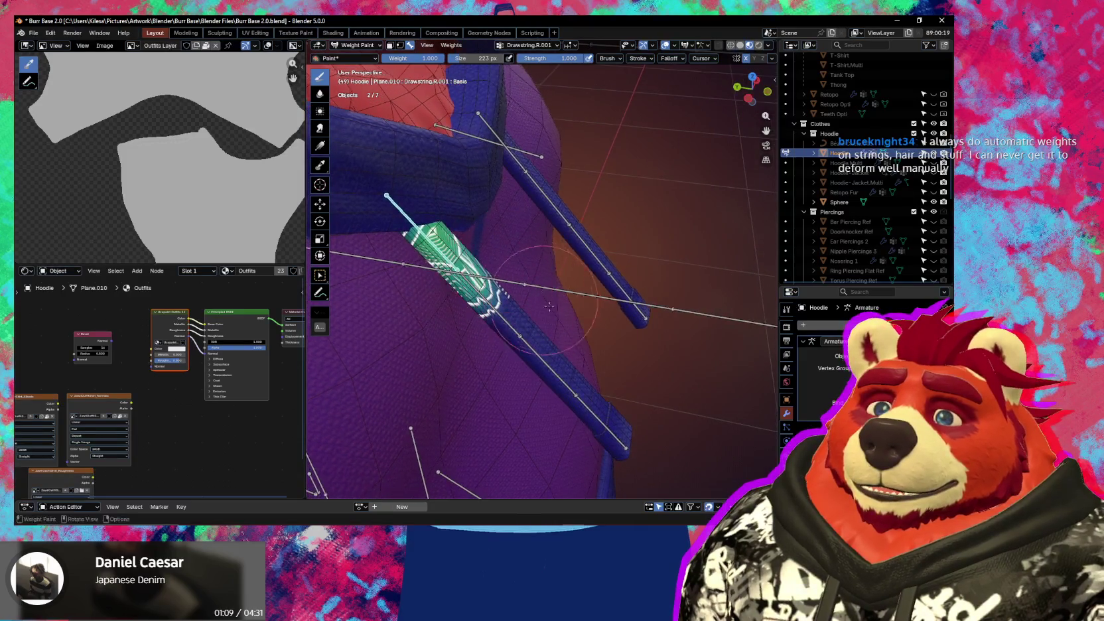
{"action": "key", "text": "r"}
{"action": "key", "text": "x"}
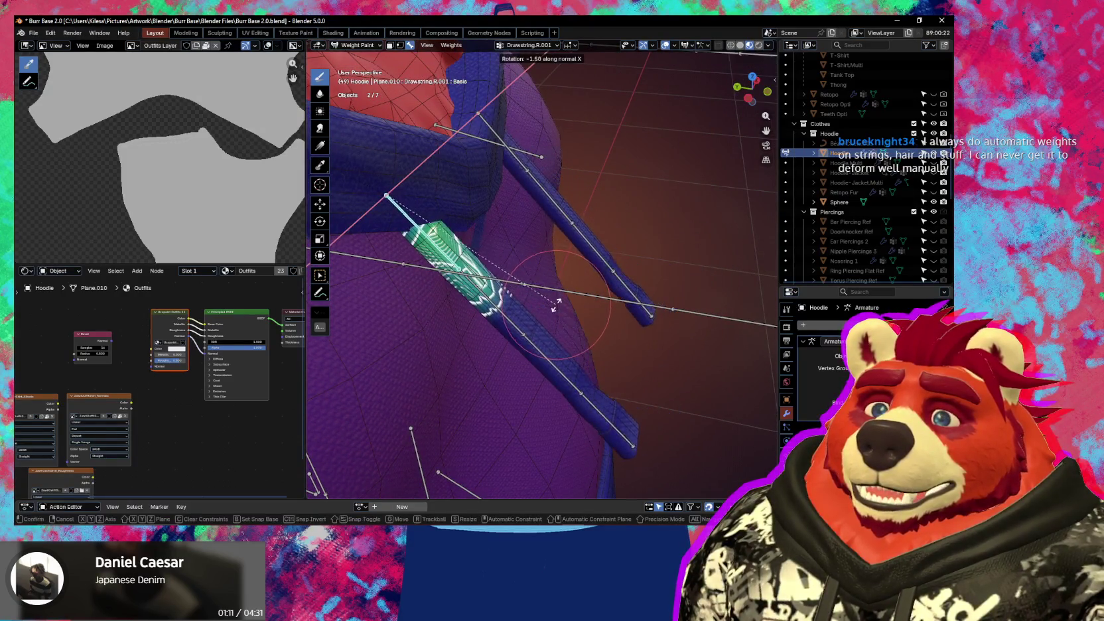
{"action": "key", "text": "alt+space"}
{"action": "key", "text": "Escape"}
{"action": "left_click", "coordinate": [527, 296]}
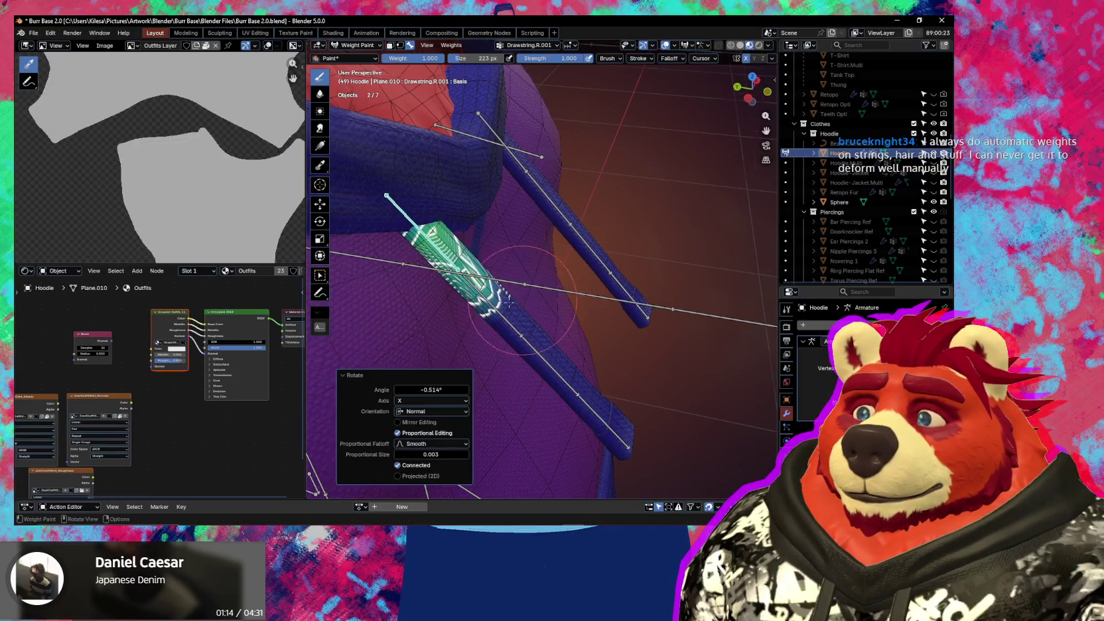
{"action": "middle_click_drag", "start_coordinate": [527, 296], "coordinate": [375, 233]}
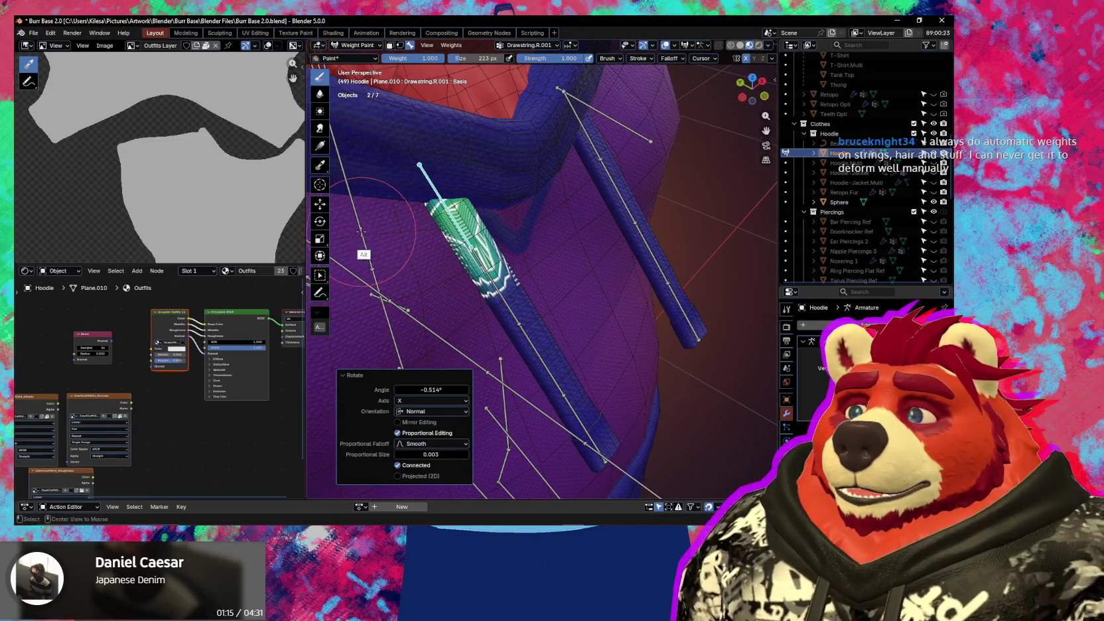
{"action": "left_click", "coordinate": [376, 234], "text": "ctrl"}
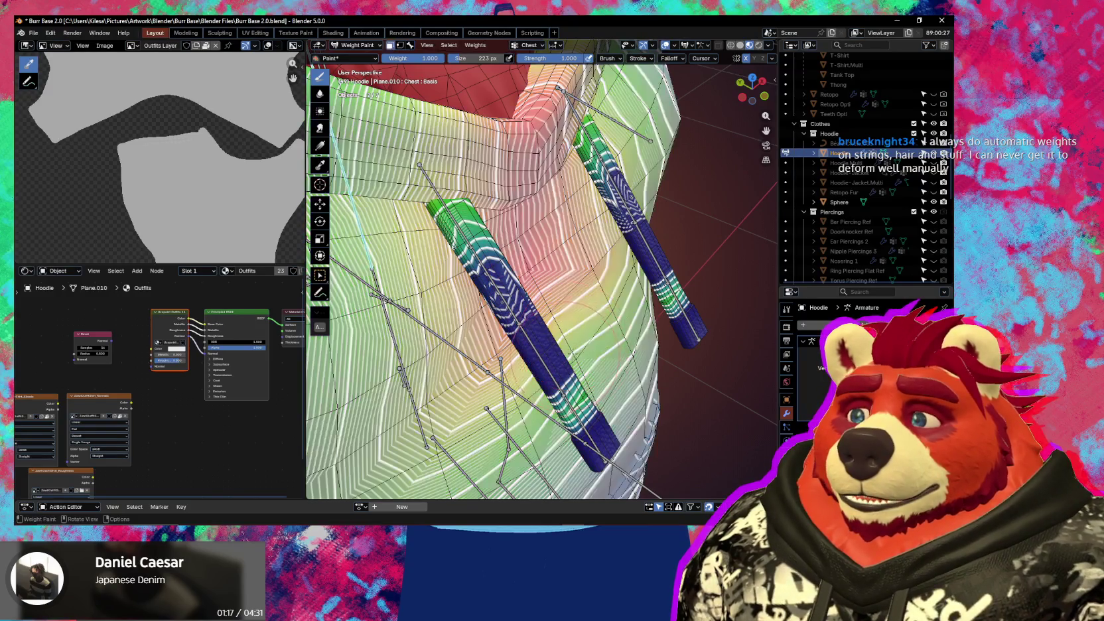
- Subtract Chest weight from the lower portions of both drawstring tubes, leaving their upper ends partly weighted
{"action": "middle_click_drag", "start_coordinate": [468, 295], "coordinate": [558, 398]}
{"action": "scroll", "coordinate": [557, 398], "scroll_direction": "up", "scroll_amount": 3}
{"action": "left_click_drag", "start_coordinate": [557, 401], "coordinate": [561, 412], "text": "ctrl"}
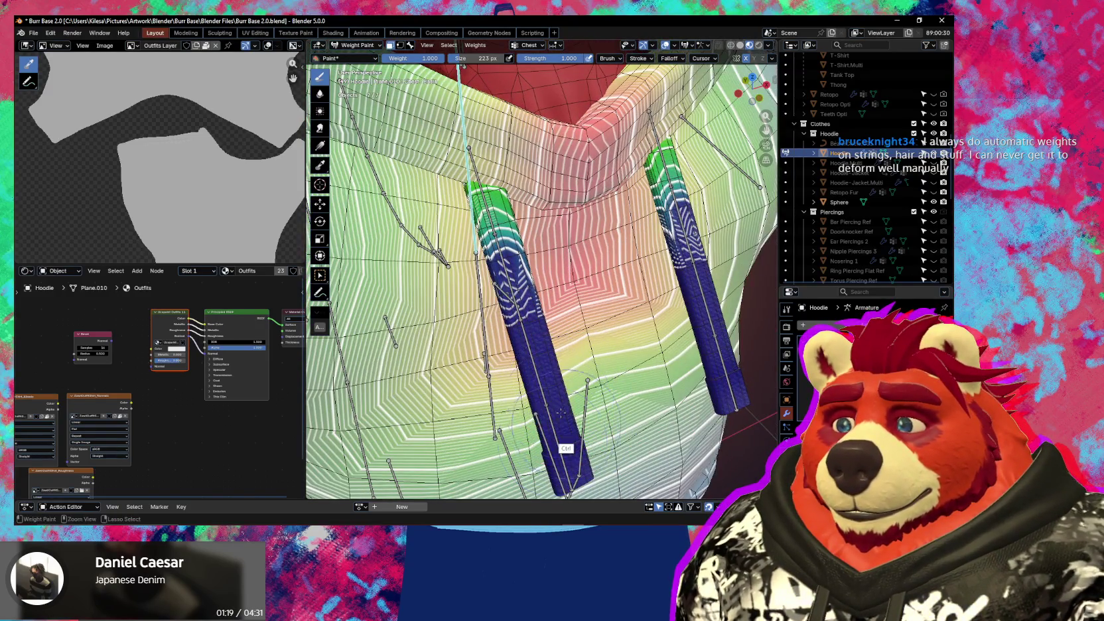
{"action": "middle_click_drag", "start_coordinate": [580, 384], "coordinate": [562, 349]}
{"action": "mouse_move", "coordinate": [601, 374]}
{"action": "middle_mouse_down"}
{"action": "mouse_move", "coordinate": [566, 358]}
{"action": "mouse_move", "coordinate": [558, 388]}
{"action": "middle_mouse_up"}
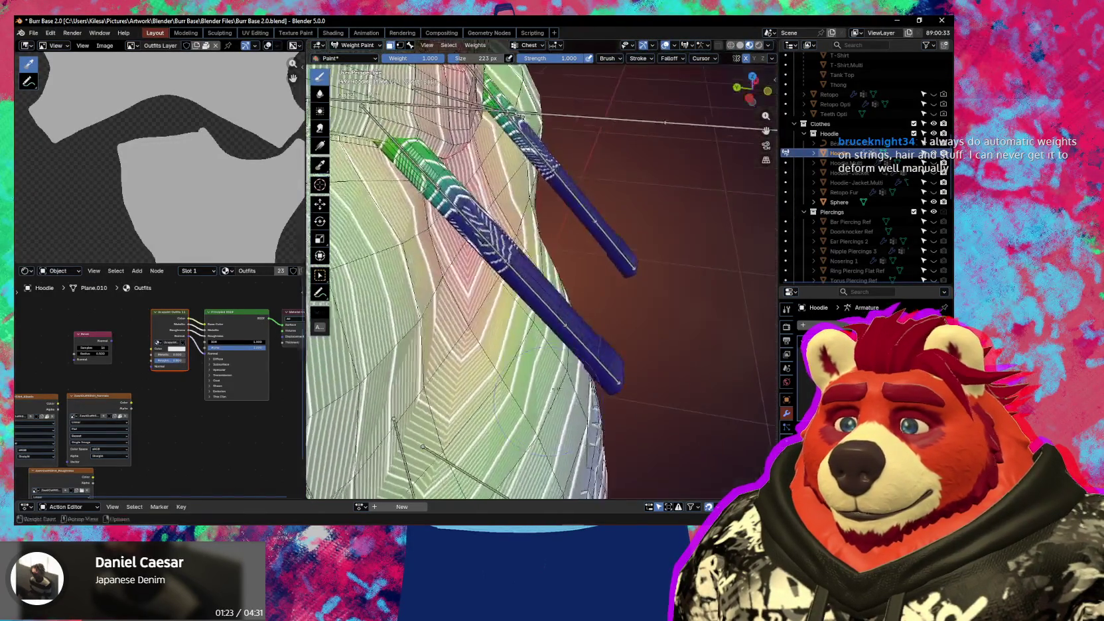
{"action": "mouse_move", "coordinate": [567, 314]}
{"action": "middle_mouse_down"}
{"action": "mouse_move", "coordinate": [551, 322]}
{"action": "mouse_move", "coordinate": [533, 284]}
{"action": "middle_mouse_up"}
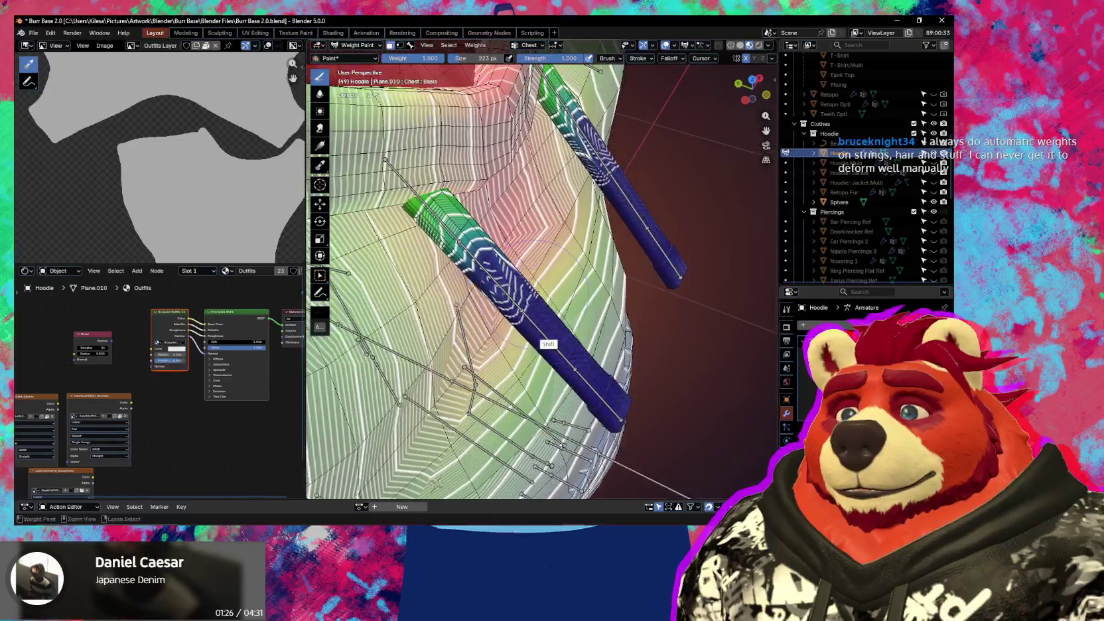
{"action": "left_click_drag", "start_coordinate": [535, 283], "coordinate": [535, 284], "text": "ctrl"}
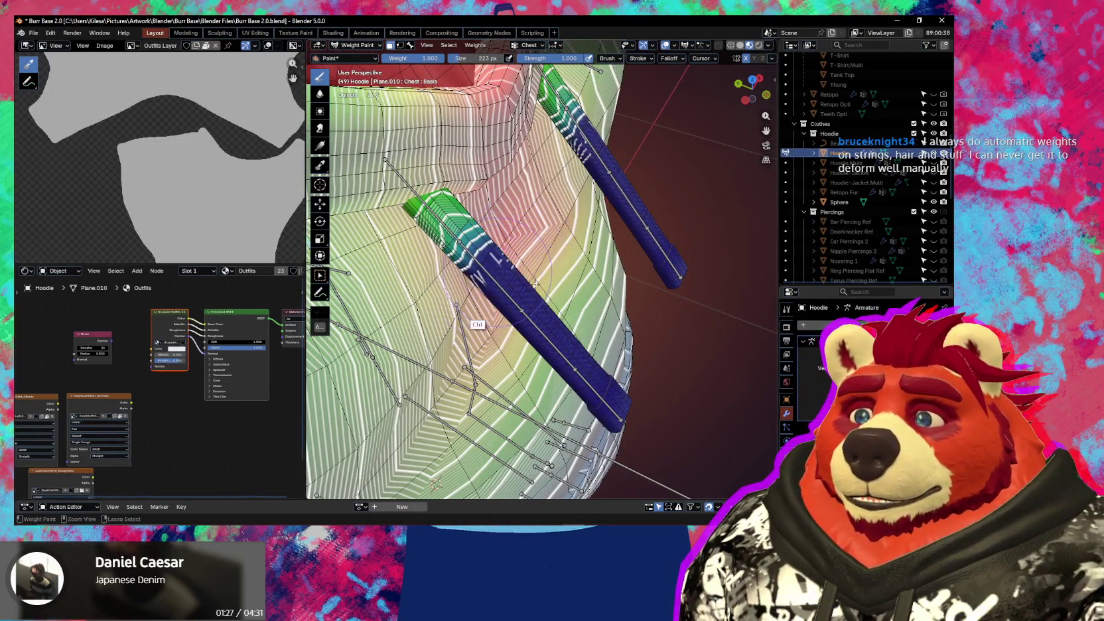
{"action": "middle_click_drag", "start_coordinate": [535, 284], "coordinate": [526, 306], "text": "shift"}
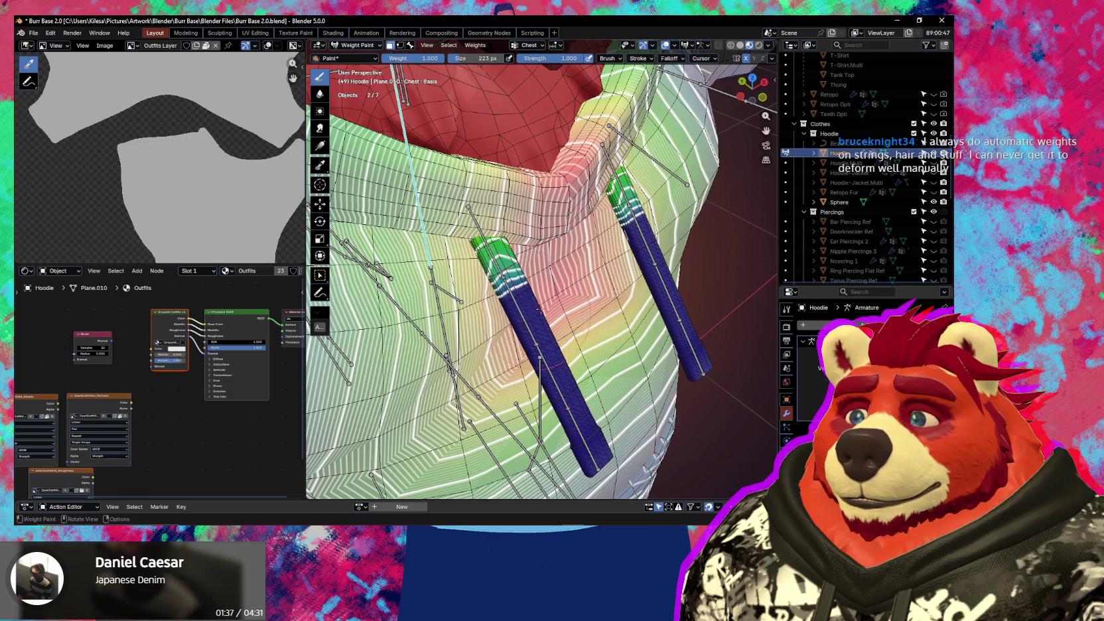
{"action": "middle_click_drag", "start_coordinate": [539, 309], "coordinate": [406, 328]}
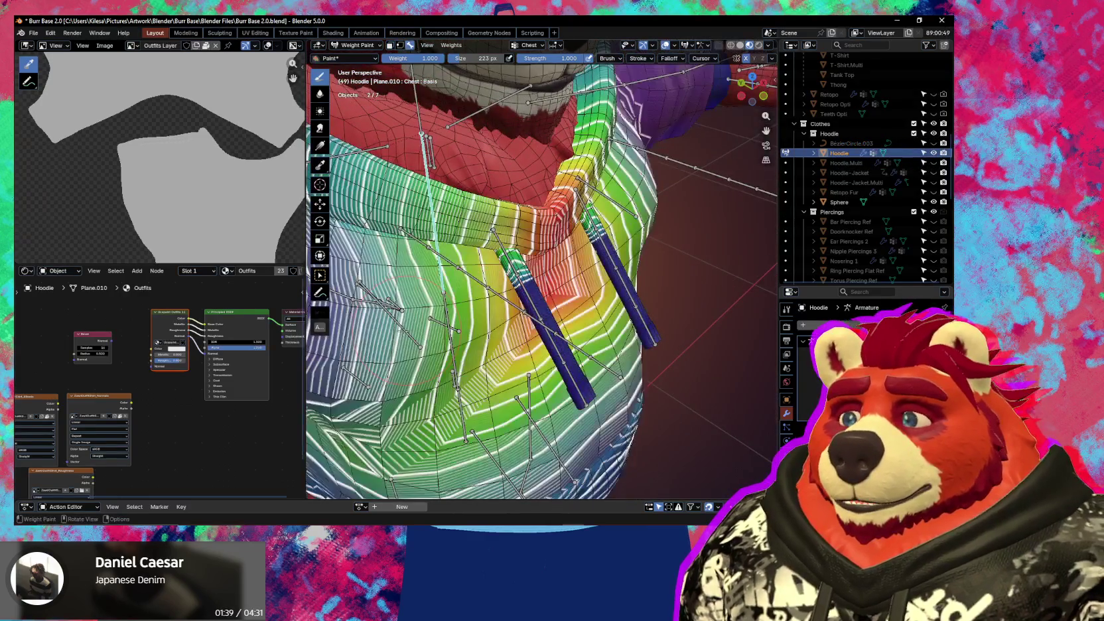